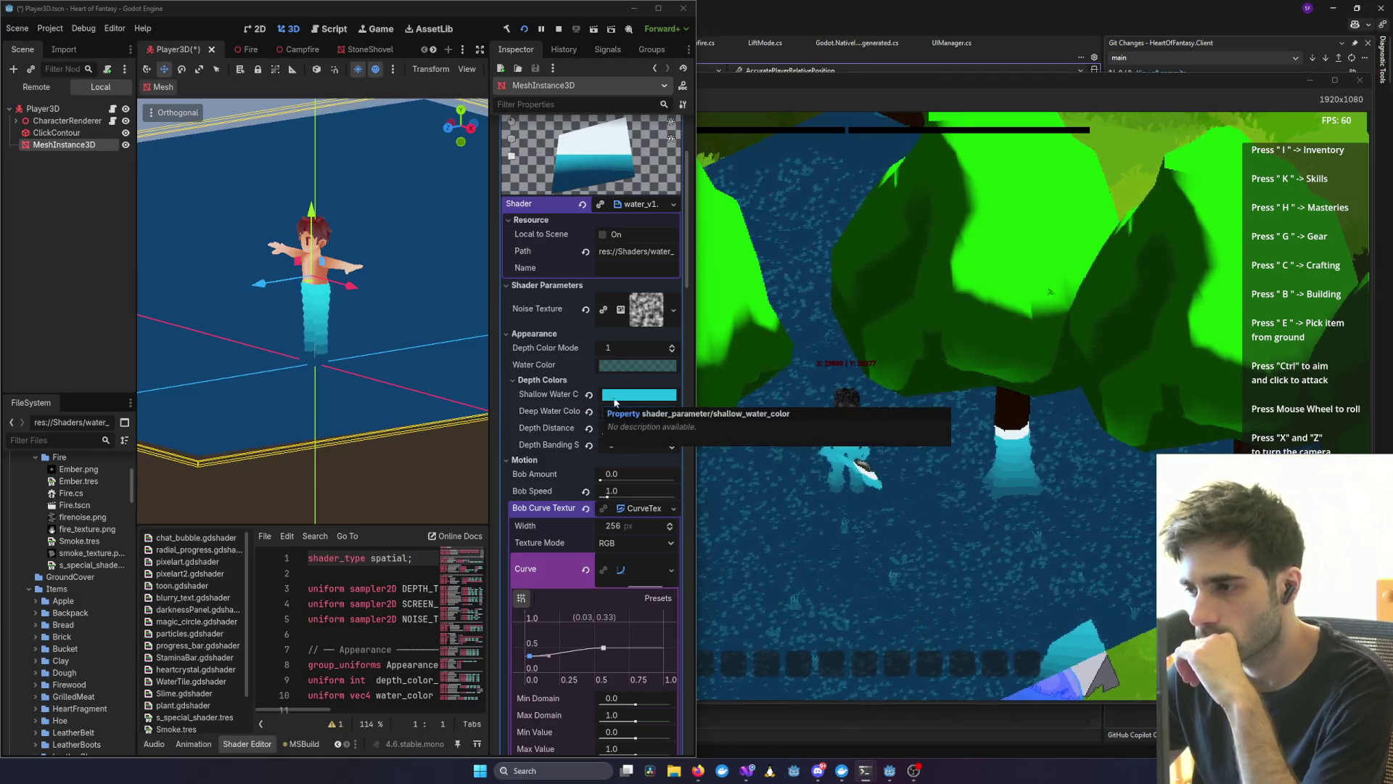
- Set the water material's Bob Amount to 0.1
scroll(638, 397, up, 3)
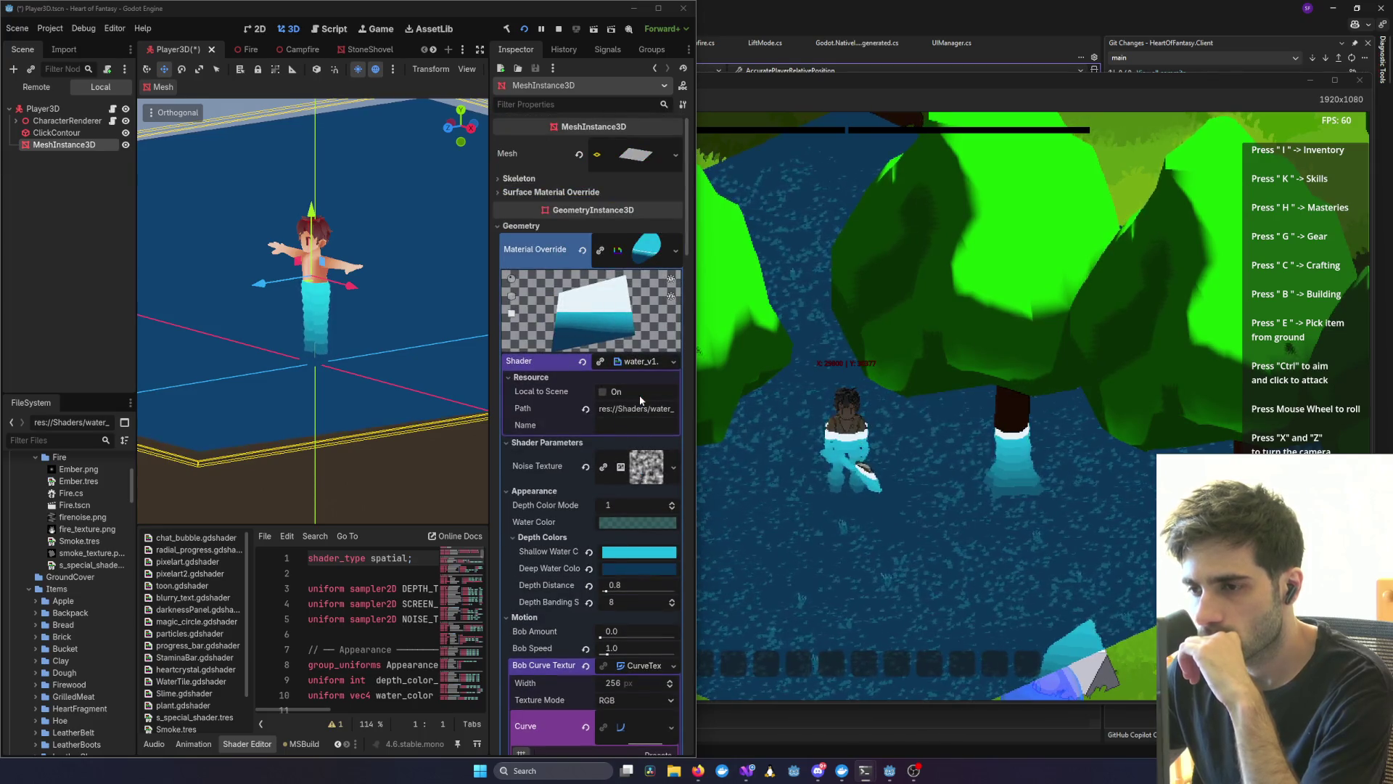
scroll(551, 473, down, 3)
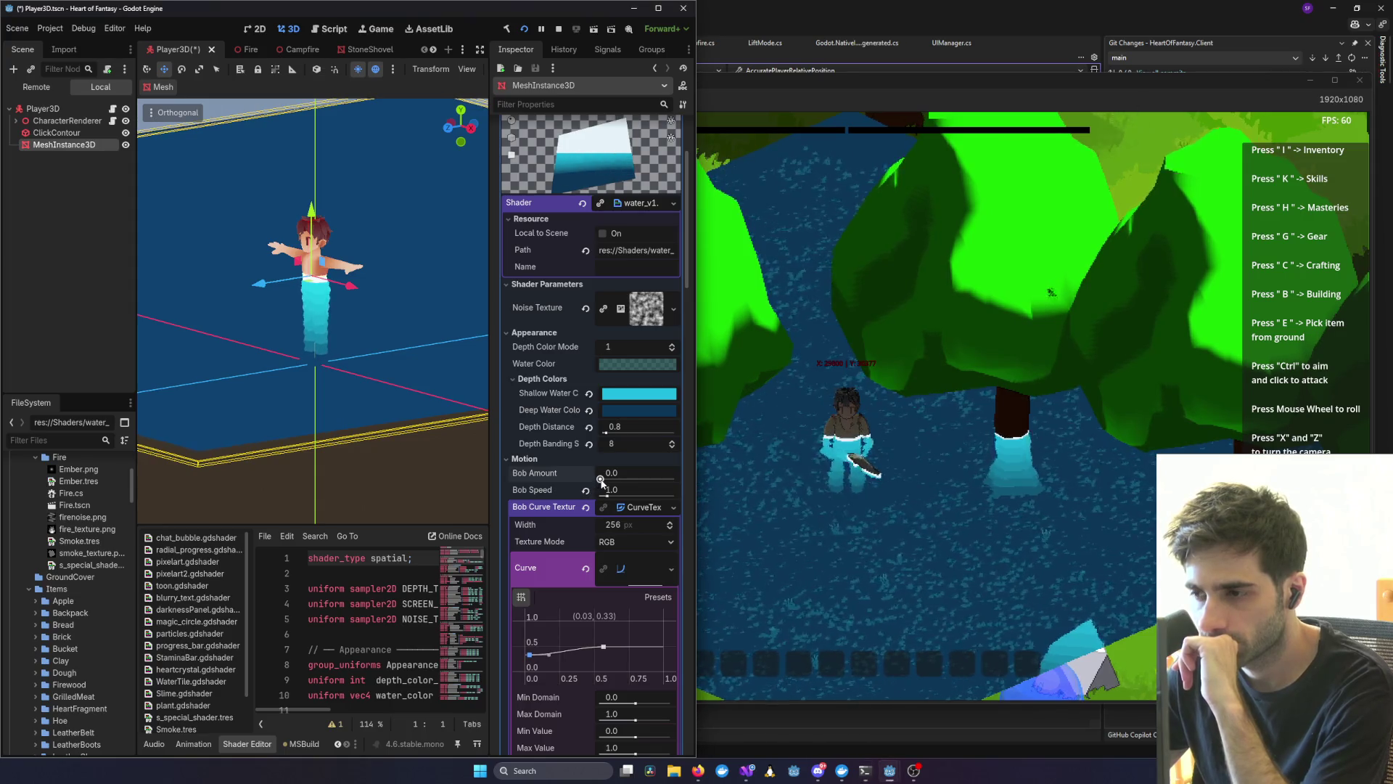
drag(601, 479, 603, 497)
click(626, 472)
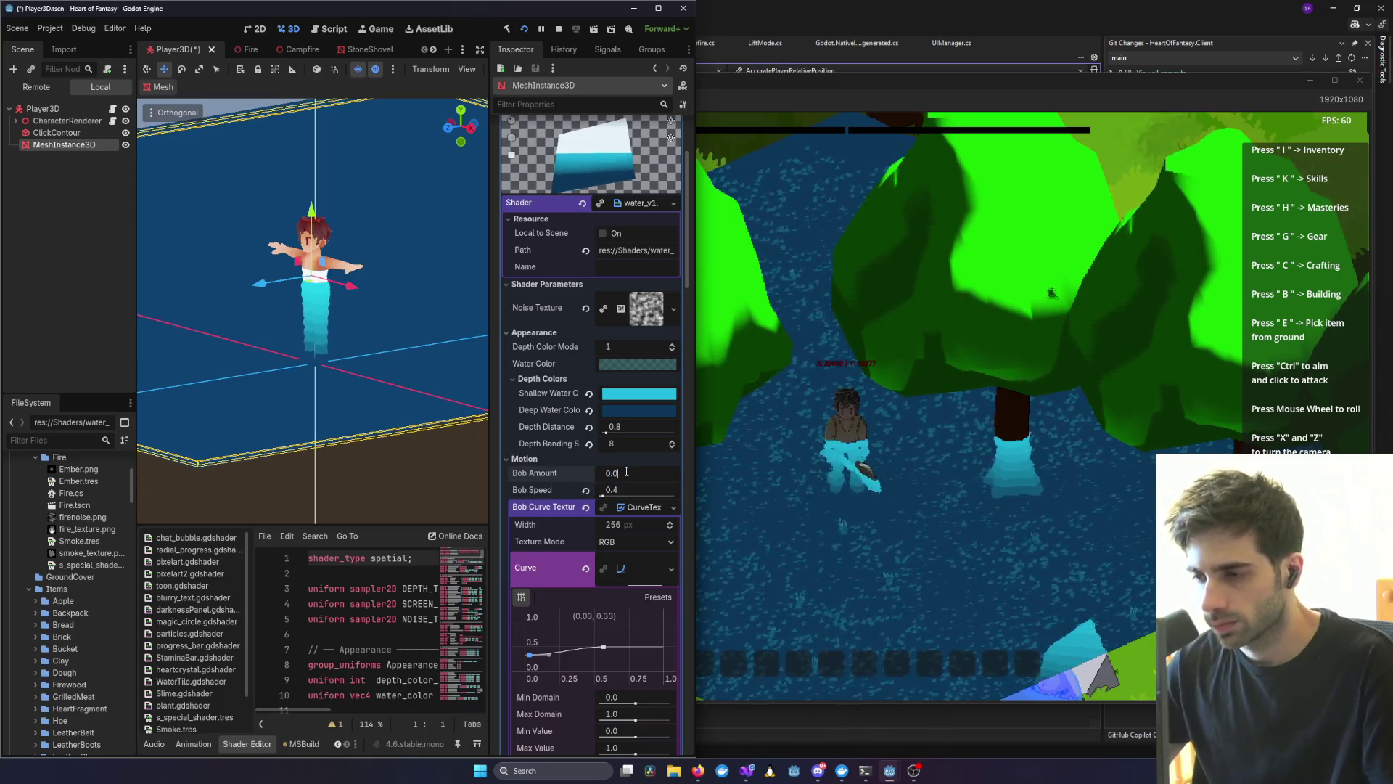
key(BackSpace)
text(1)
key(Return)
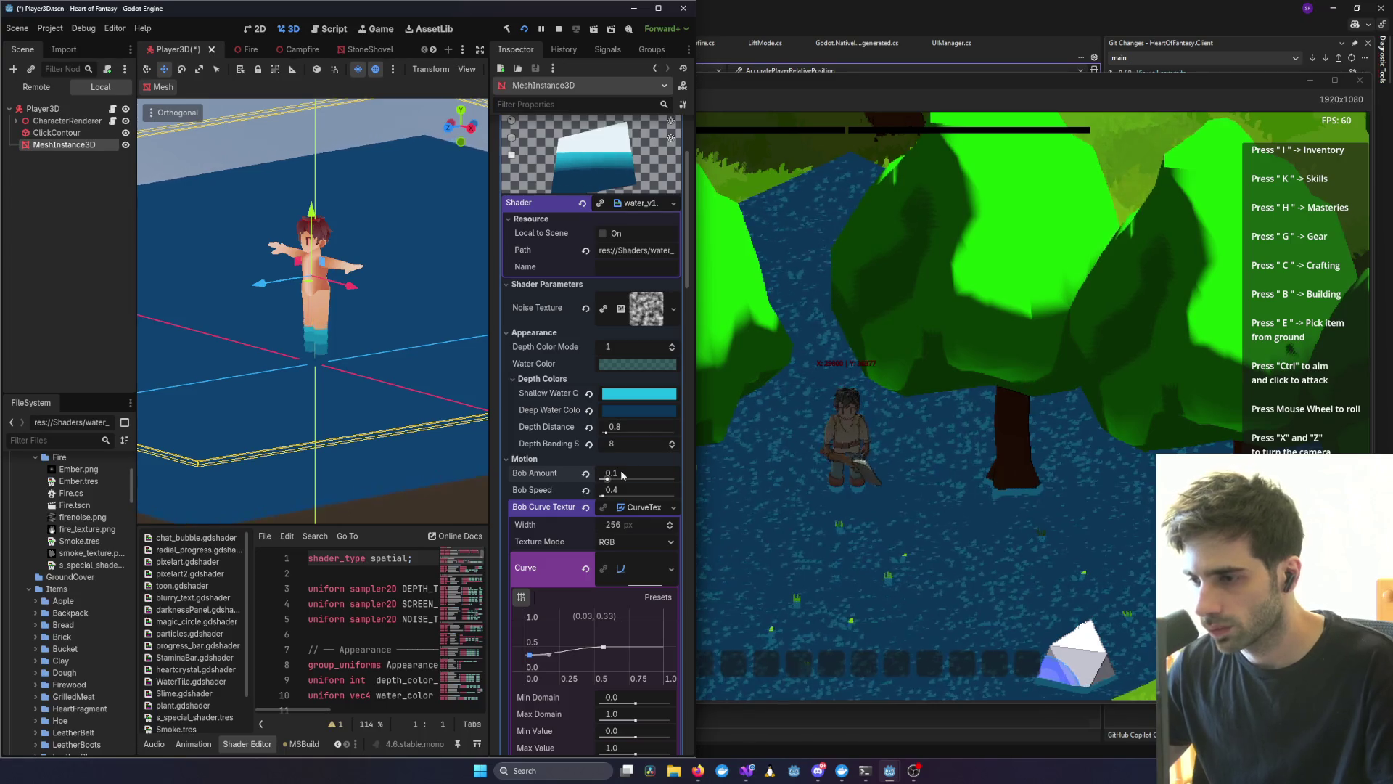
- Check the bobbing water in the running game, then reset Bob Amount to 0.0
click(1032, 518)
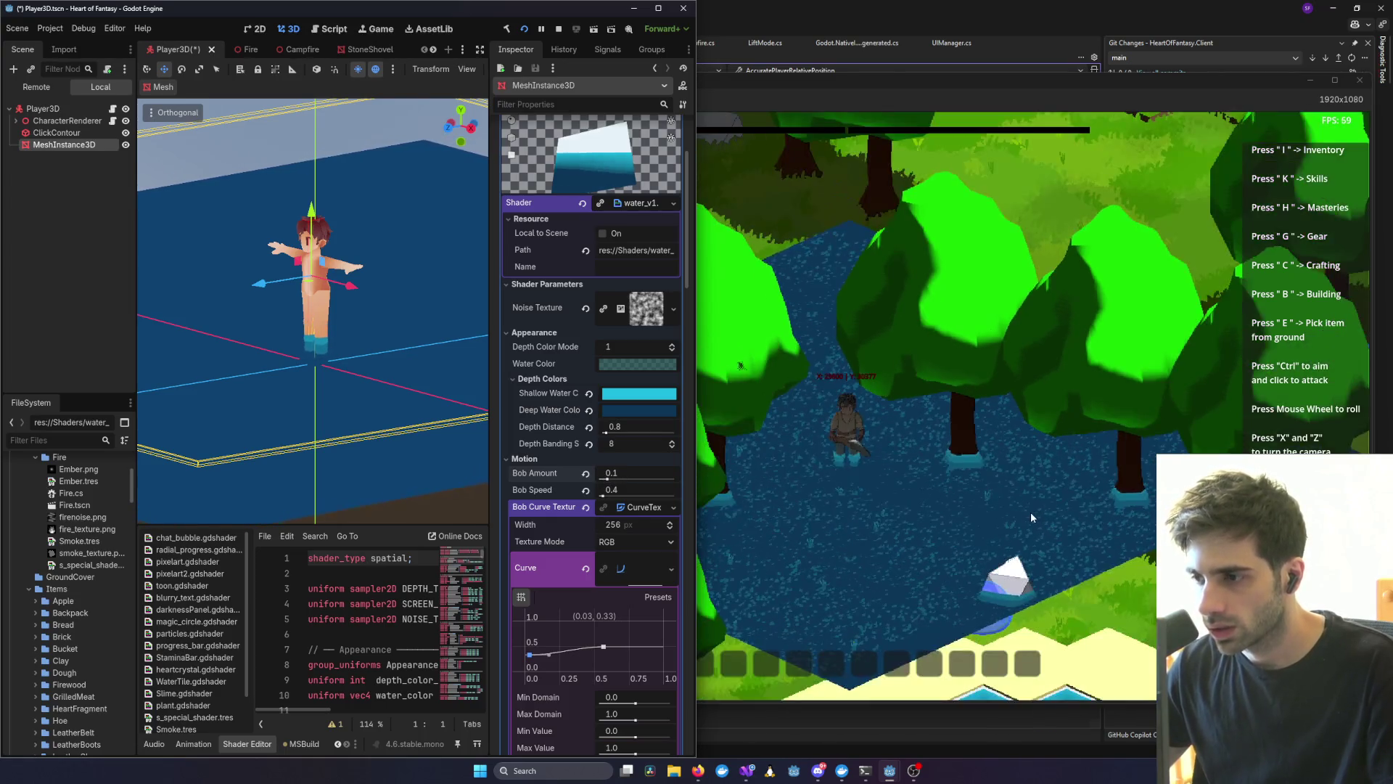
scroll(1030, 512, up, 5)
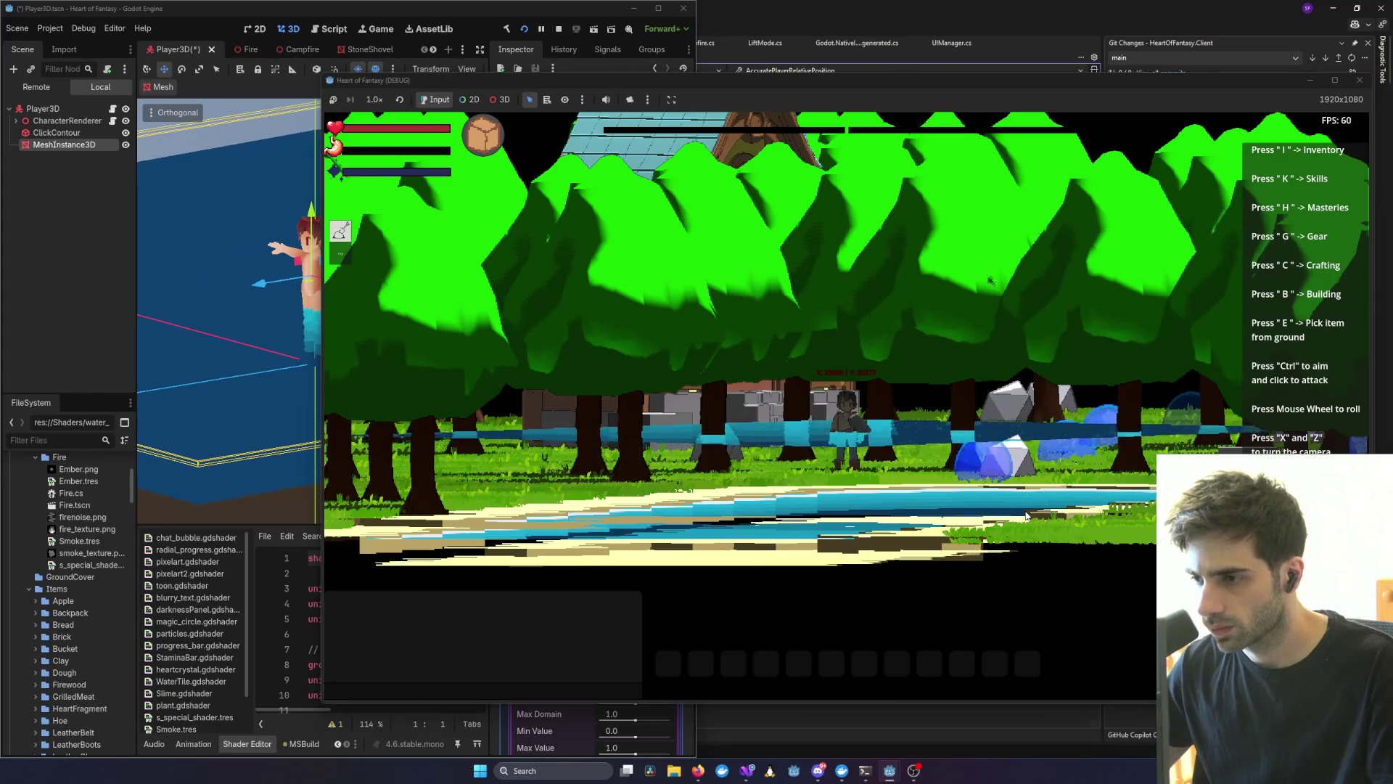
key(alt+Tab)
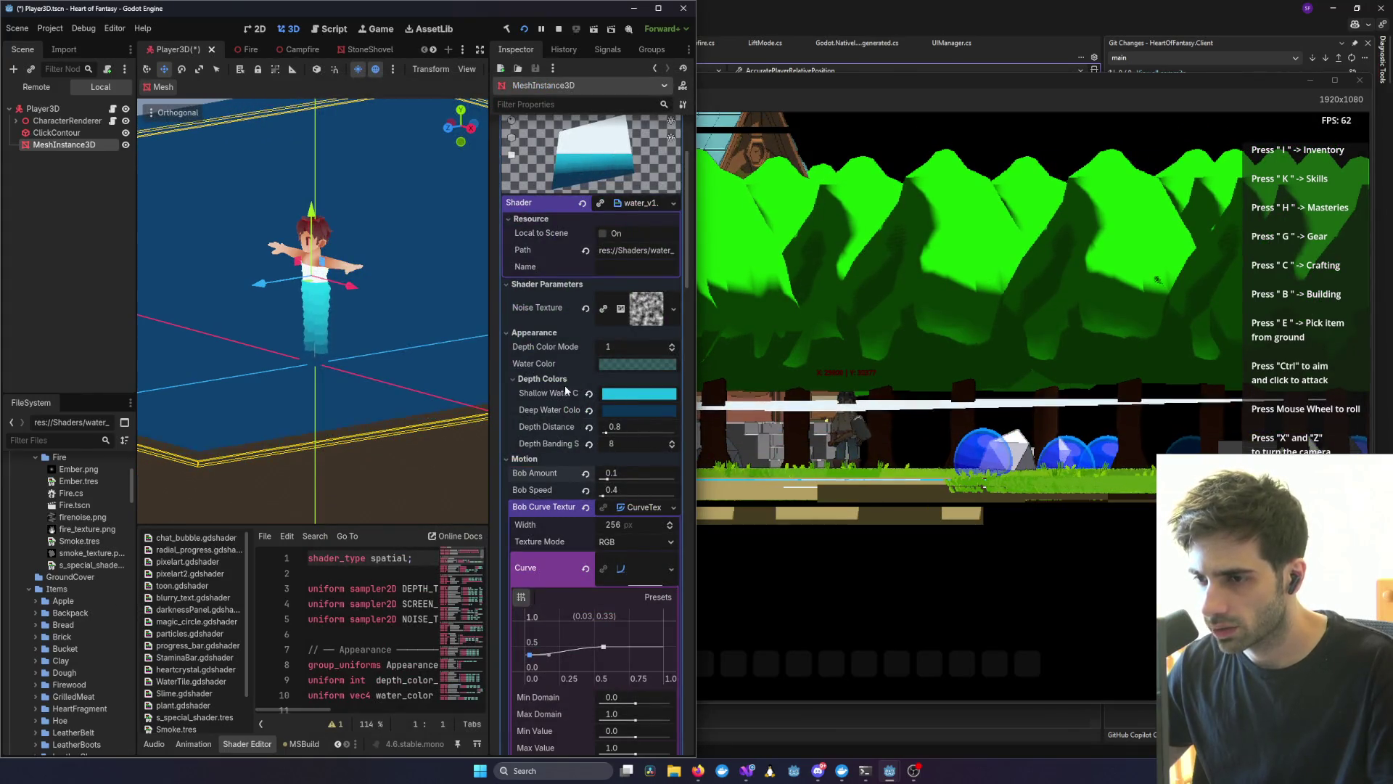
click(586, 472)
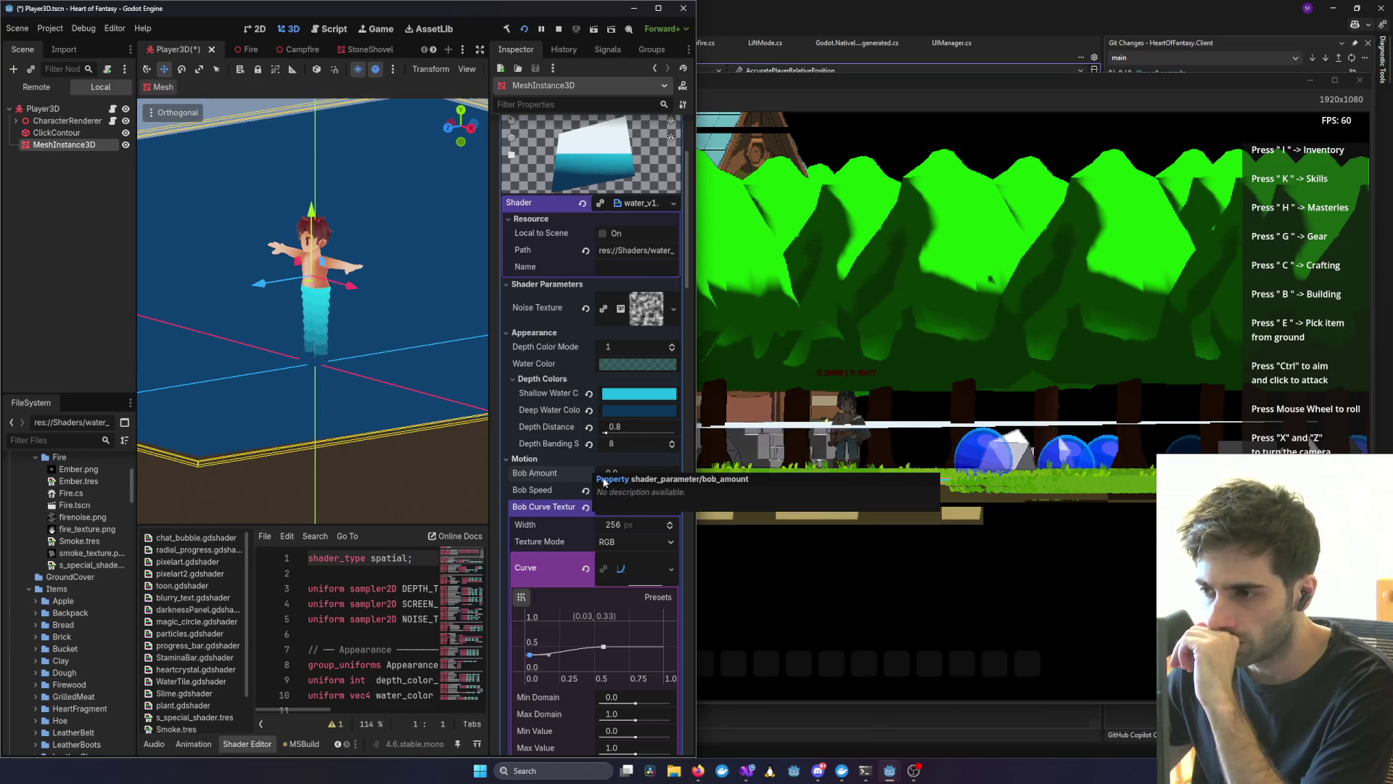
scroll(624, 516, down, 5)
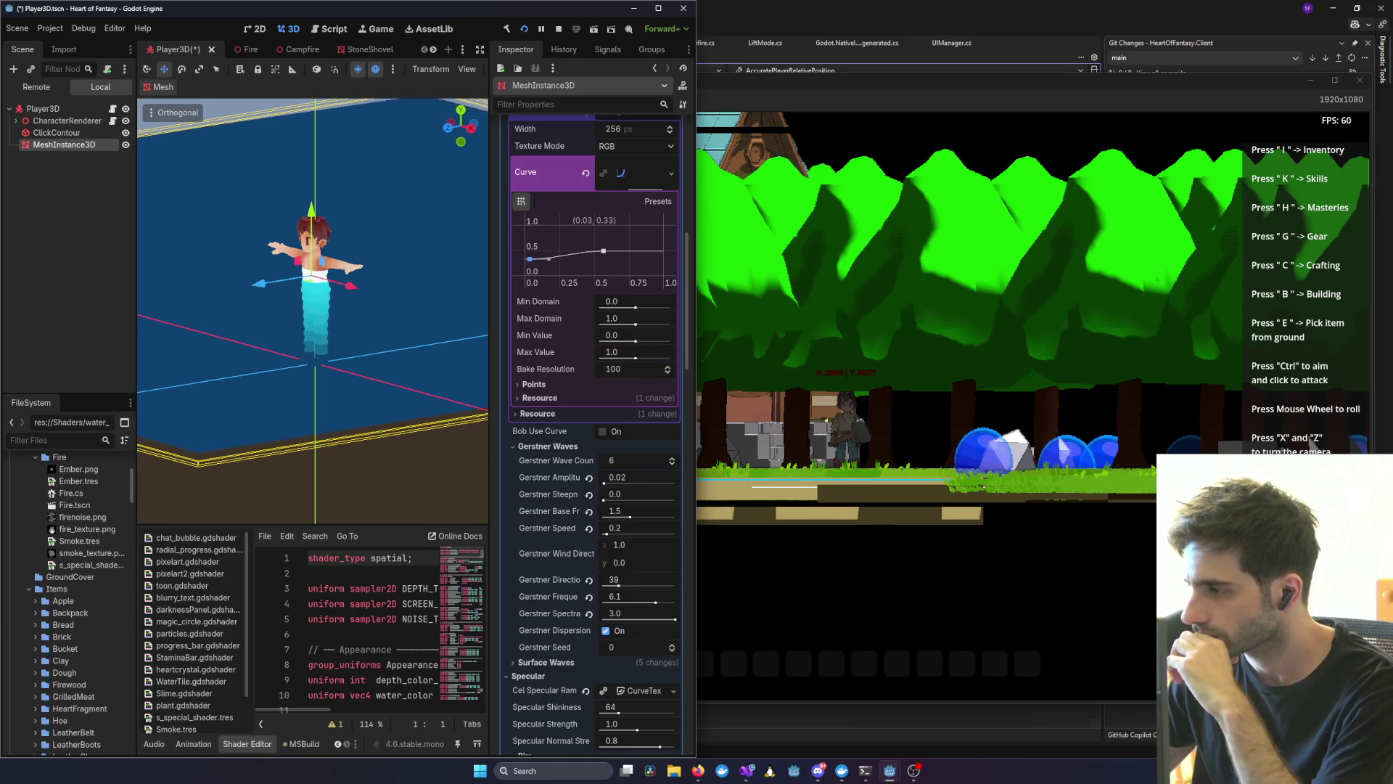
- After viewing the game, collapse Bob Curve Texture and scroll to the Foam and Shoreline parameters
click(1157, 280)
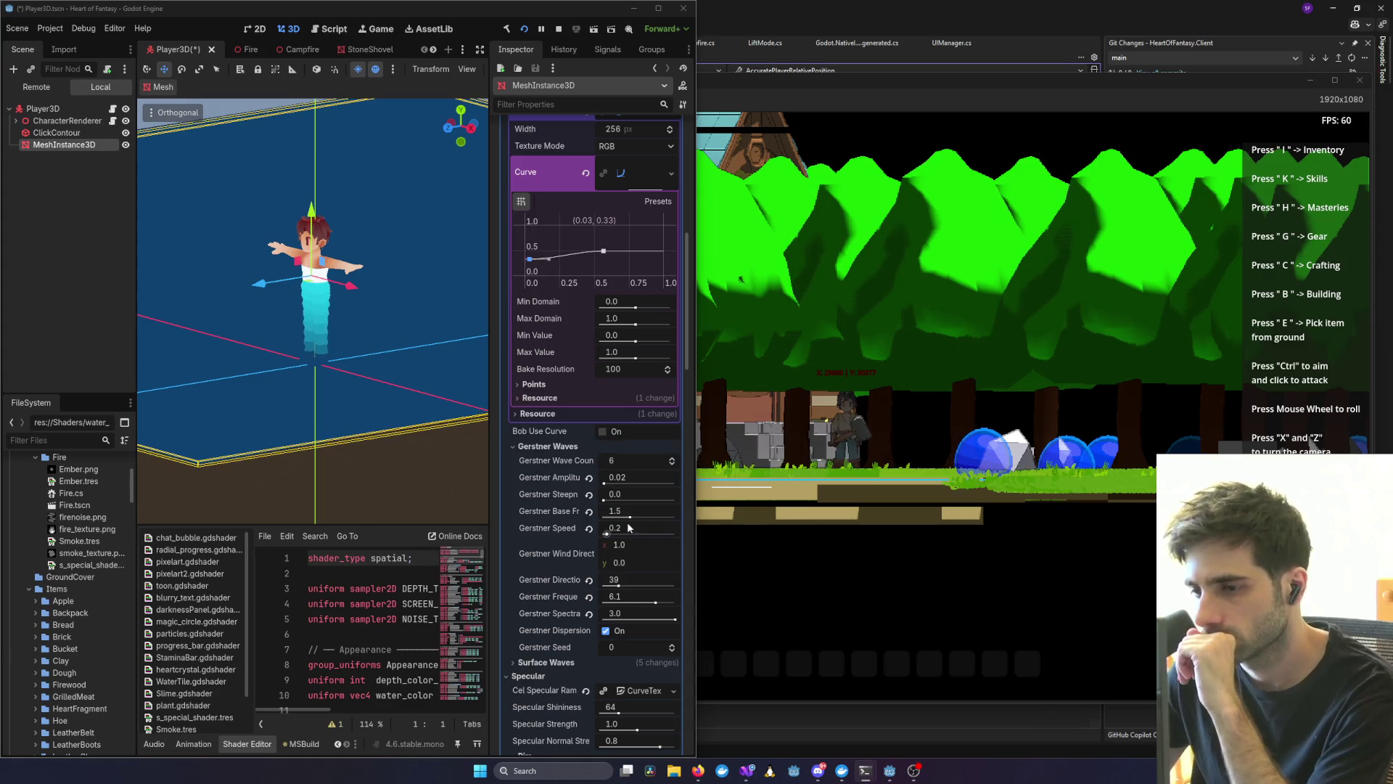
scroll(595, 501, up, 3)
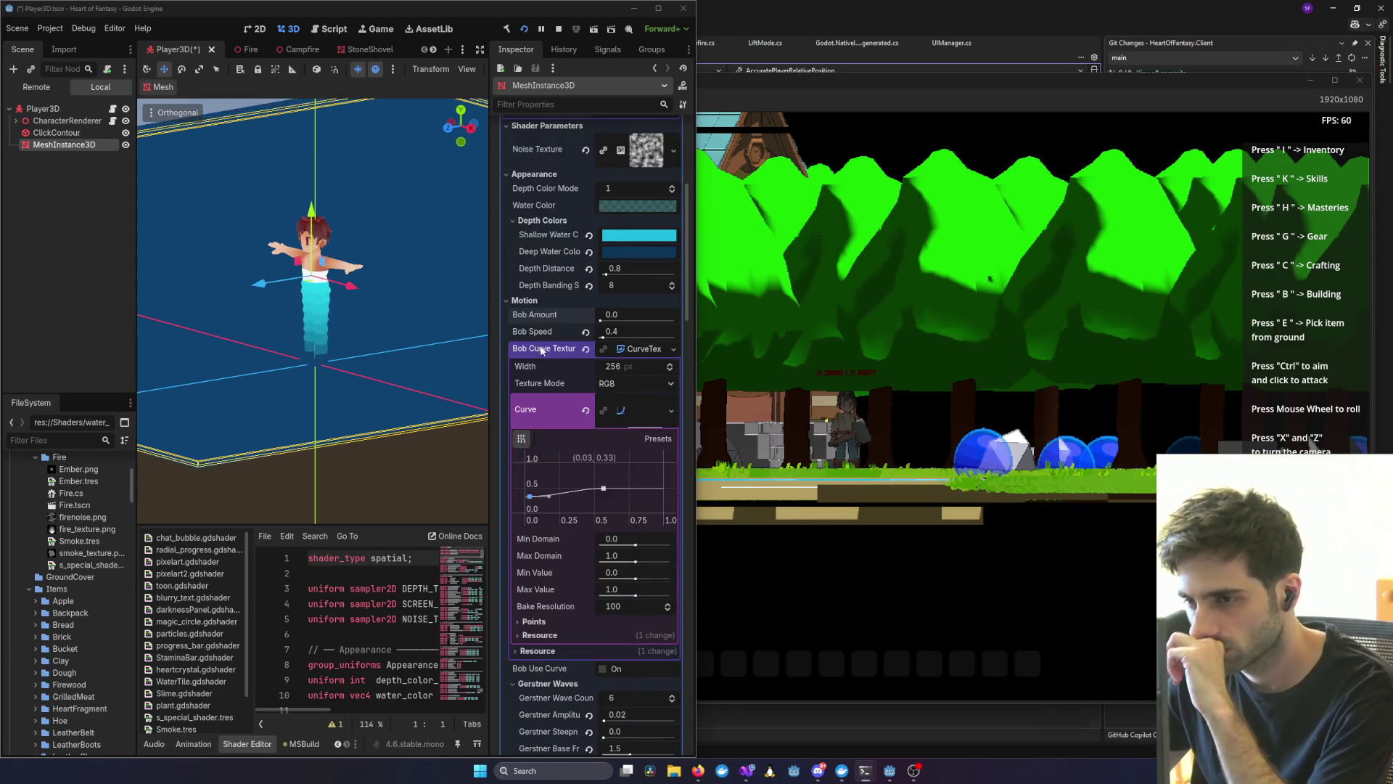
click(632, 348)
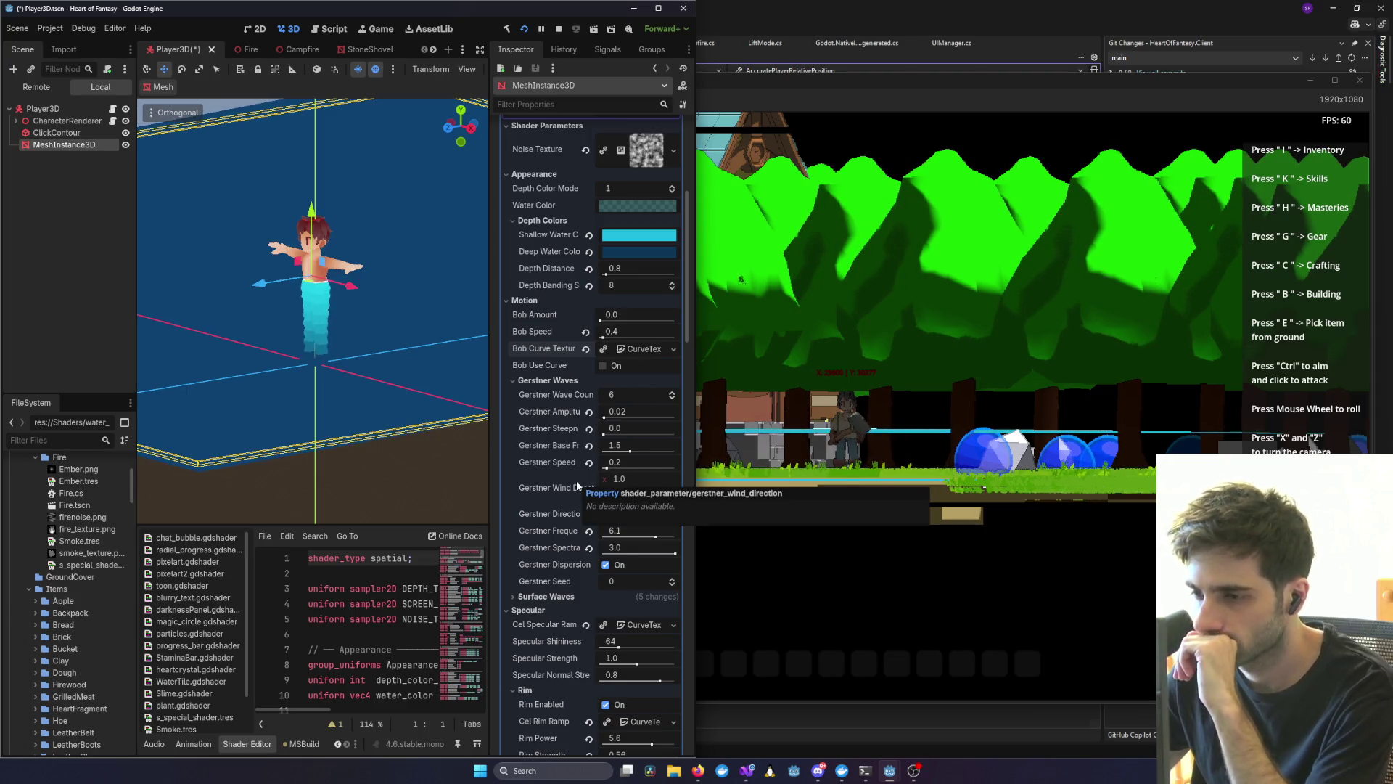
scroll(579, 486, down, 5)
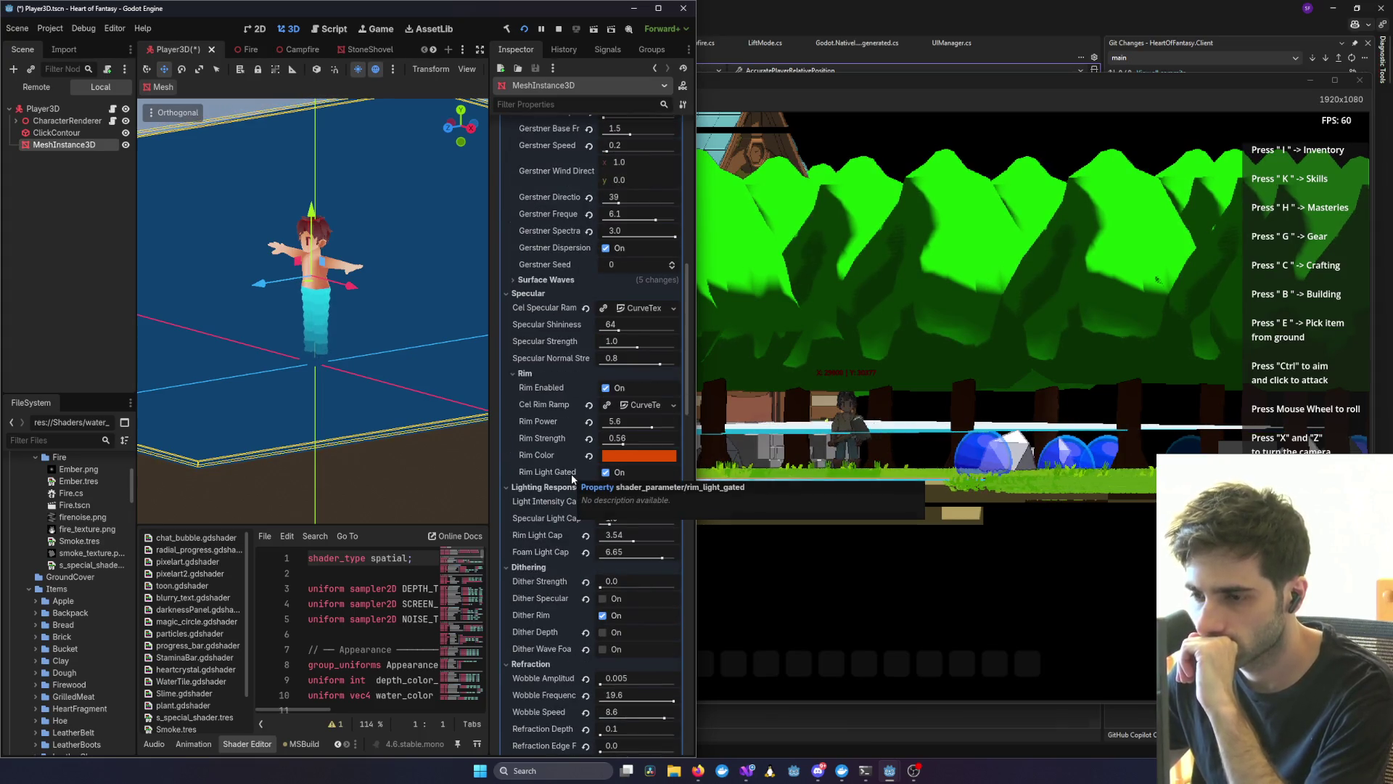
scroll(592, 472, down, 1)
scroll(569, 521, down, 6)
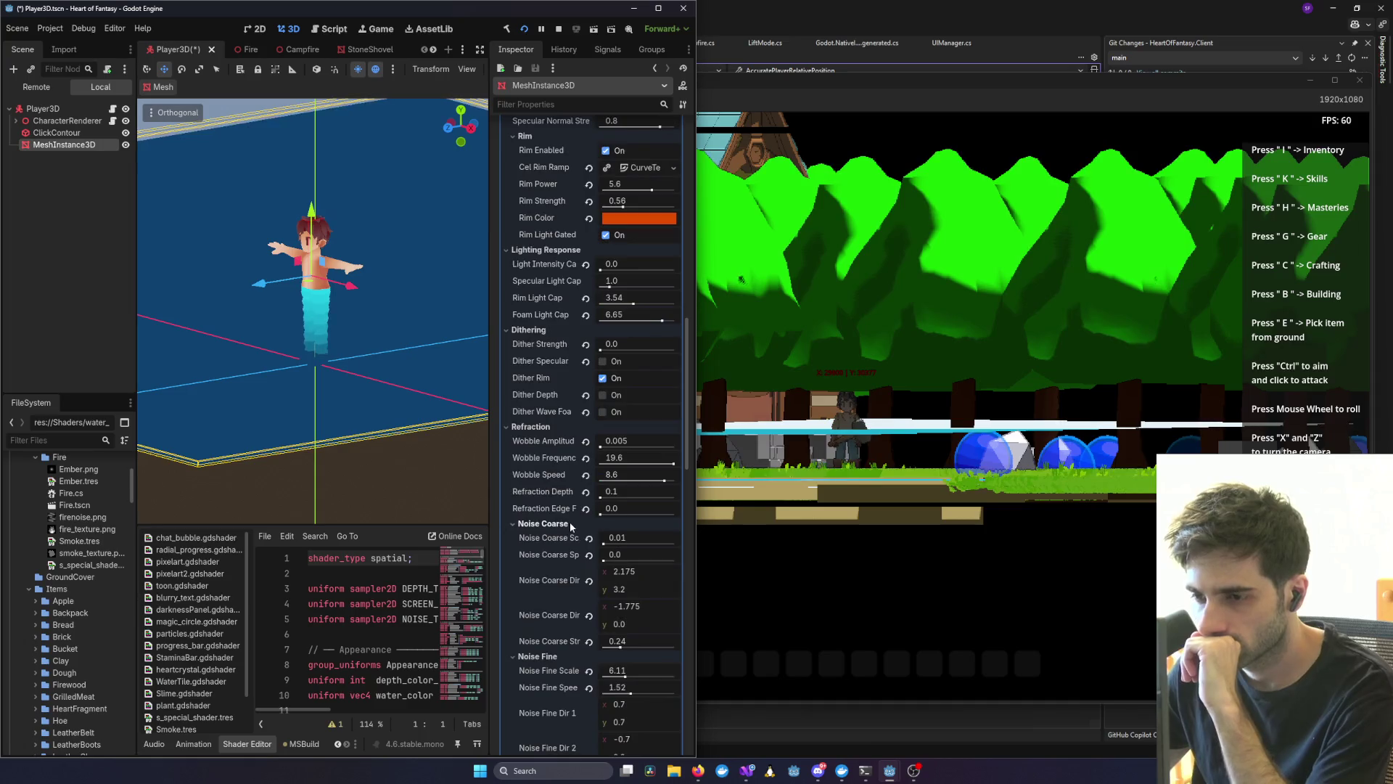
scroll(580, 491, down, 1)
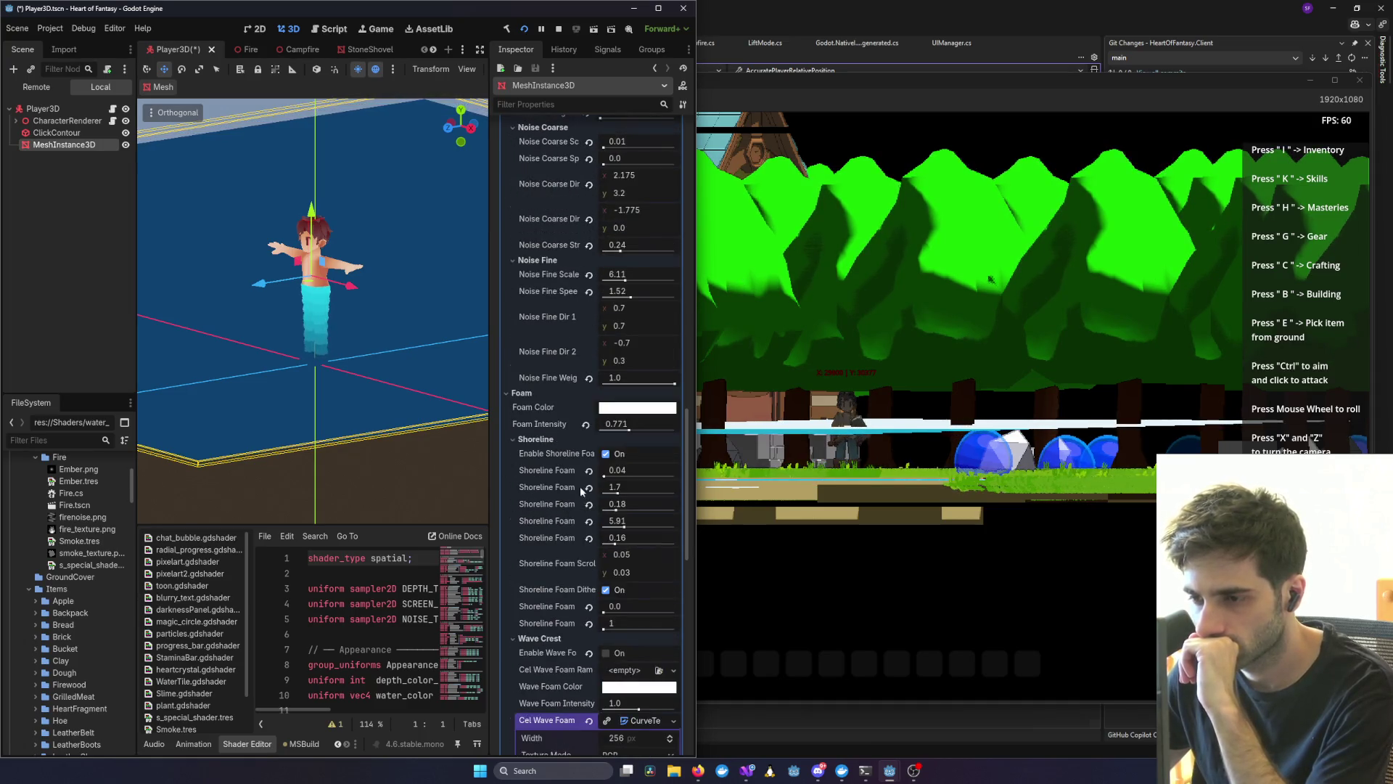
- Raise Foam Intensity to 2.0 and the first Shoreline Foam to 0.15, then view the game
drag(629, 431, 702, 425)
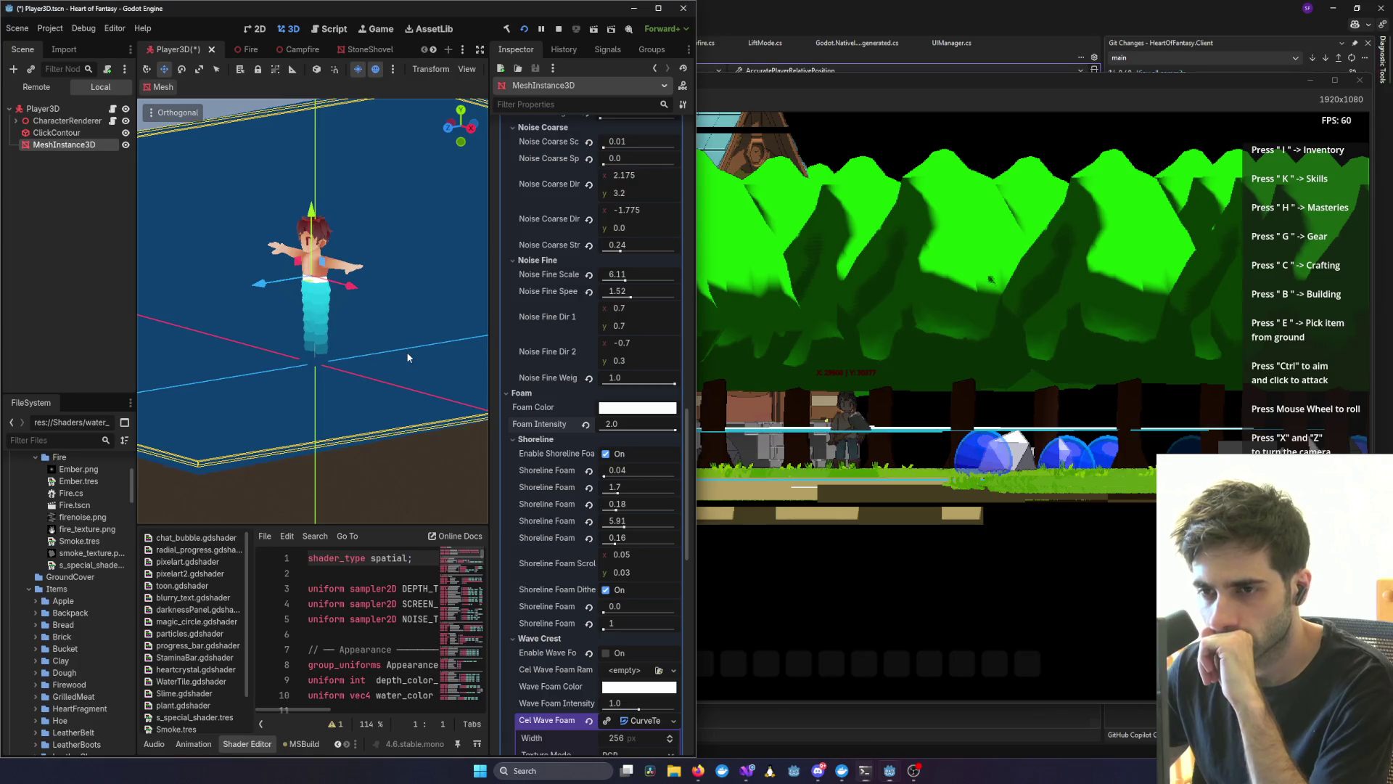
mouse_move(407, 358)
mouse_down()
mouse_move(379, 370)
mouse_move(404, 364)
mouse_up()
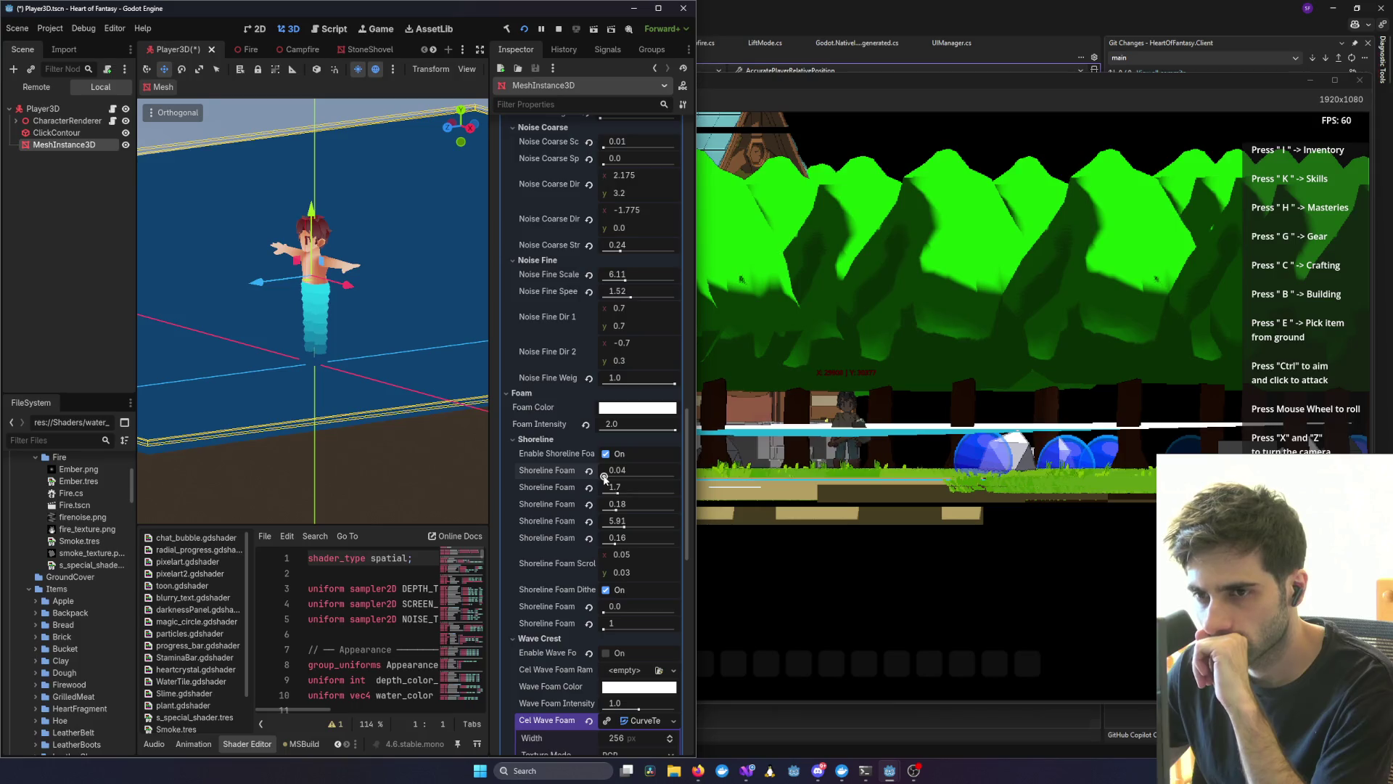
drag(605, 476, 606, 476)
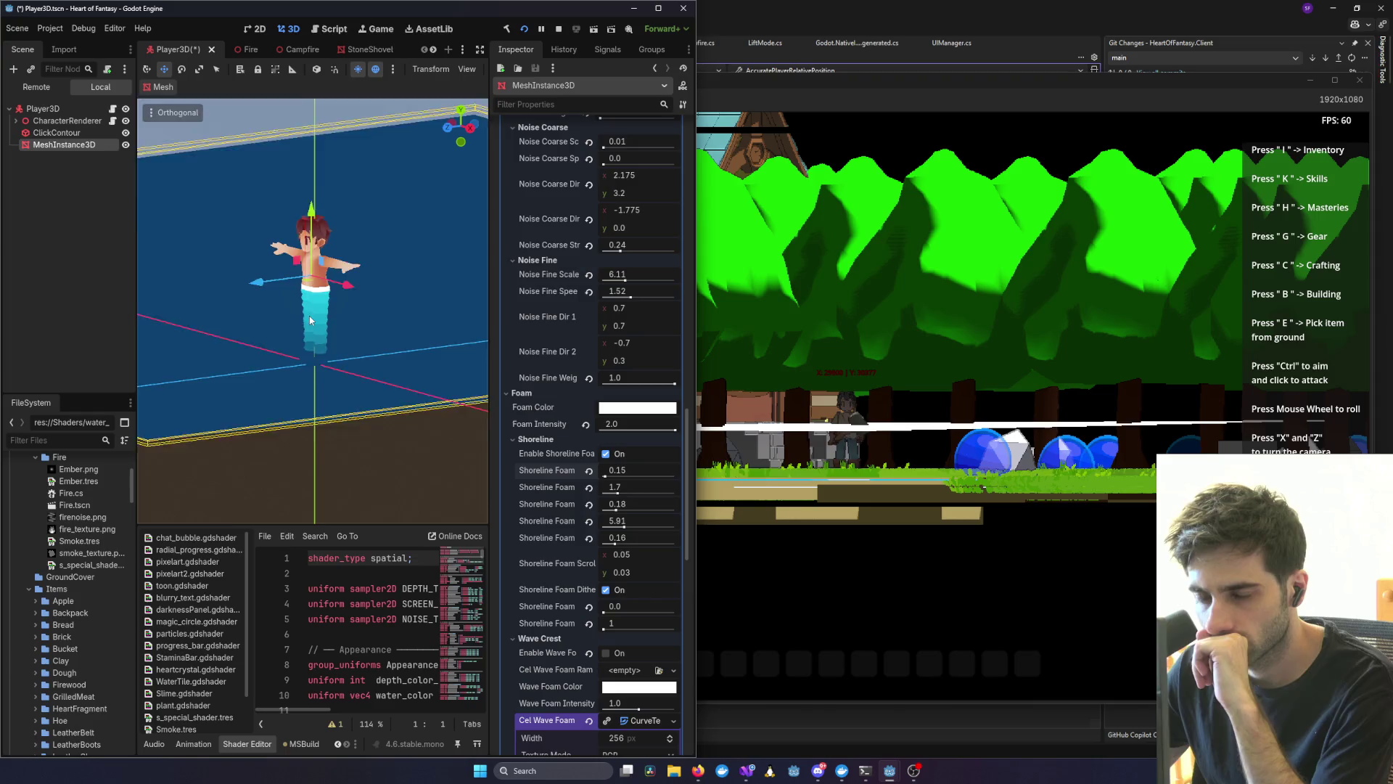
scroll(309, 315, up, 5)
scroll(386, 272, up, 3)
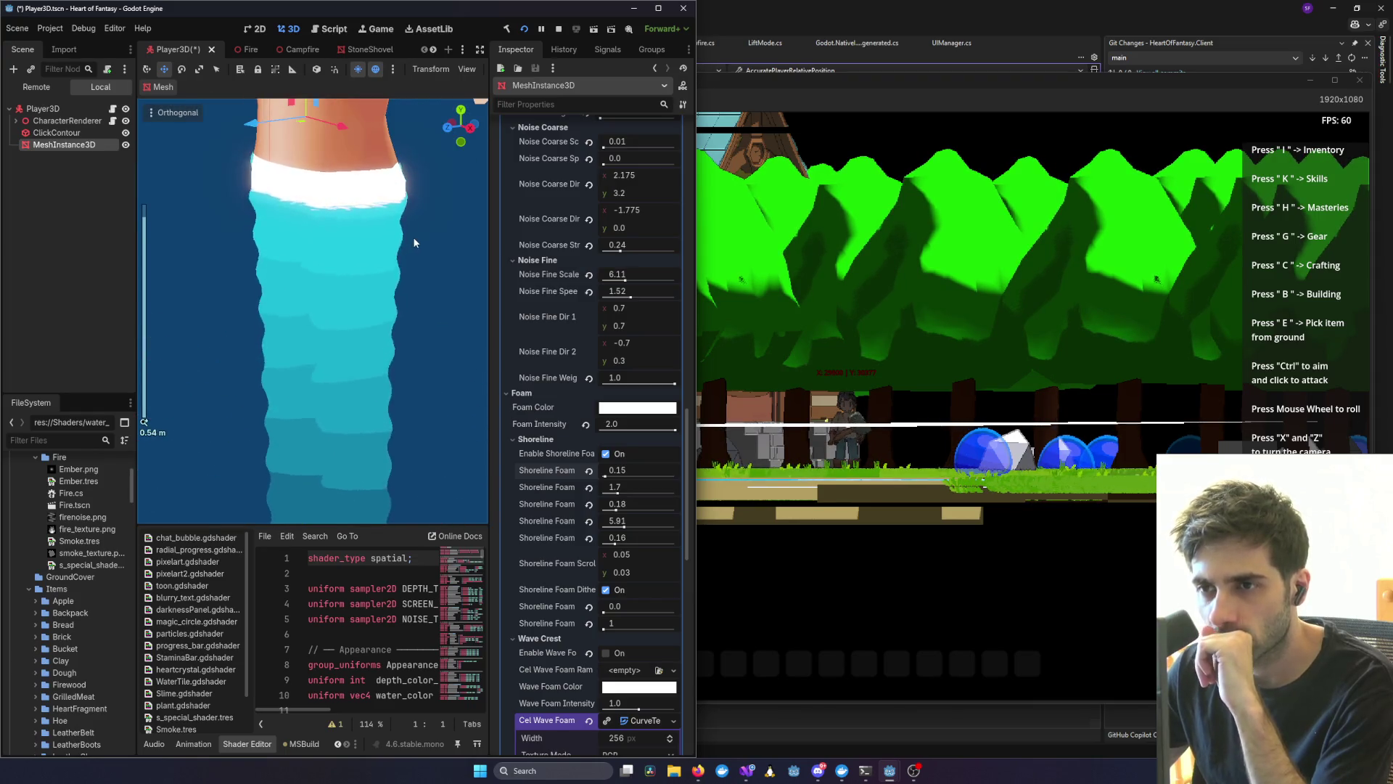
click(895, 393)
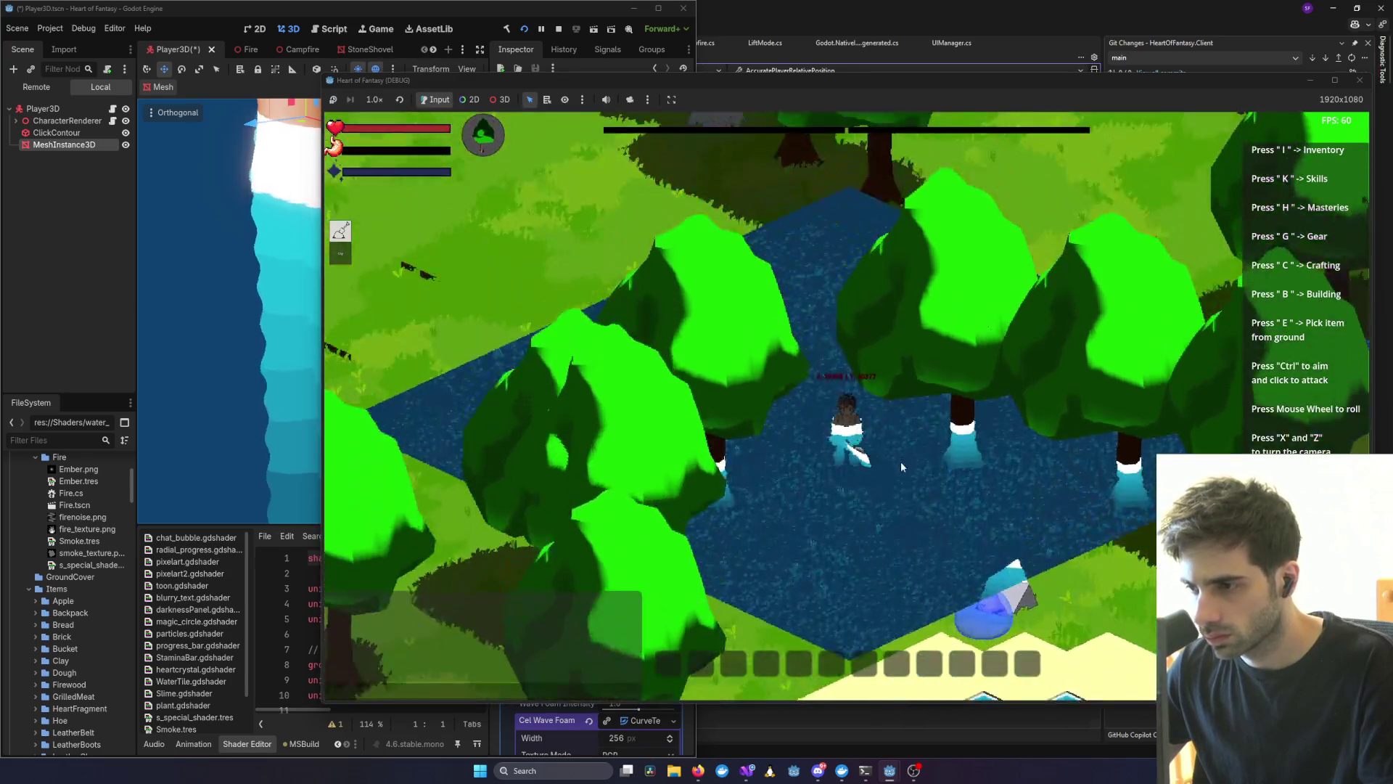
- Back in the editor, lower Foam Intensity to 0.783 and the first Shoreline Foam to 0.0
scroll(900, 461, up, 5)
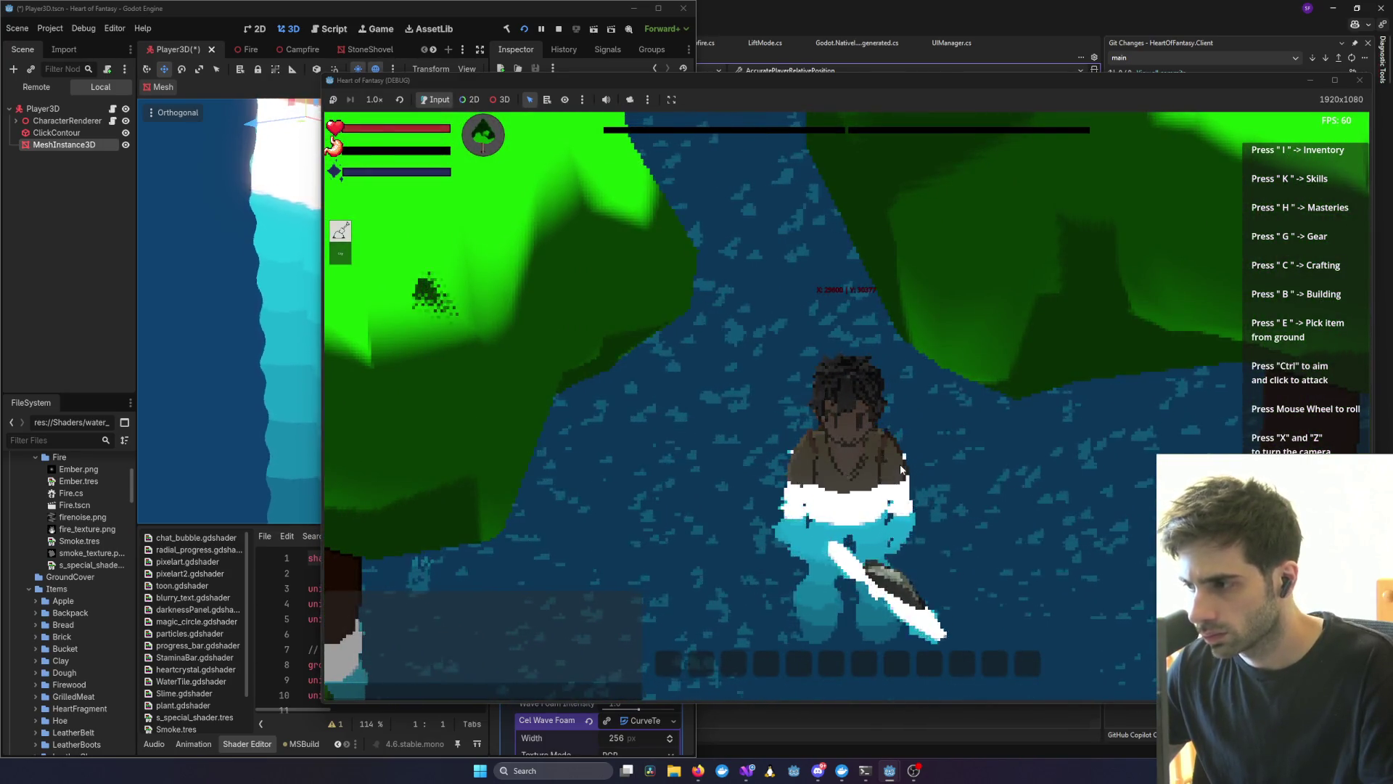
scroll(902, 469, down, 5)
click(253, 356)
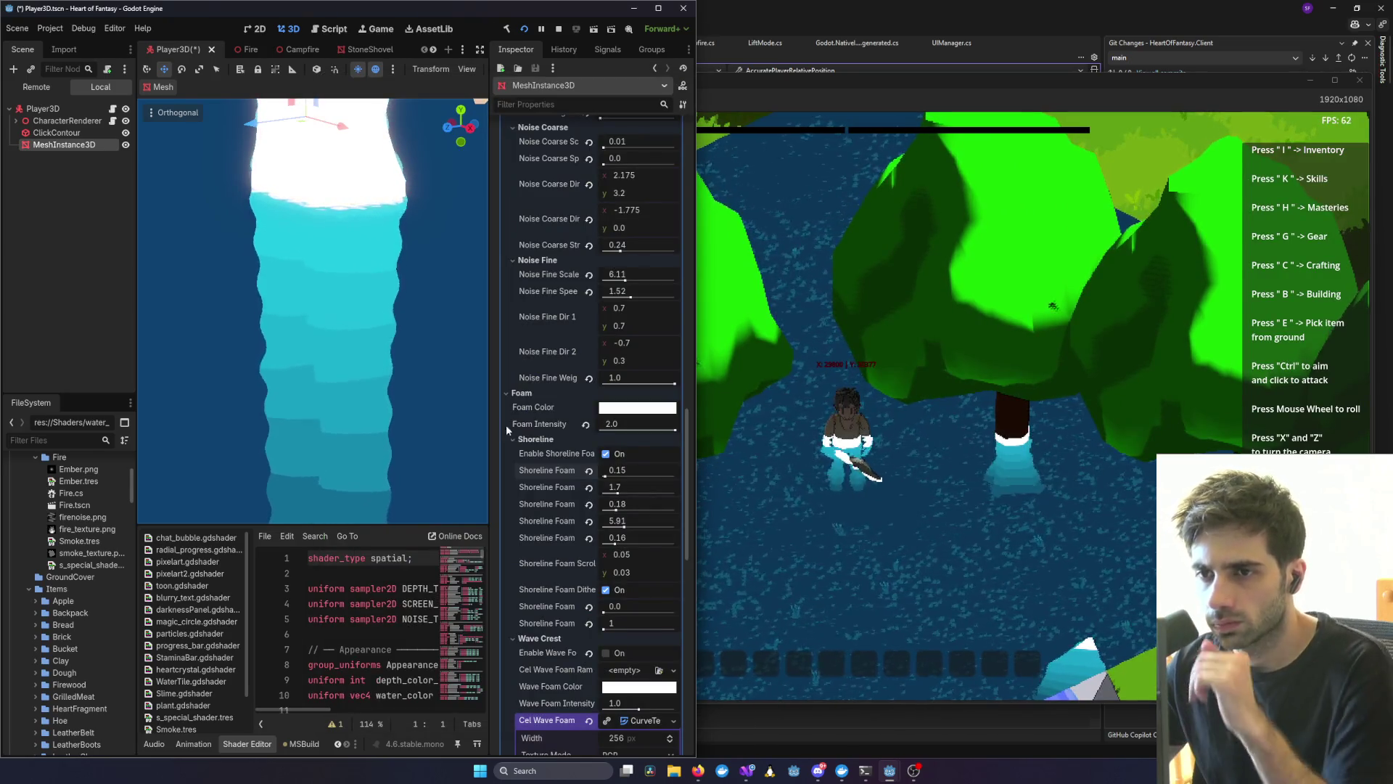
mouse_move(672, 429)
mouse_down()
mouse_move(620, 432)
mouse_move(637, 433)
mouse_move(603, 477)
mouse_up()
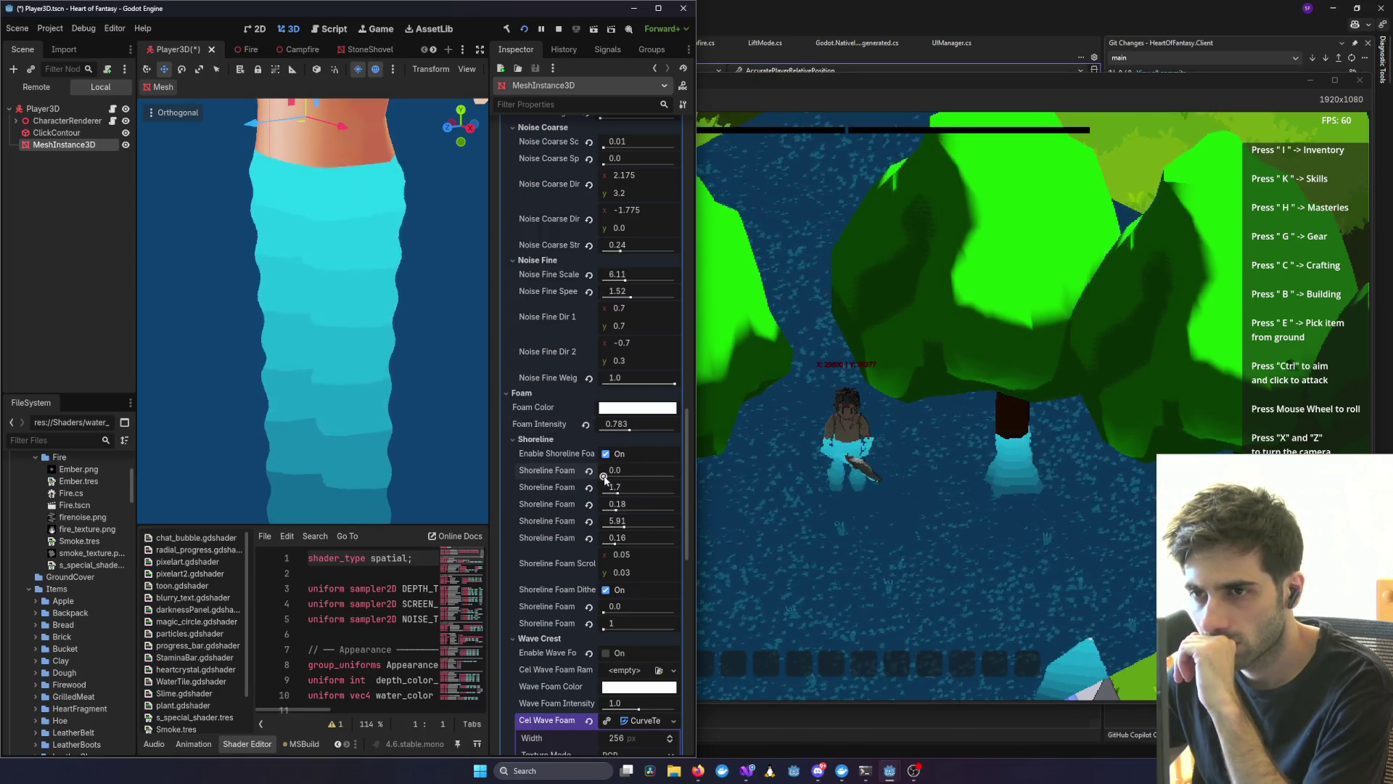
- Restore the first Shoreline Foam to 0.15, lower the second to 0.1, and view the game
key(ctrl+z)
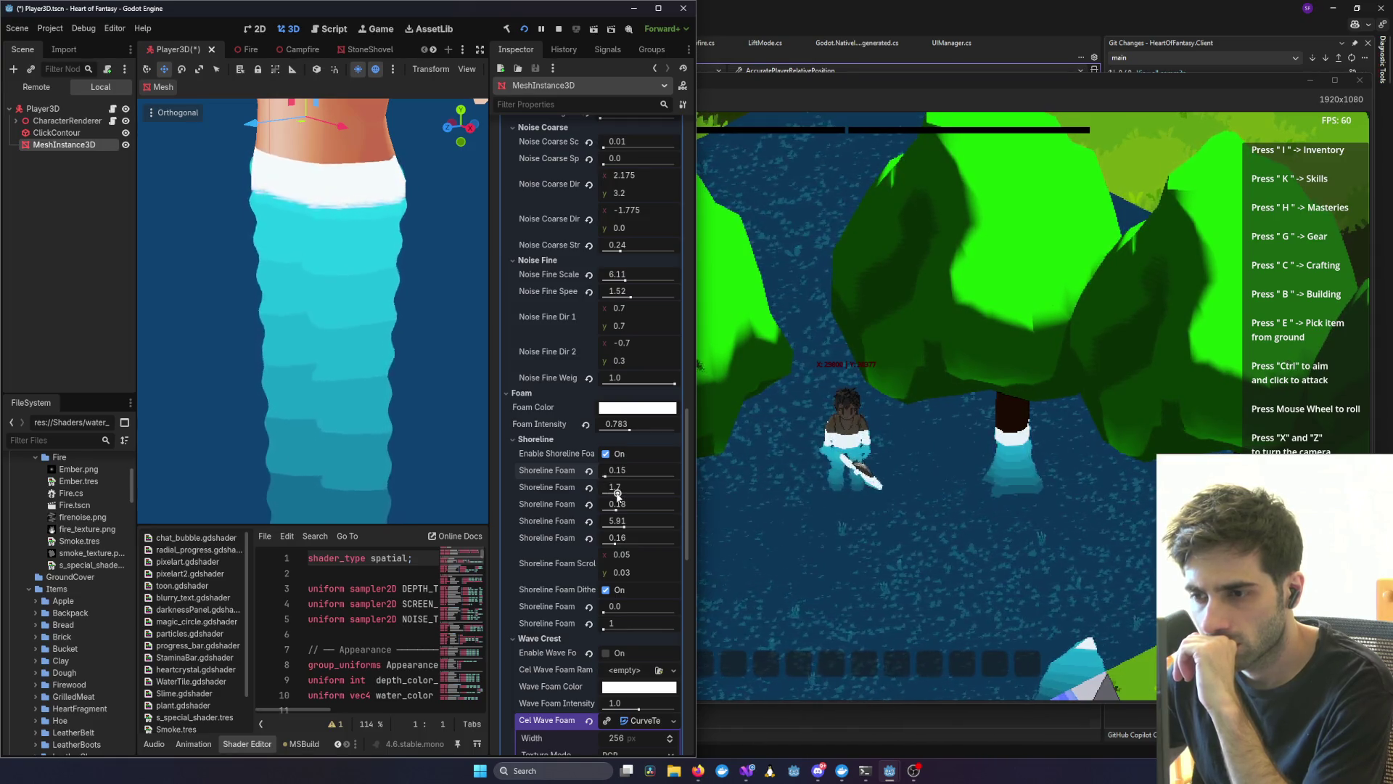
drag(617, 493, 603, 494)
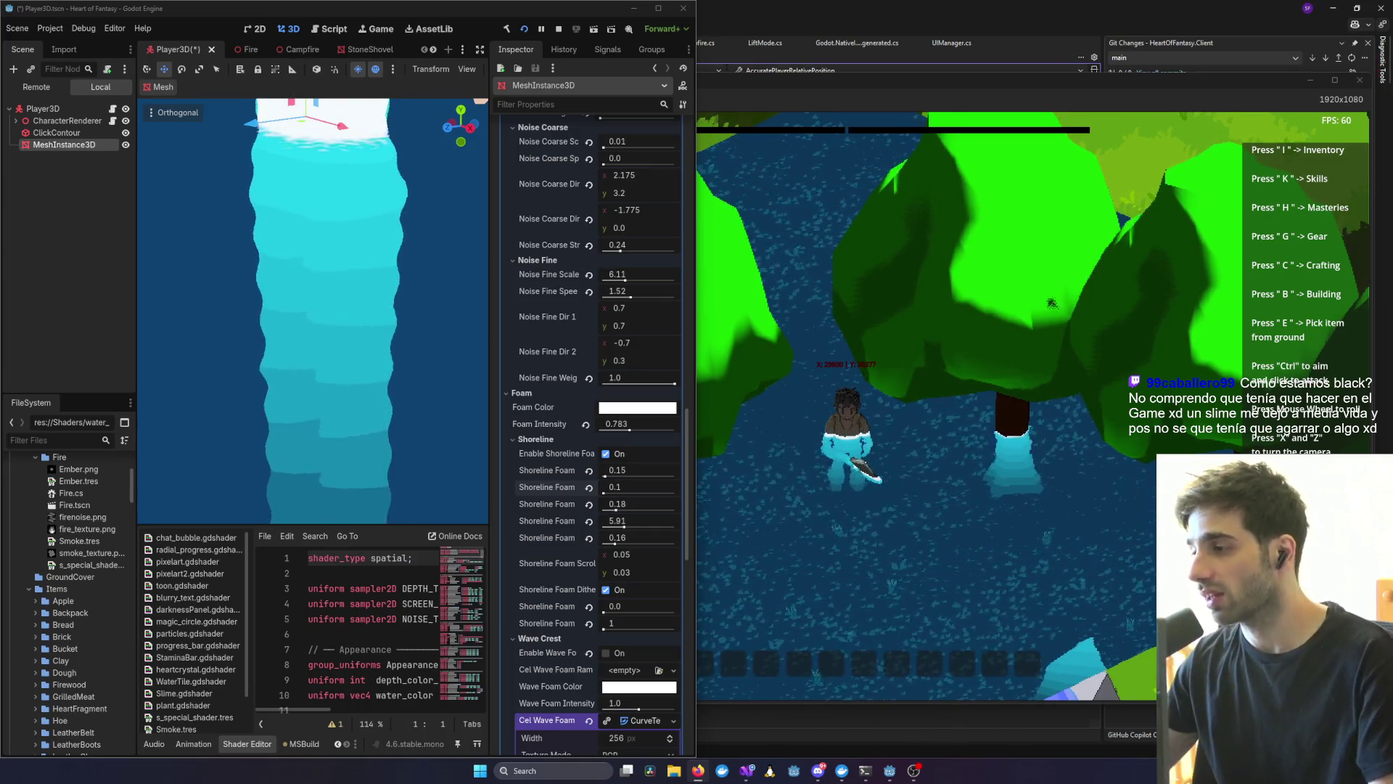
click(1177, 346)
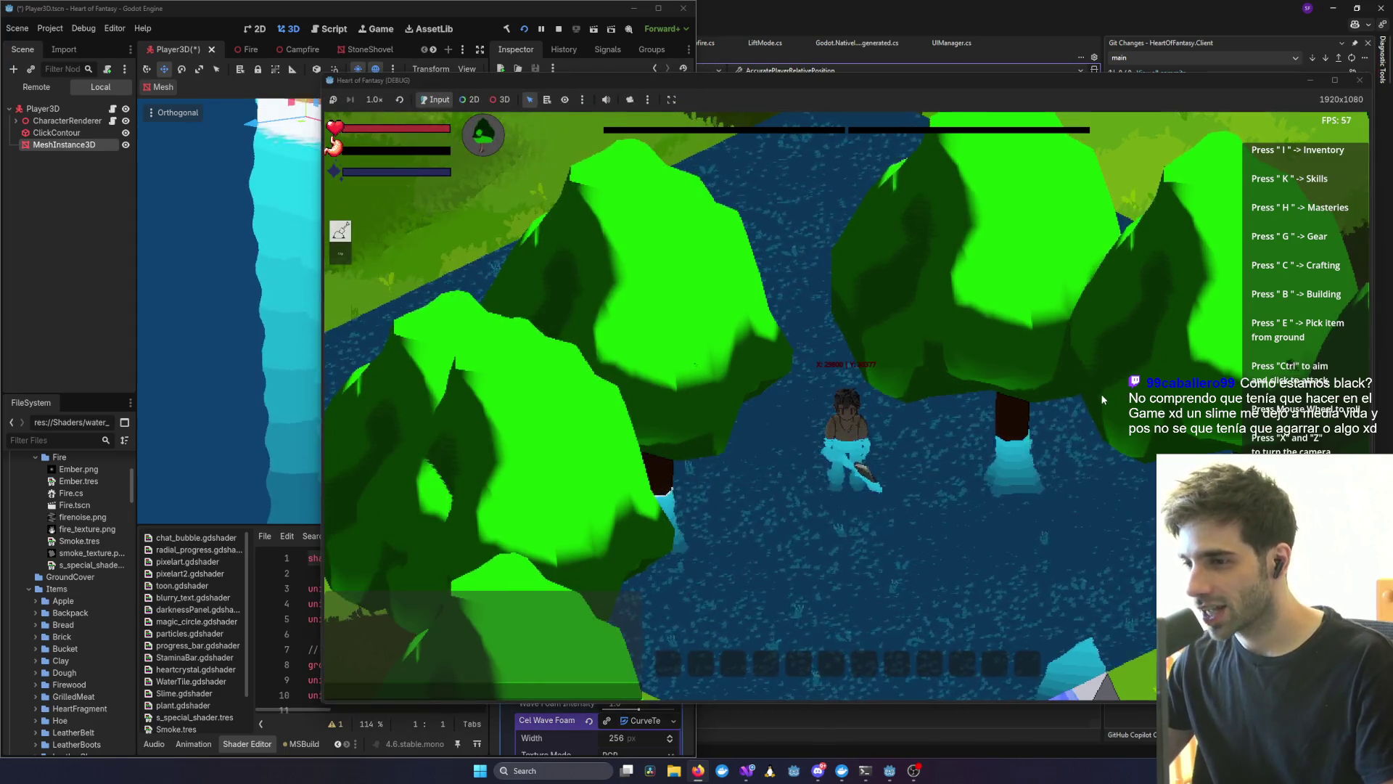
- Rotate the game camera around the character wading in the pond, then return to the editor
scroll(1100, 393, down, 3)
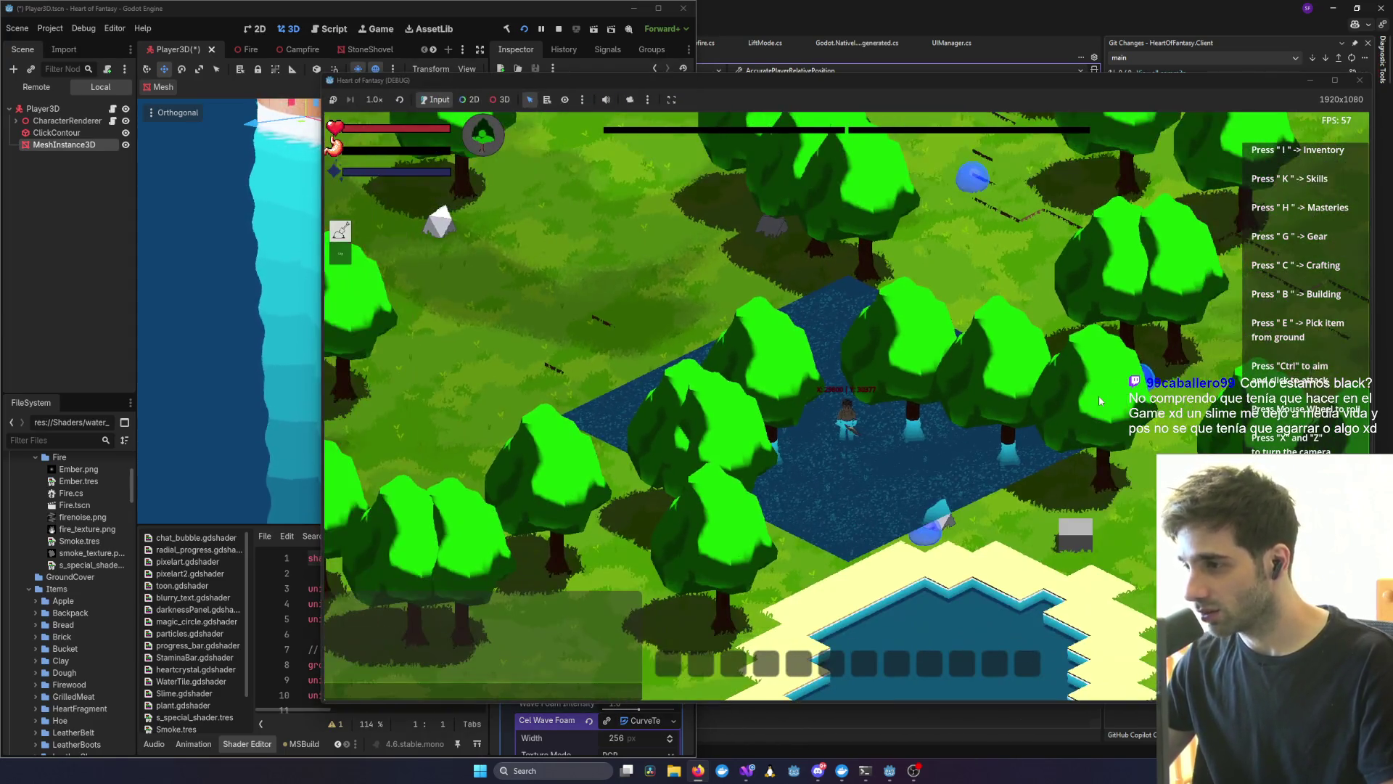
key(x)
scroll(1097, 396, up, 3)
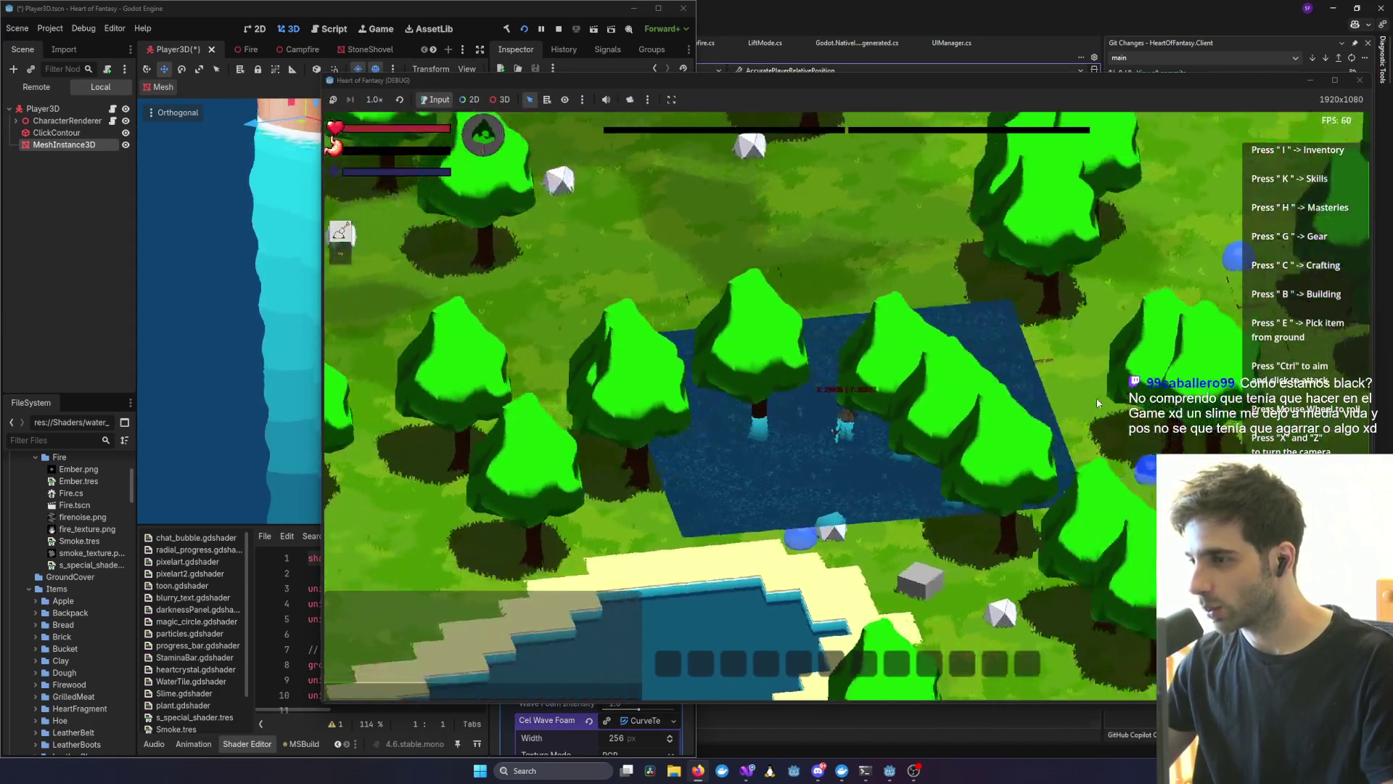
key(x)
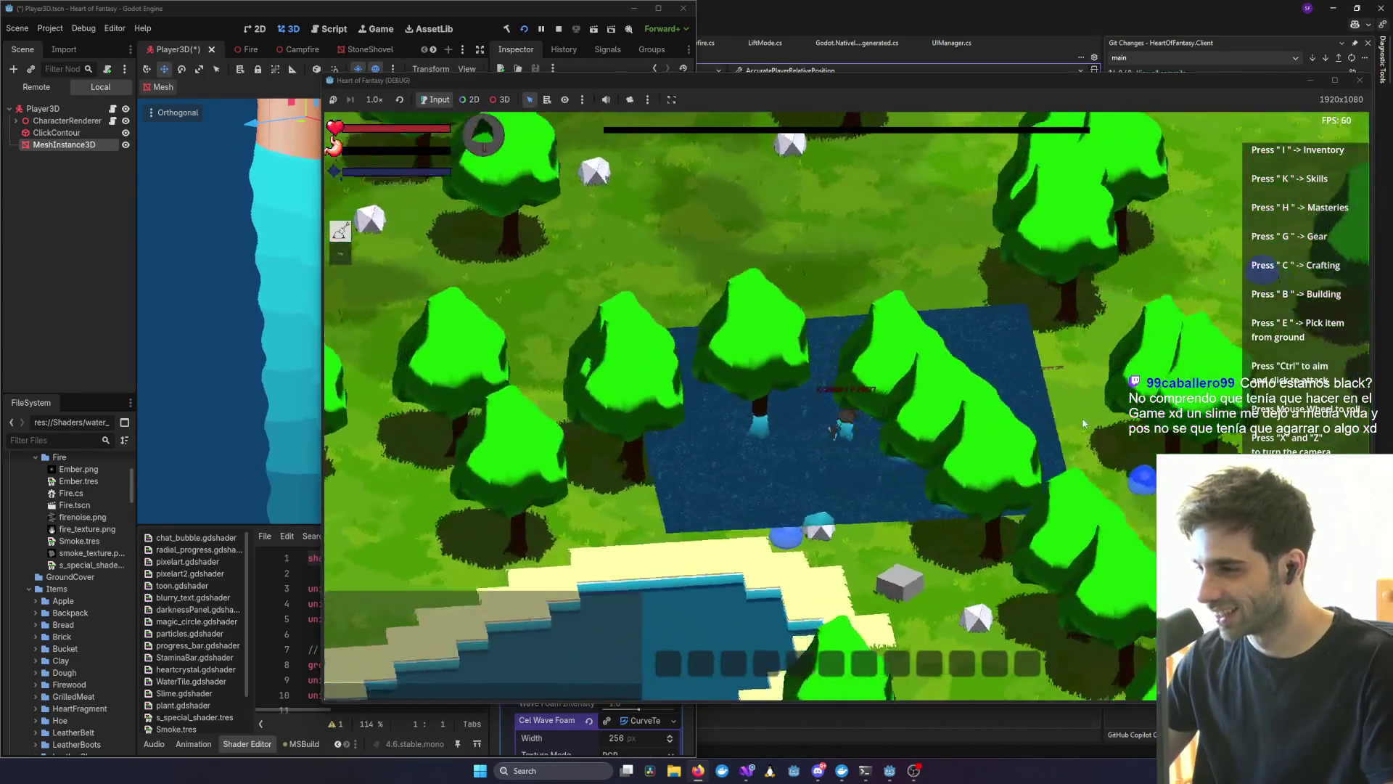
scroll(1052, 424, up, 3)
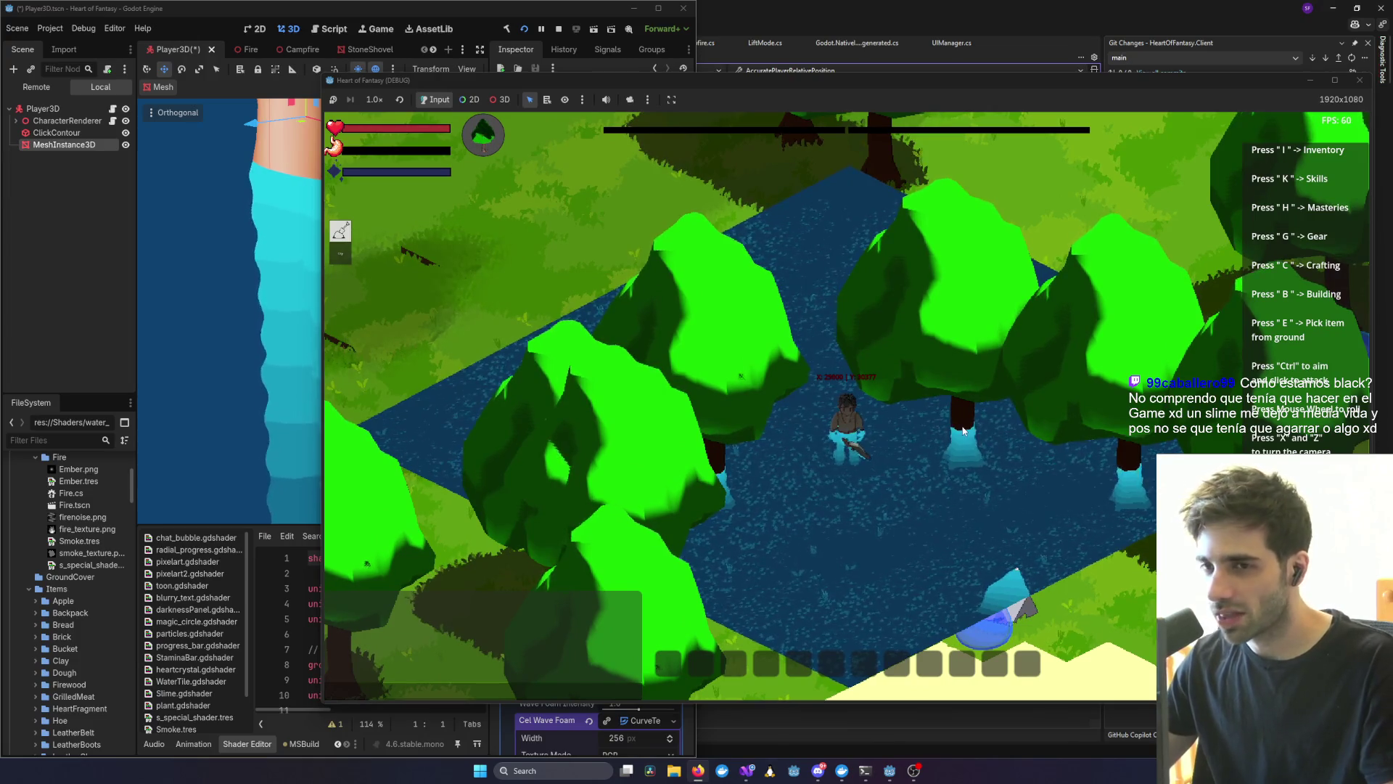
scroll(1081, 395, down, 3)
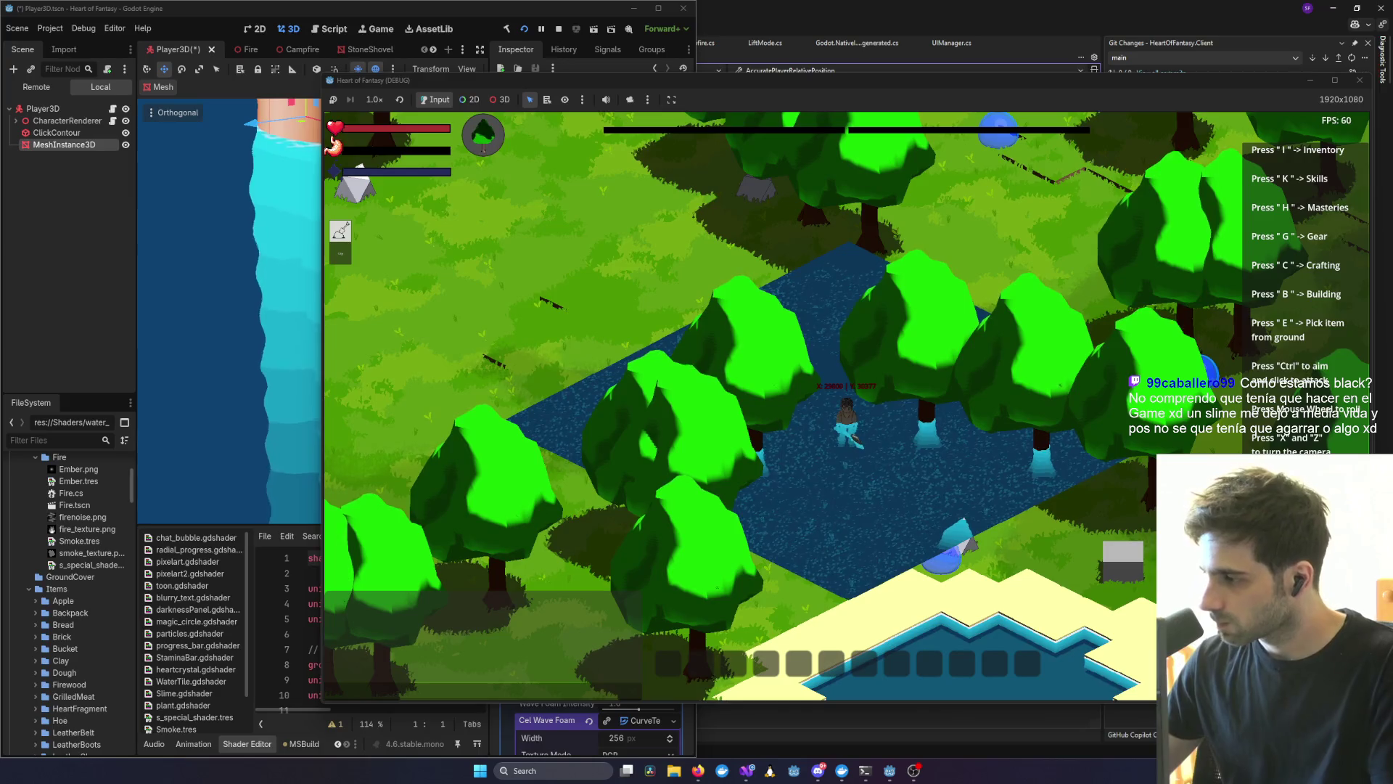
click(306, 346)
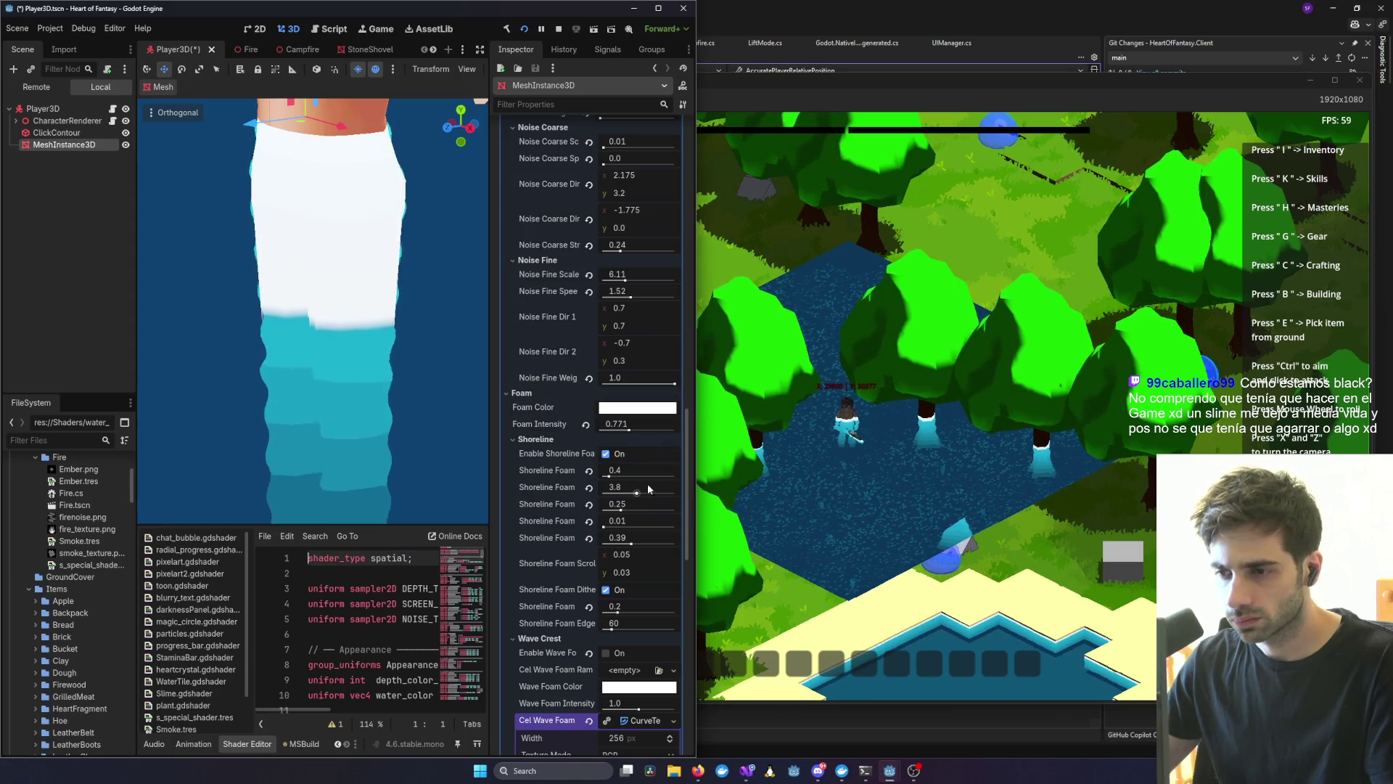
- Drop the first Shoreline Foam value near zero, then nudge it up for a thin foam band
drag(608, 476, 604, 477)
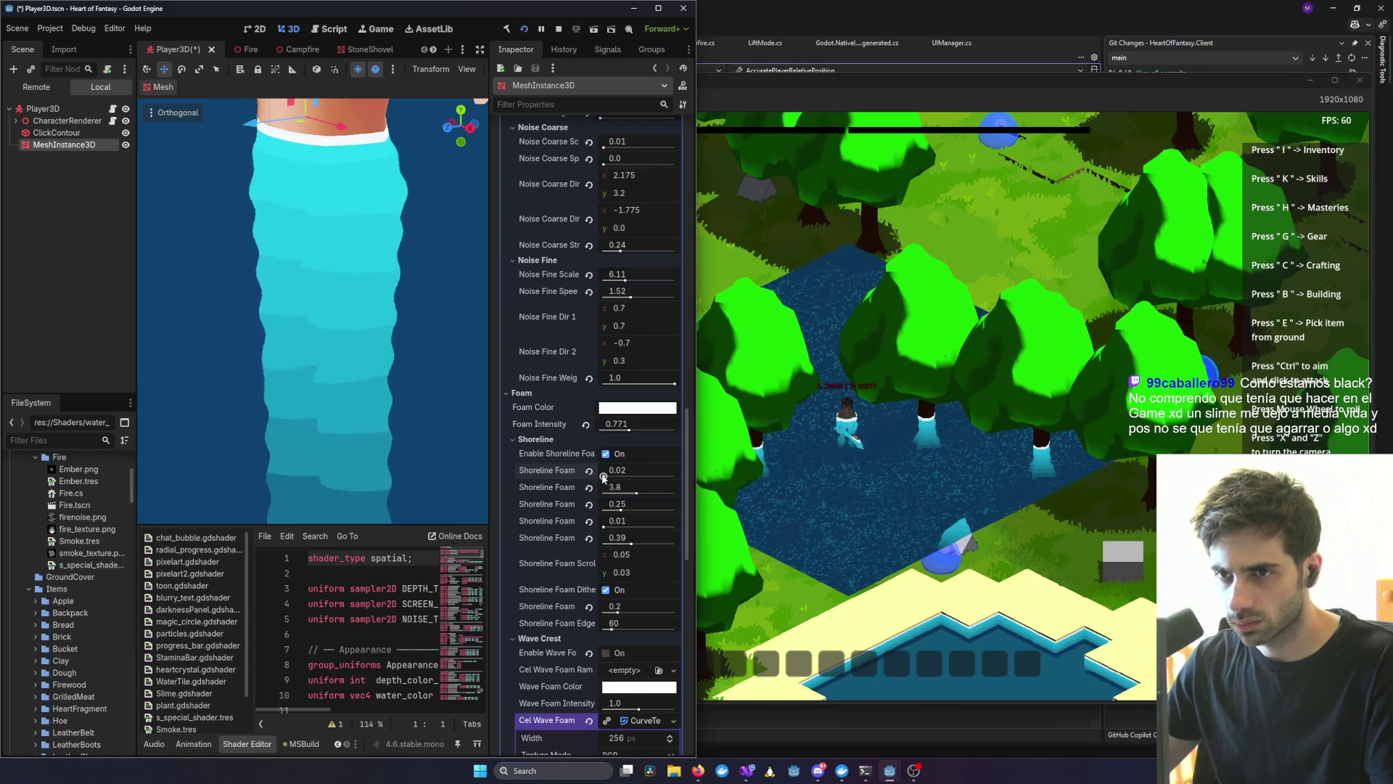
scroll(373, 425, down, 5)
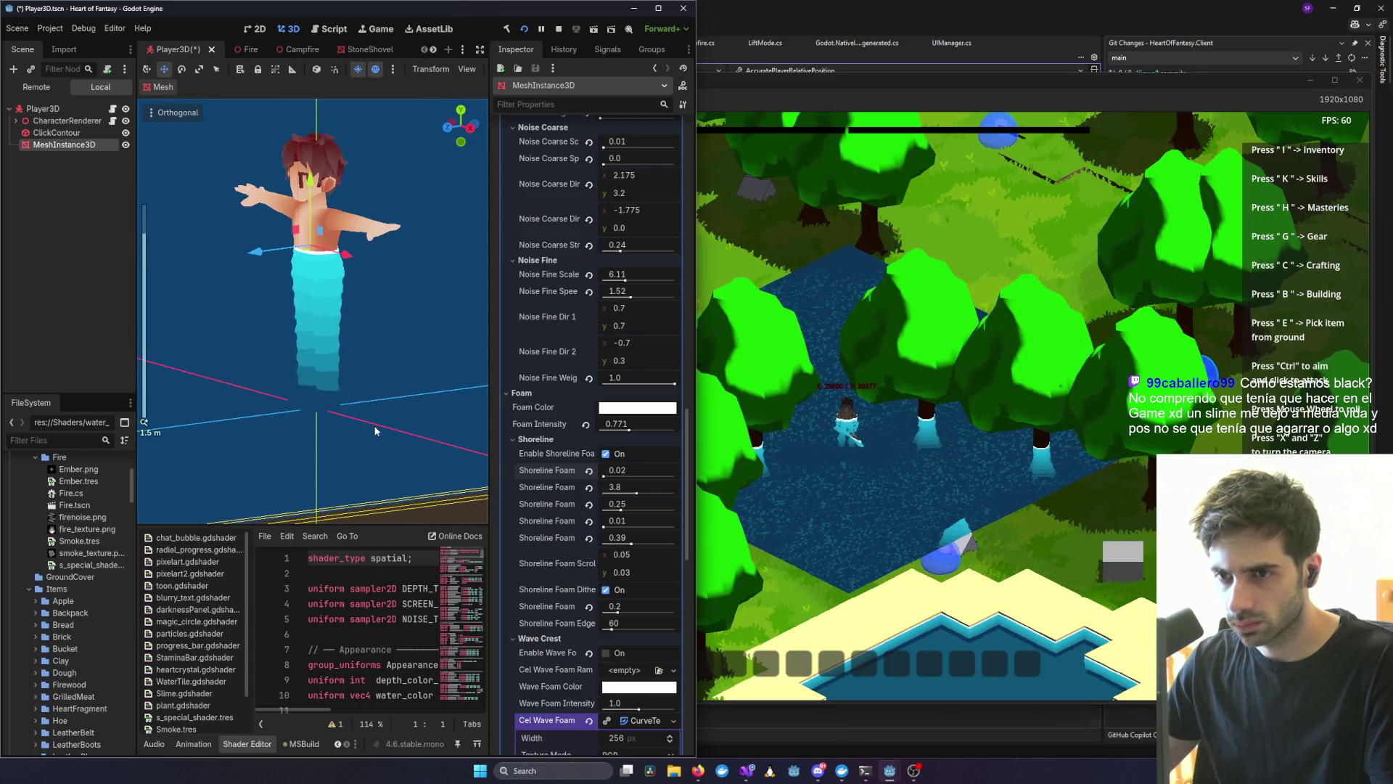
drag(398, 408, 386, 402)
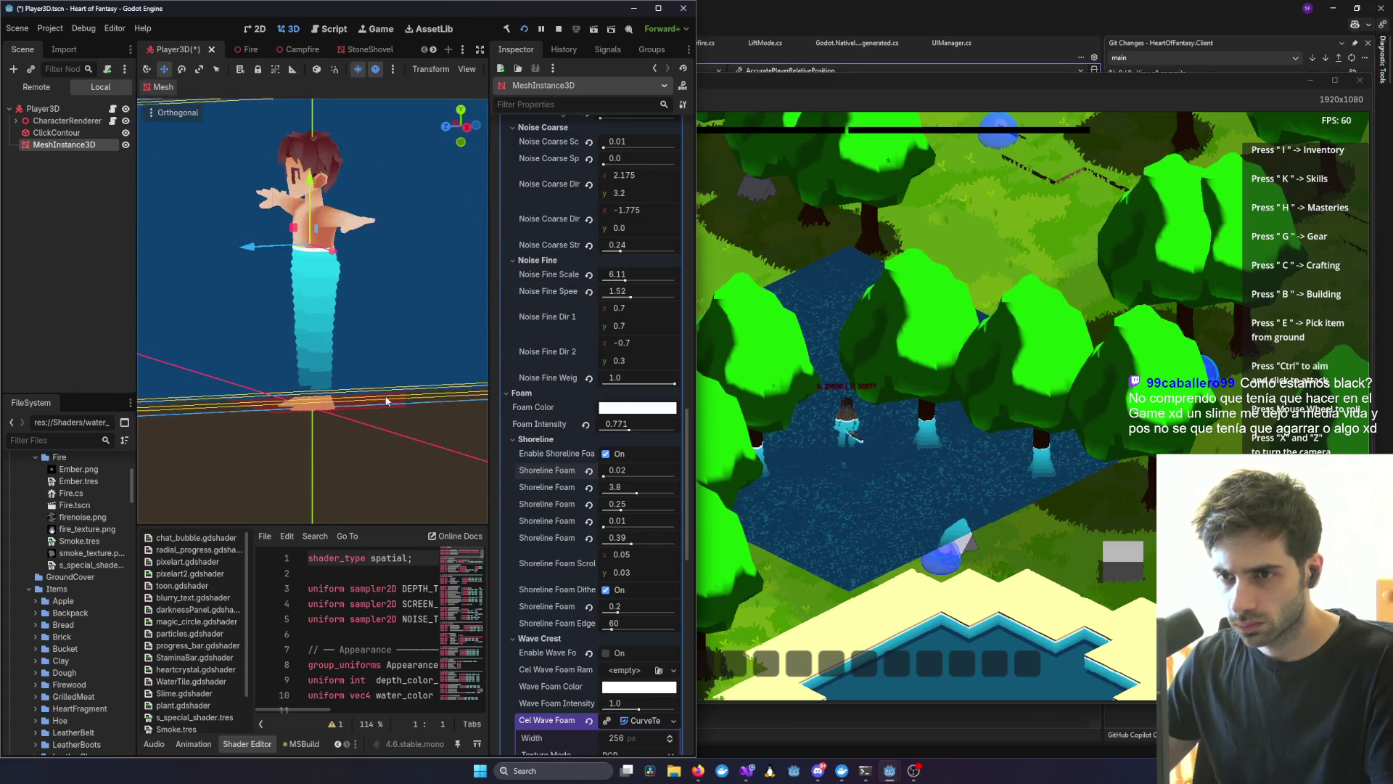
scroll(379, 391, up, 5)
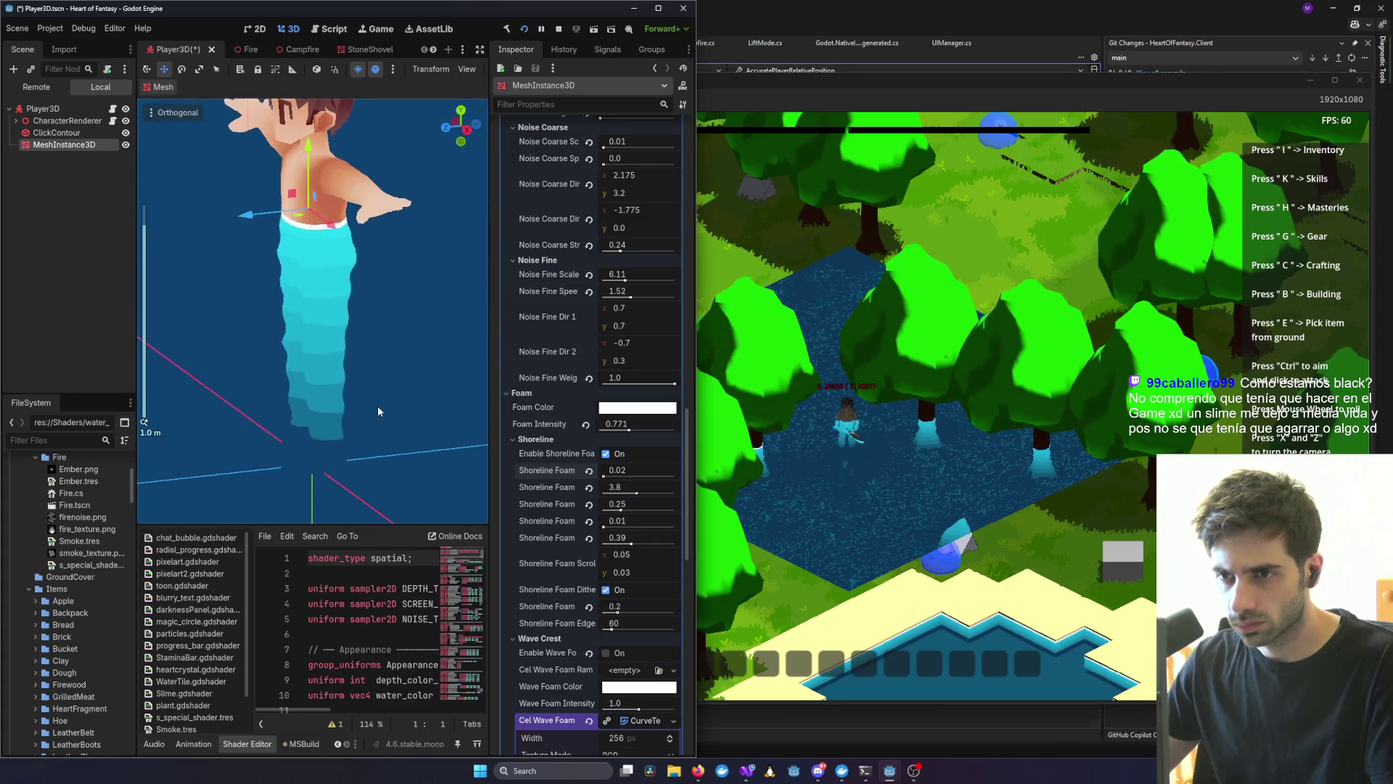
mouse_move(606, 476)
mouse_down()
mouse_move(625, 476)
mouse_move(605, 477)
mouse_up()
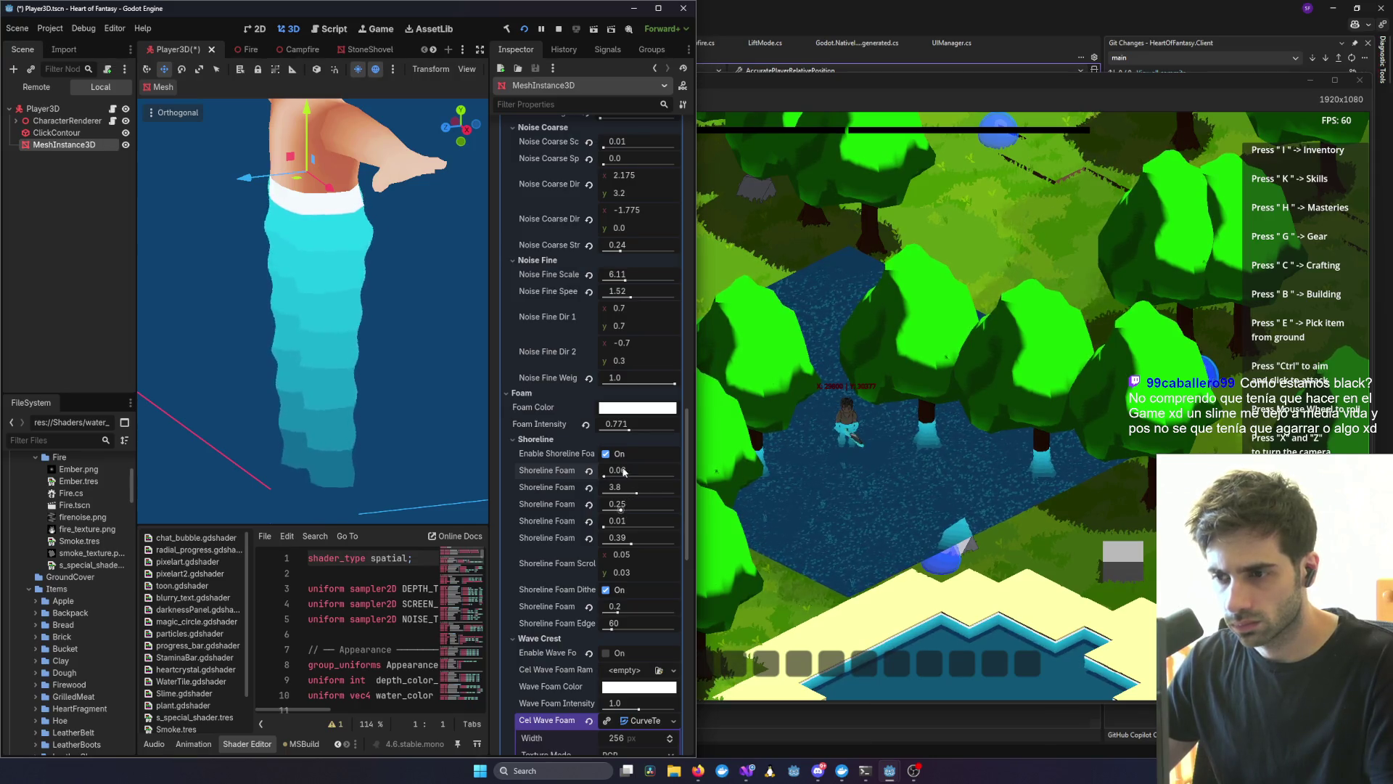
scroll(597, 288, up, 10)
scroll(596, 288, up, 12)
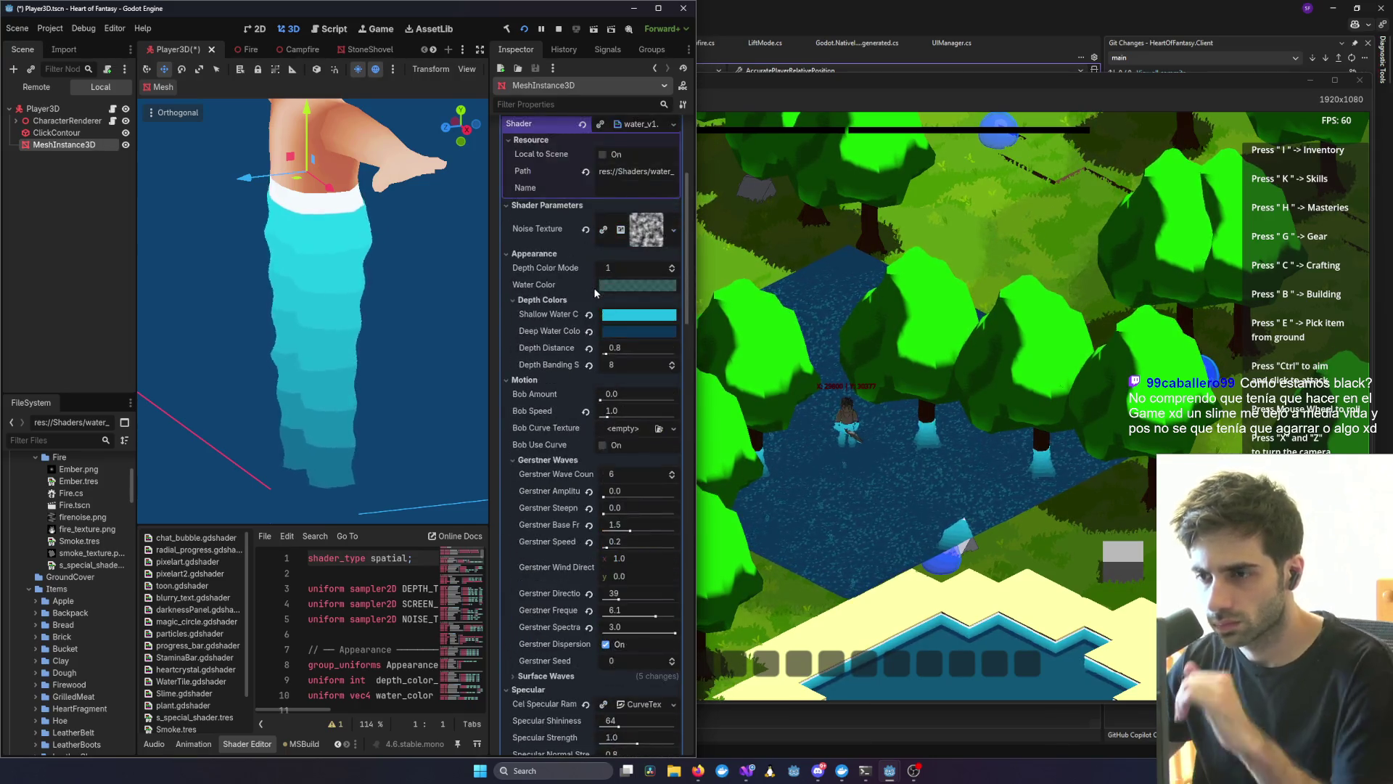
- Set Gerstner Amplitude to 0.1, then reduce it to 0.01
click(636, 489)
key(BackSpace)
text(1)
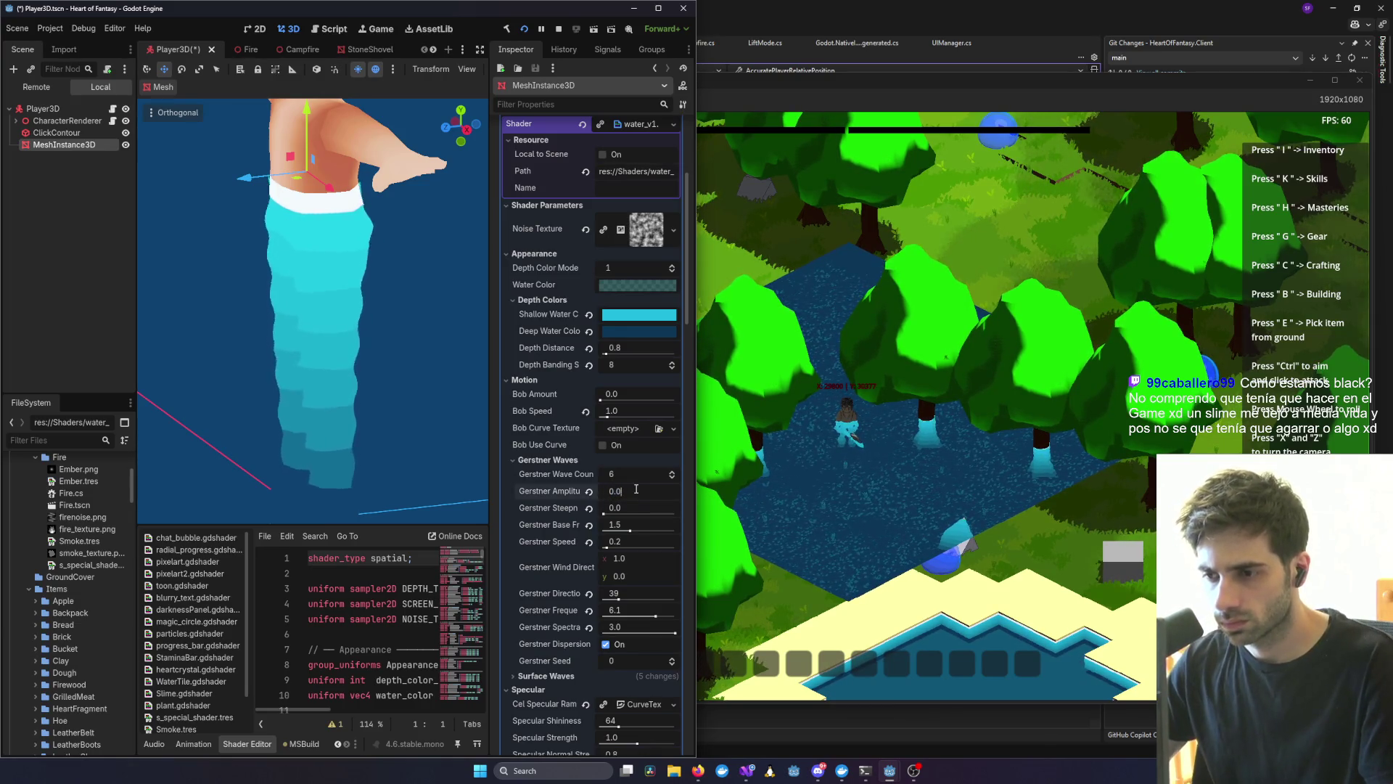
key(Return)
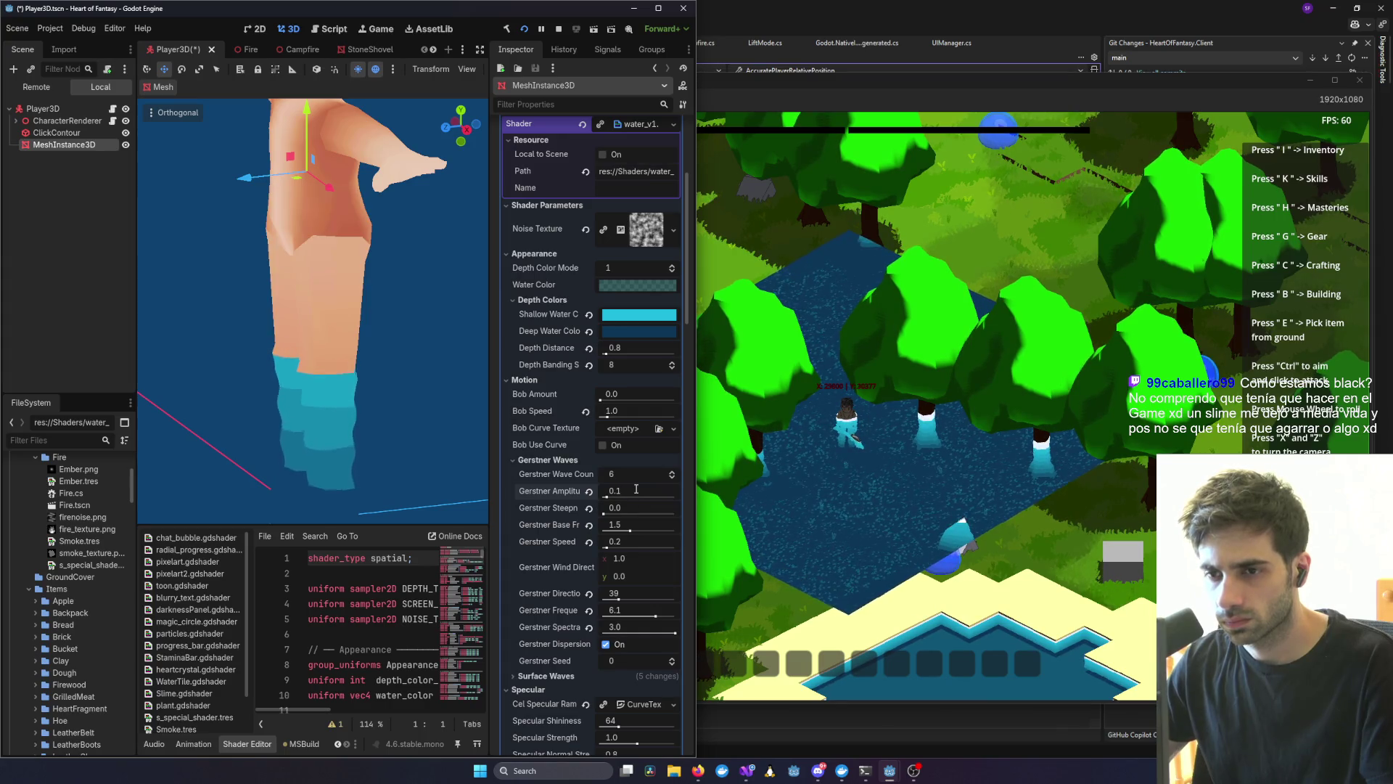
text(0.01)
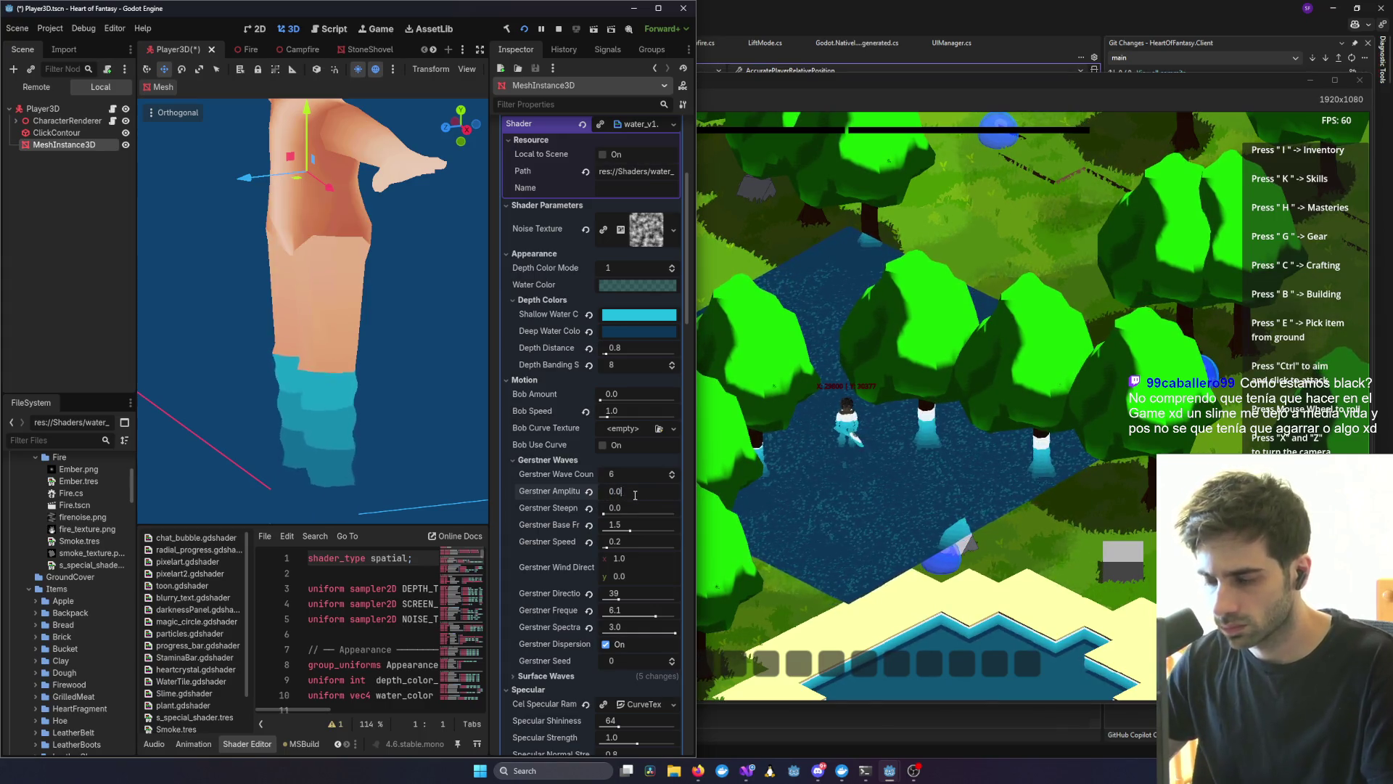
key(Return)
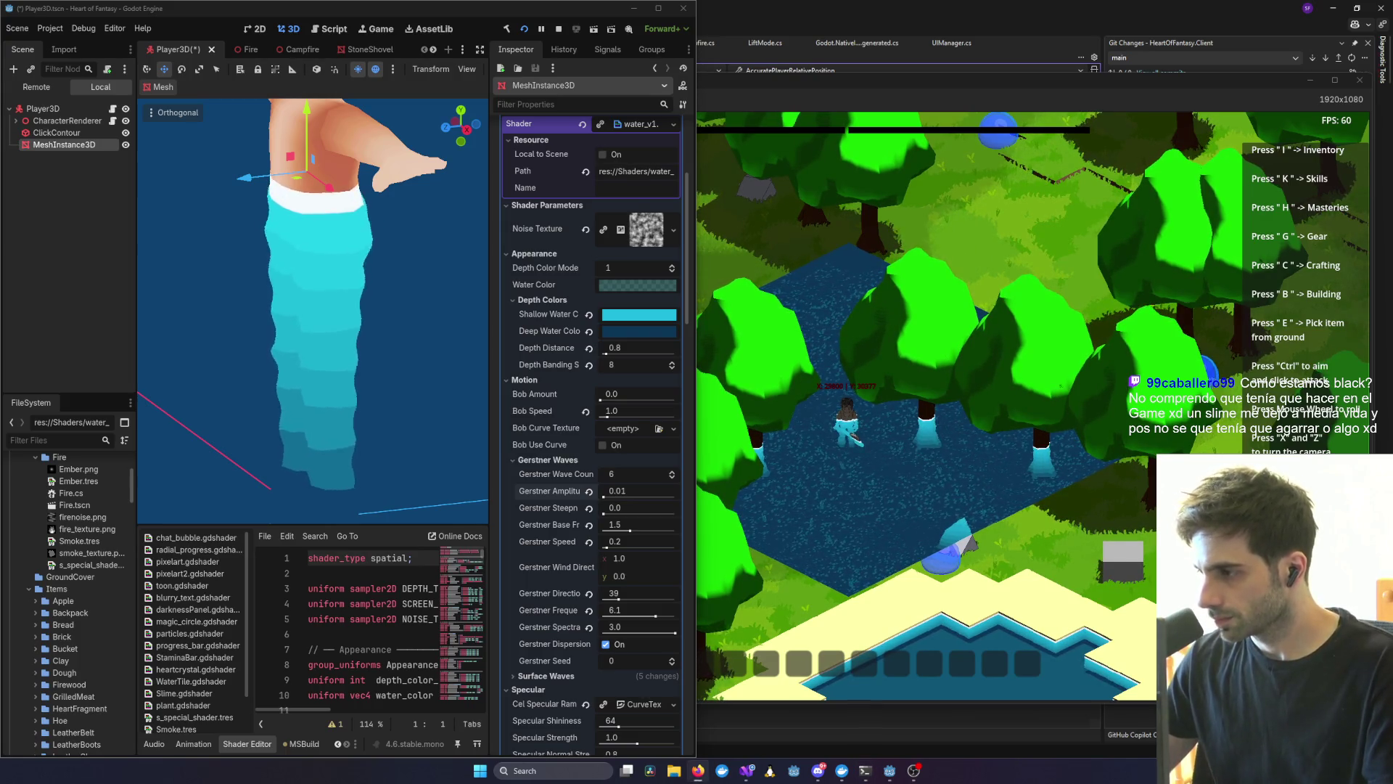
scroll(411, 310, down, 4)
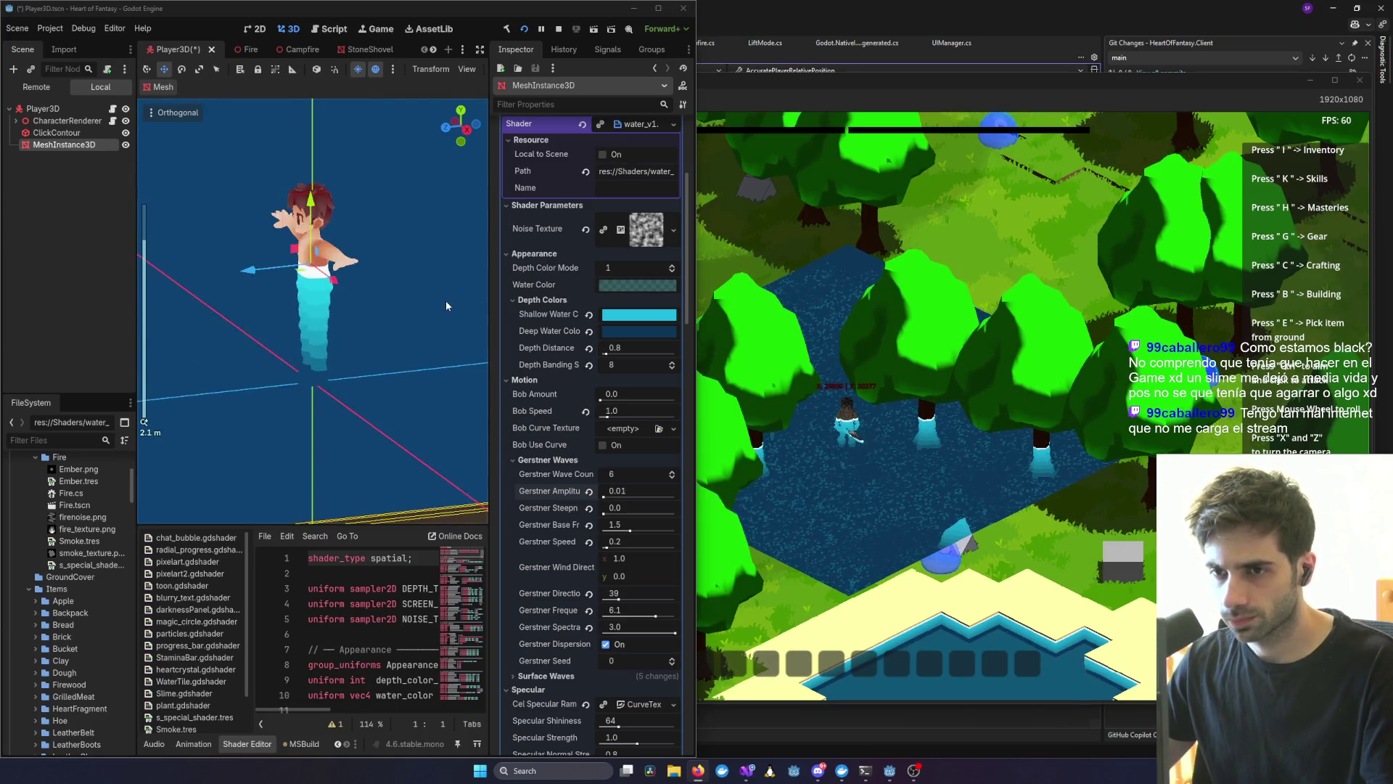
drag(404, 310, 405, 313)
key(KP_1)
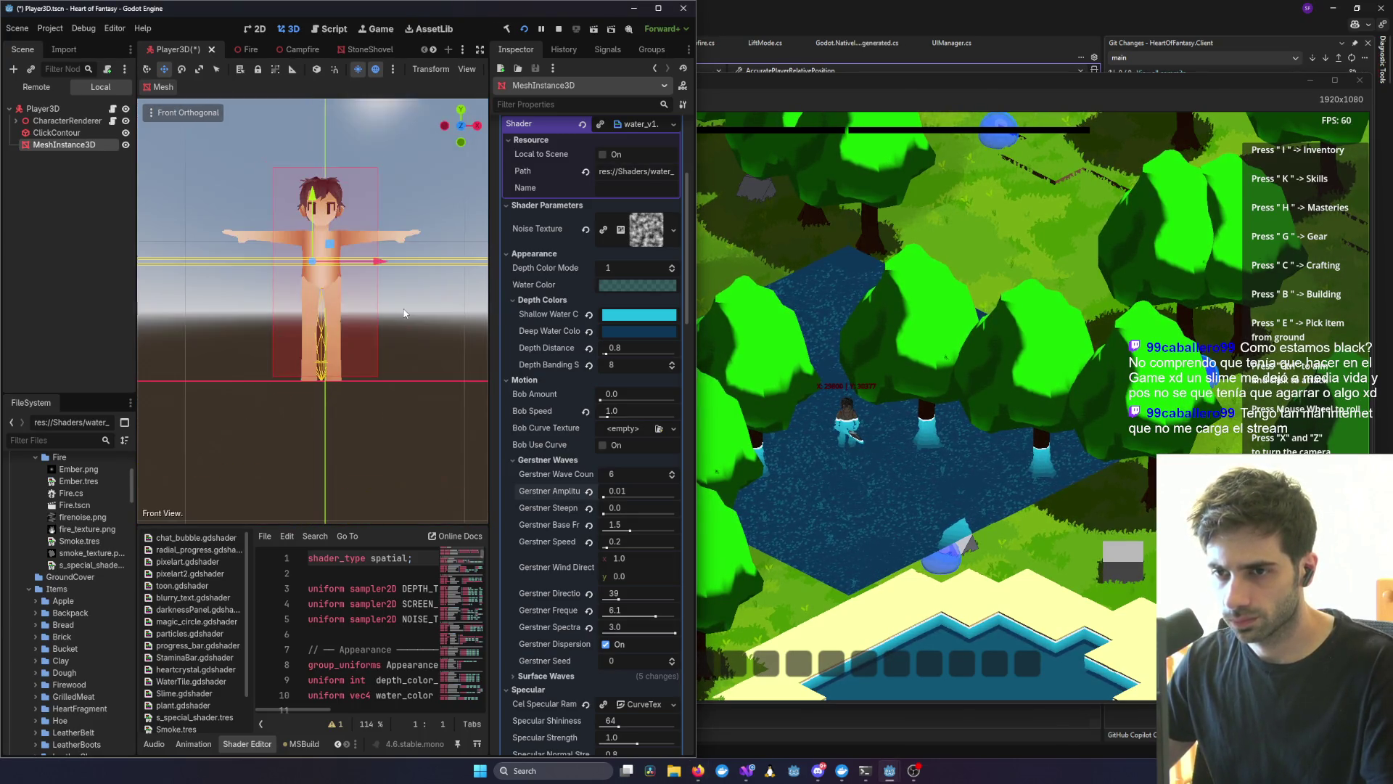
scroll(370, 239, up, 2)
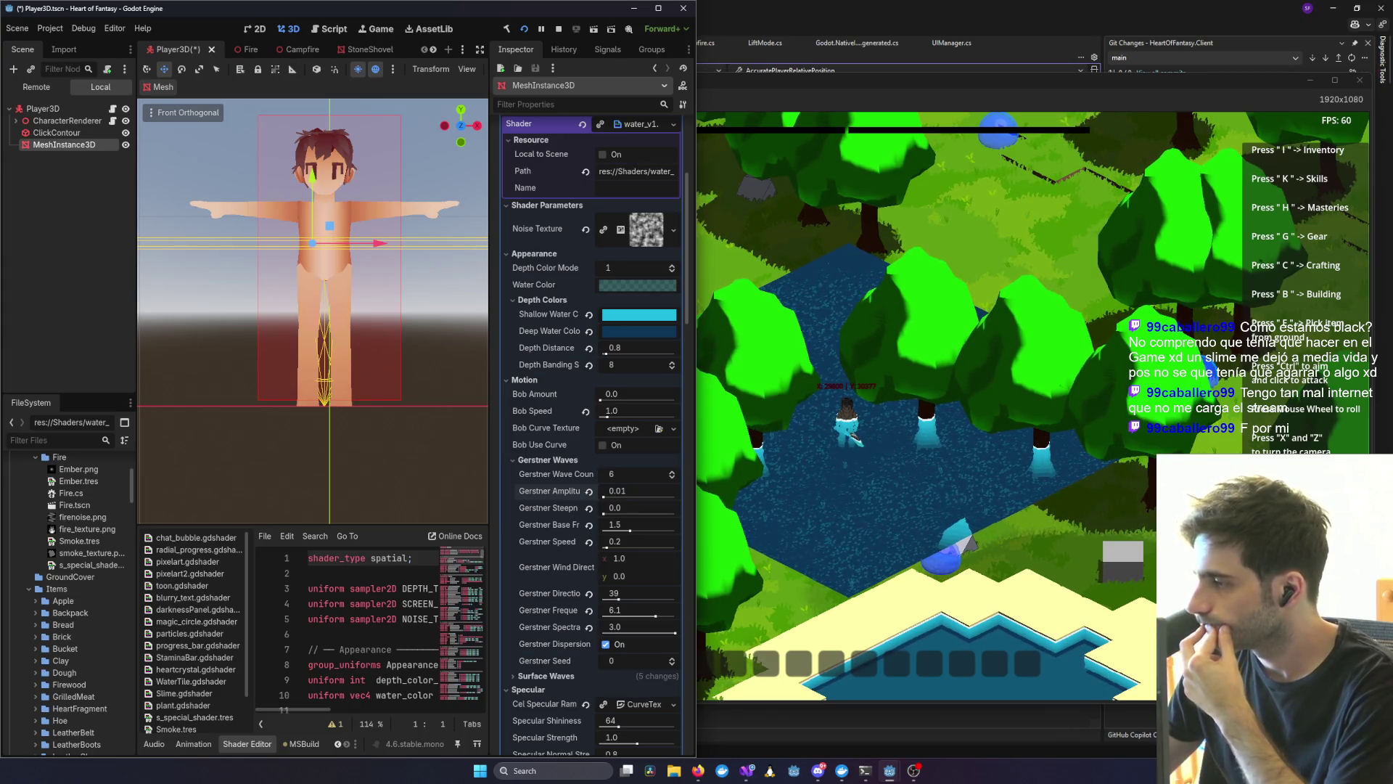
click(468, 298)
- Select MeshInstance3D, run the game to check the water, then stop it
scroll(449, 330, down, 3)
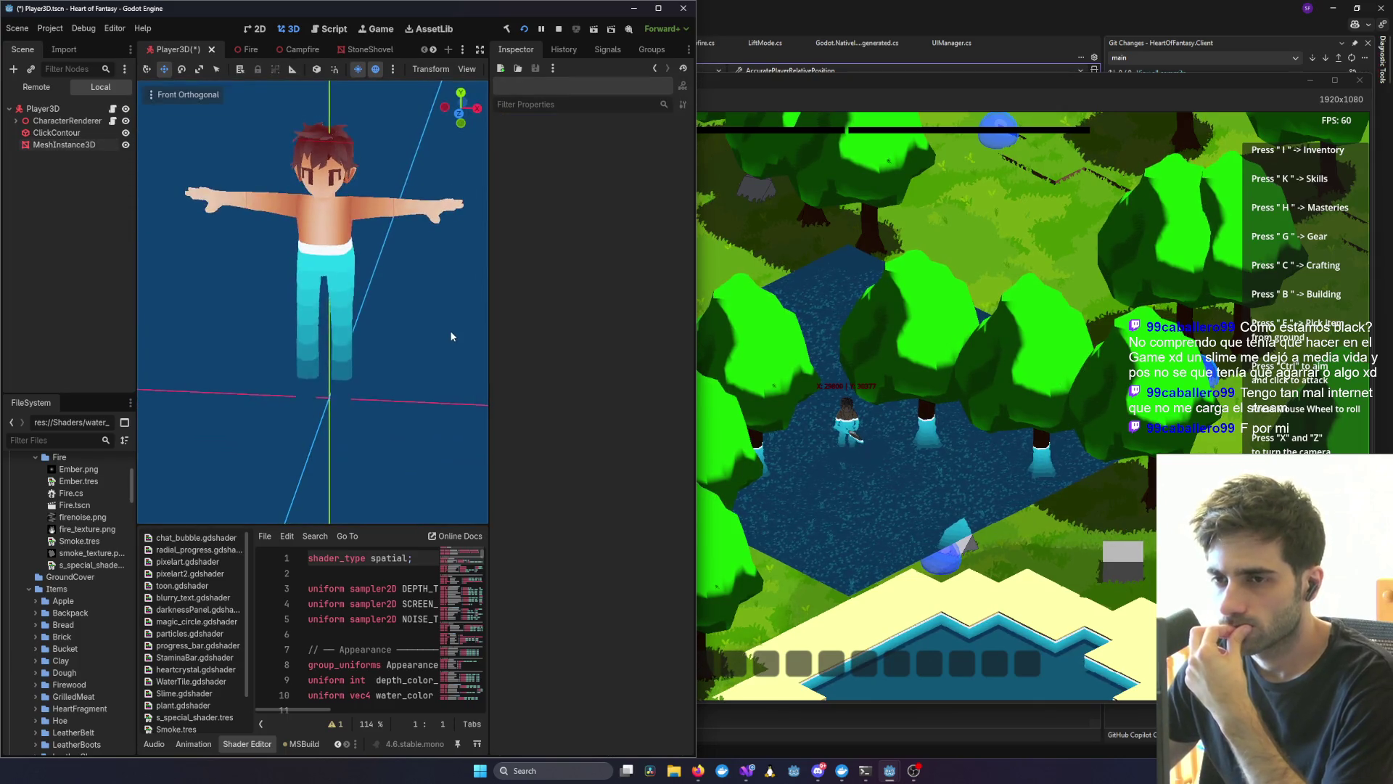
click(325, 267)
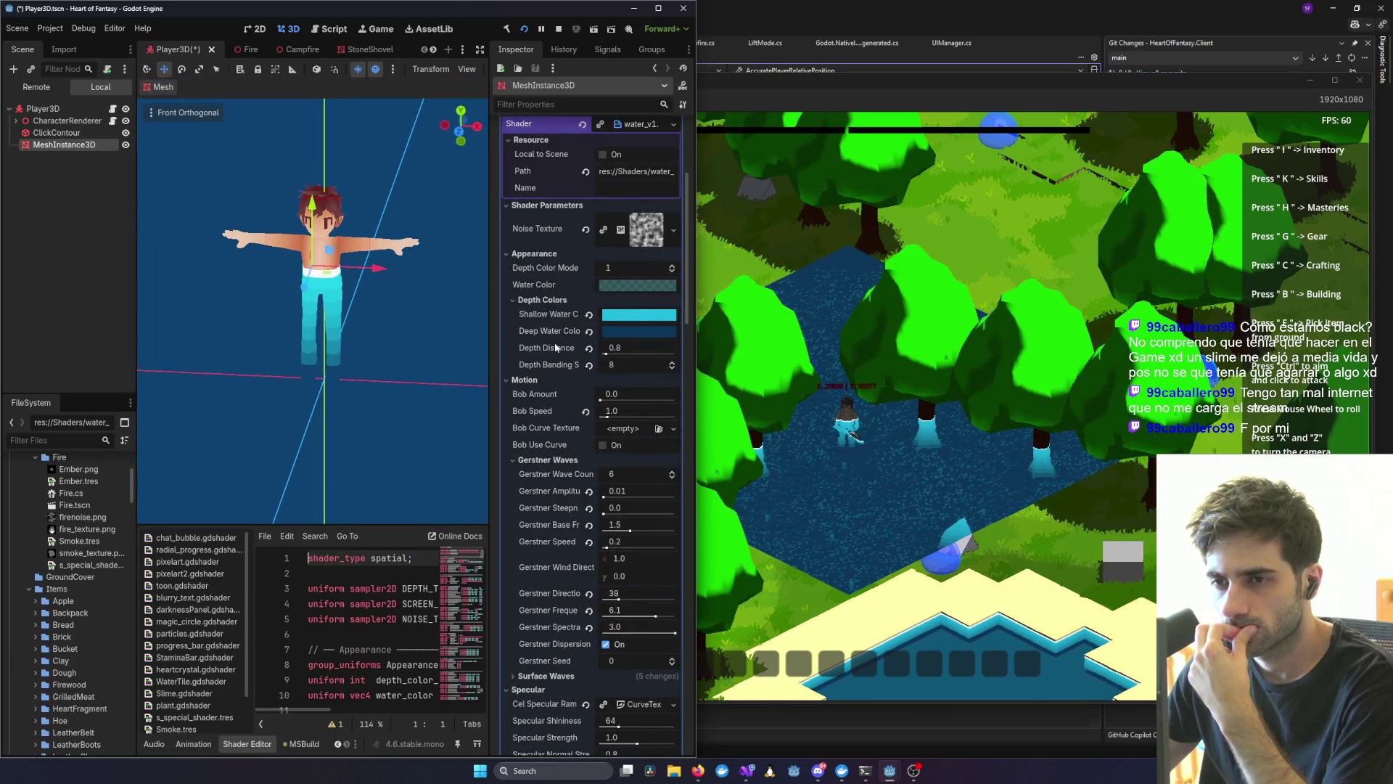
scroll(350, 317, up, 2)
scroll(350, 317, up, 5)
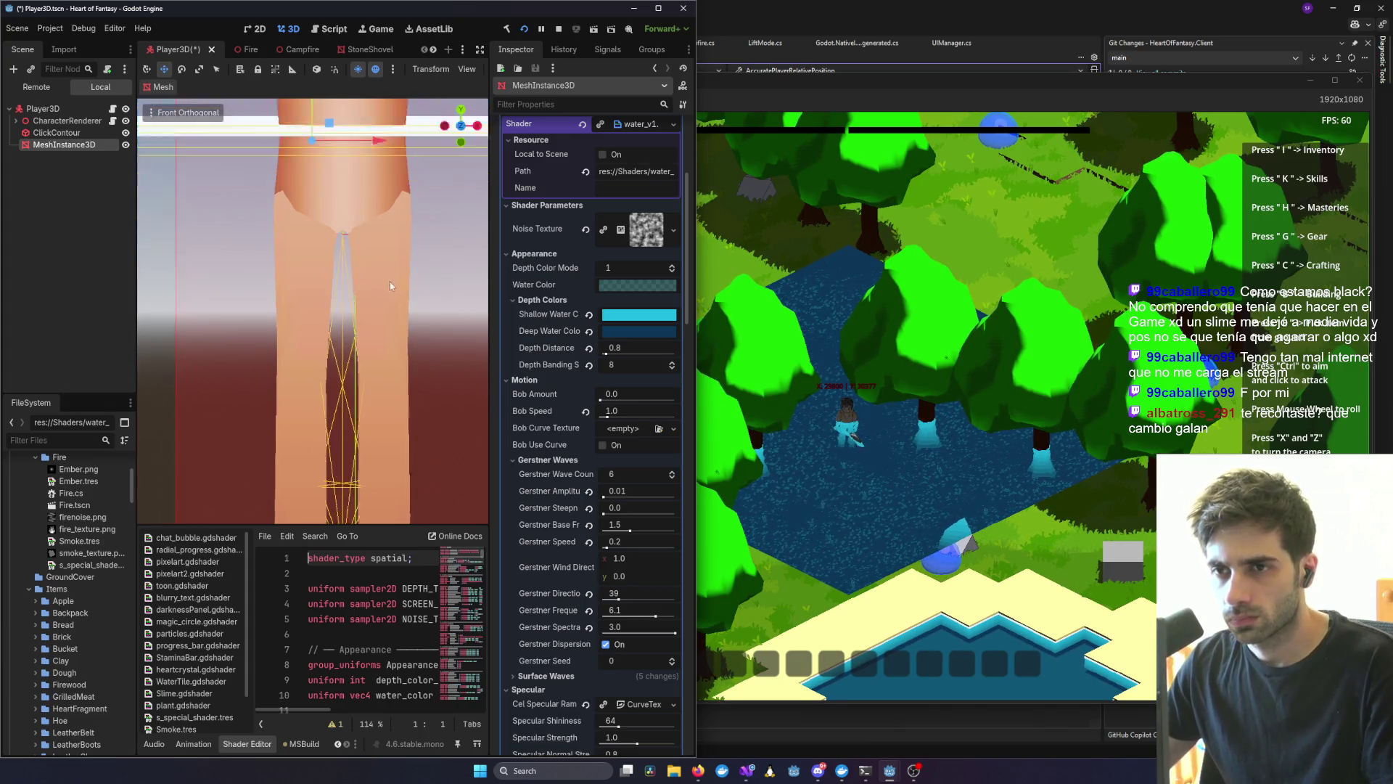
scroll(405, 276, down, 3)
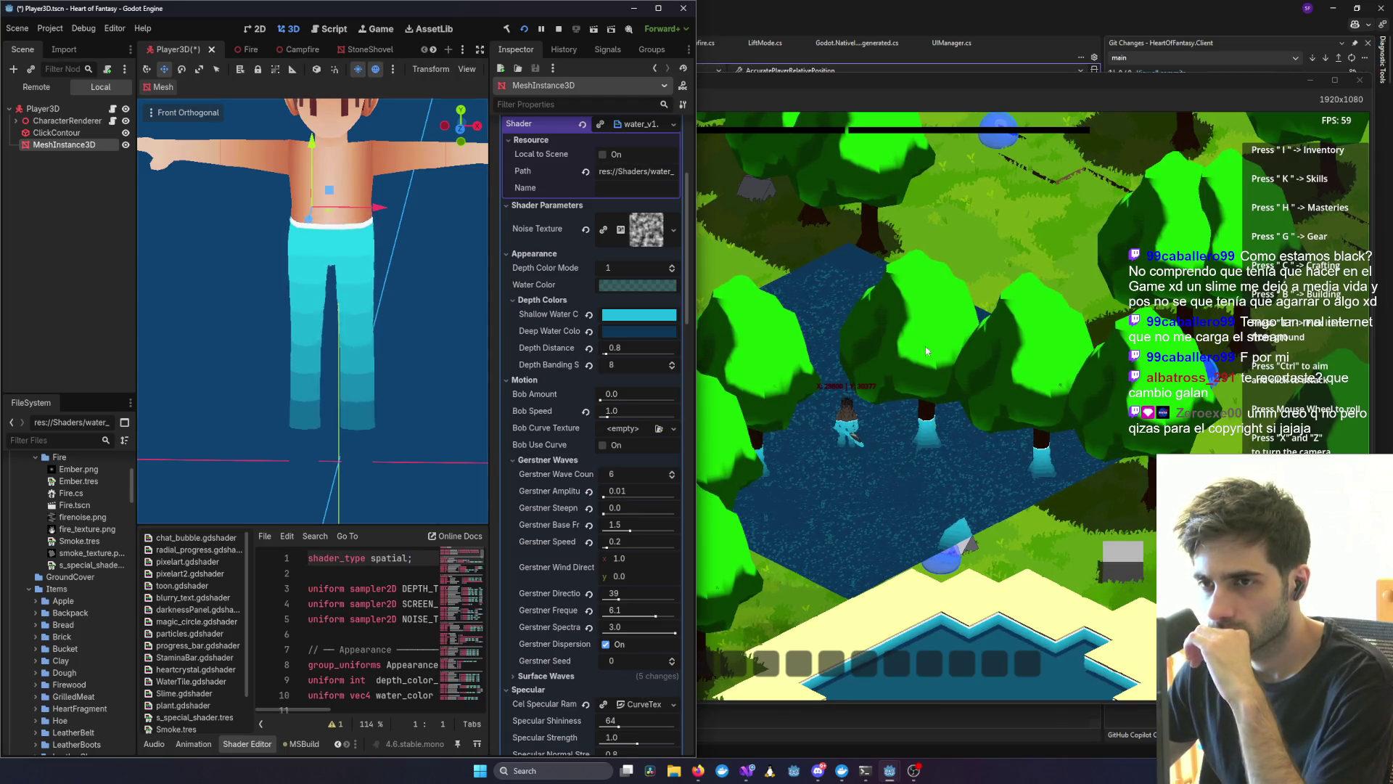
key(alt+Tab)
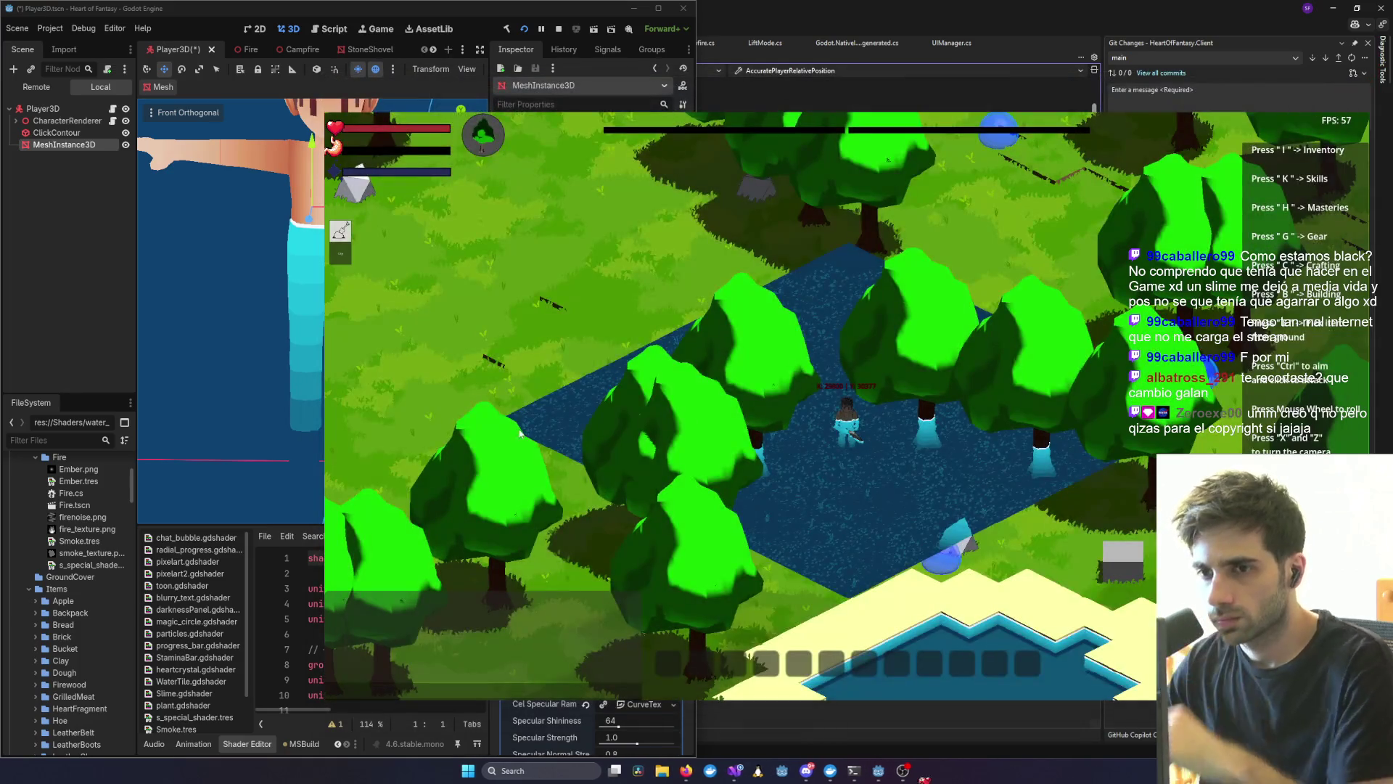
key(F8)
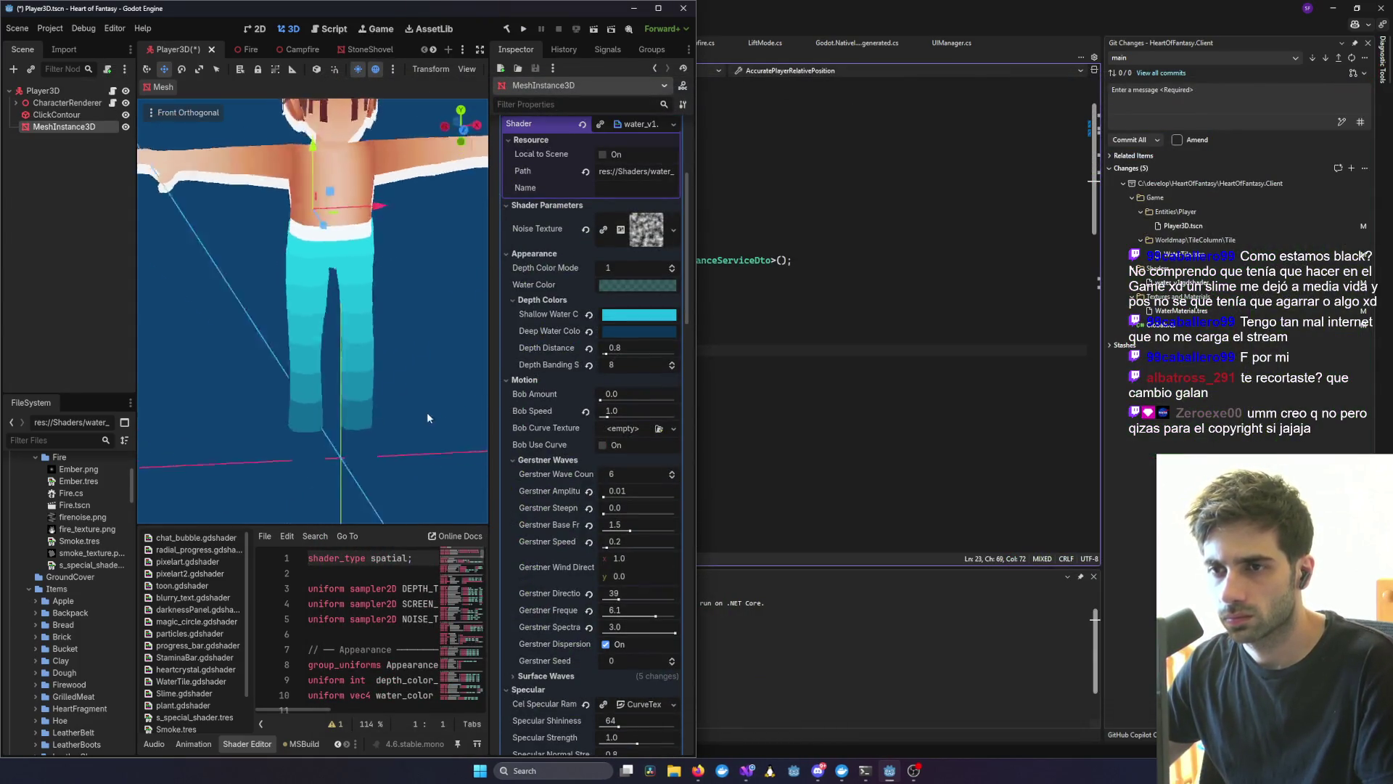
- Revert Gerstner Amplitude to 0.0 and save the scene, then raise it to 0.076
scroll(378, 395, down, 4)
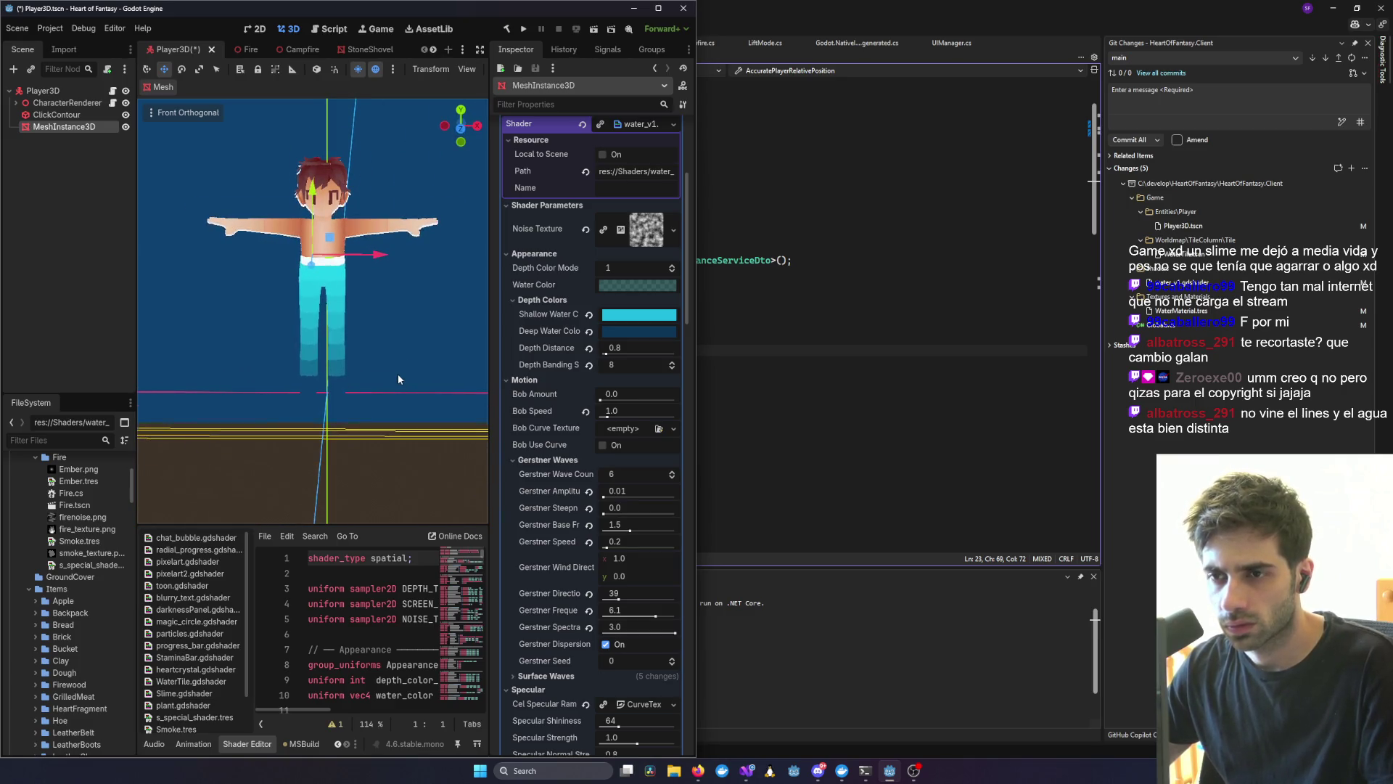
scroll(397, 378, up, 2)
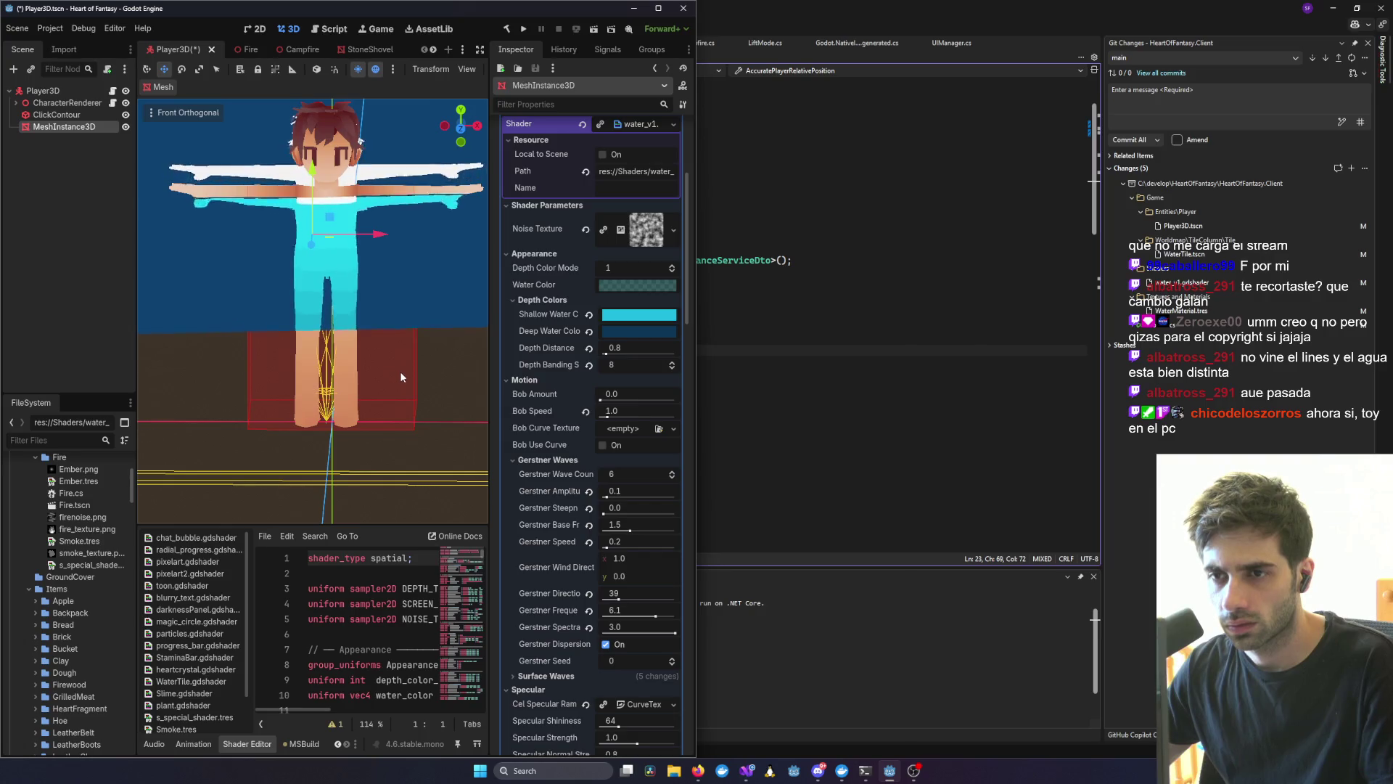
key(ctrl+z)
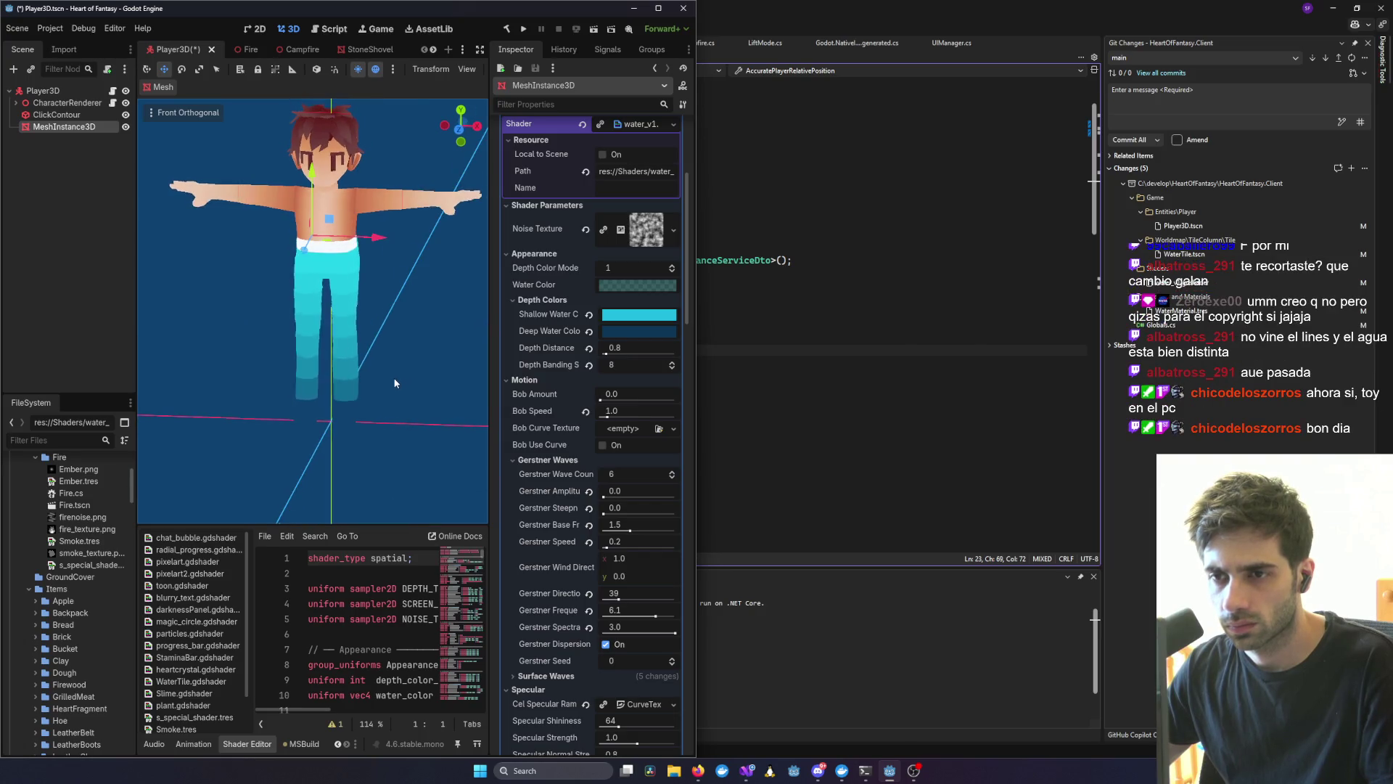
key(ctrl+s)
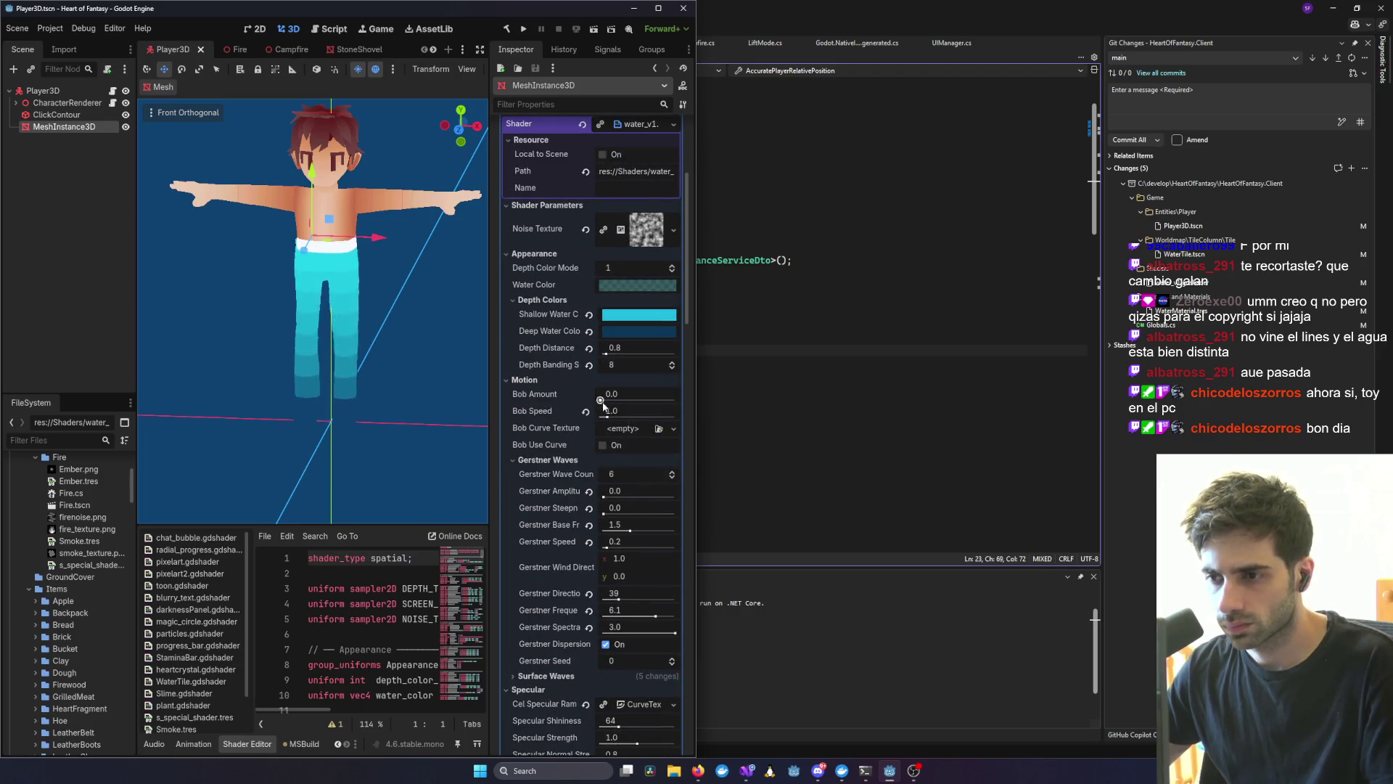
drag(603, 496, 646, 499)
key(ctrl+z)
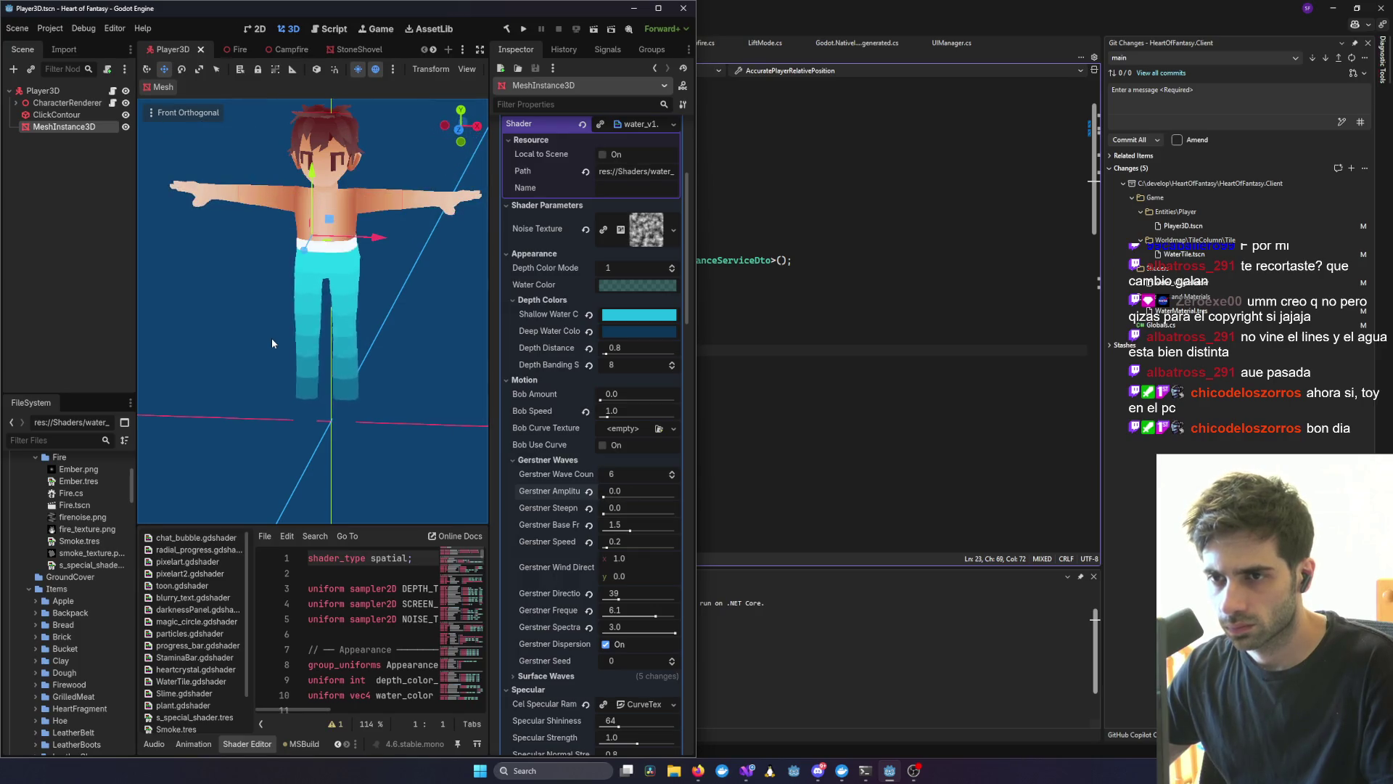
drag(605, 498, 608, 495)
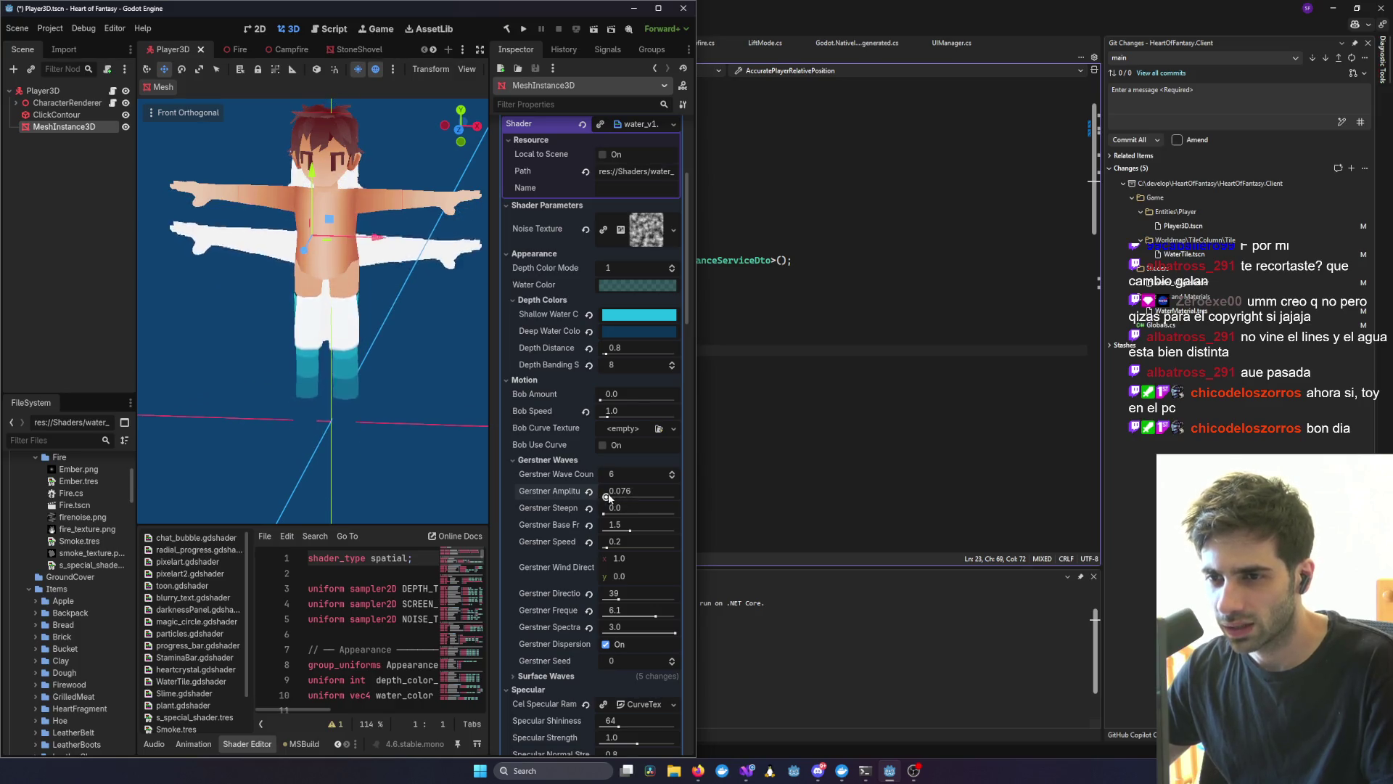
- Lower the first two Shoreline Foam settings to 0.06 and 2.7 to narrow the foam band
scroll(590, 454, down, 5)
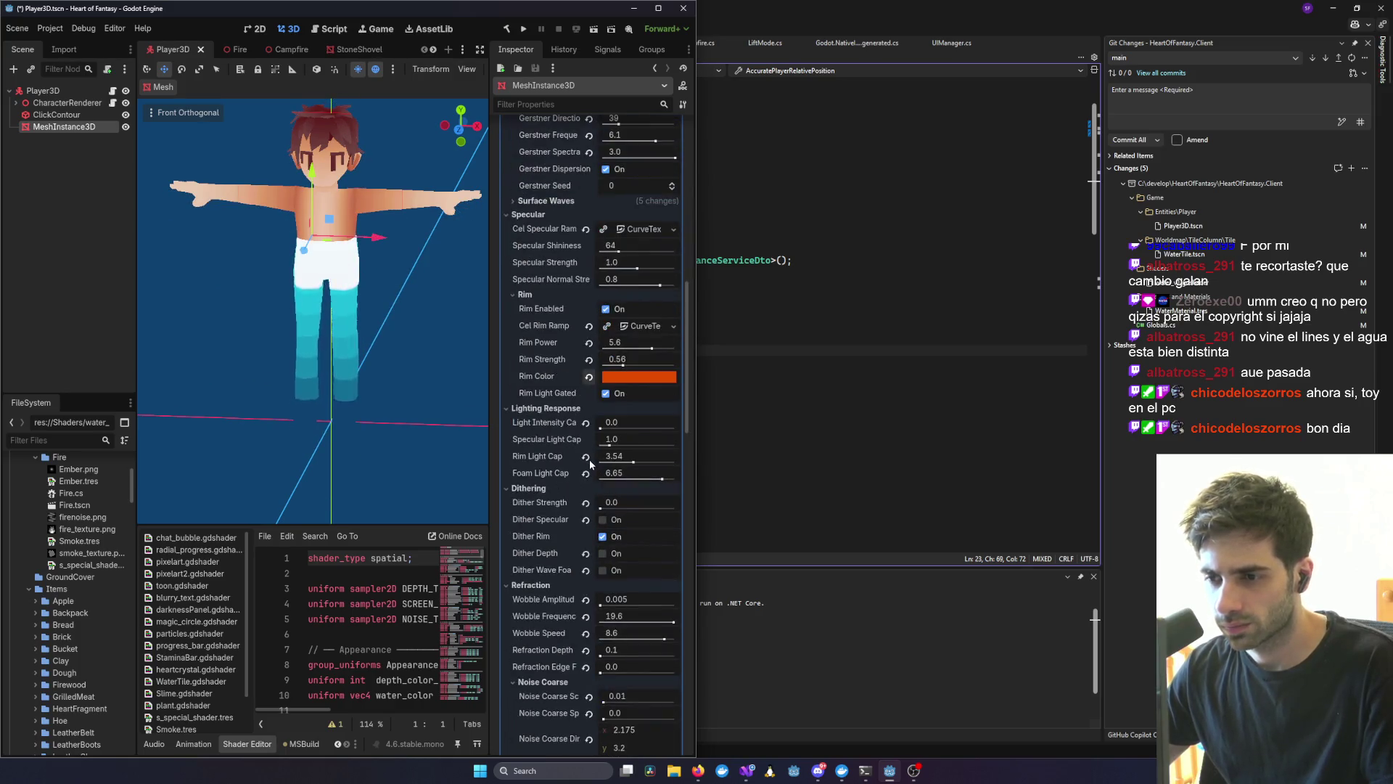
scroll(590, 445, down, 5)
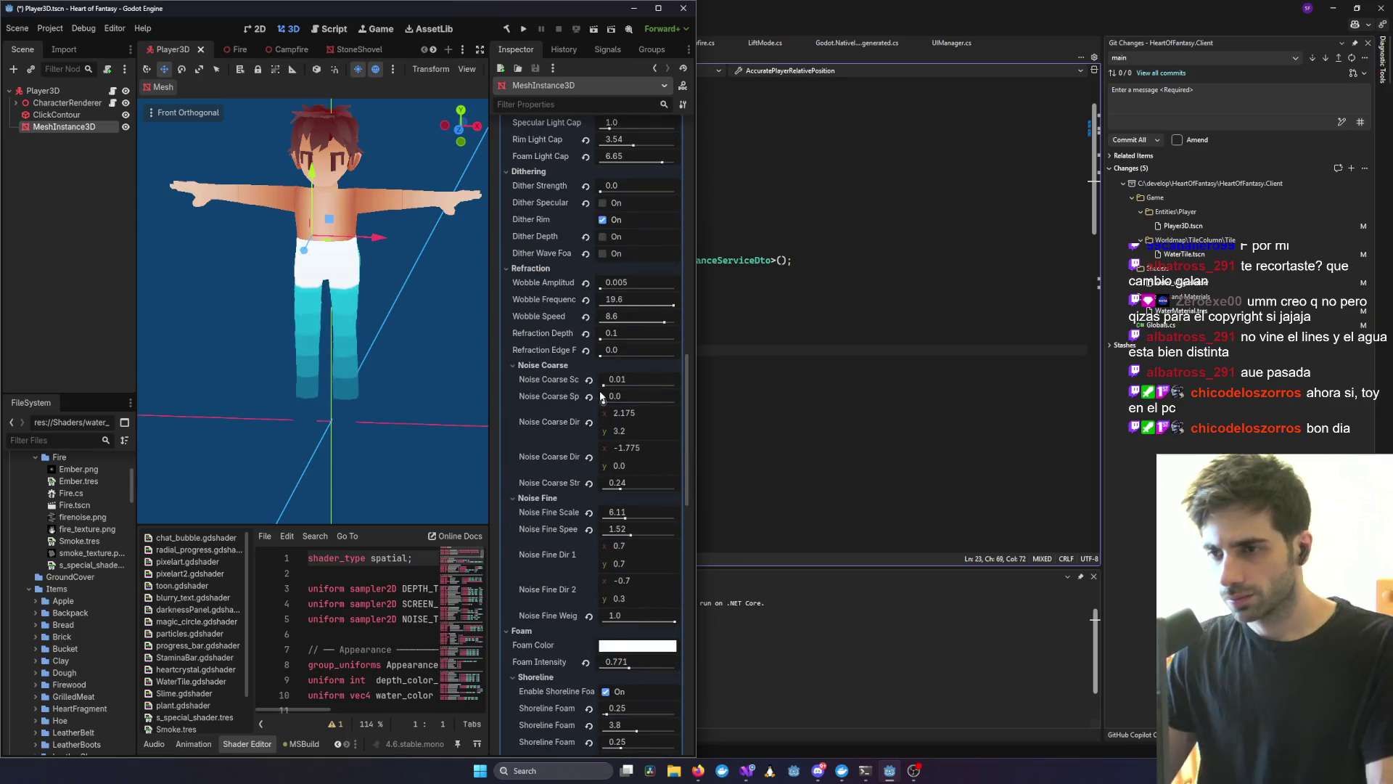
scroll(590, 414, up, 2)
scroll(589, 398, down, 2)
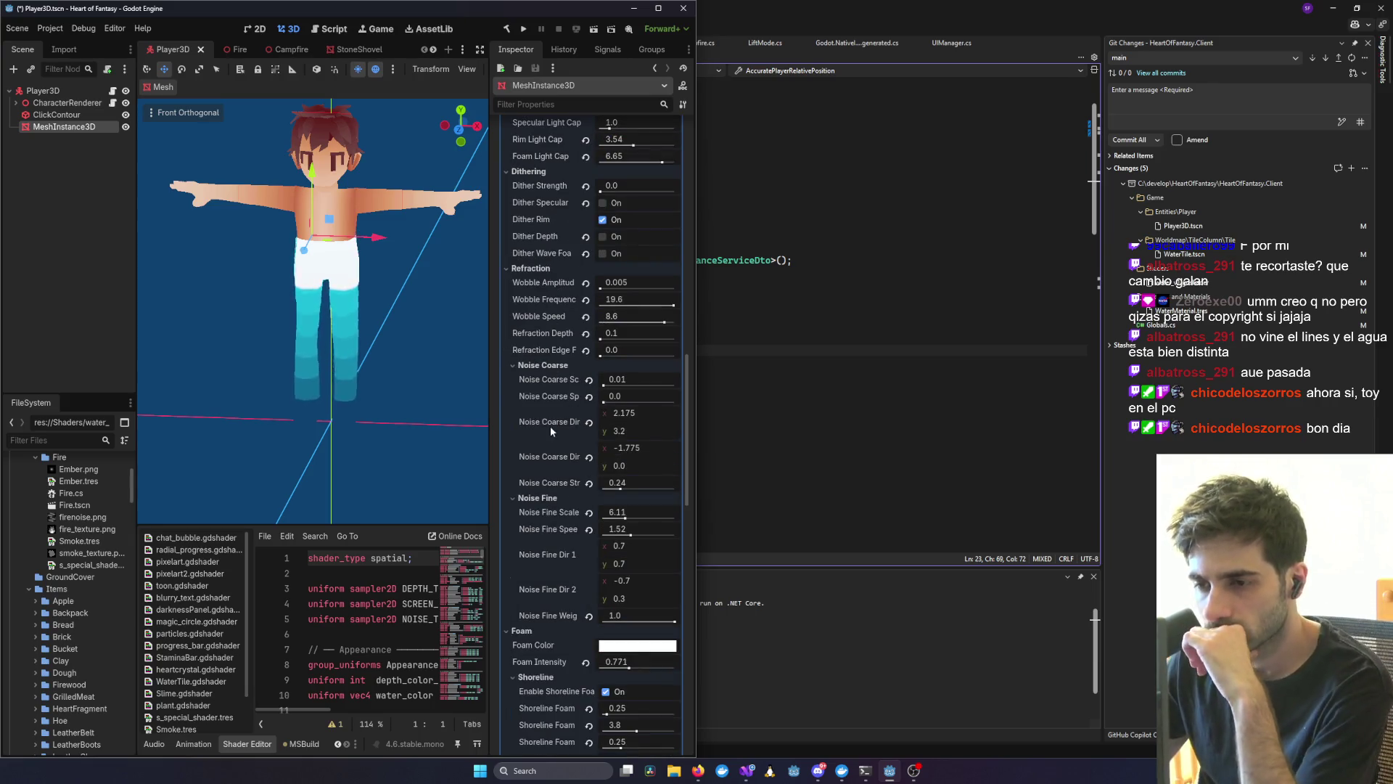
scroll(629, 521, down, 6)
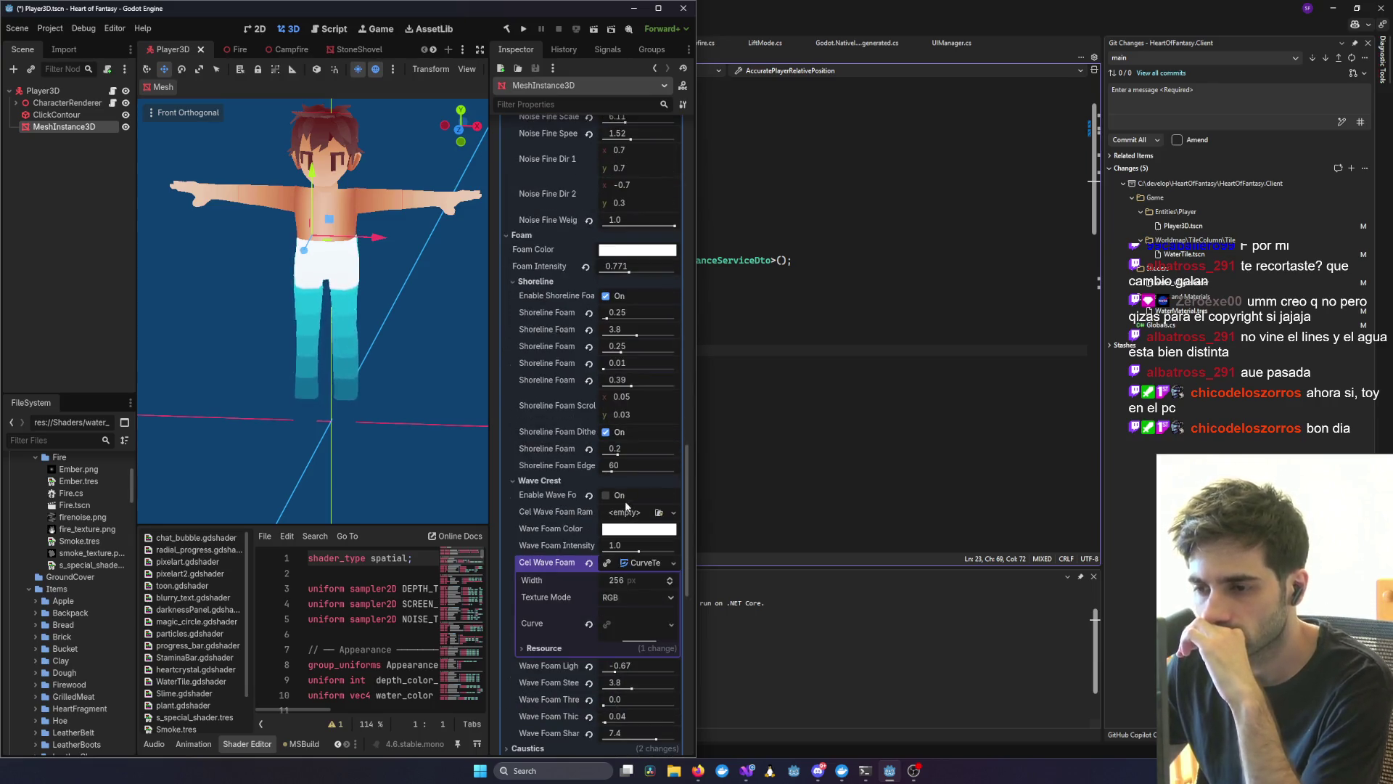
scroll(621, 502, down, 10)
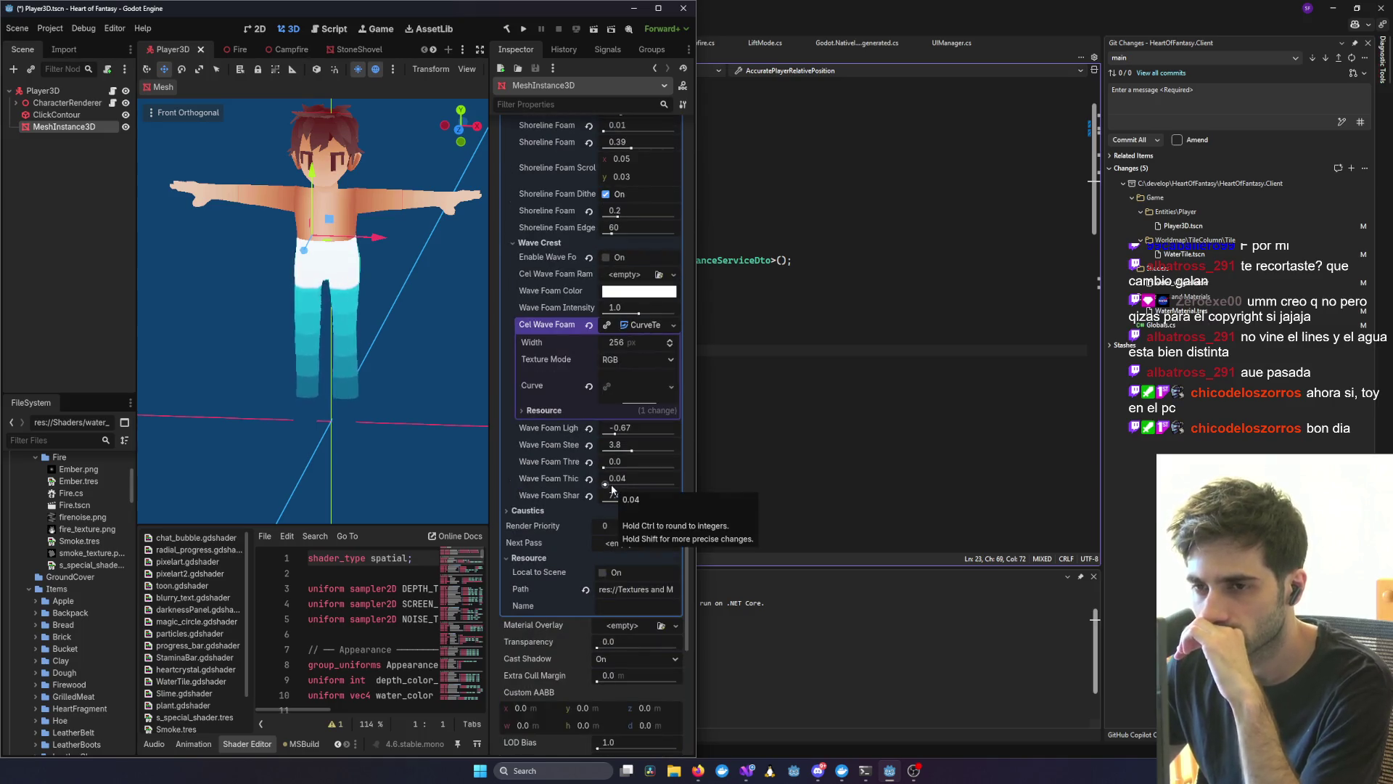
scroll(611, 487, down, 6)
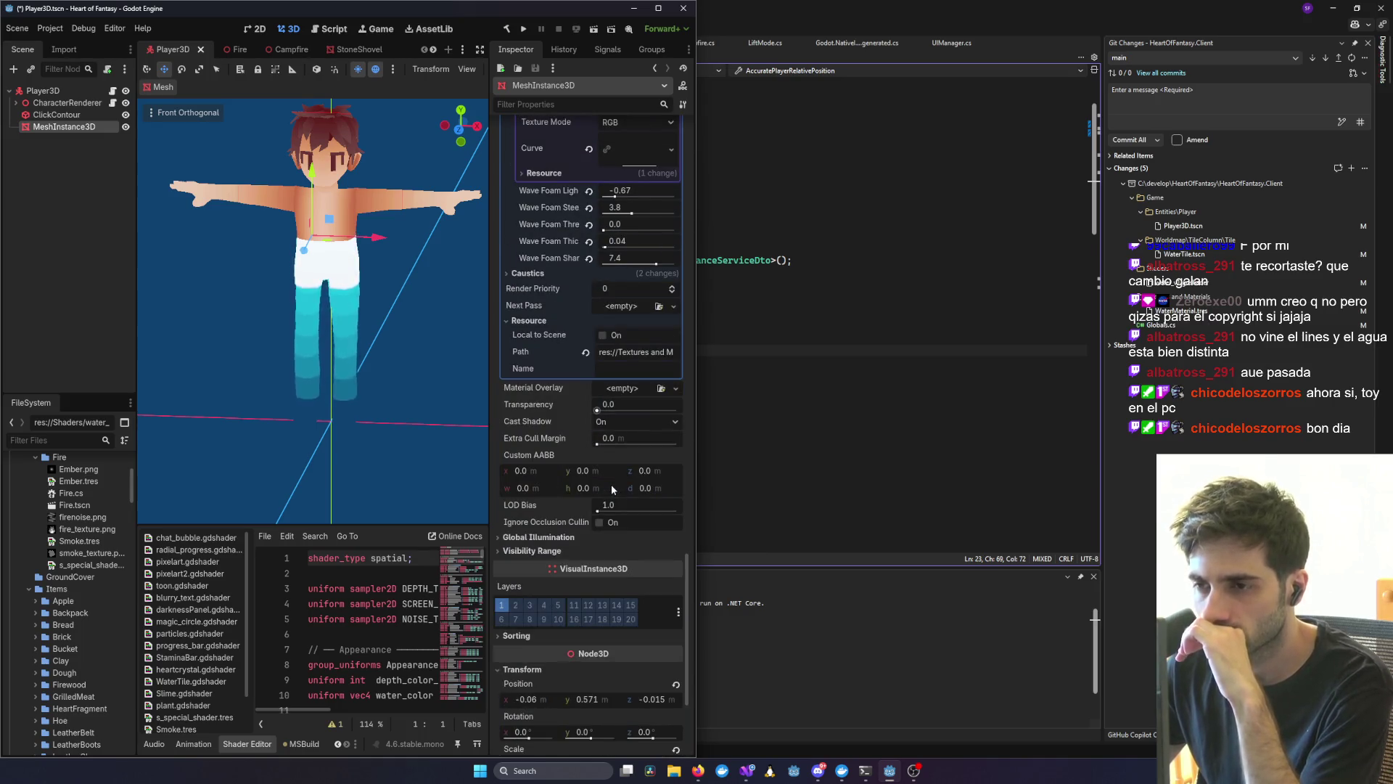
scroll(611, 485, down, 4)
scroll(611, 484, up, 12)
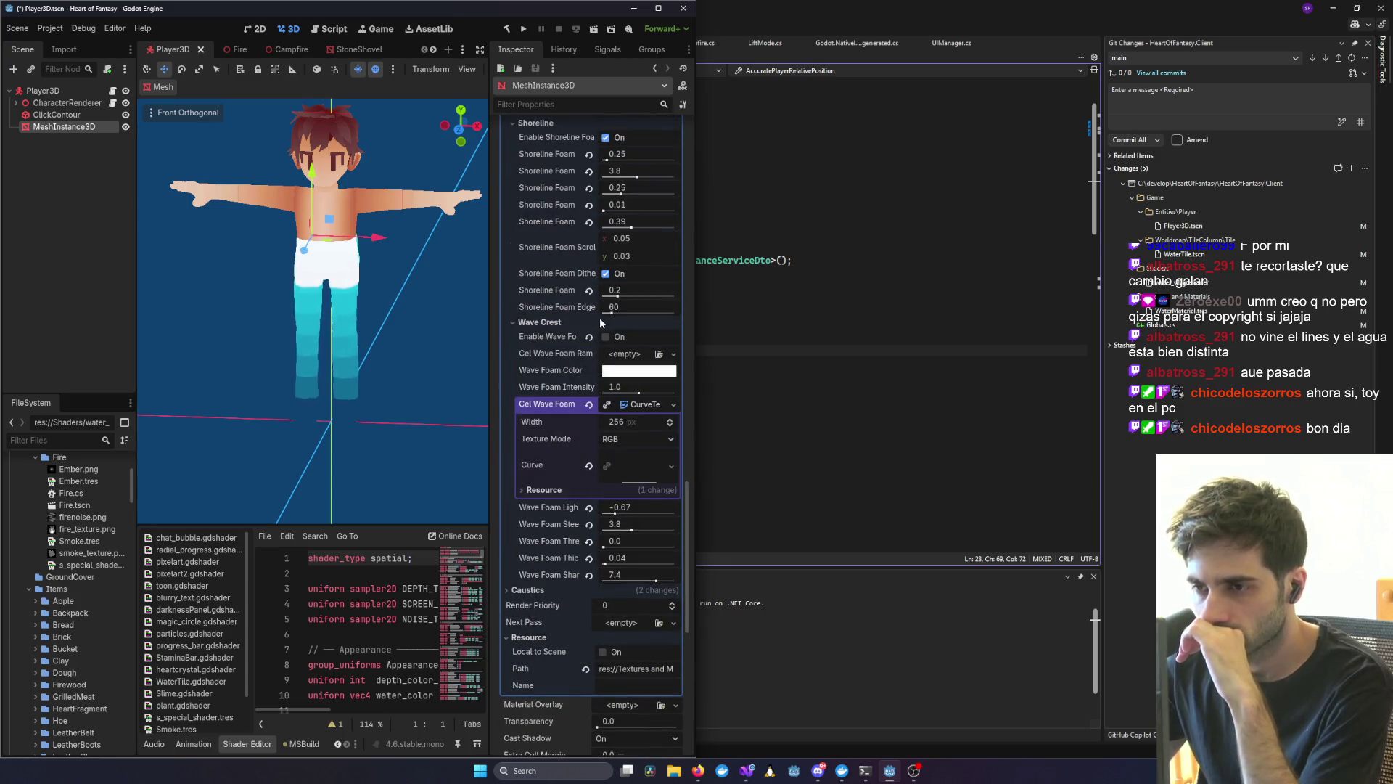
scroll(601, 361, up, 6)
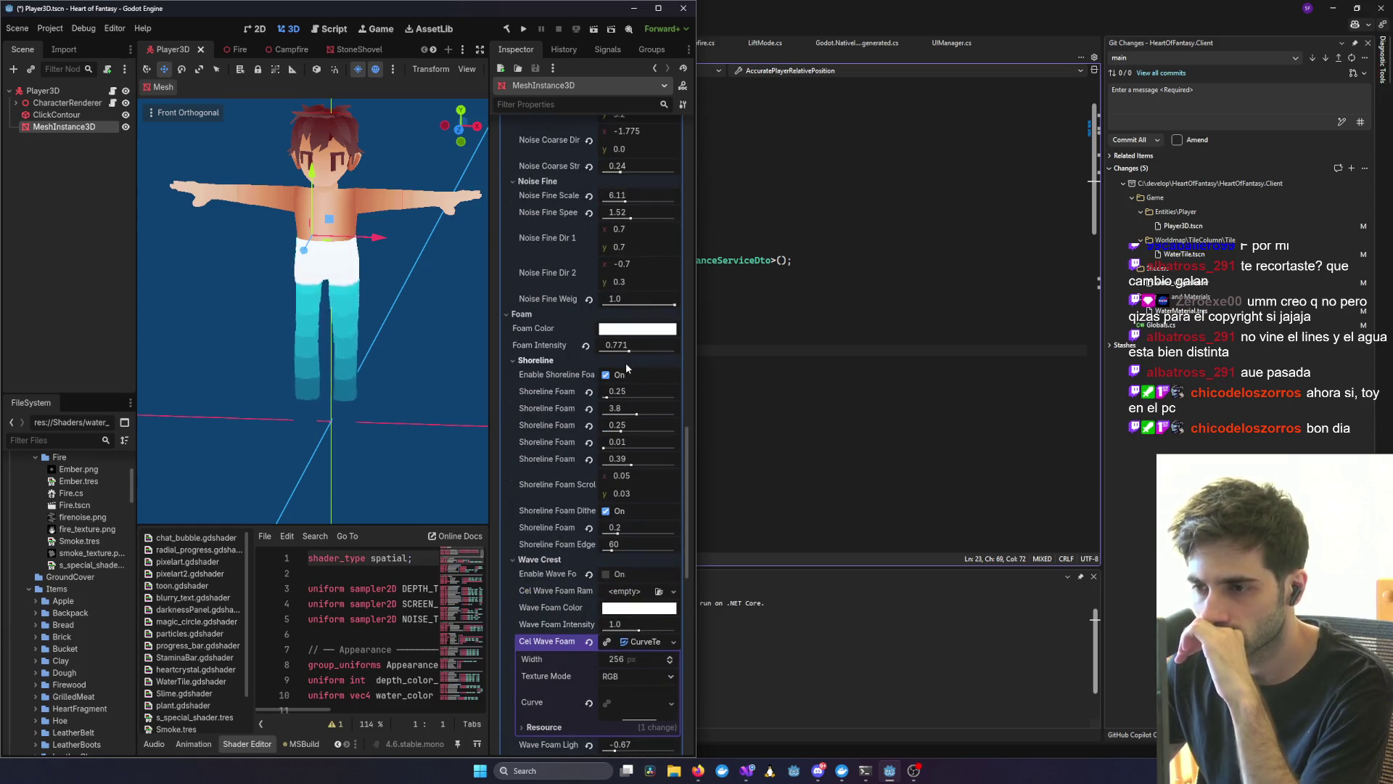
drag(610, 396, 603, 399)
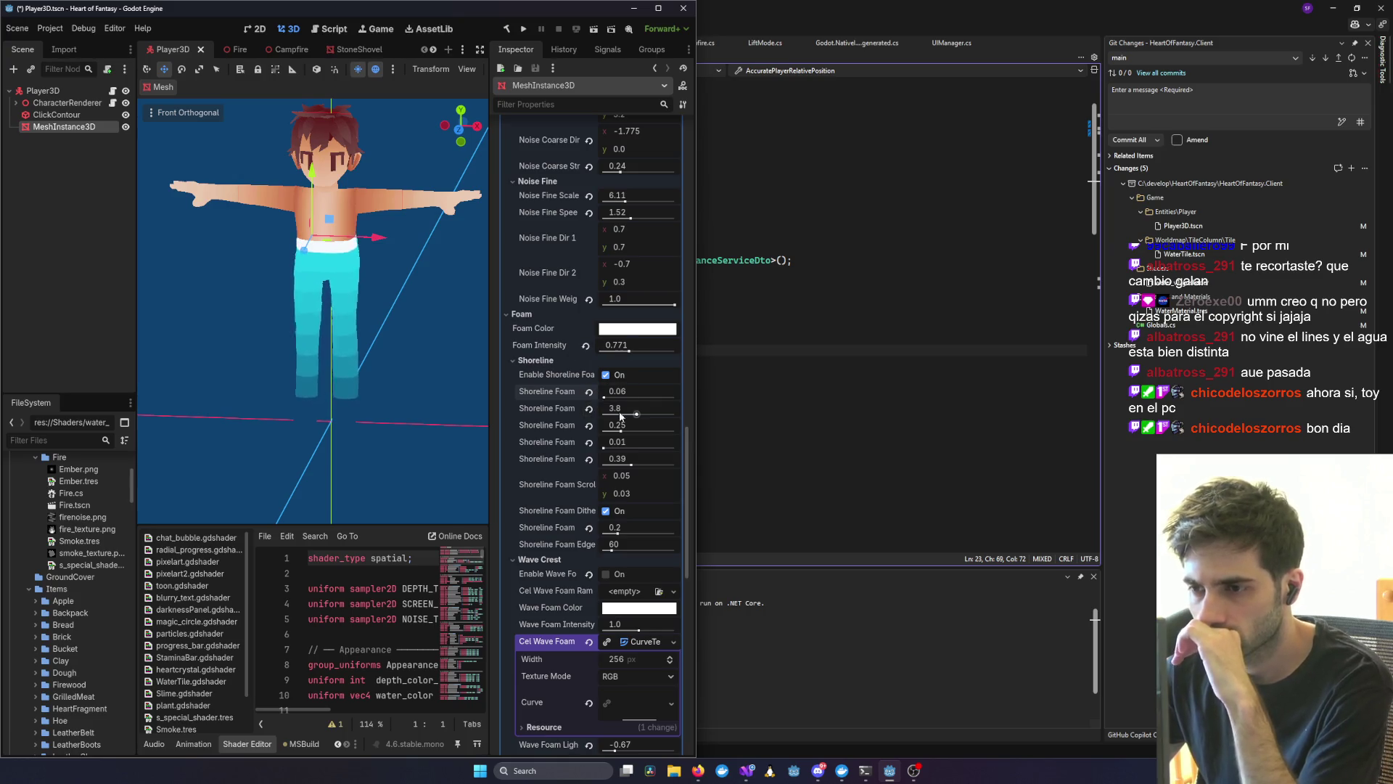
drag(637, 415, 626, 415)
scroll(629, 334, up, 15)
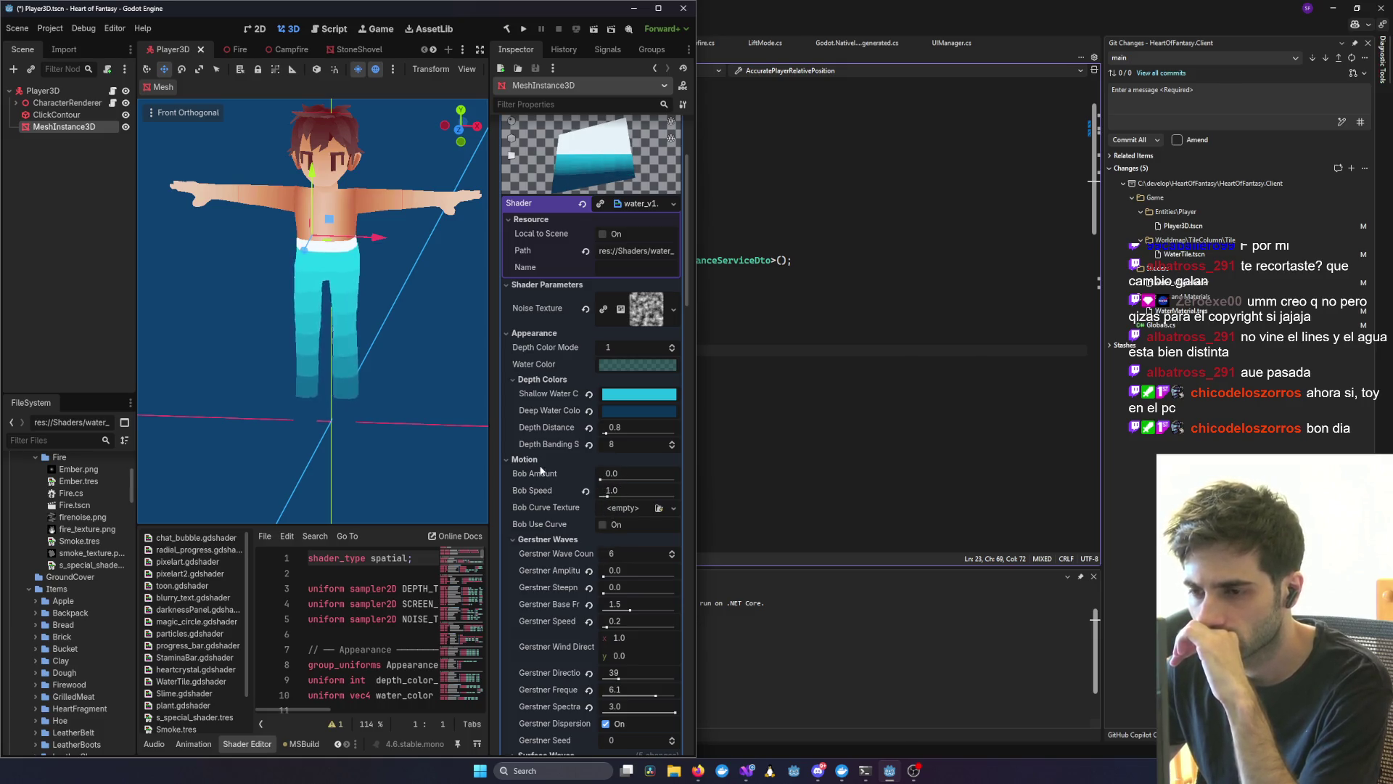
- Set Gerstner Amplitude to 0.01 and raise Gerstner Steepness to 0.11
scroll(543, 494, down, 3)
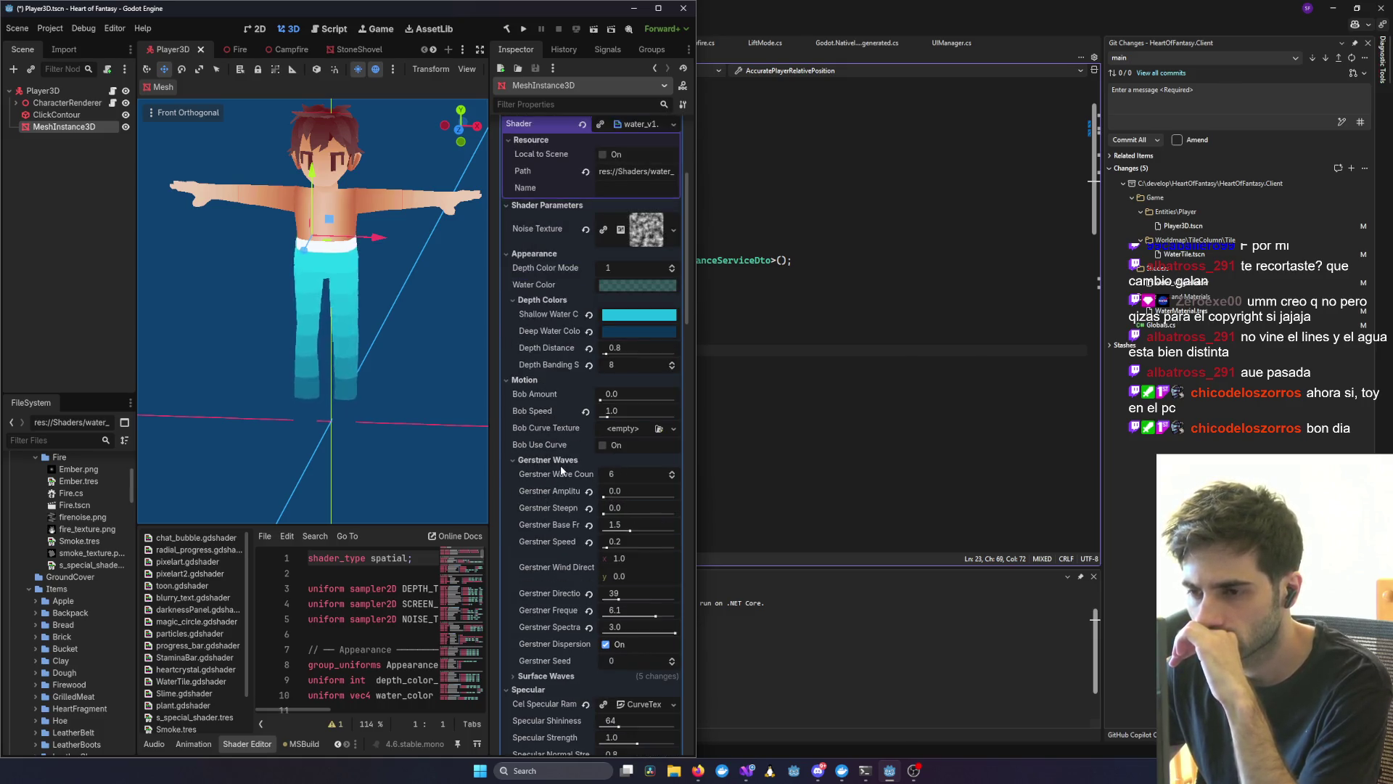
click(624, 491)
click(624, 491)
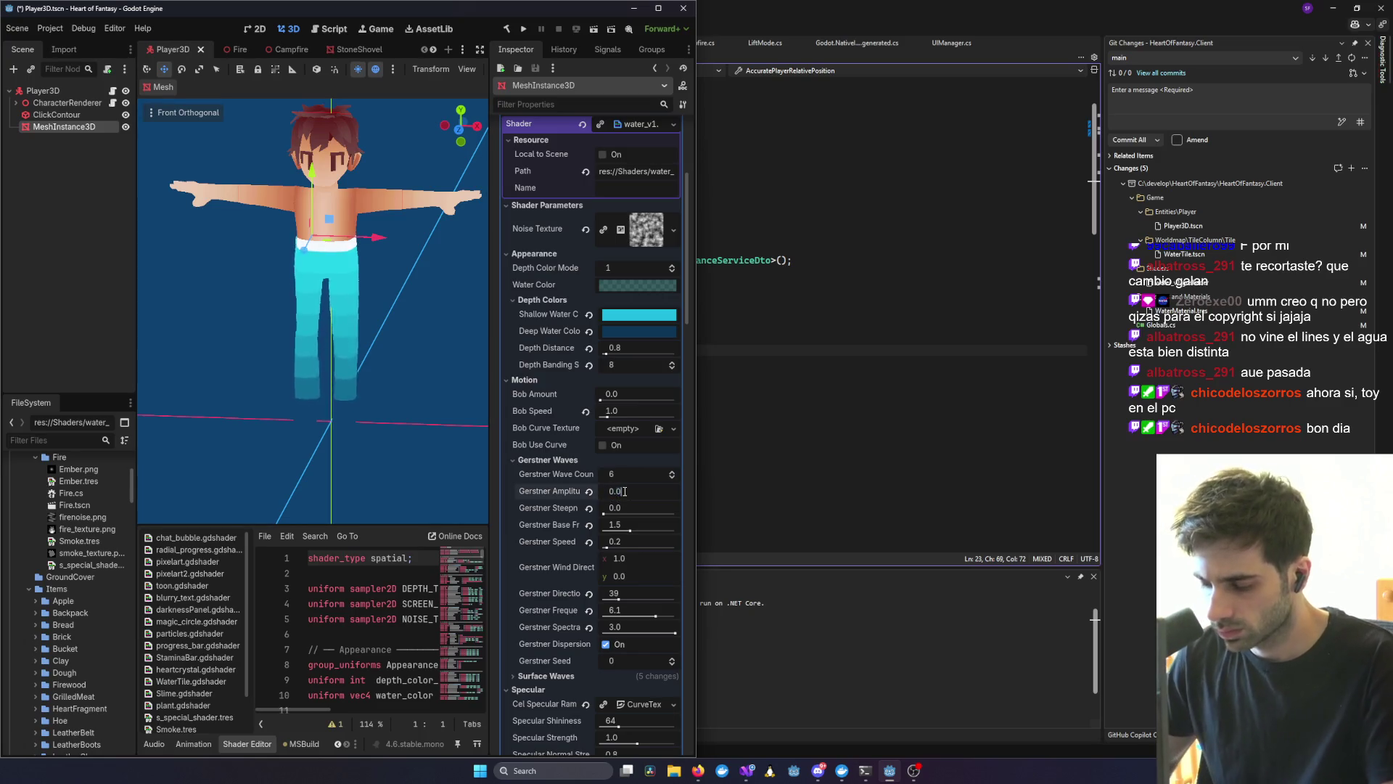
text(1)
key(Return)
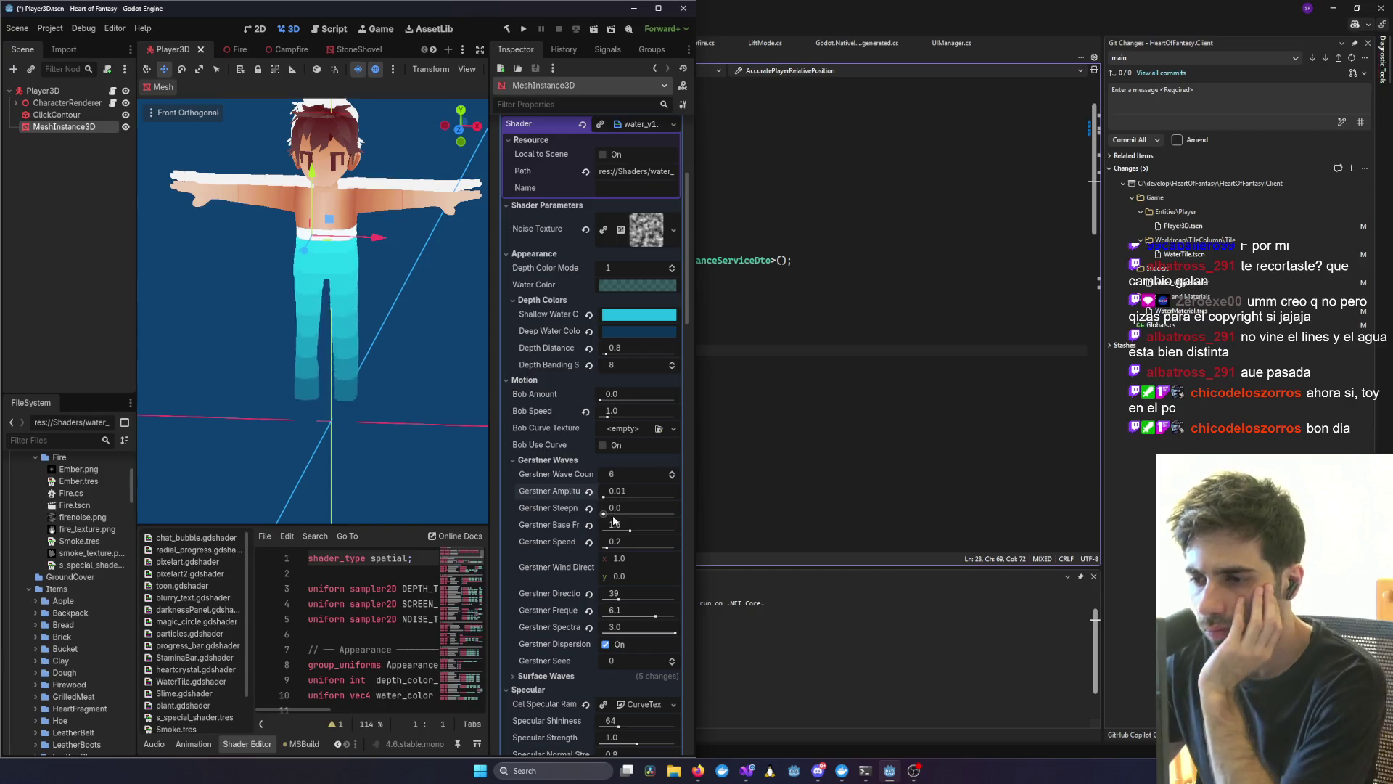
drag(613, 520, 612, 514)
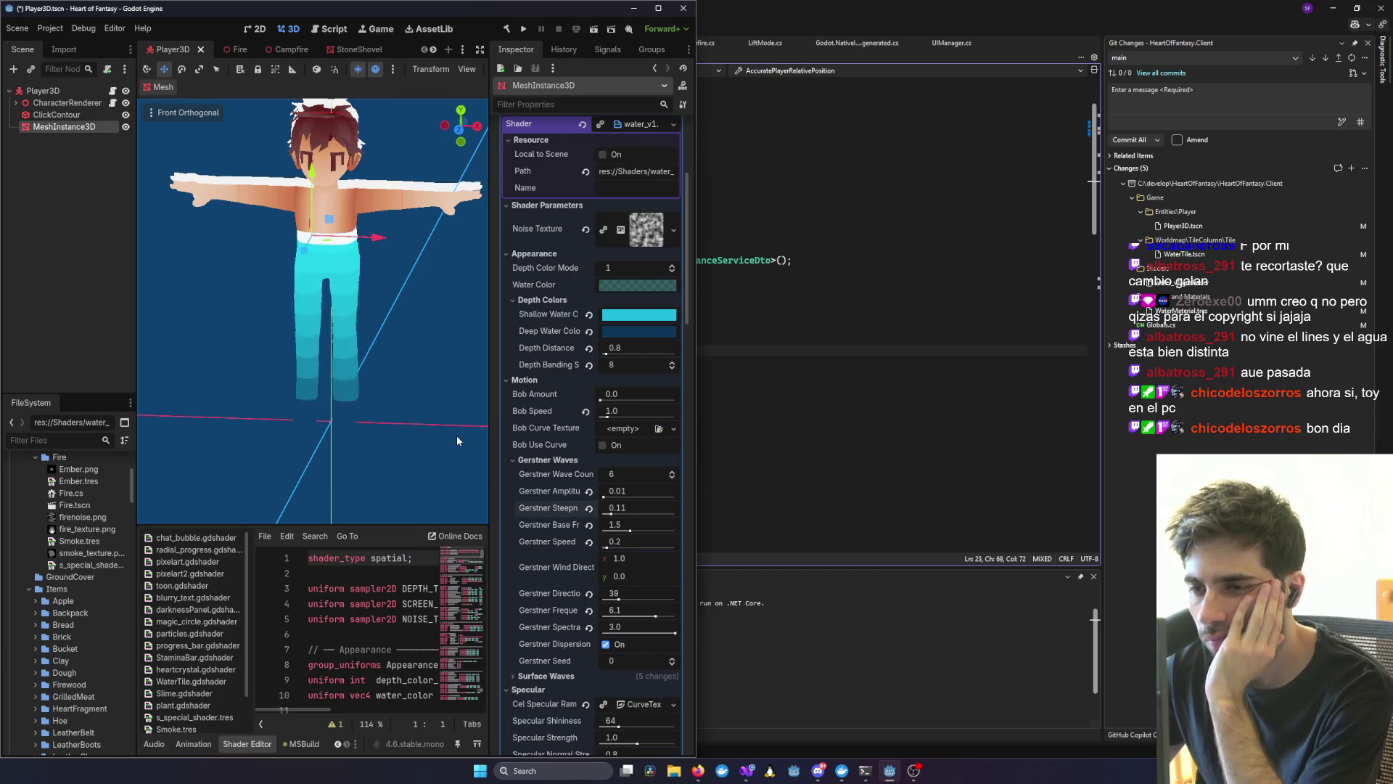
- Jump to the top of the shader code, save the scene, and deselect the water mesh
click(391, 634)
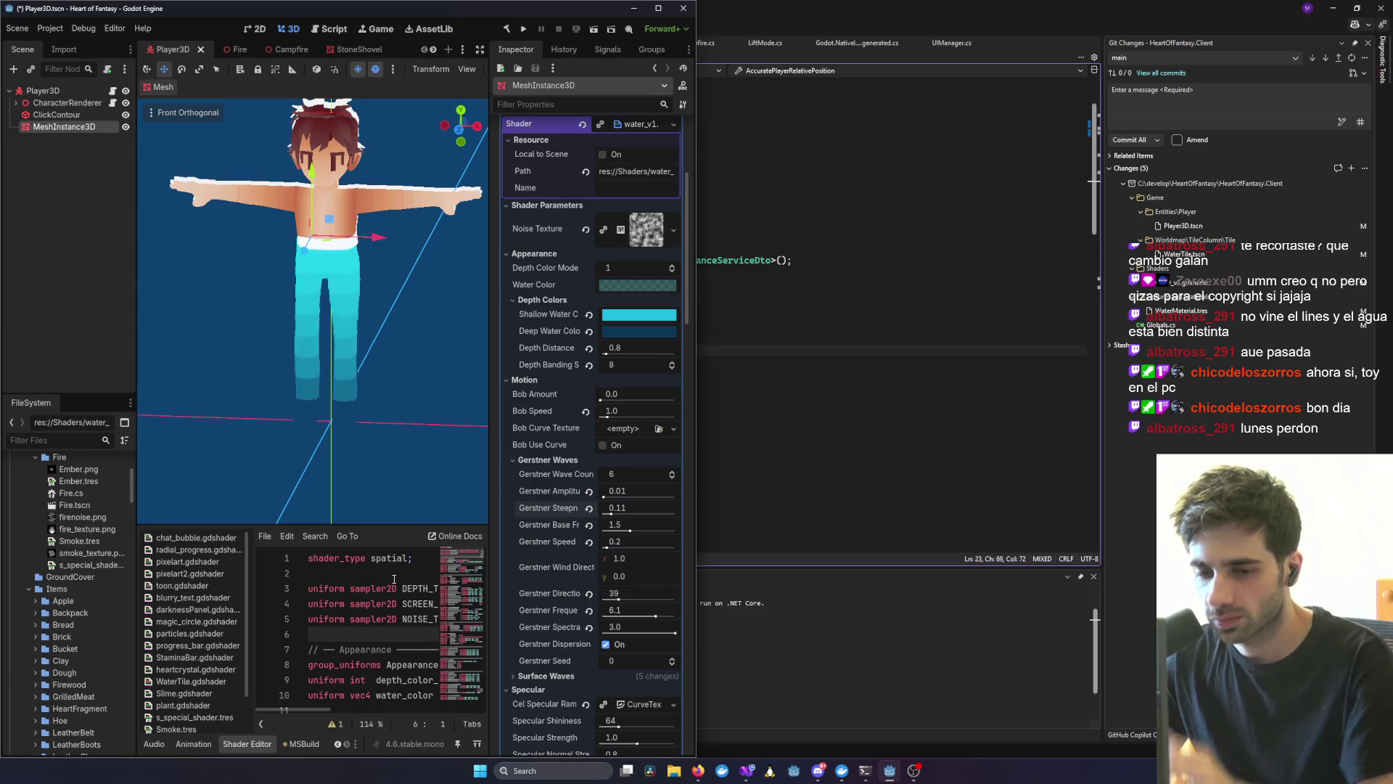
scroll(224, 652, down, 3)
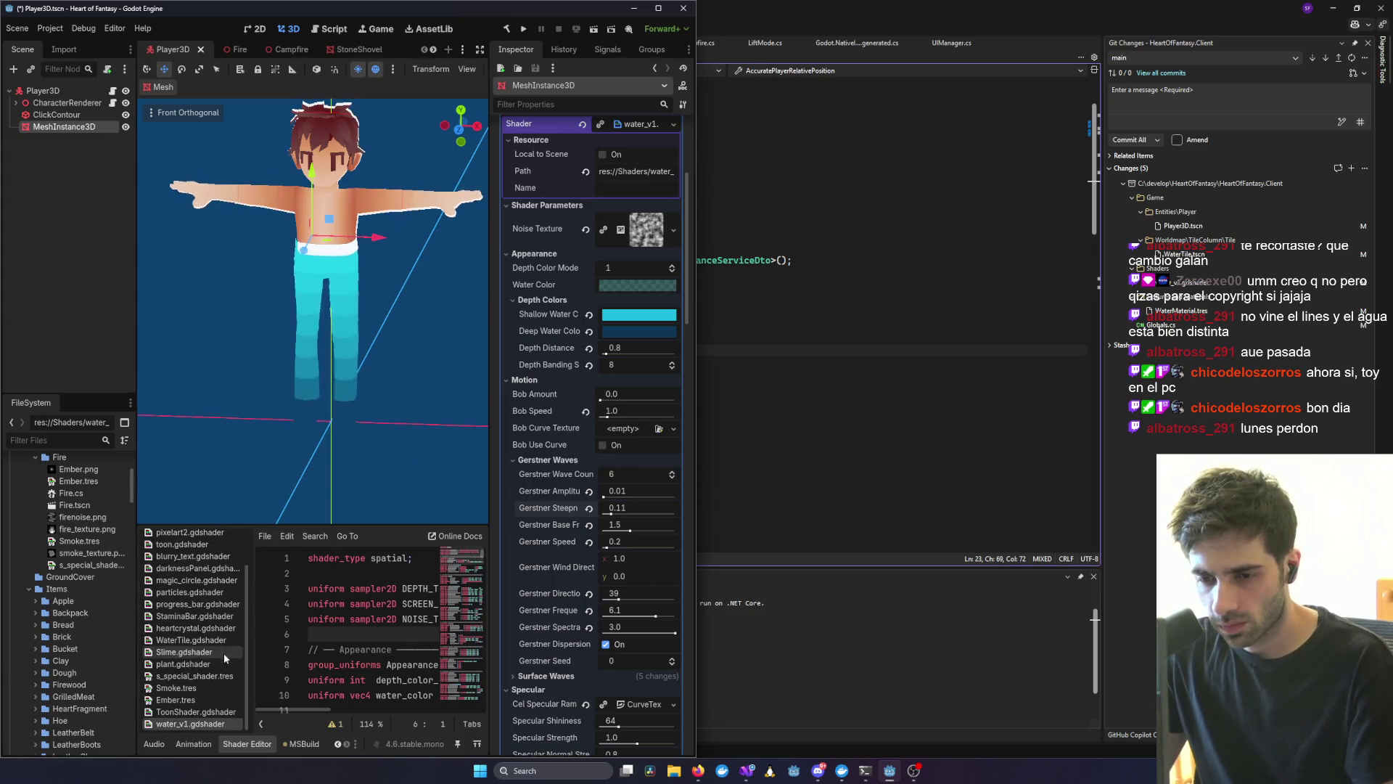
click(392, 648)
key(ctrl+Home)
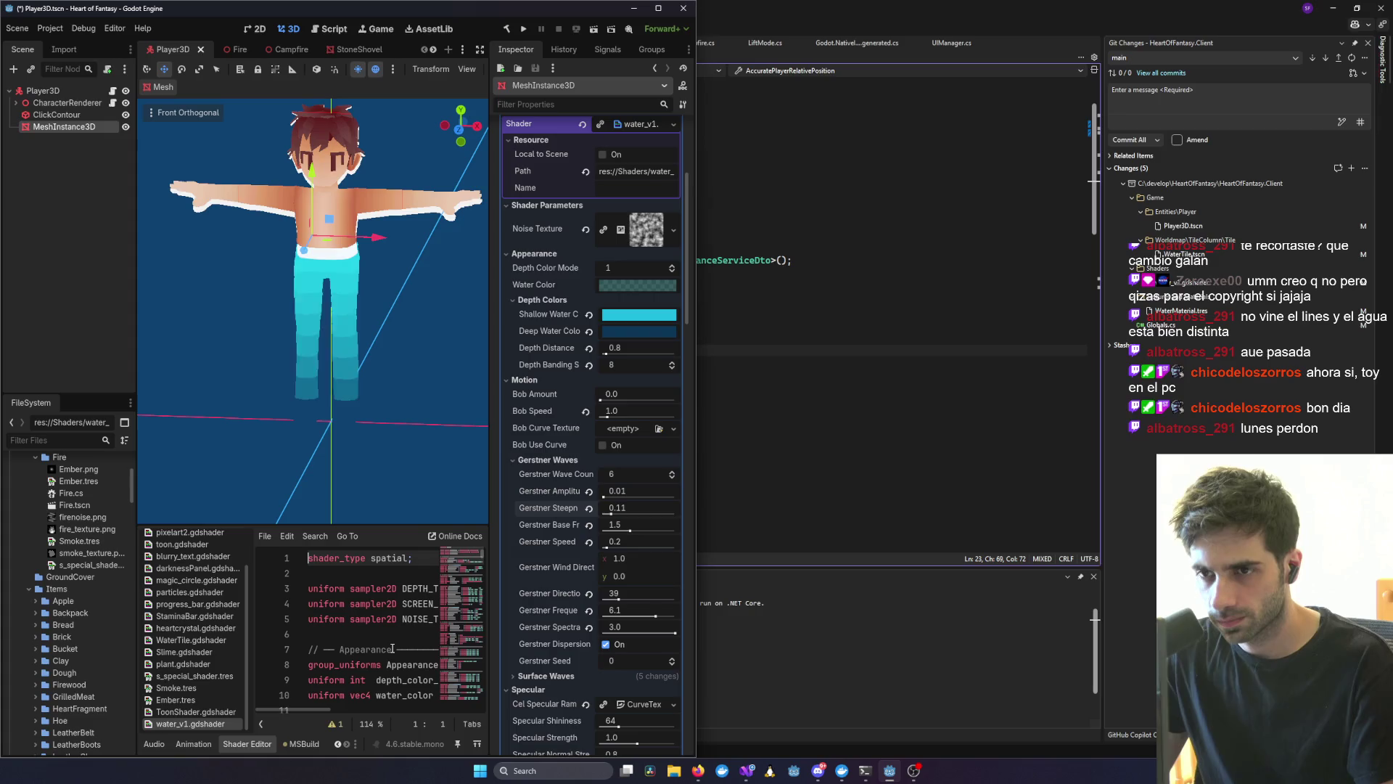
key(ctrl+s)
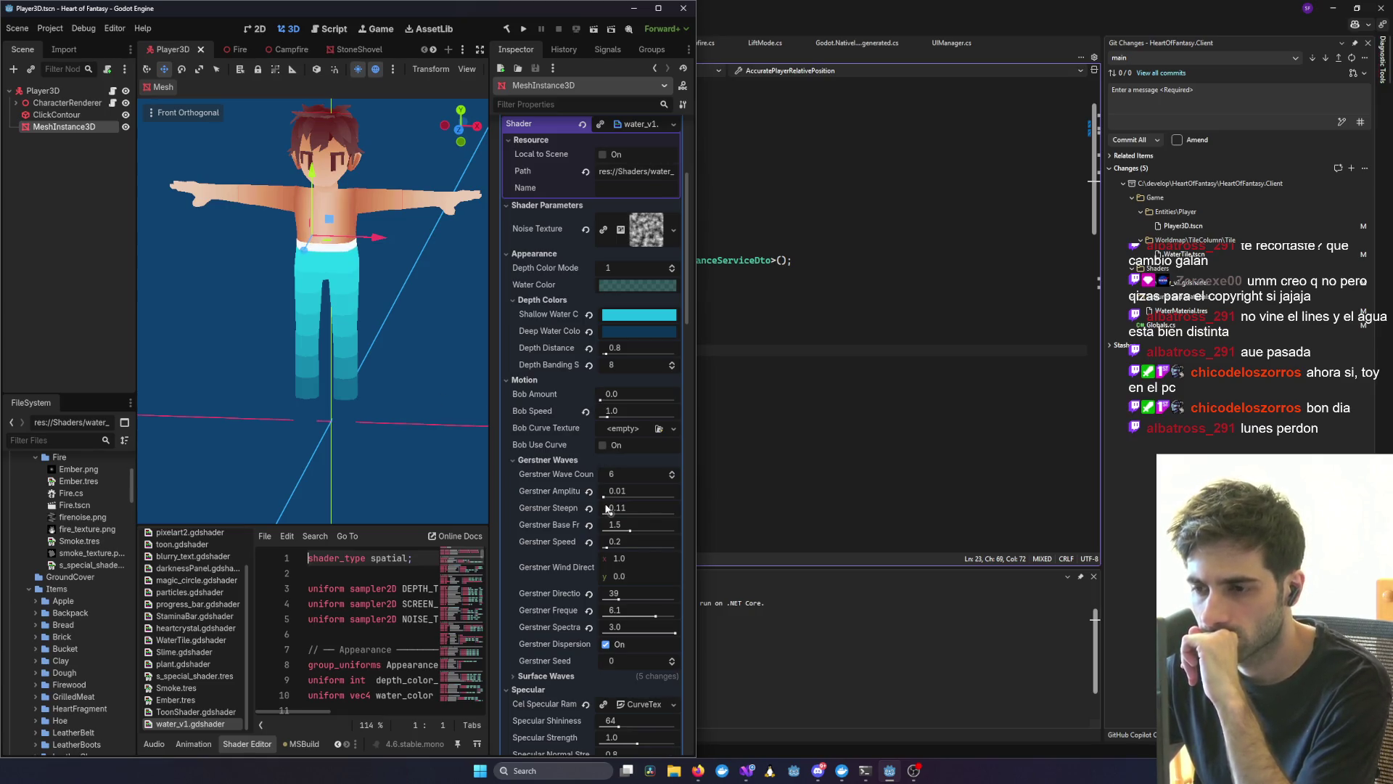
scroll(620, 424, up, 5)
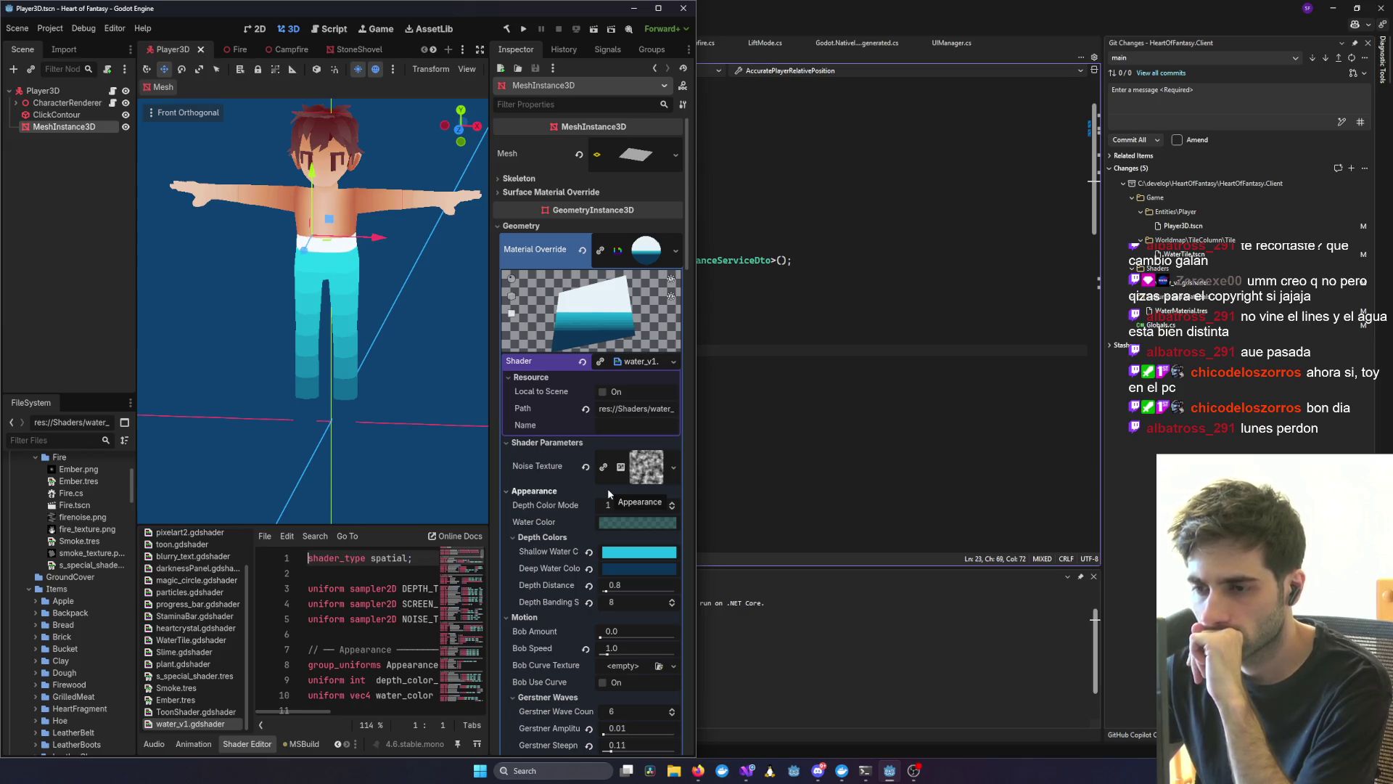
scroll(324, 471, down, 3)
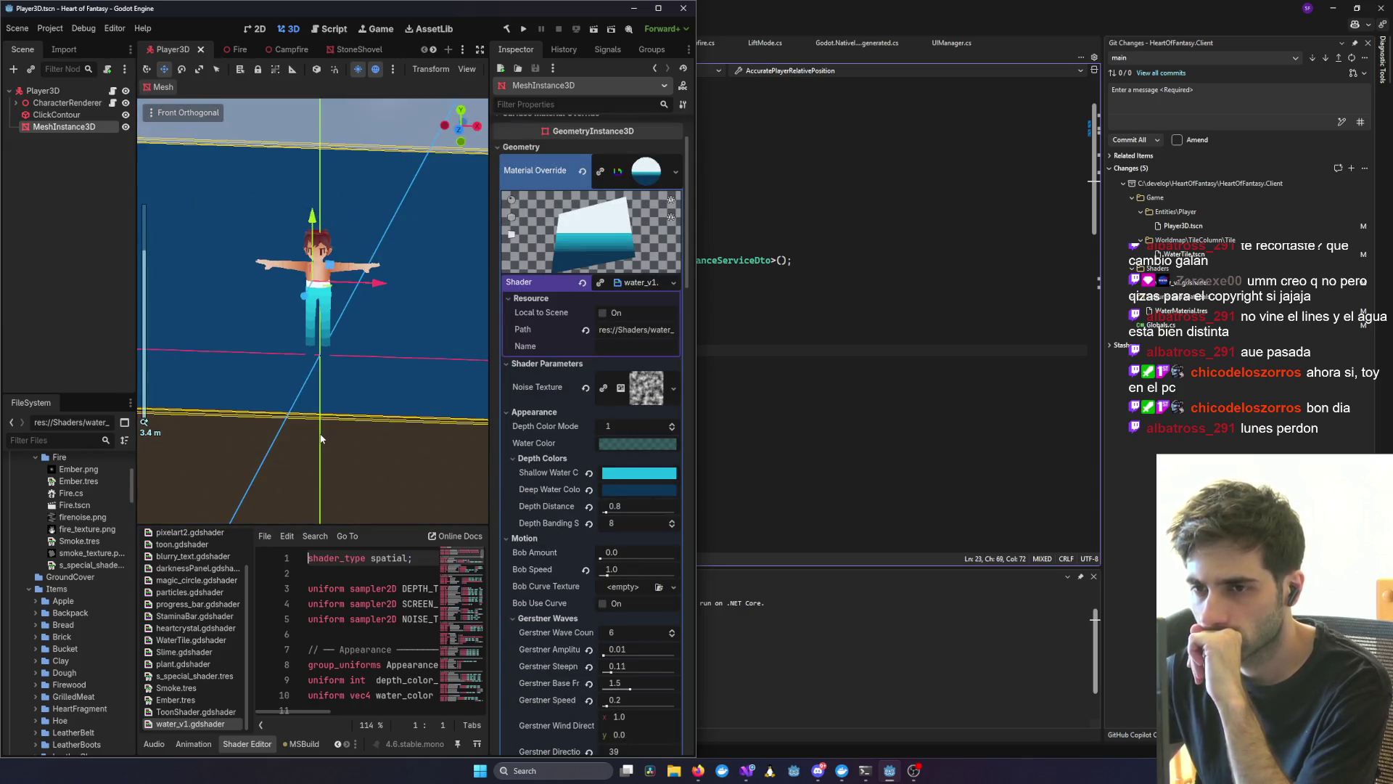
click(324, 471)
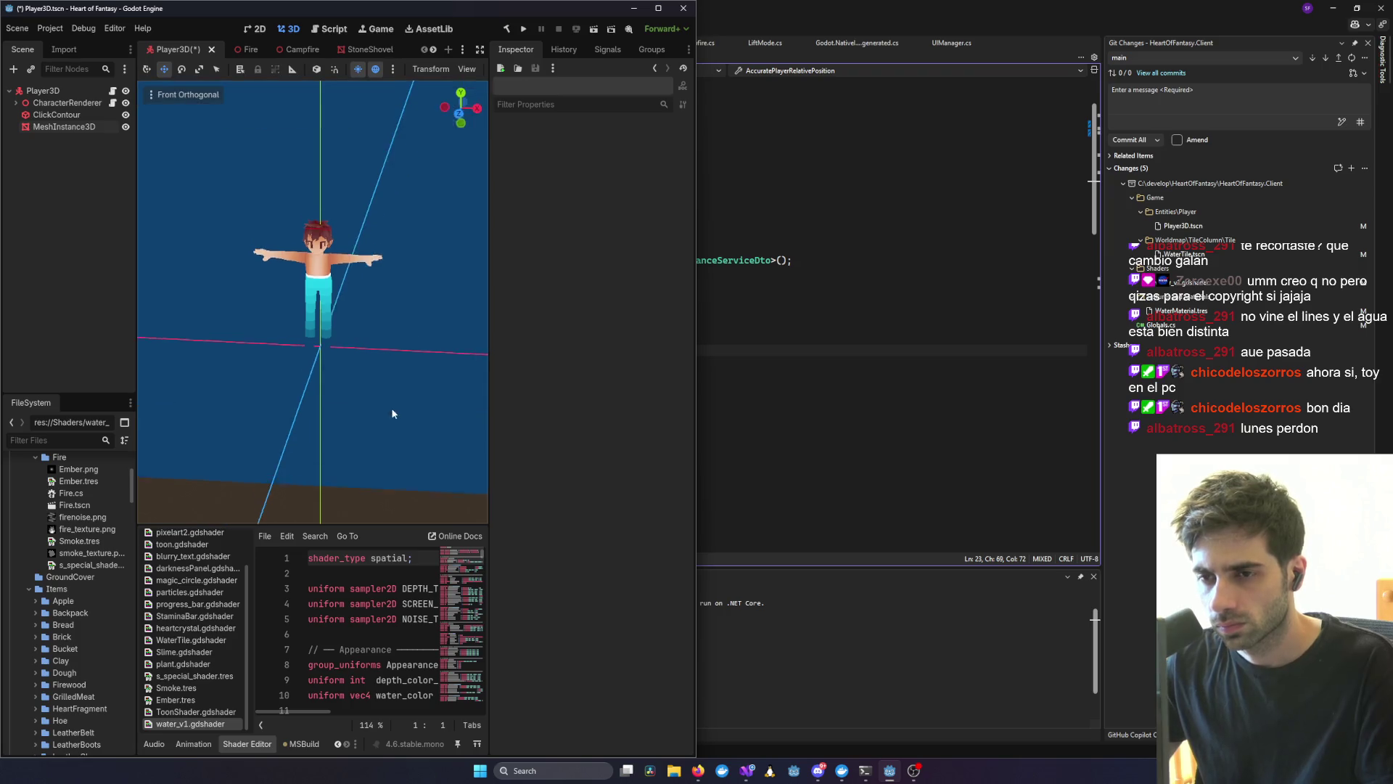
- Save the scene, then build and launch the game with console from Visual Studio
key(ctrl+s)
click(891, 776)
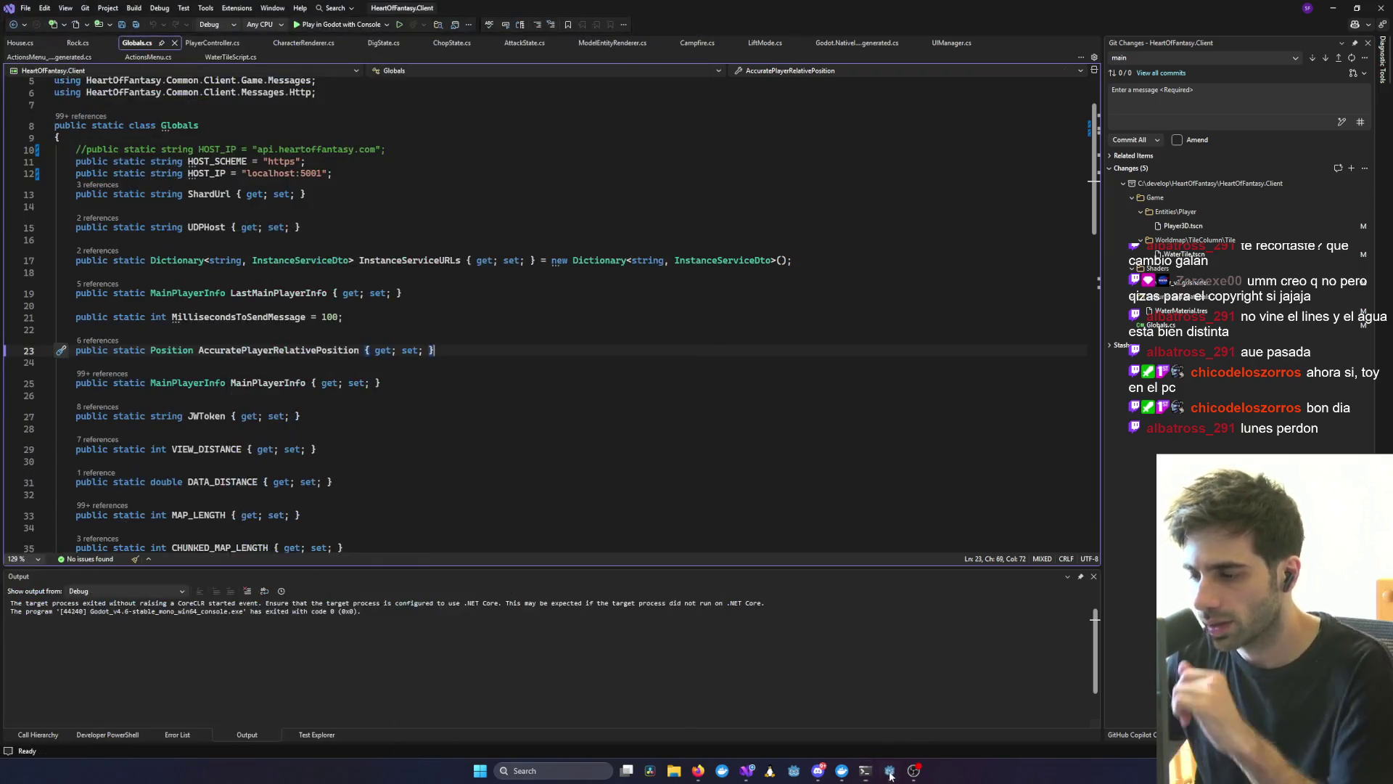
click(891, 776)
click(523, 29)
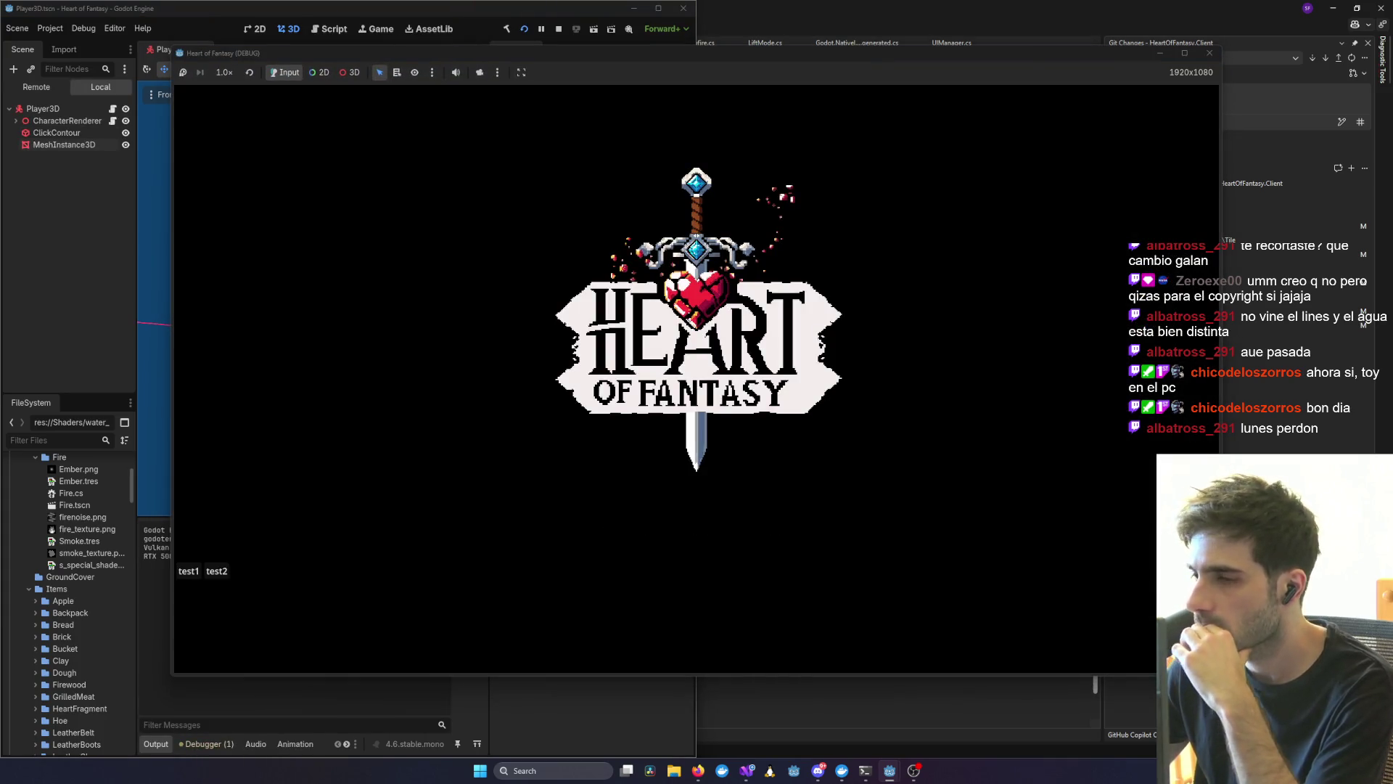
- Skip the title screen and log in with the quick test account
click(684, 460)
click(189, 571)
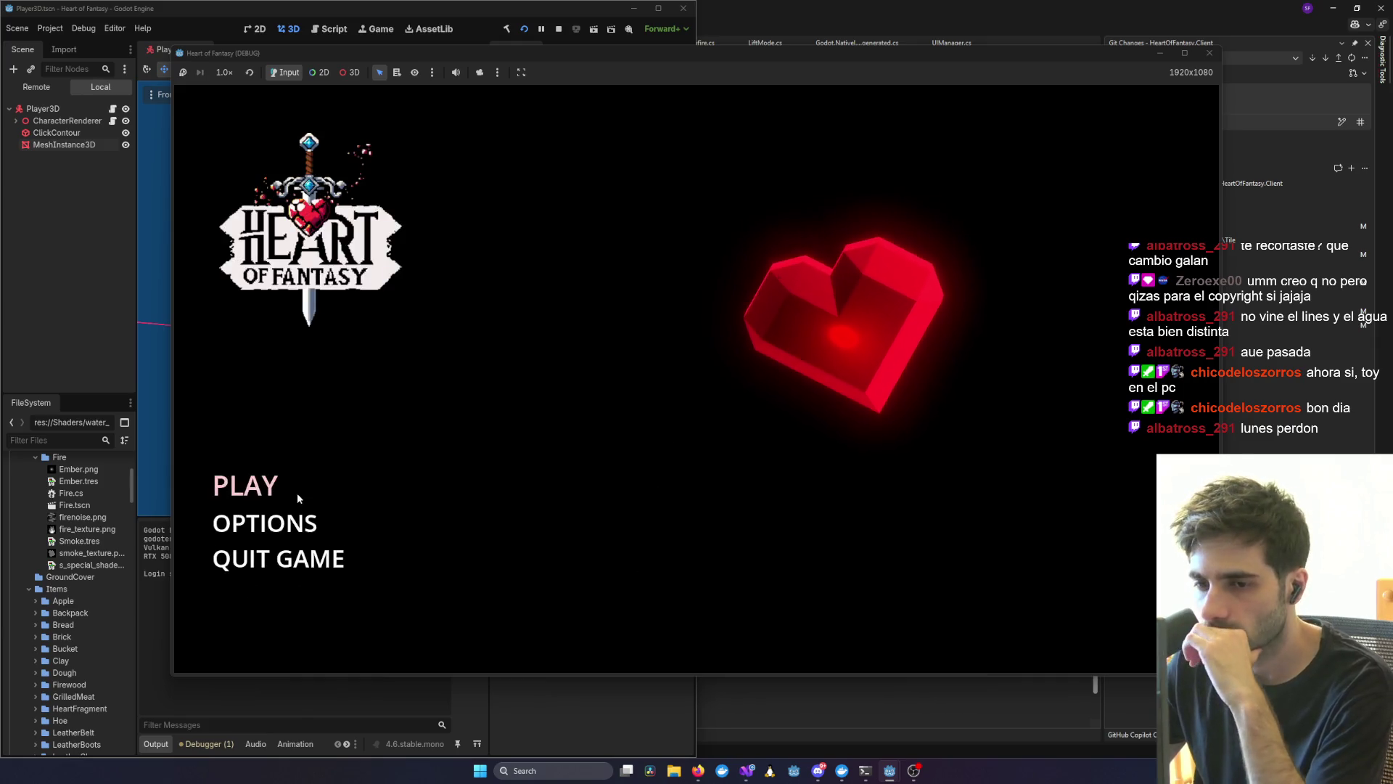
click(254, 486)
- Enter the world with the chosen character, zoom in on the pond, then return to Godot
click(701, 590)
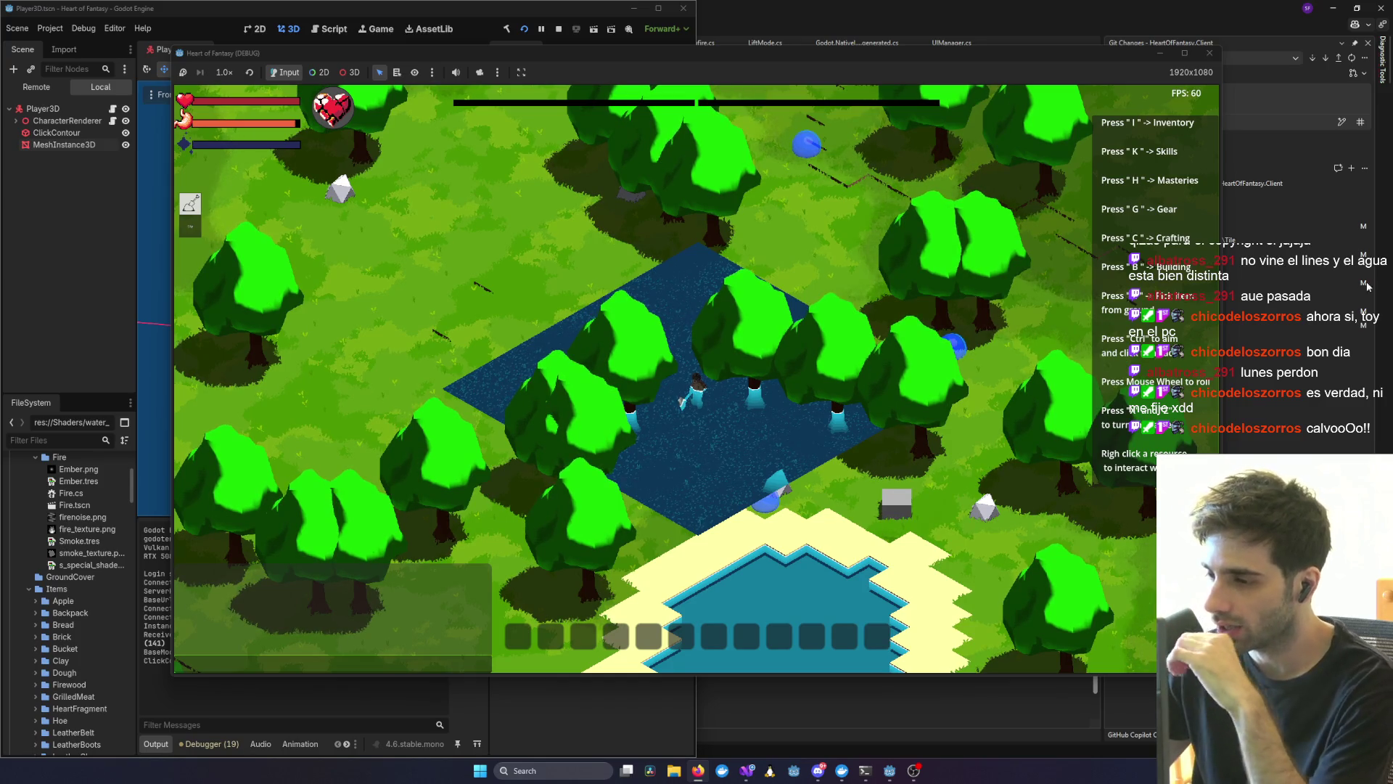
scroll(895, 482, up, 5)
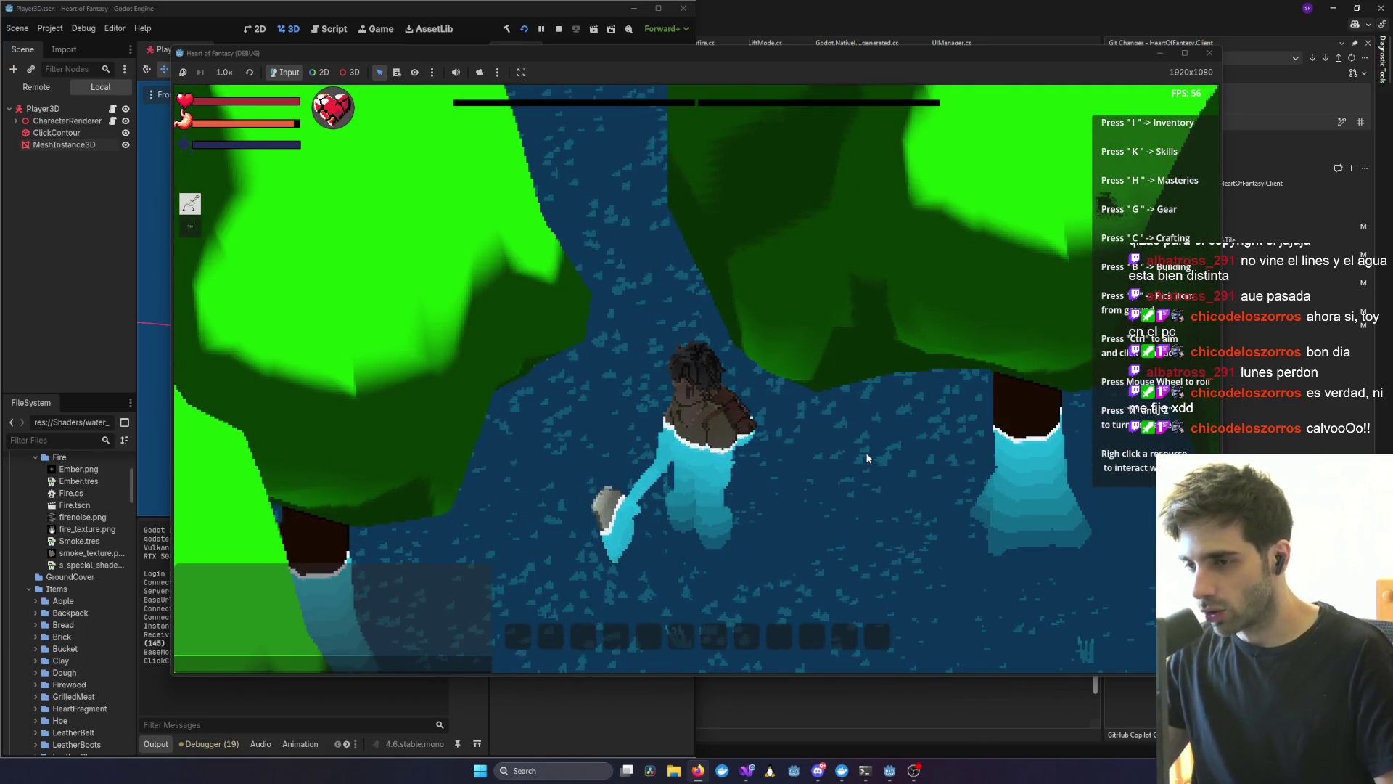
scroll(863, 459, down, 2)
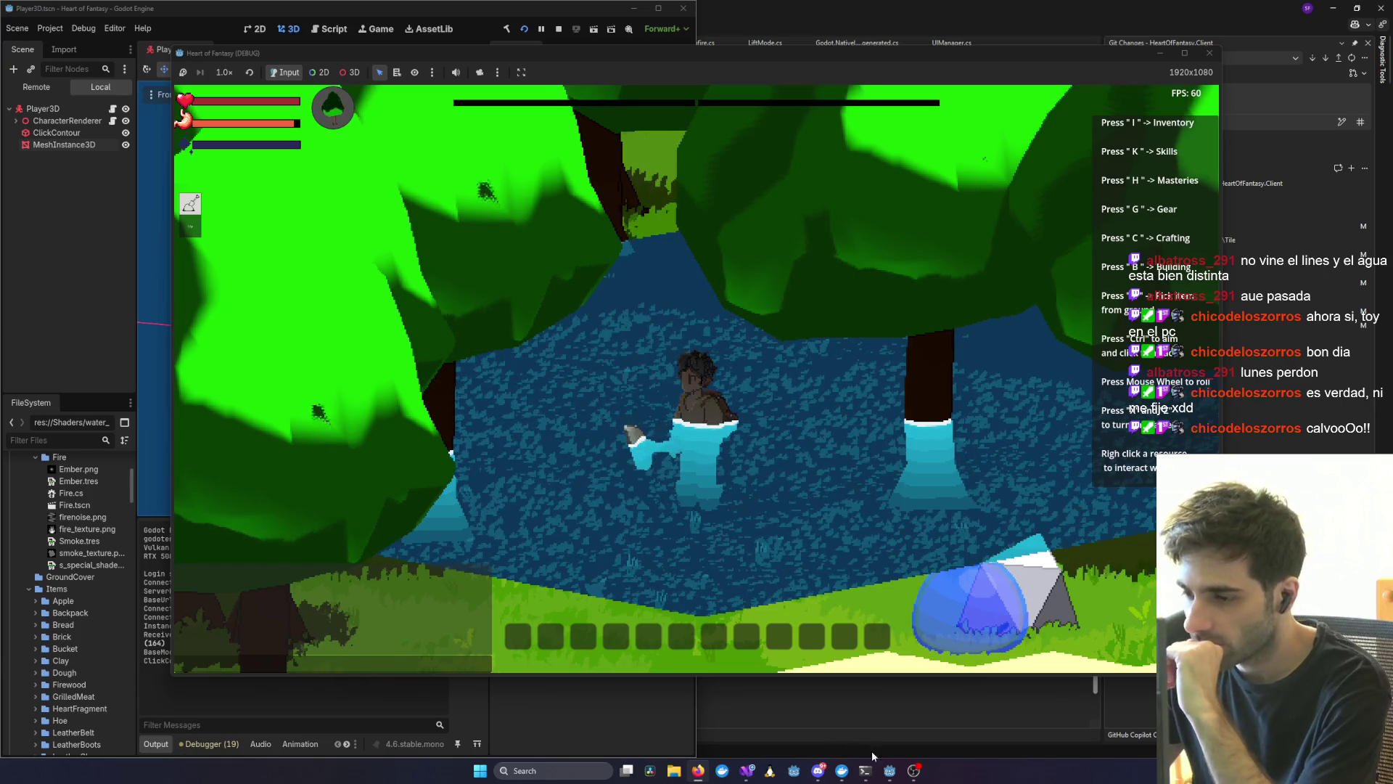
mouse_move(888, 769)
click(834, 721)
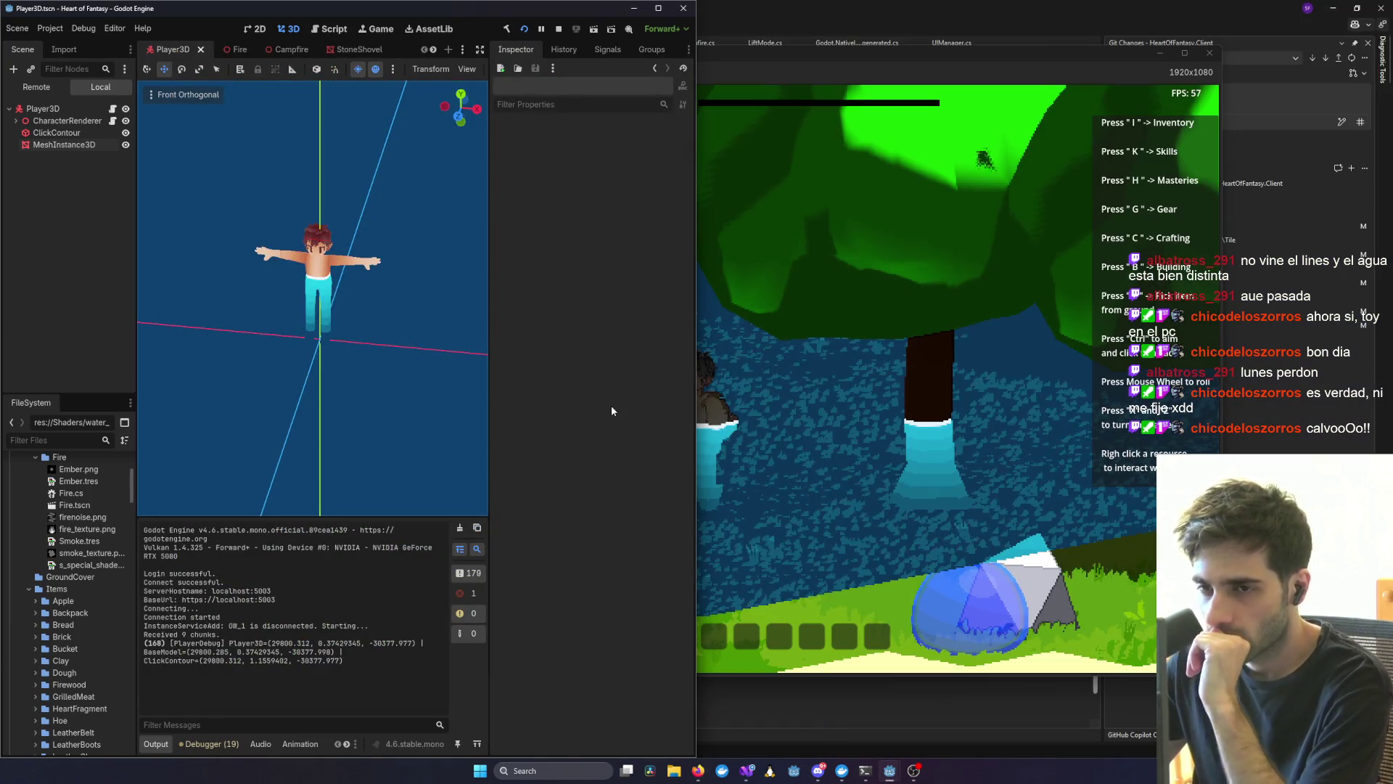
- Select the water MeshInstance3D to show its Shoreline parameters, jump to the shader's end, and save
click(64, 144)
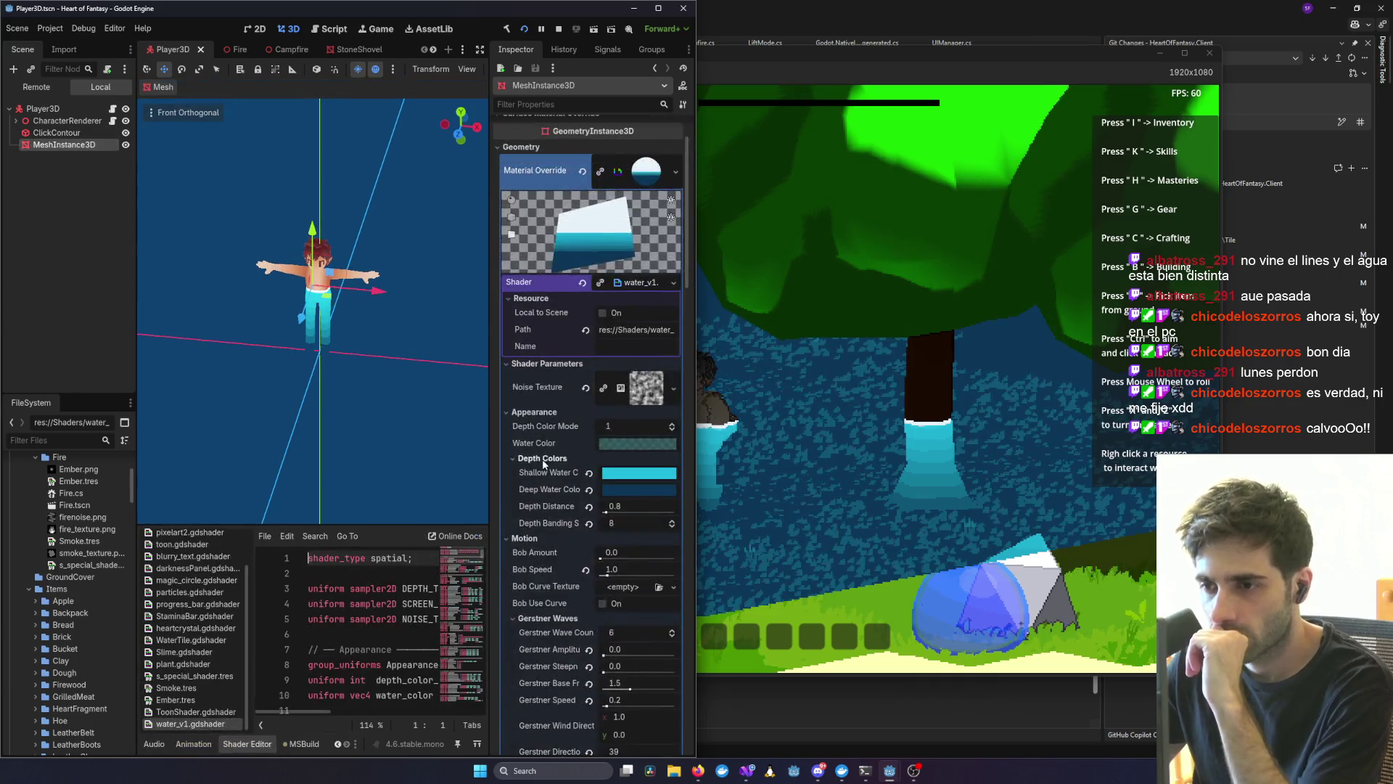
scroll(542, 459, down, 10)
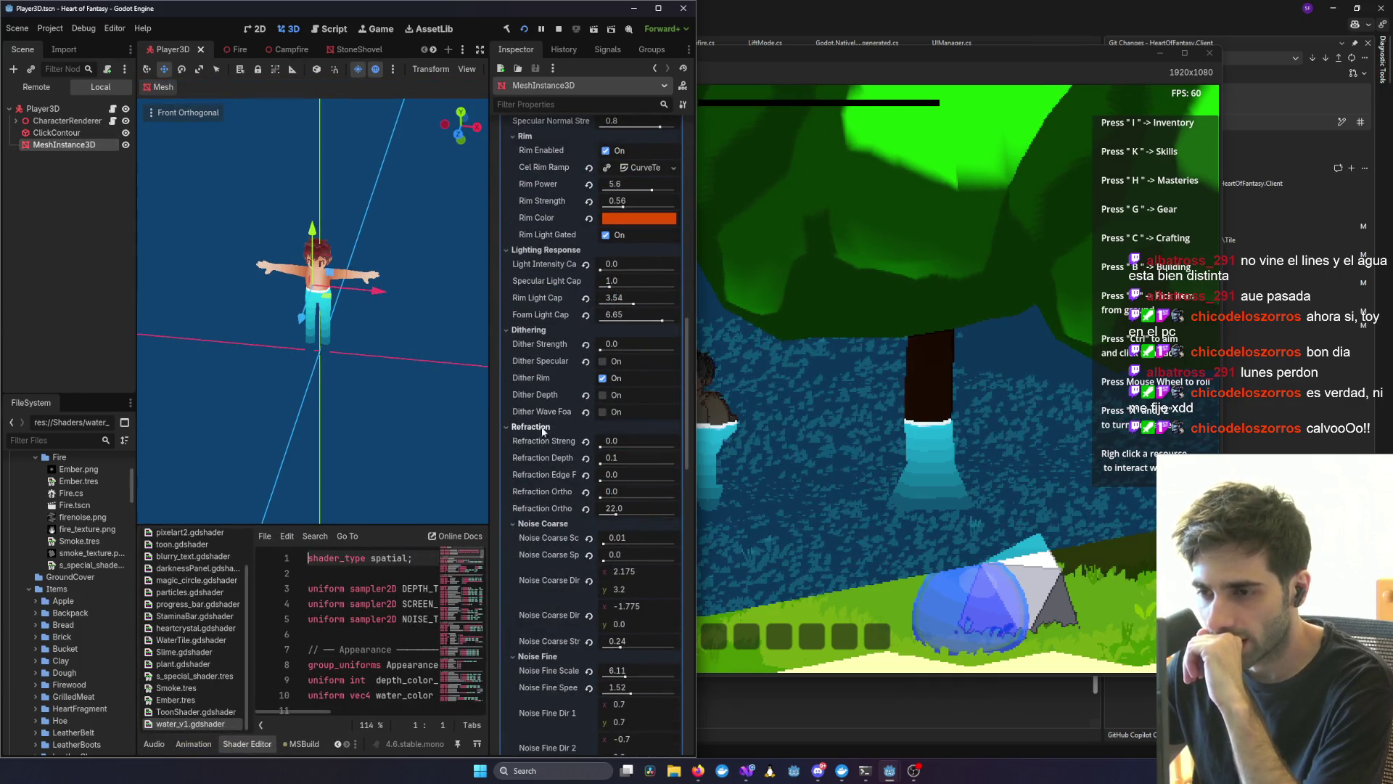
scroll(547, 442, down, 8)
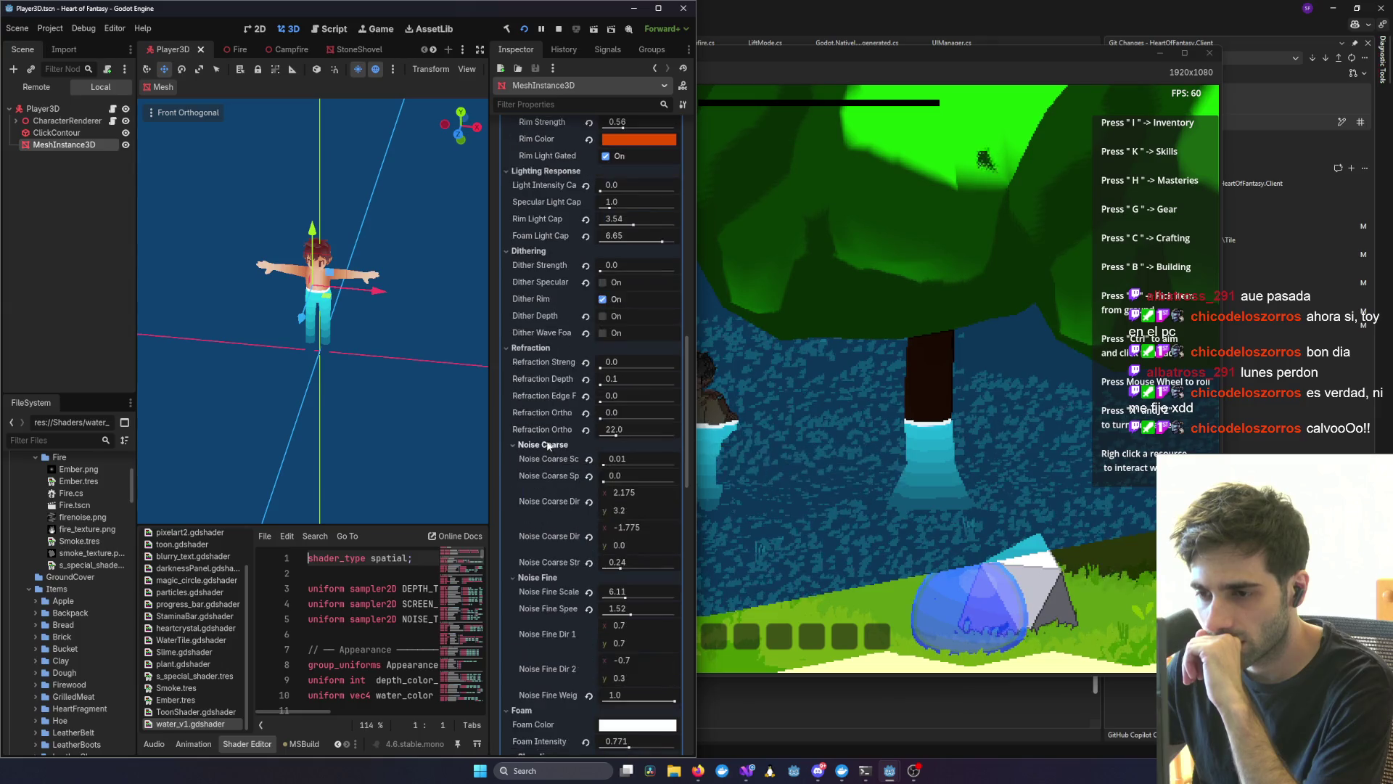
scroll(547, 446, down, 8)
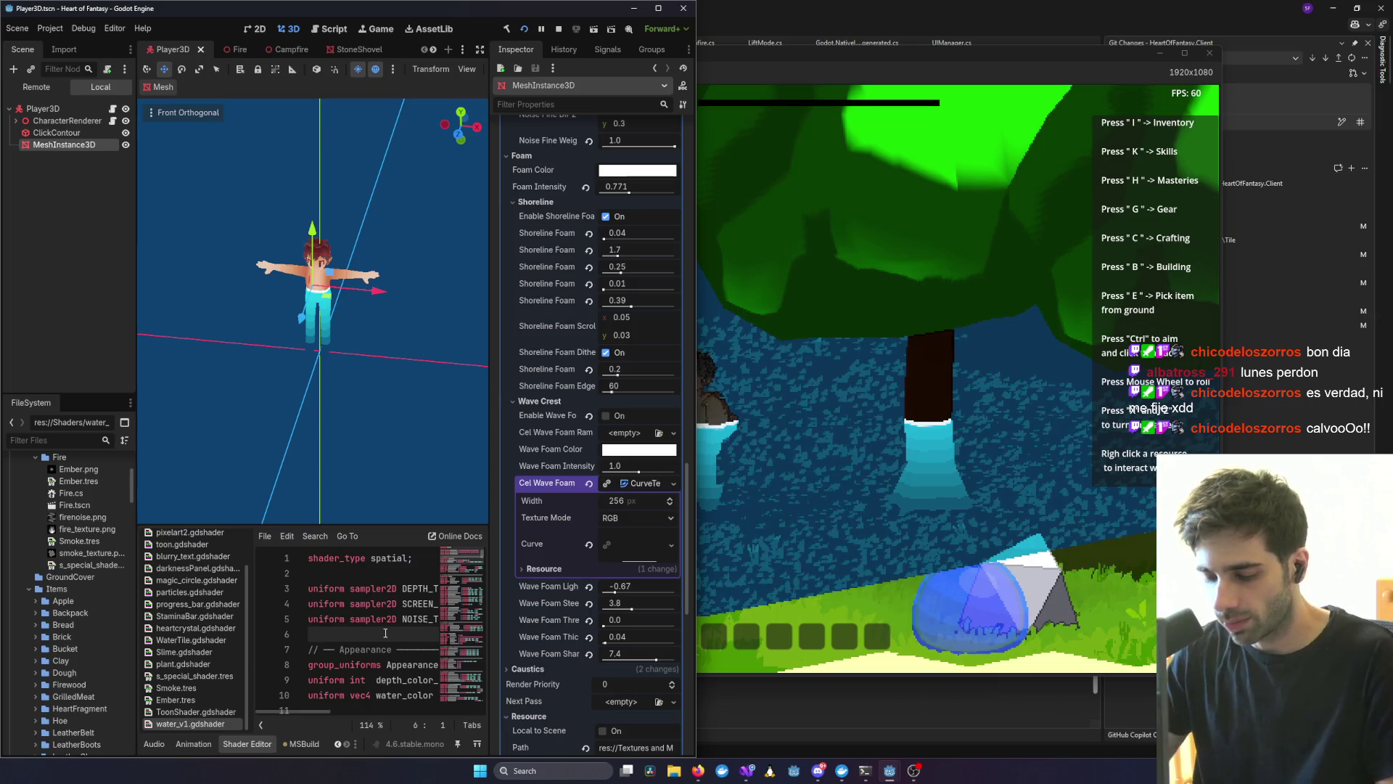
key(ctrl+End)
key(ctrl+s)
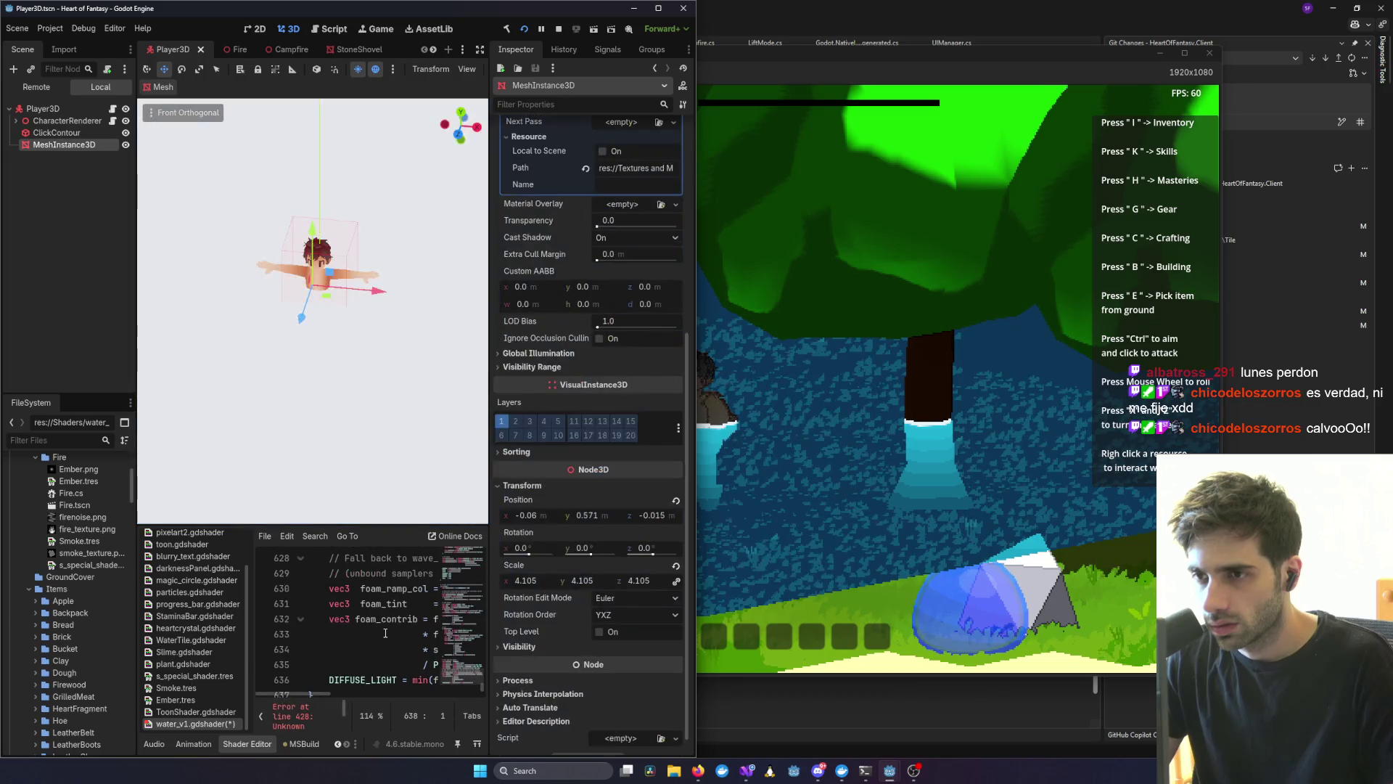
- Undo the broken shader edit and relaunch the game with a fresh build
key(ctrl+z)
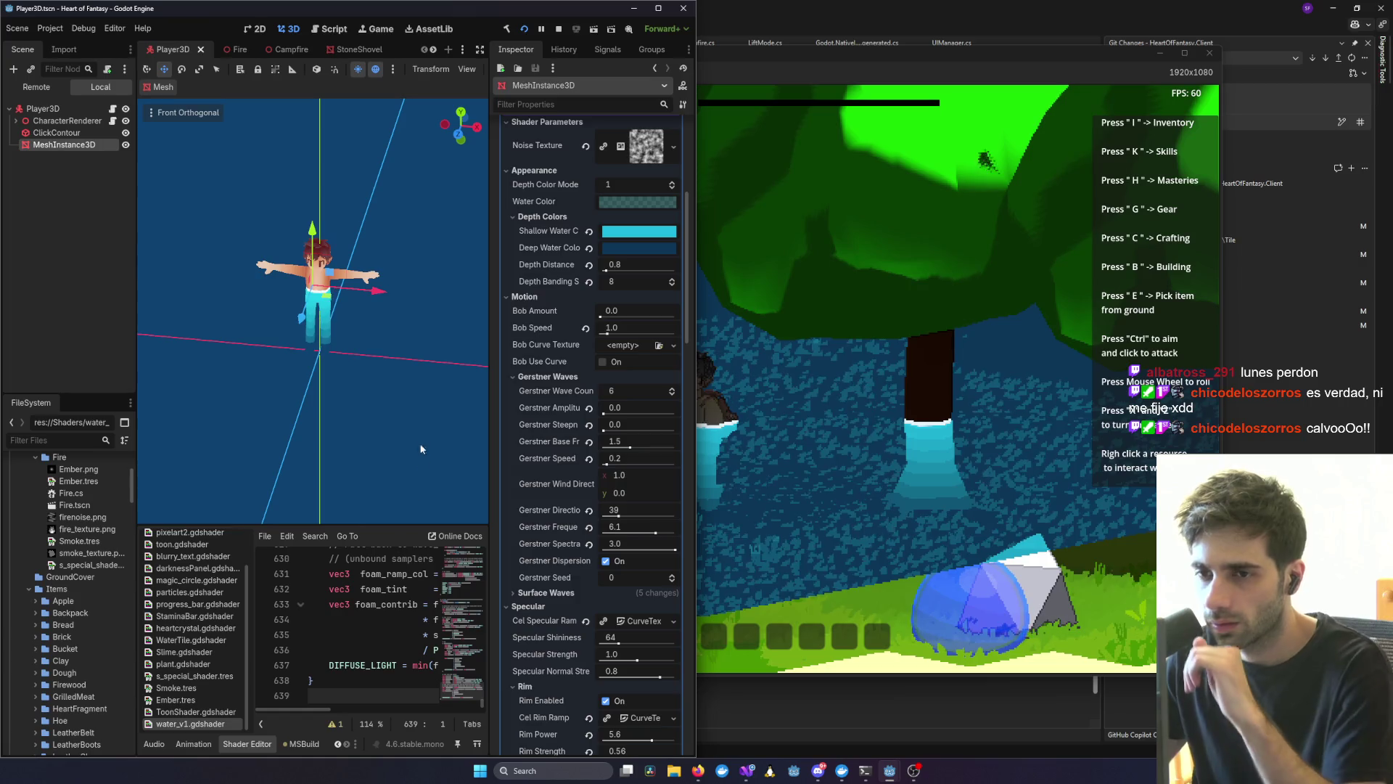
click(824, 436)
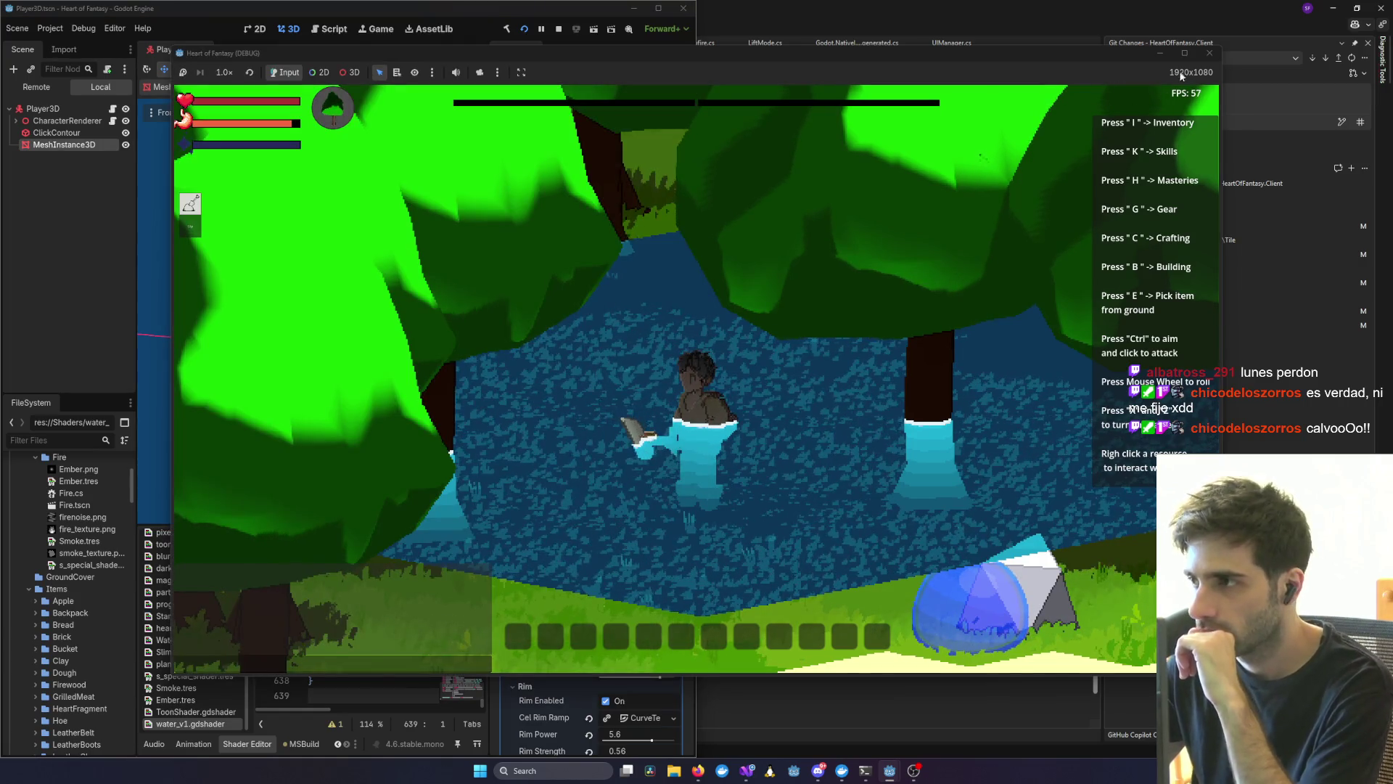
click(1203, 57)
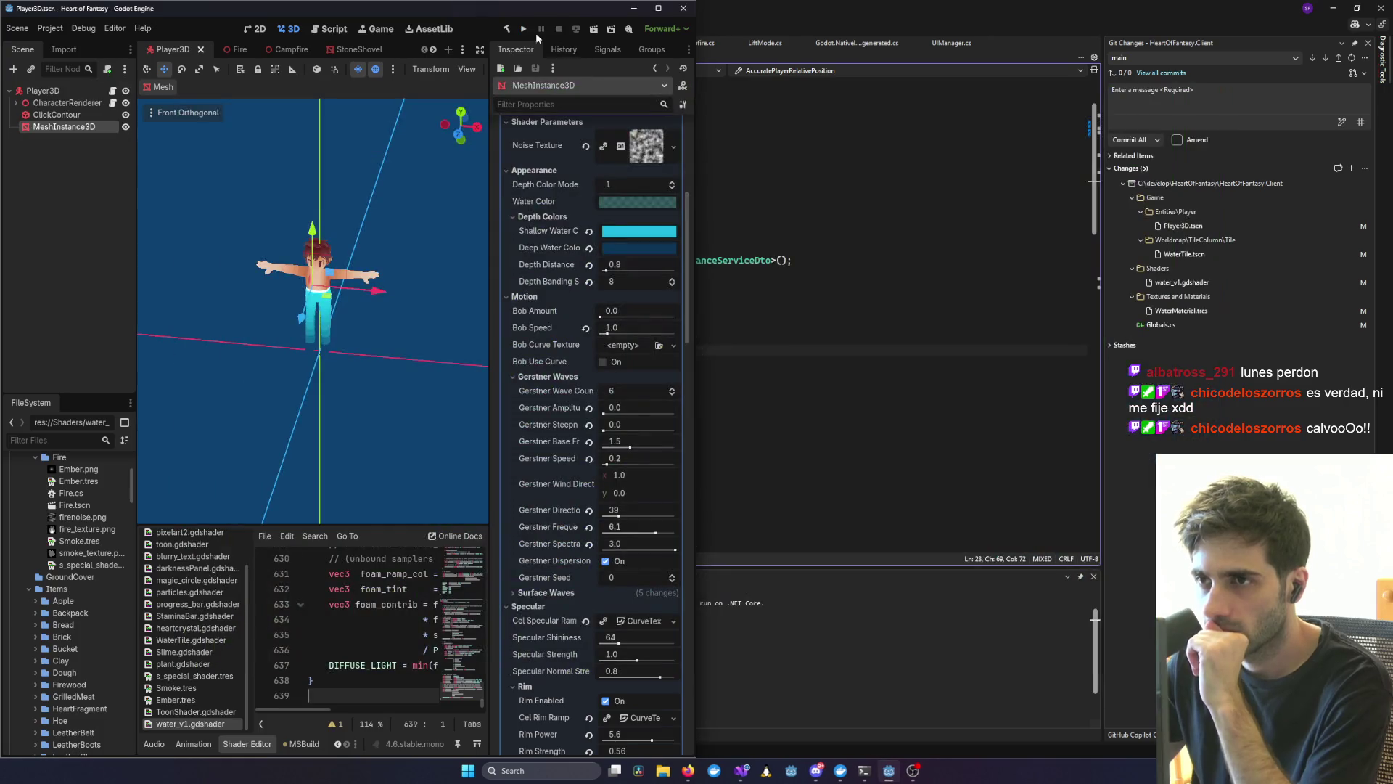
click(524, 30)
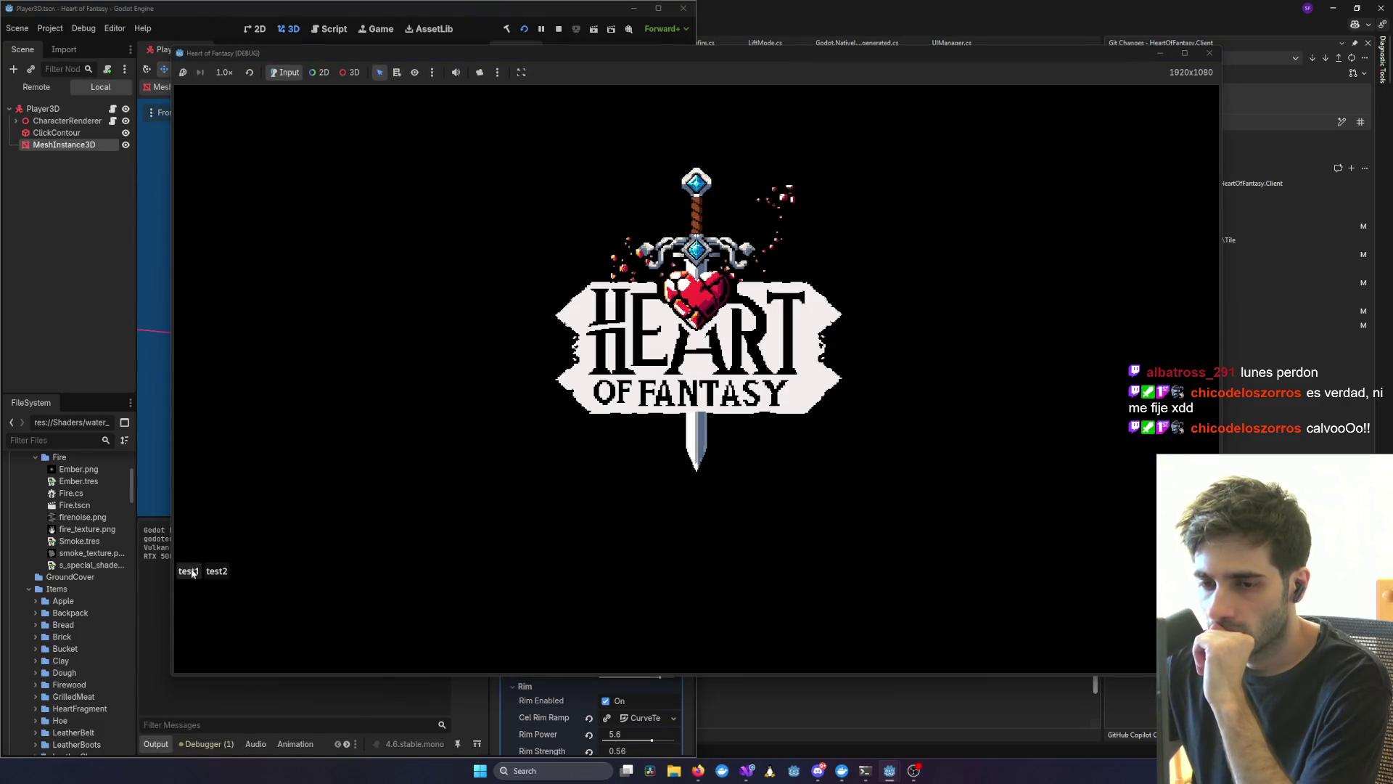
- Log in with the saved test account, enter the world, and return to the editor
click(190, 572)
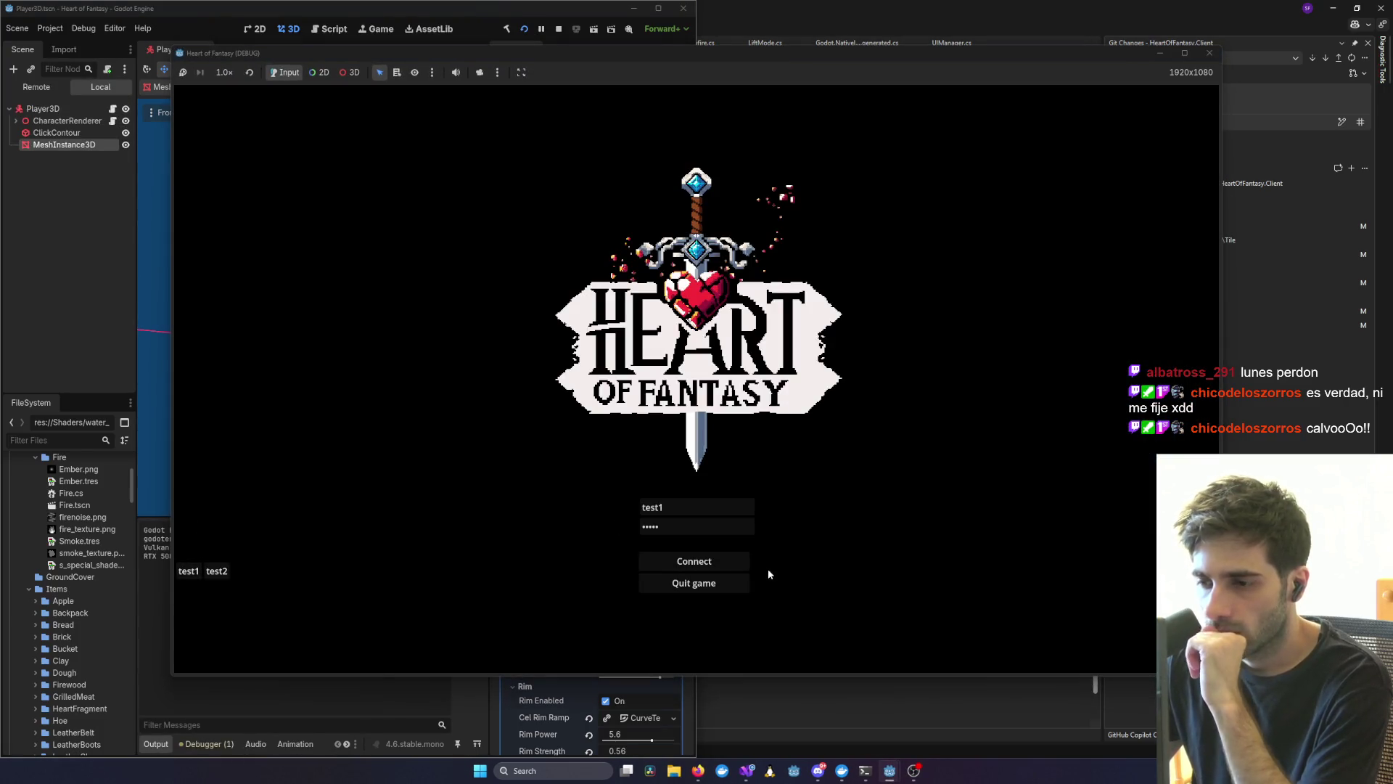
click(239, 481)
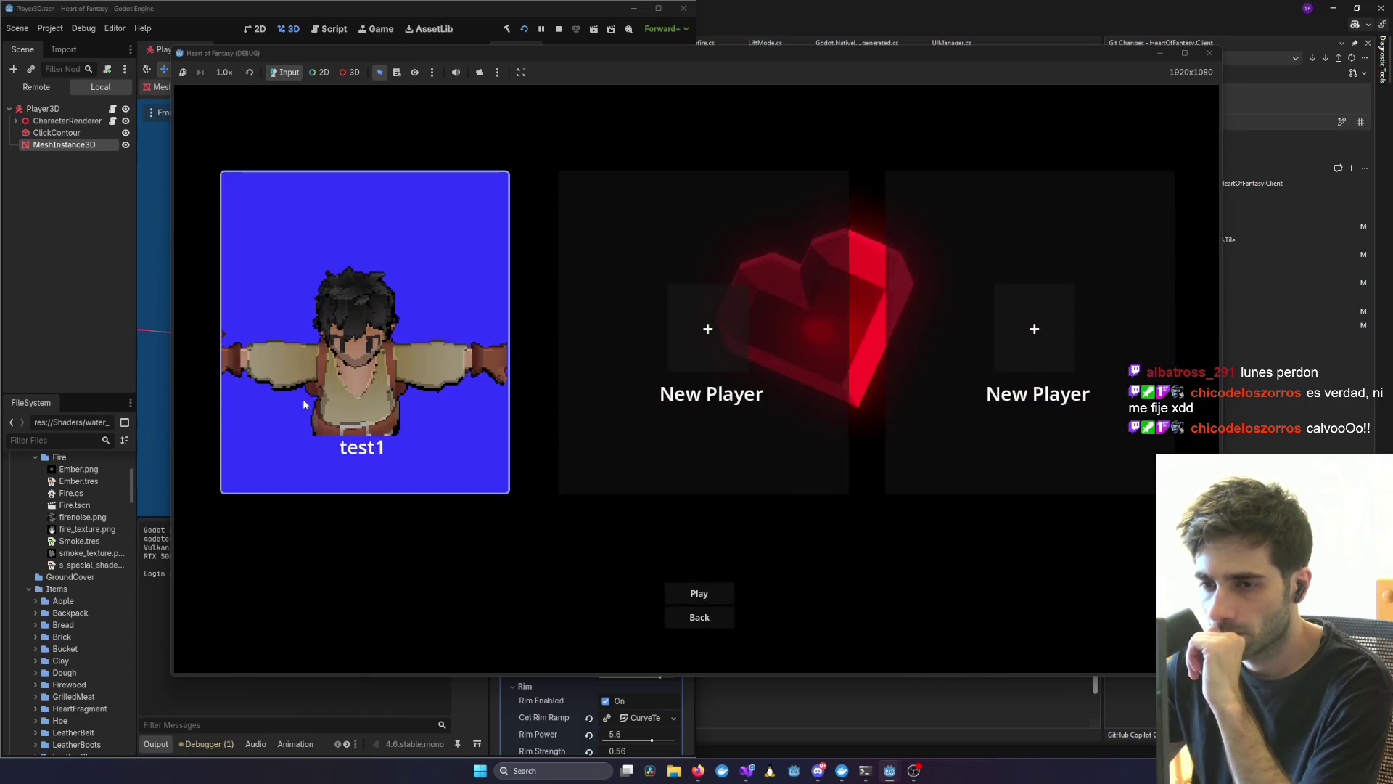
click(708, 590)
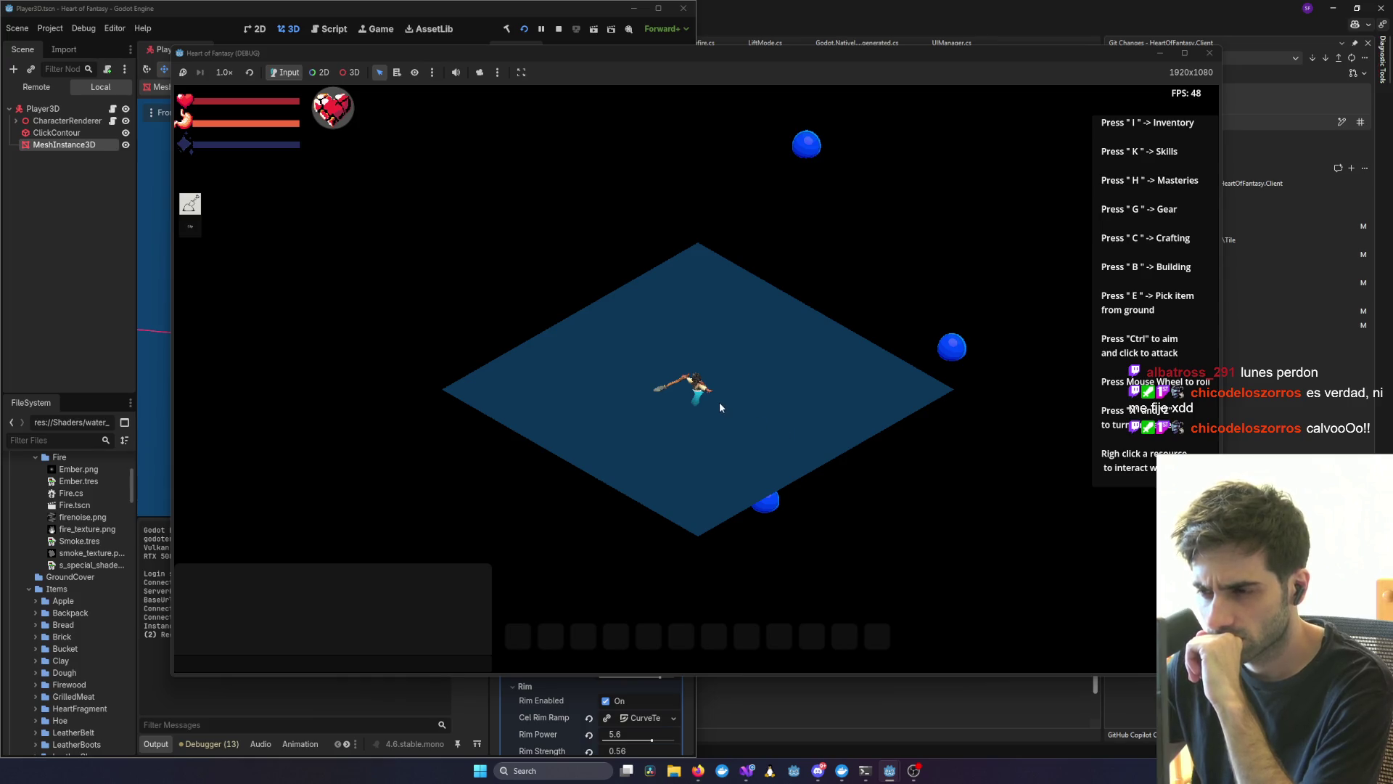
scroll(696, 392, up, 3)
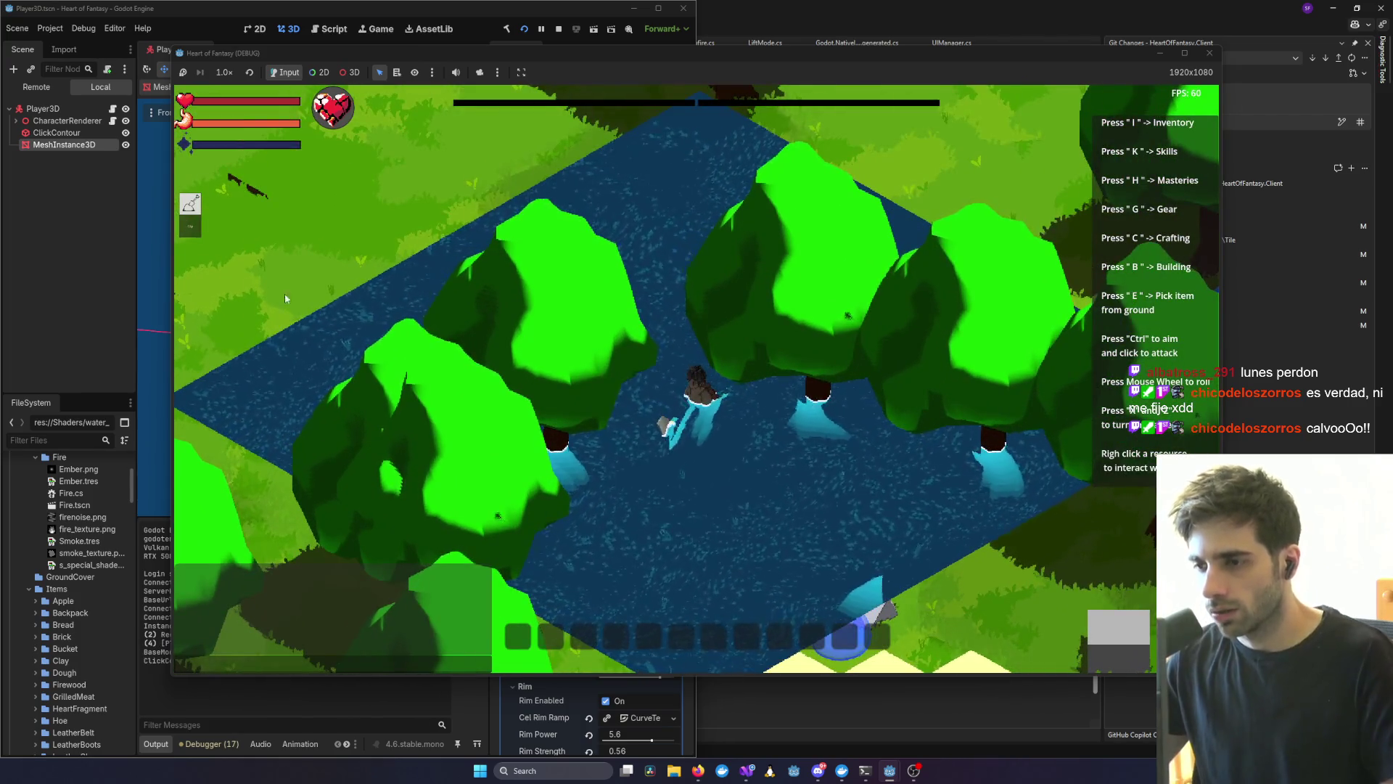
key(alt+Tab)
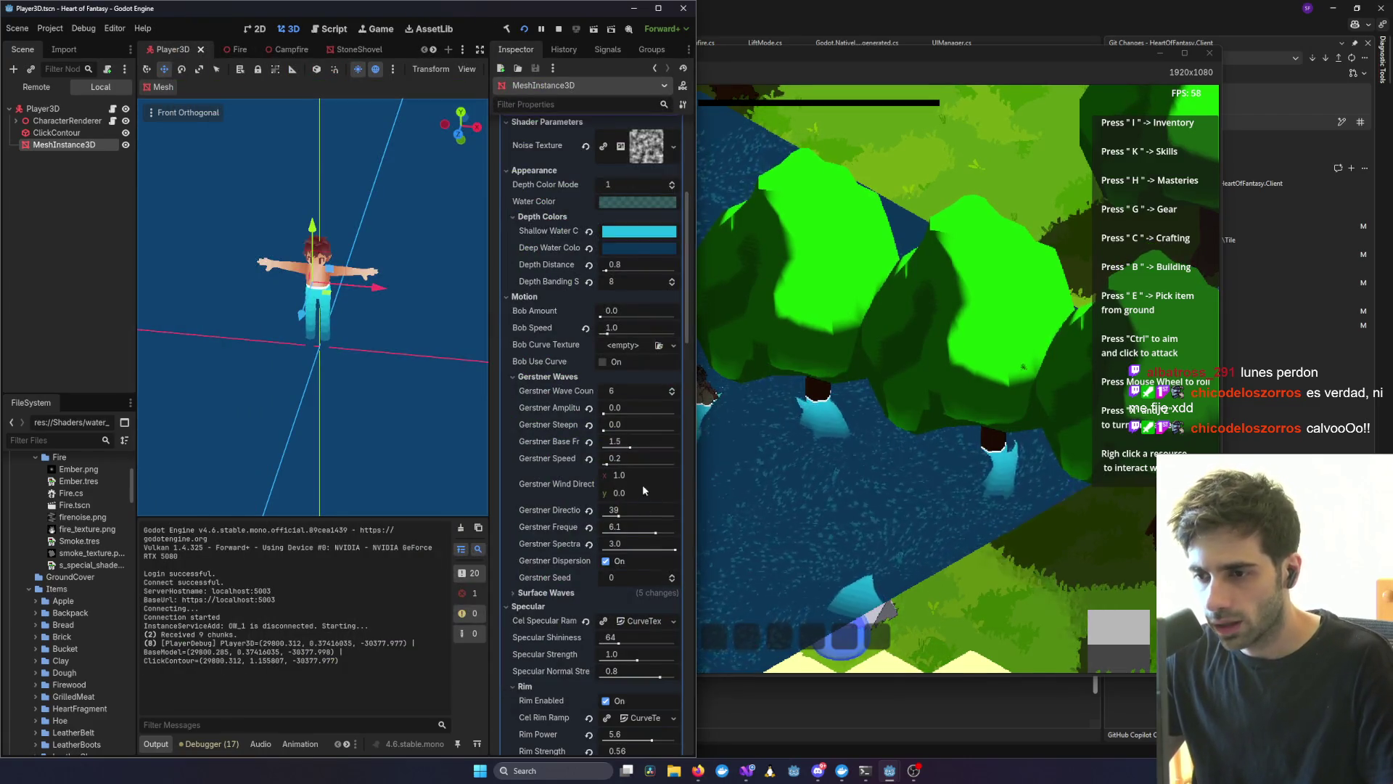
- Redo the bob curve texture change and the added bob curve points
scroll(573, 364, down, 4)
scroll(626, 498, down, 4)
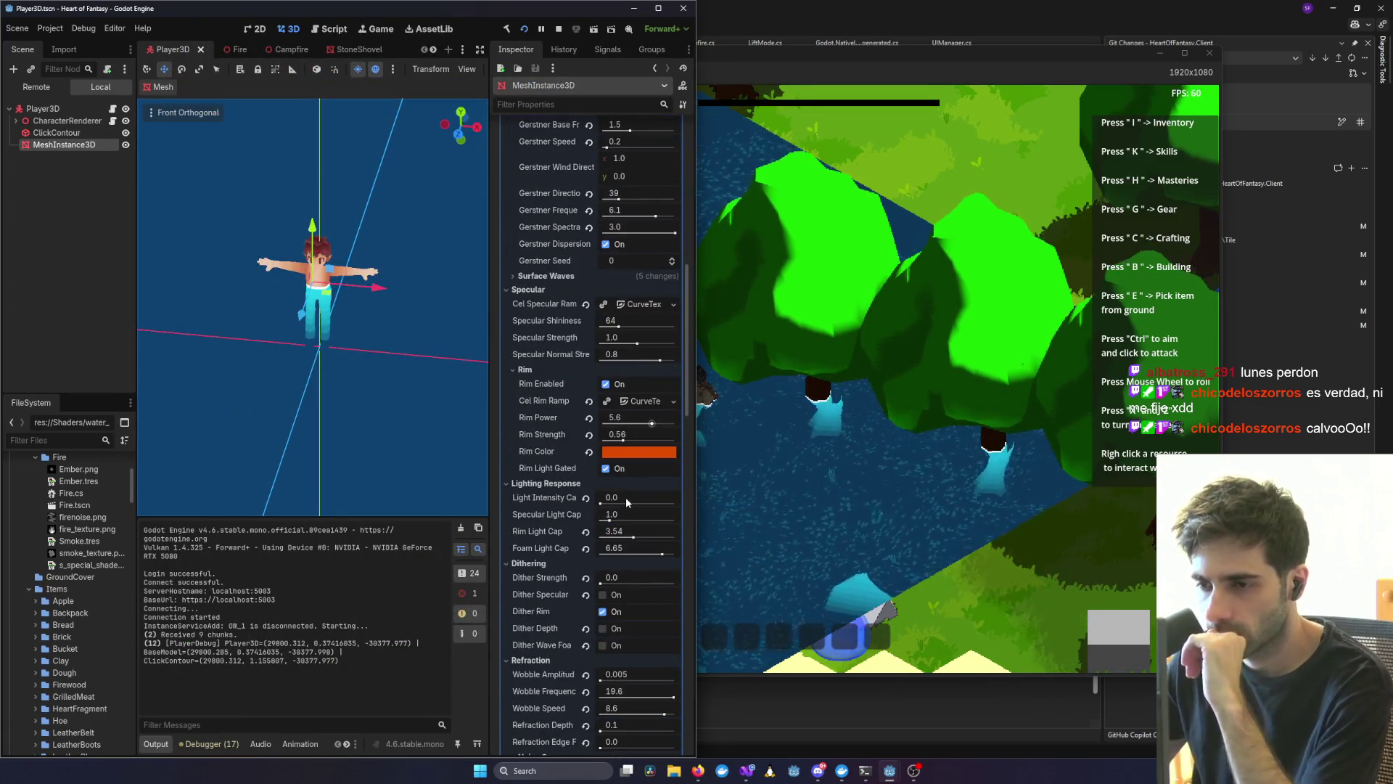
scroll(625, 498, down, 2)
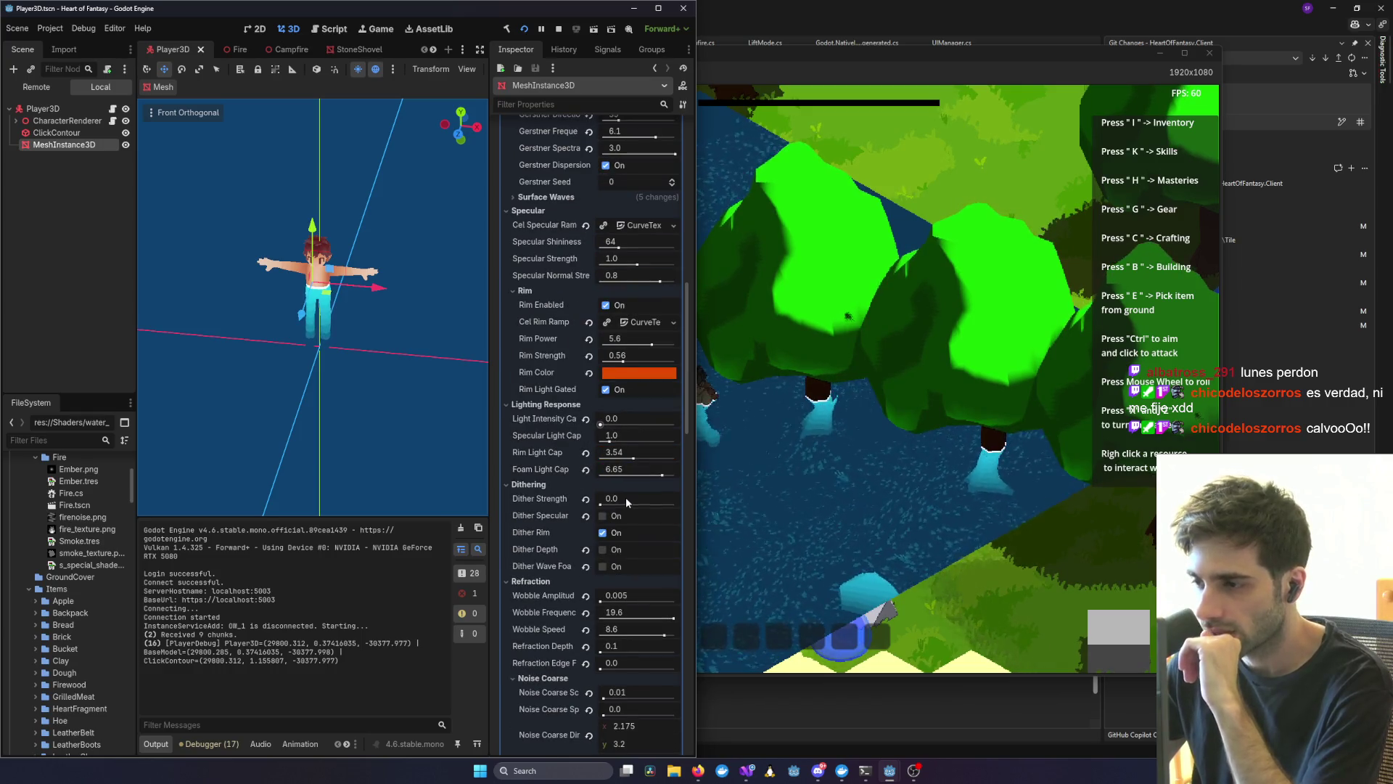
scroll(589, 459, down, 6)
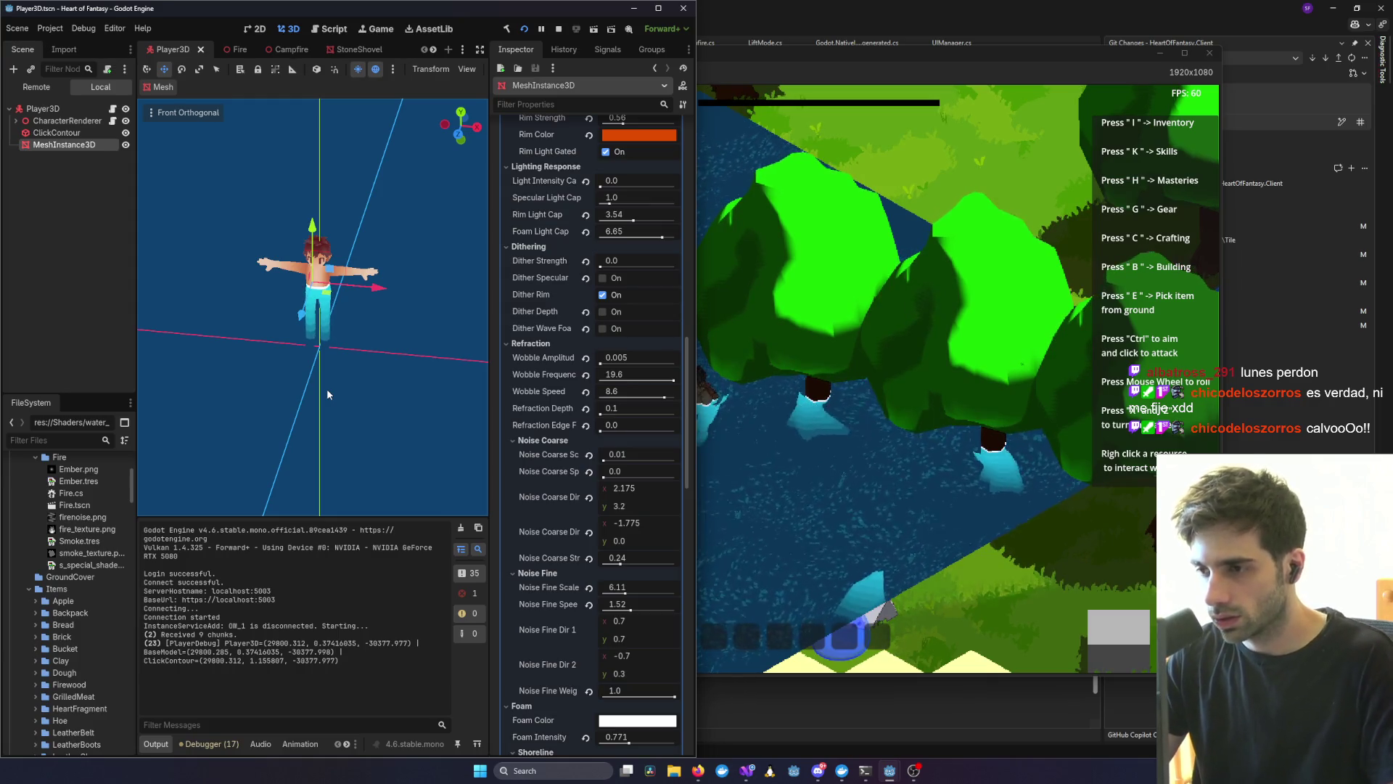
key(ctrl+shift+z)
key(ctrl+shift+z)
key(ctrl+shift+z)
key(ctrl+shift+z)
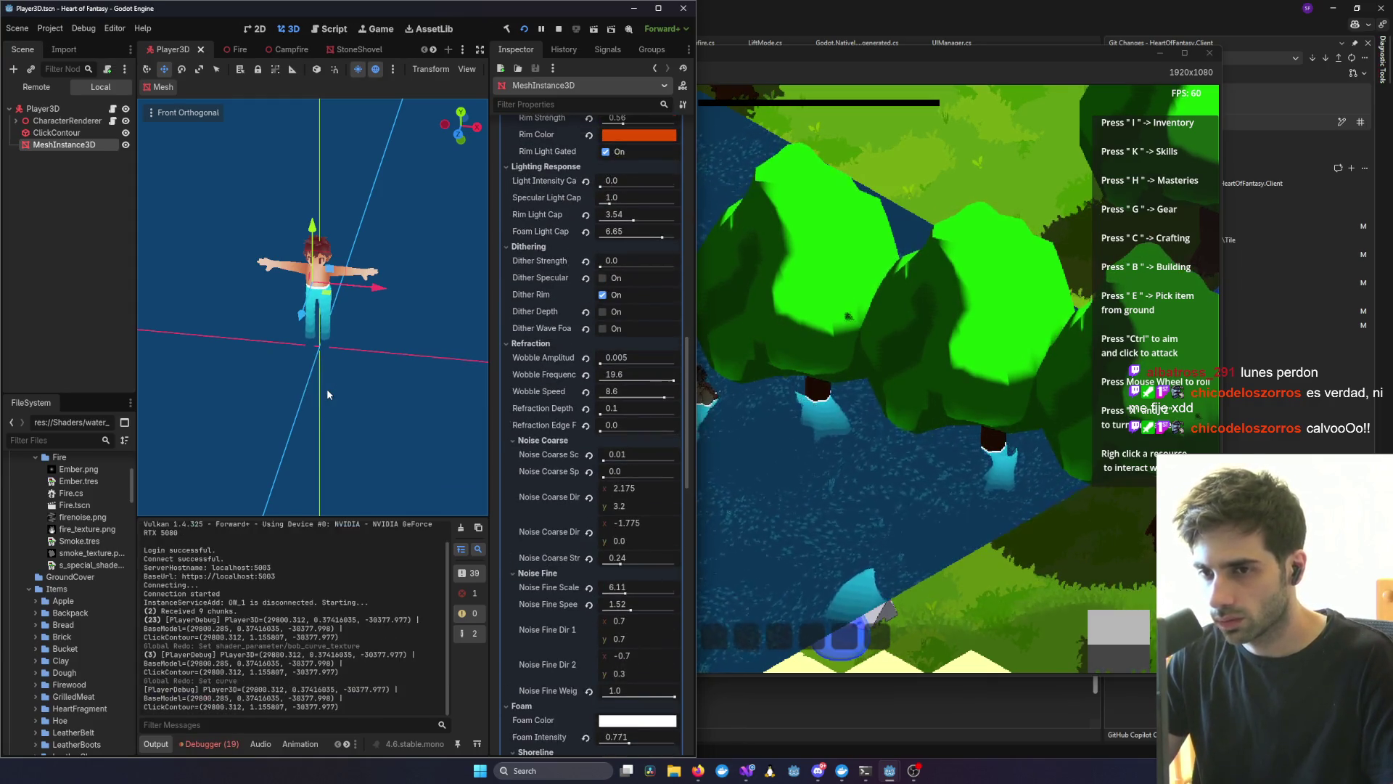
- Redo the bob curve point edit, undo the bob amount change, save, and check the game
key(ctrl+shift+z)
key(ctrl+shift+z)
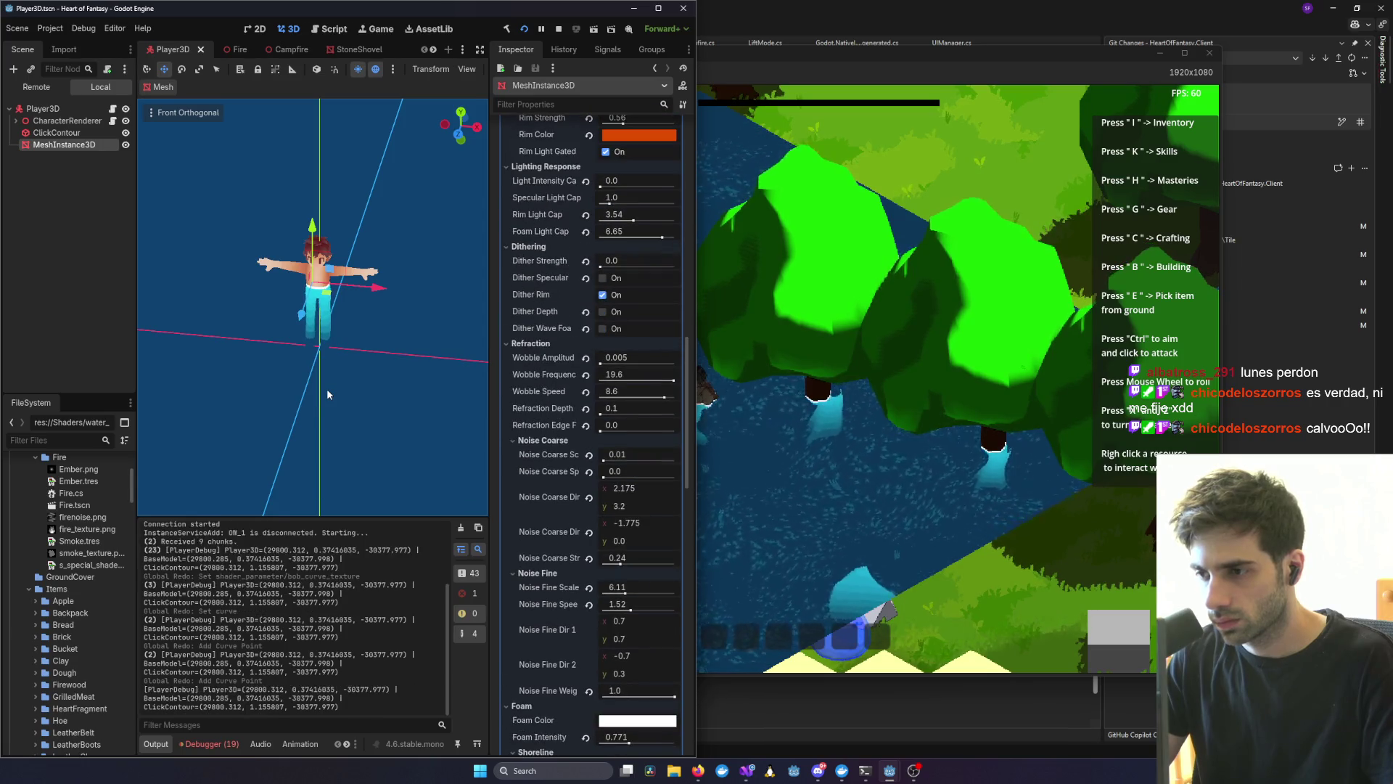
key(ctrl+s)
key(ctrl+s)
key(ctrl+shift+z)
key(ctrl+shift+z)
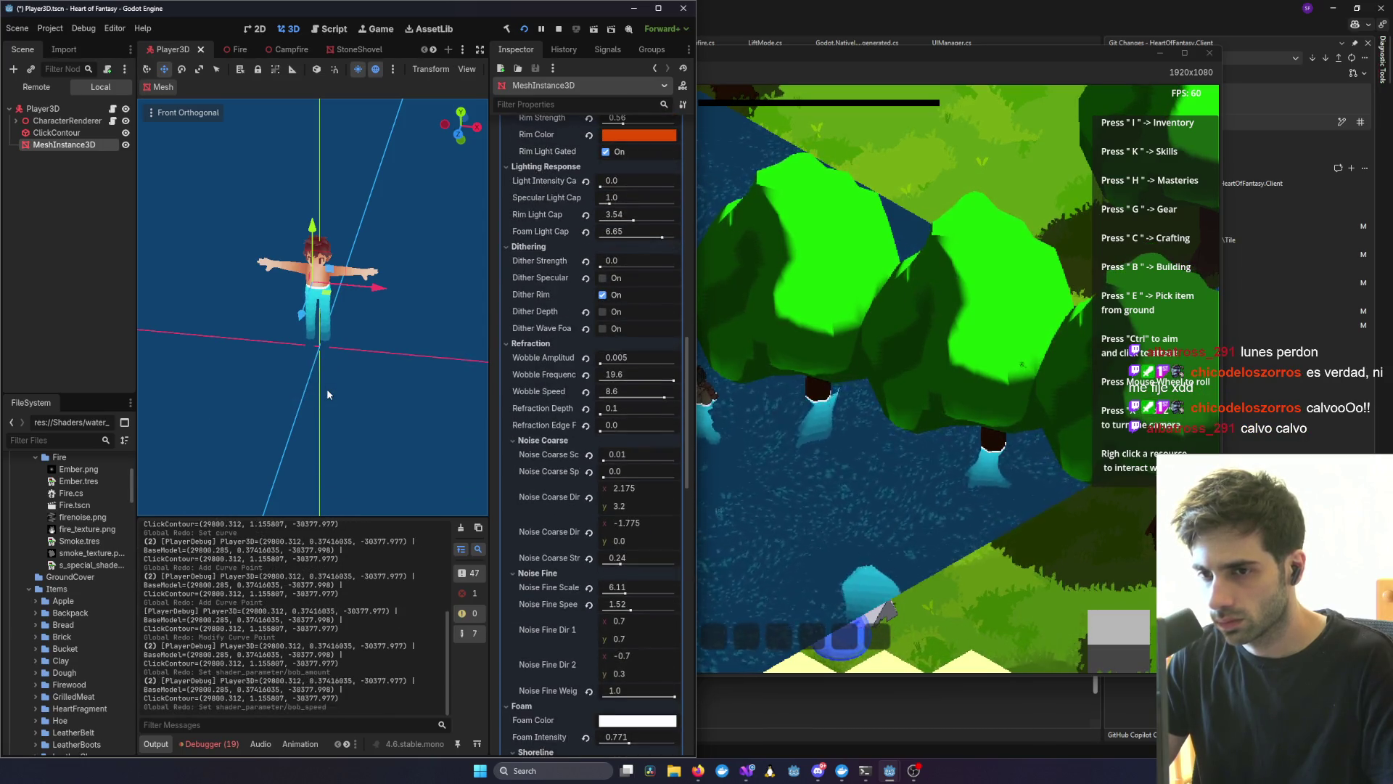
key(ctrl+z)
key(ctrl+s)
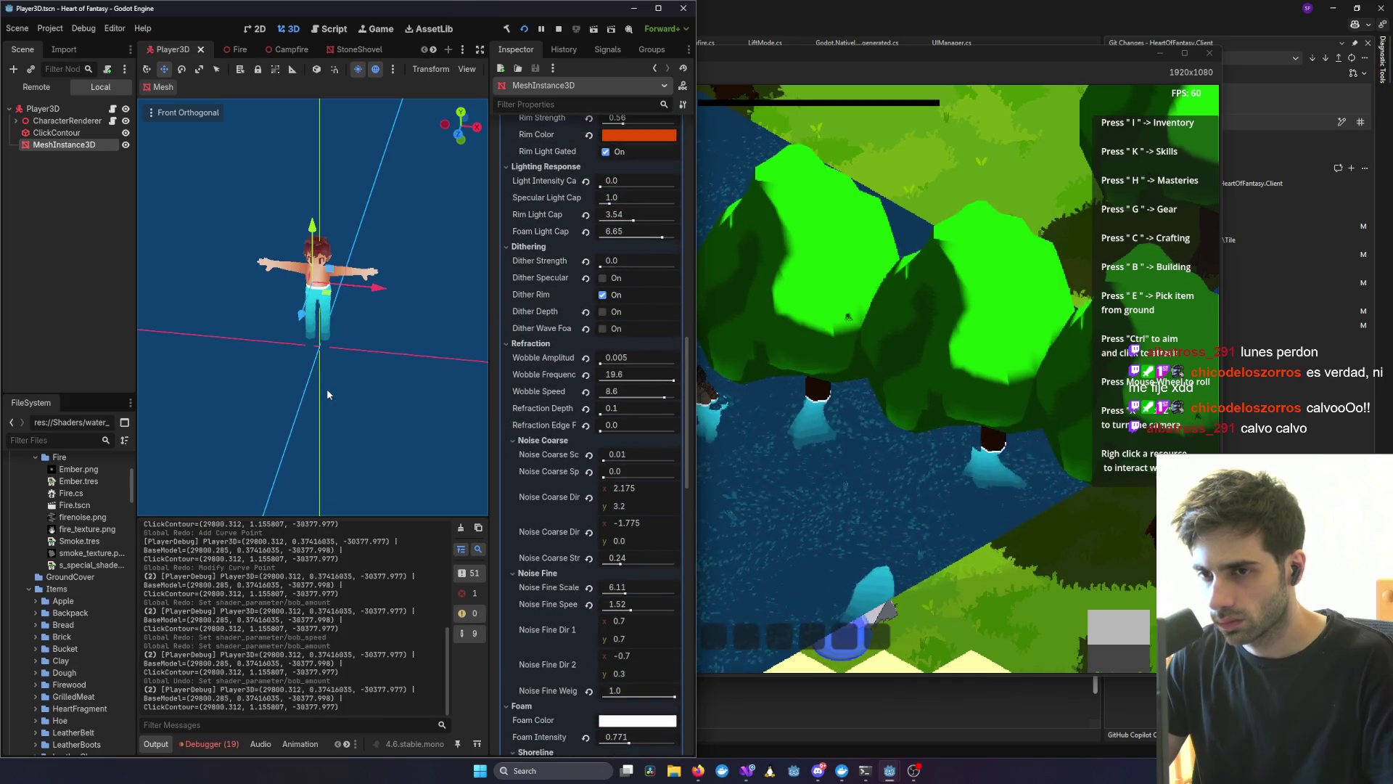
click(859, 363)
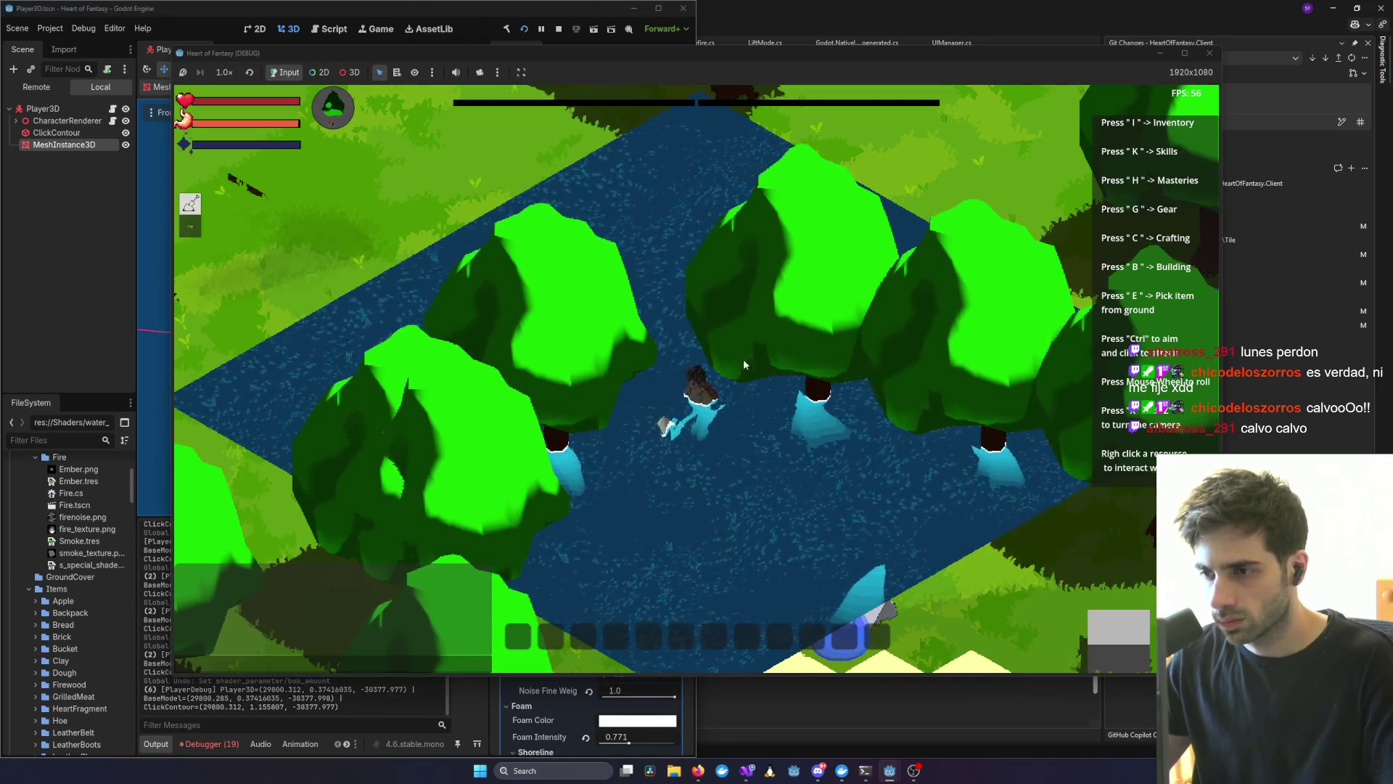
key(alt+Tab)
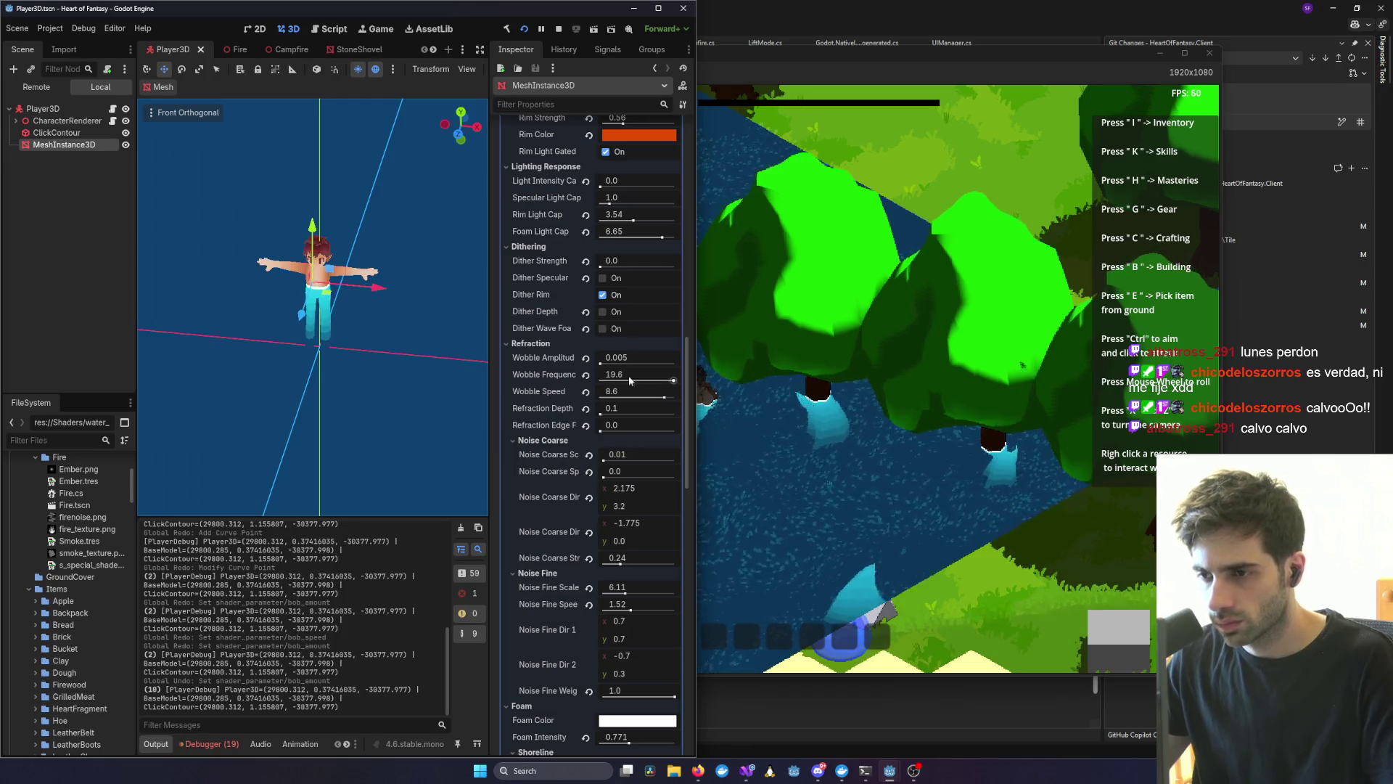
- Adjust wobble frequency up to about 20, wobble speed and edge fade, folding Noise Coarse
click(629, 380)
drag(628, 379, 621, 388)
text(0.1)
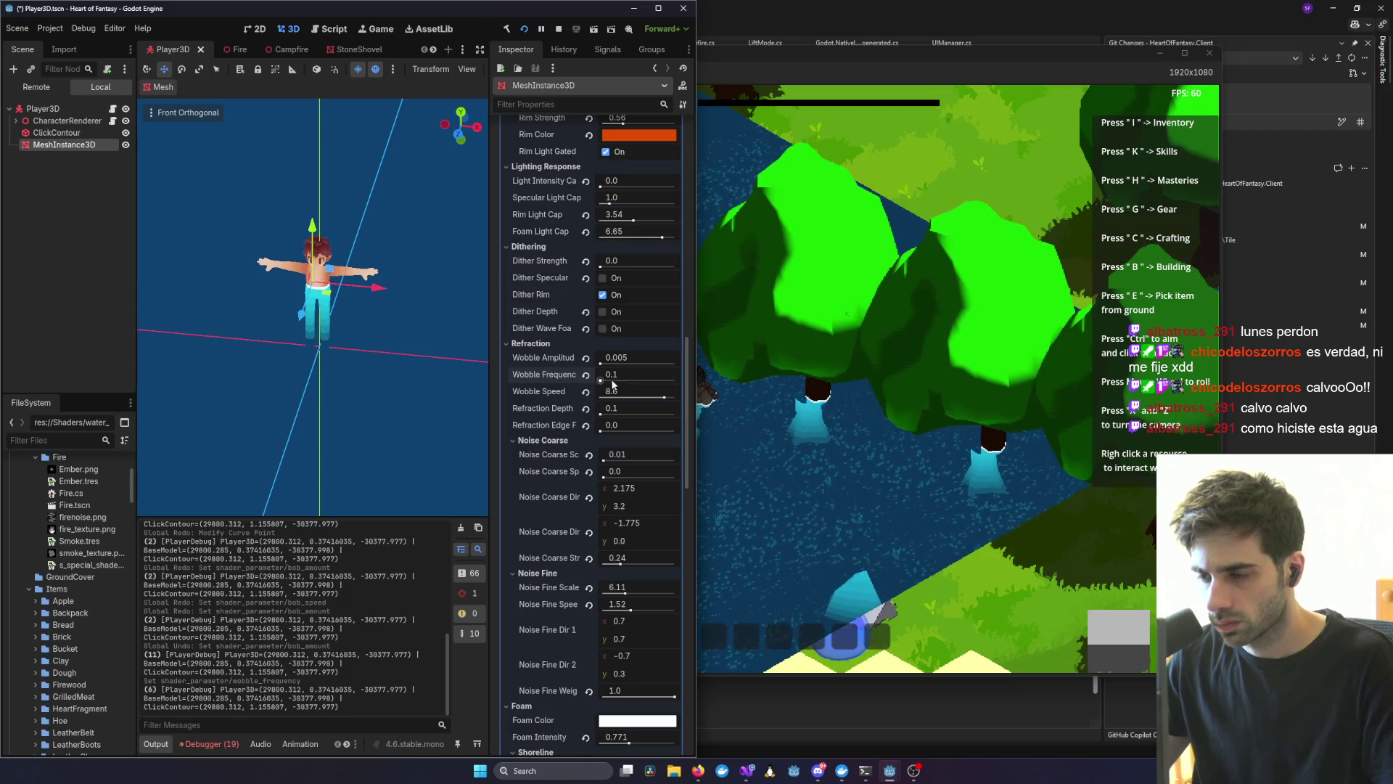
click(675, 380)
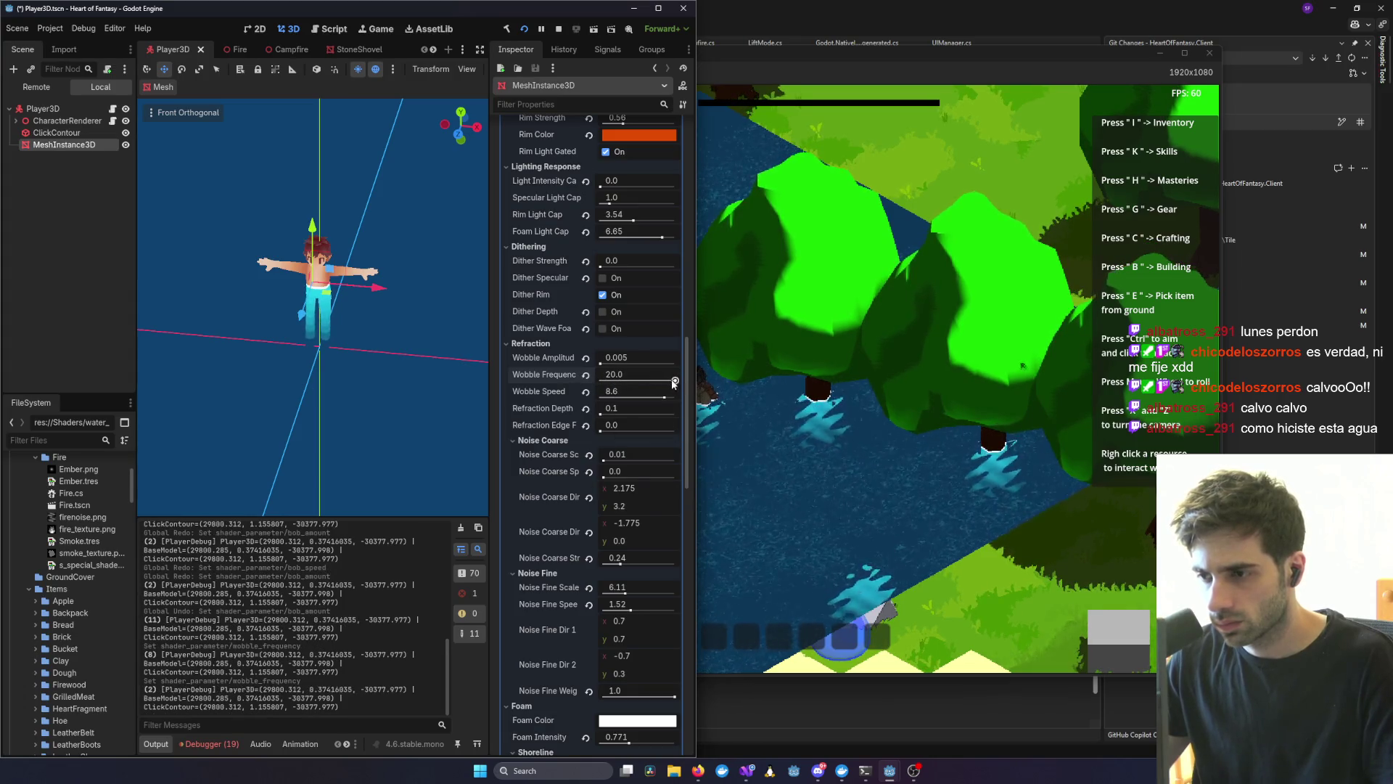
mouse_move(665, 397)
mouse_down()
mouse_move(600, 381)
mouse_move(631, 398)
mouse_move(571, 403)
mouse_up()
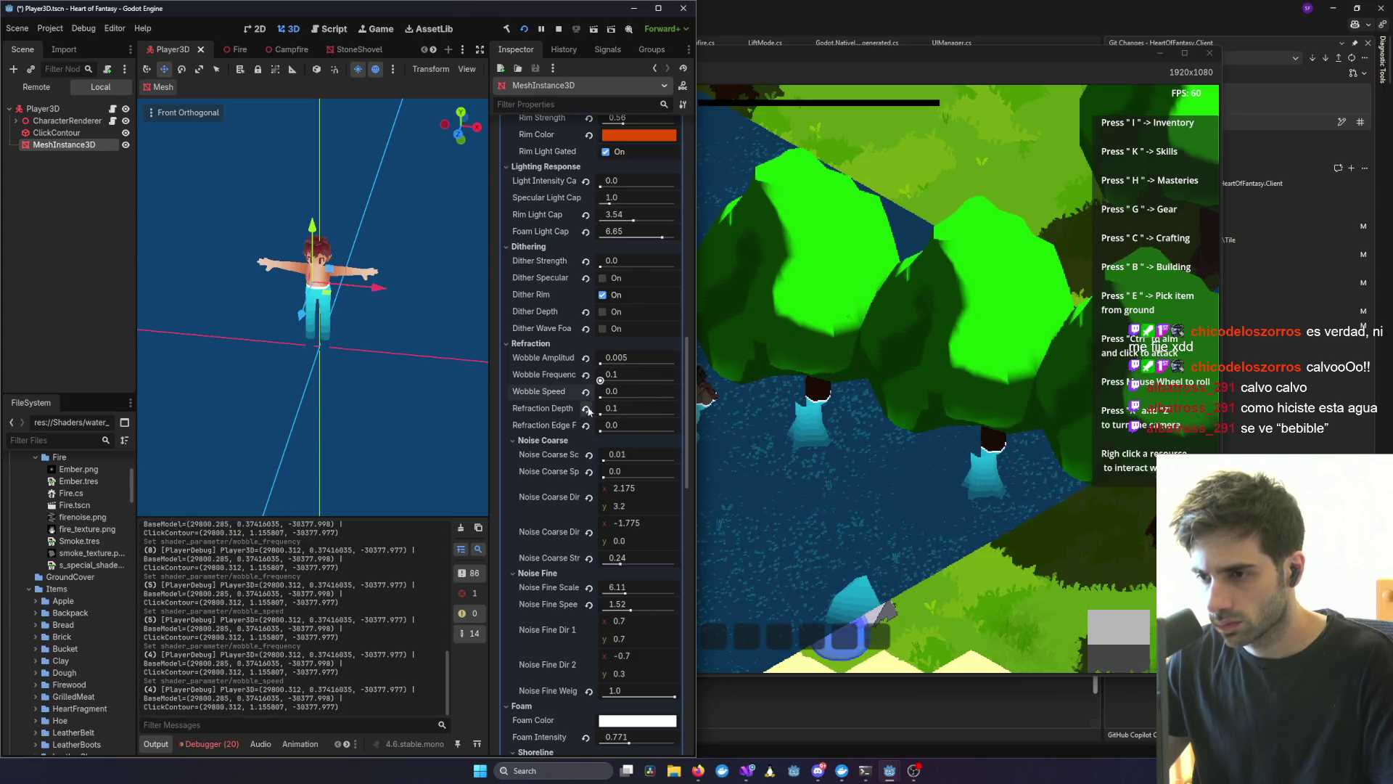
mouse_move(603, 427)
mouse_down()
mouse_move(658, 428)
mouse_move(624, 412)
mouse_up()
click(606, 439)
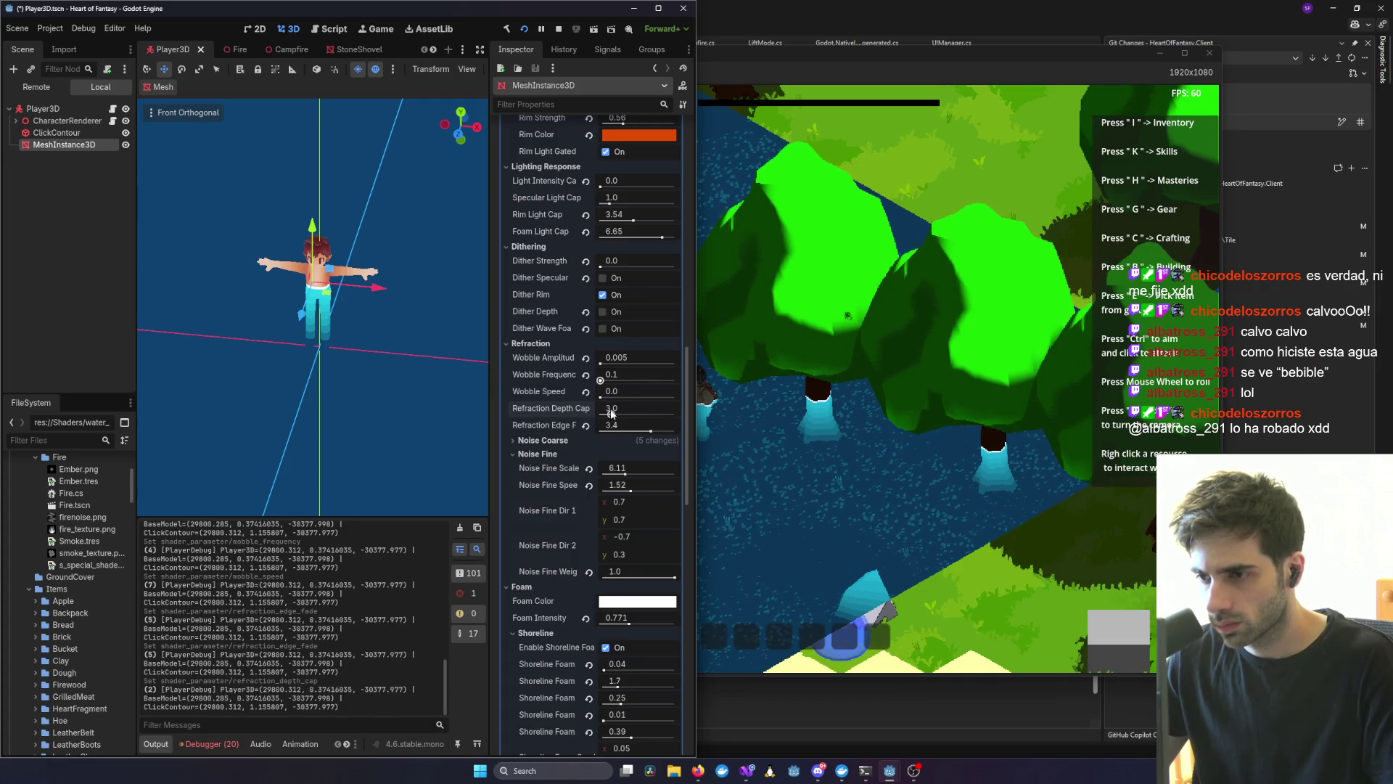
- Set wobble amplitude 0.193, wobble speed 6.7 and refraction depth 4.7, then preview in game
mouse_move(603, 364)
mouse_down()
mouse_move(616, 368)
mouse_move(608, 380)
mouse_up()
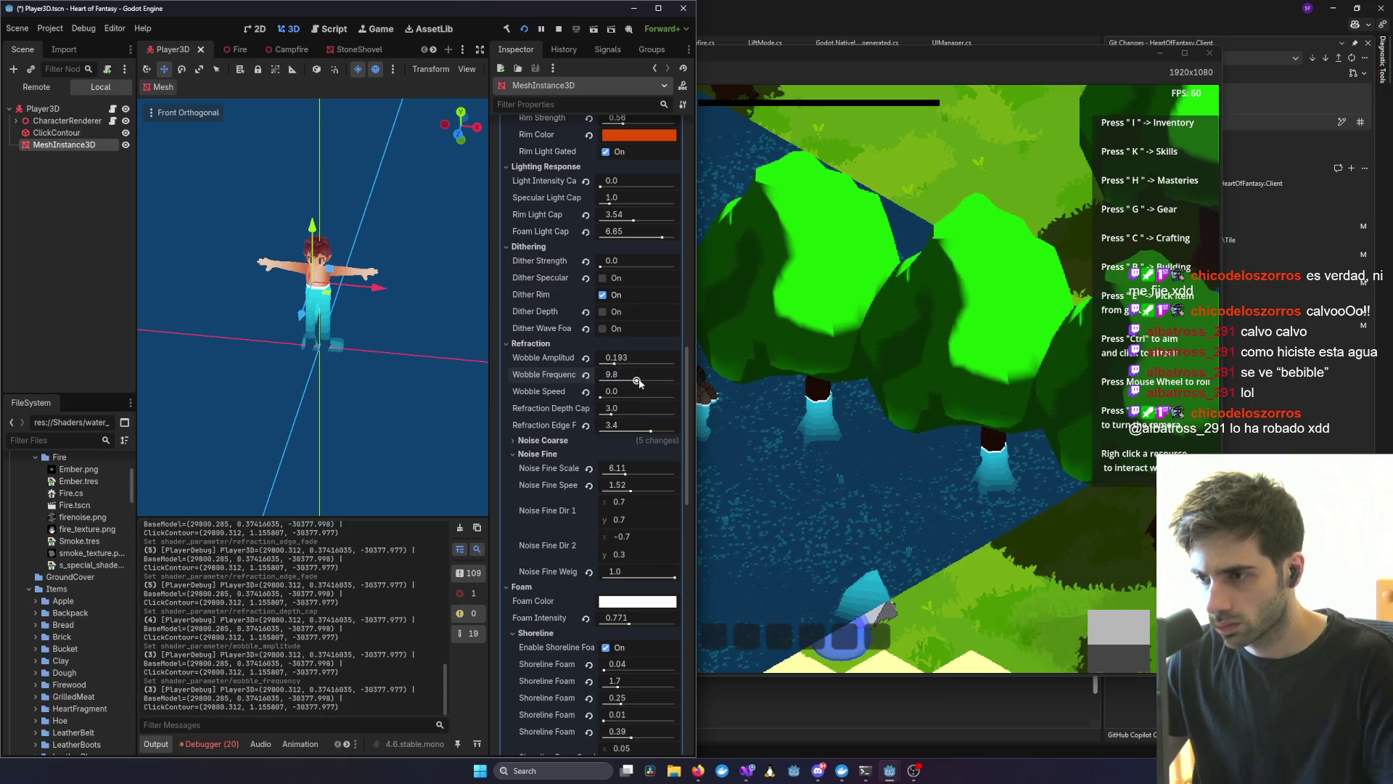
drag(610, 400, 653, 397)
scroll(809, 410, up, 3)
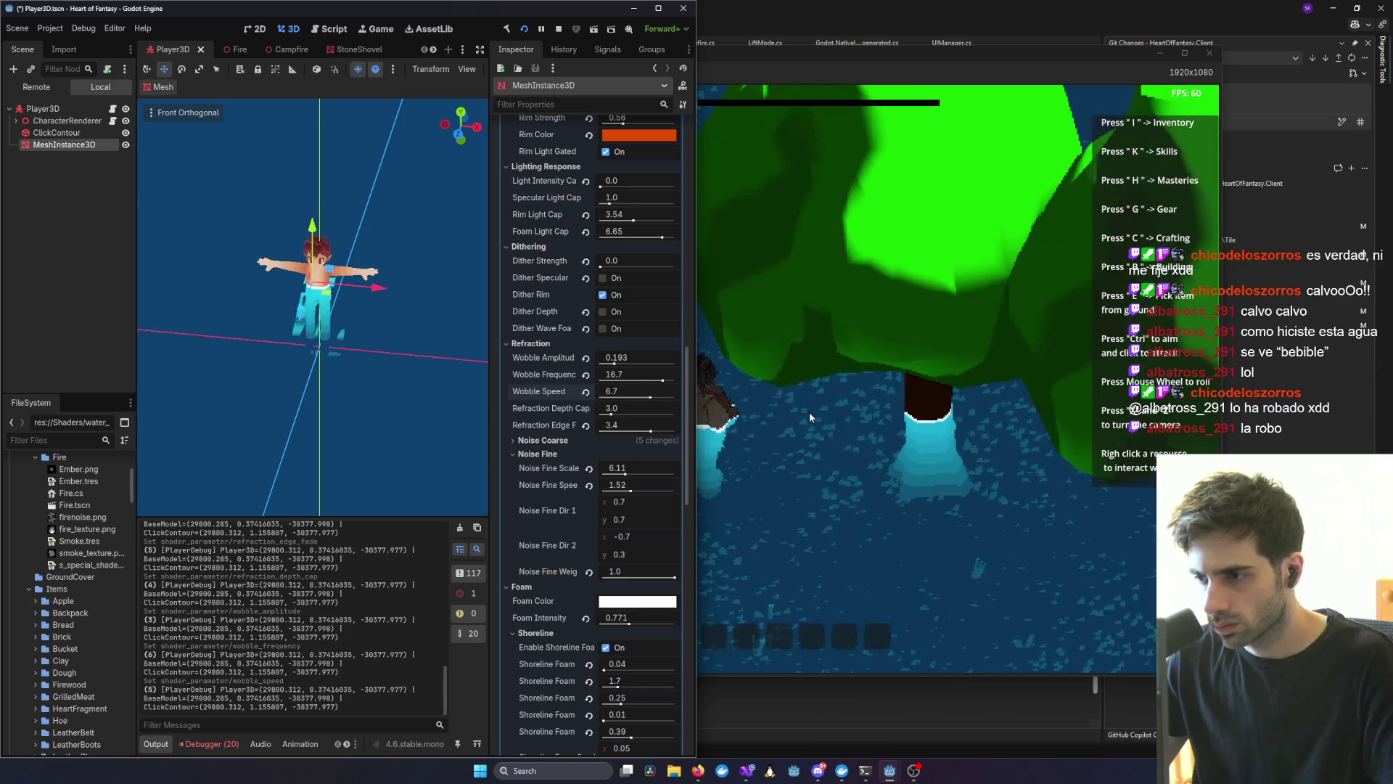
mouse_move(608, 419)
mouse_down()
mouse_move(639, 419)
mouse_move(614, 434)
mouse_up()
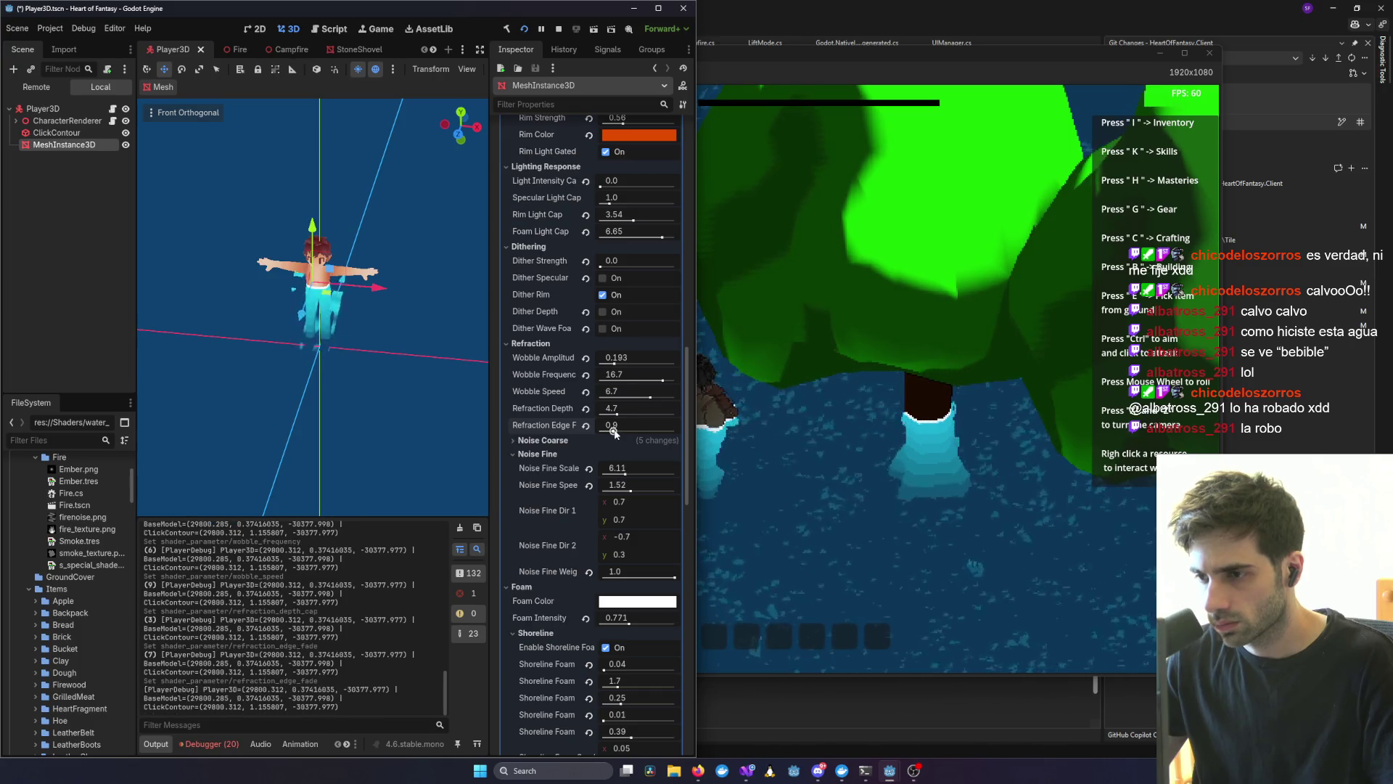
click(823, 442)
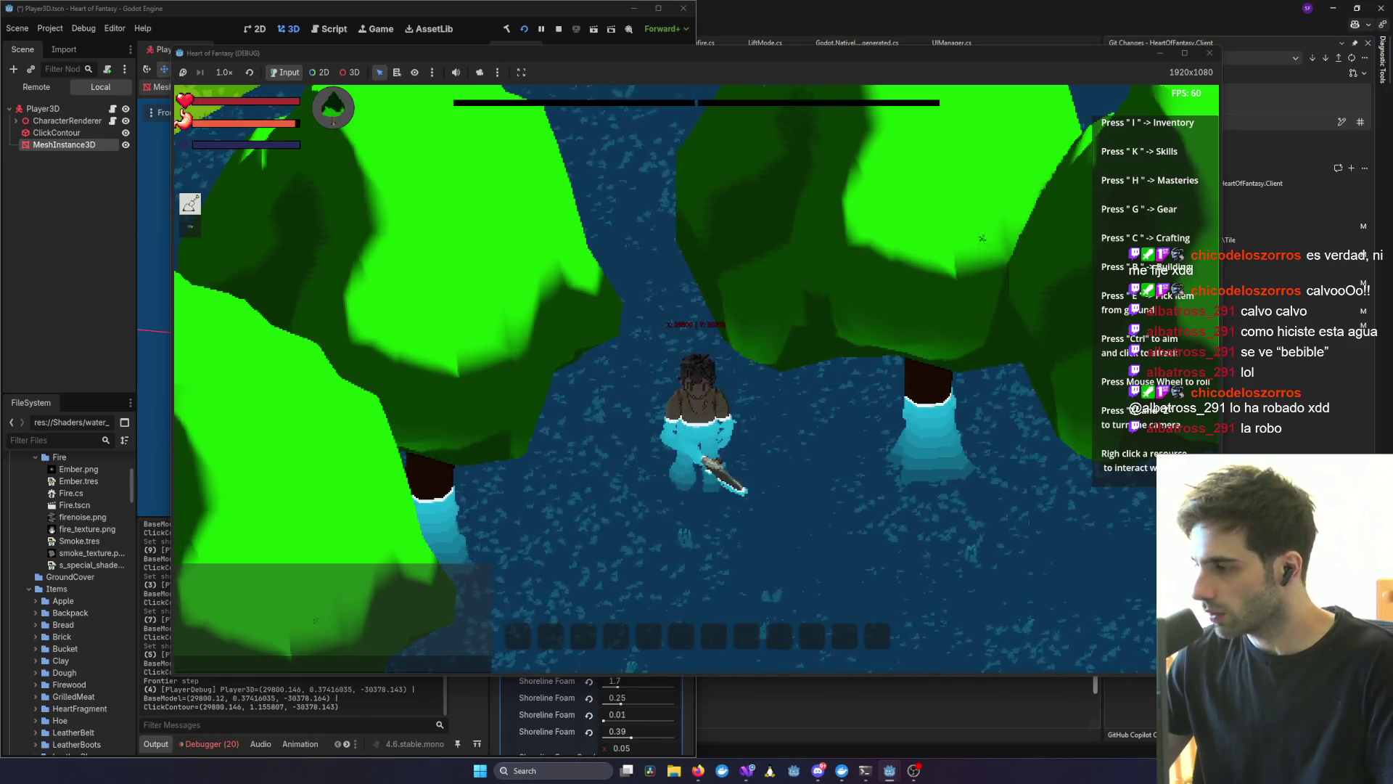
key(alt+Tab)
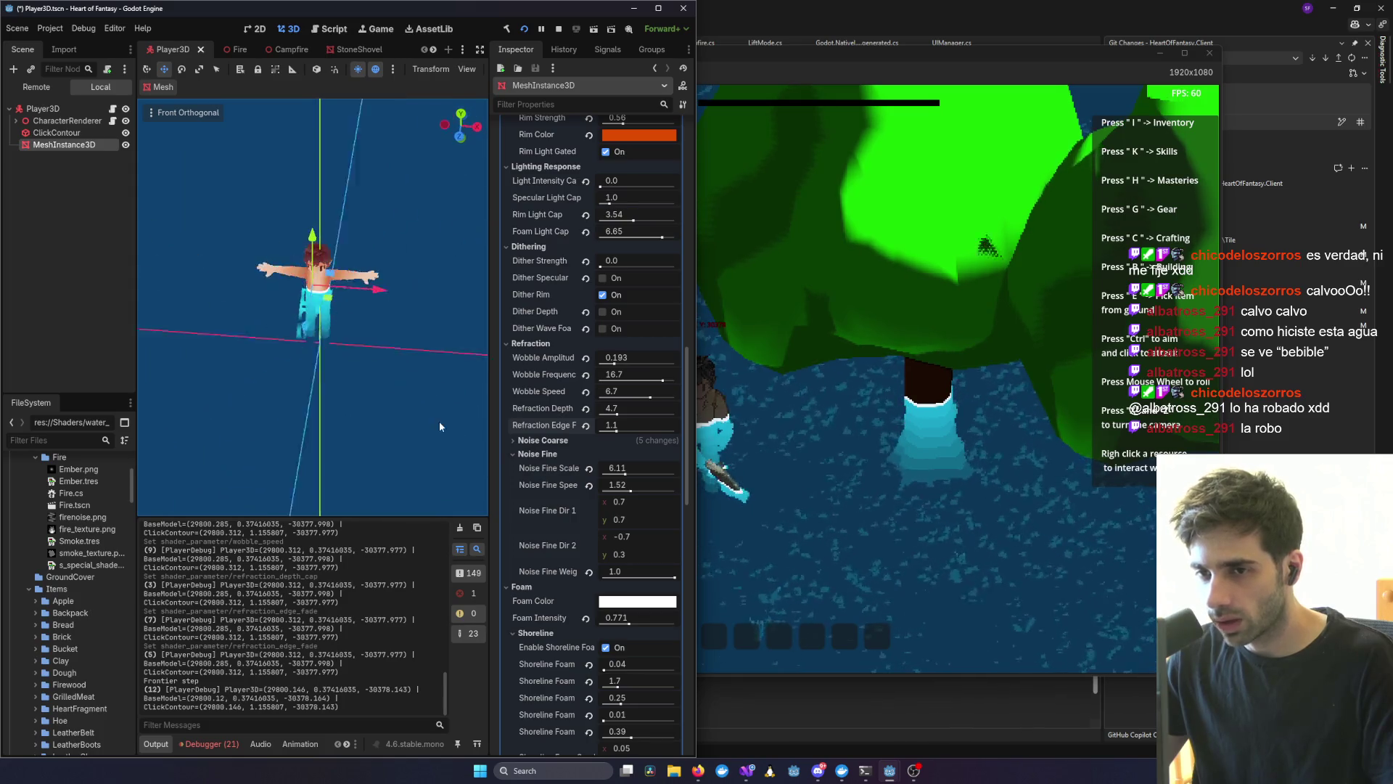
click(880, 447)
scroll(870, 447, down, 3)
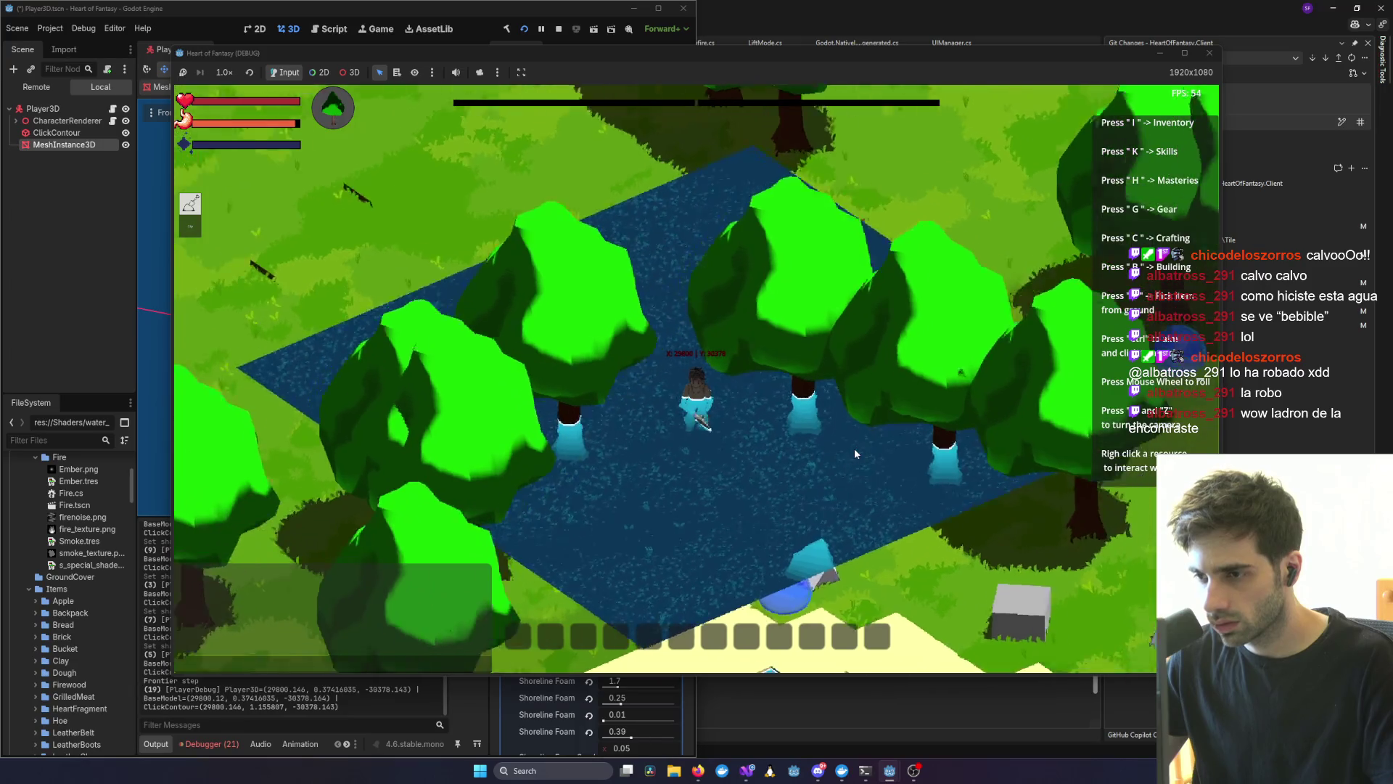
scroll(855, 454, up, 2)
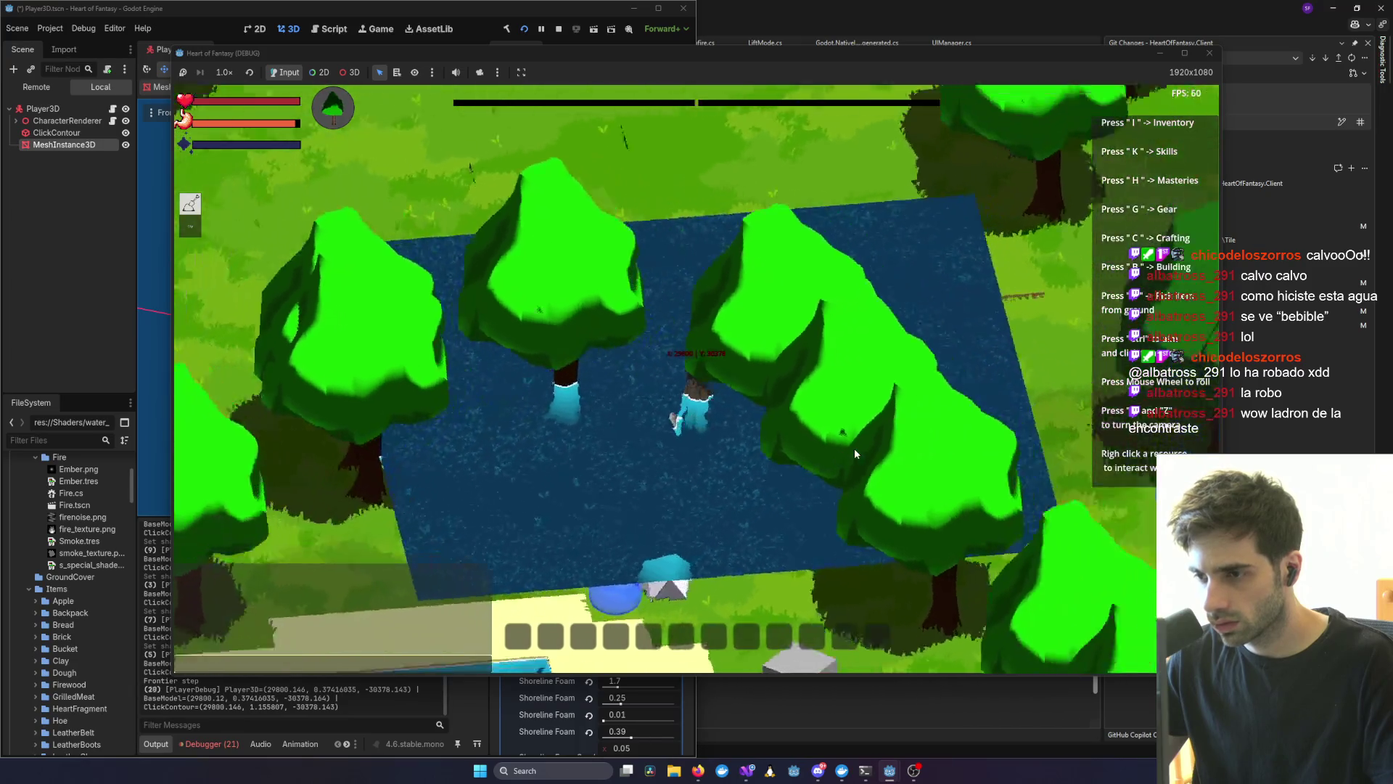
scroll(651, 424, up, 3)
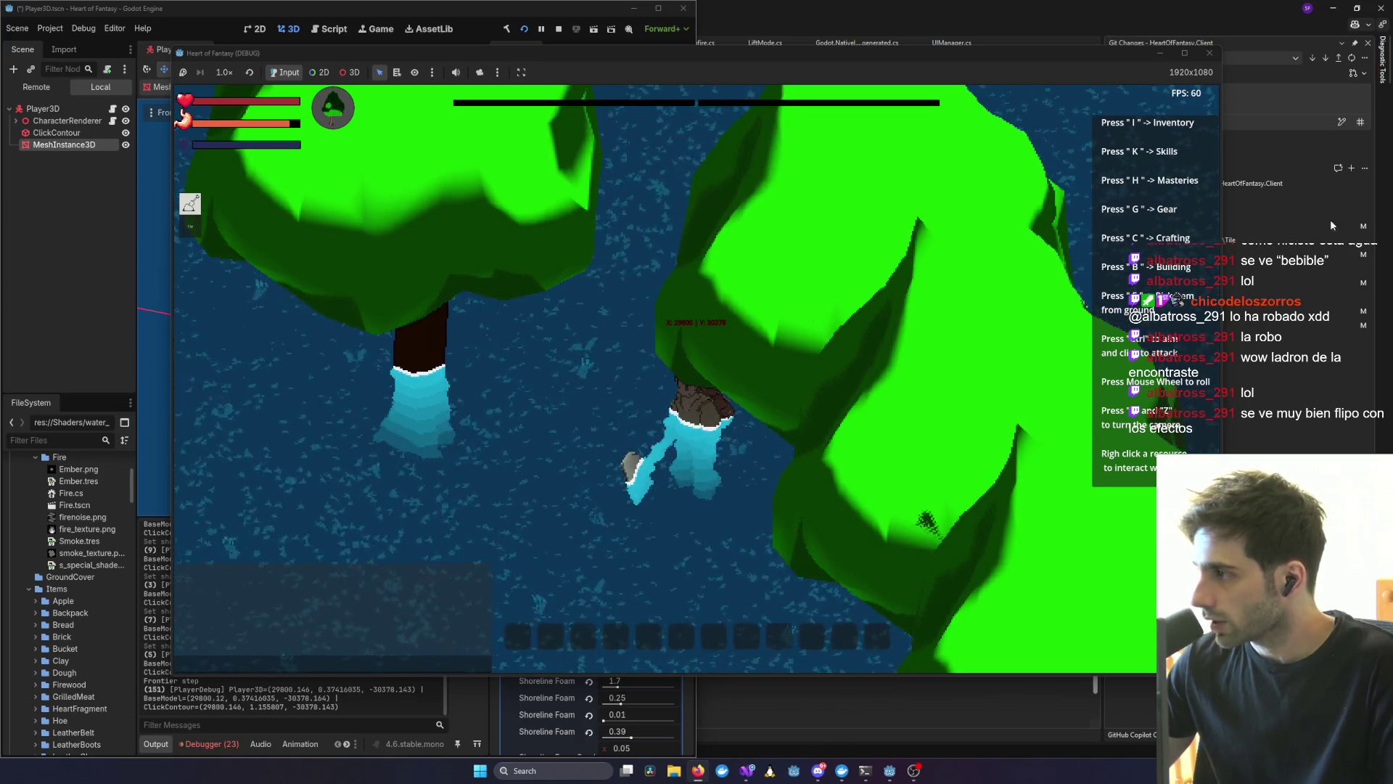
key(alt+Tab)
- Read the starter kit's What's Inside and Purchase sections, then move the browser aside
scroll(904, 362, down, 2)
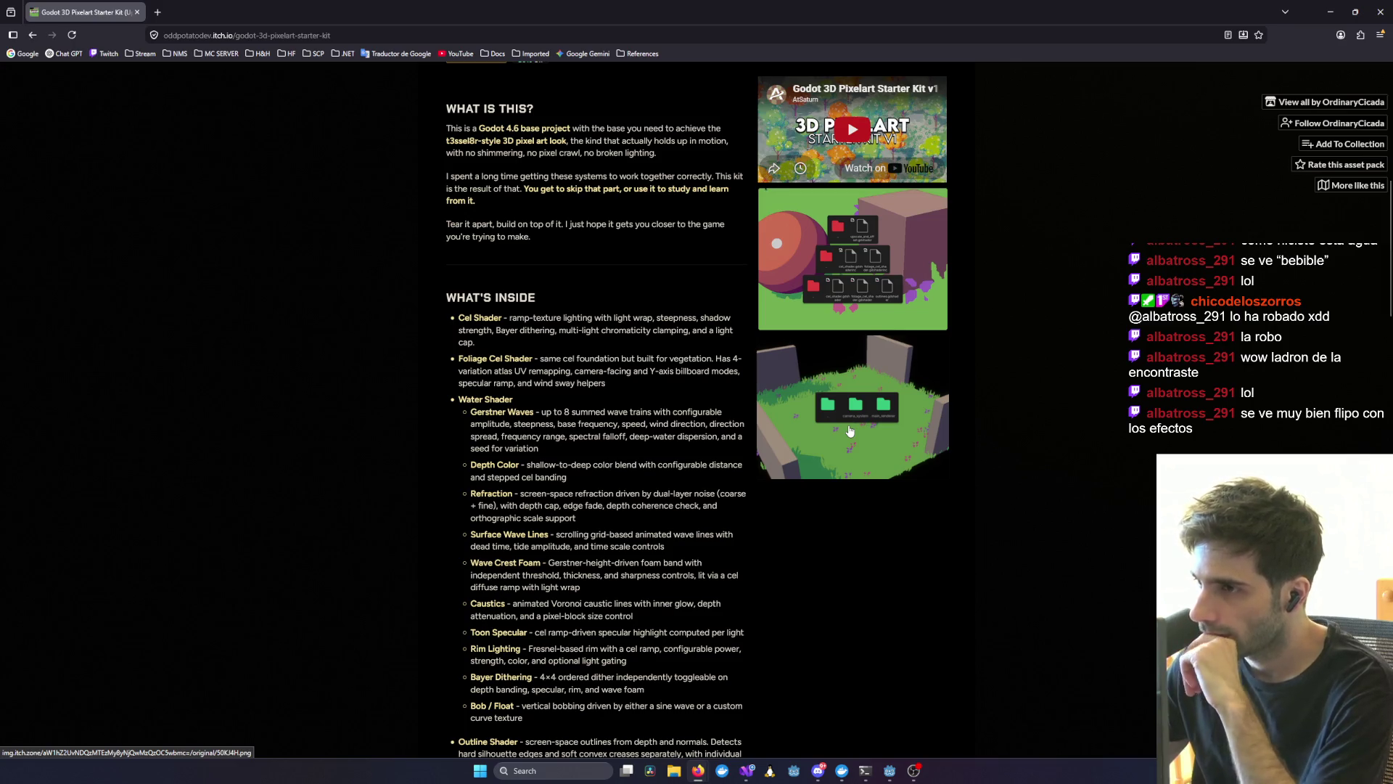
scroll(854, 328, down, 2)
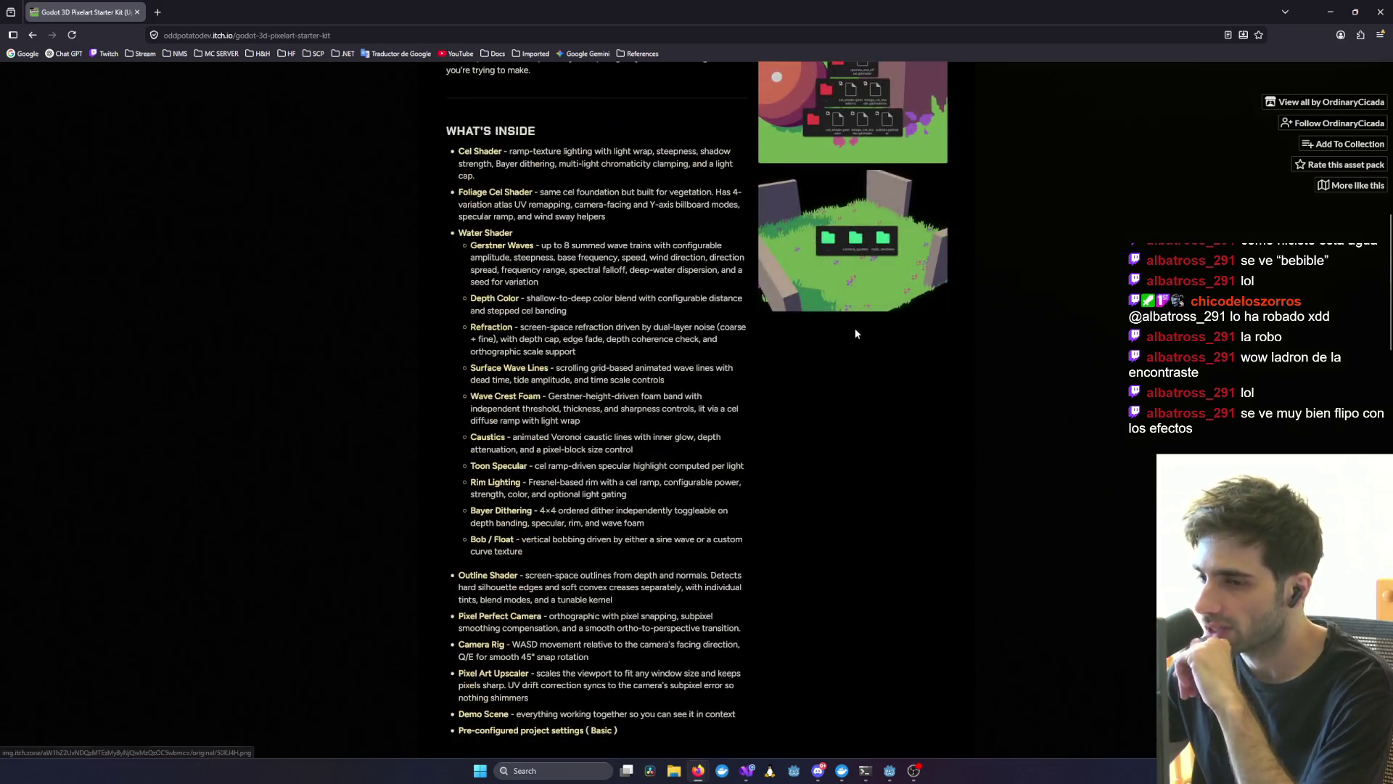
scroll(856, 333, up, 3)
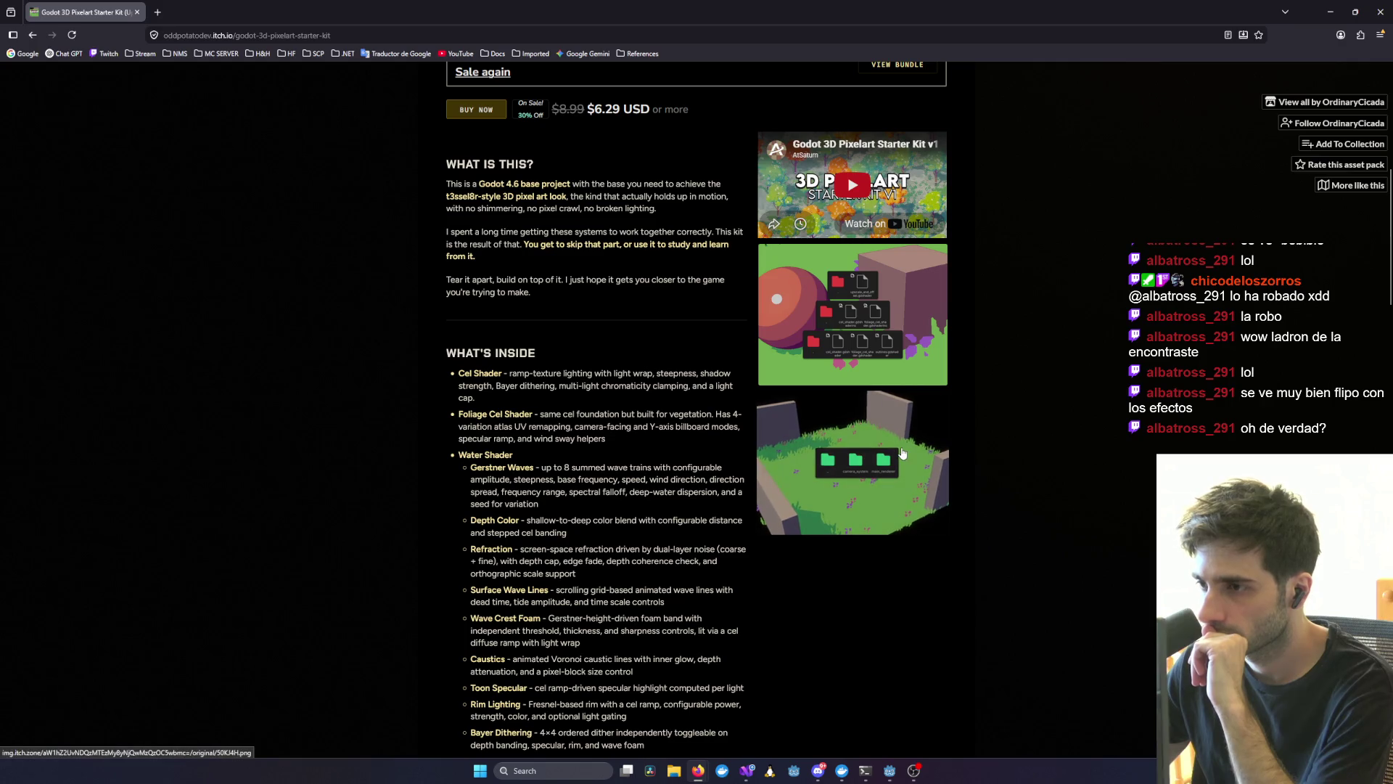
scroll(900, 447, down, 5)
scroll(900, 447, up, 4)
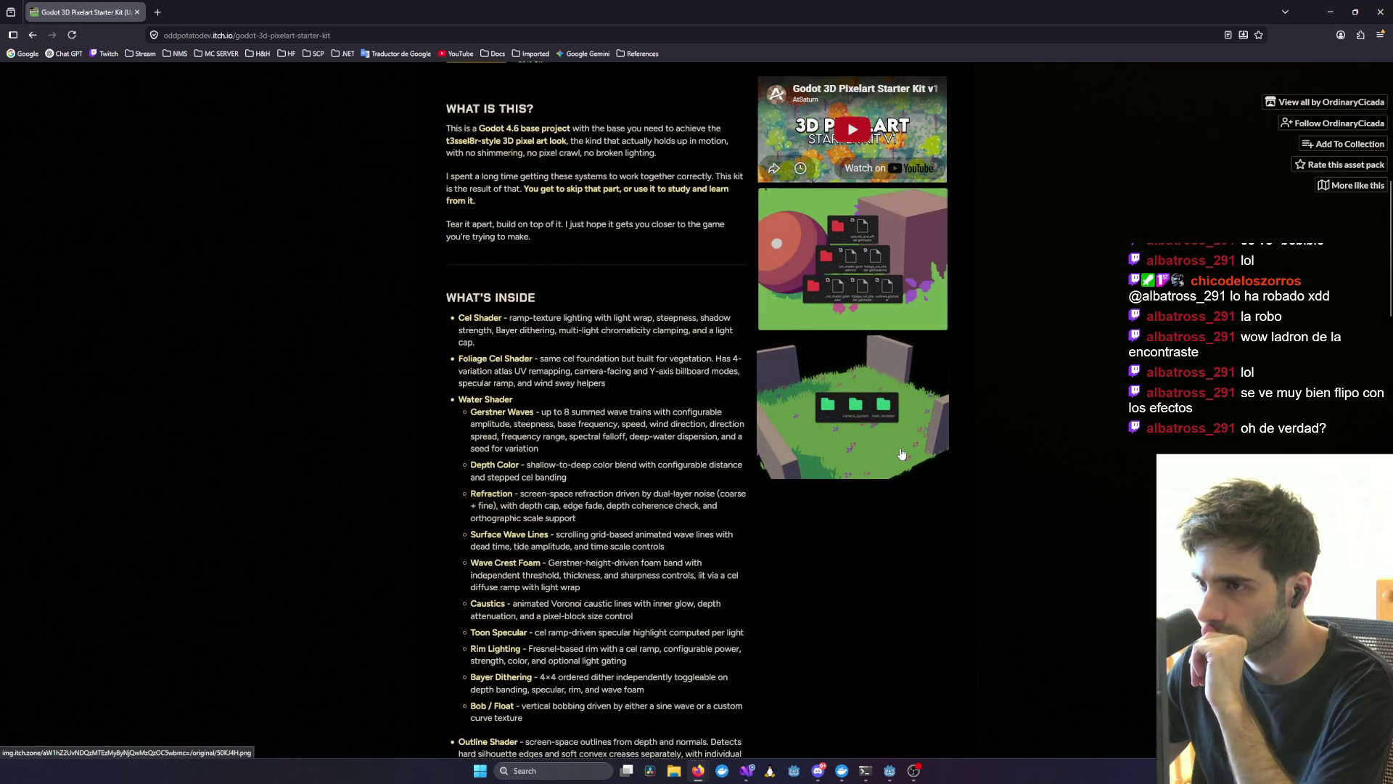
scroll(892, 453, down, 4)
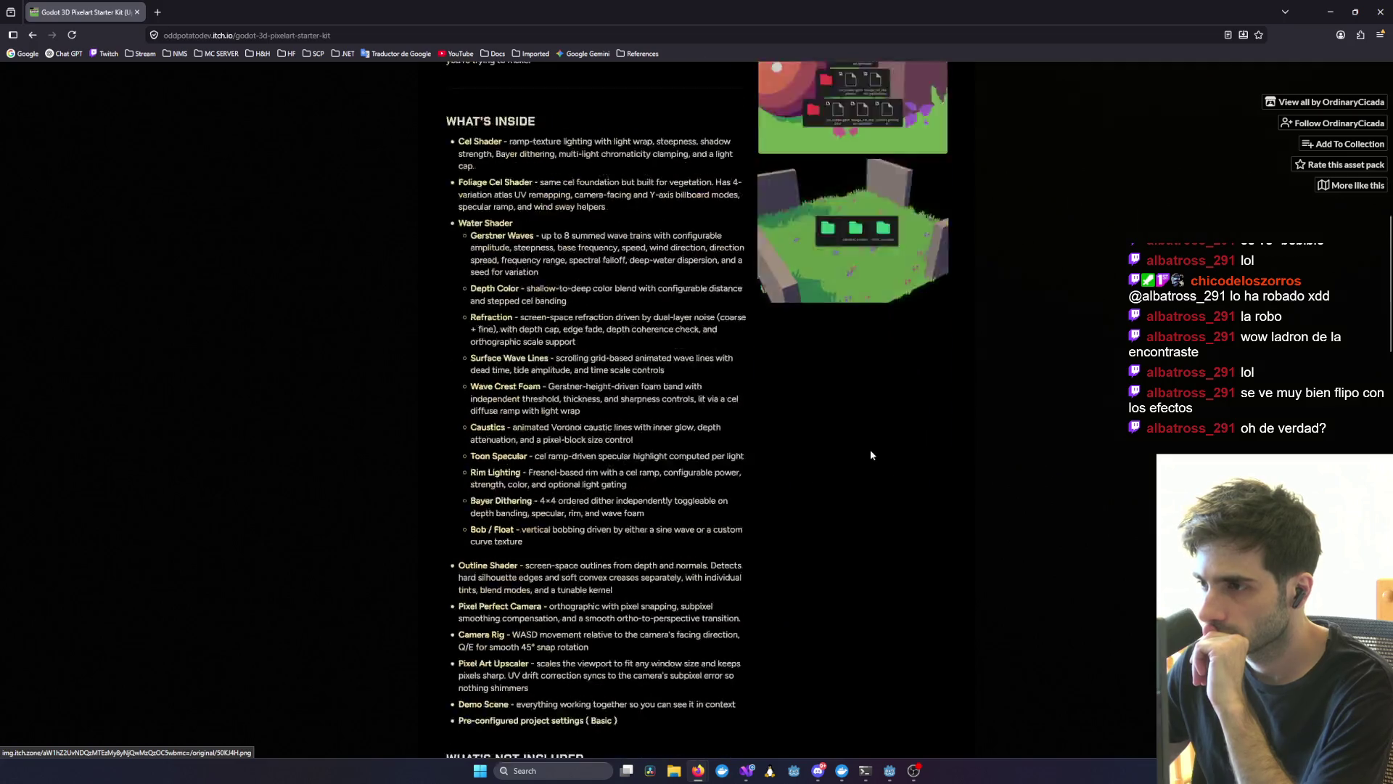
scroll(868, 455, up, 3)
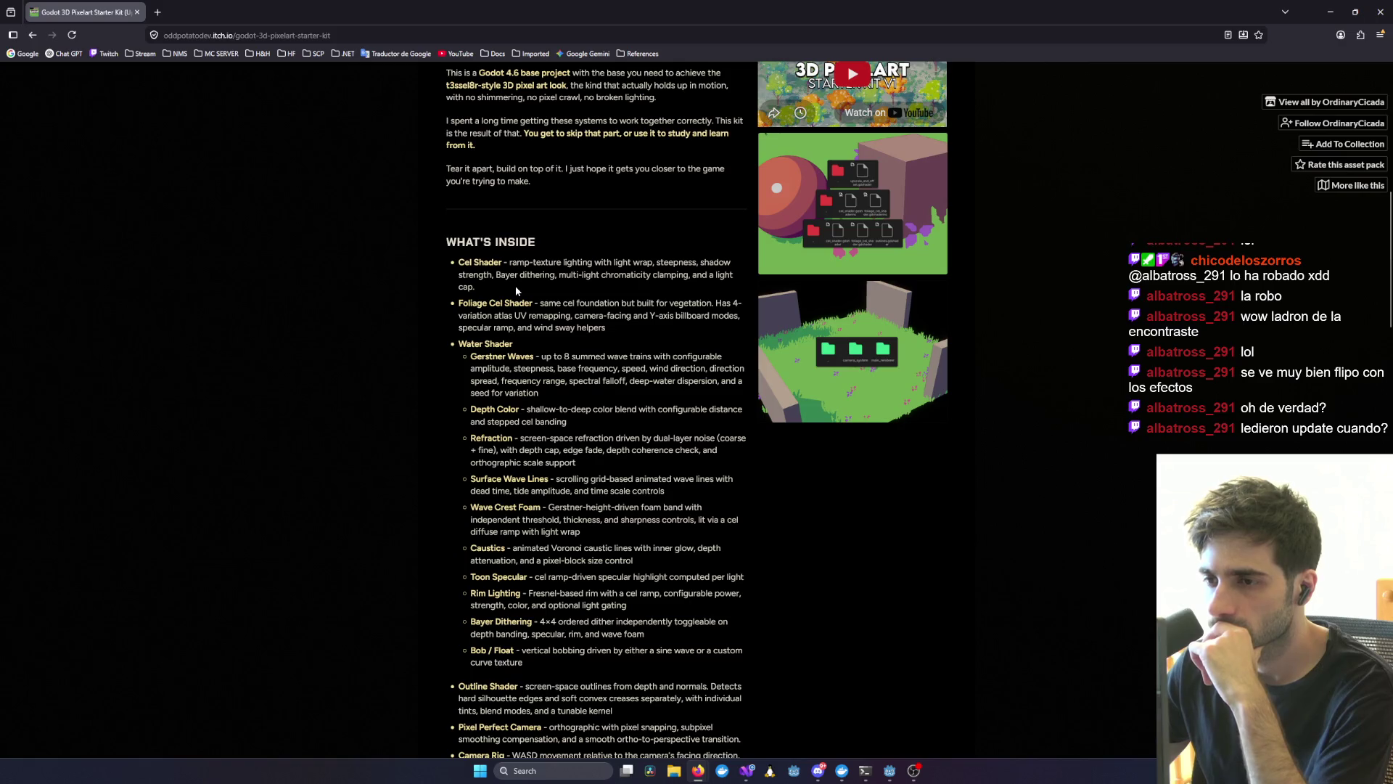
scroll(672, 352, up, 2)
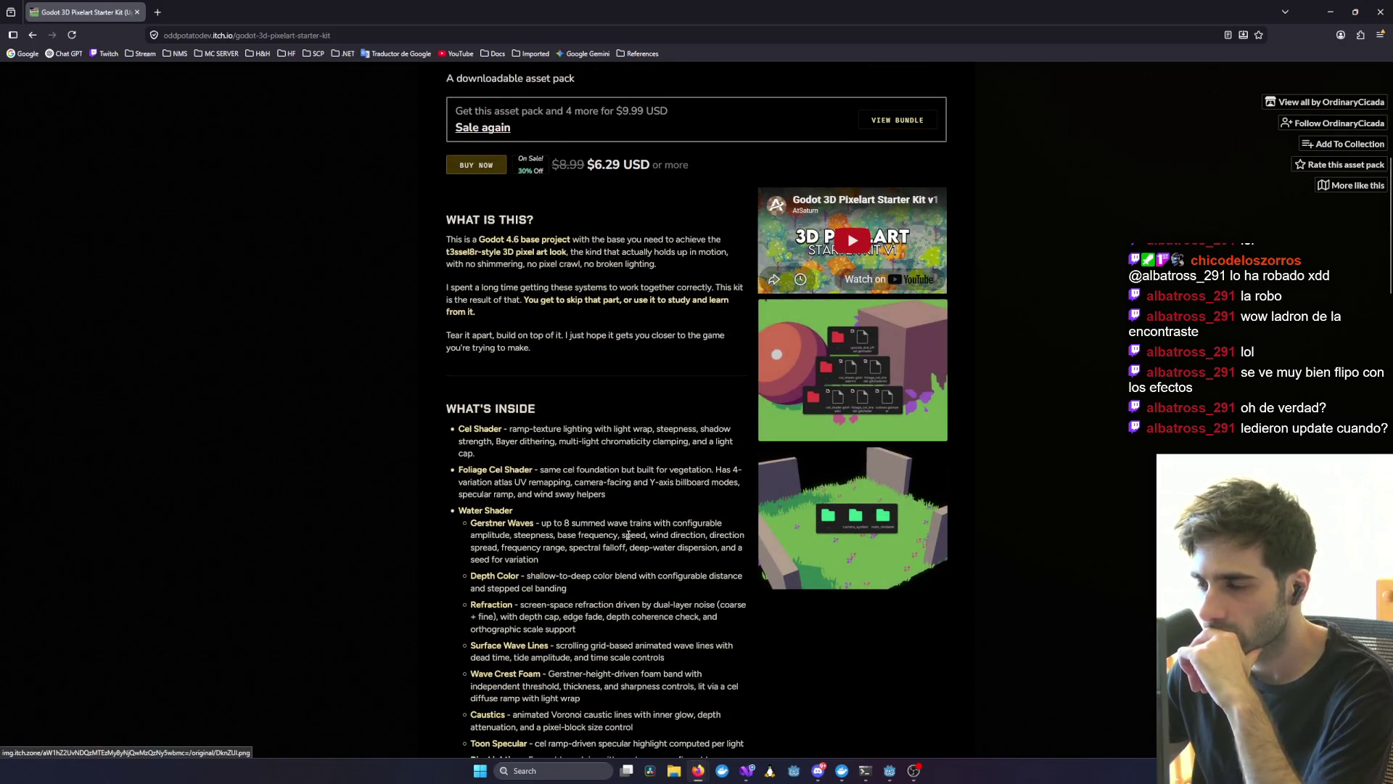
scroll(628, 535, down, 13)
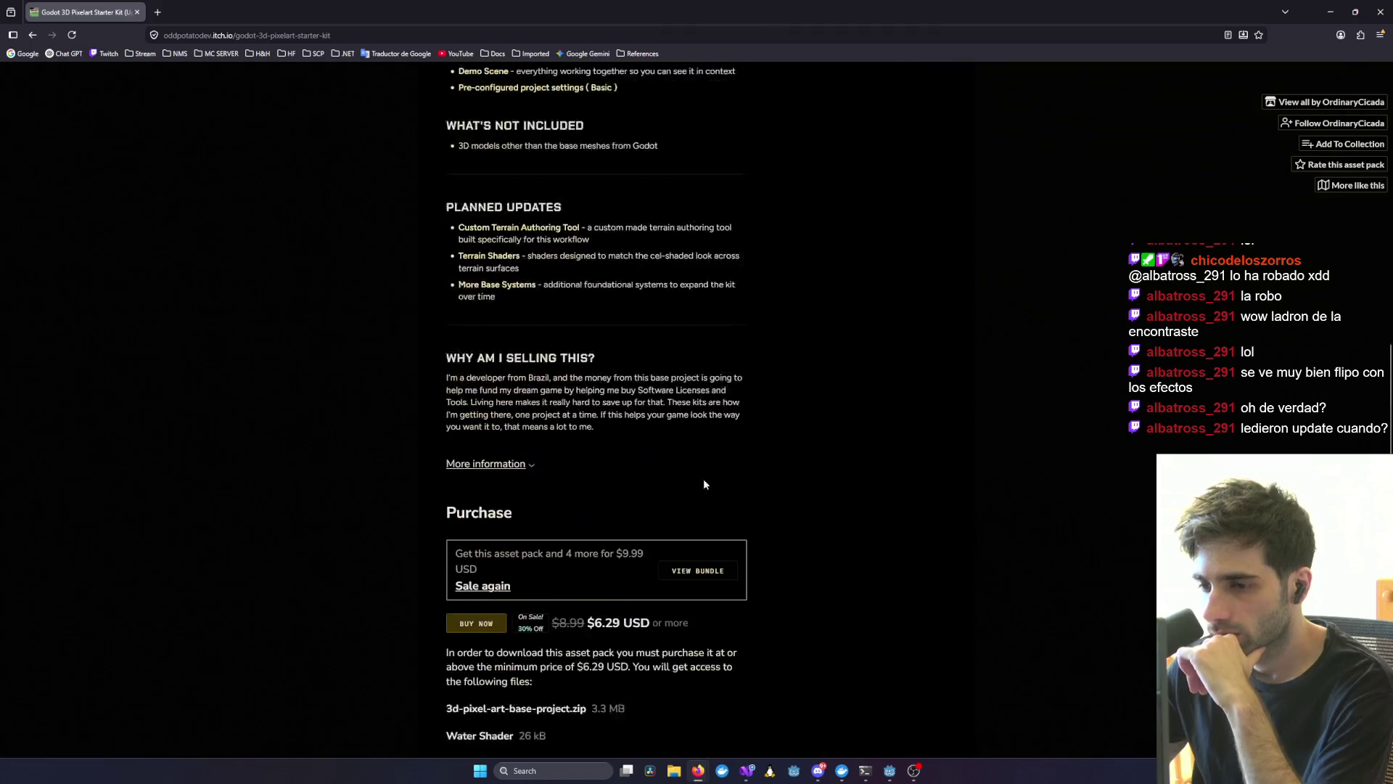
scroll(502, 444, down, 2)
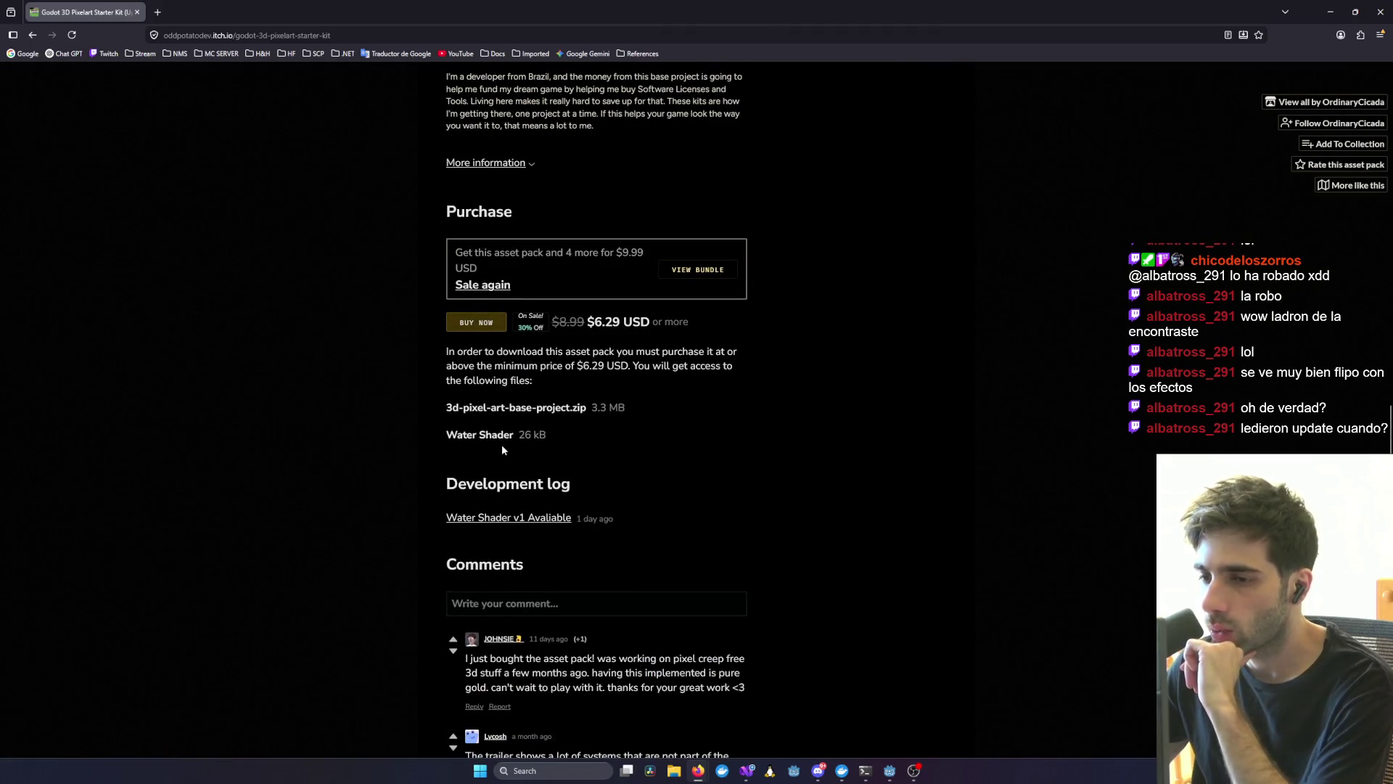
scroll(507, 446, up, 10)
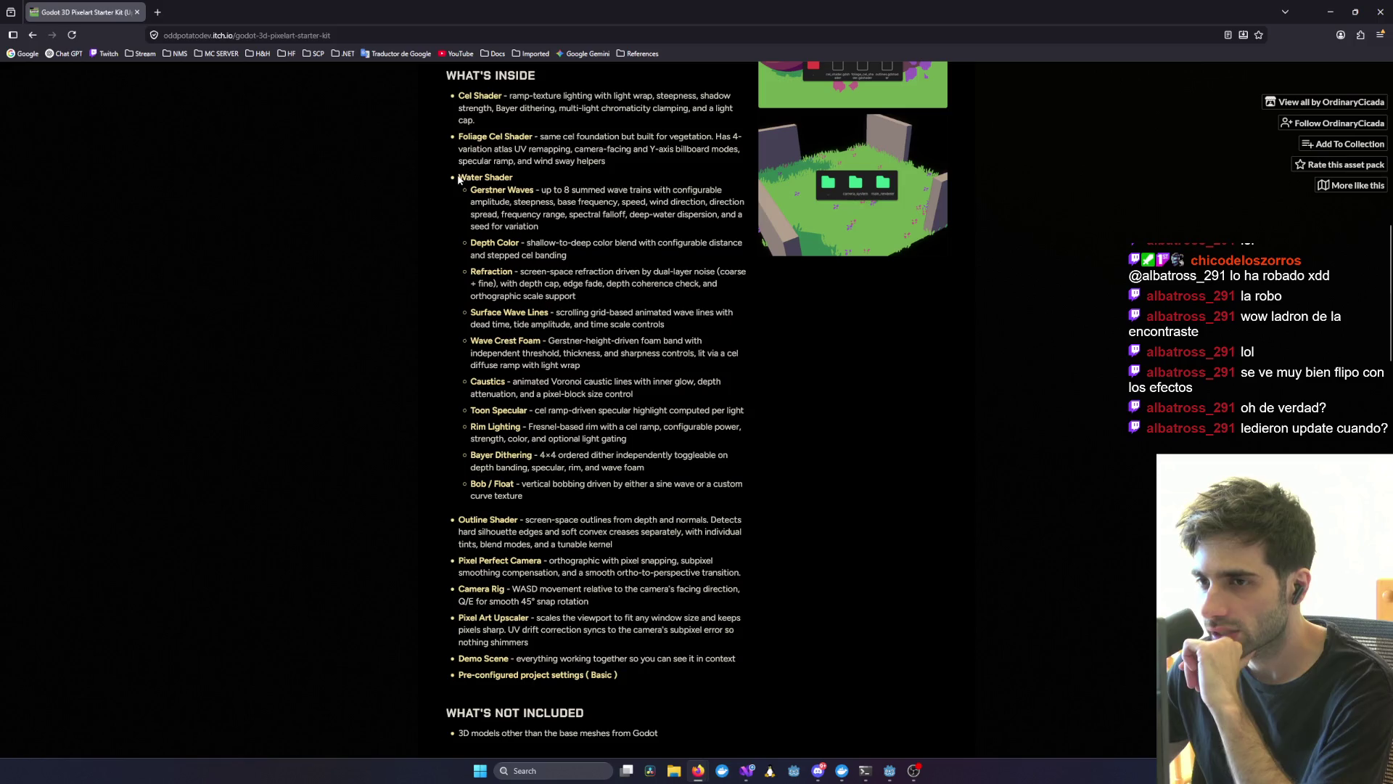
mouse_move(409, 7)
mouse_down()
mouse_move(822, 623)
mouse_move(871, 726)
mouse_up()
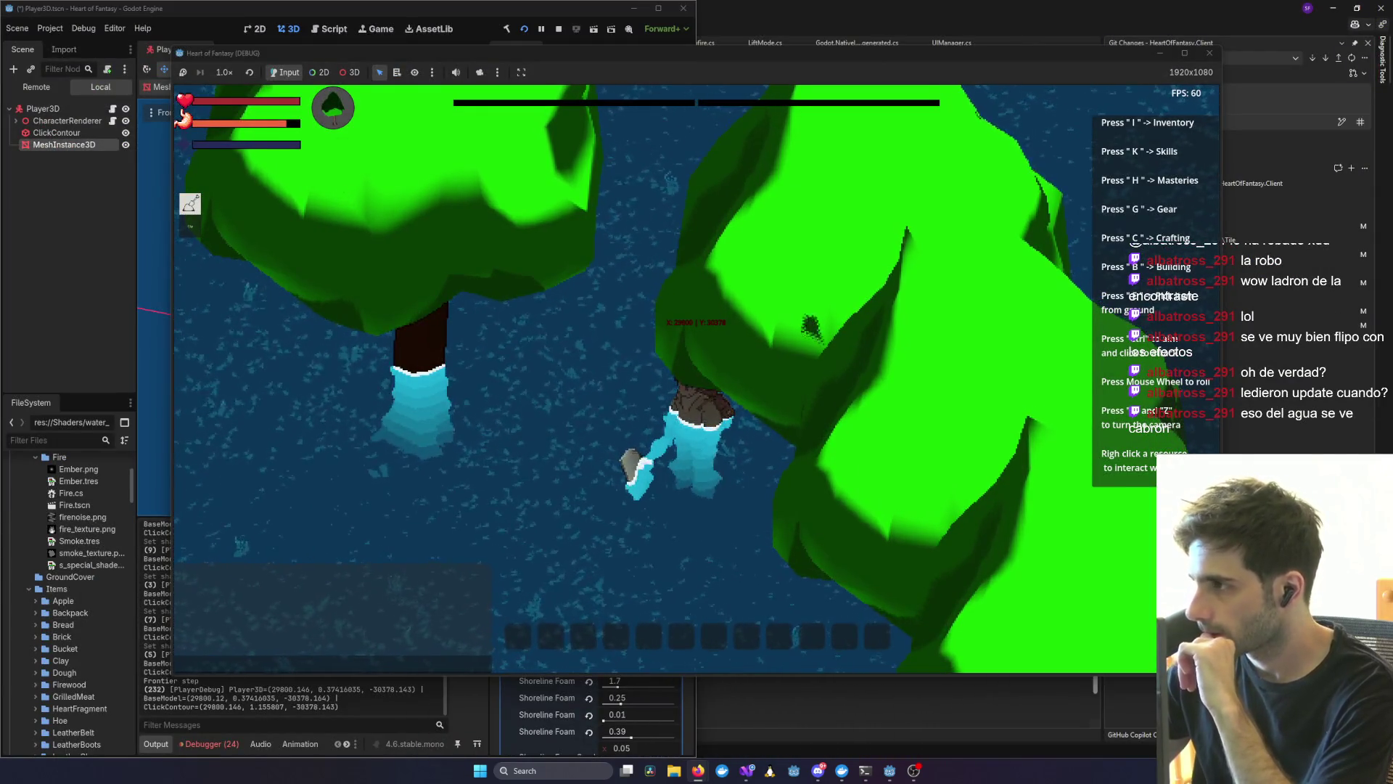
scroll(777, 178, down, 5)
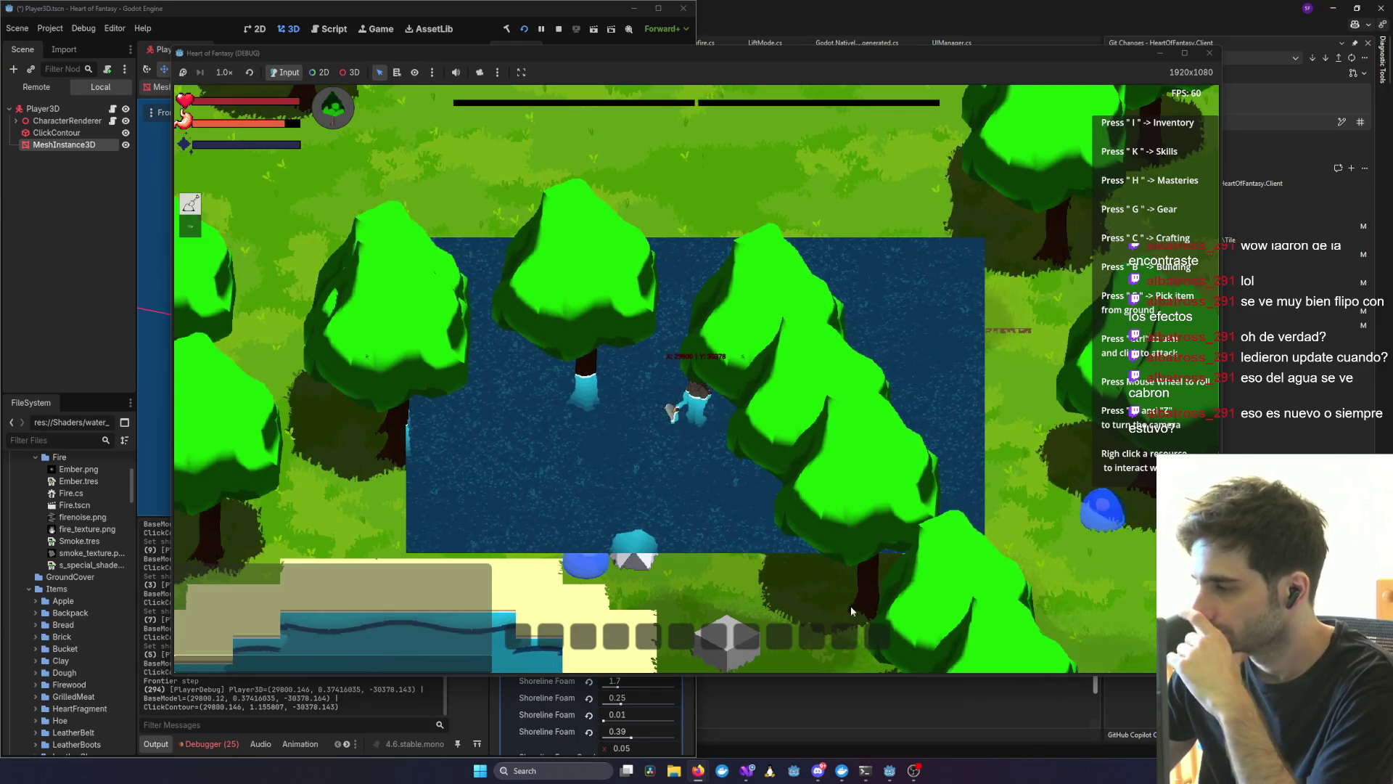
scroll(621, 446, up, 5)
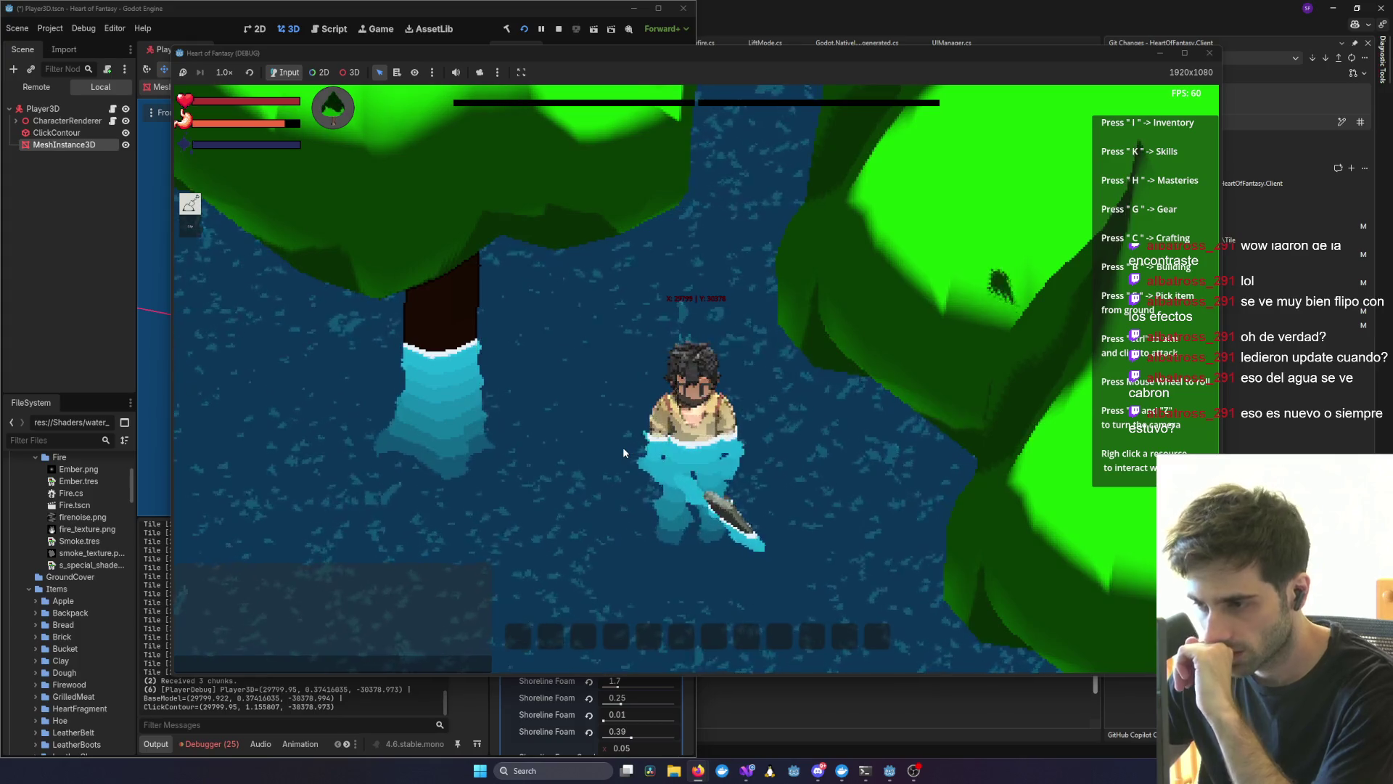
scroll(623, 446, down, 5)
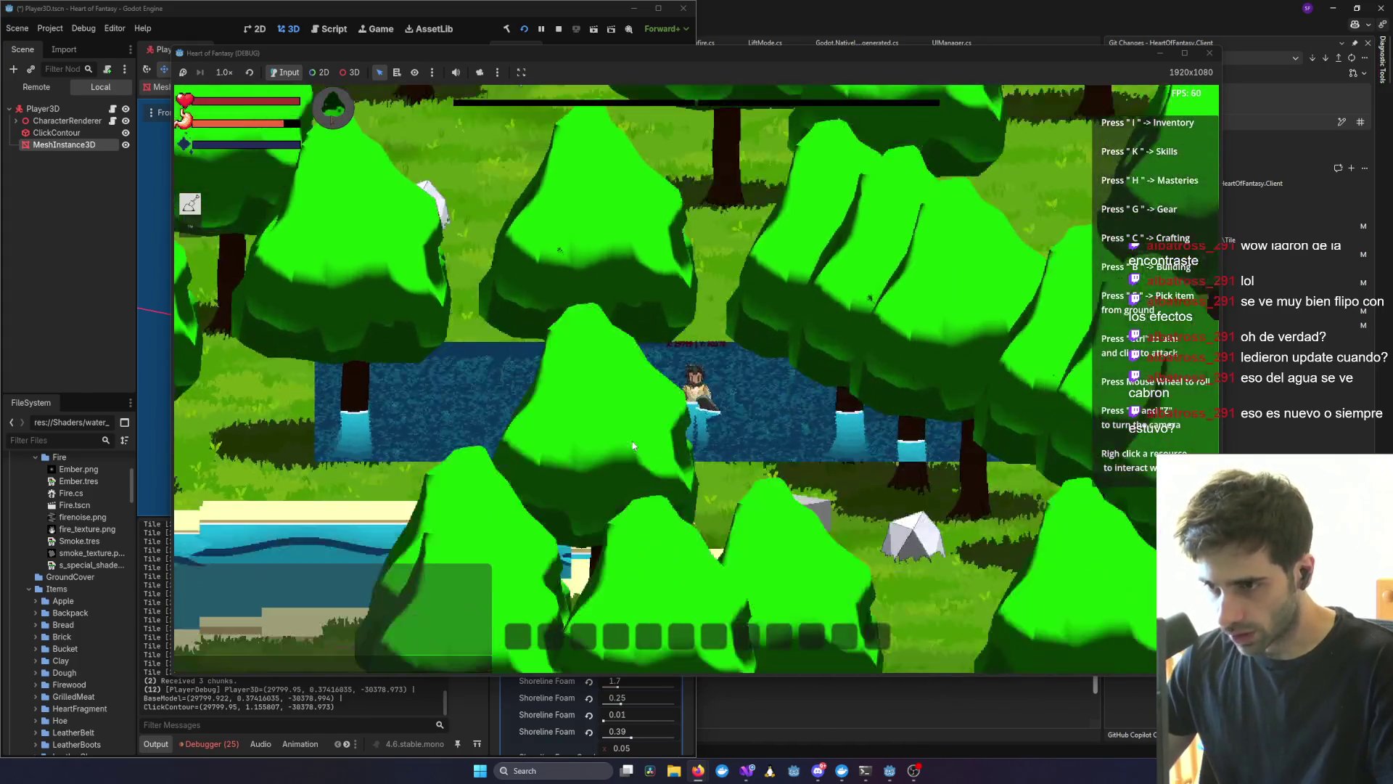
scroll(633, 441, down, 5)
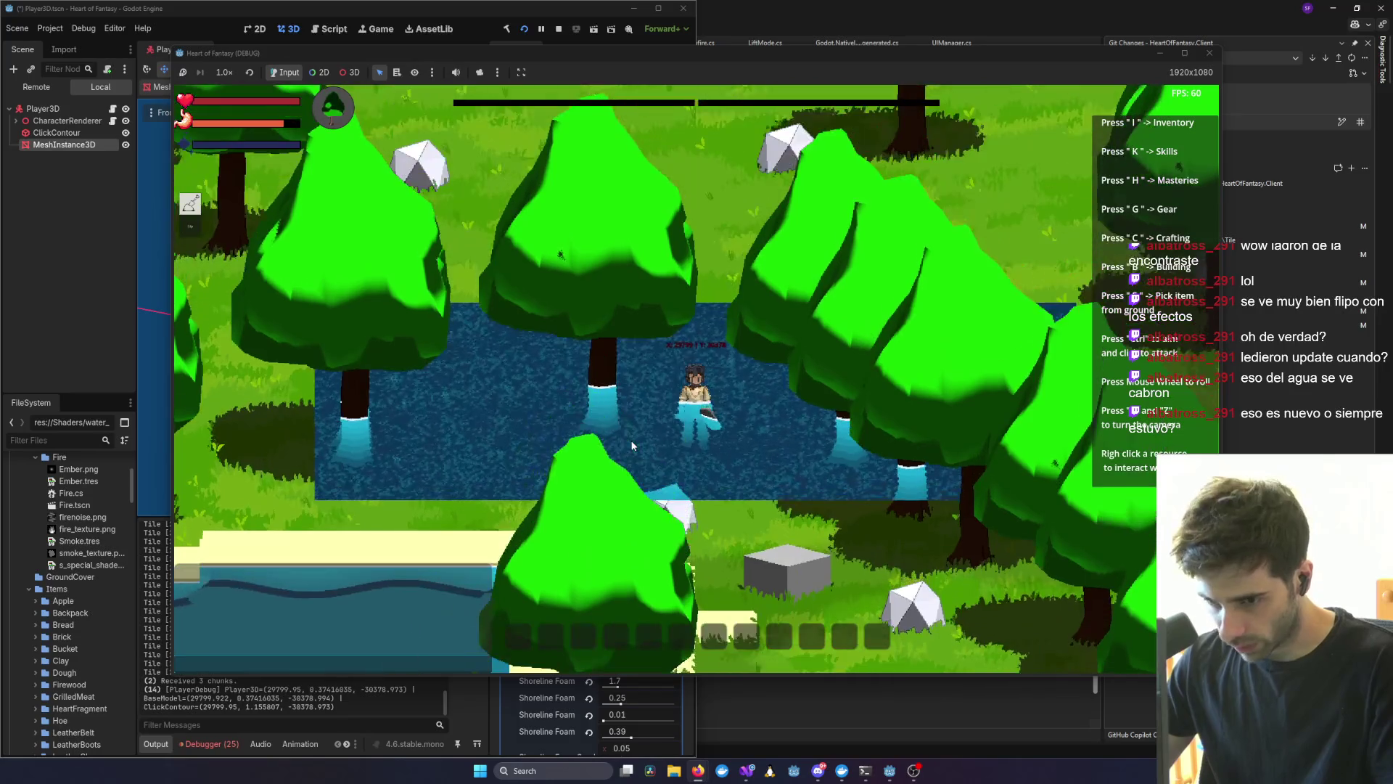
key(q)
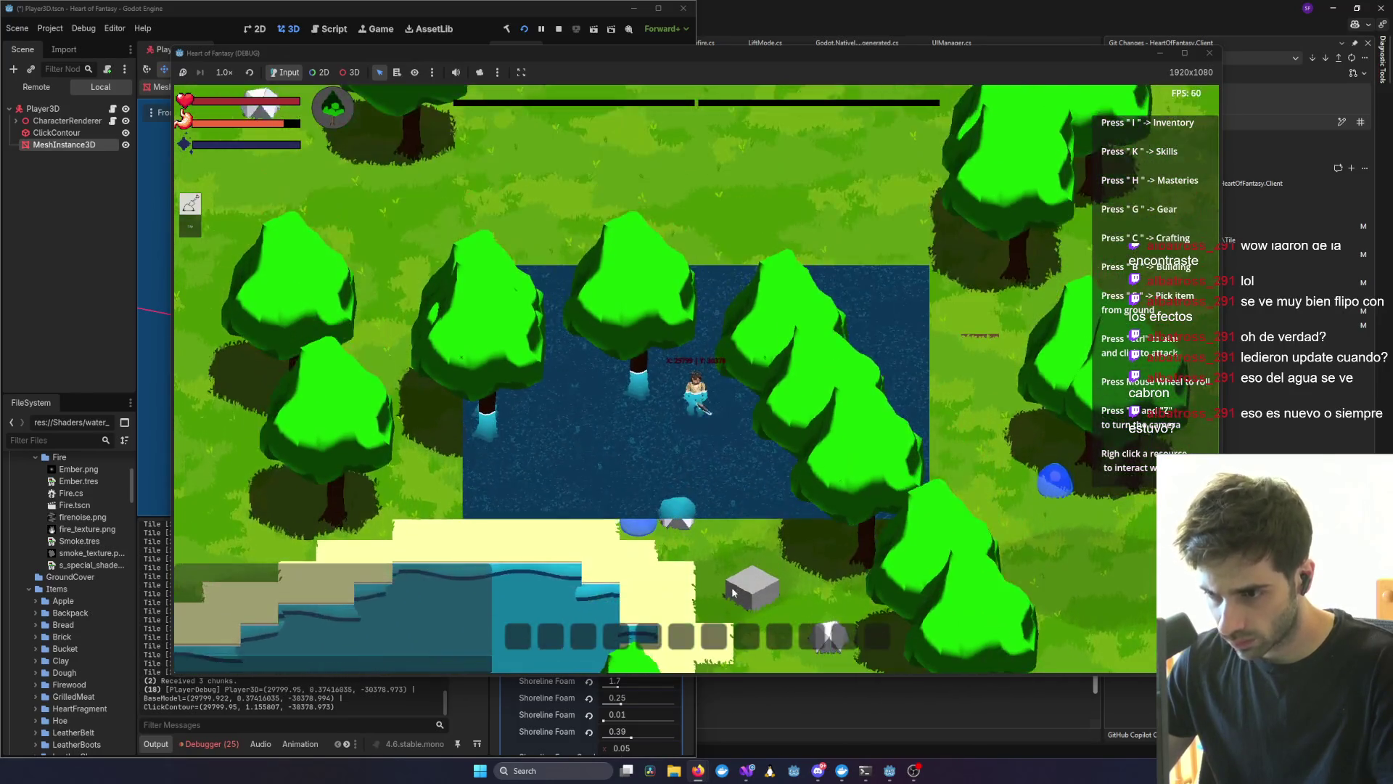
key(e)
scroll(547, 340, up, 3)
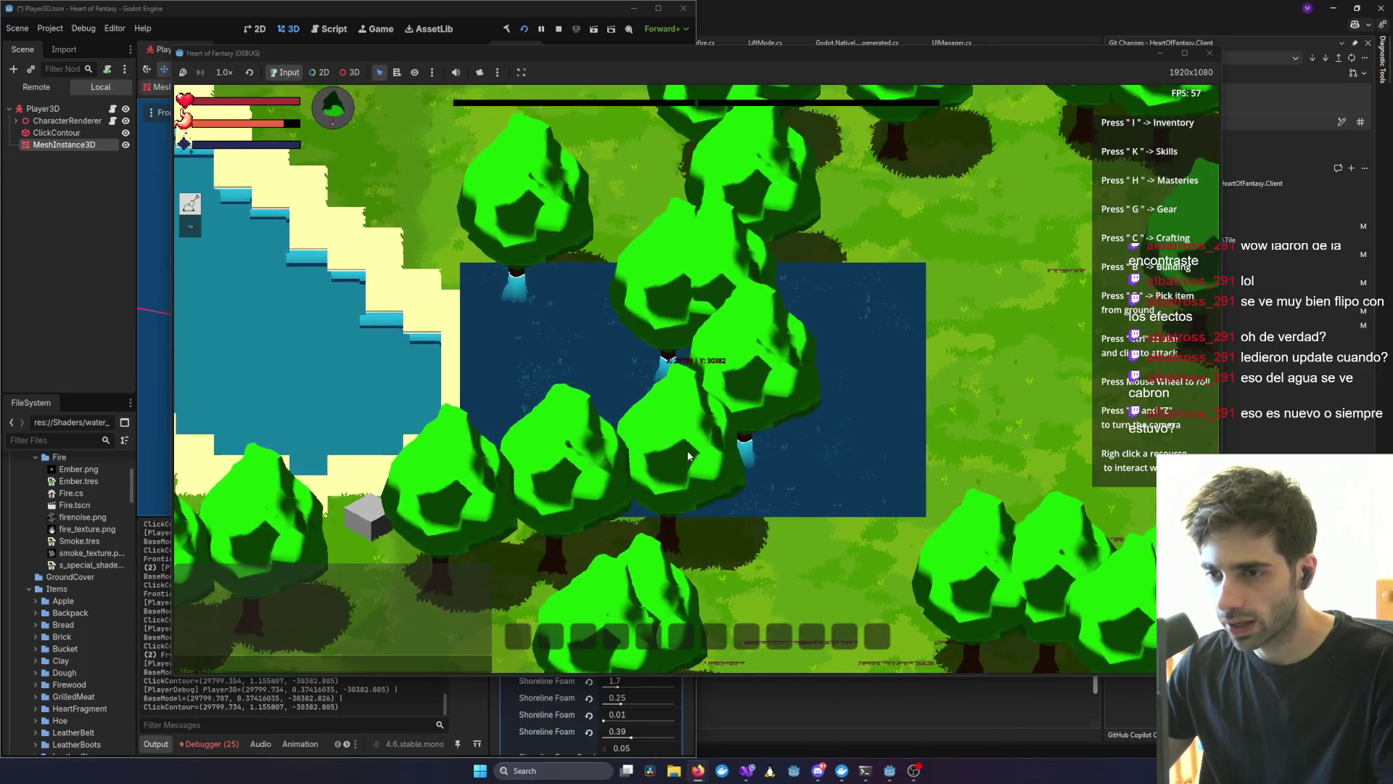
mouse_move(865, 770)
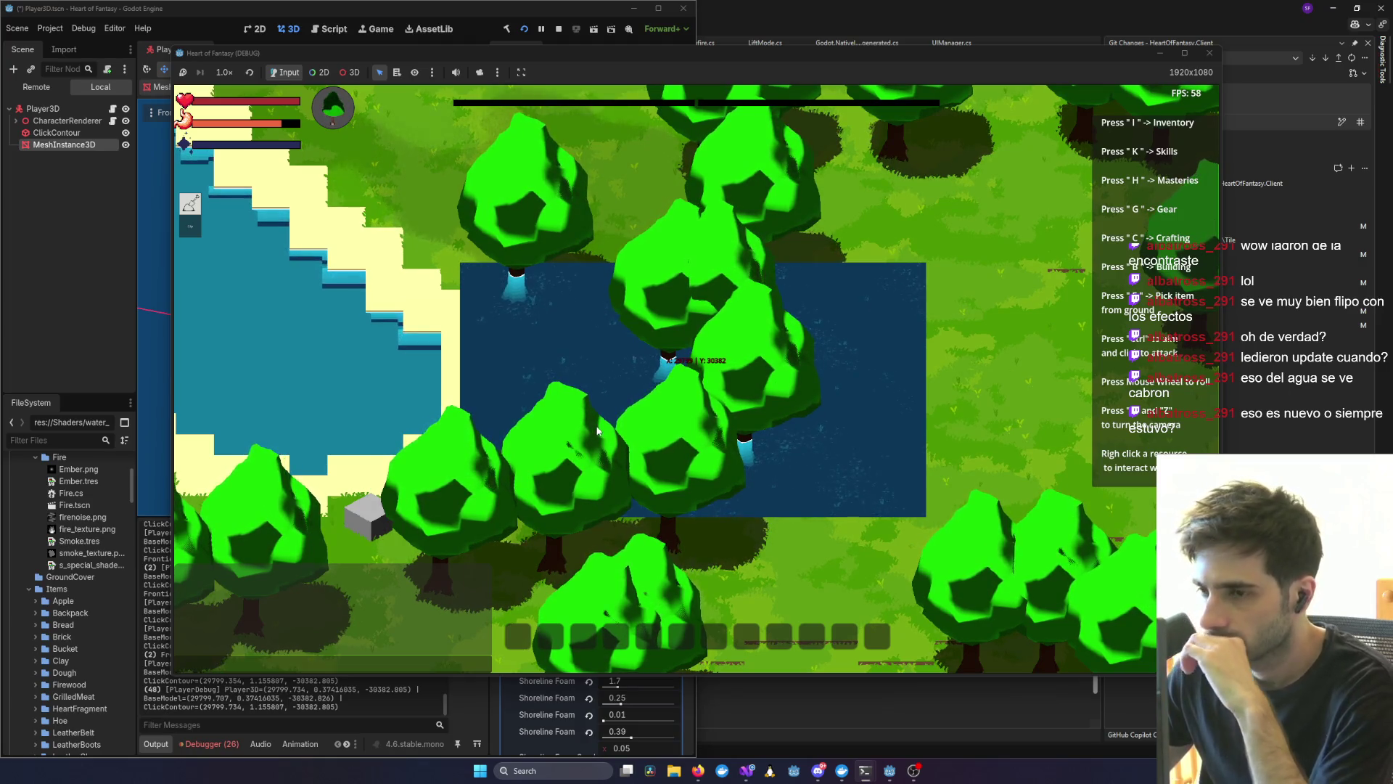
- Show the water shader code, stop and relaunch the game, and enter the world
click(160, 368)
click(834, 406)
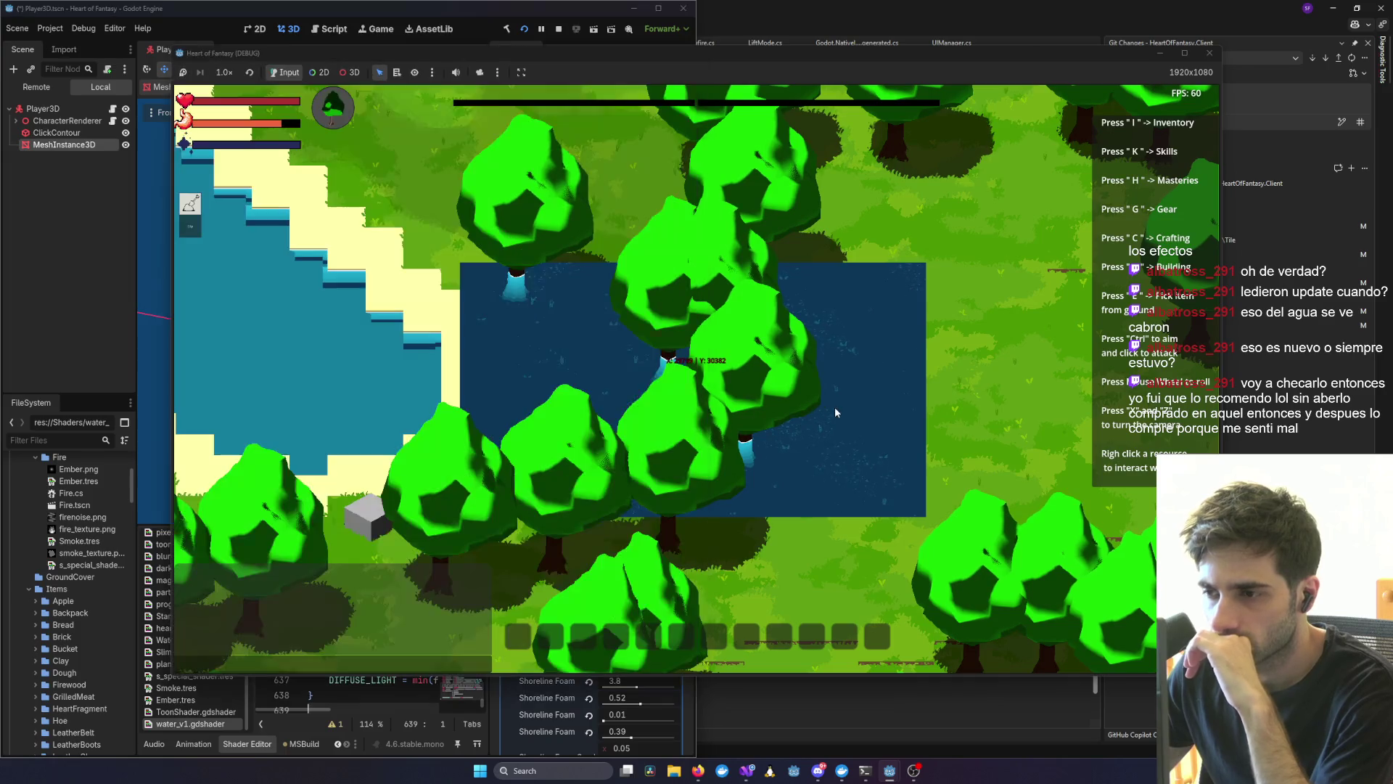
click(1210, 55)
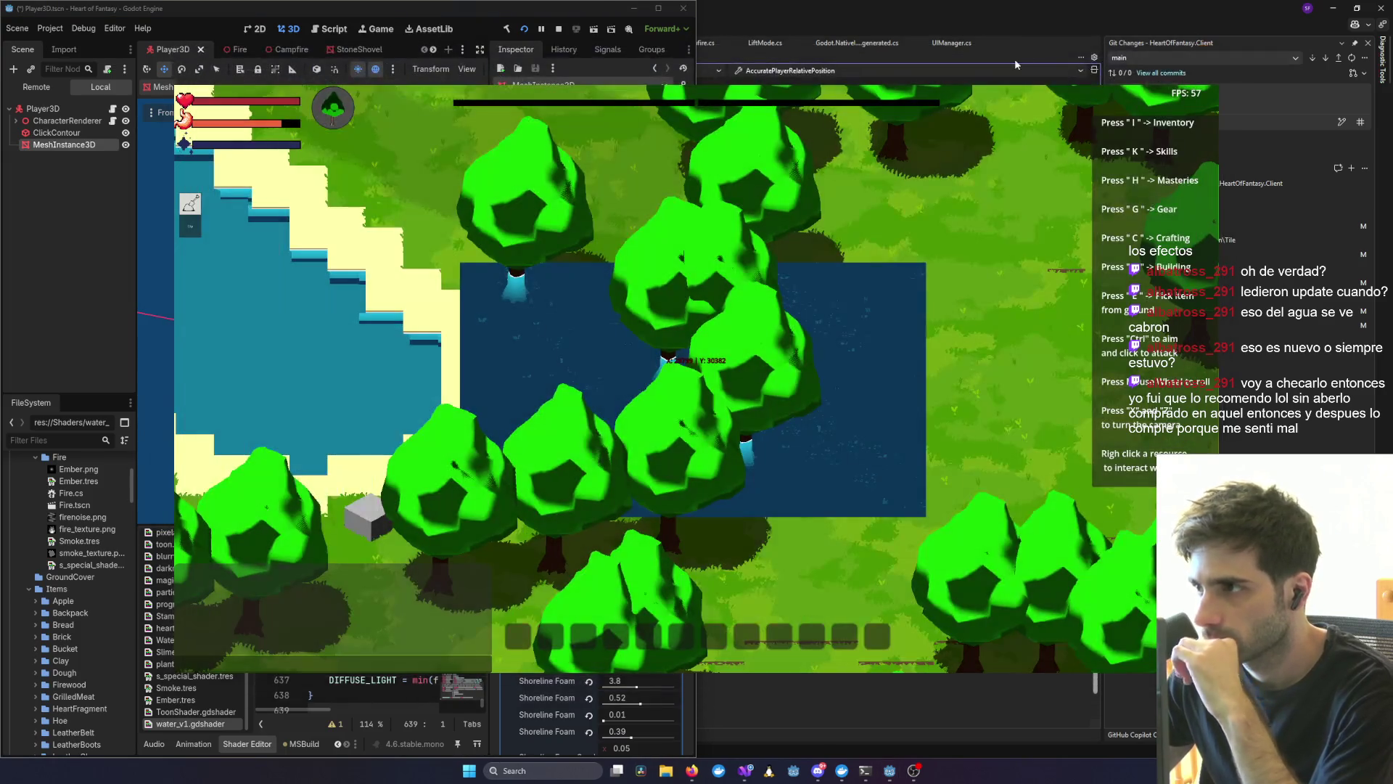
click(525, 29)
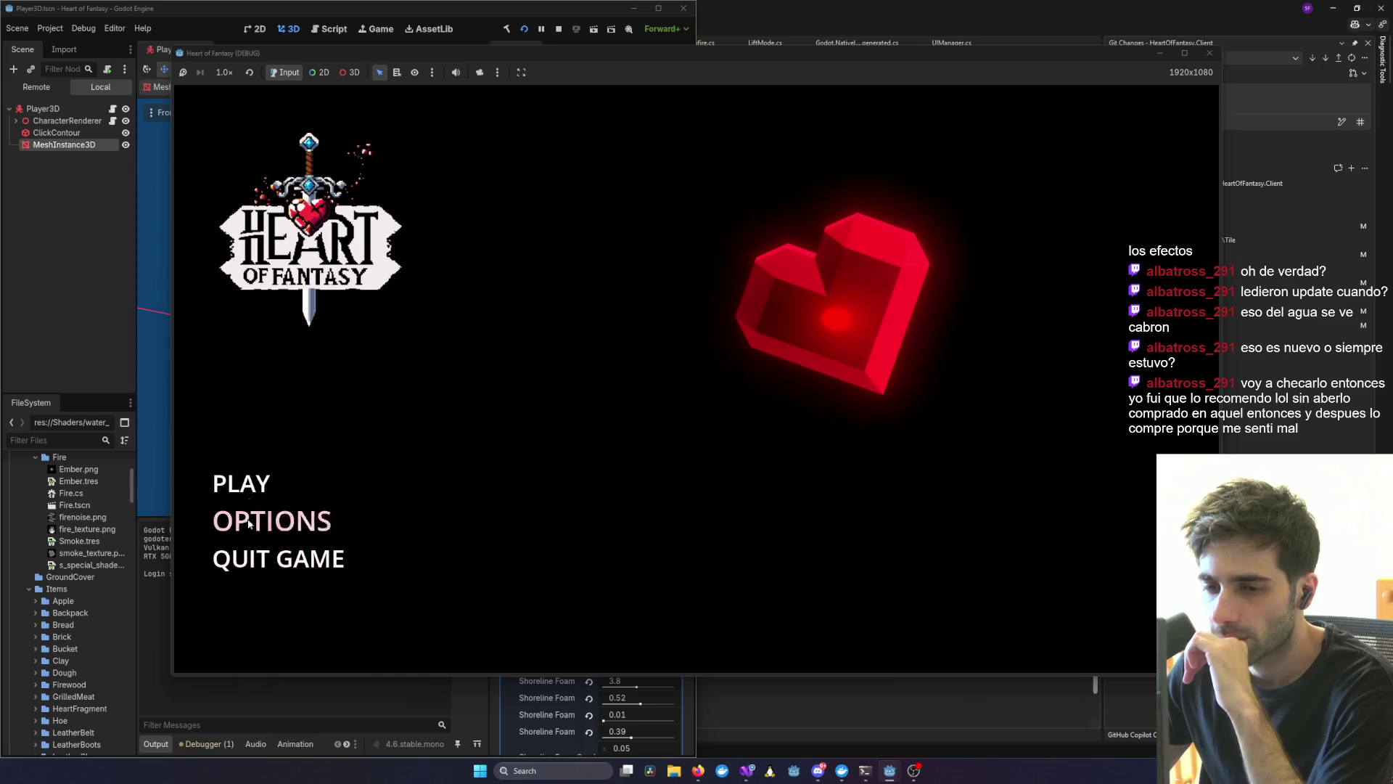
click(695, 589)
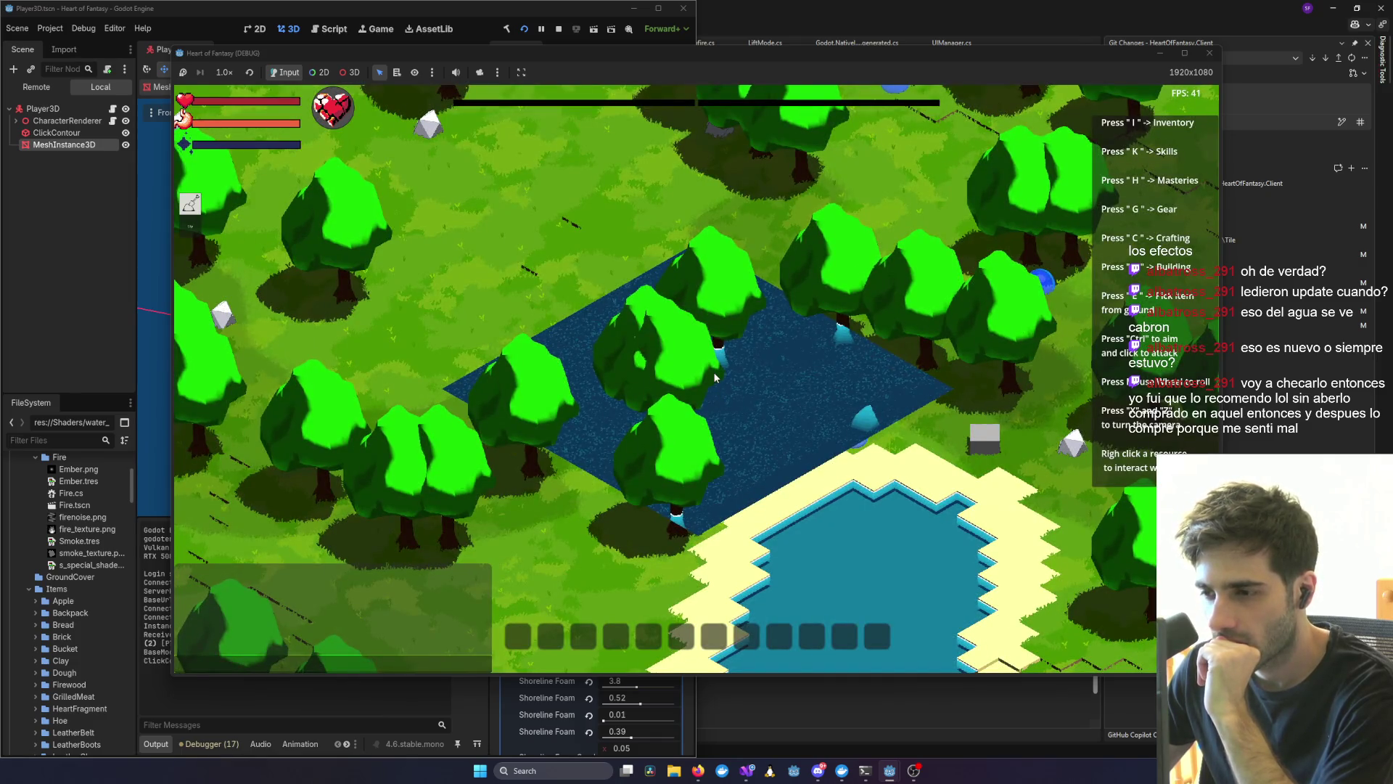
- Rotate and zoom the camera around the wading character to inspect the shoreline foam
key(z)
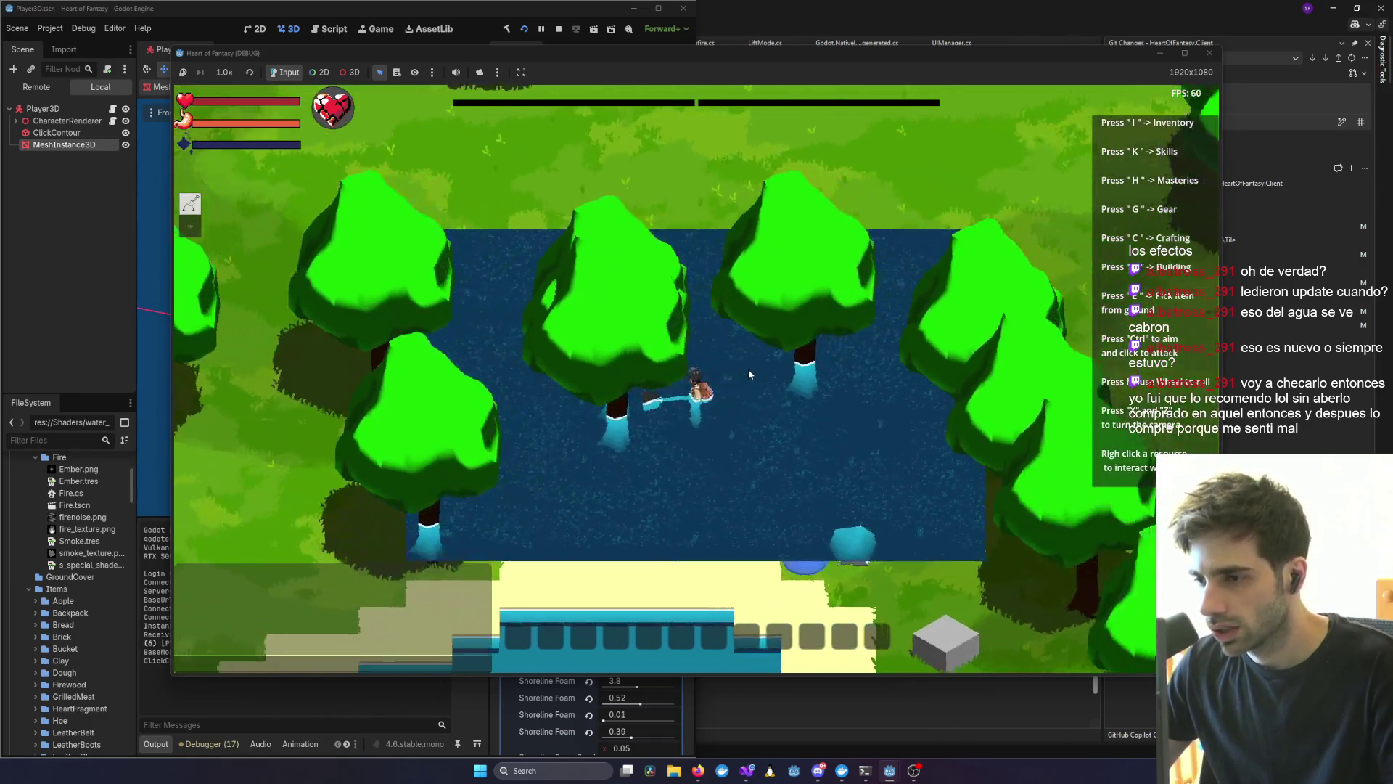
scroll(747, 369, up, 5)
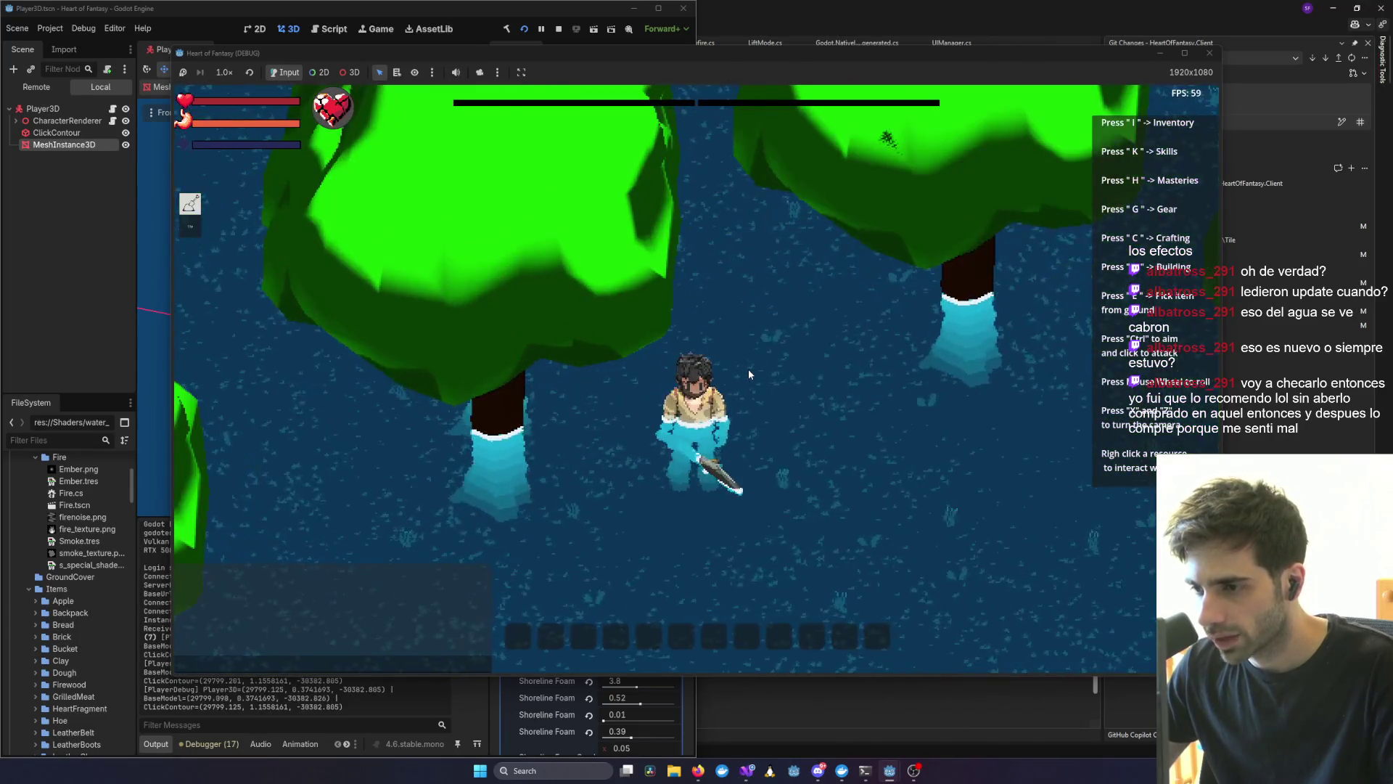
scroll(749, 373, up, 3)
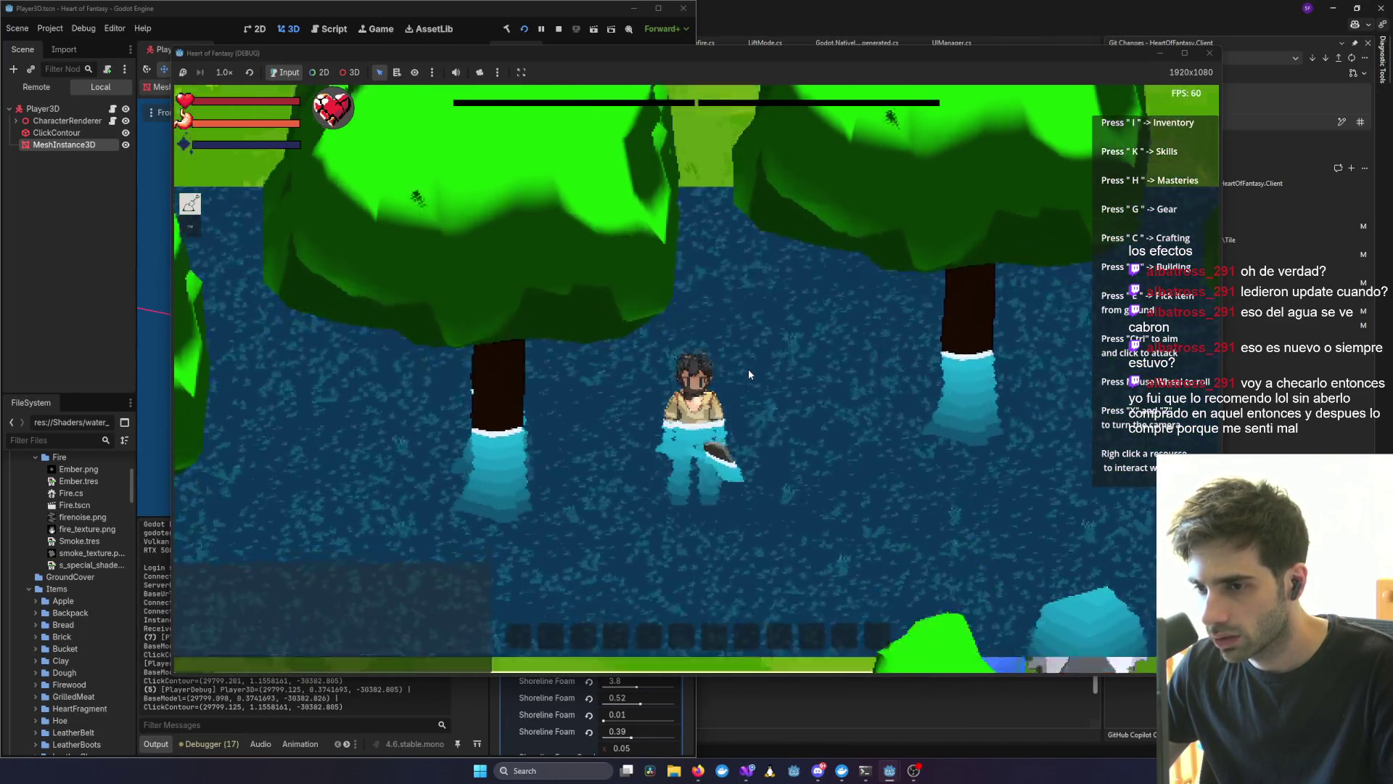
key(x)
scroll(748, 369, down, 5)
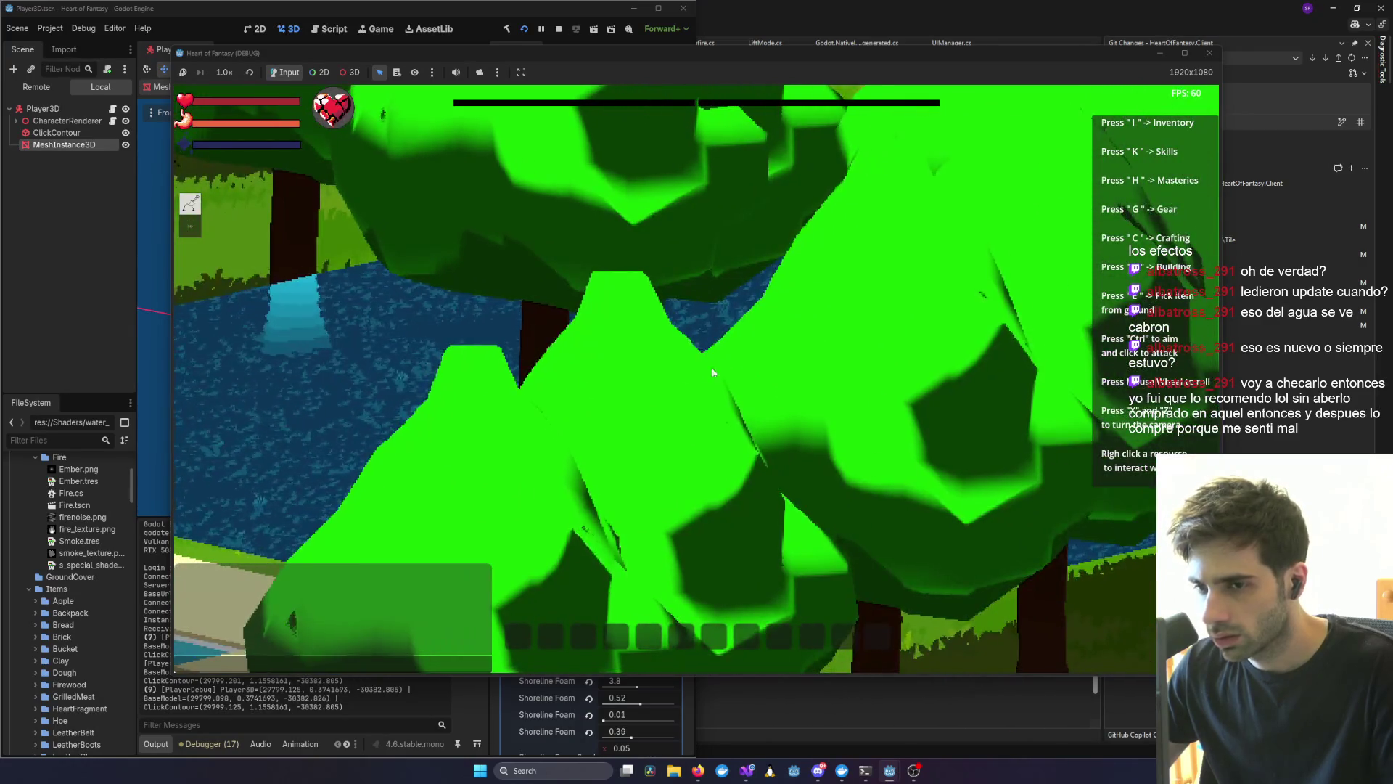
scroll(670, 404, down, 3)
key(x)
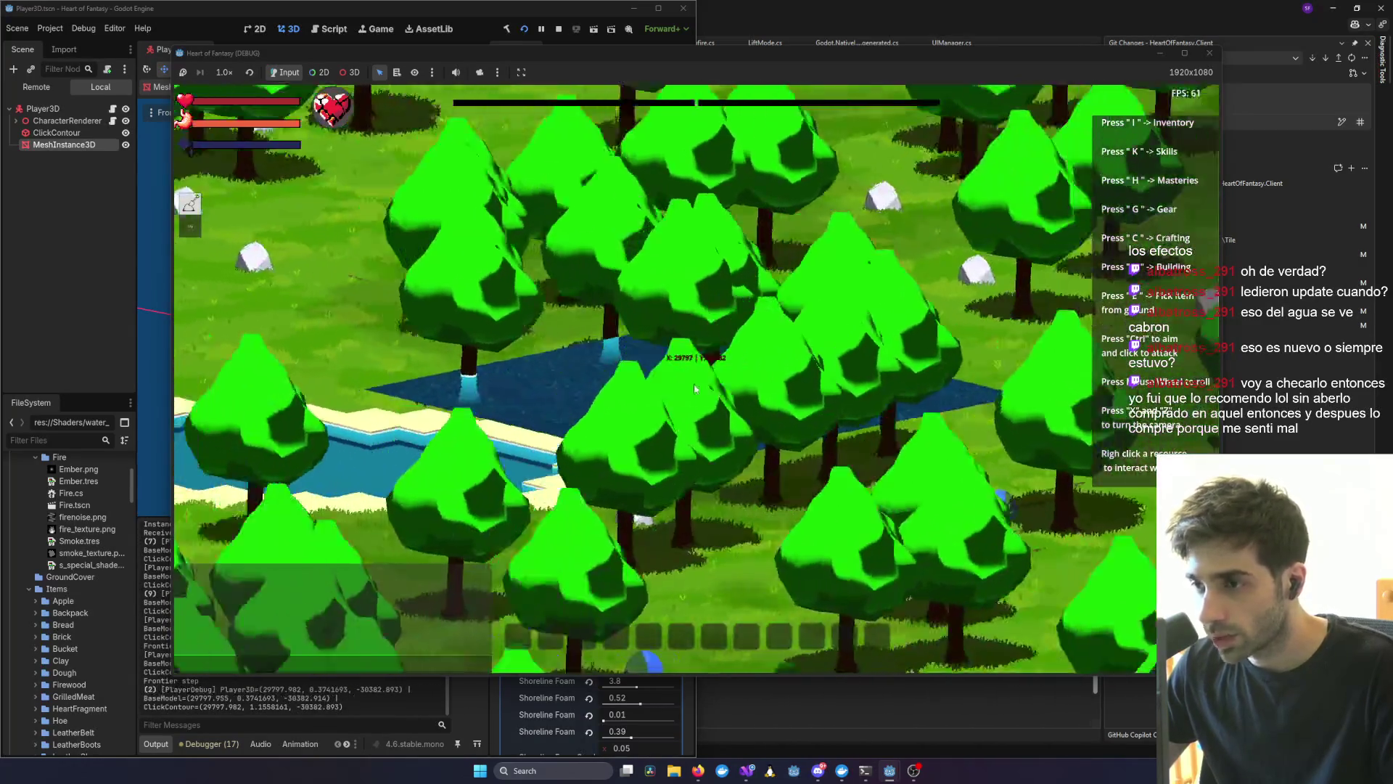
scroll(680, 415, up, 3)
scroll(543, 415, up, 5)
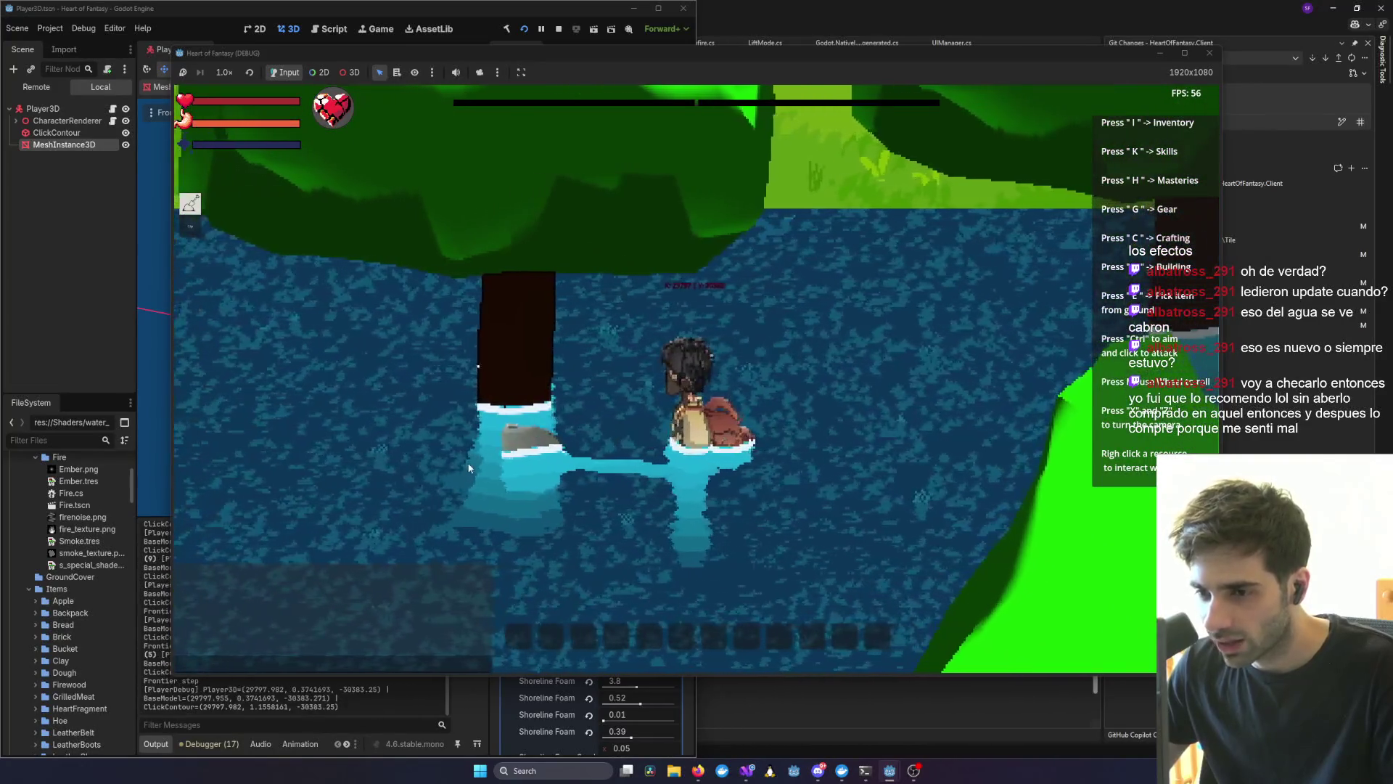
key(x)
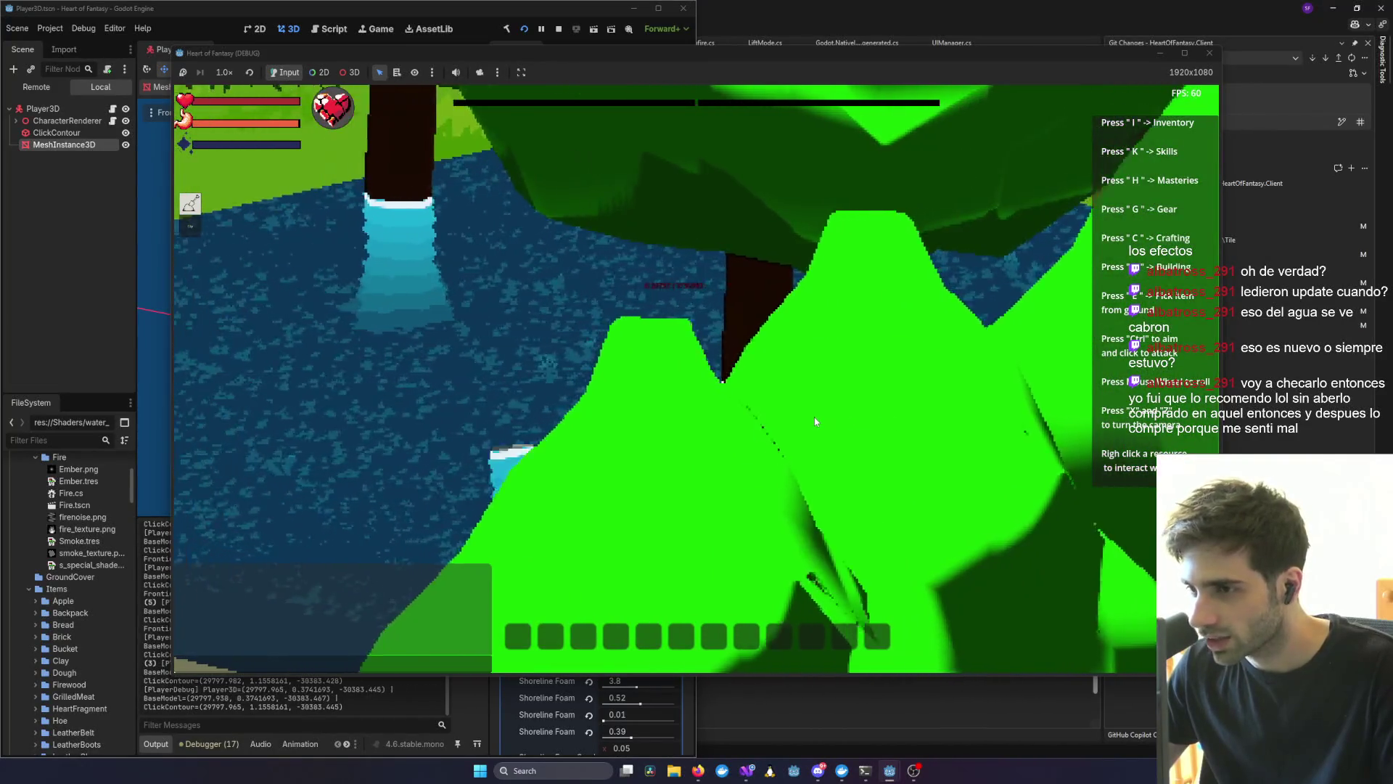
scroll(814, 421, down, 5)
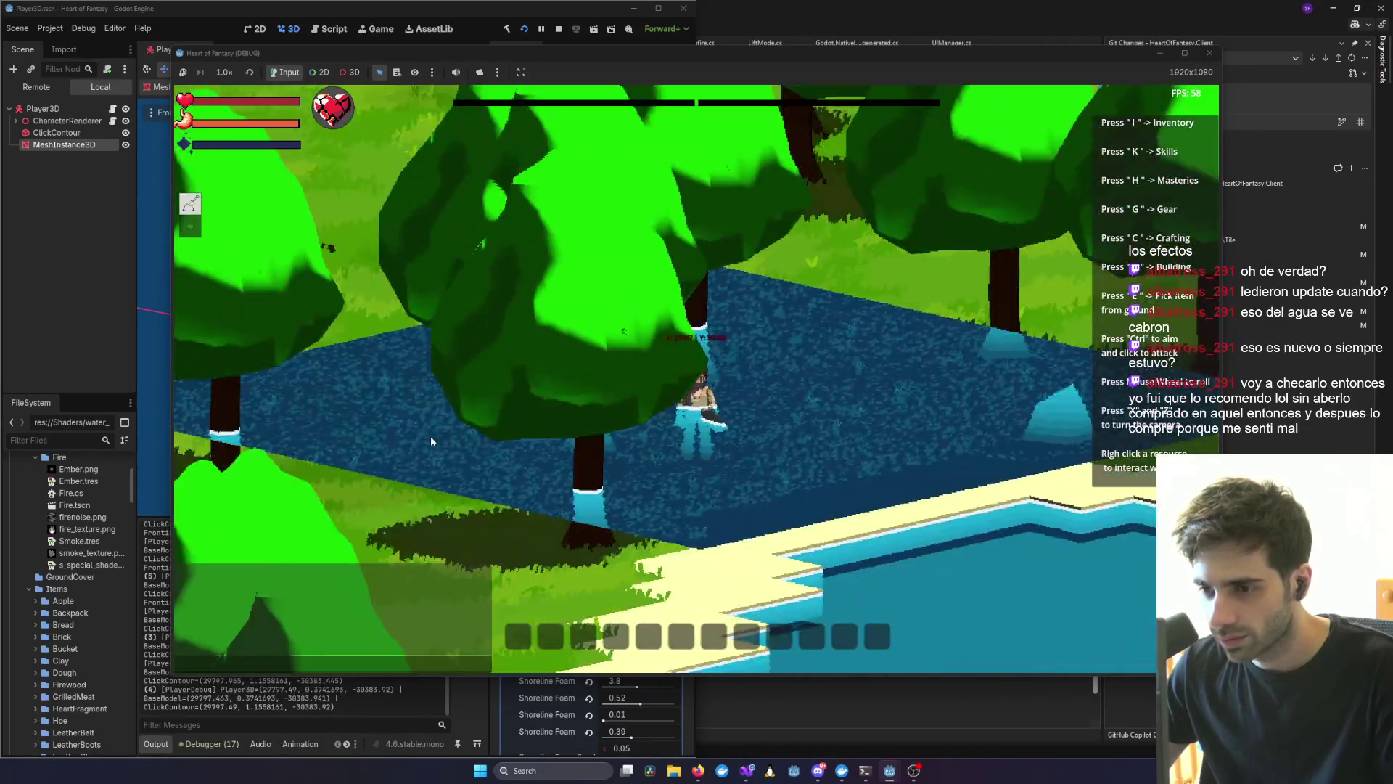
scroll(786, 461, up, 5)
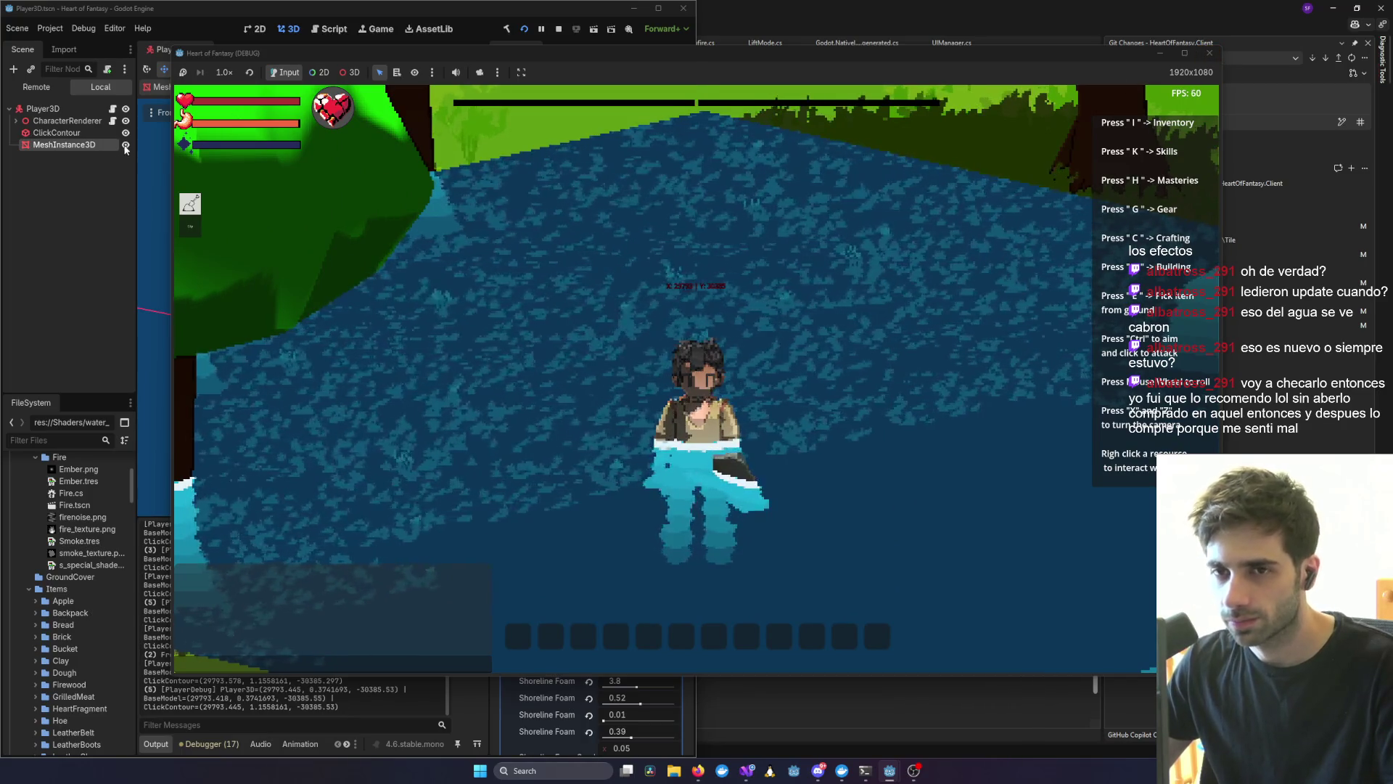
click(67, 174)
click(813, 349)
scroll(768, 451, down, 5)
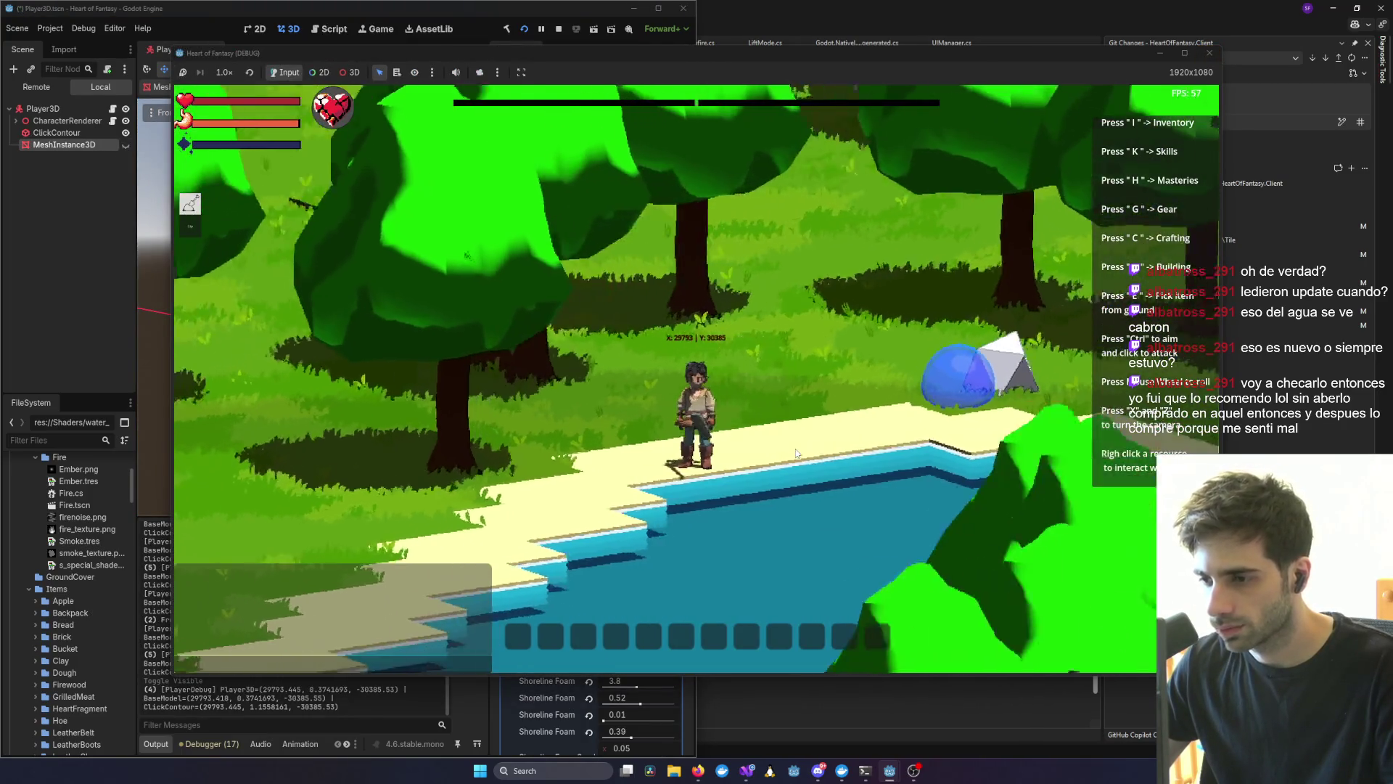
scroll(769, 450, down, 5)
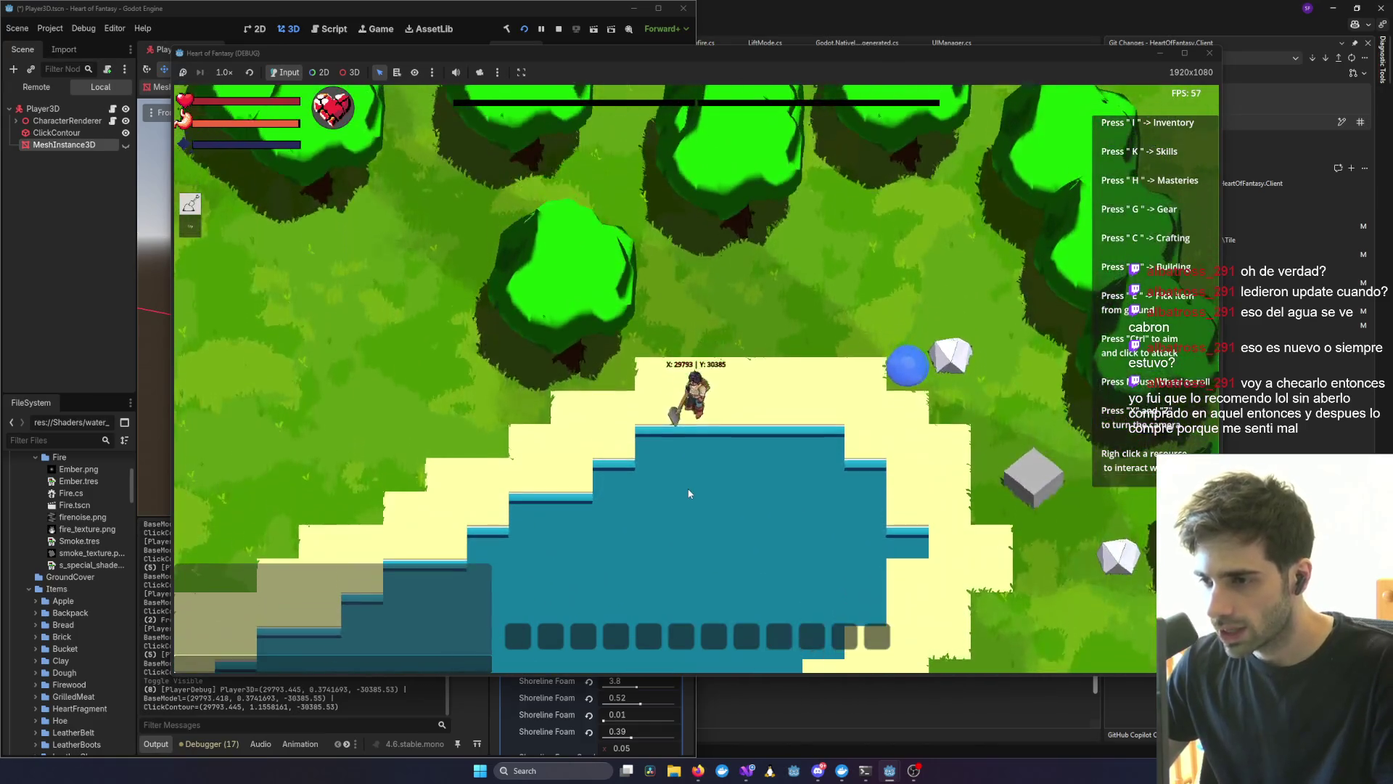
scroll(685, 453, up, 5)
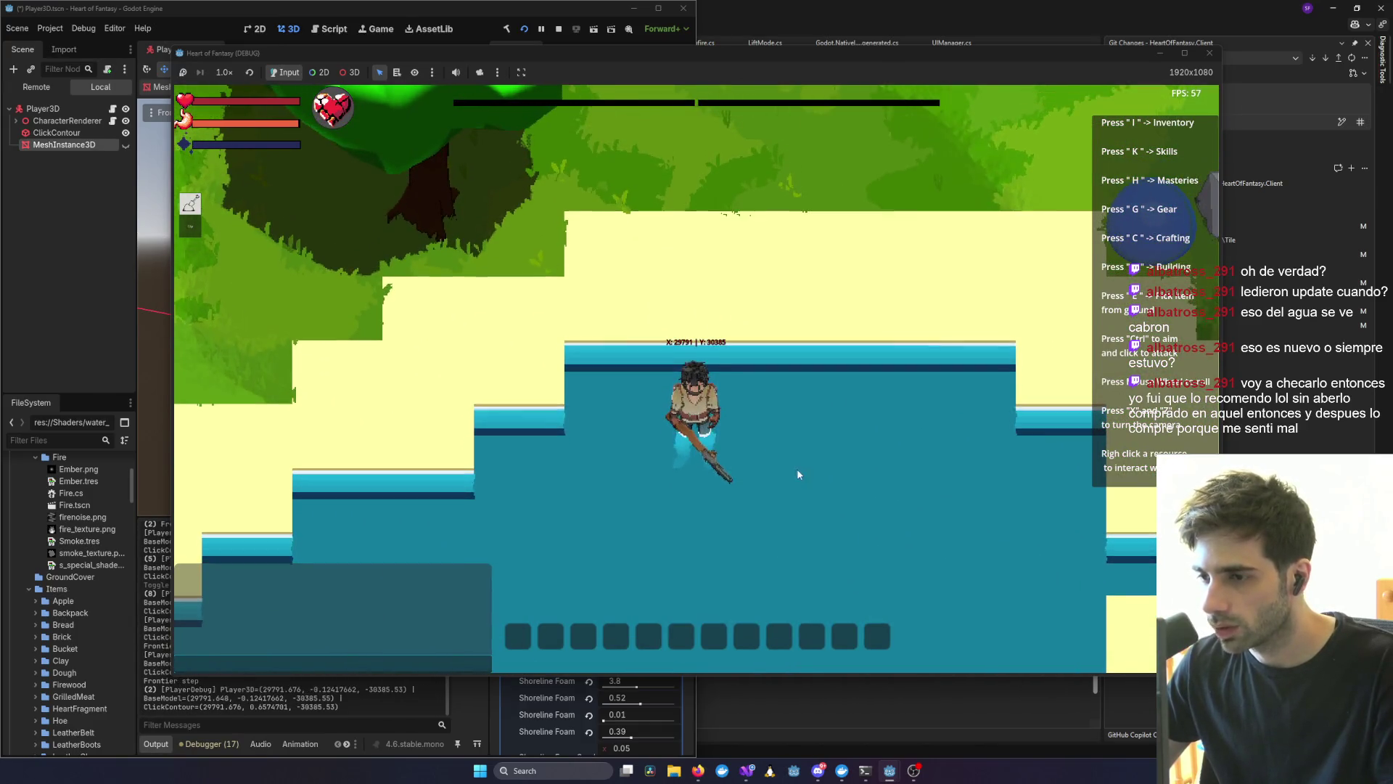
scroll(658, 487, down, 2)
scroll(734, 476, up, 5)
scroll(702, 499, down, 4)
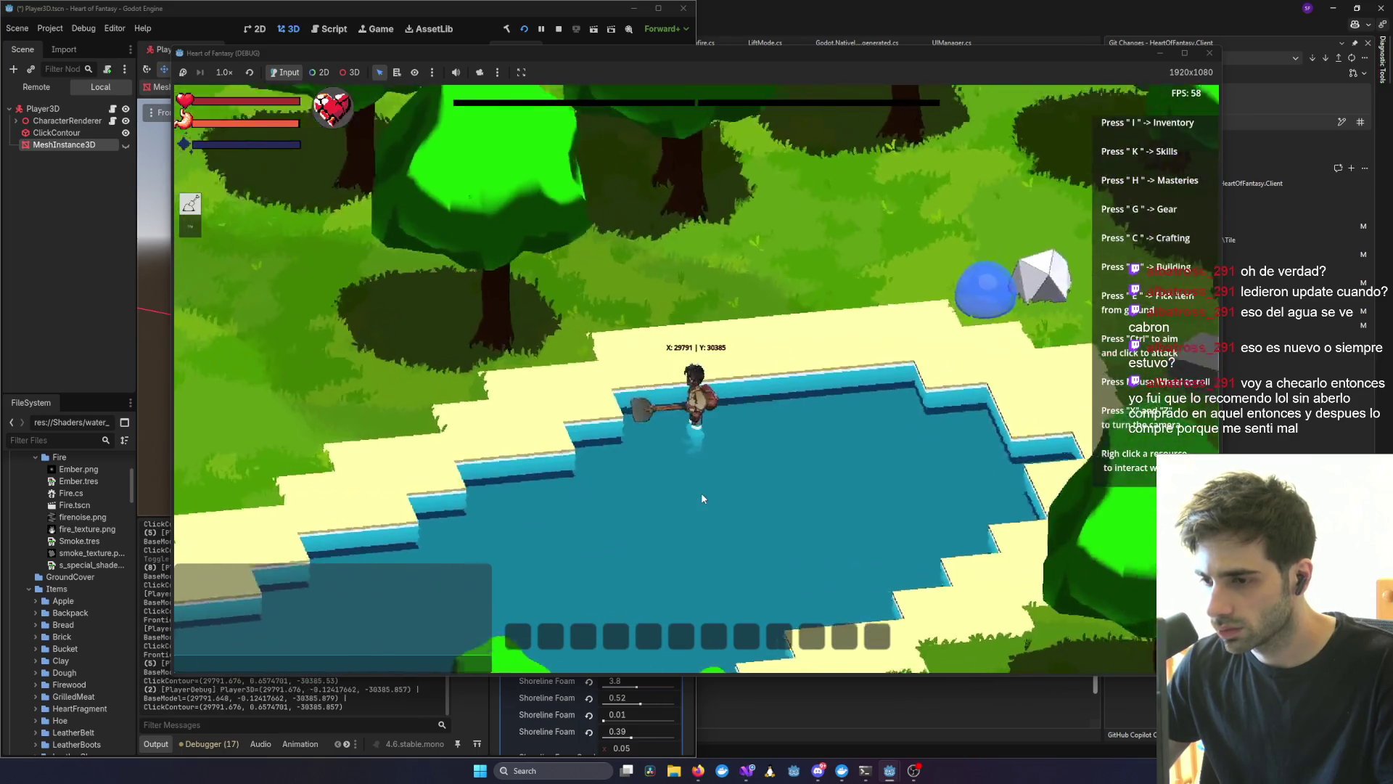
key(x)
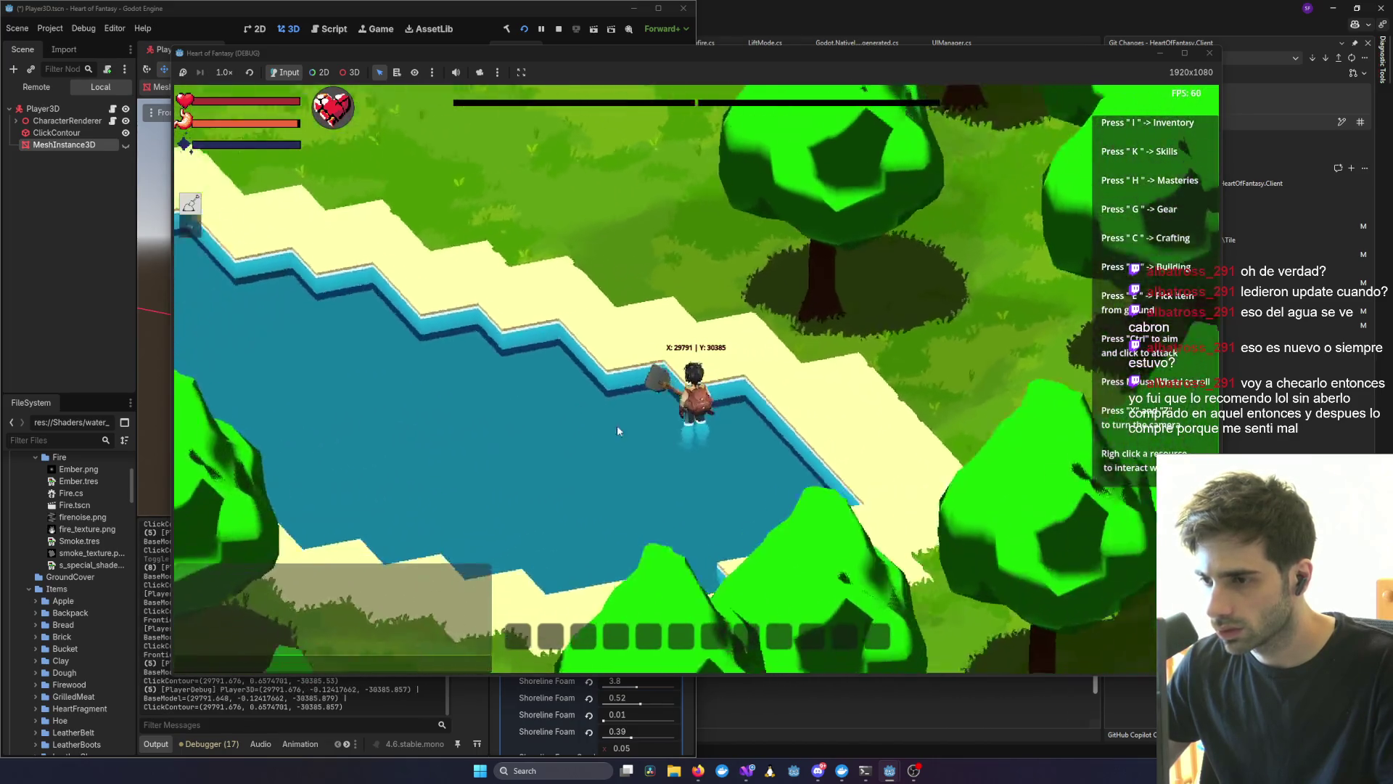
scroll(686, 417, up, 5)
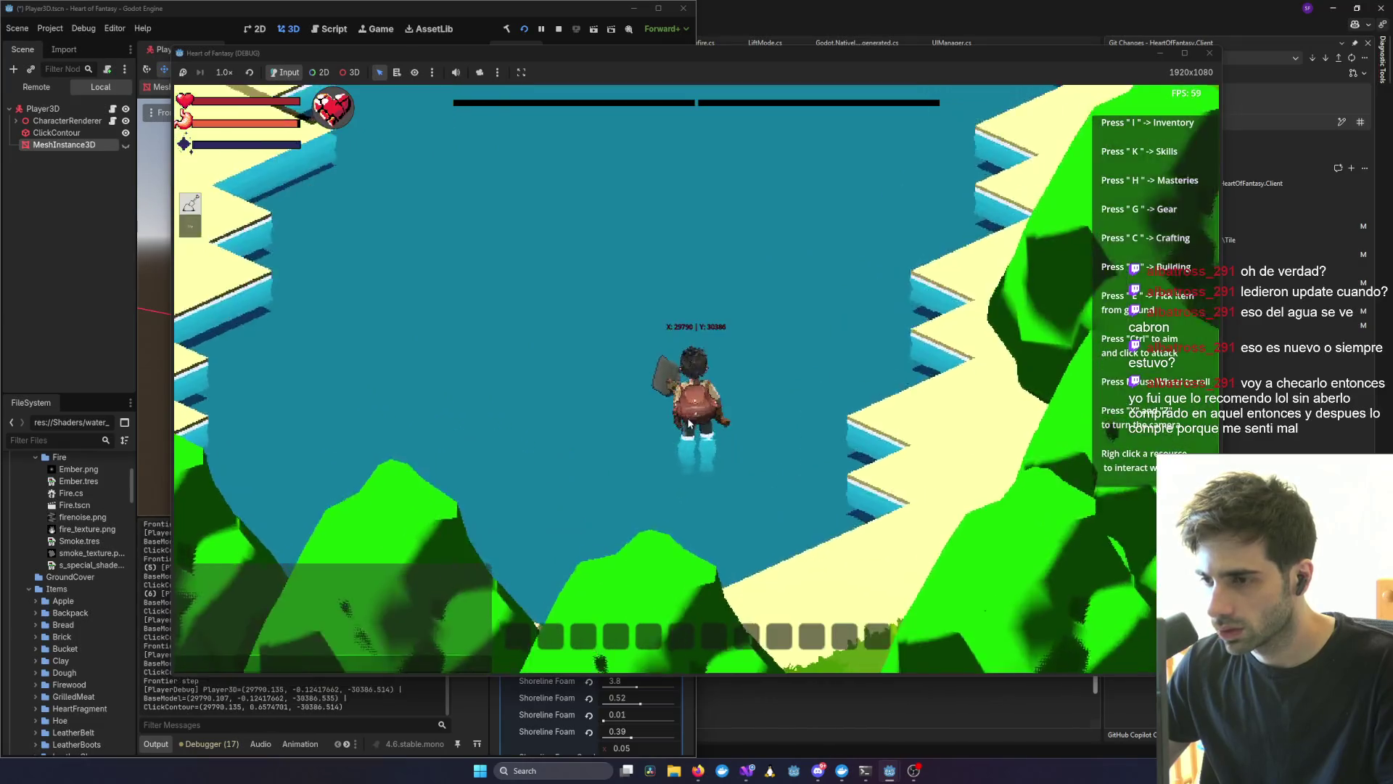
click(691, 420)
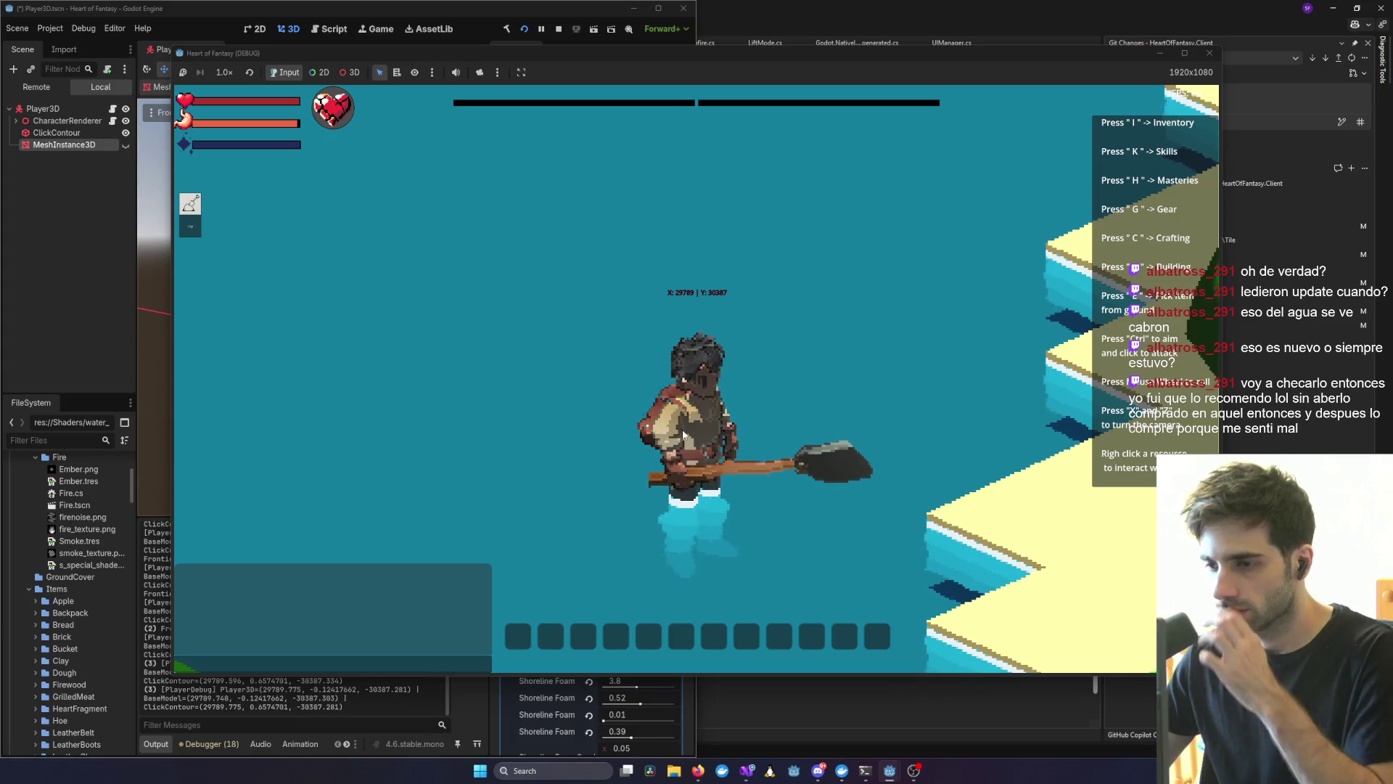
scroll(682, 429, down, 5)
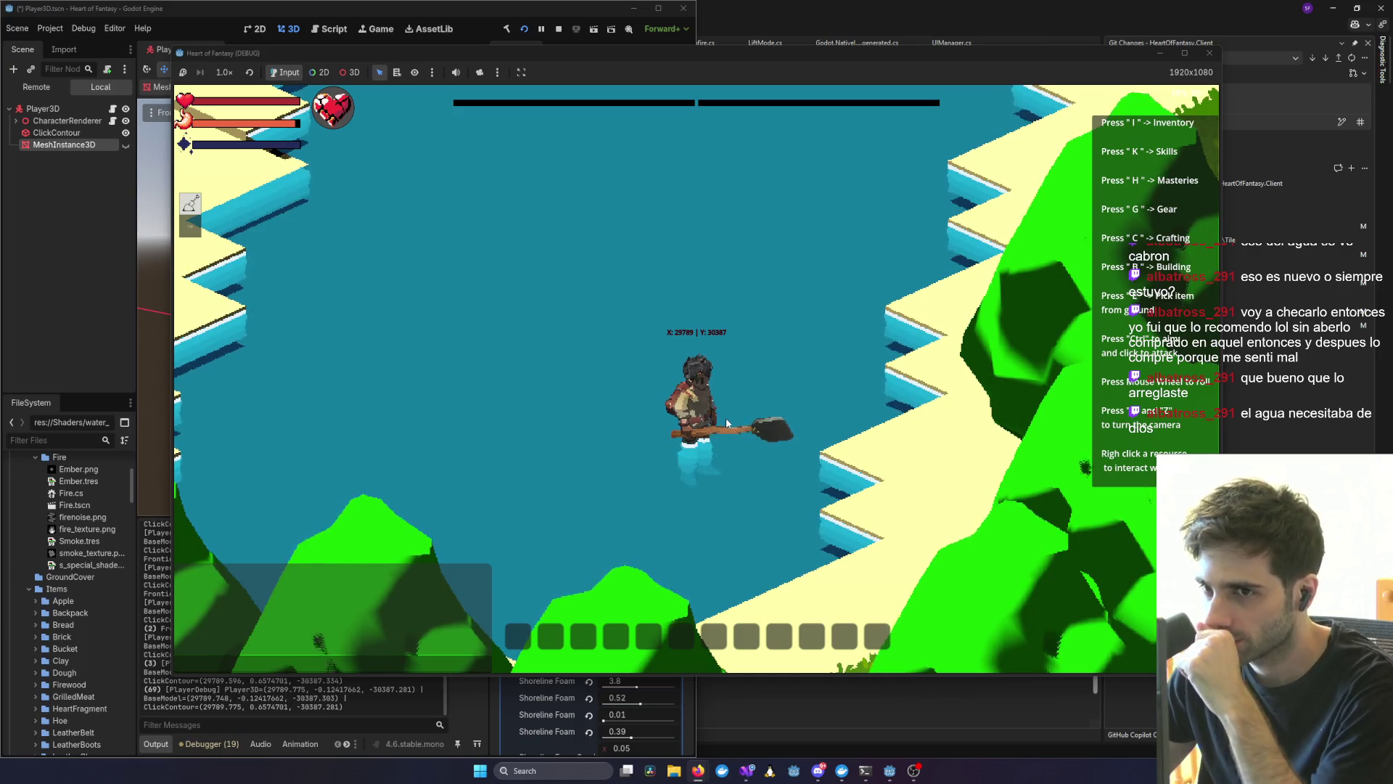
scroll(726, 422, down, 3)
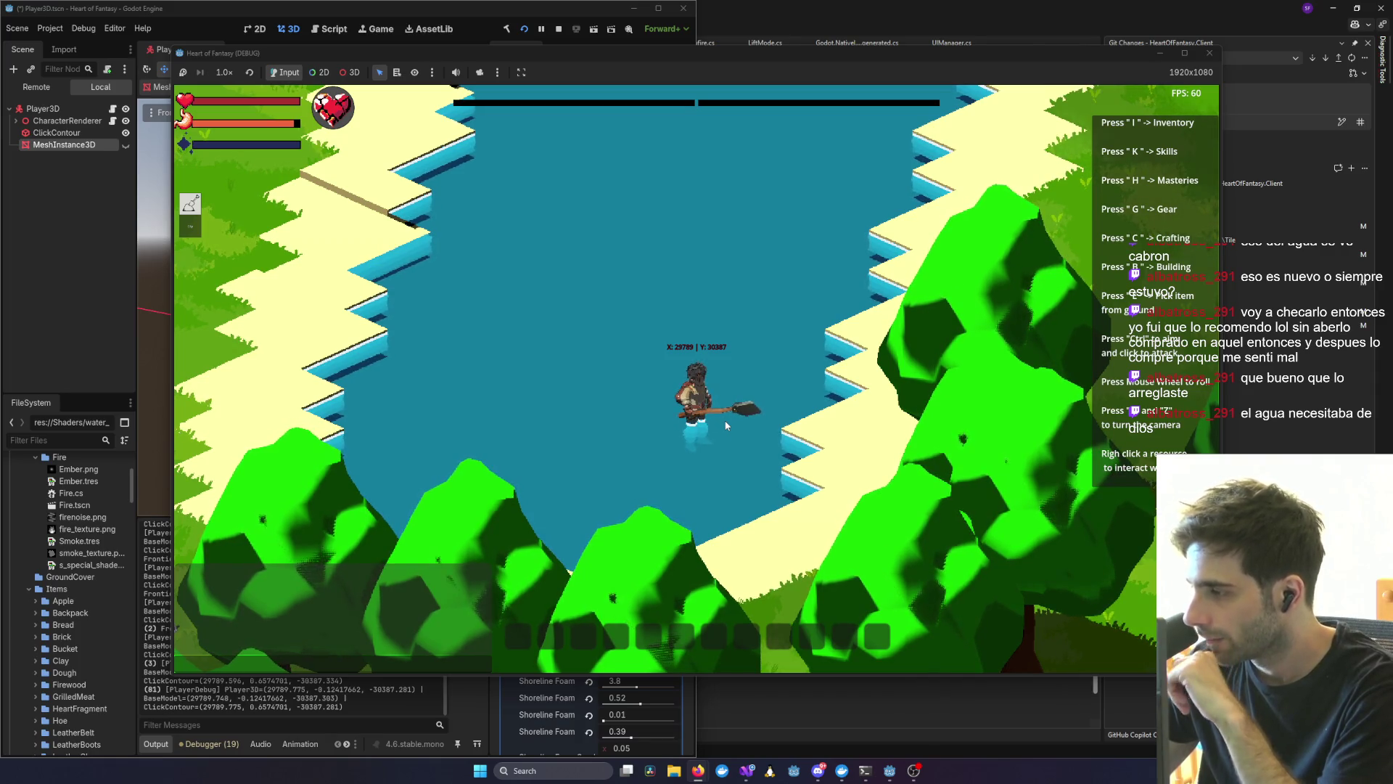
scroll(724, 376, down, 2)
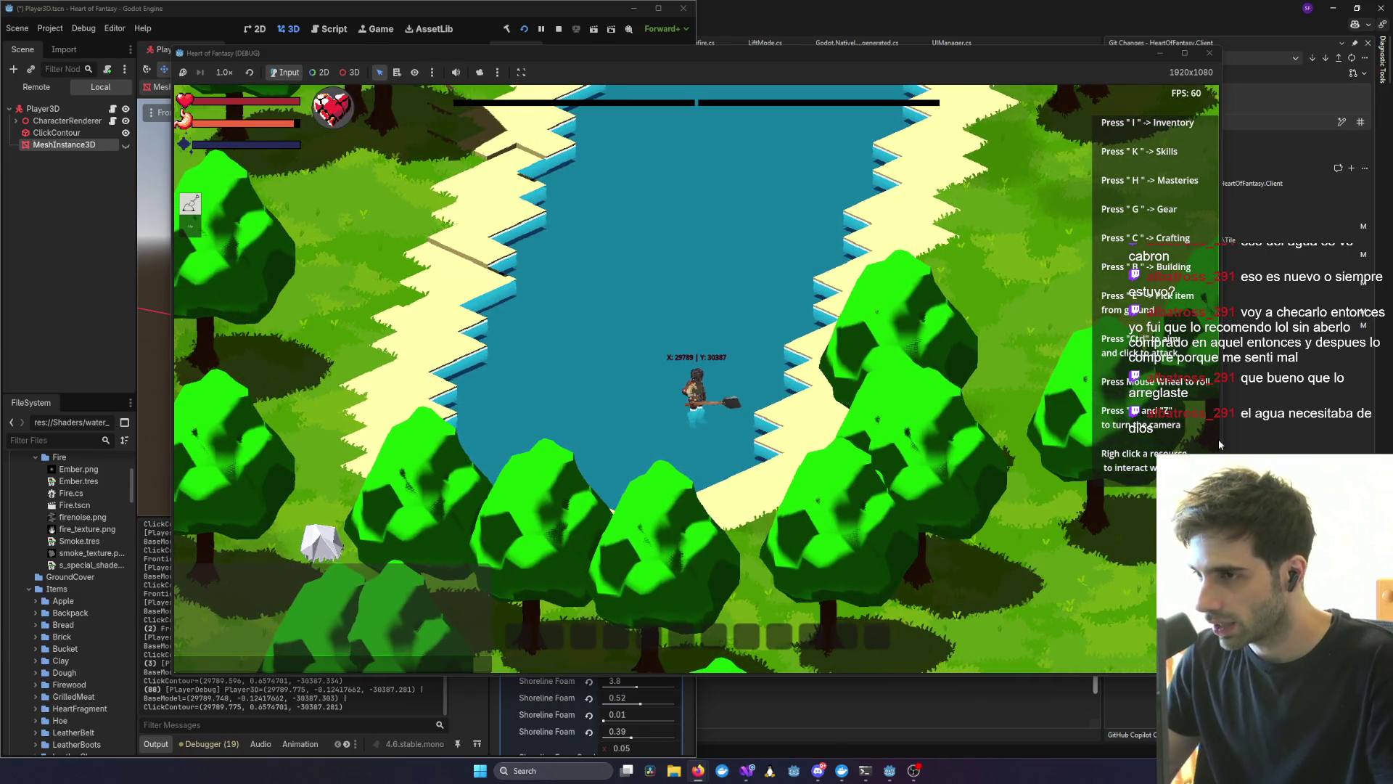
key(q)
scroll(855, 376, down, 3)
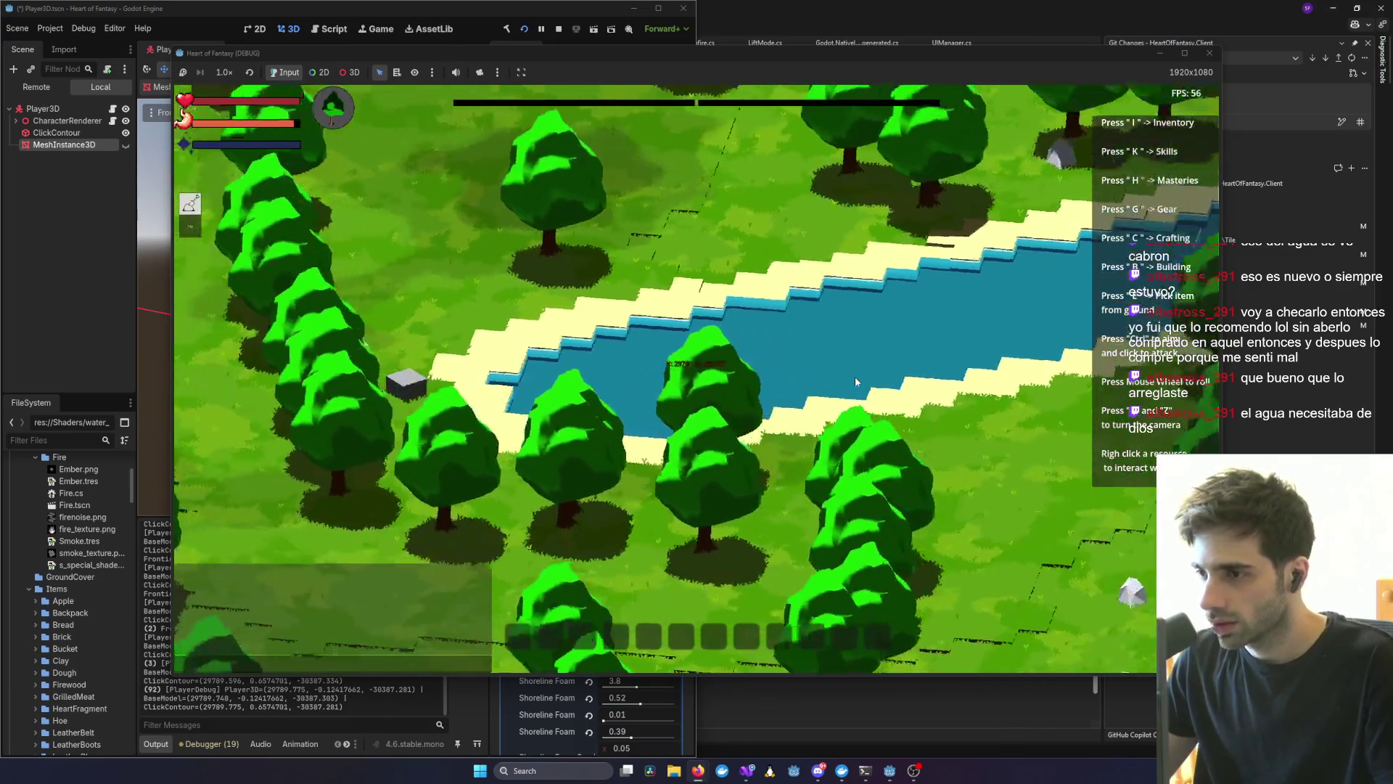
key(q)
scroll(897, 399, up, 2)
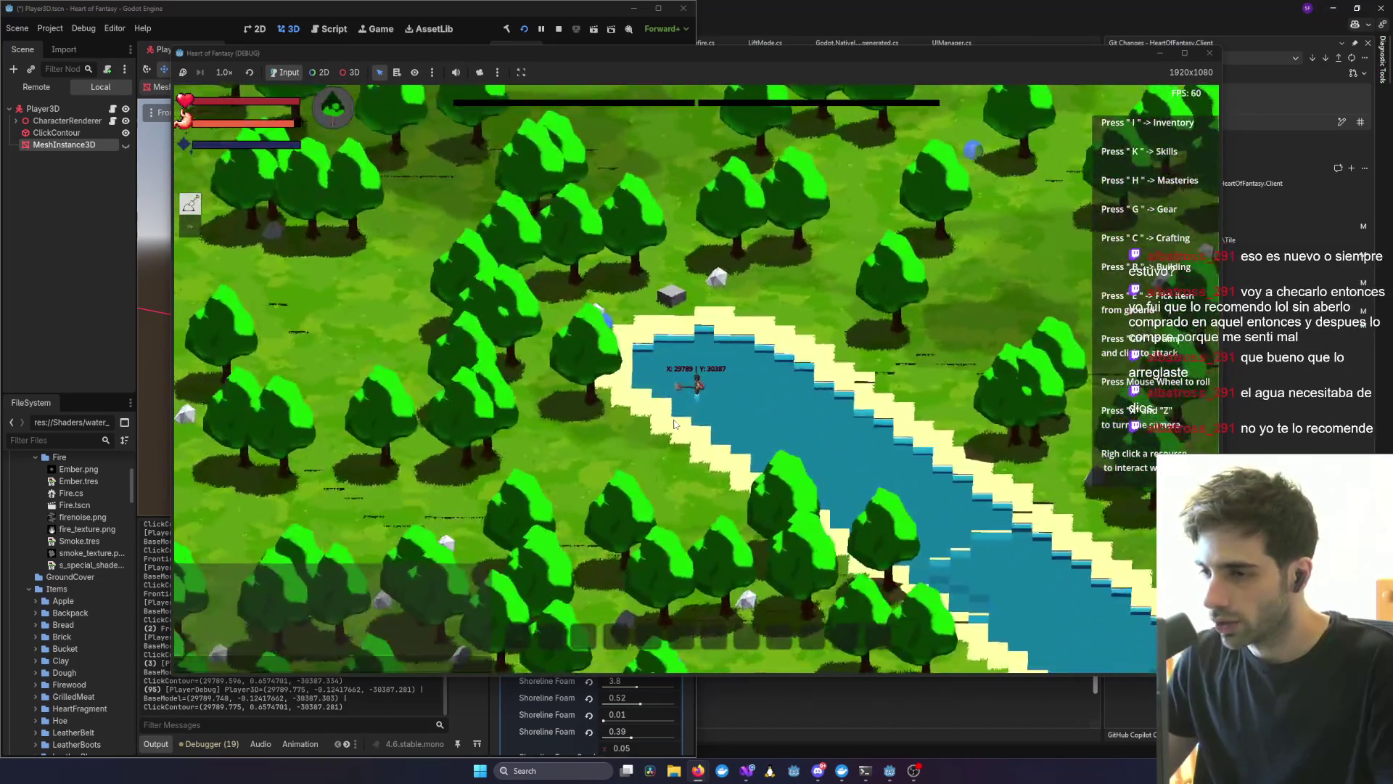
key(q)
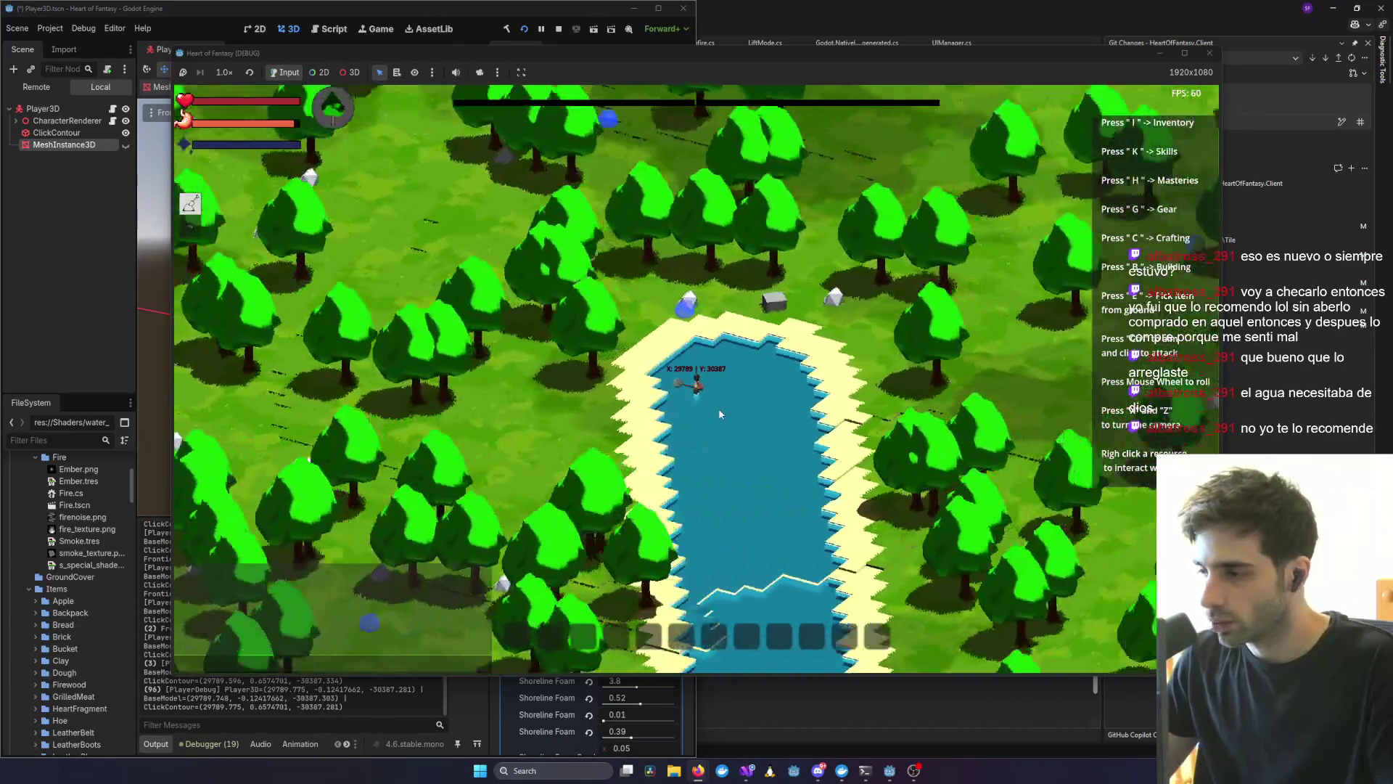
key(w)
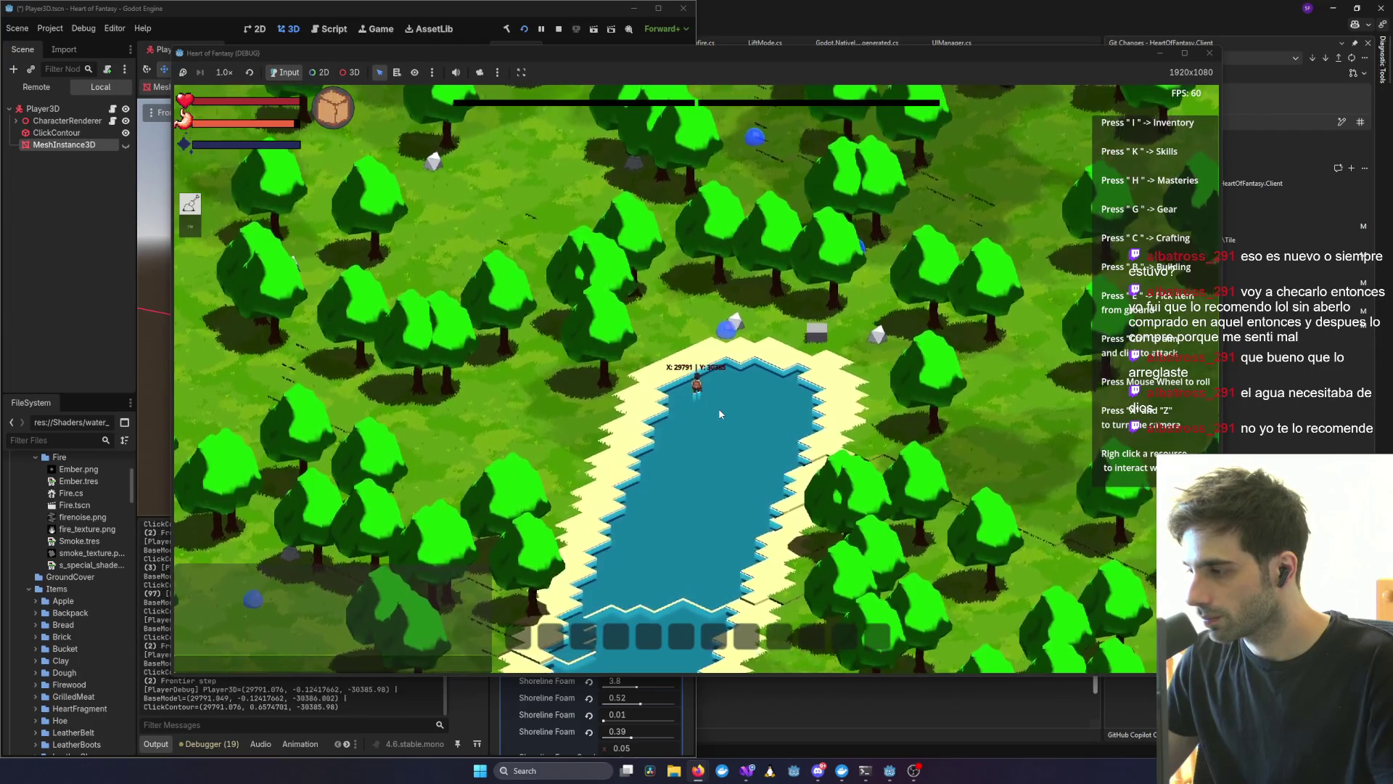
key(w)
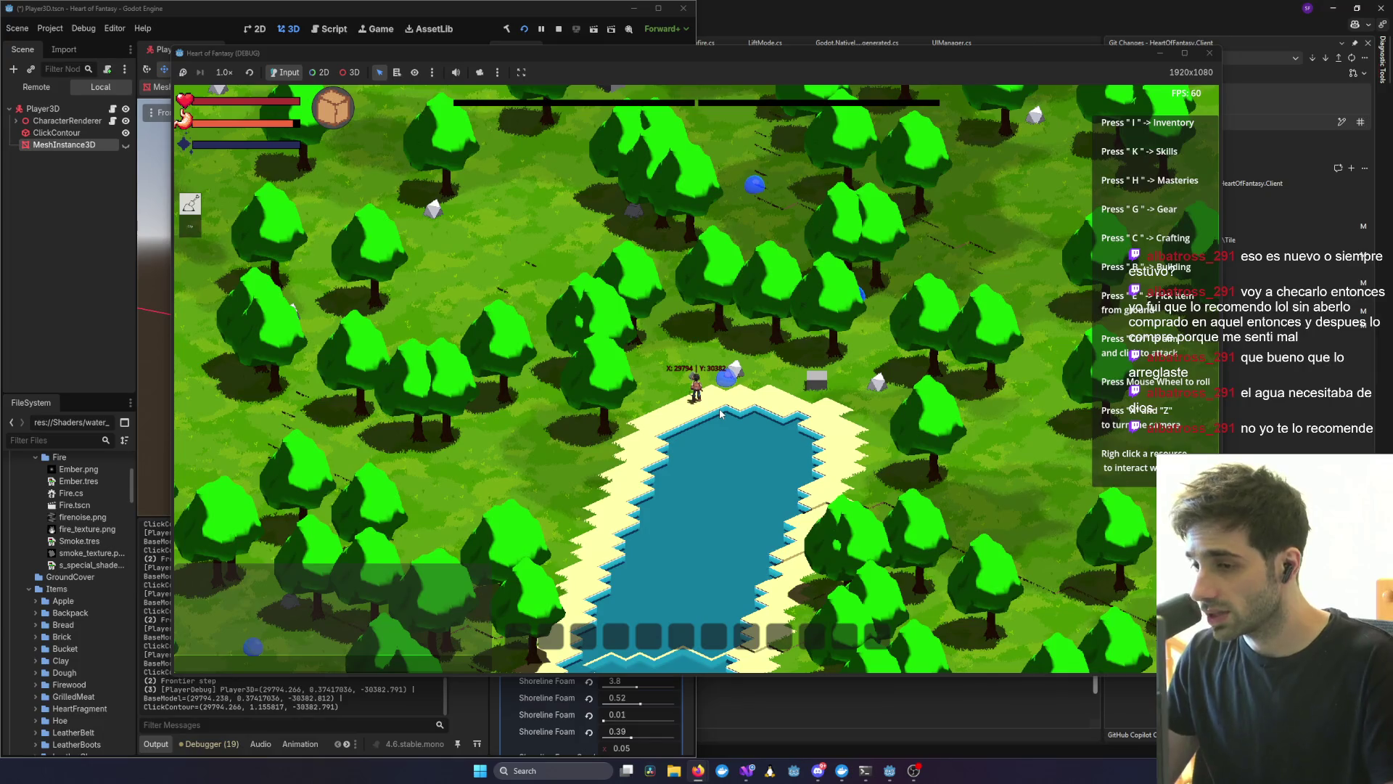
right_click(720, 414)
click(719, 411)
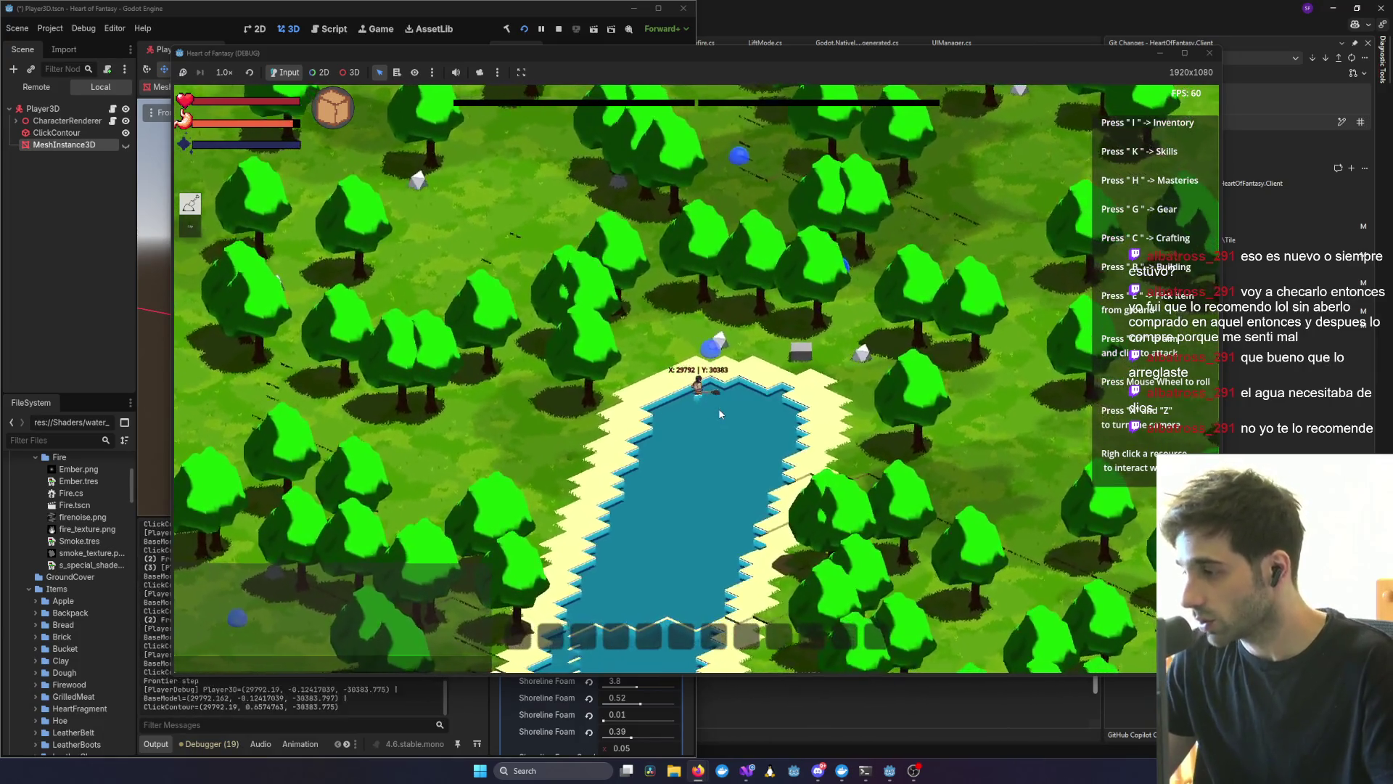
scroll(710, 414, up, 5)
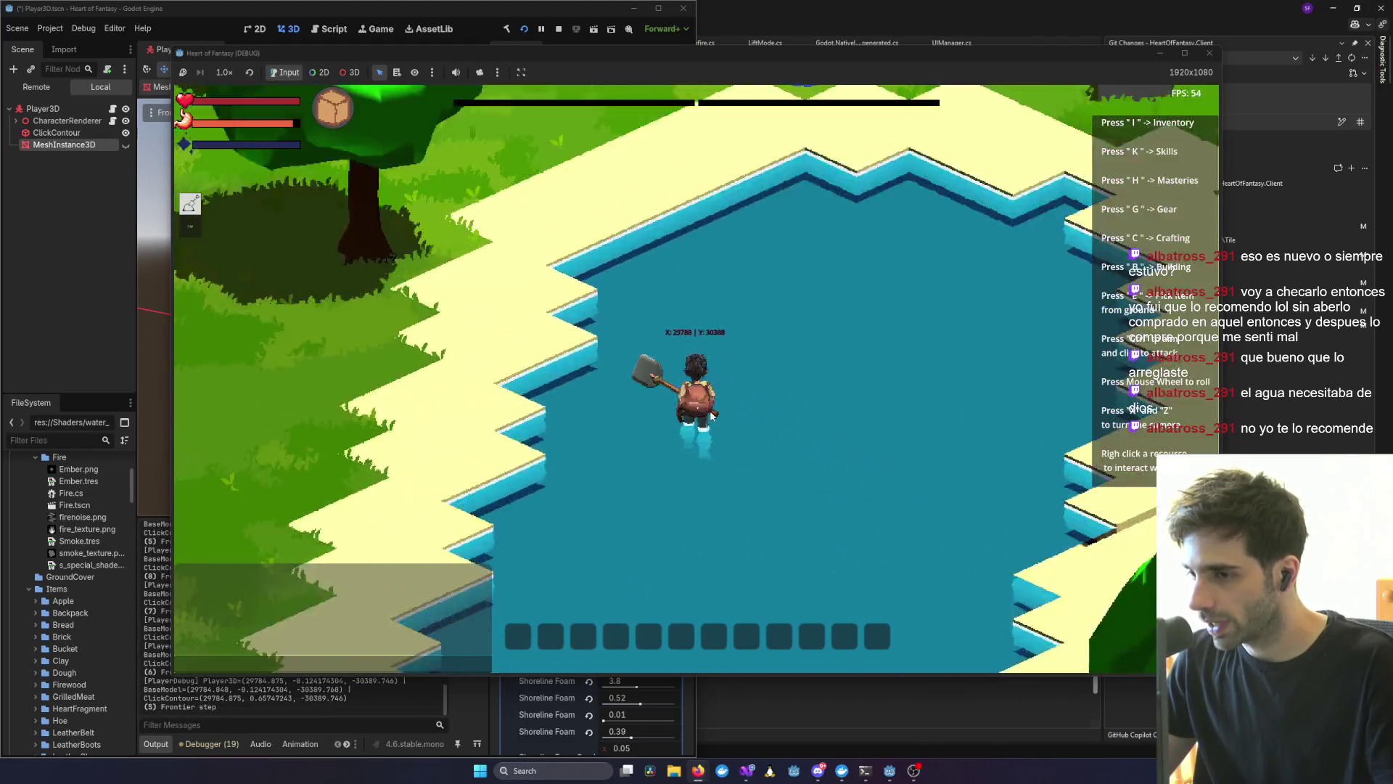
scroll(710, 414, up, 5)
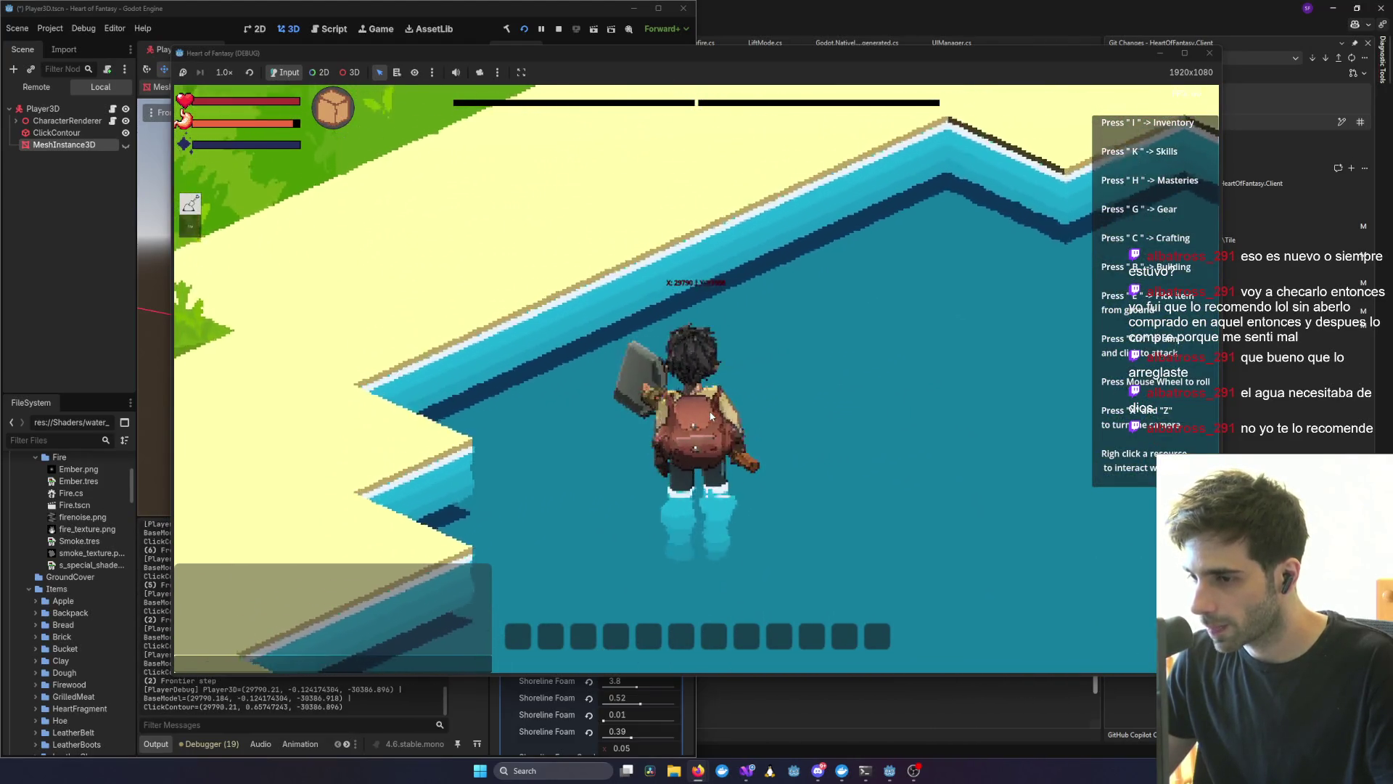
scroll(711, 415, down, 8)
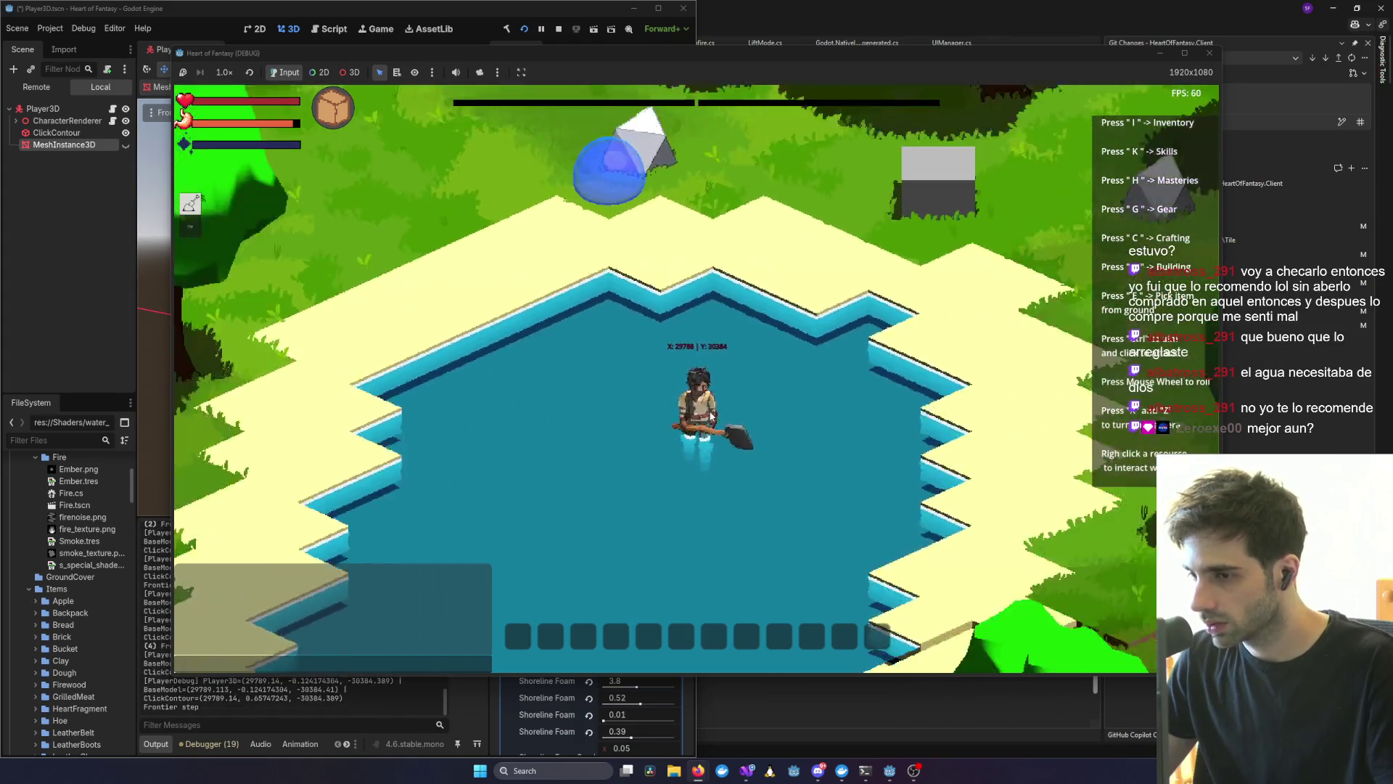
scroll(711, 414, down, 3)
key(alt+Tab)
scroll(810, 384, down, 2)
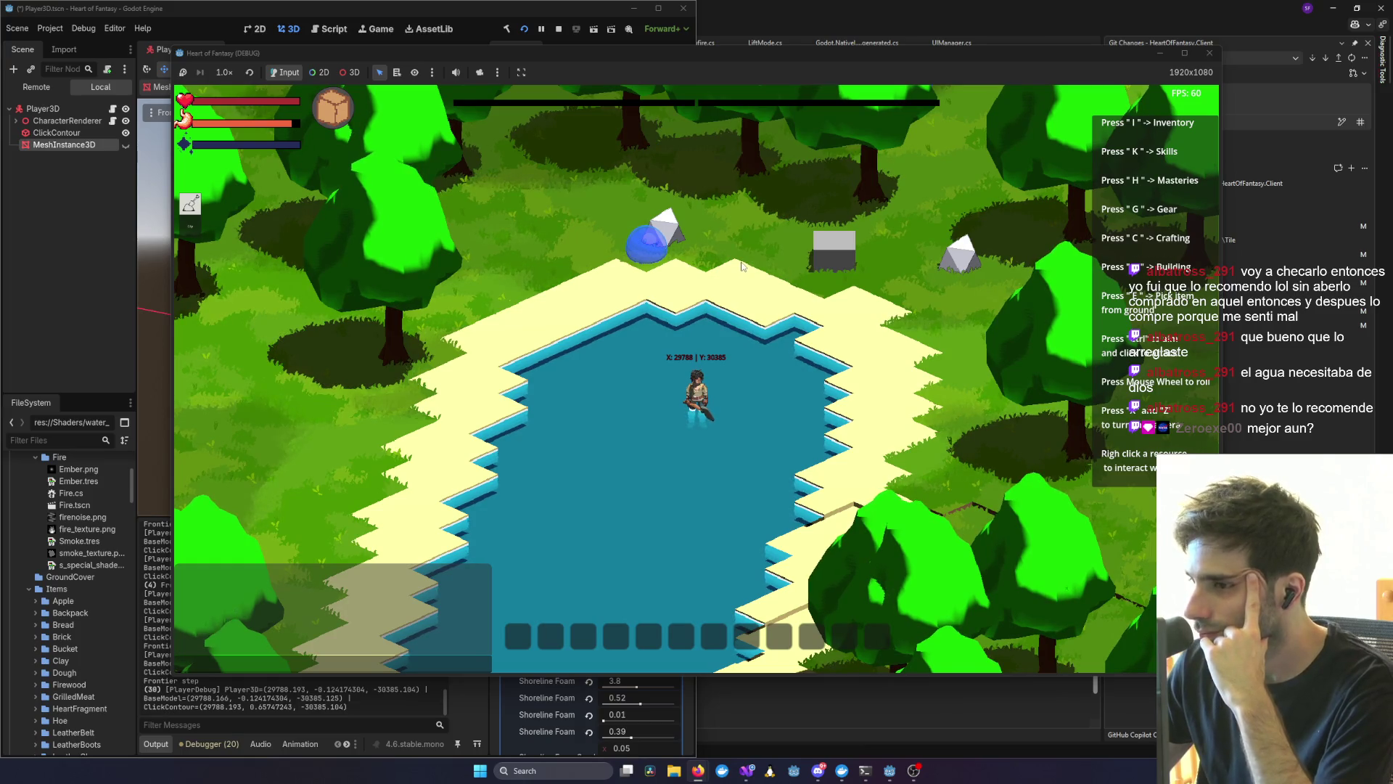
scroll(741, 263, down, 2)
scroll(742, 272, up, 5)
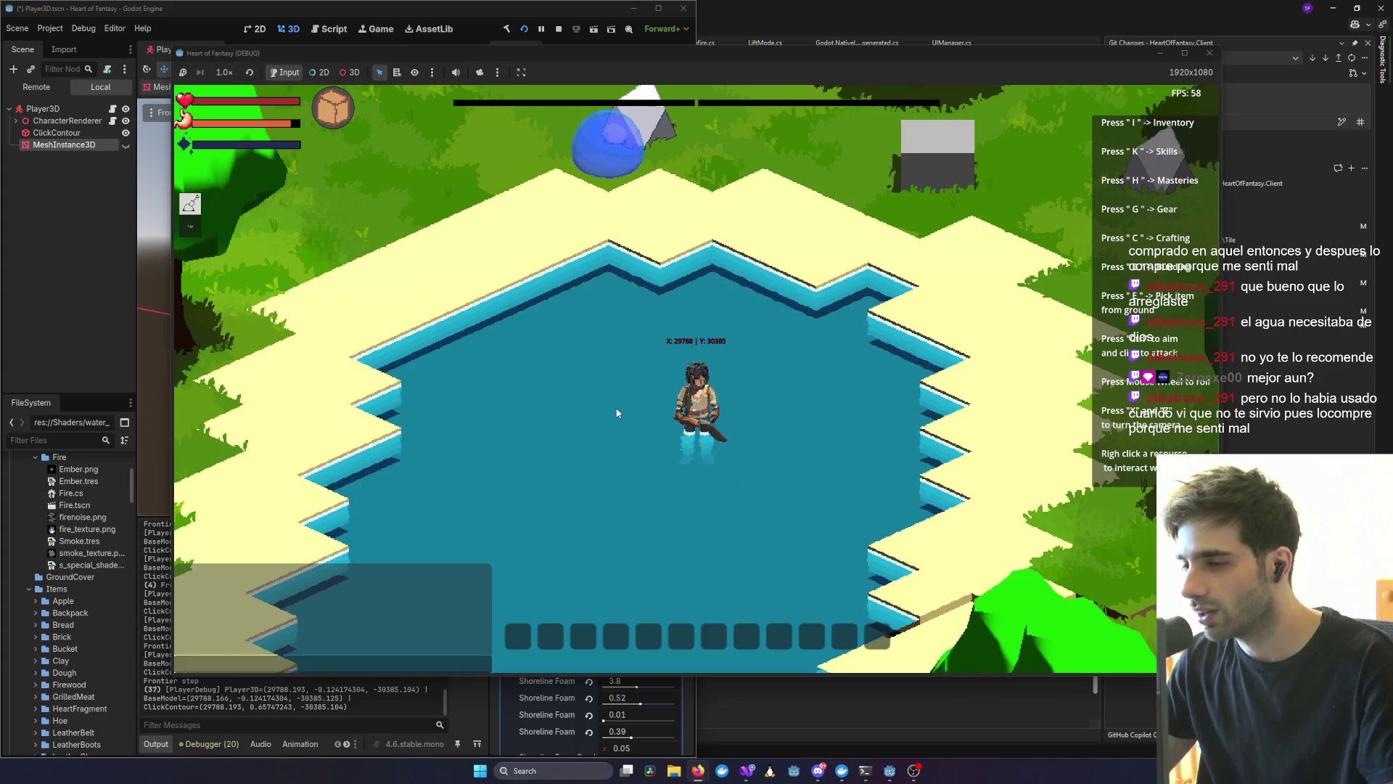
scroll(733, 403, down, 2)
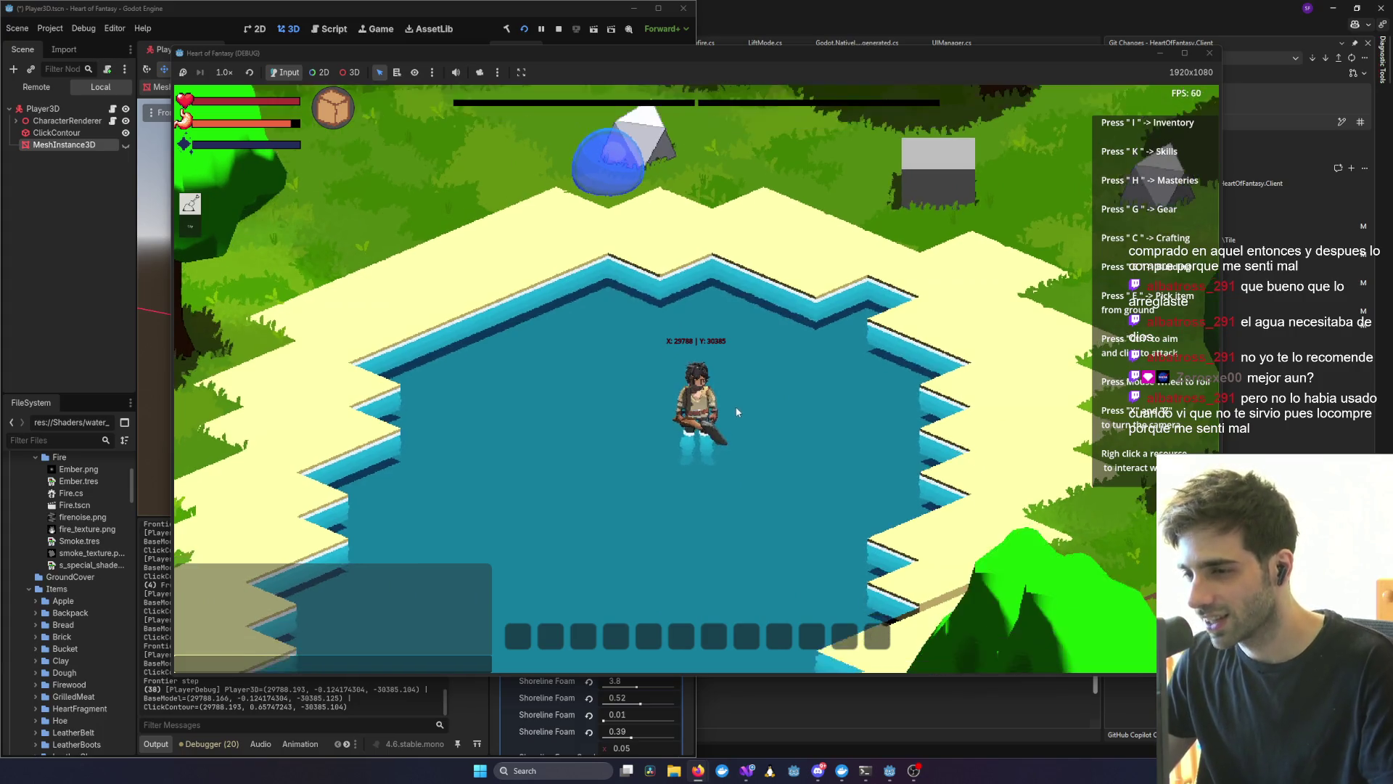
scroll(733, 403, down, 2)
scroll(737, 464, up, 4)
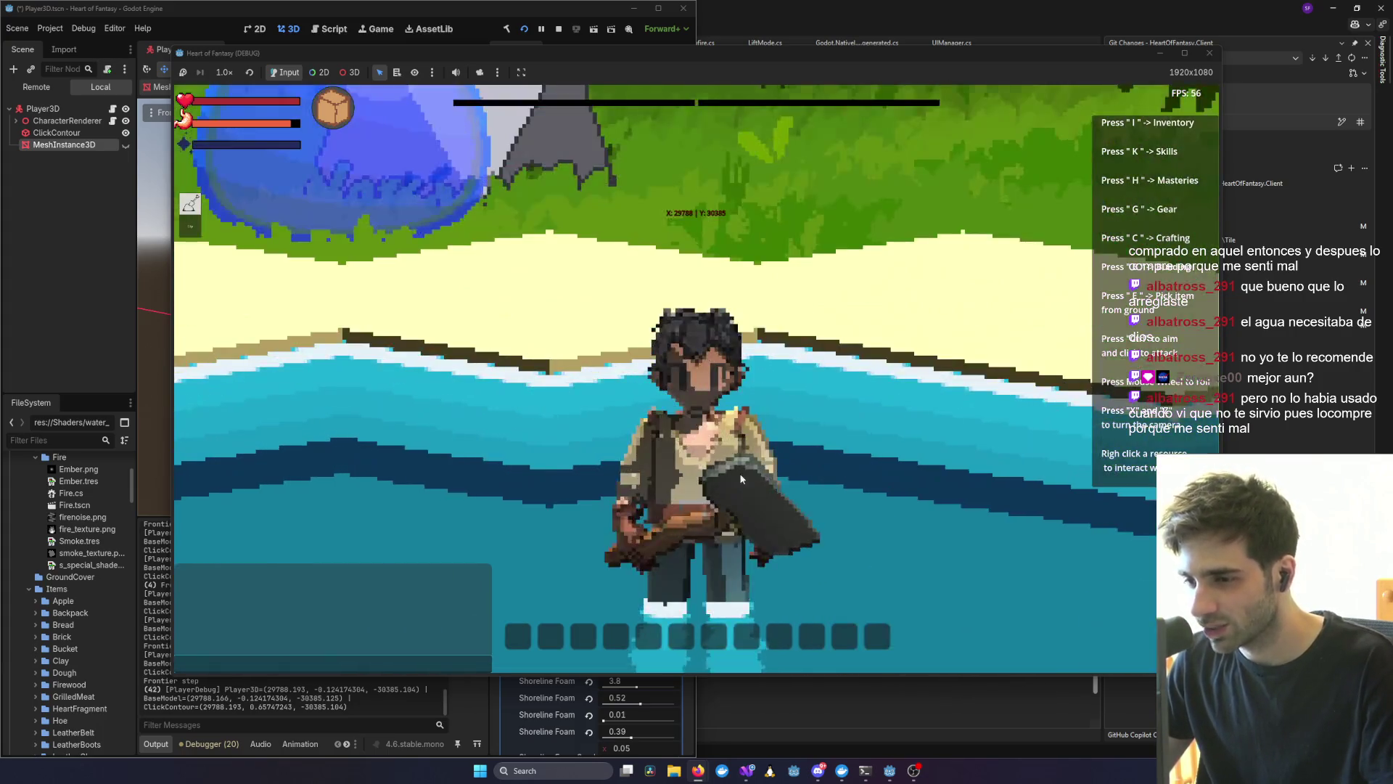
key(x)
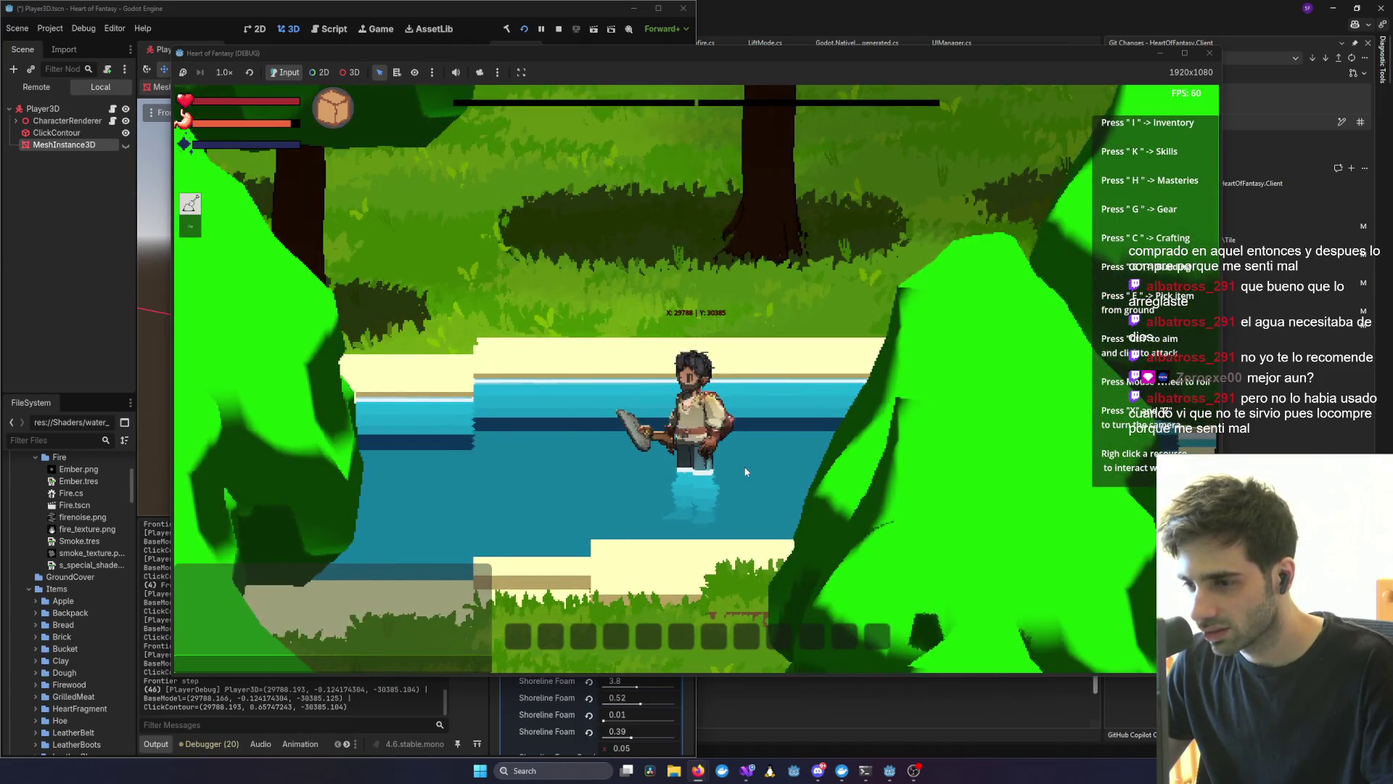
scroll(722, 474, down, 4)
key(x)
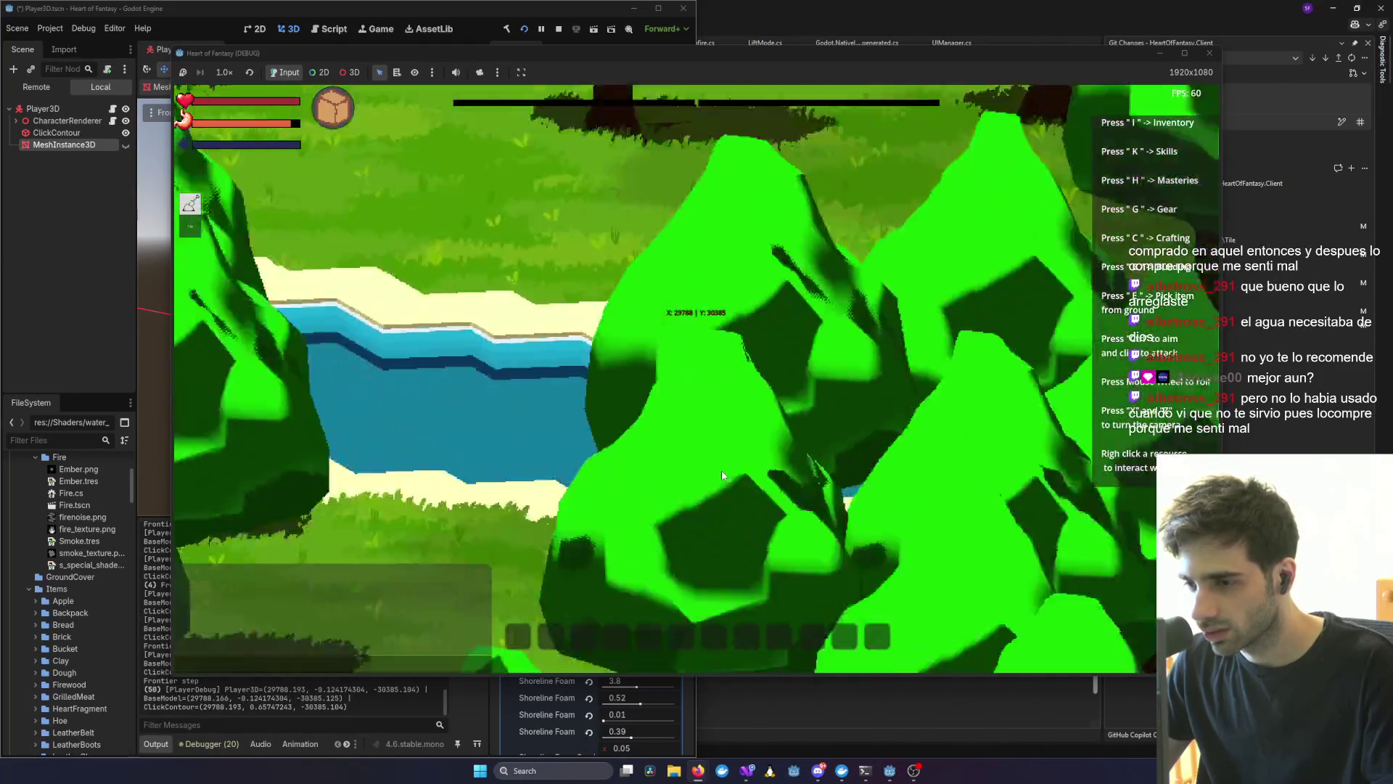
key(x)
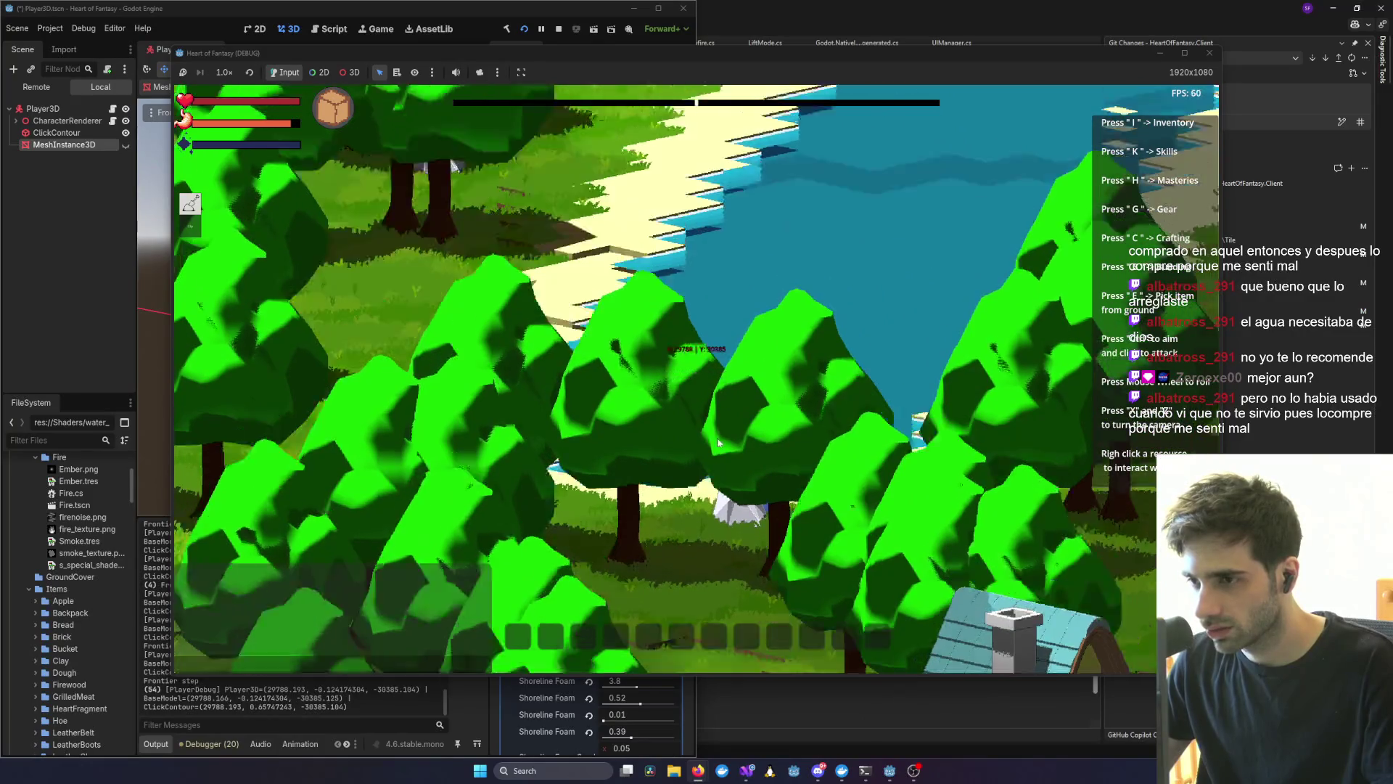
scroll(737, 438, up, 3)
scroll(738, 333, up, 5)
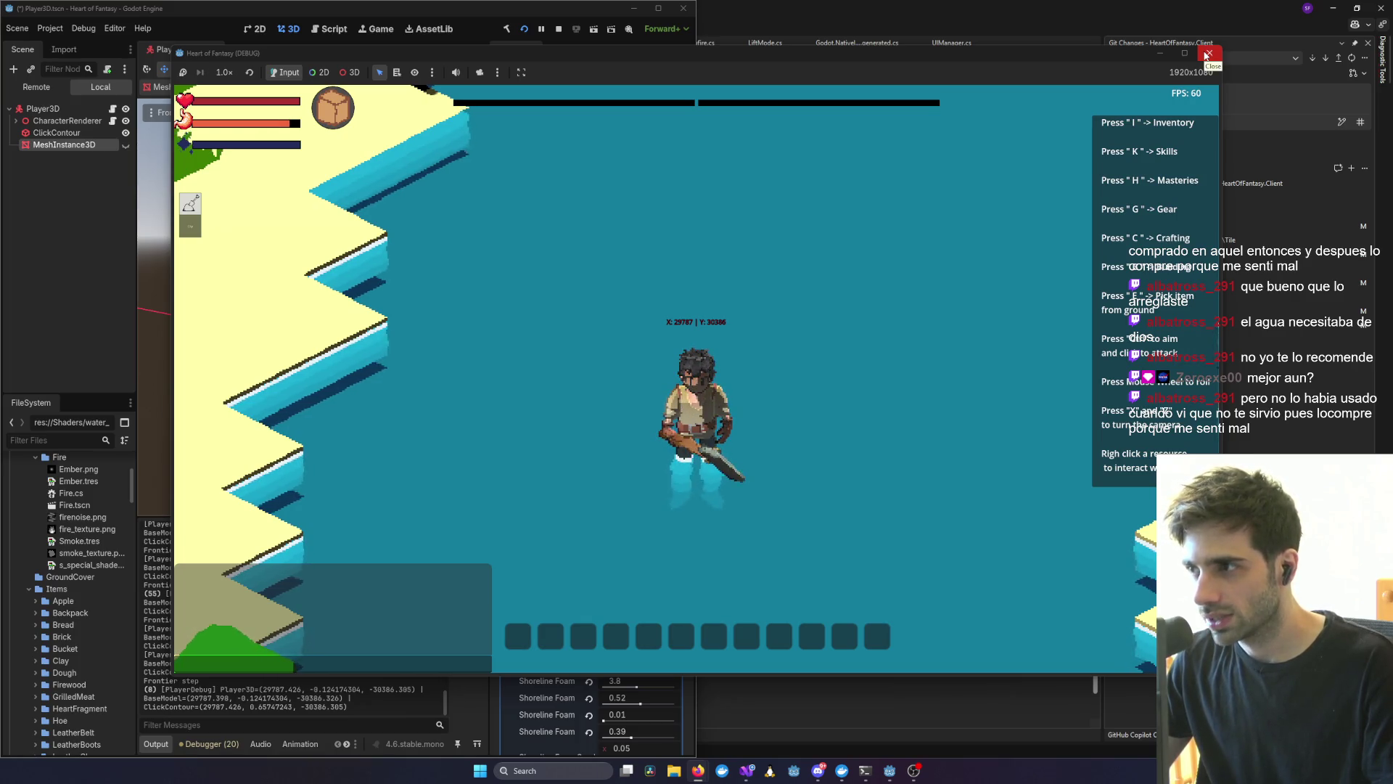
- Close the running game and save the Player3D scene with Depth Distance at 1.0
click(1206, 55)
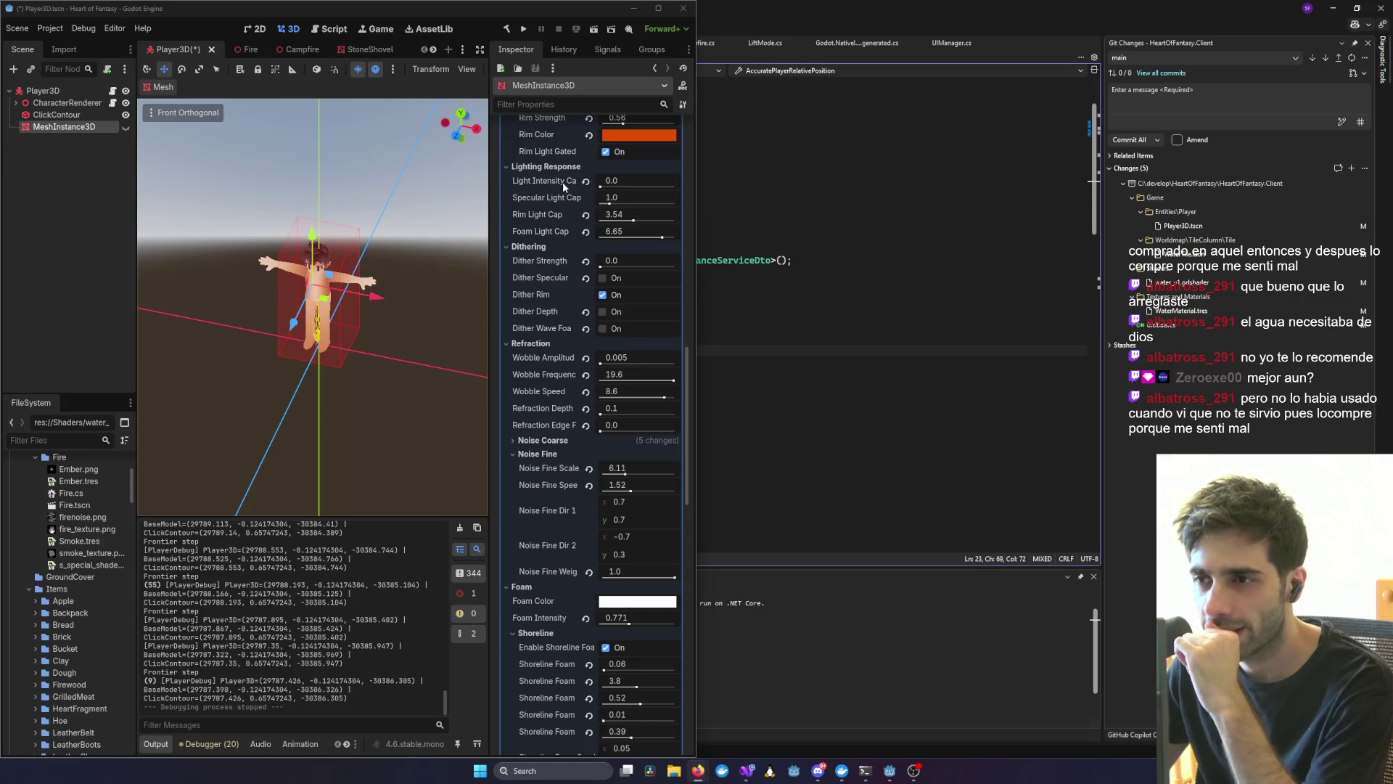
scroll(634, 218, up, 10)
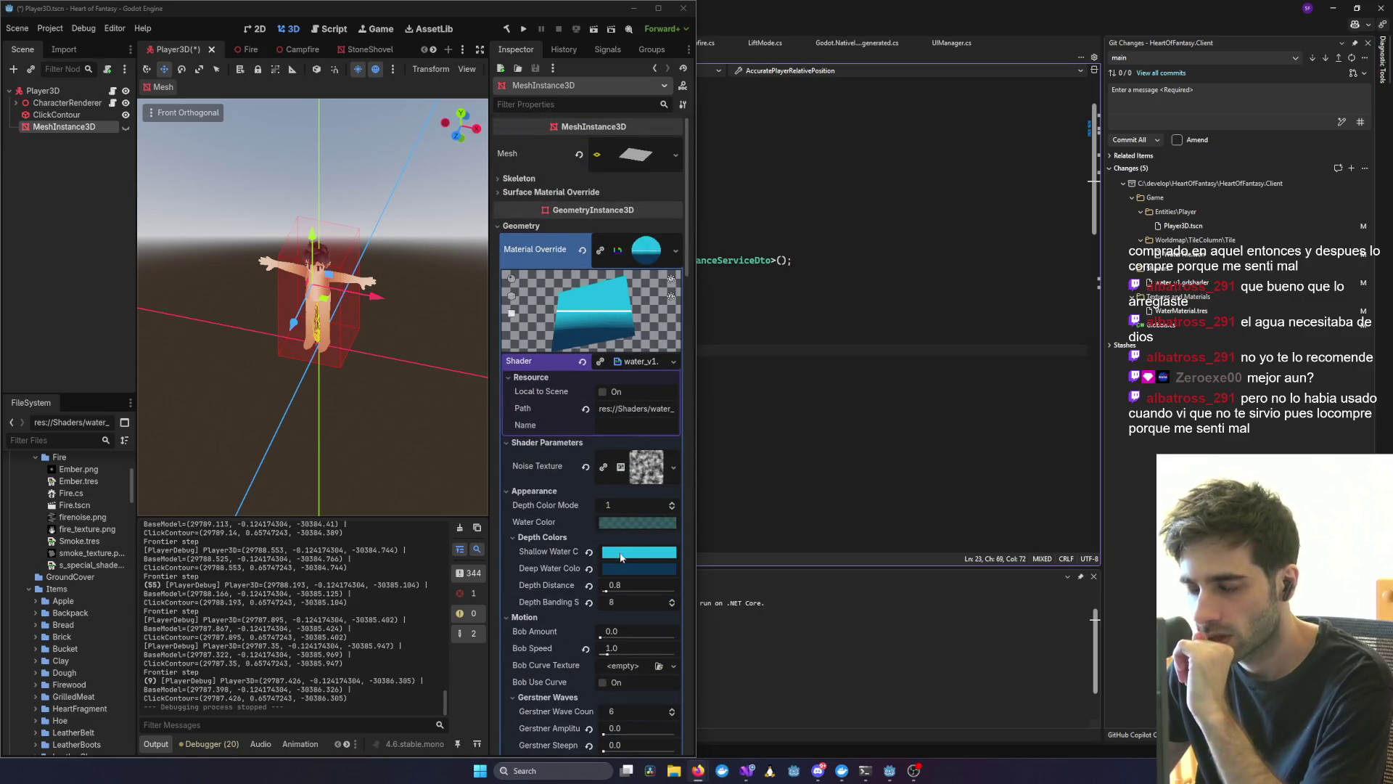
scroll(613, 555, down, 2)
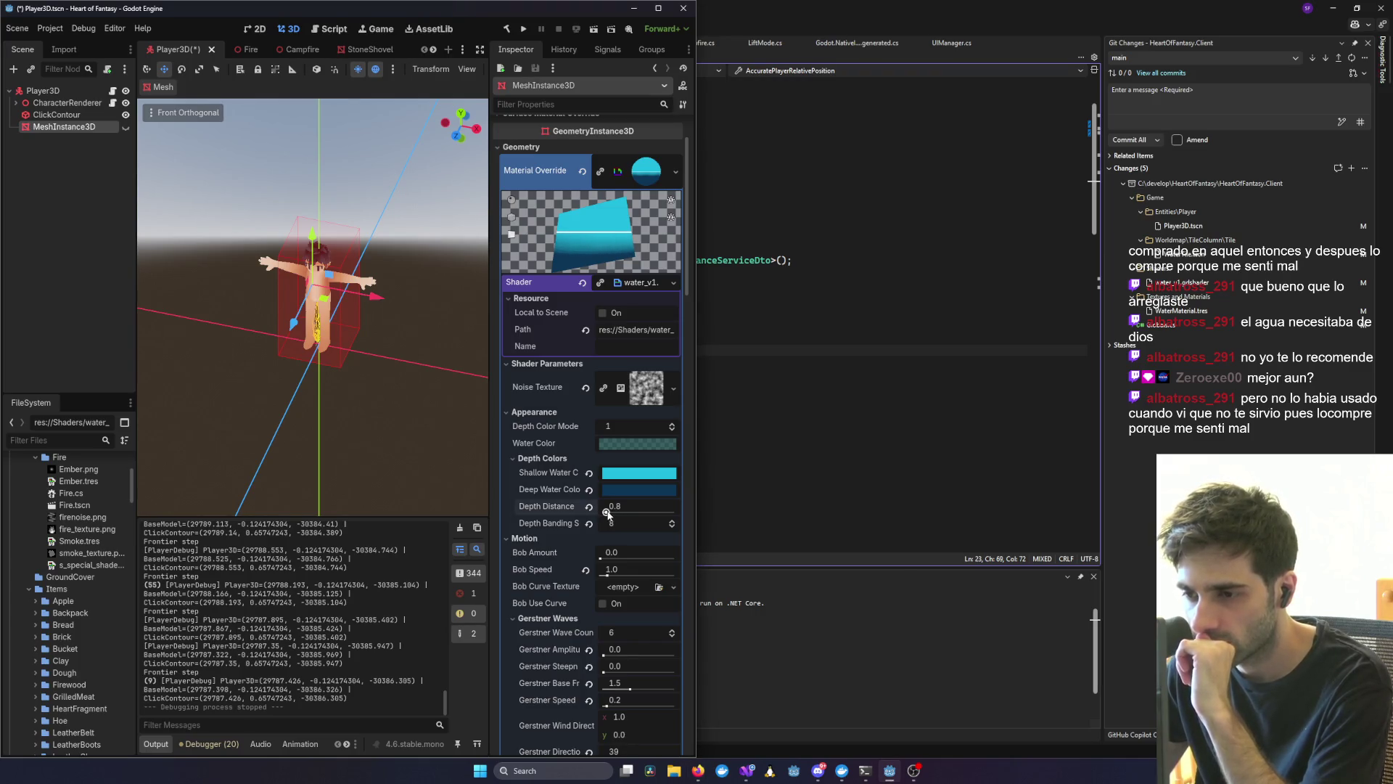
scroll(608, 512, up, 2)
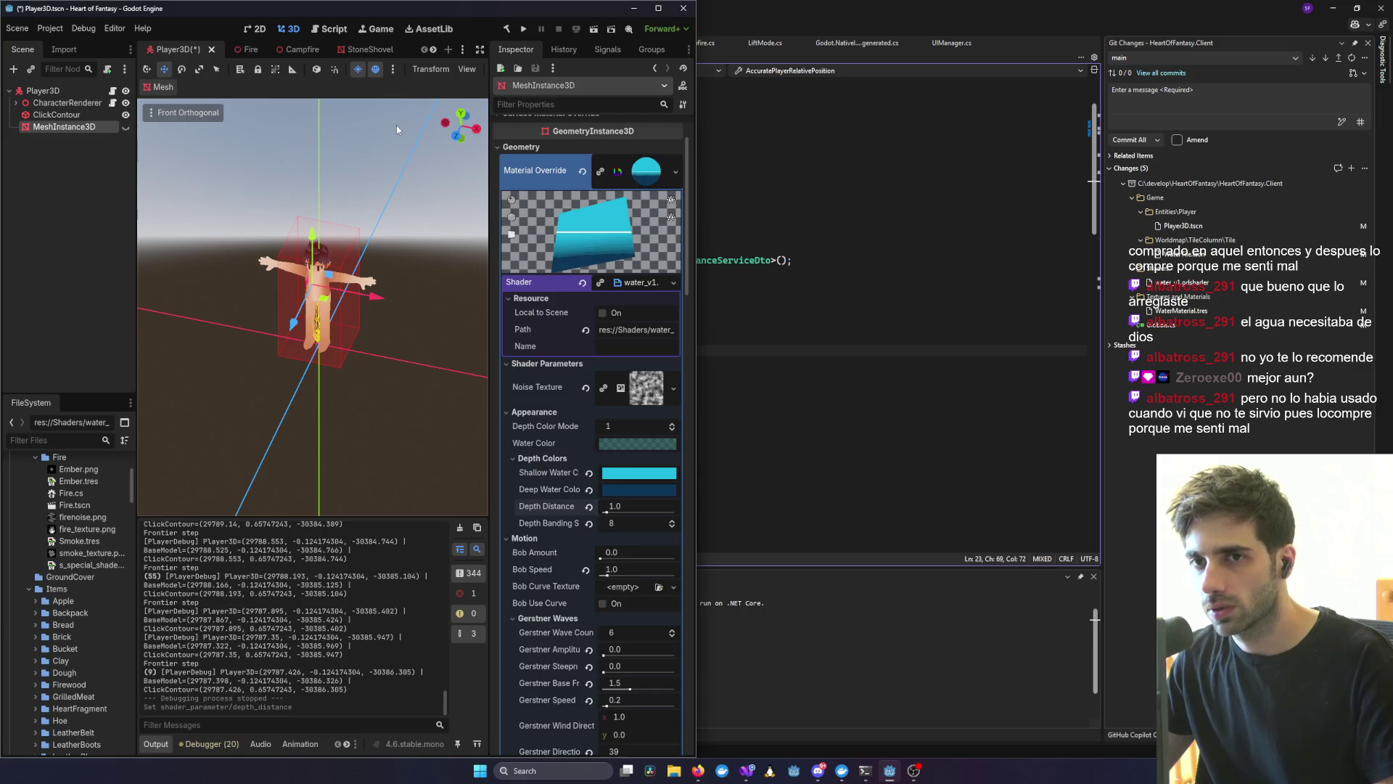
key(ctrl+s)
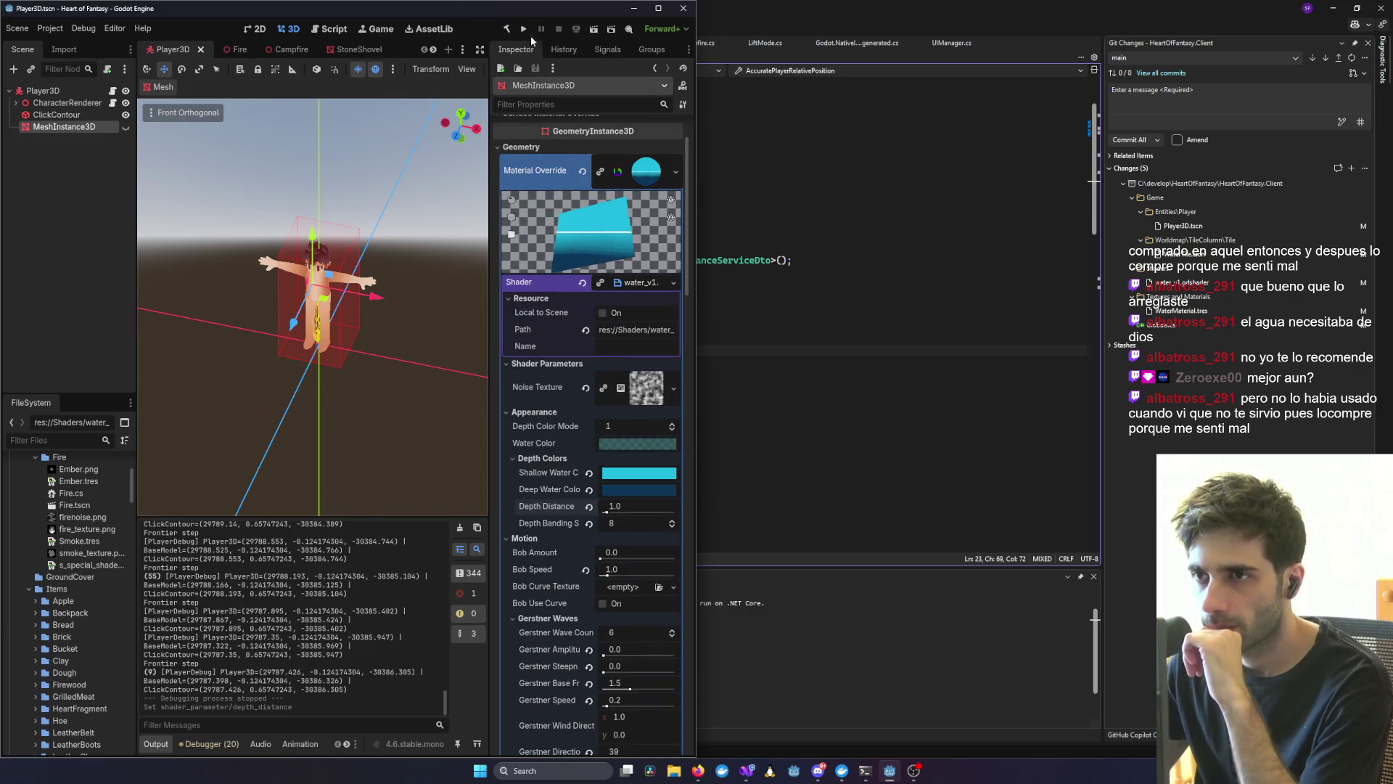
- Run the project, log in with the prefilled test account, and enter the world with the existing character
click(524, 32)
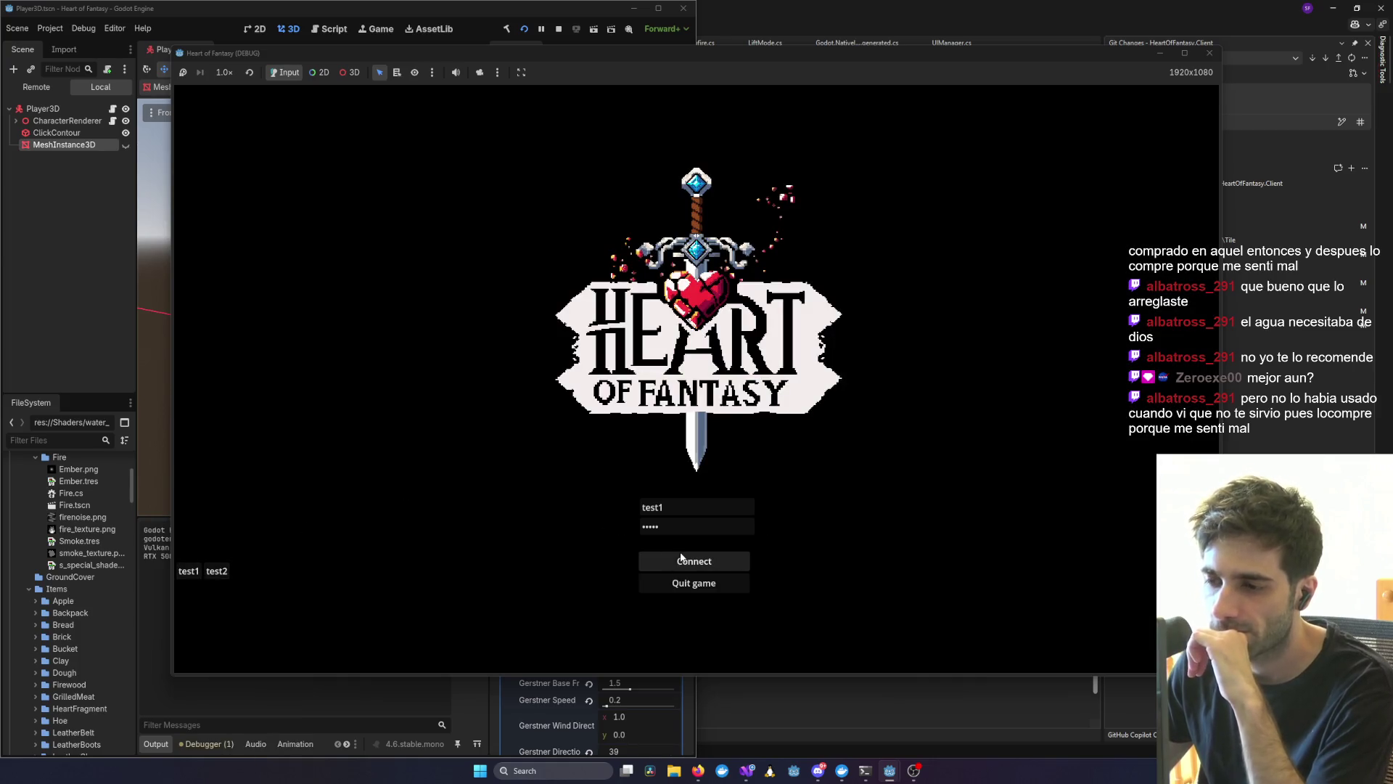
click(682, 557)
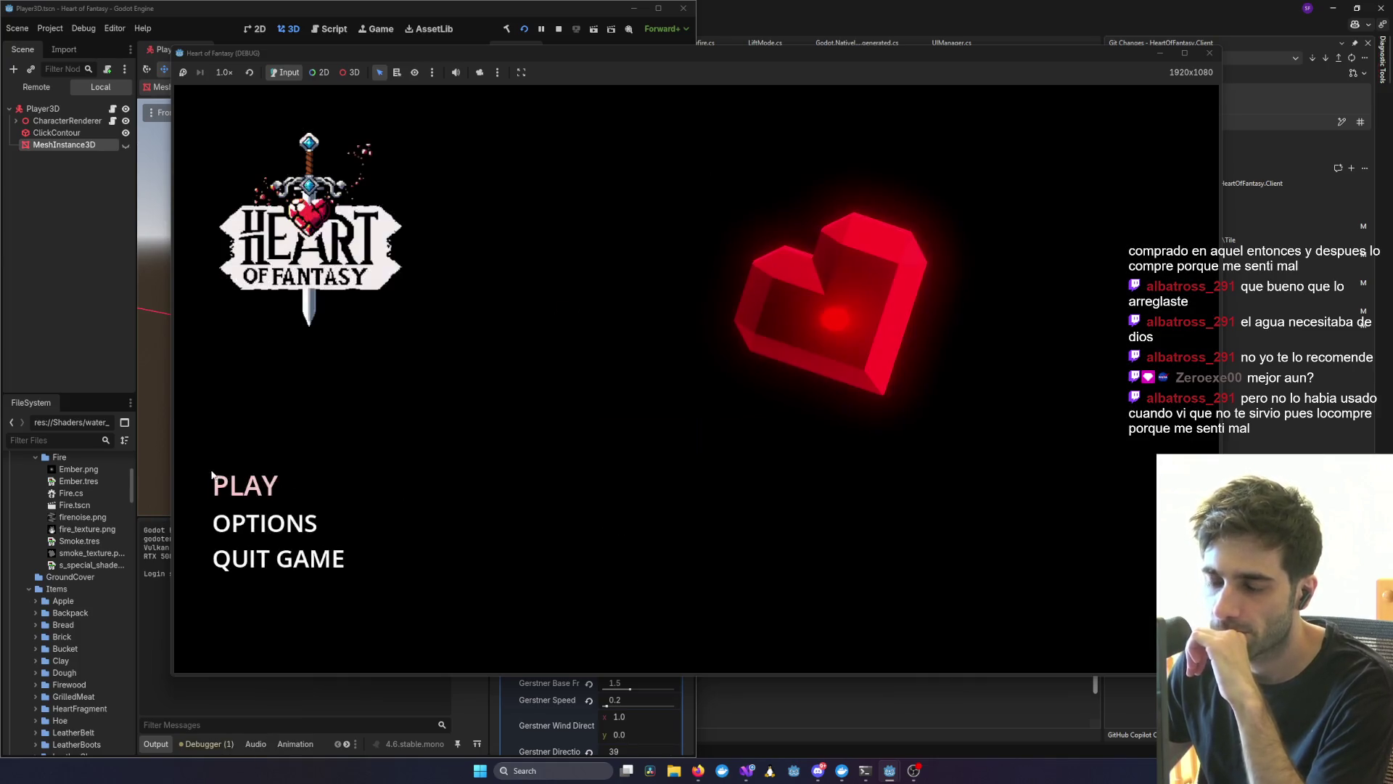
key(Return)
click(716, 595)
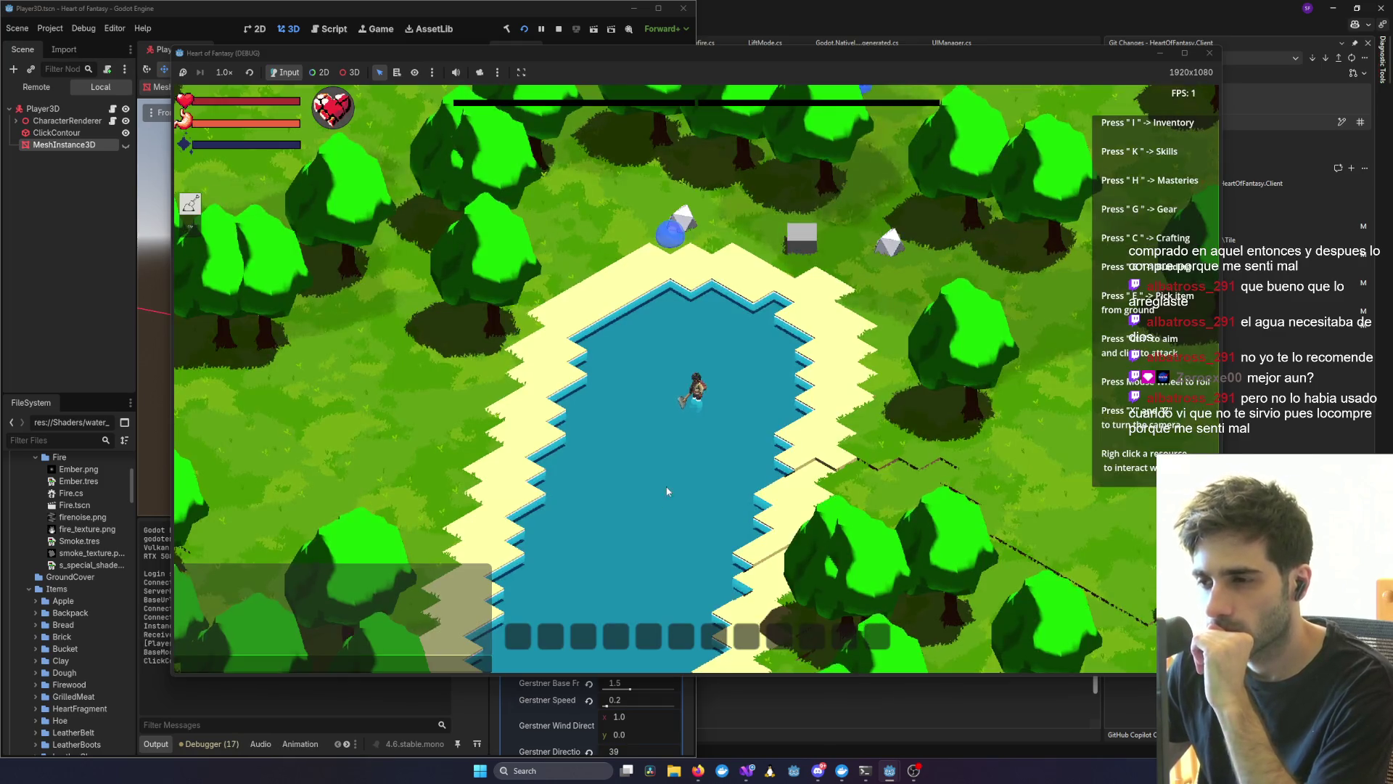
- Zoom the game camera onto the pond, then return to the editor's water shader parameters
scroll(695, 457, up, 5)
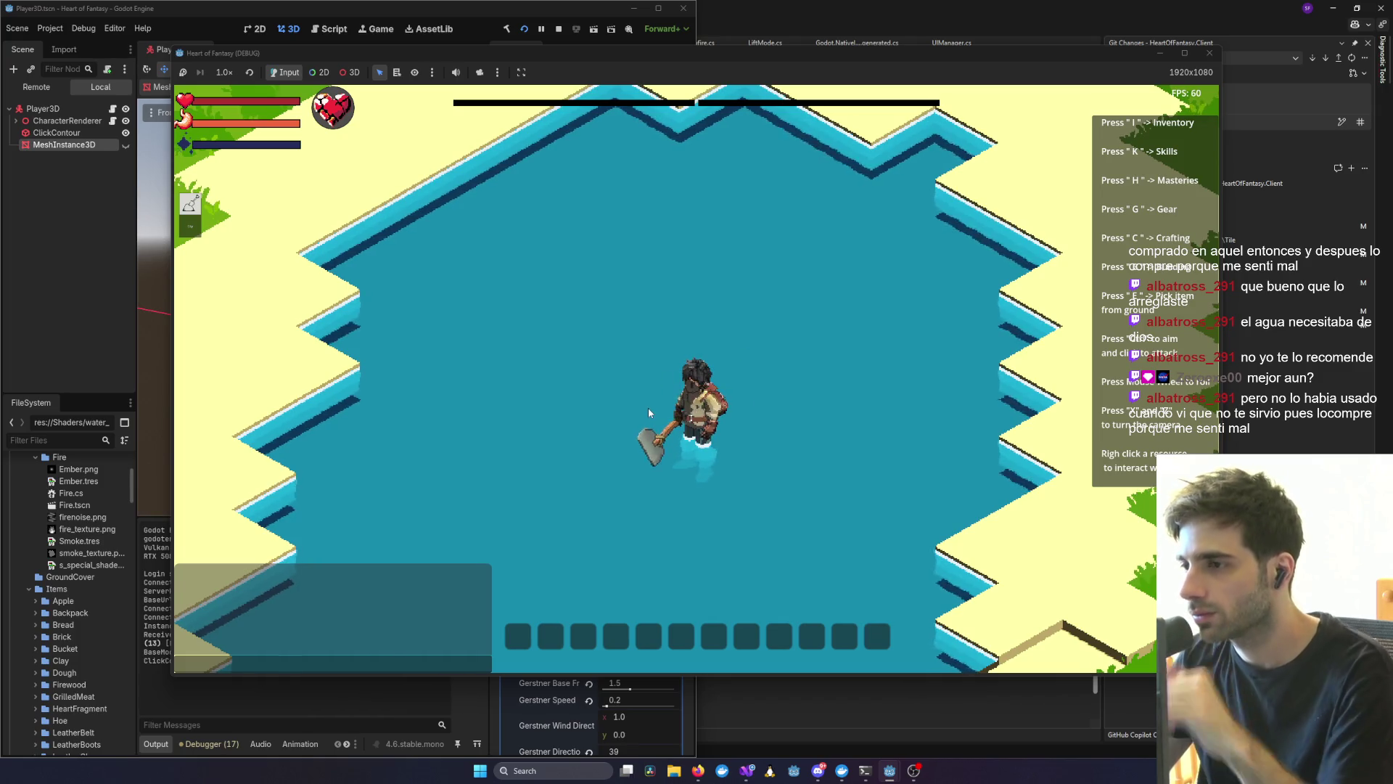
scroll(653, 344, down, 2)
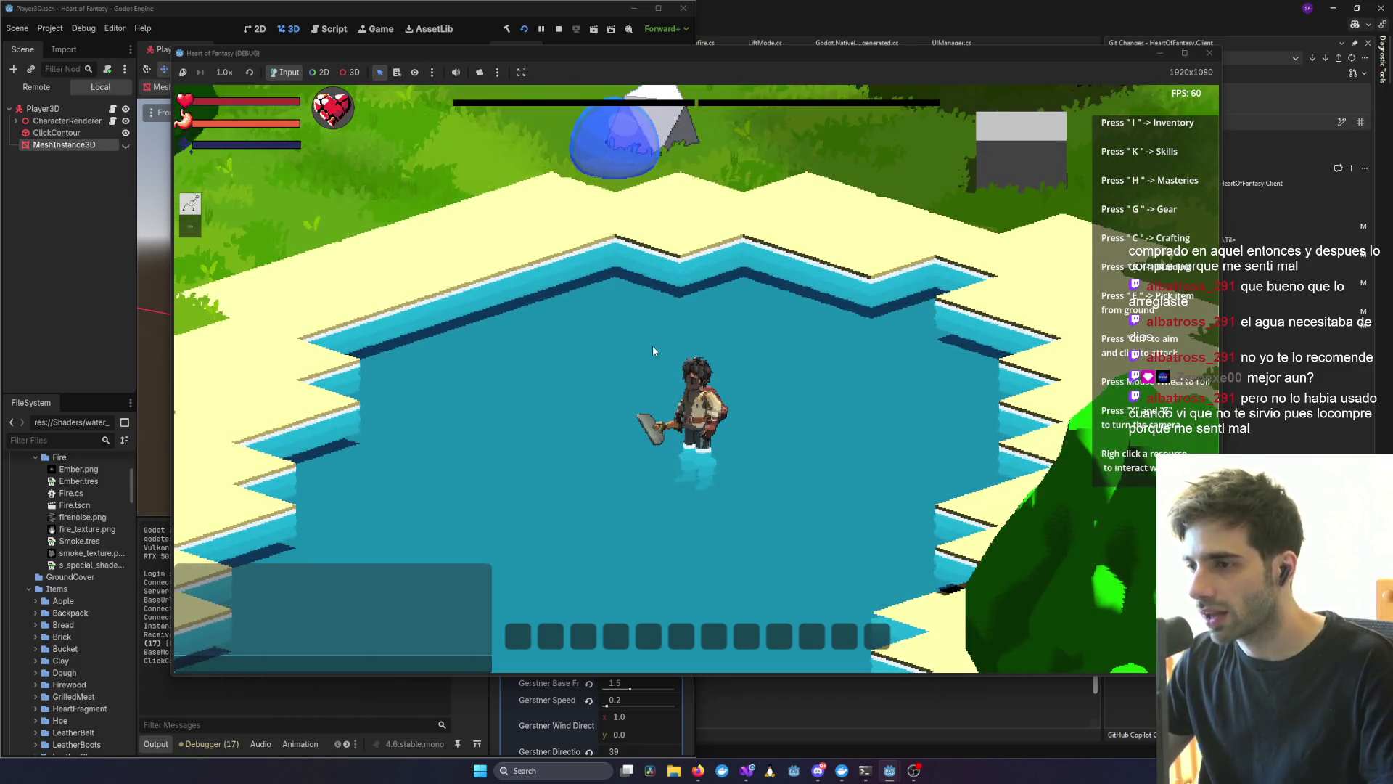
scroll(799, 469, up, 3)
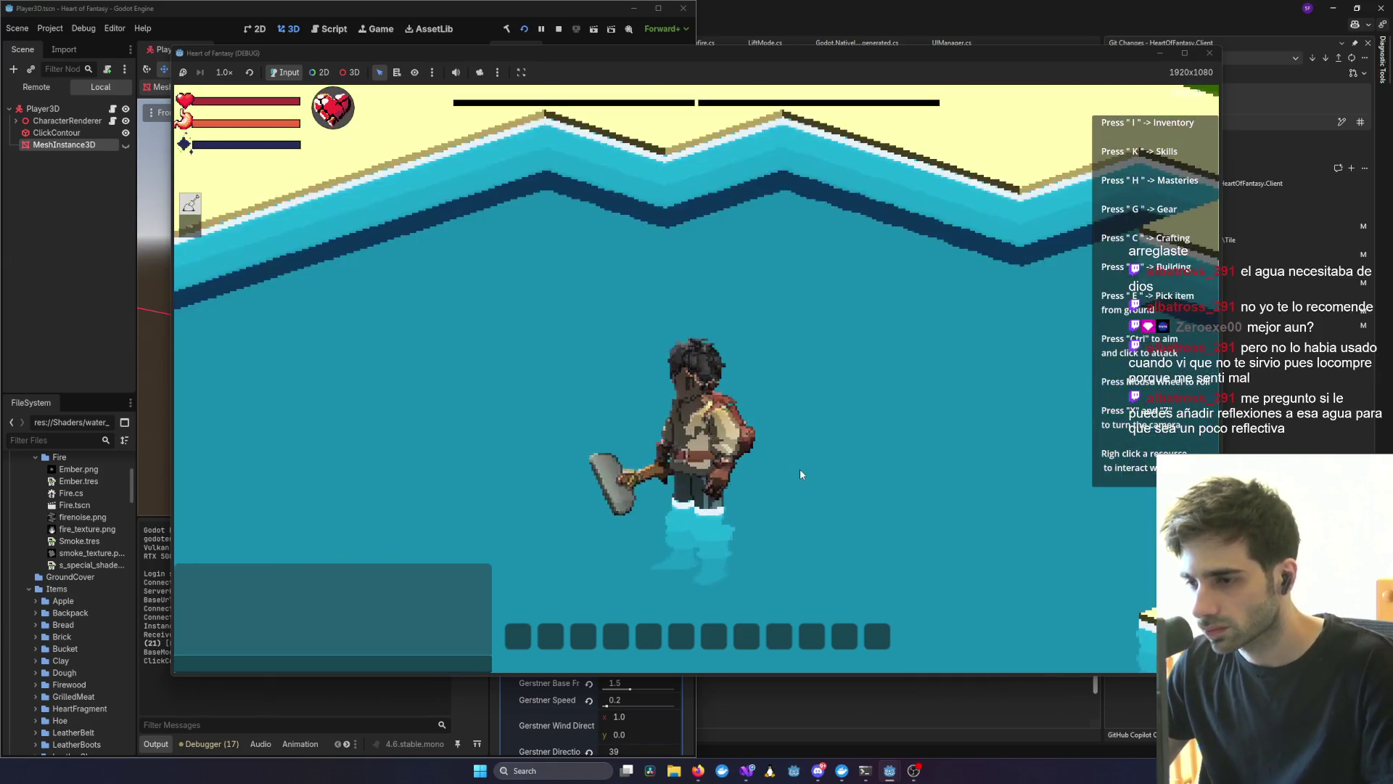
key(alt+Tab)
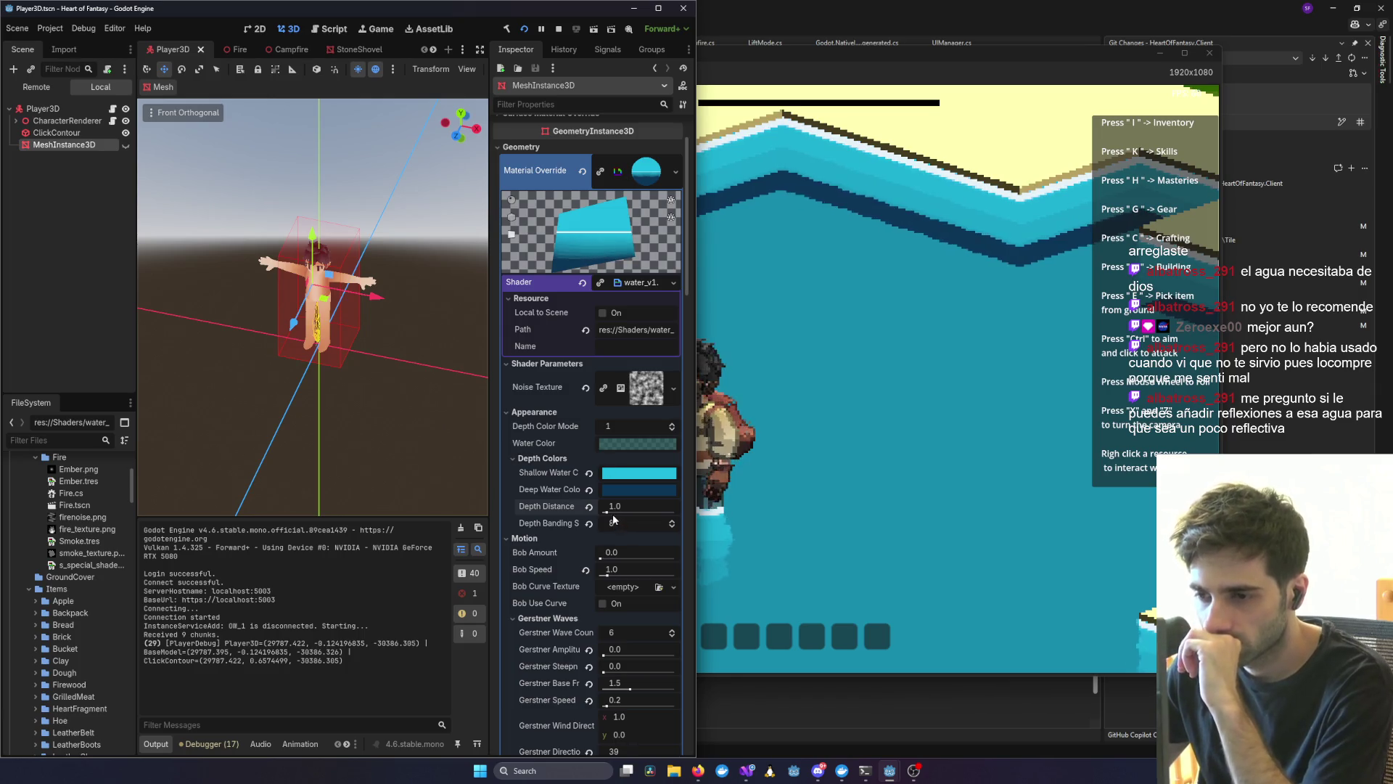
- Lower the water's Depth Distance to 0.5, save the scene, and stop the running game
drag(608, 513, 604, 513)
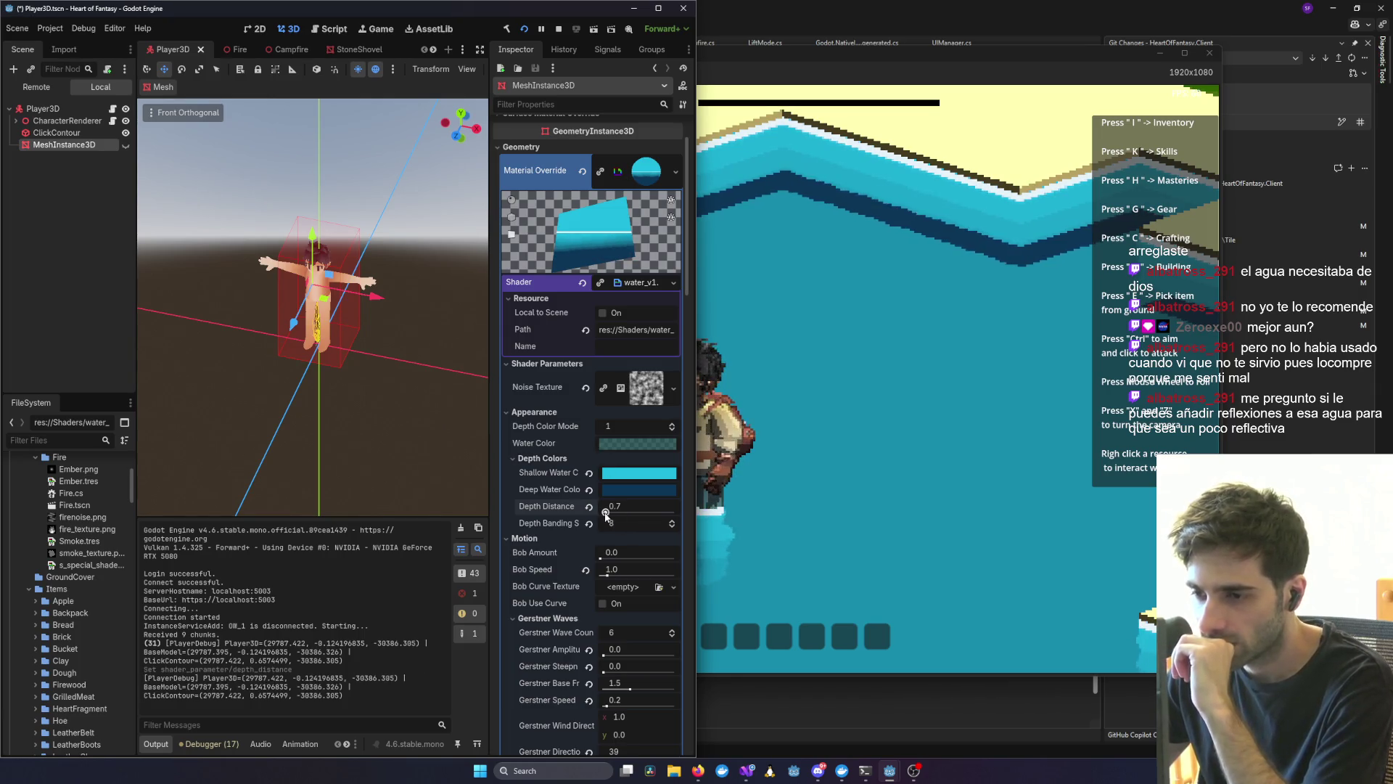
key(ctrl+s)
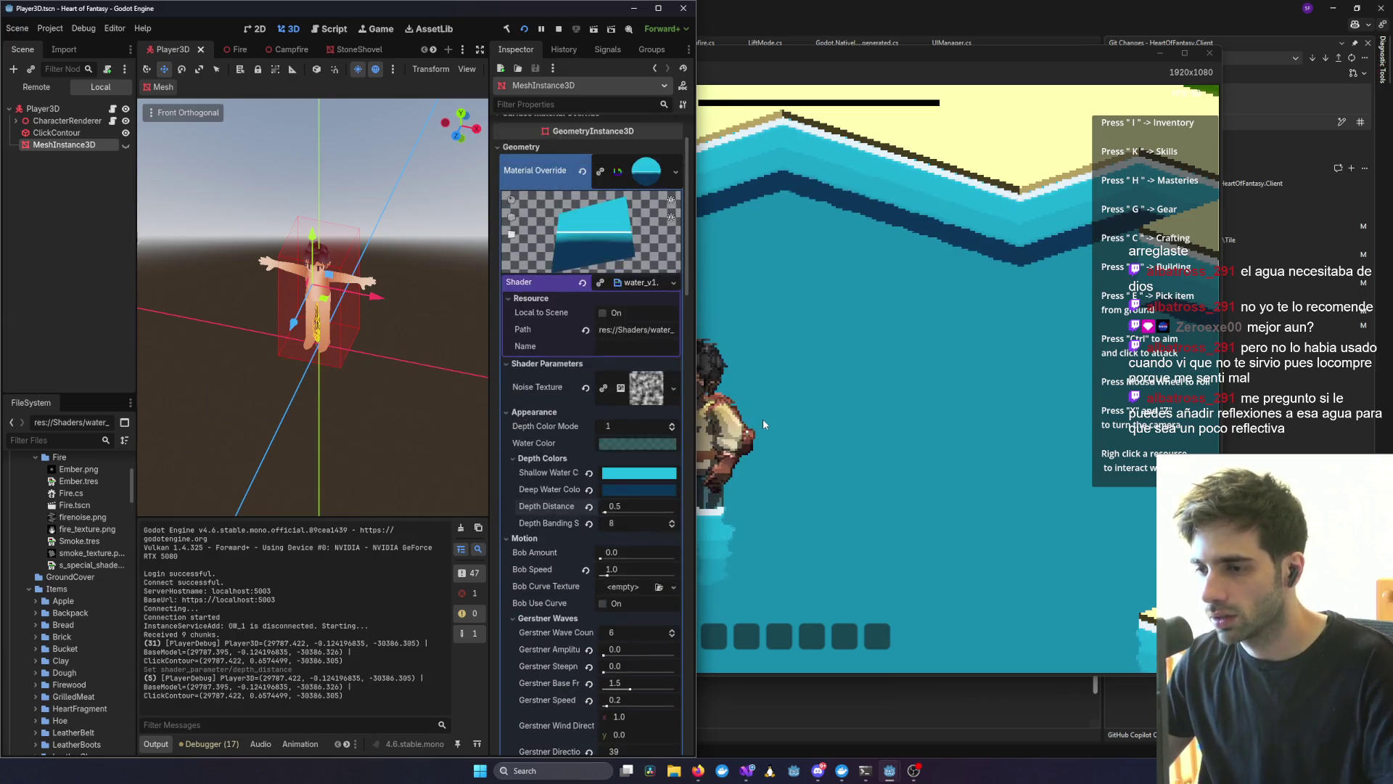
click(983, 278)
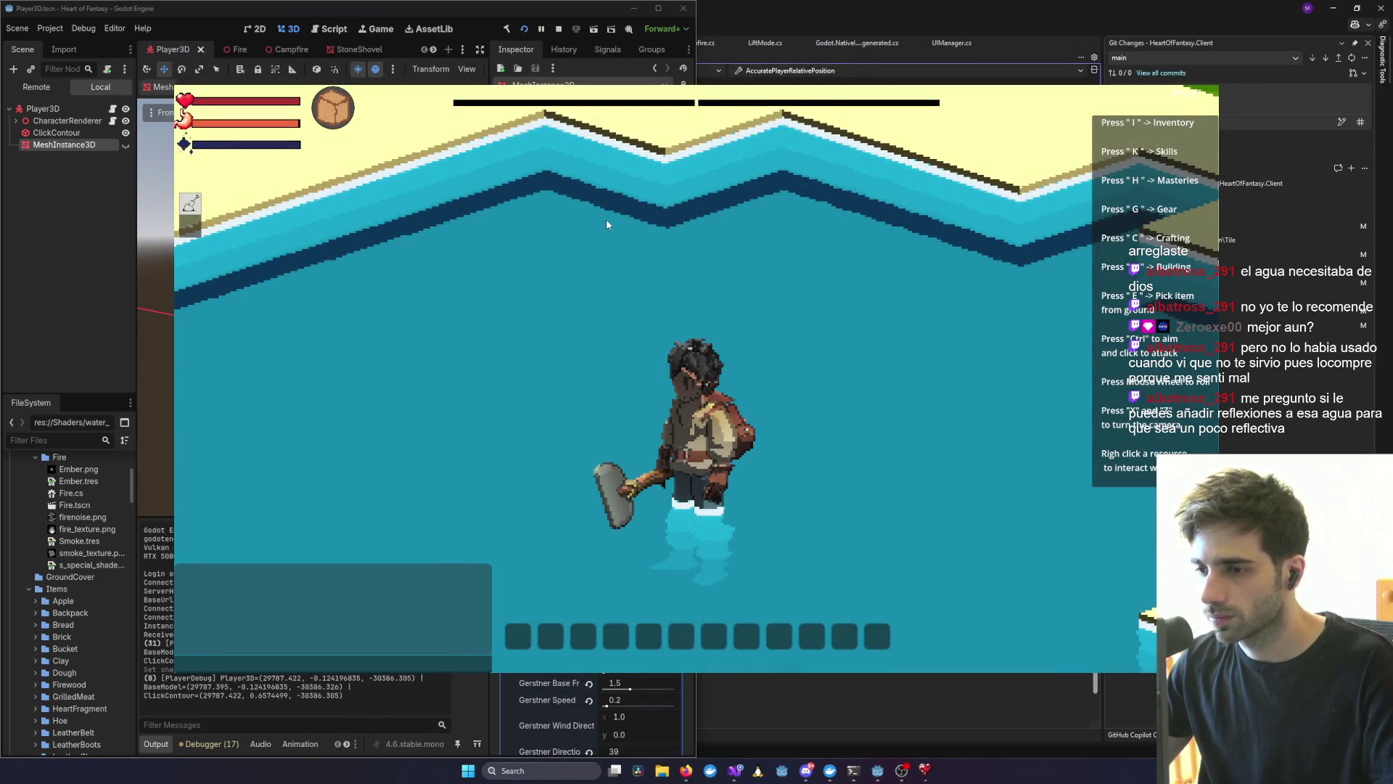
key(F8)
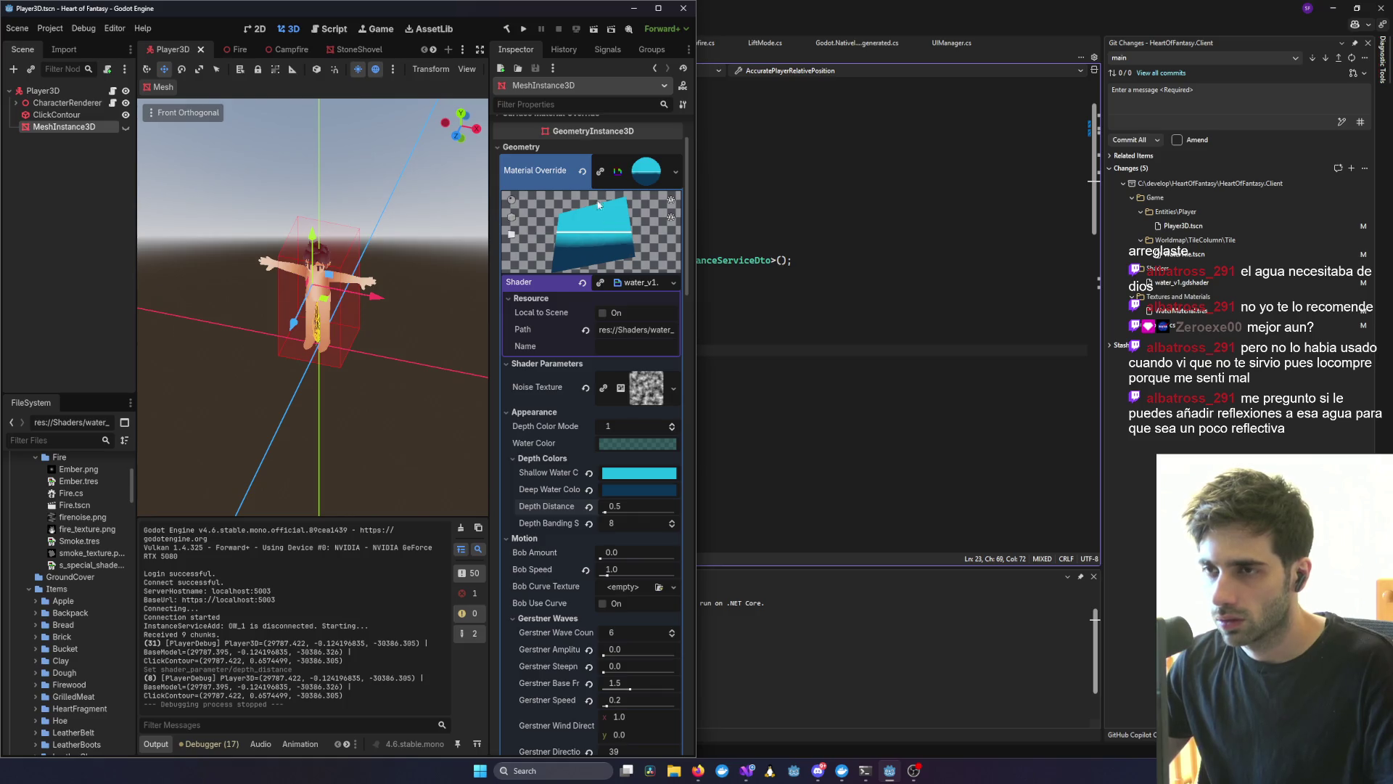
- Relaunch the game, log in, choose Play, and enter the world with the existing character
click(523, 30)
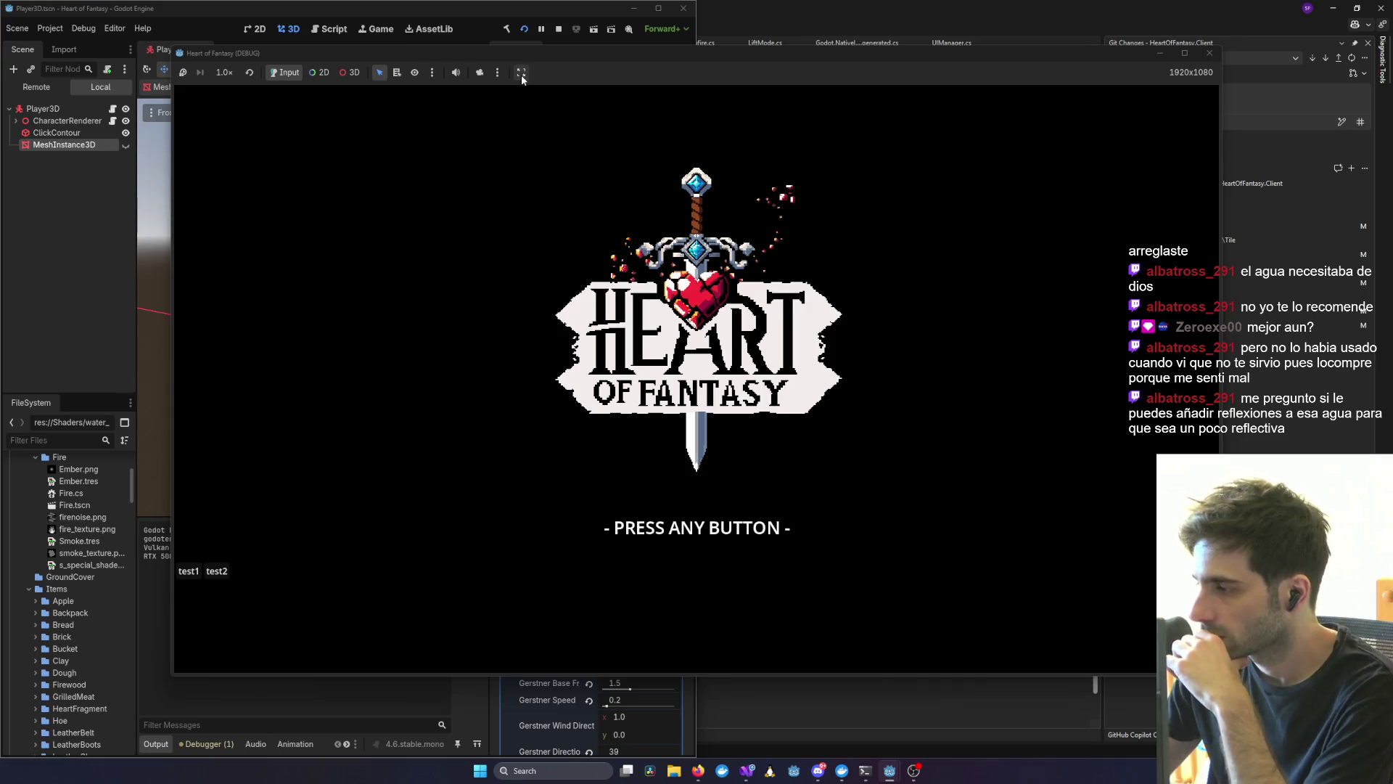
click(188, 570)
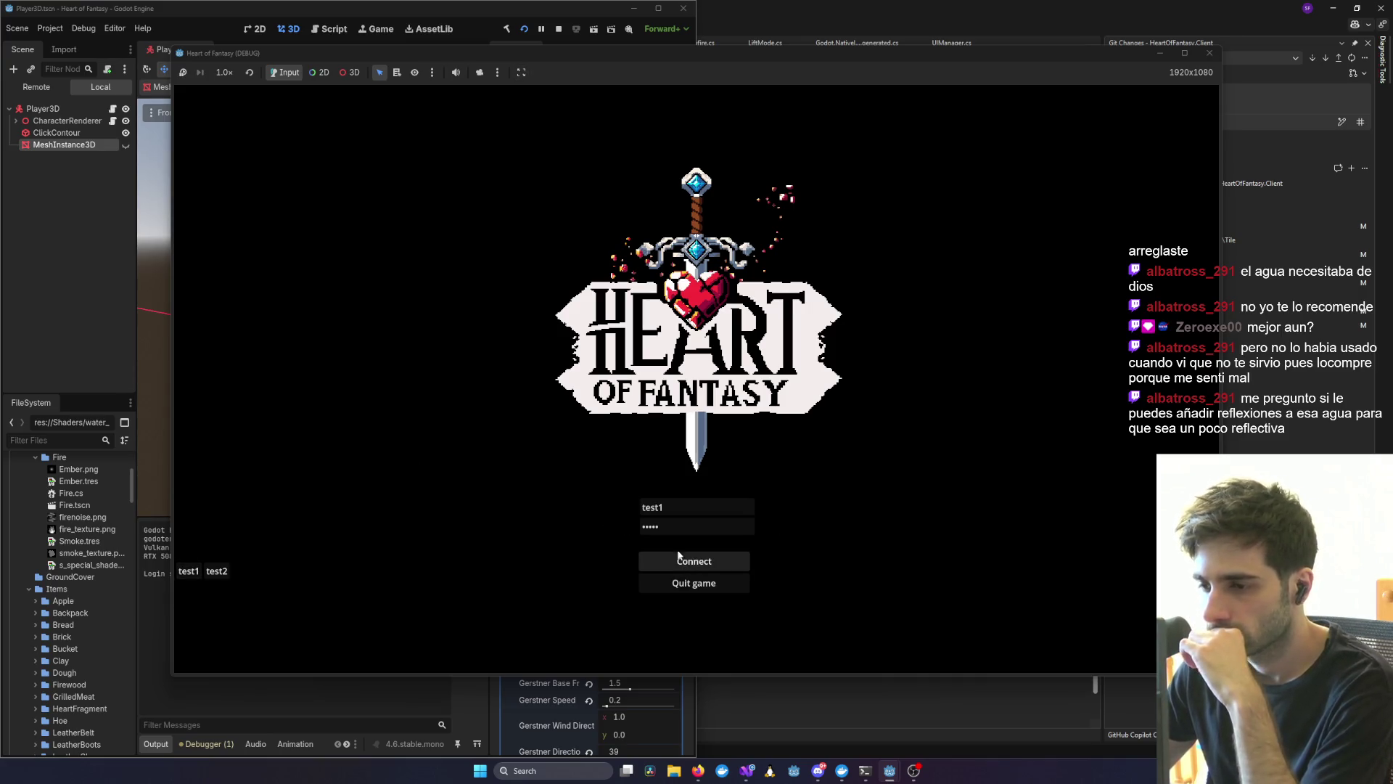
click(678, 556)
click(240, 482)
click(696, 591)
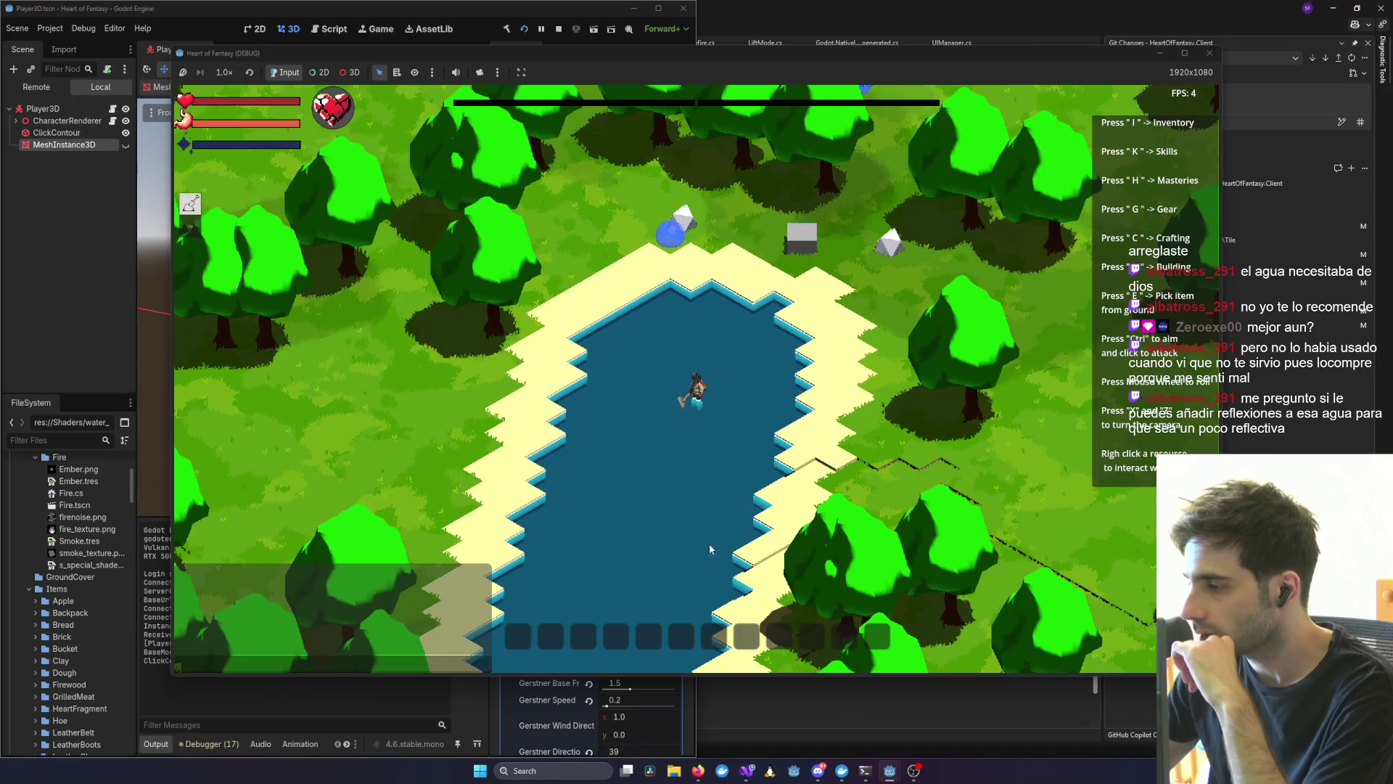
- Zoom in and rotate the camera along the pond's shore to check the 0.5 depth foam
scroll(708, 543, up, 5)
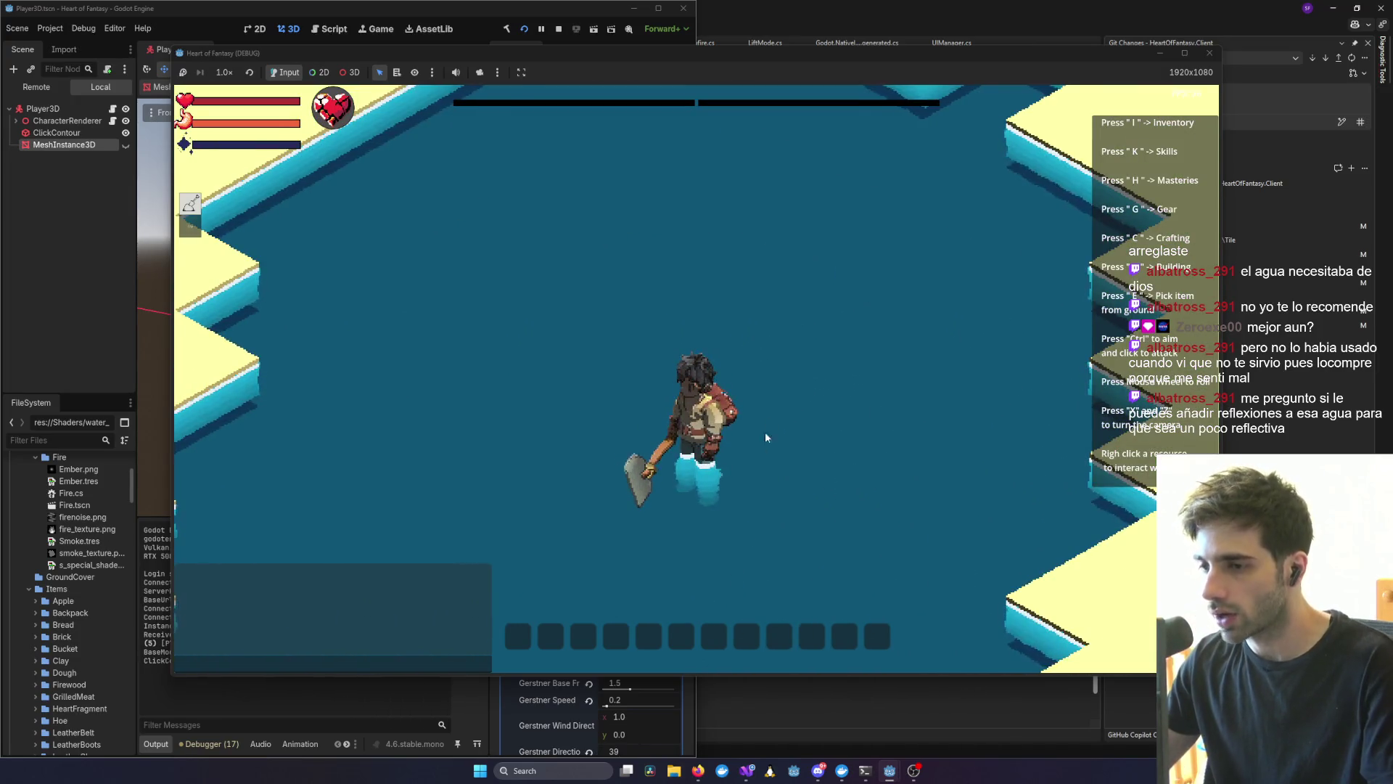
scroll(764, 378, up, 3)
key(q)
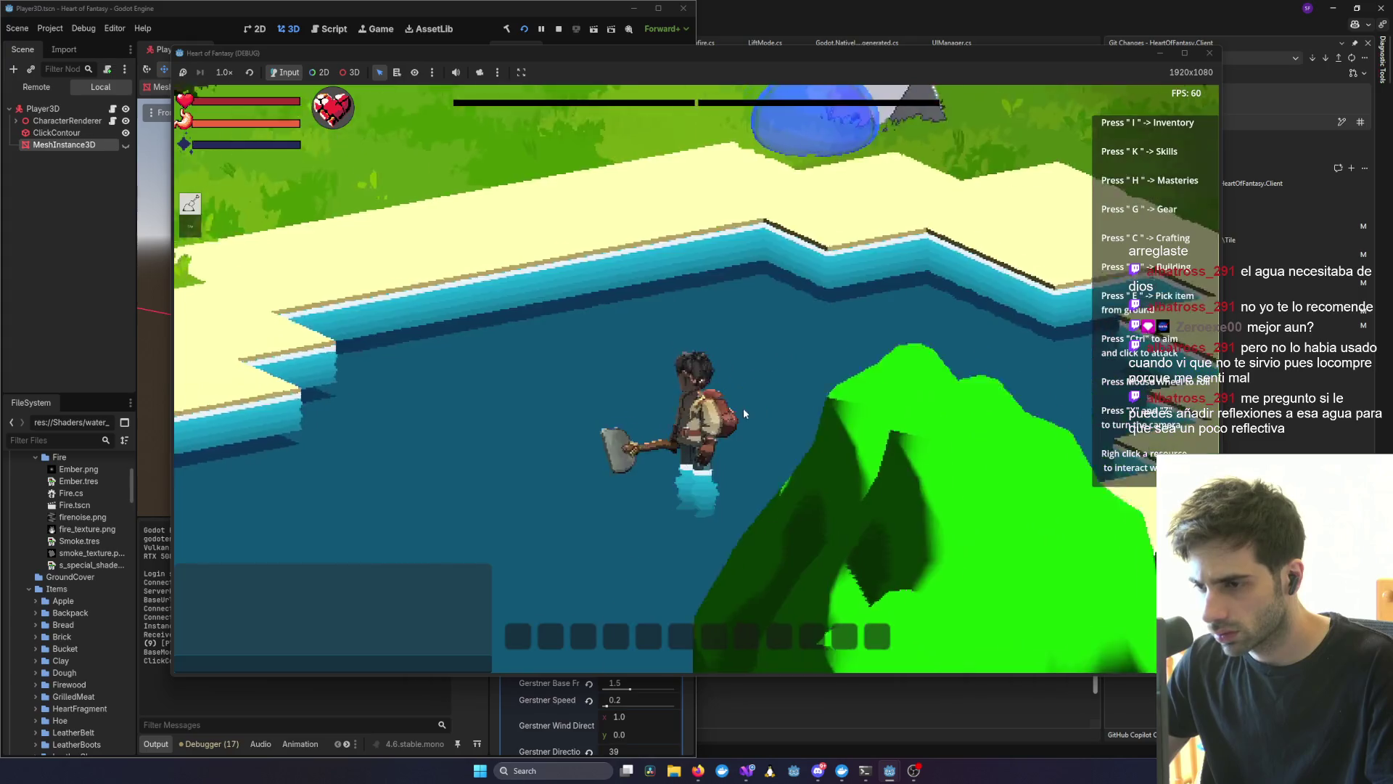
key(q)
key(q)
key(q)
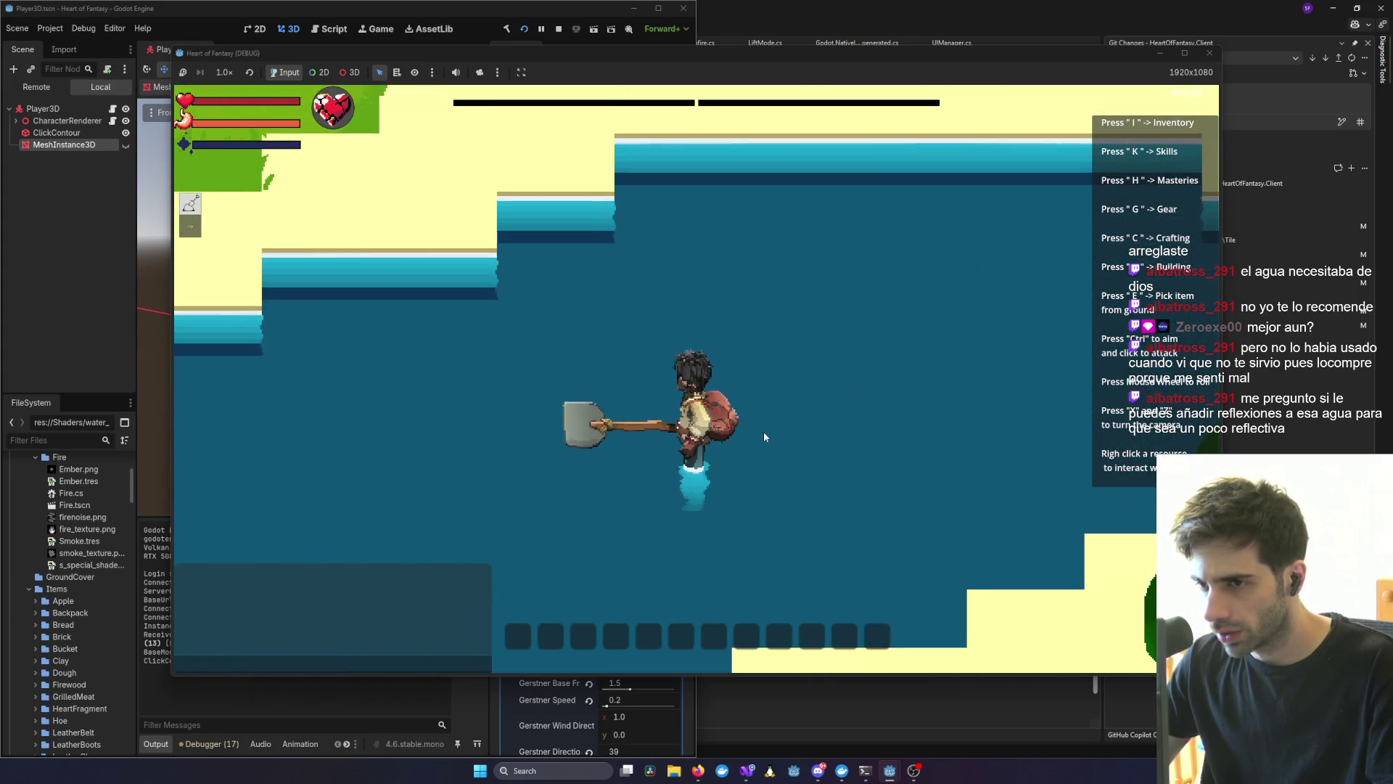
scroll(763, 432, down, 5)
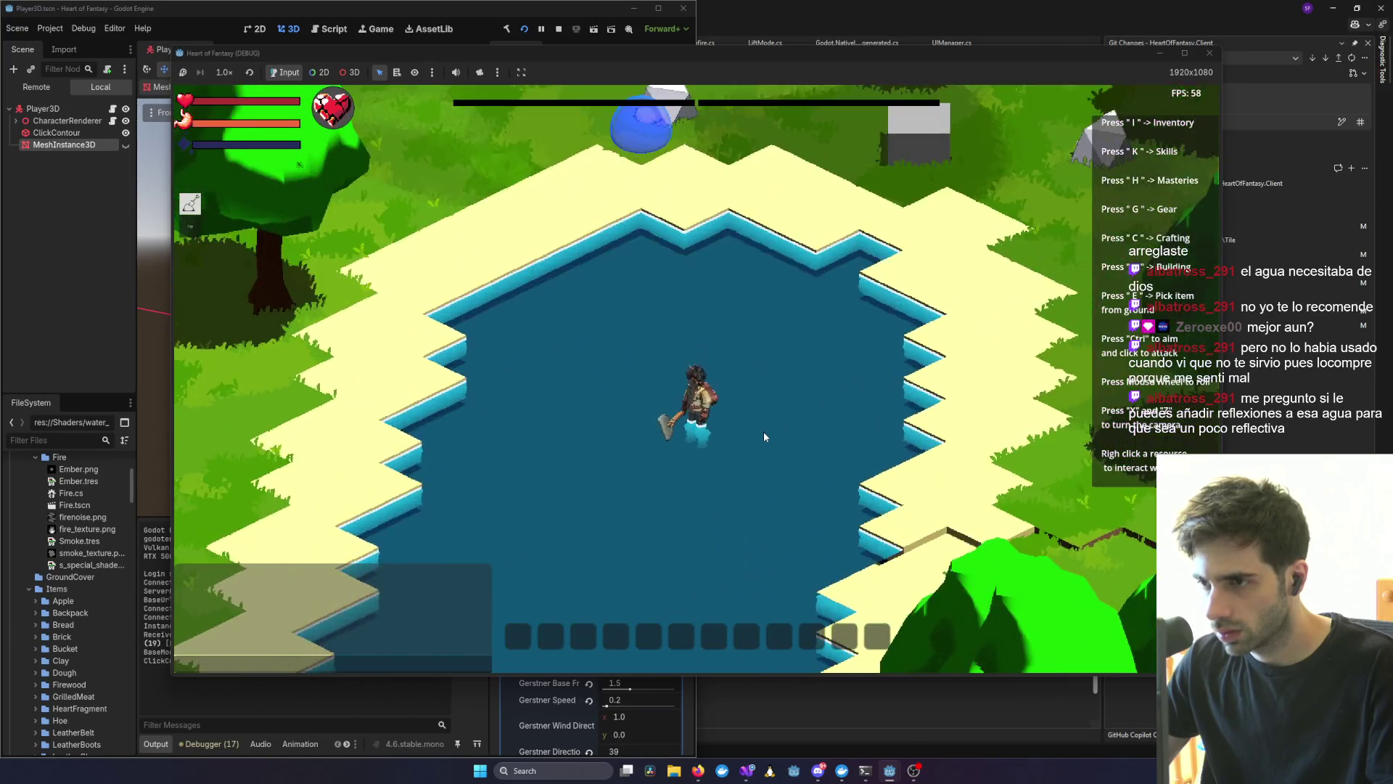
scroll(763, 433, up, 5)
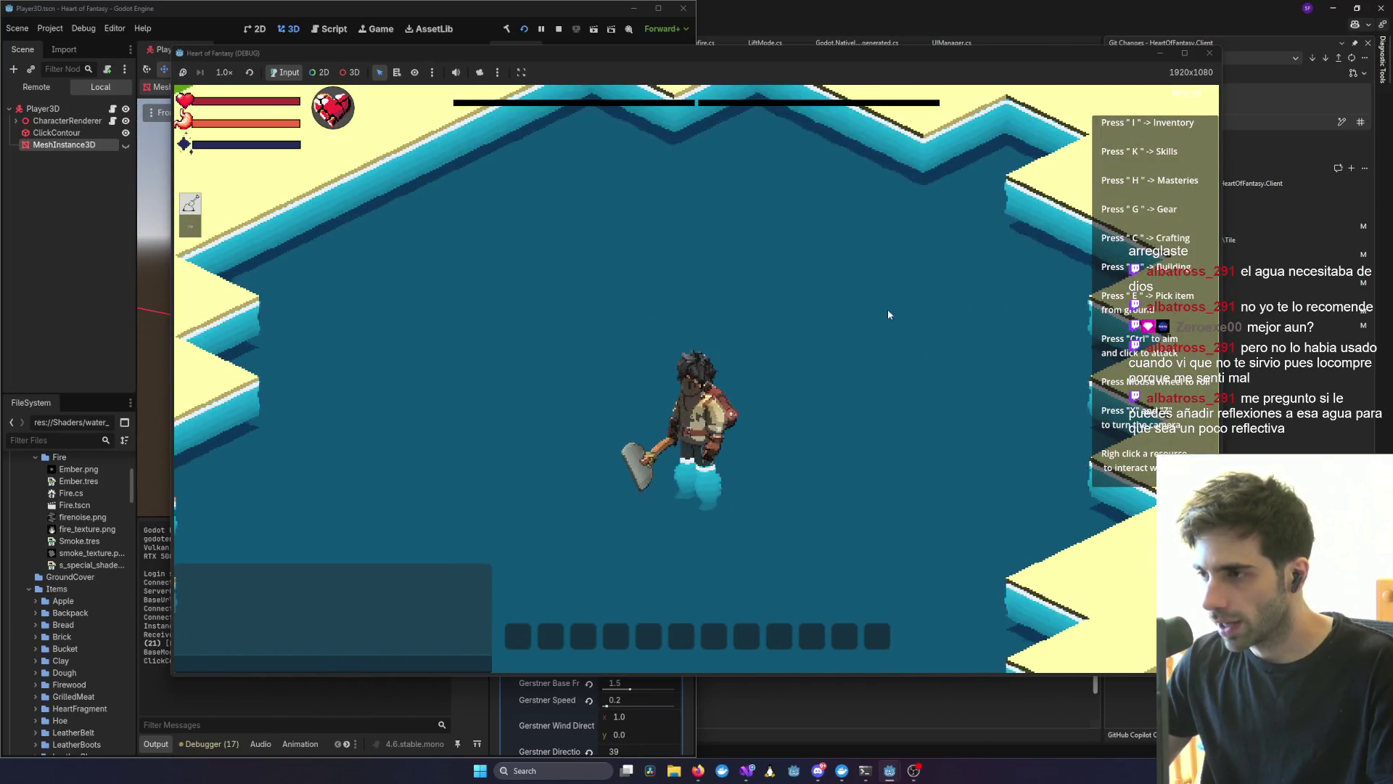
scroll(887, 309, down, 4)
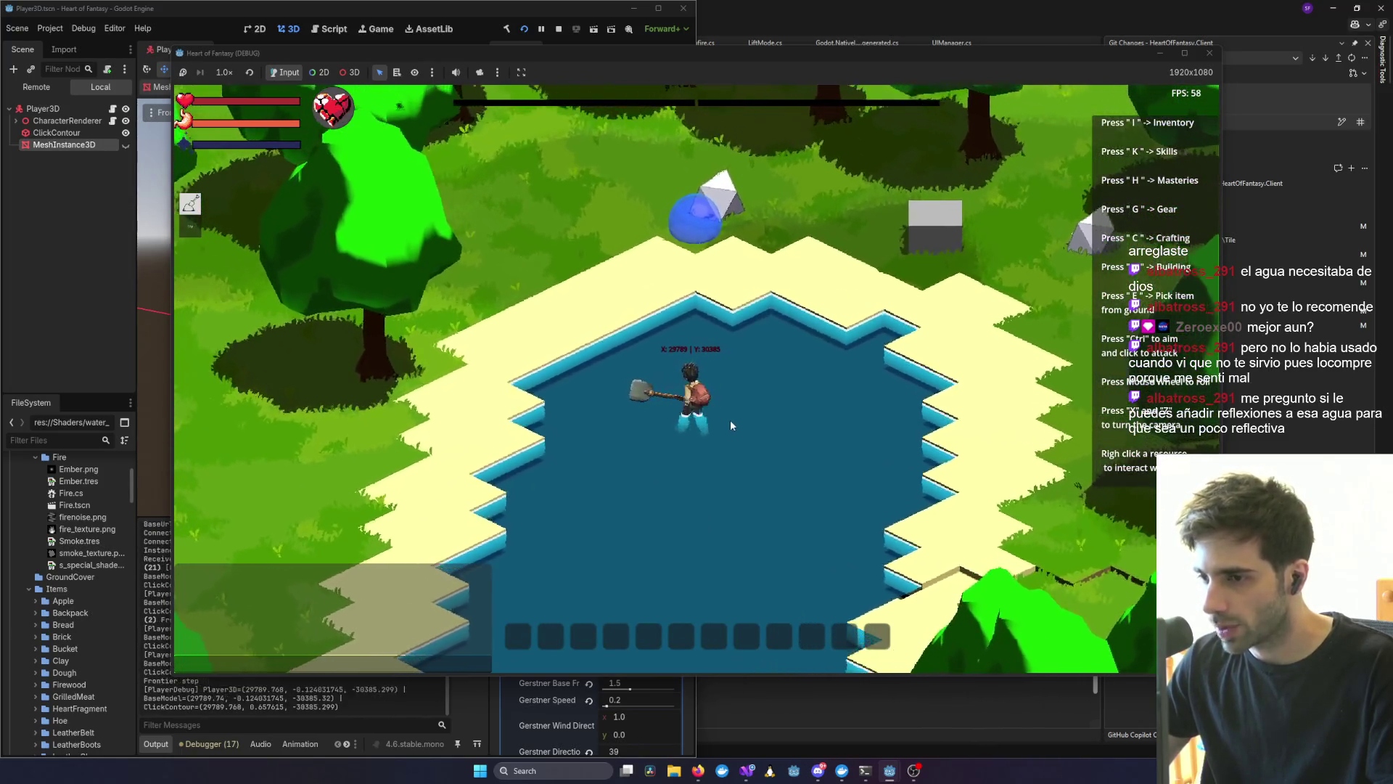
scroll(730, 420, up, 3)
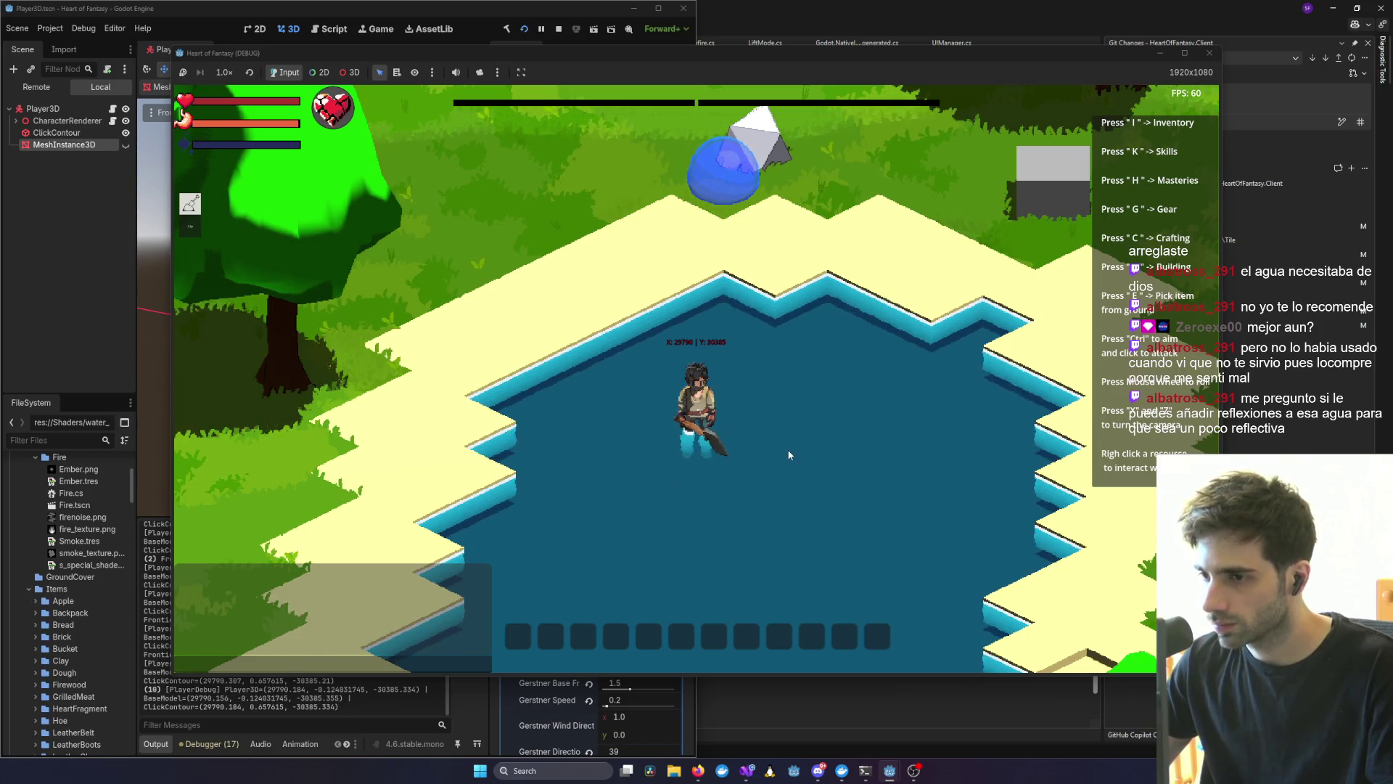
- View the character in the pond from another angle, close the game, and start the commit message
key(z)
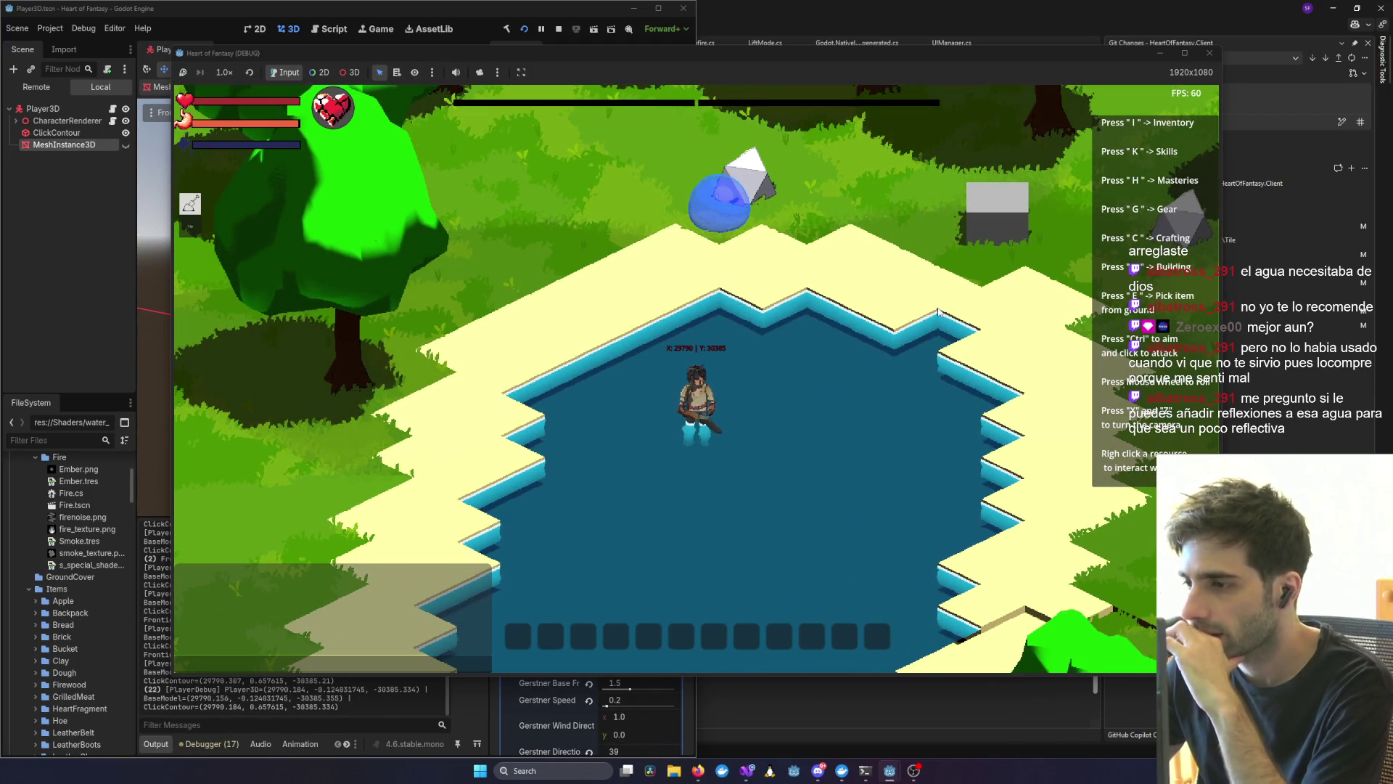
scroll(808, 394, up, 2)
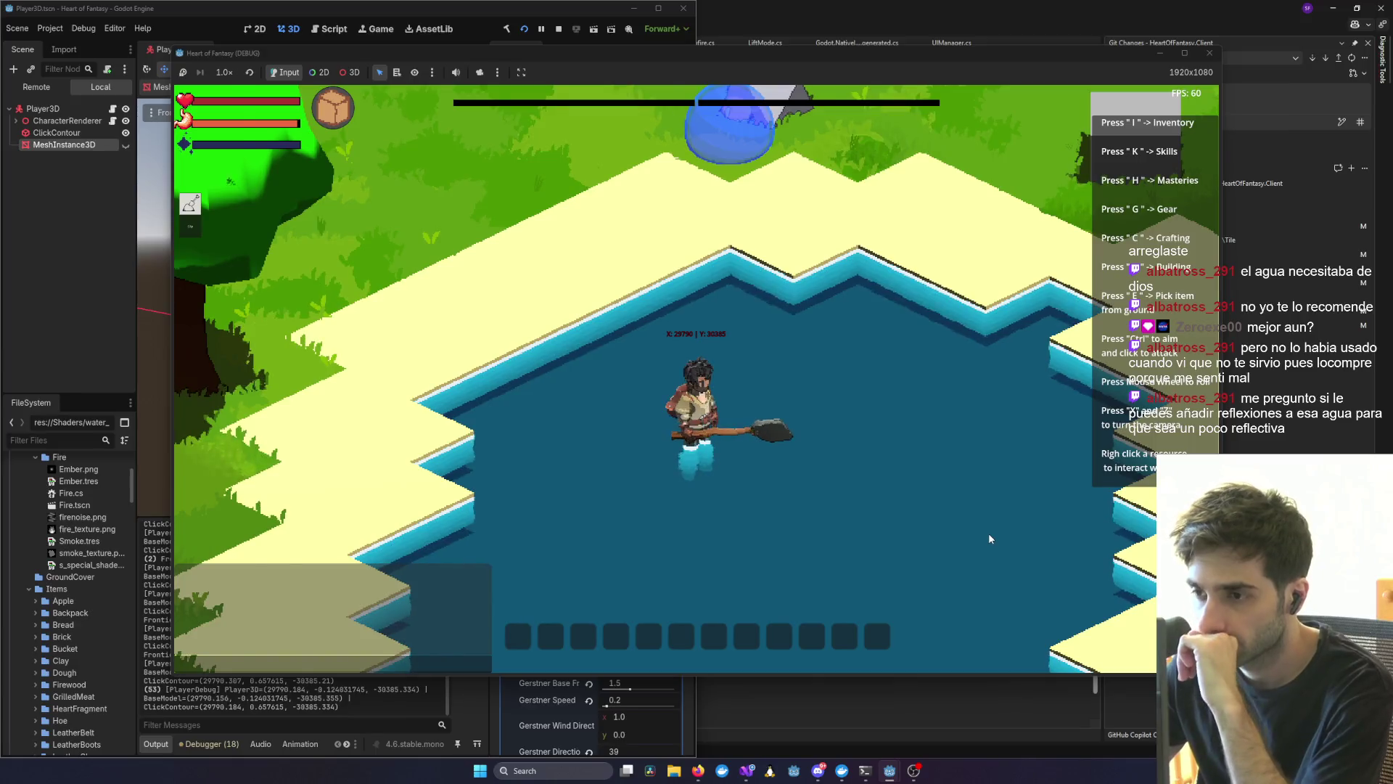
scroll(988, 536, down, 3)
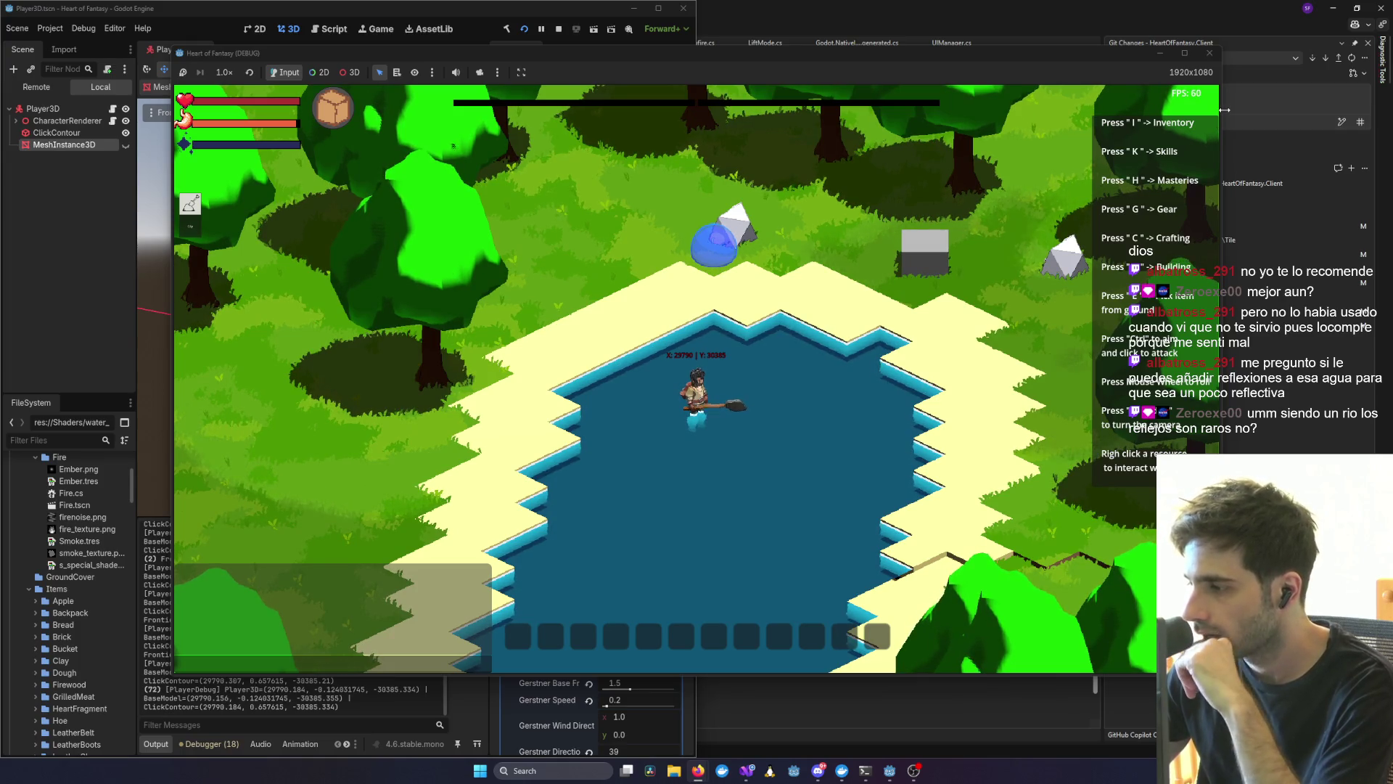
click(1204, 55)
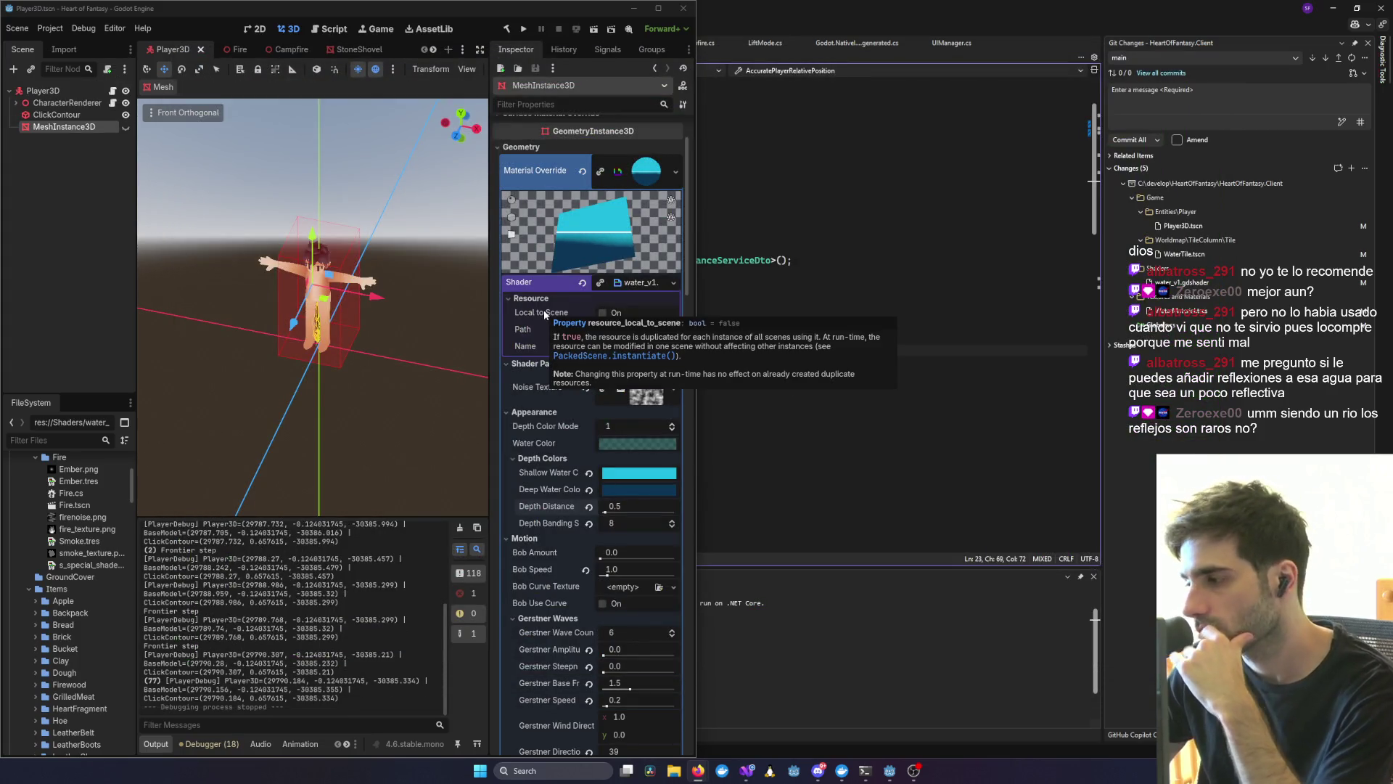
click(1188, 101)
text(working on shader)
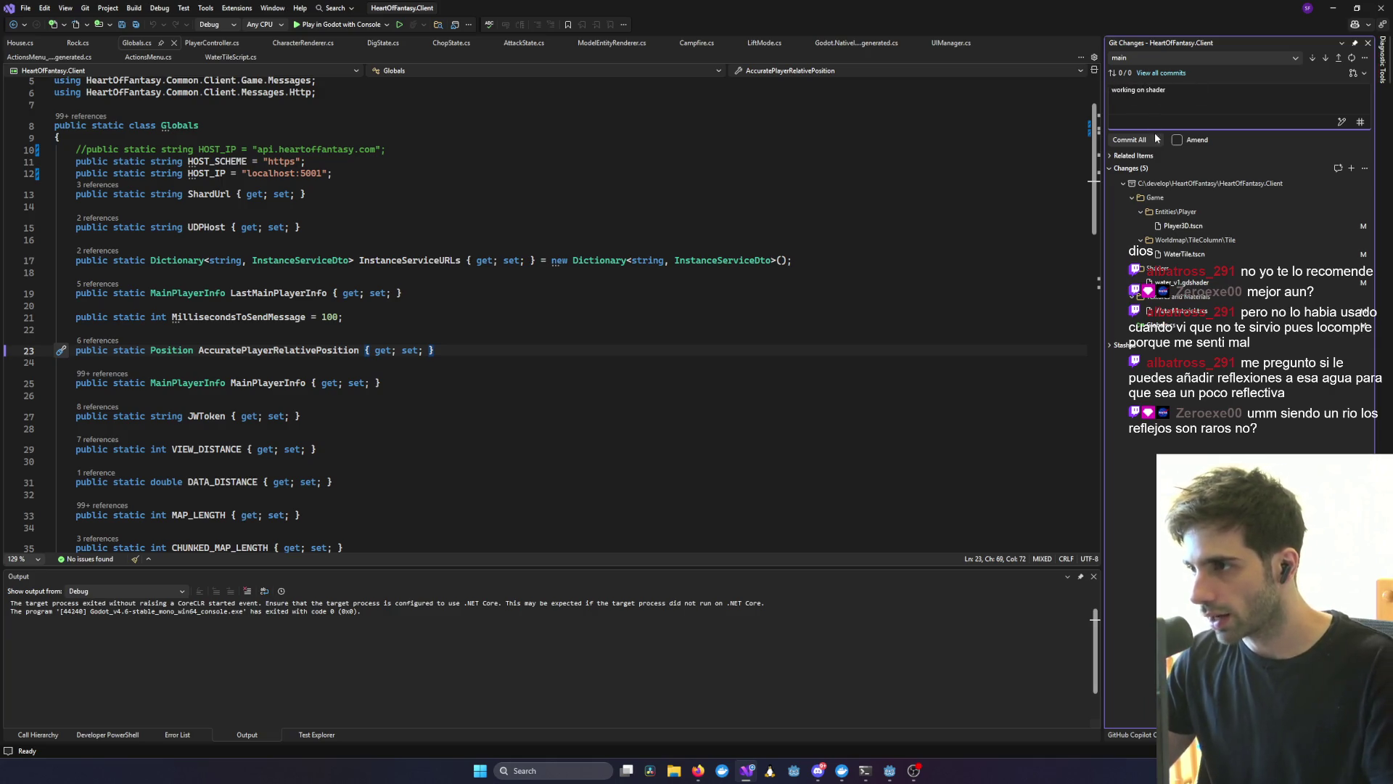
- Commit all changed files, including the water shader, with the message 'working on shader'
click(1157, 140)
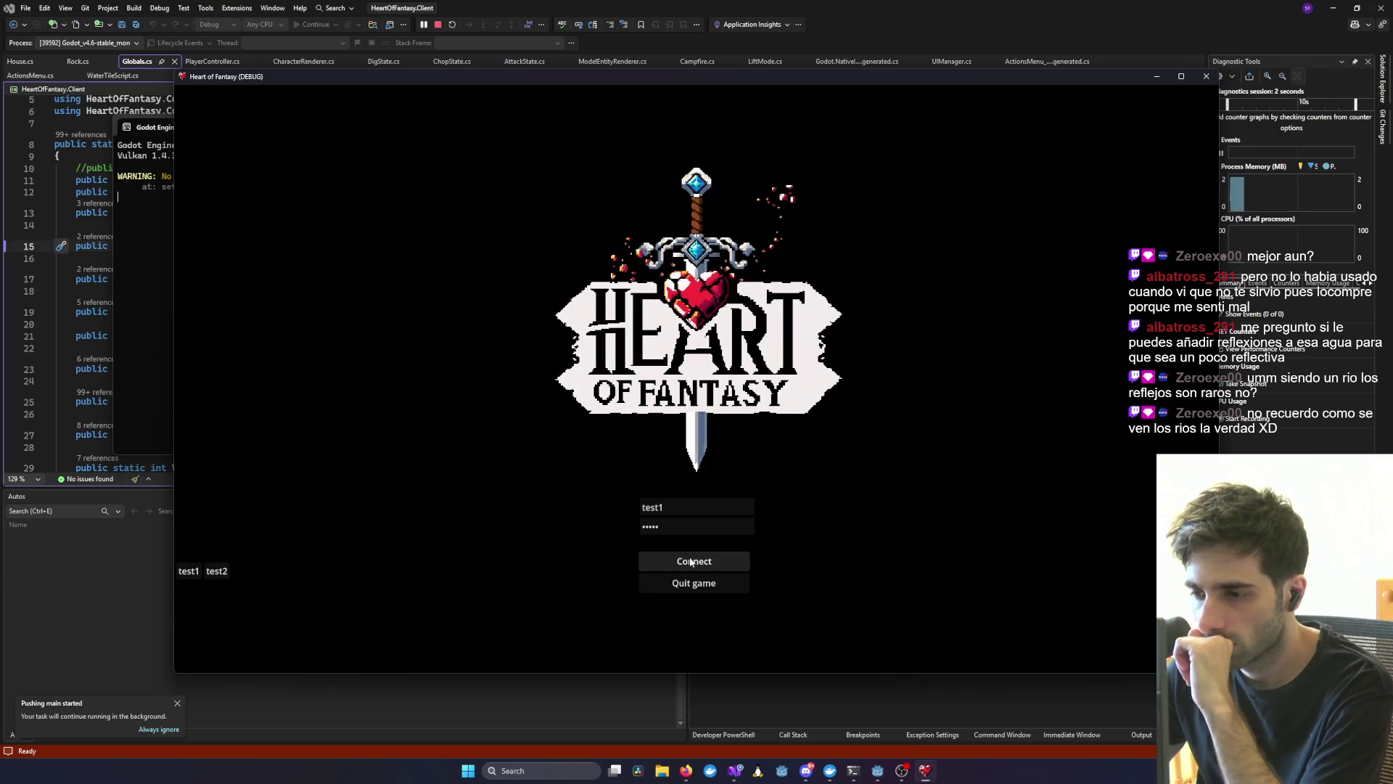
- Log in, choose Play from the menu, and enter the world with the existing character
click(691, 561)
key(Up)
key(Return)
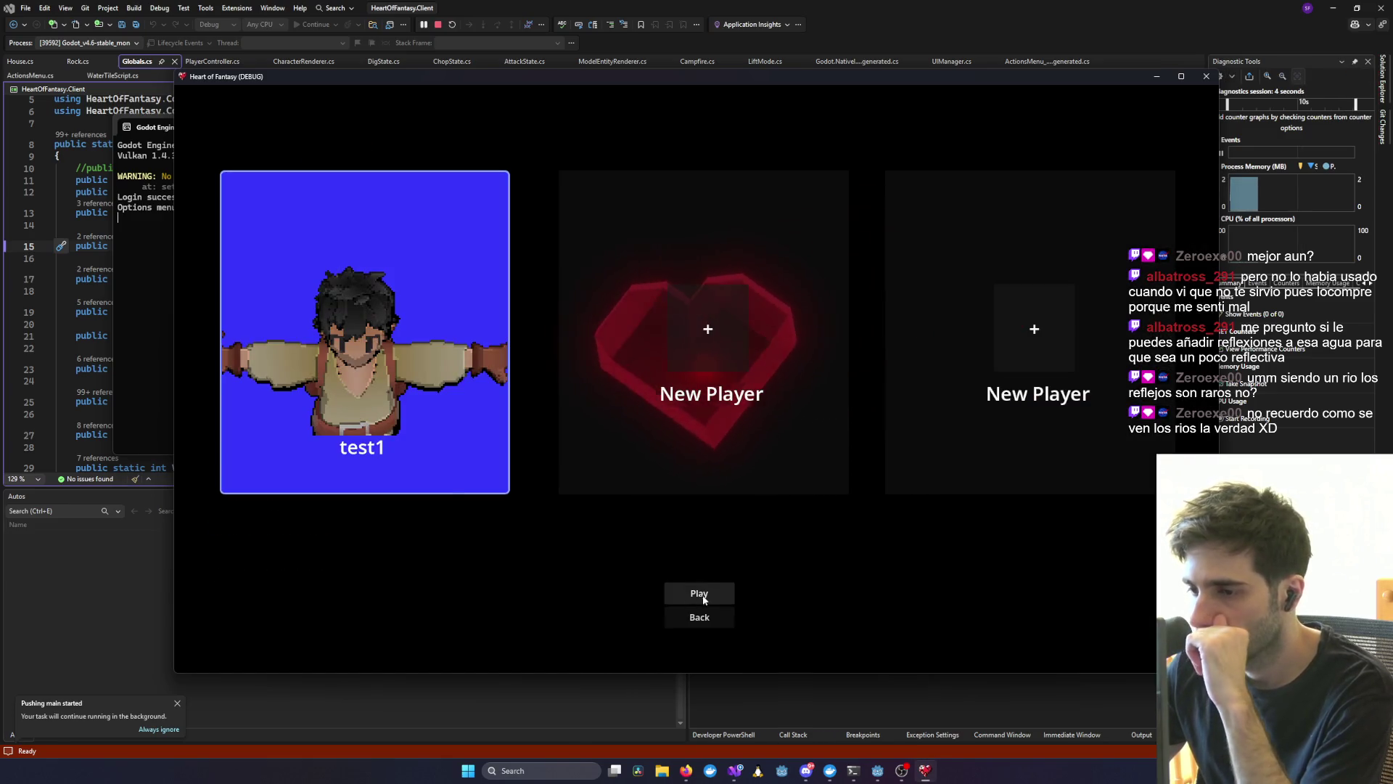
click(700, 595)
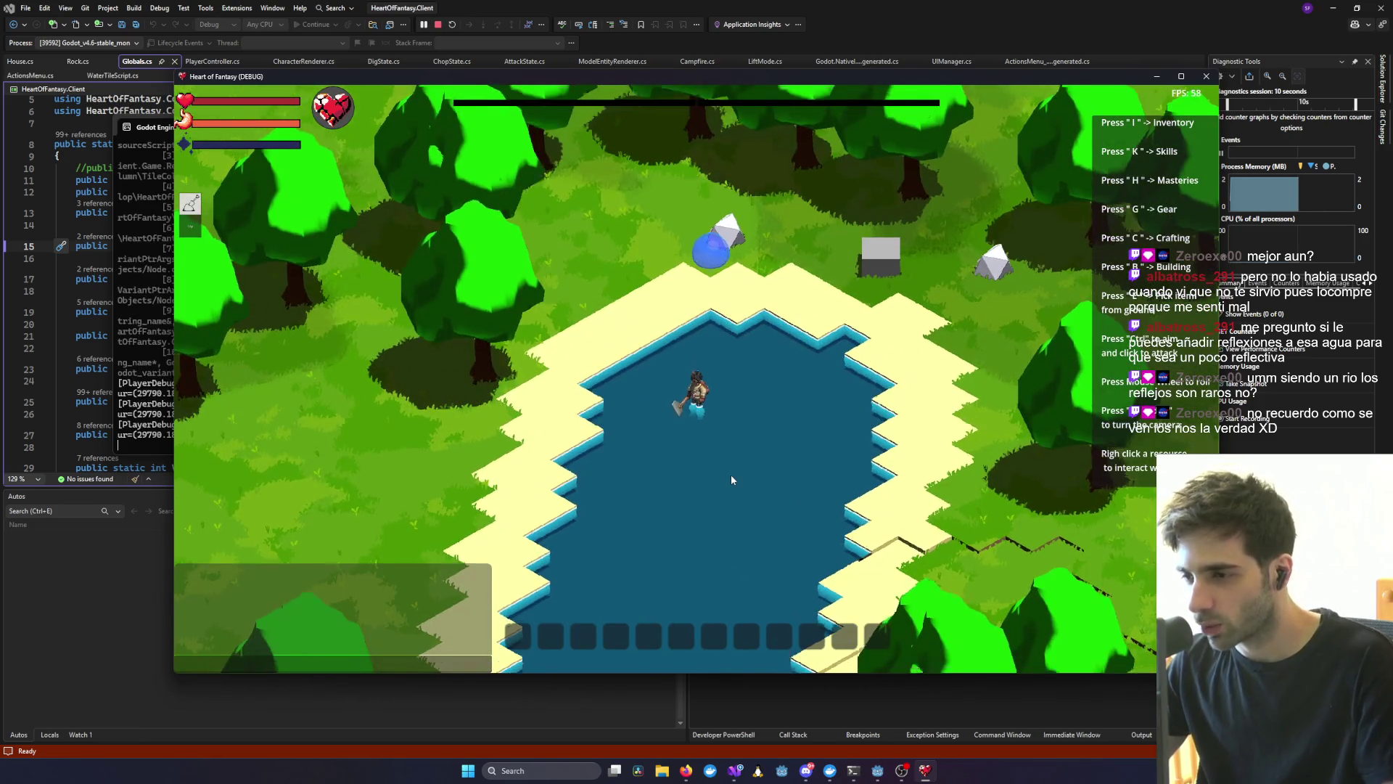
- Zoom on the river, walk the character up-right through the water, then back onto the sandy shore
scroll(730, 479, up, 5)
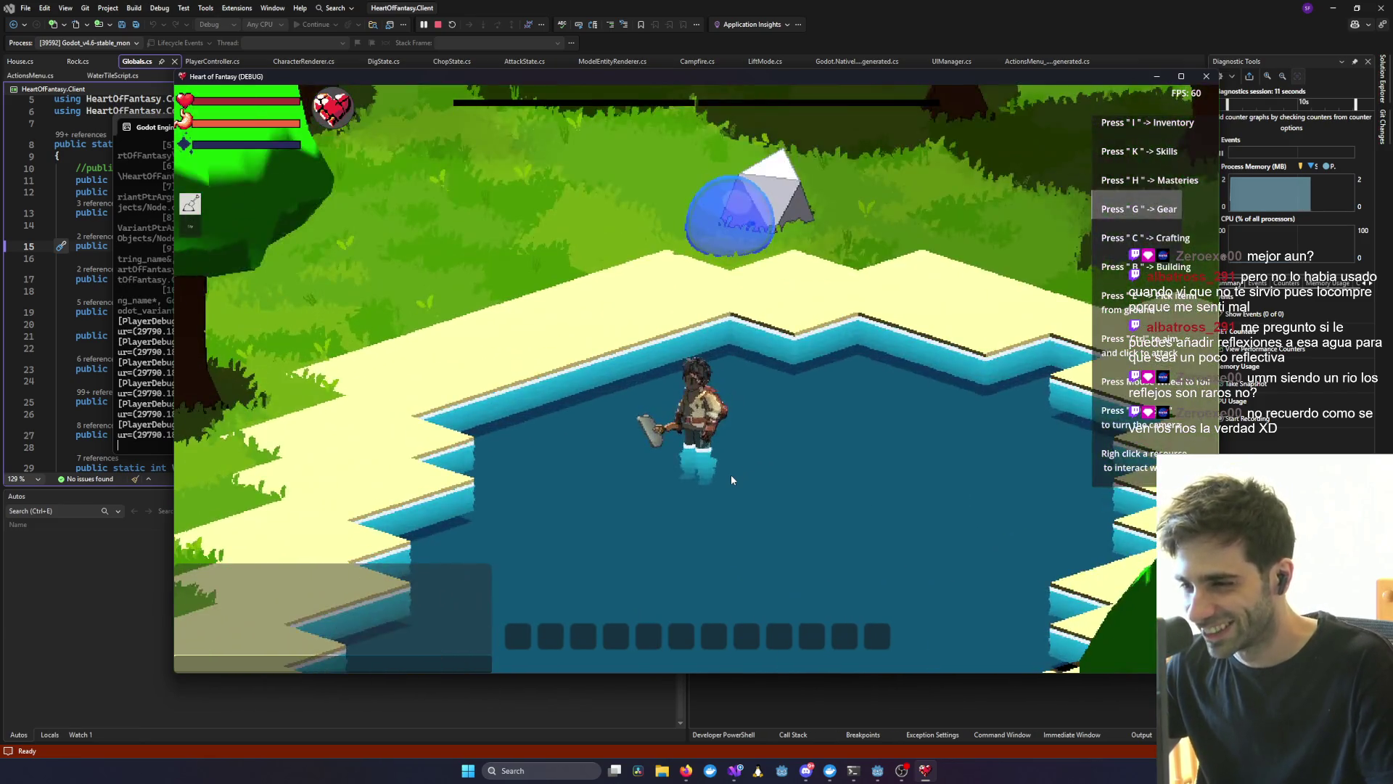
scroll(730, 475, up, 5)
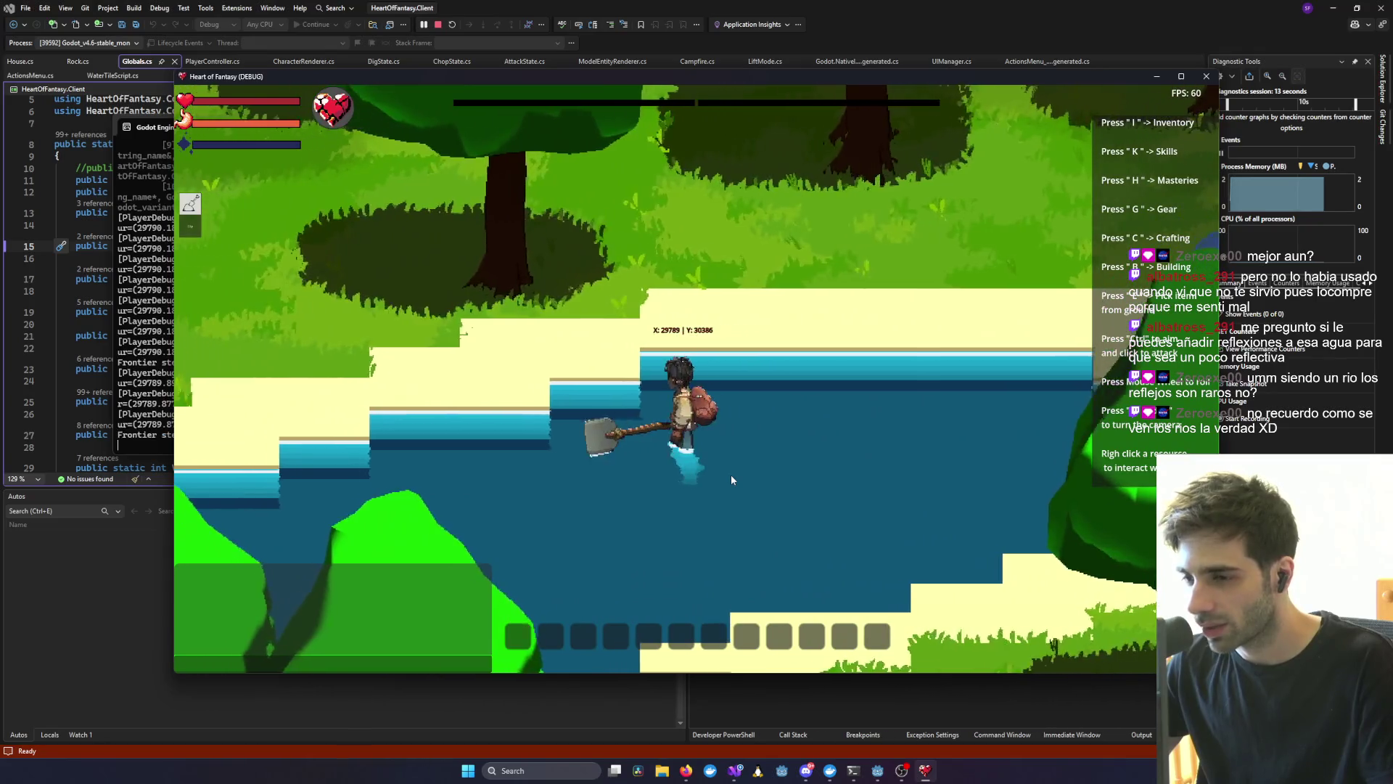
scroll(730, 475, down, 5)
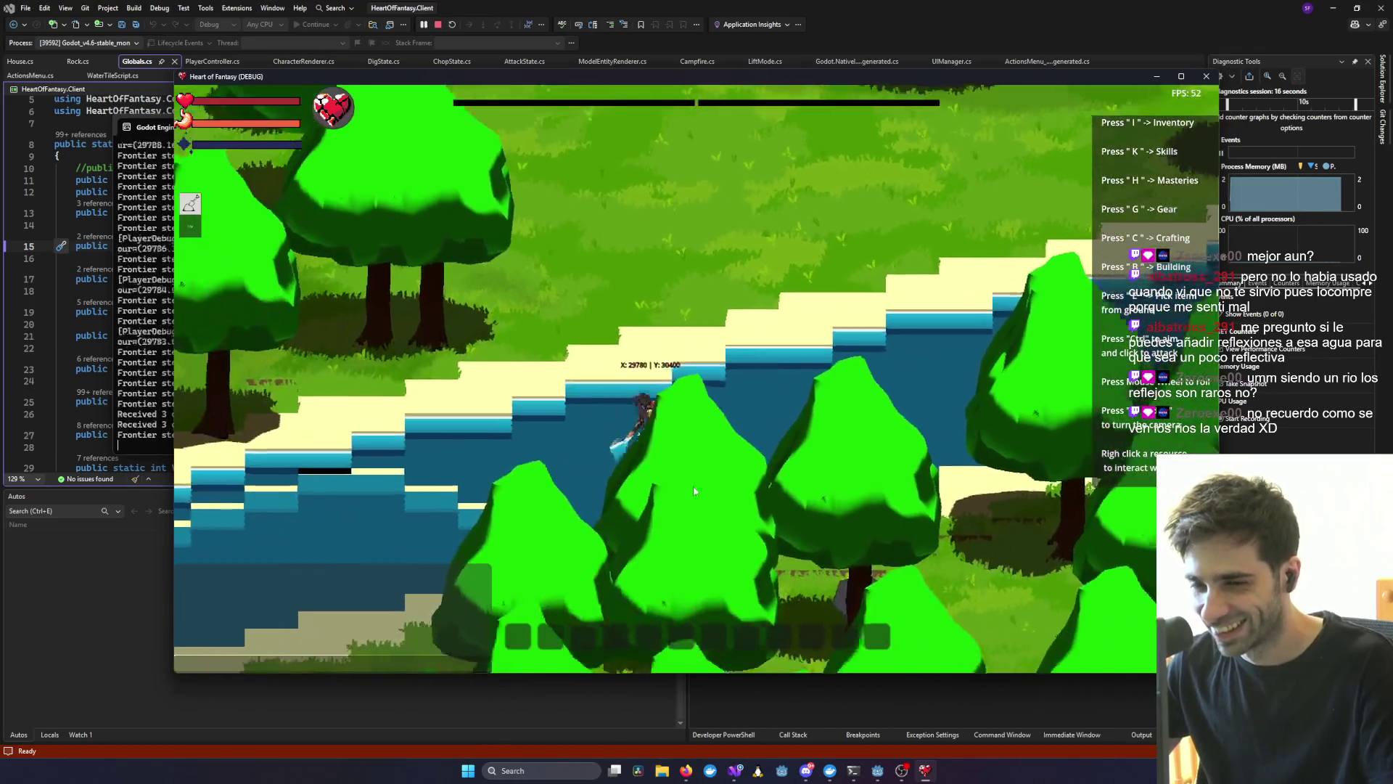
scroll(796, 385, up, 5)
scroll(796, 380, down, 4)
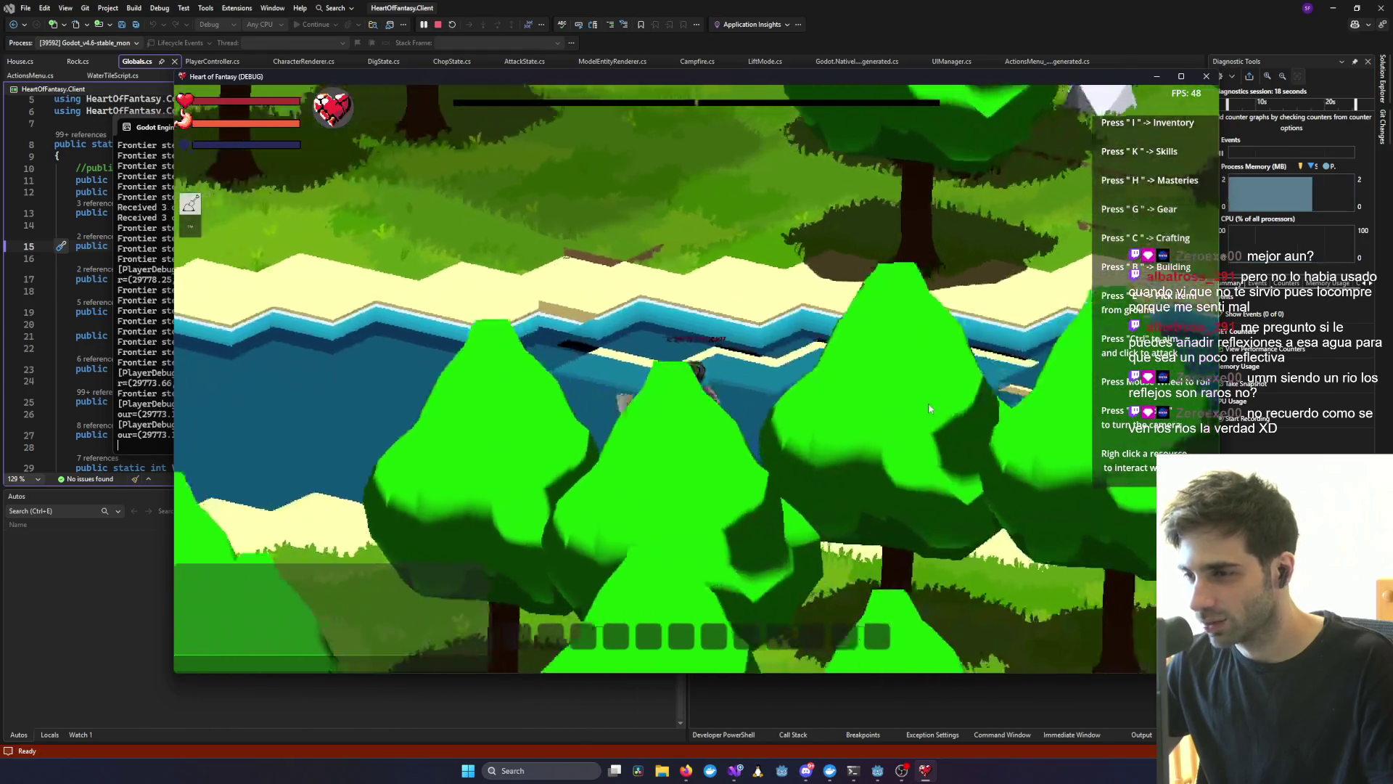
scroll(743, 406, up, 5)
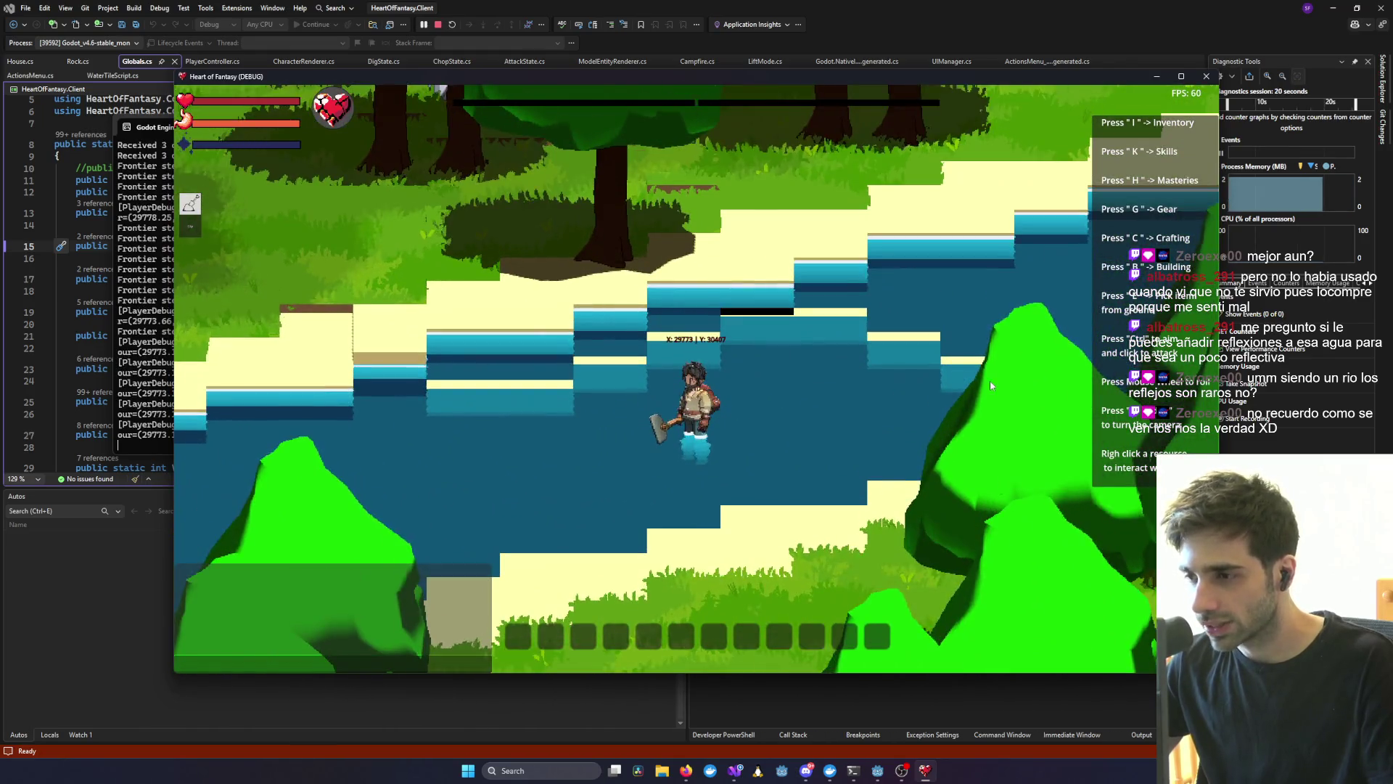
scroll(989, 386, down, 5)
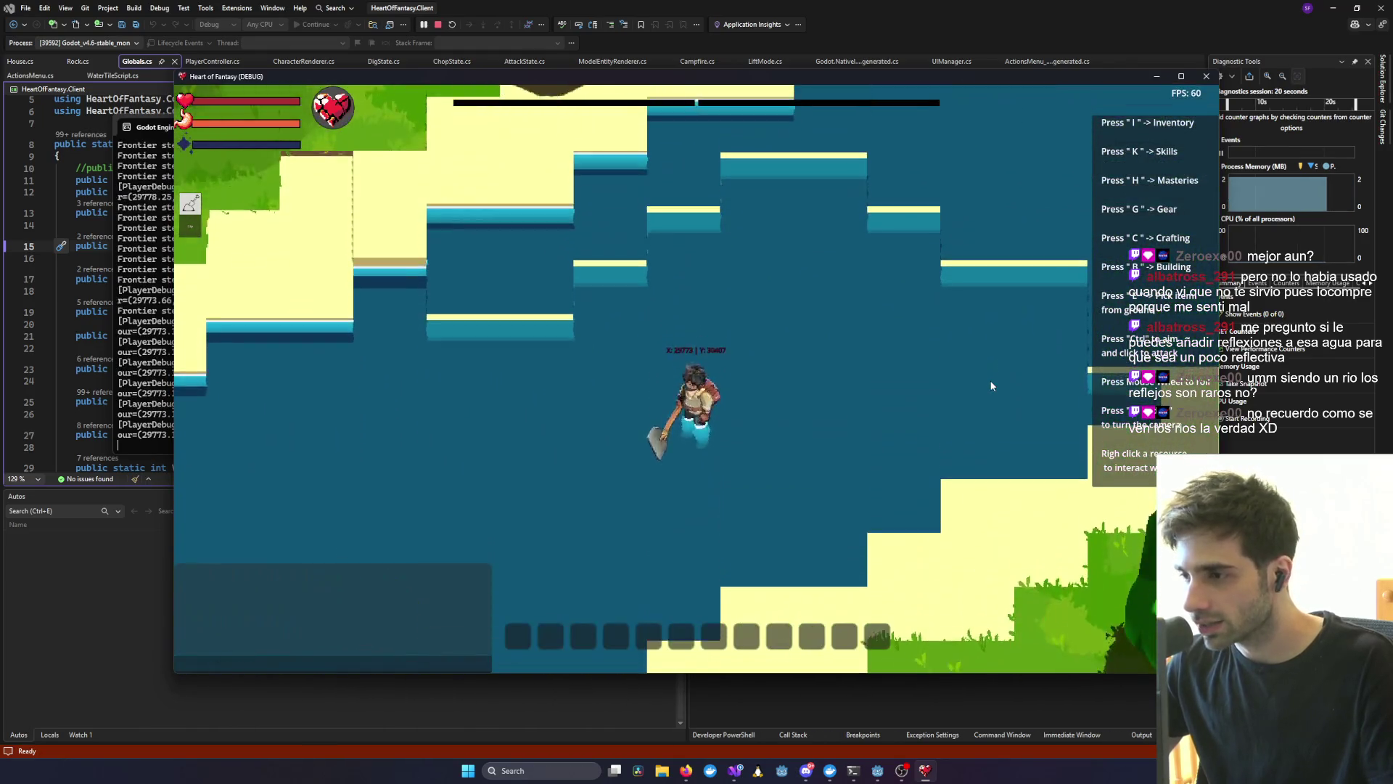
scroll(960, 360, down, 3)
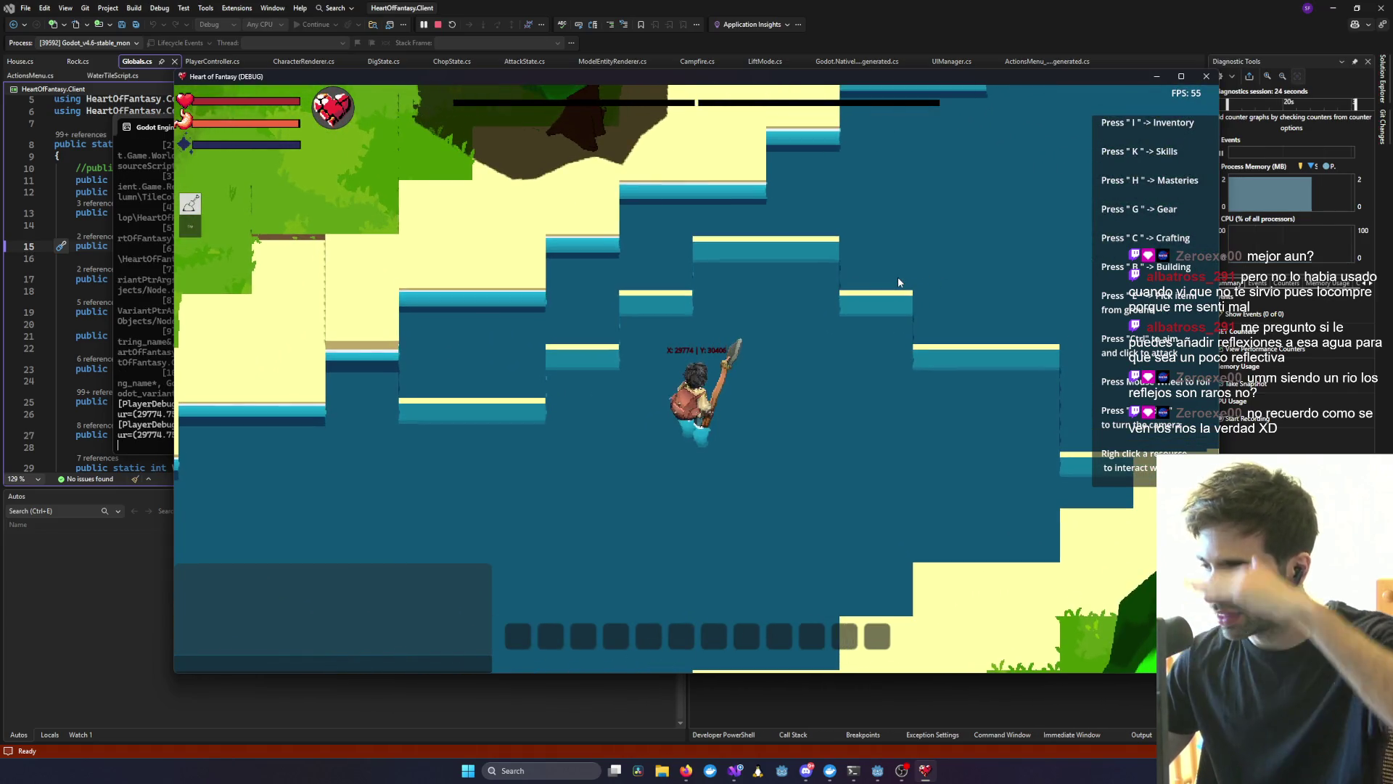
key(w+d)
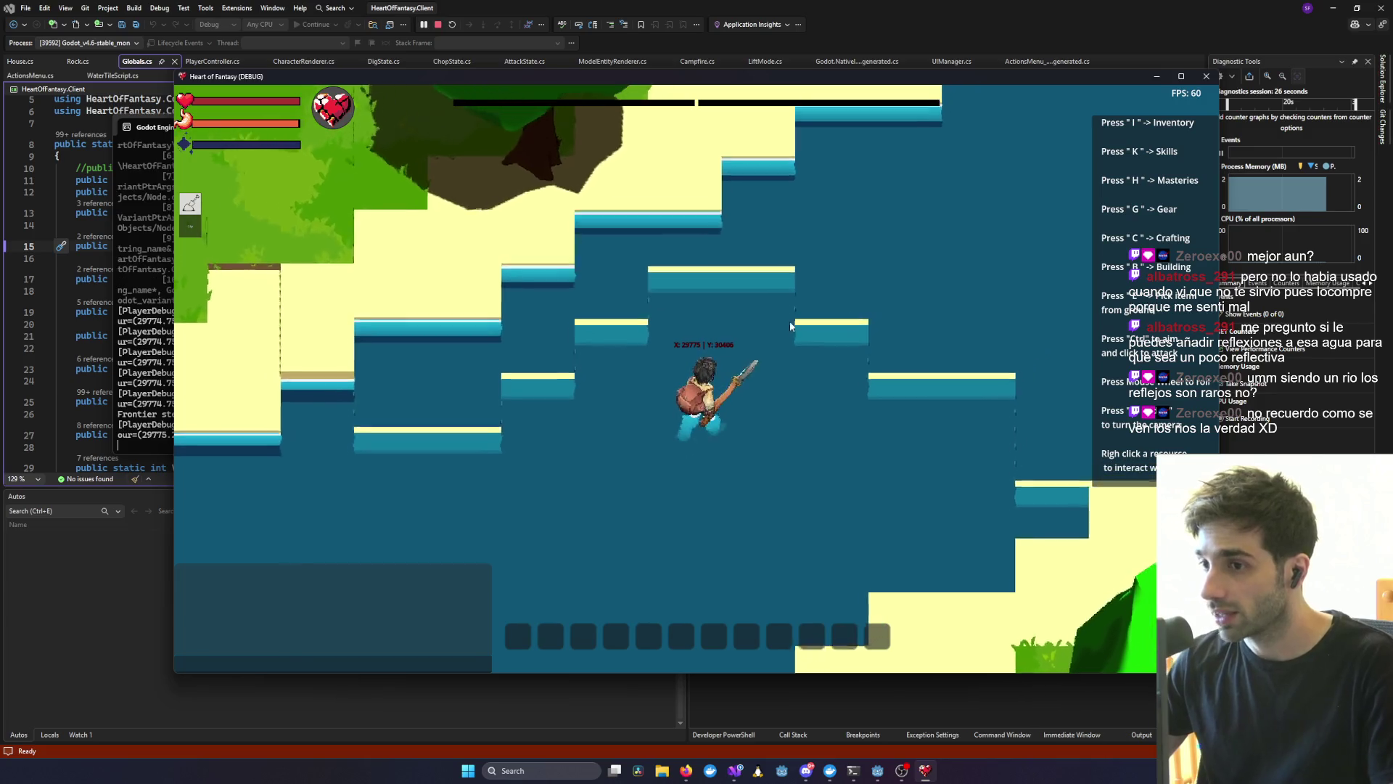
key(w+d)
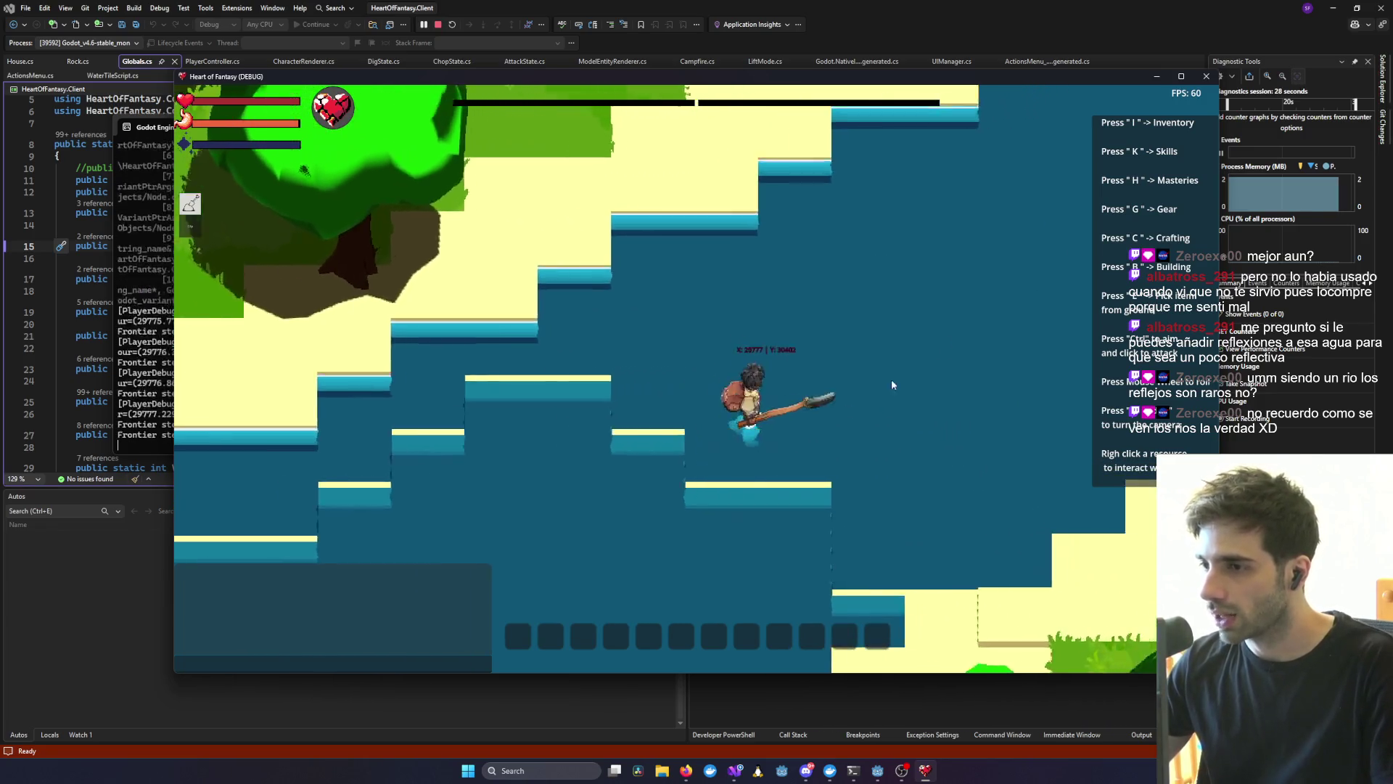
key(s+a)
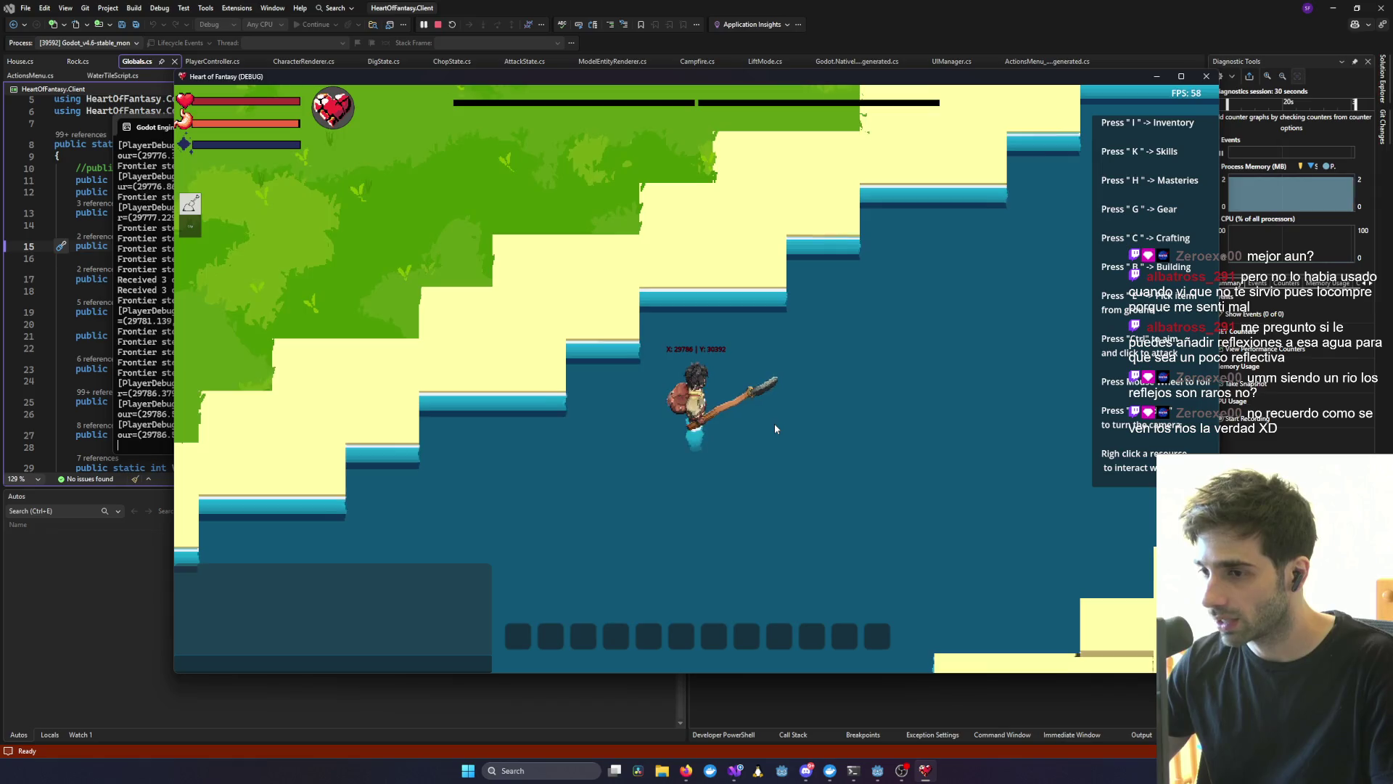
key(s+a)
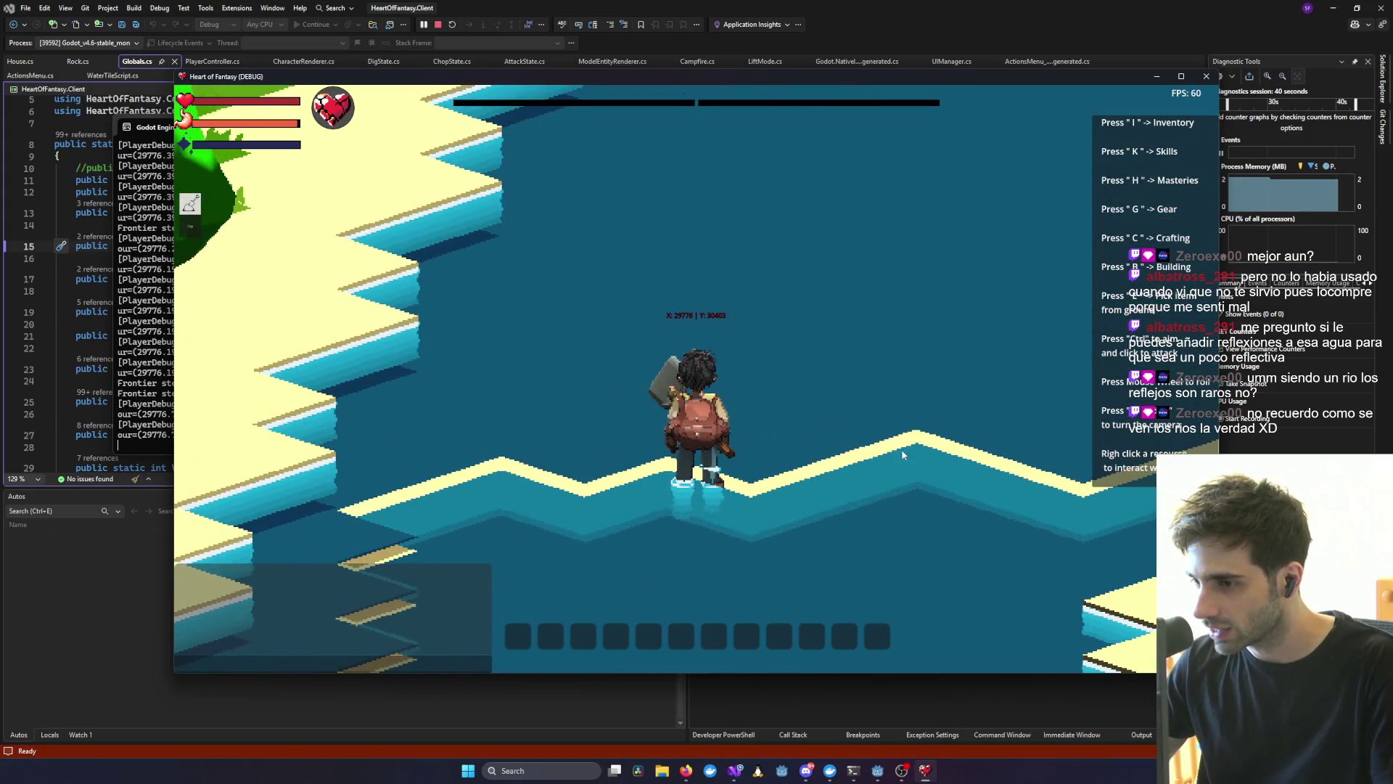
- Bring the Godot editor window in front of the running game
key(alt+Tab)
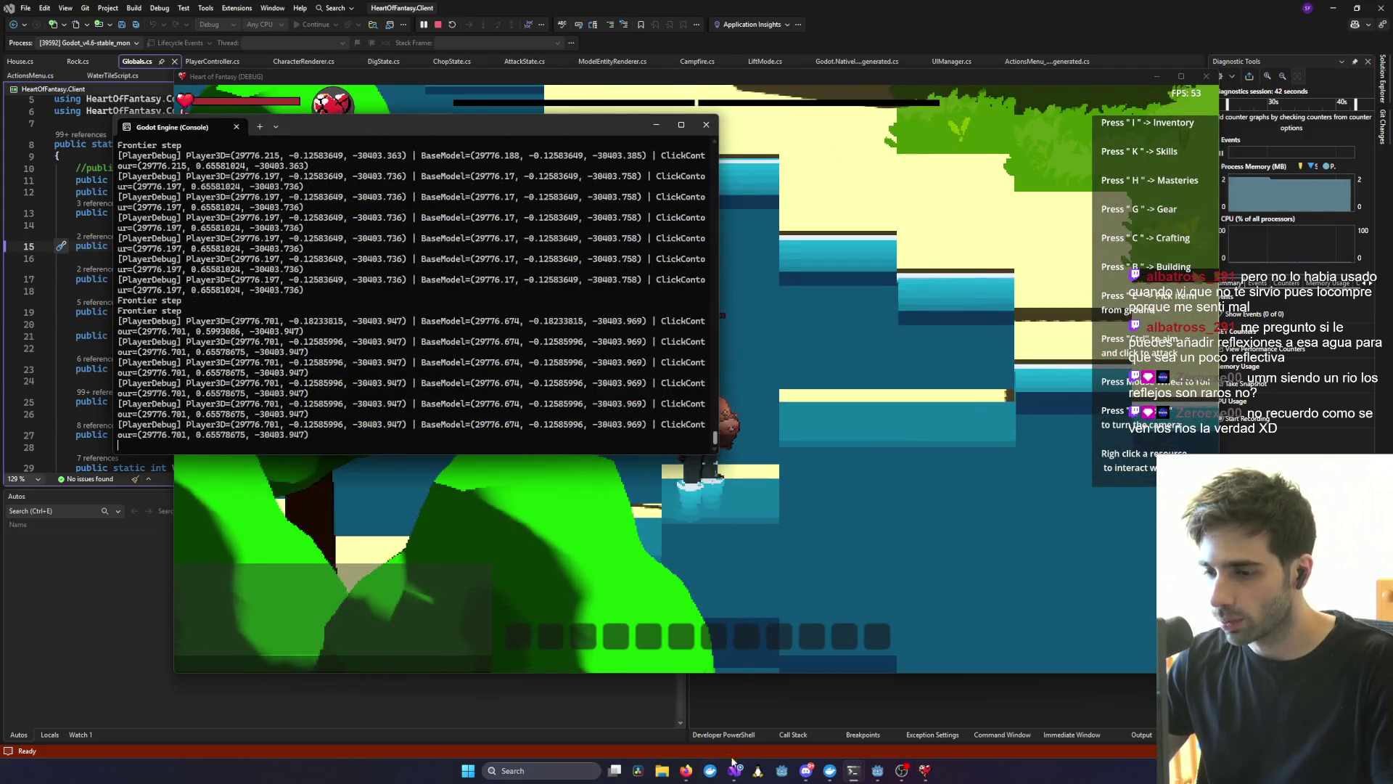
click(925, 772)
click(882, 774)
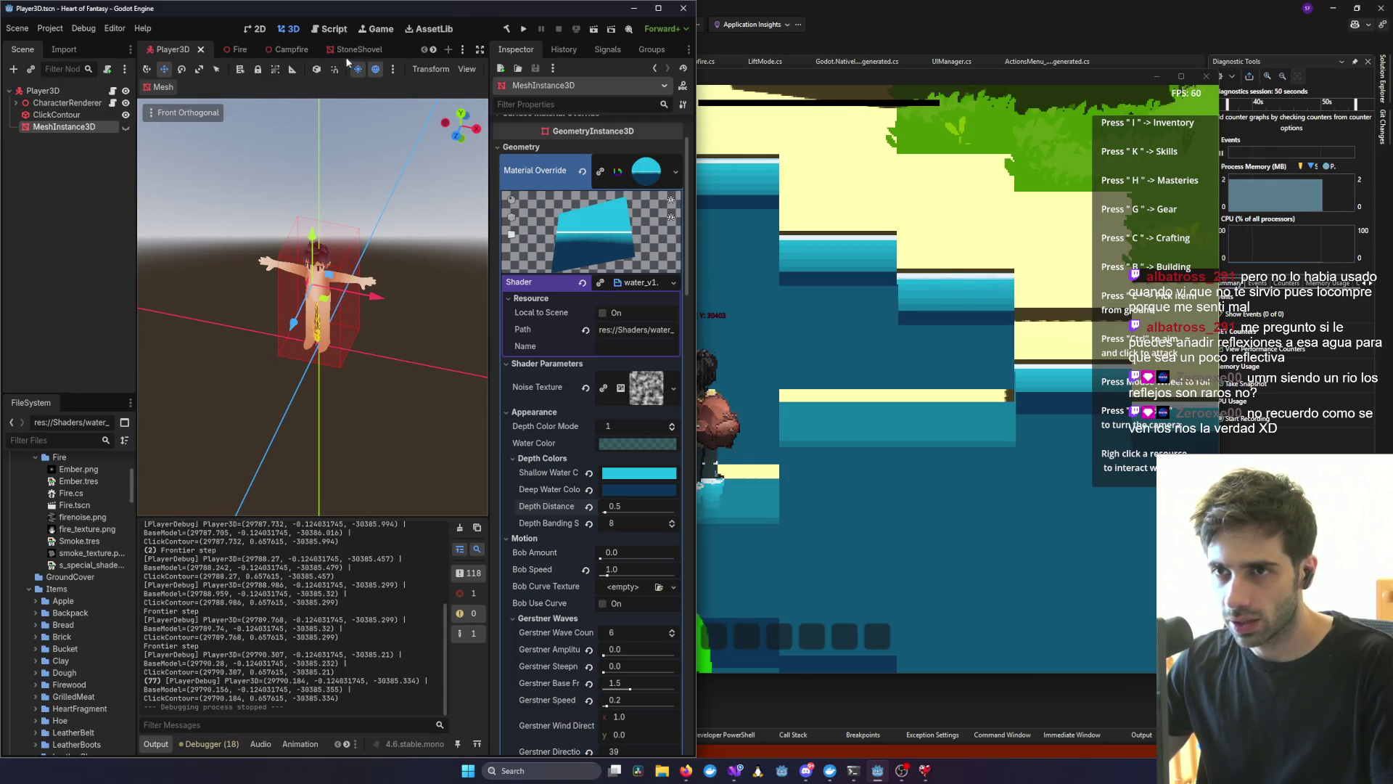
- Maximize the editor, open the WaterTile scene zoomed on the tile, and rerun the game with F5
click(658, 8)
click(533, 45)
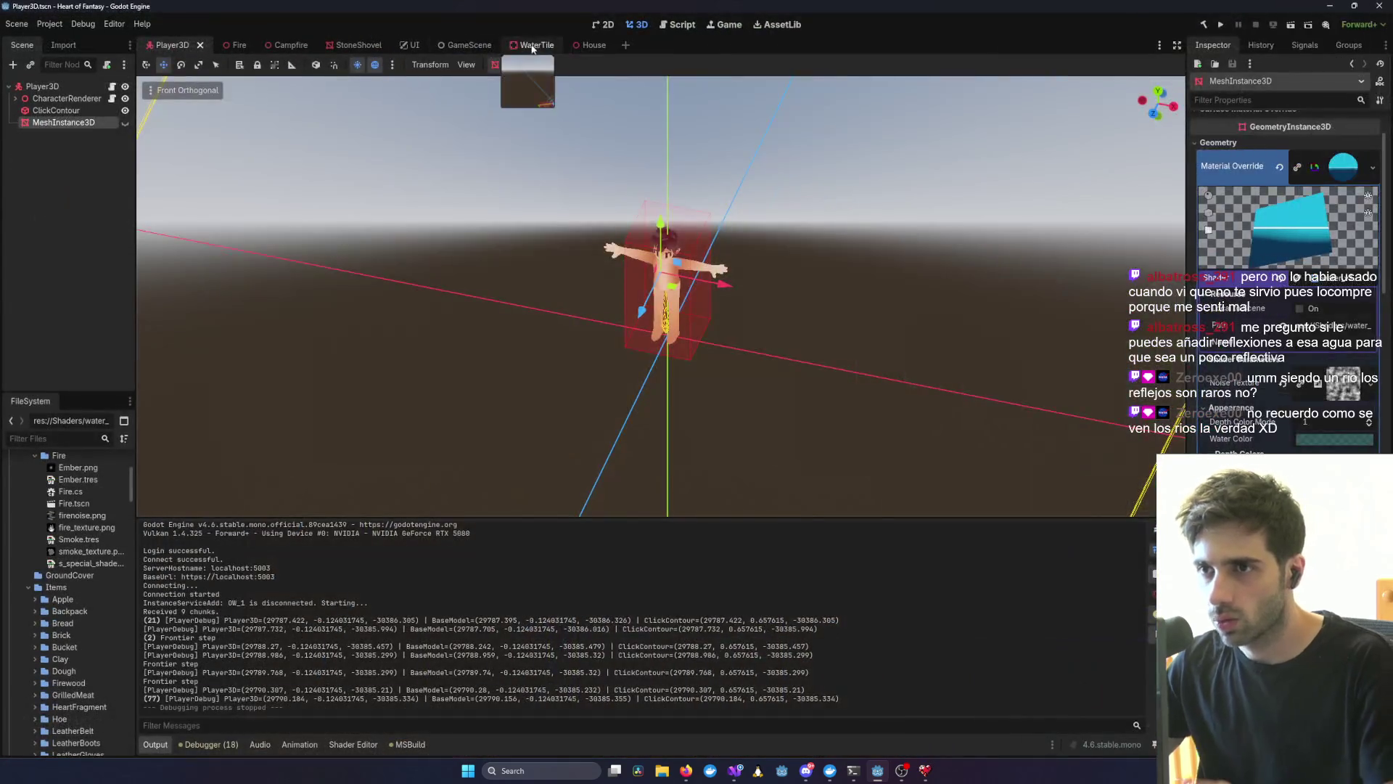
scroll(972, 389, up, 3)
scroll(849, 365, down, 5)
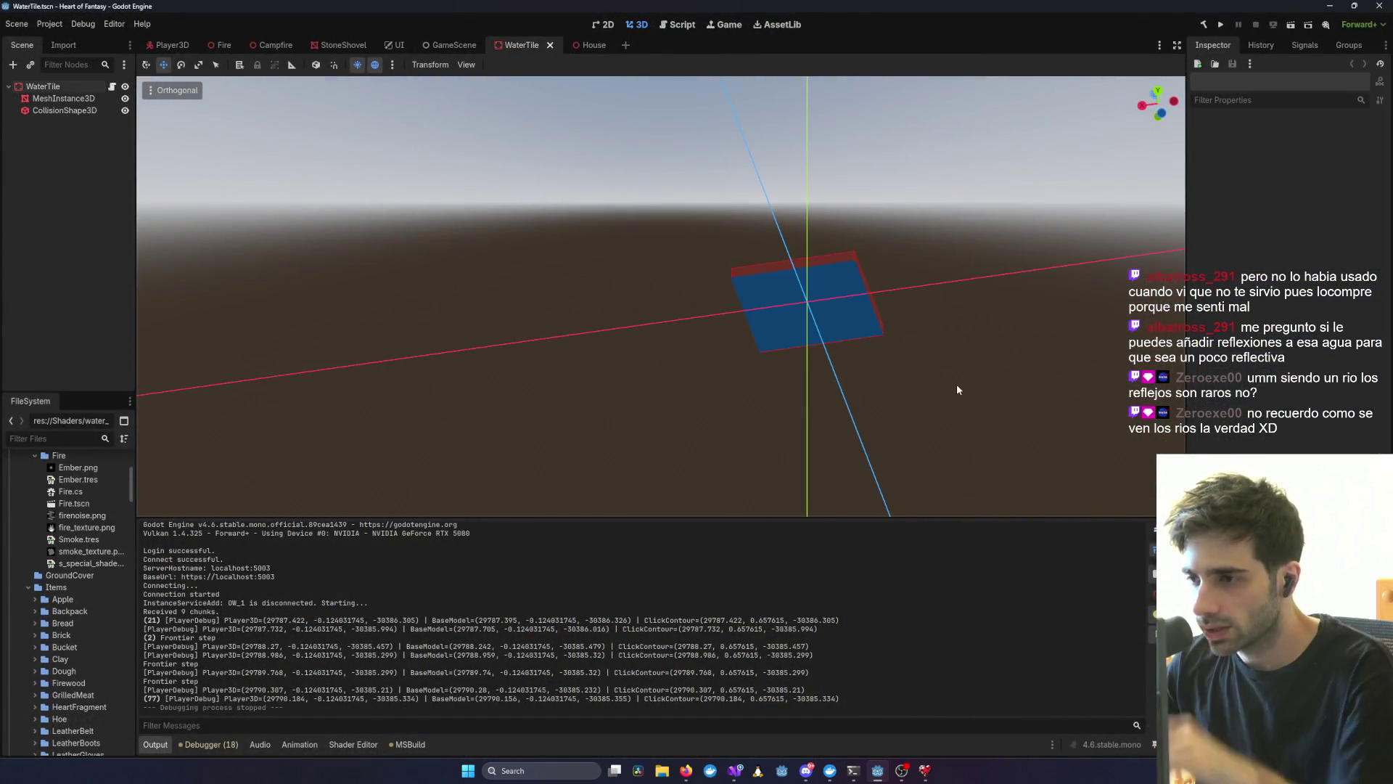
scroll(747, 311, up, 6)
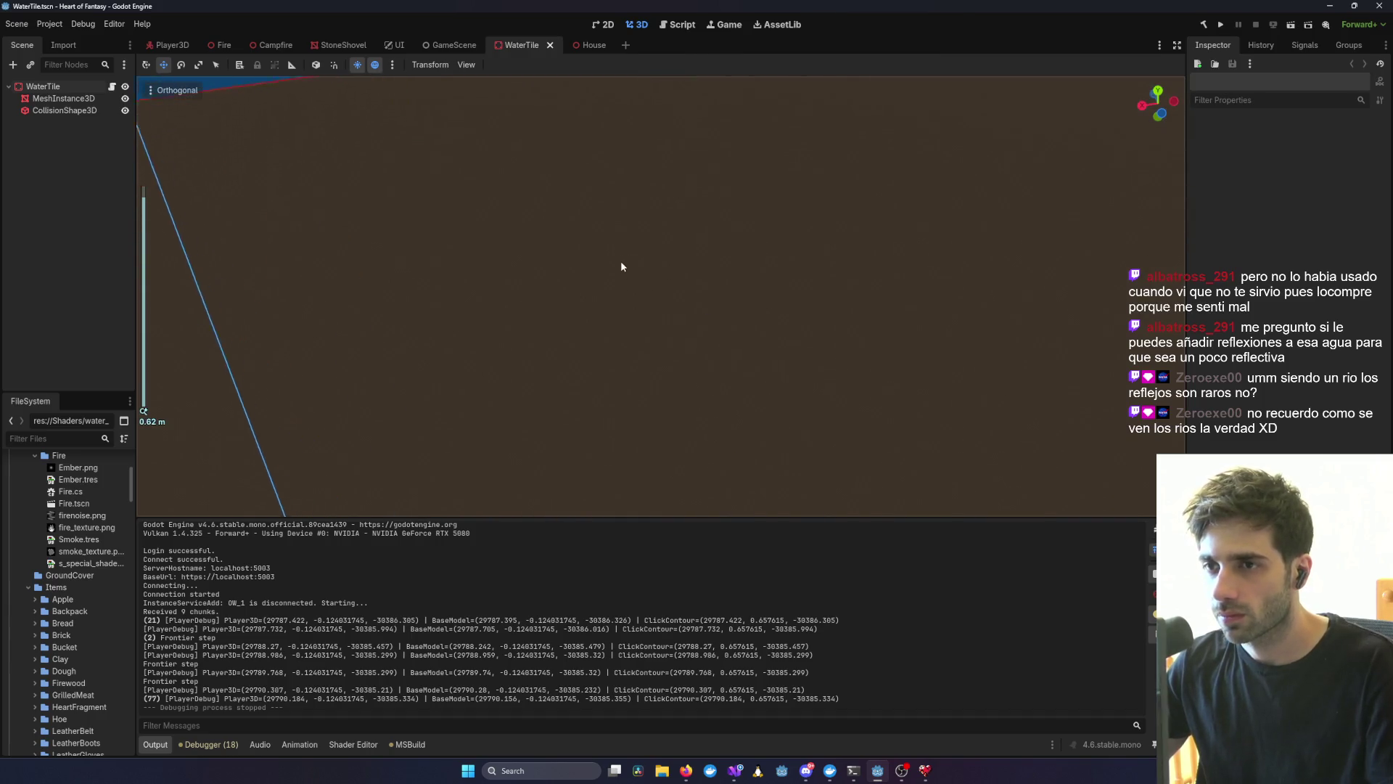
scroll(638, 290, down, 5)
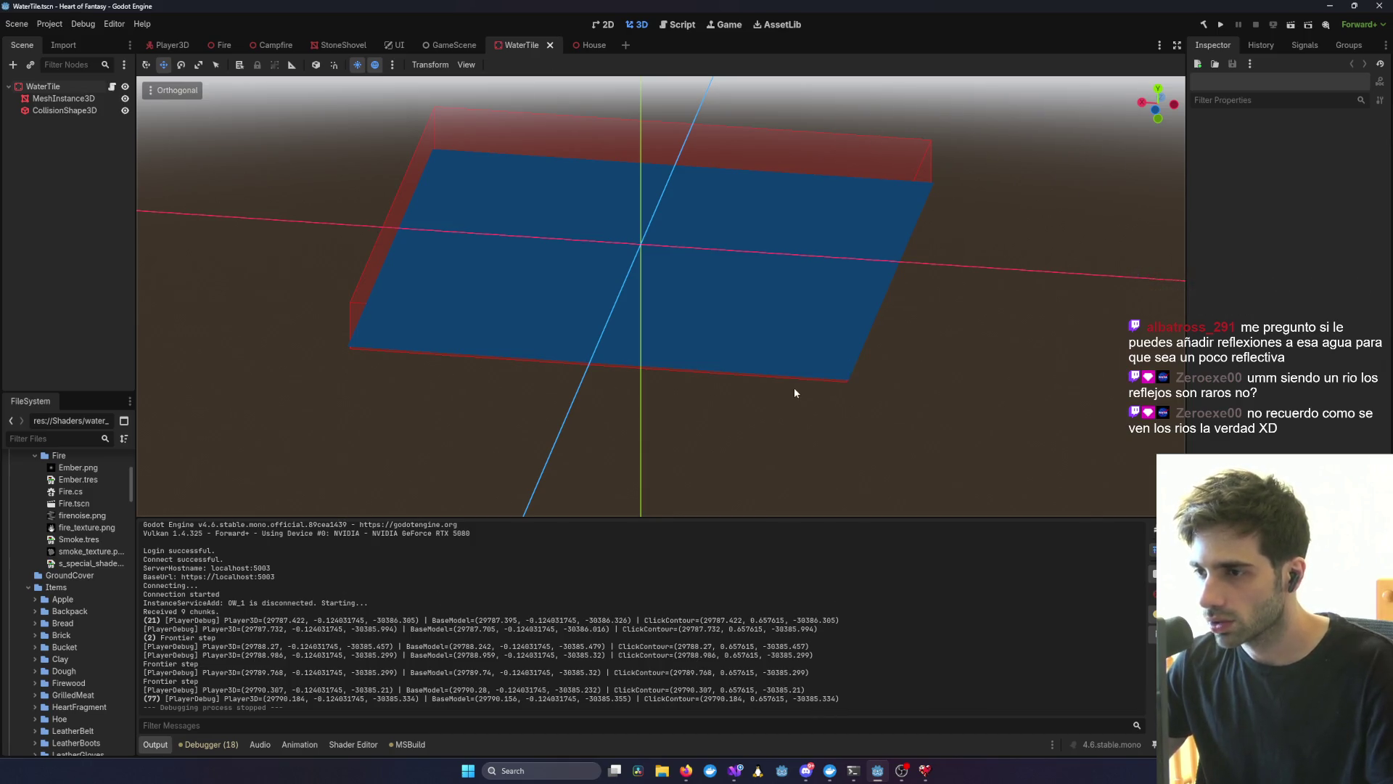
scroll(793, 387, down, 3)
key(F5)
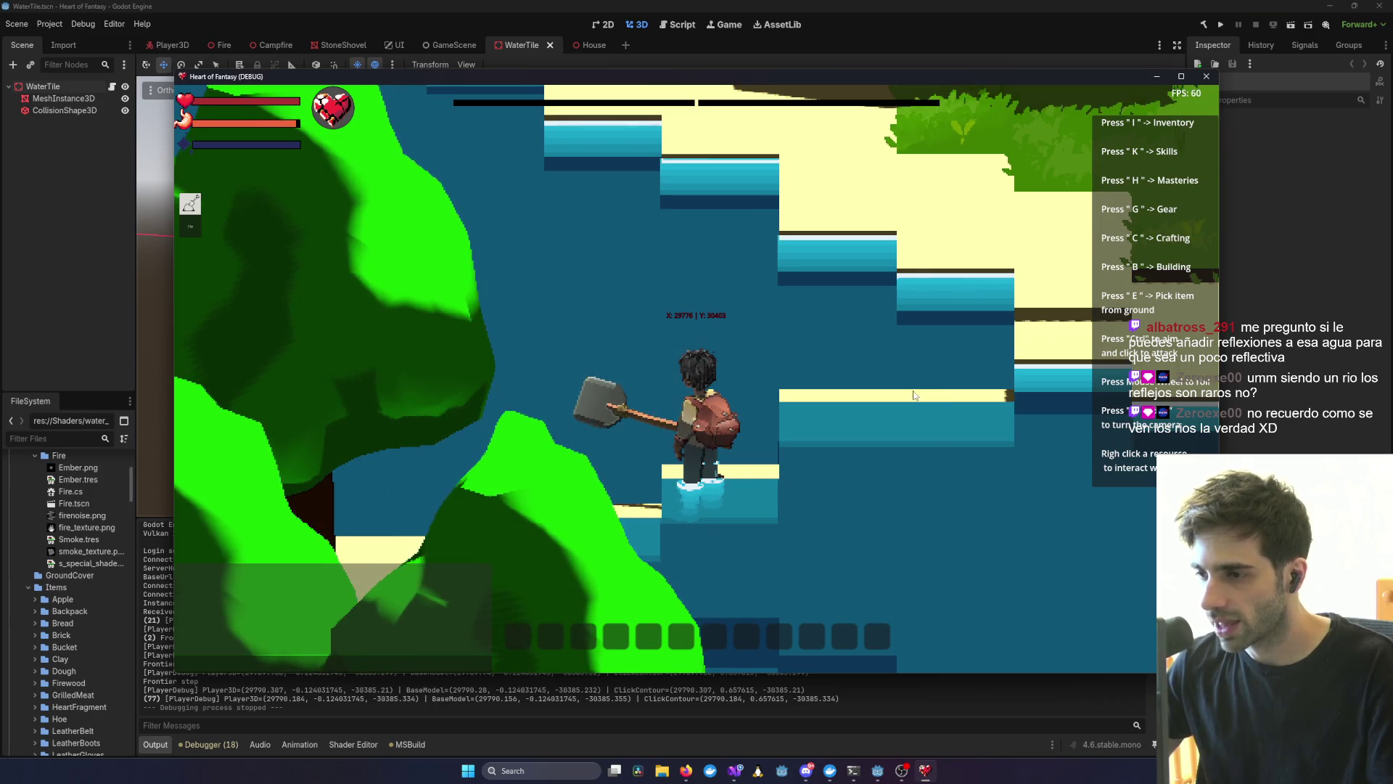
scroll(914, 396, down, 5)
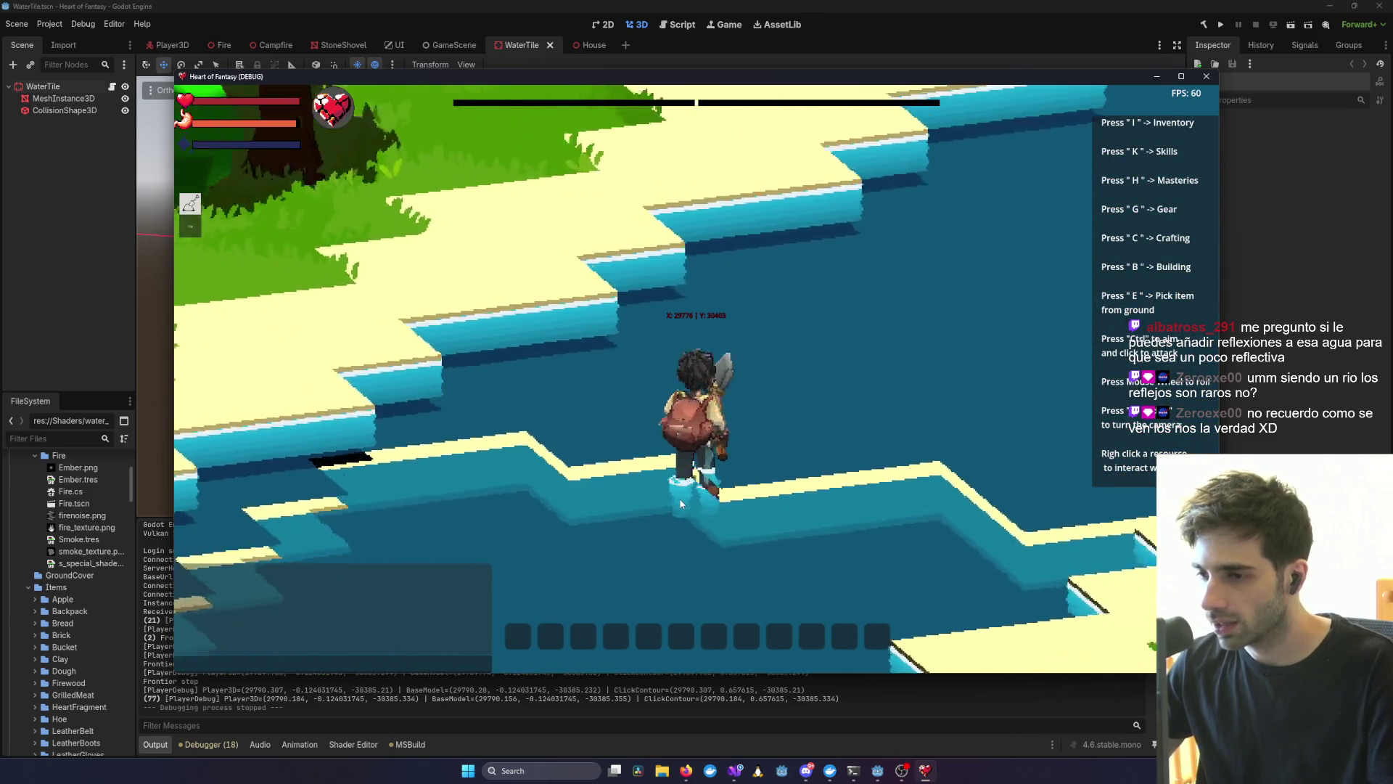
scroll(593, 411, up, 5)
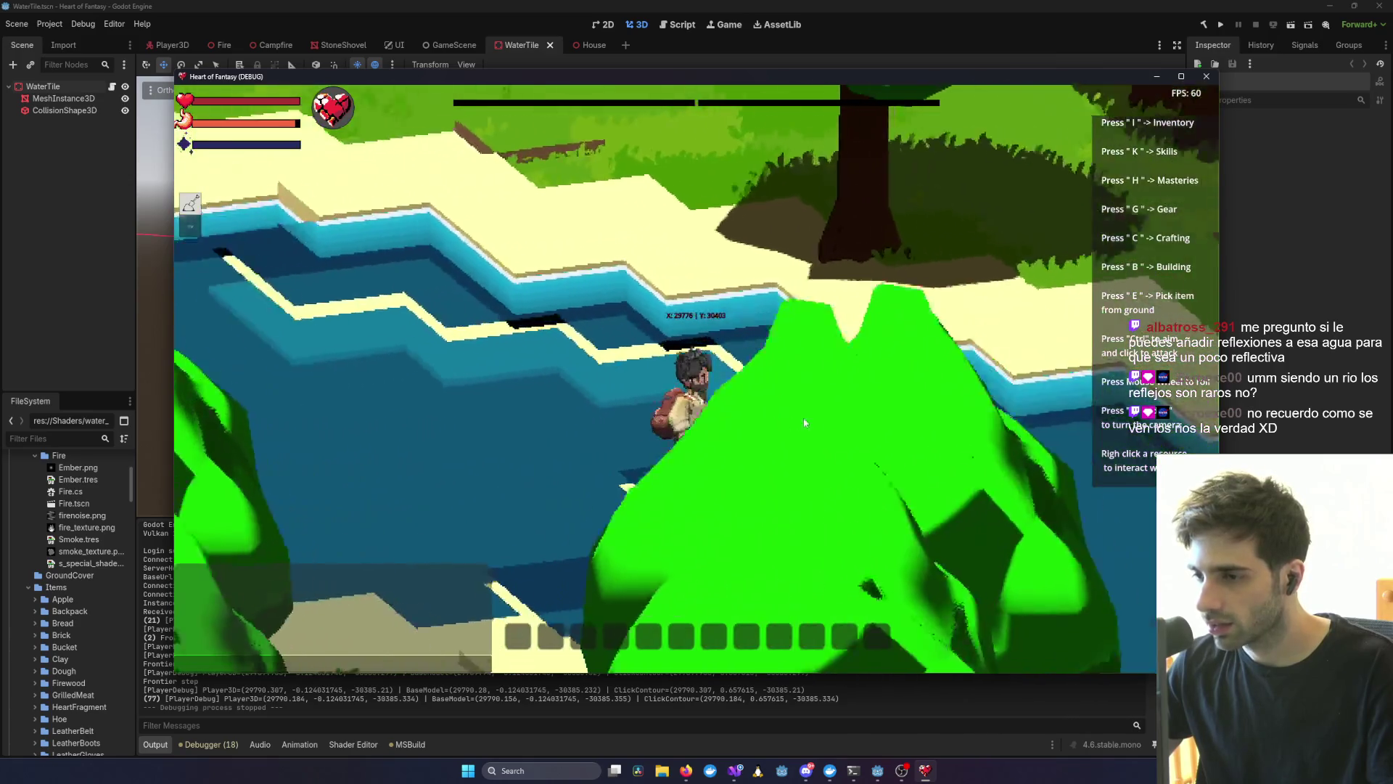
scroll(804, 422, down, 5)
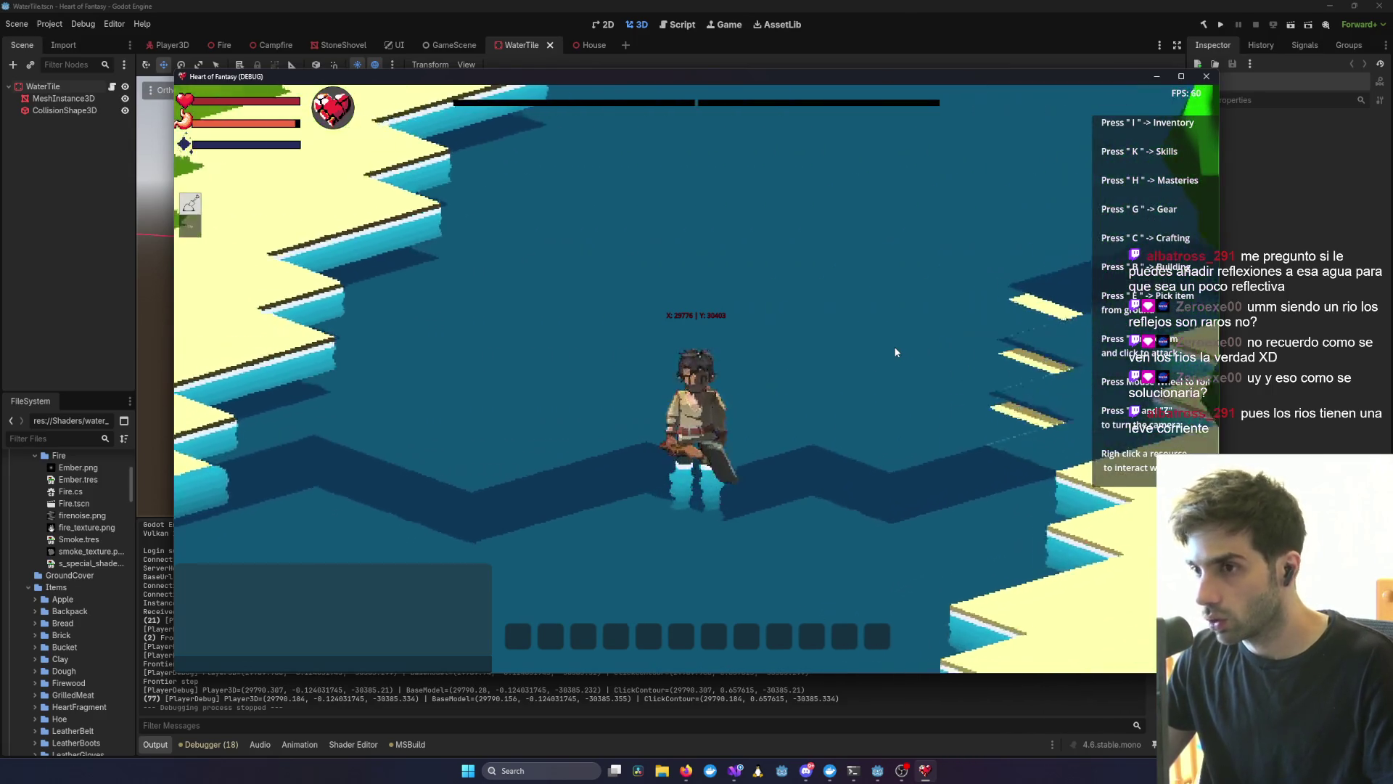
scroll(914, 363, up, 5)
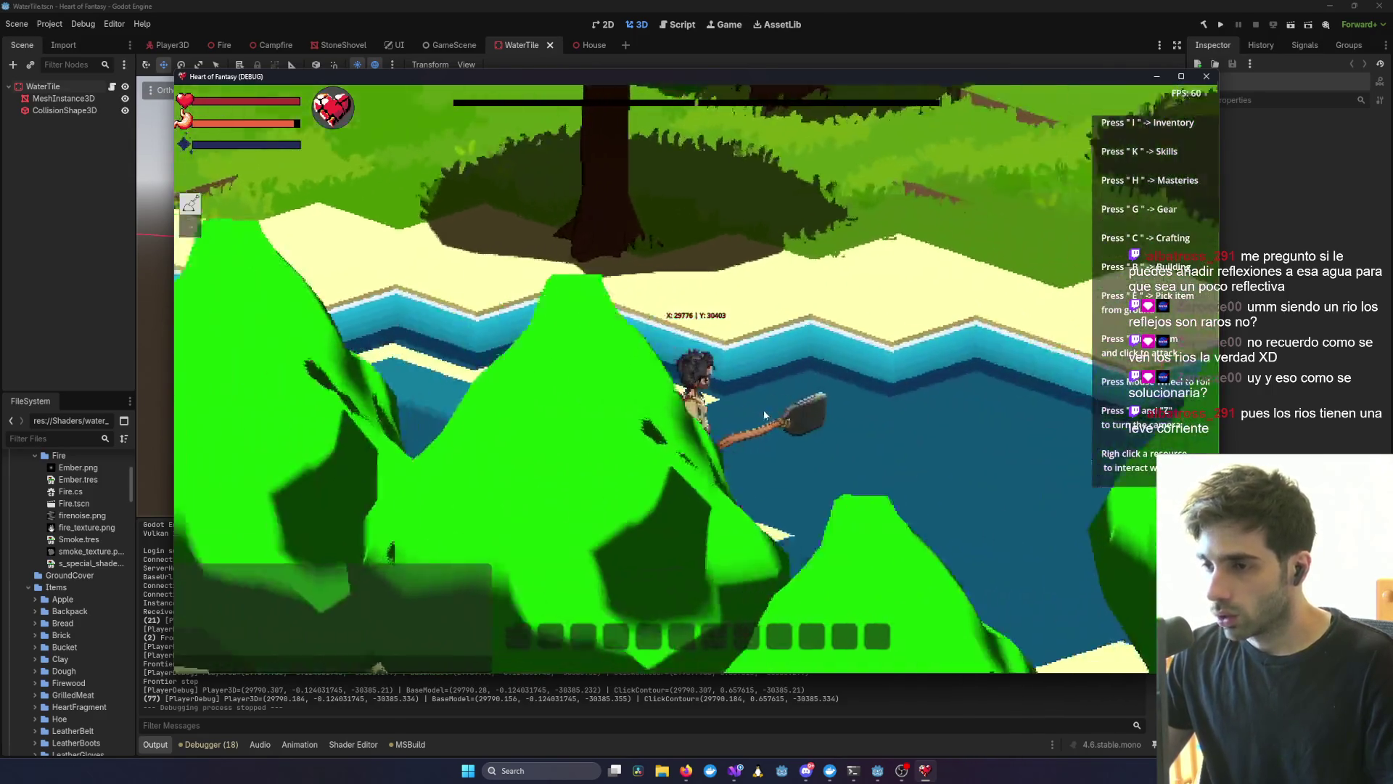
scroll(764, 409, down, 5)
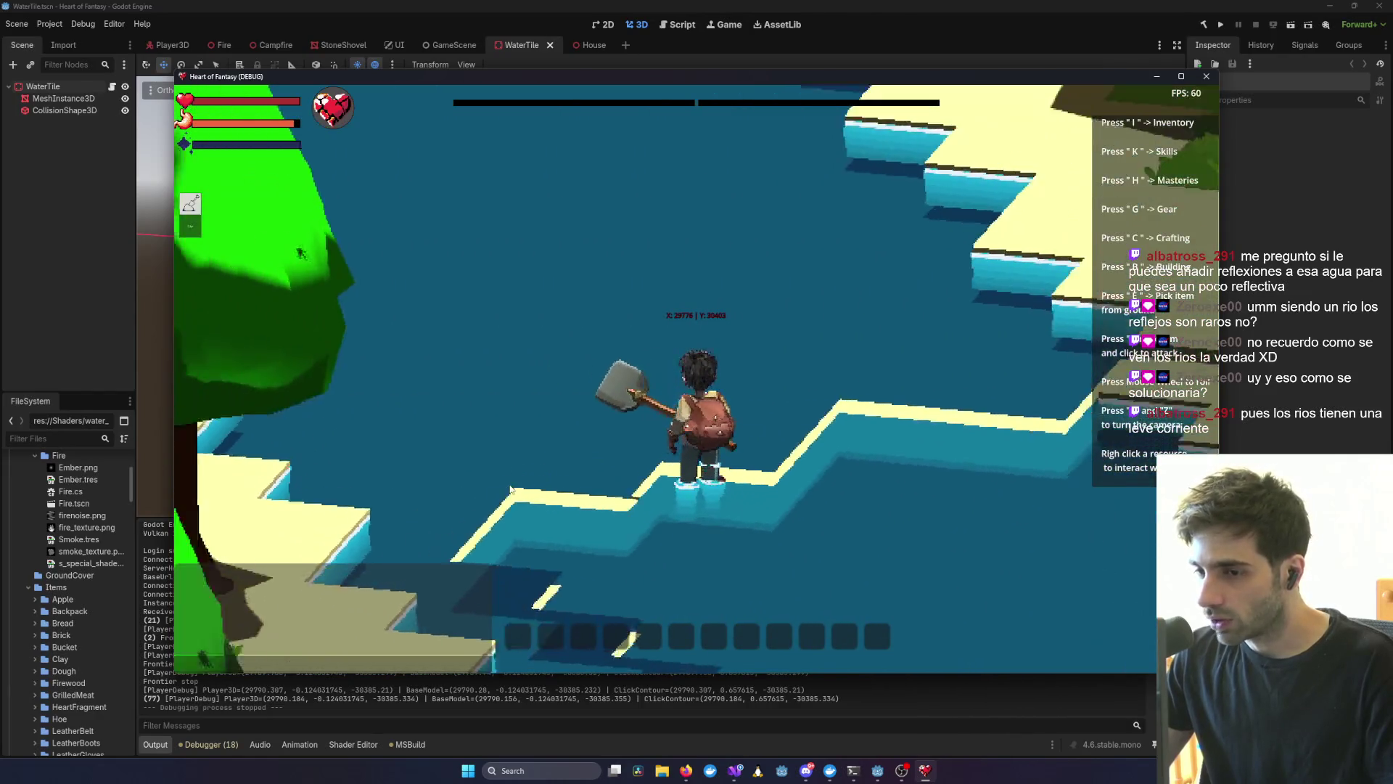
scroll(511, 489, up, 5)
scroll(801, 477, down, 5)
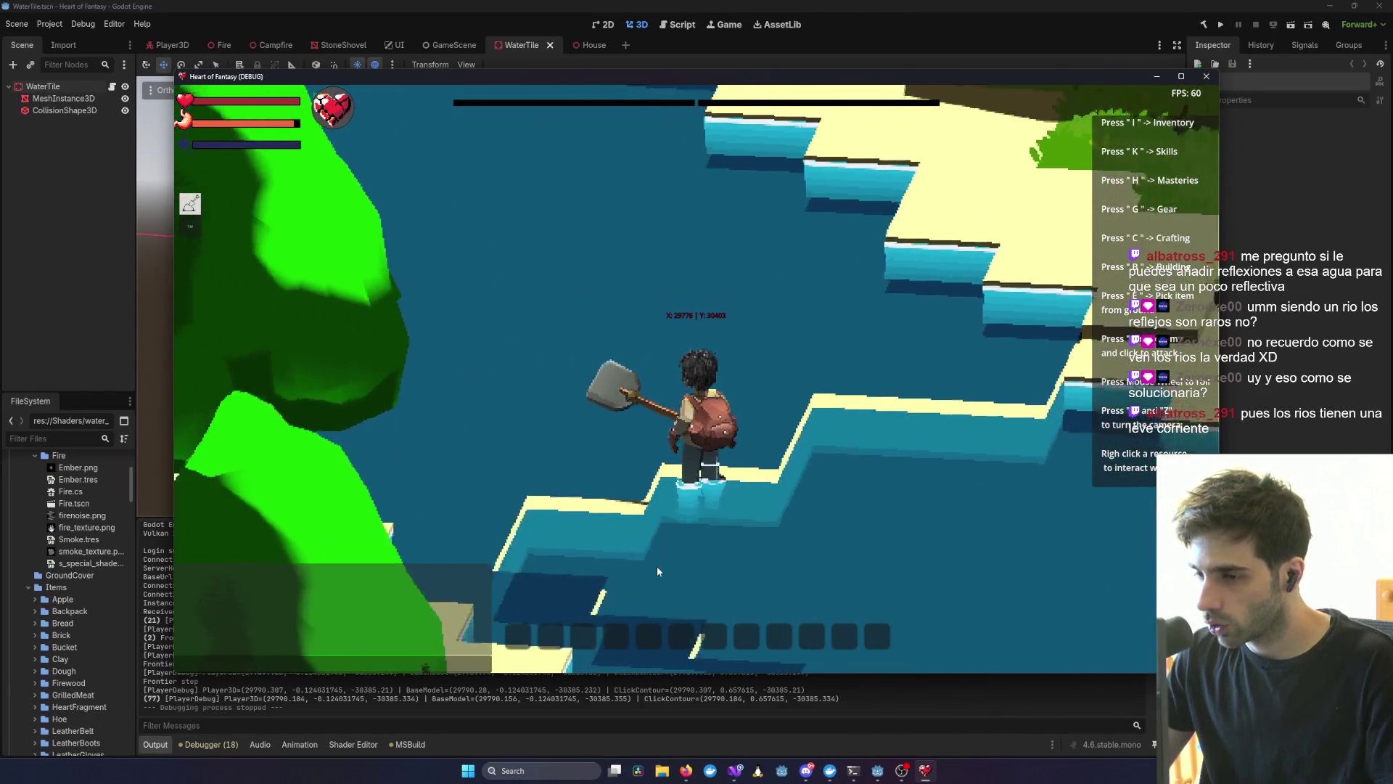
scroll(658, 571, down, 5)
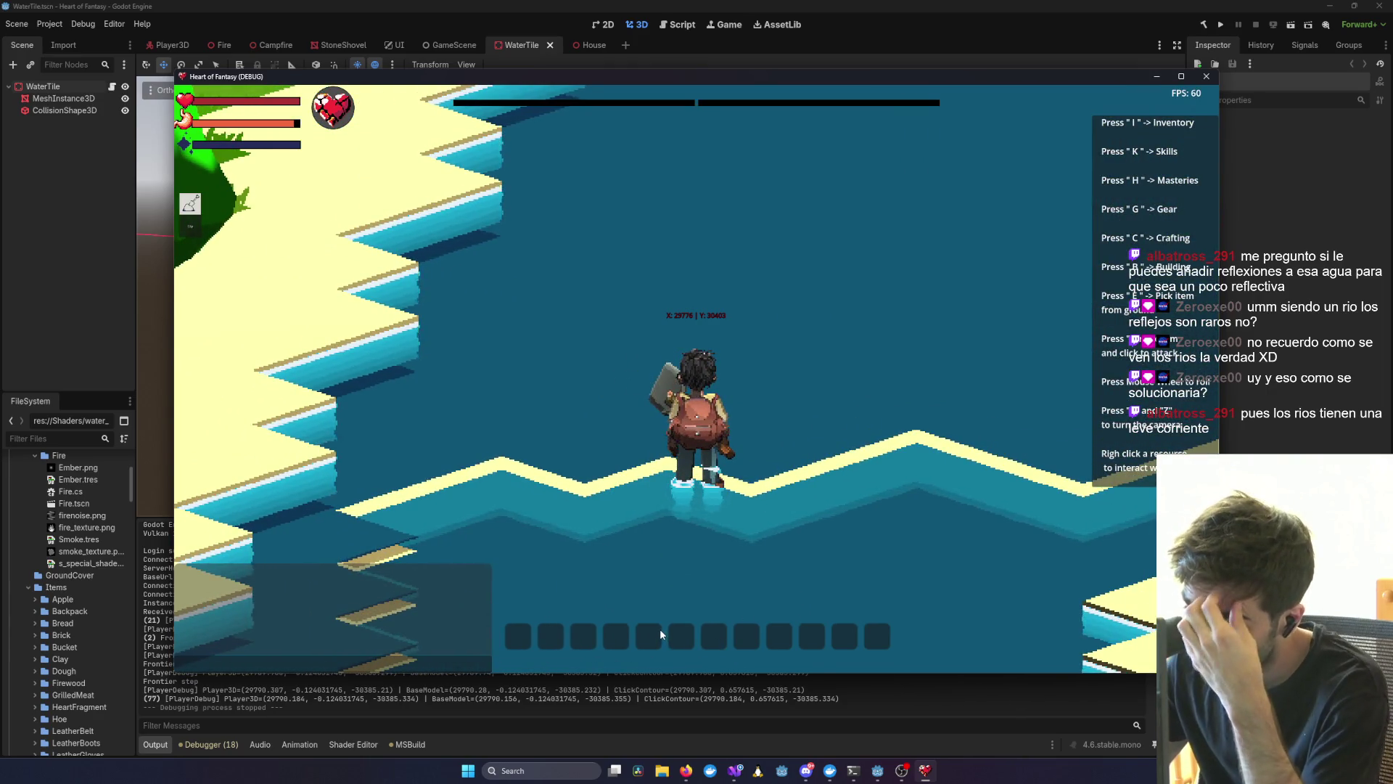
scroll(780, 499, down, 3)
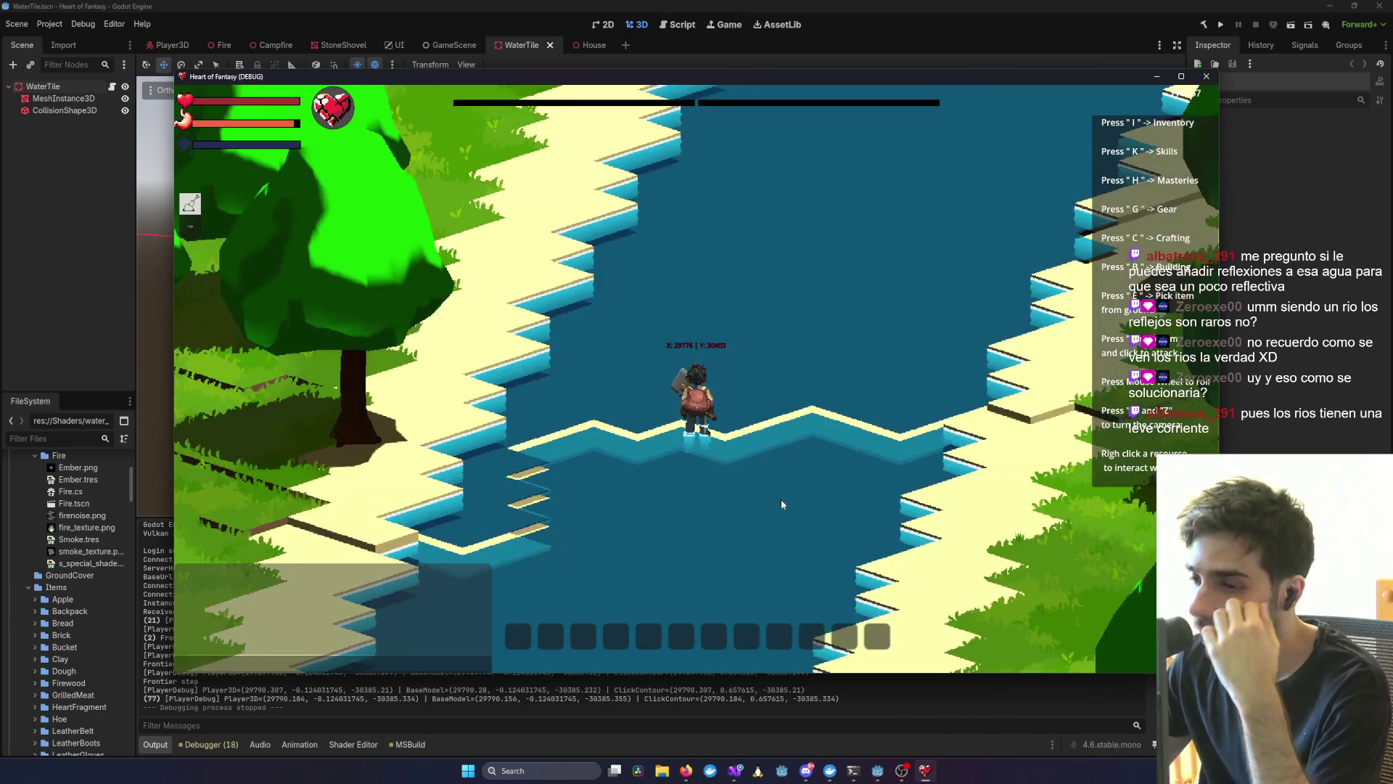
scroll(781, 500, up, 5)
scroll(746, 454, down, 2)
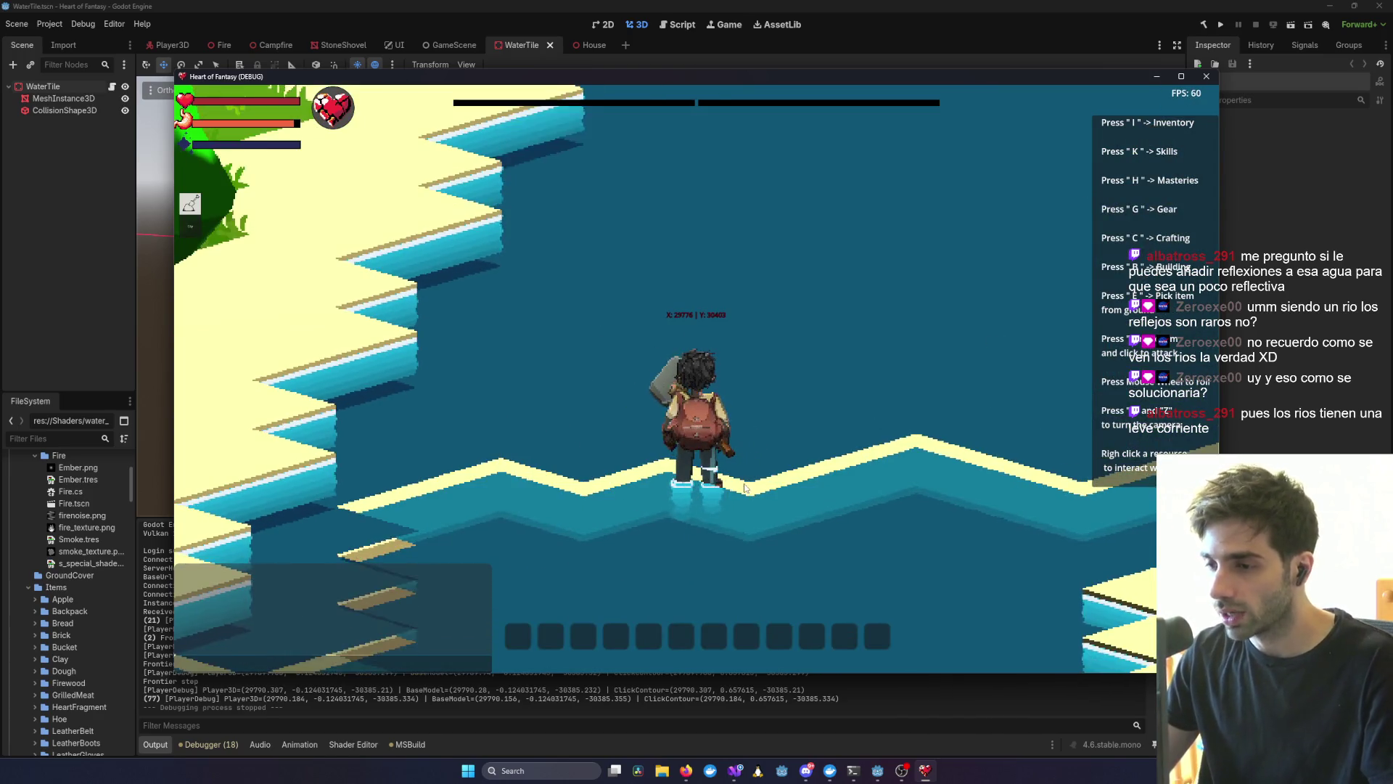
scroll(778, 498, down, 3)
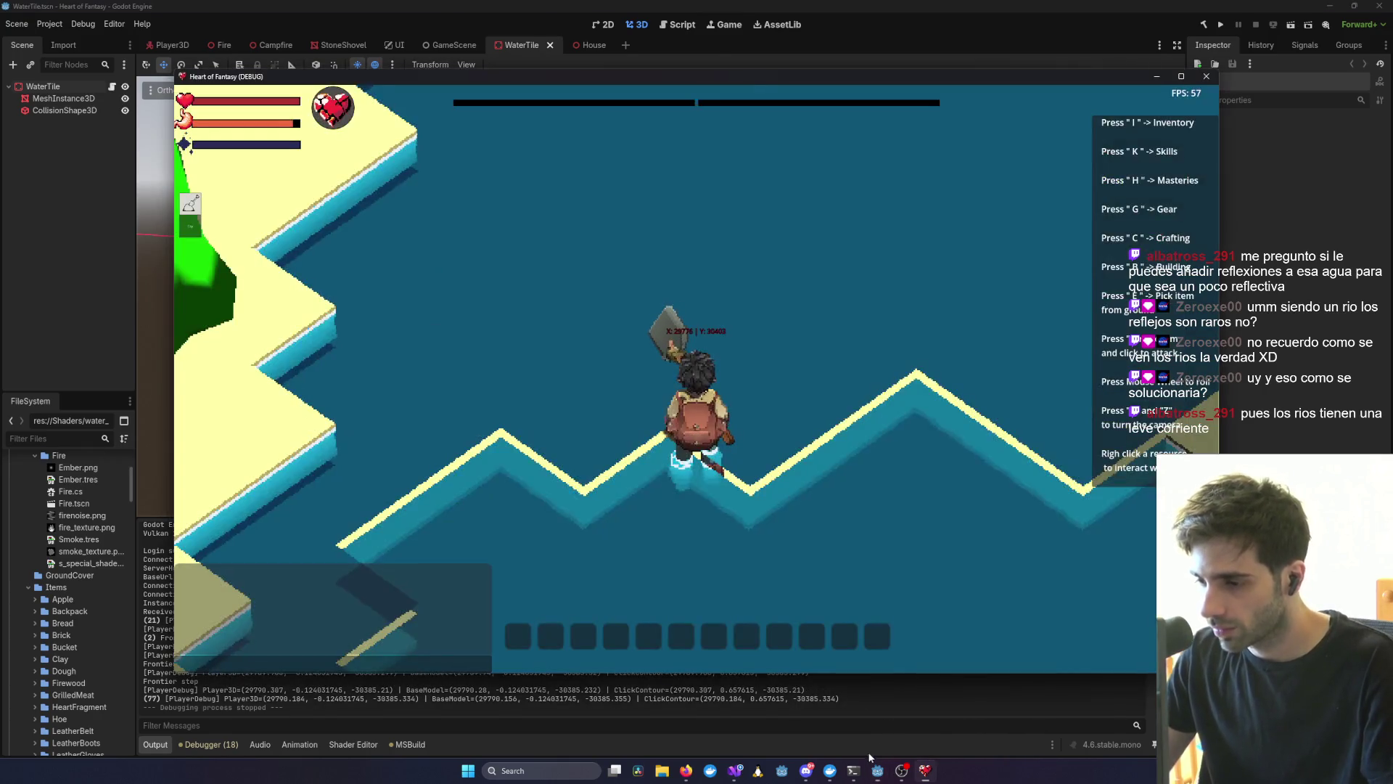
mouse_move(853, 771)
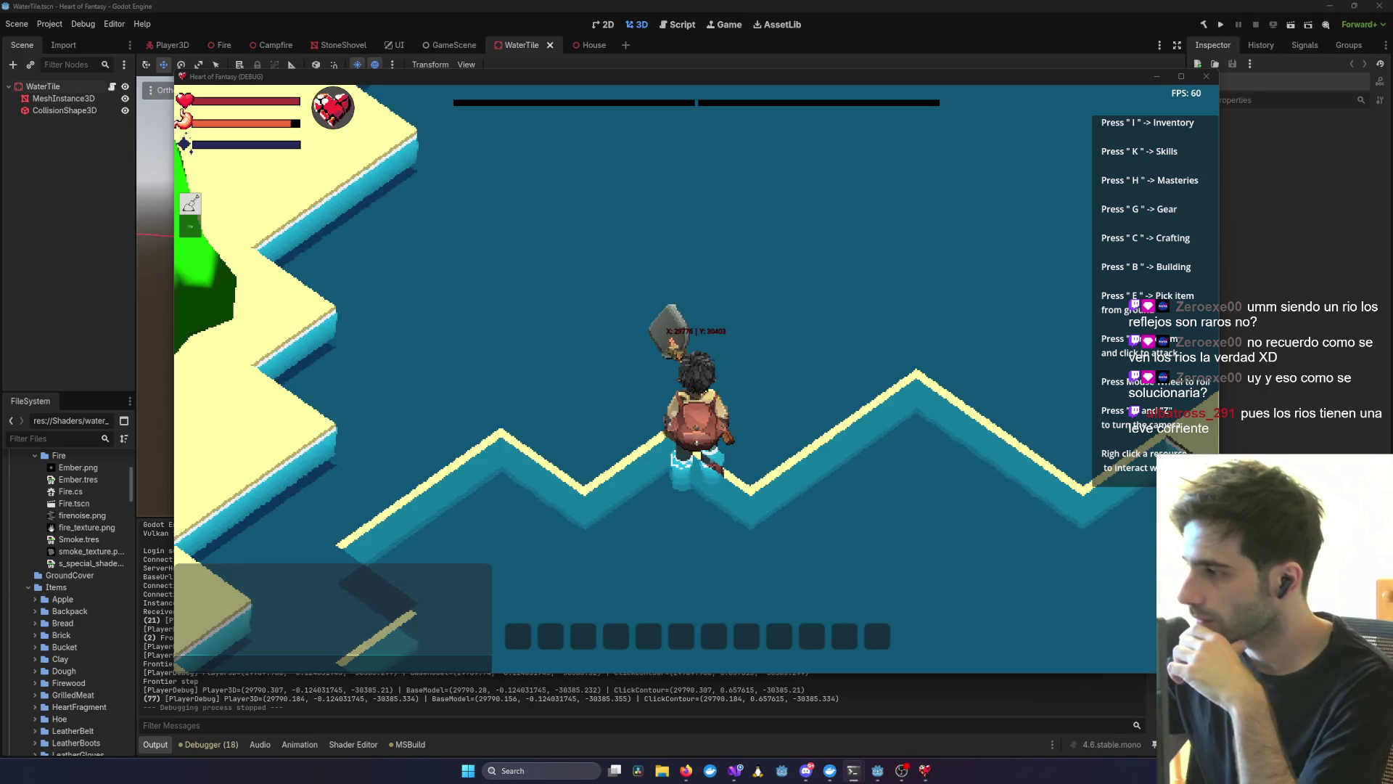
scroll(944, 360, down, 3)
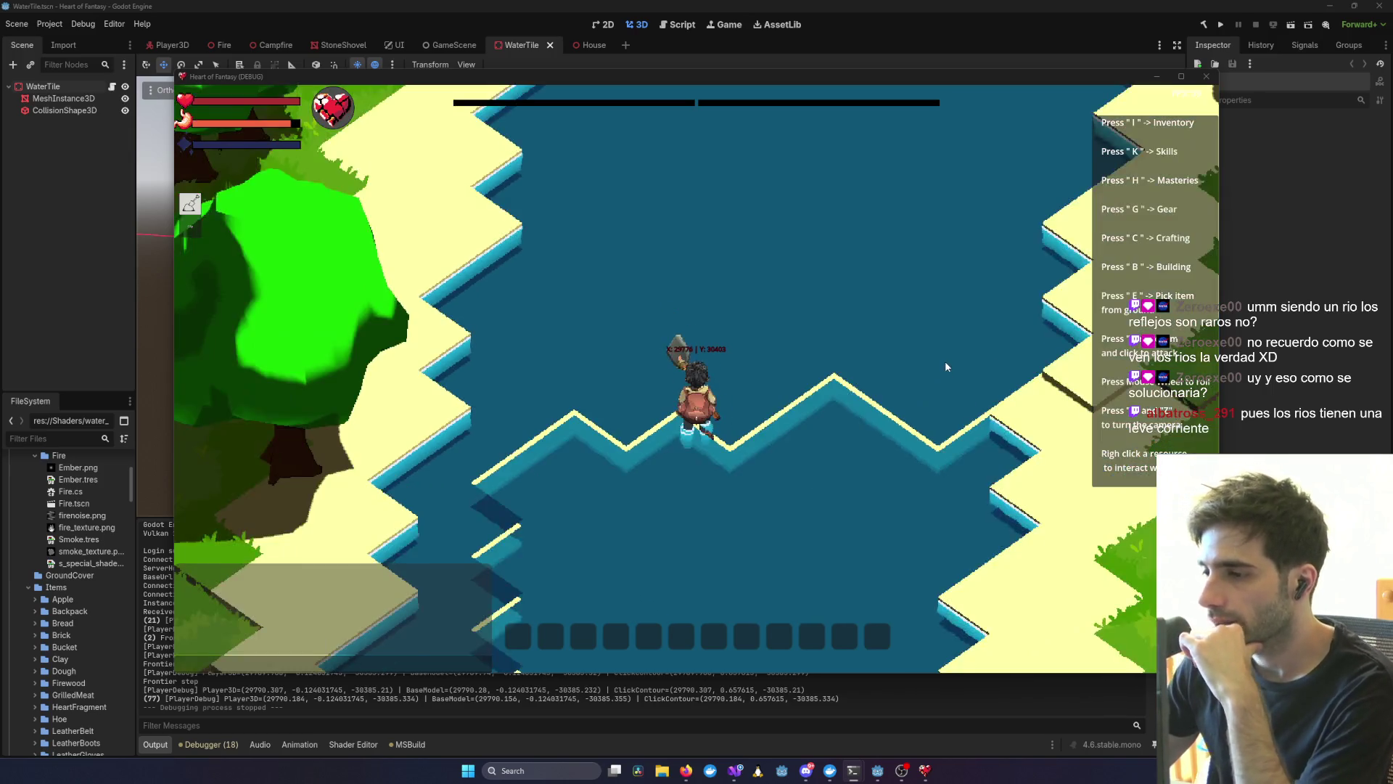
scroll(947, 354, up, 4)
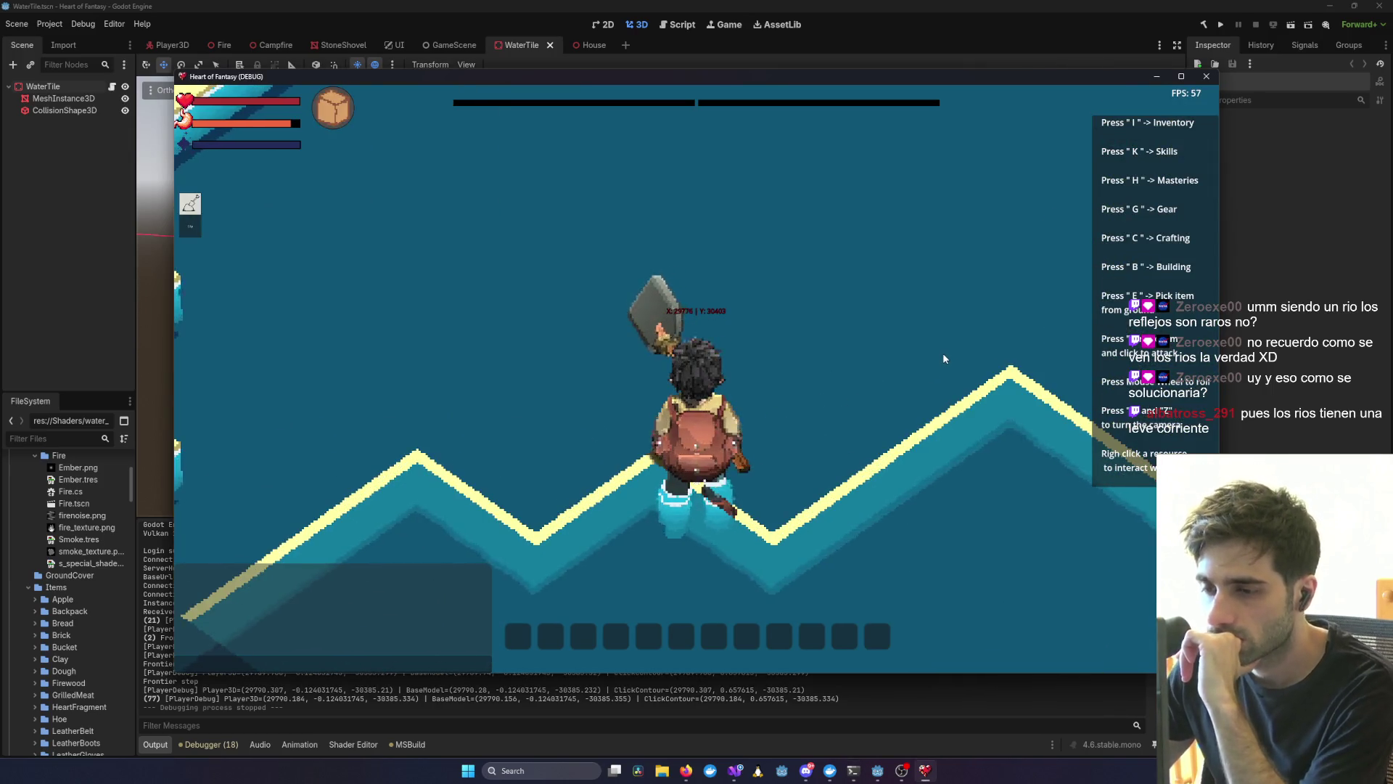
scroll(942, 358, down, 3)
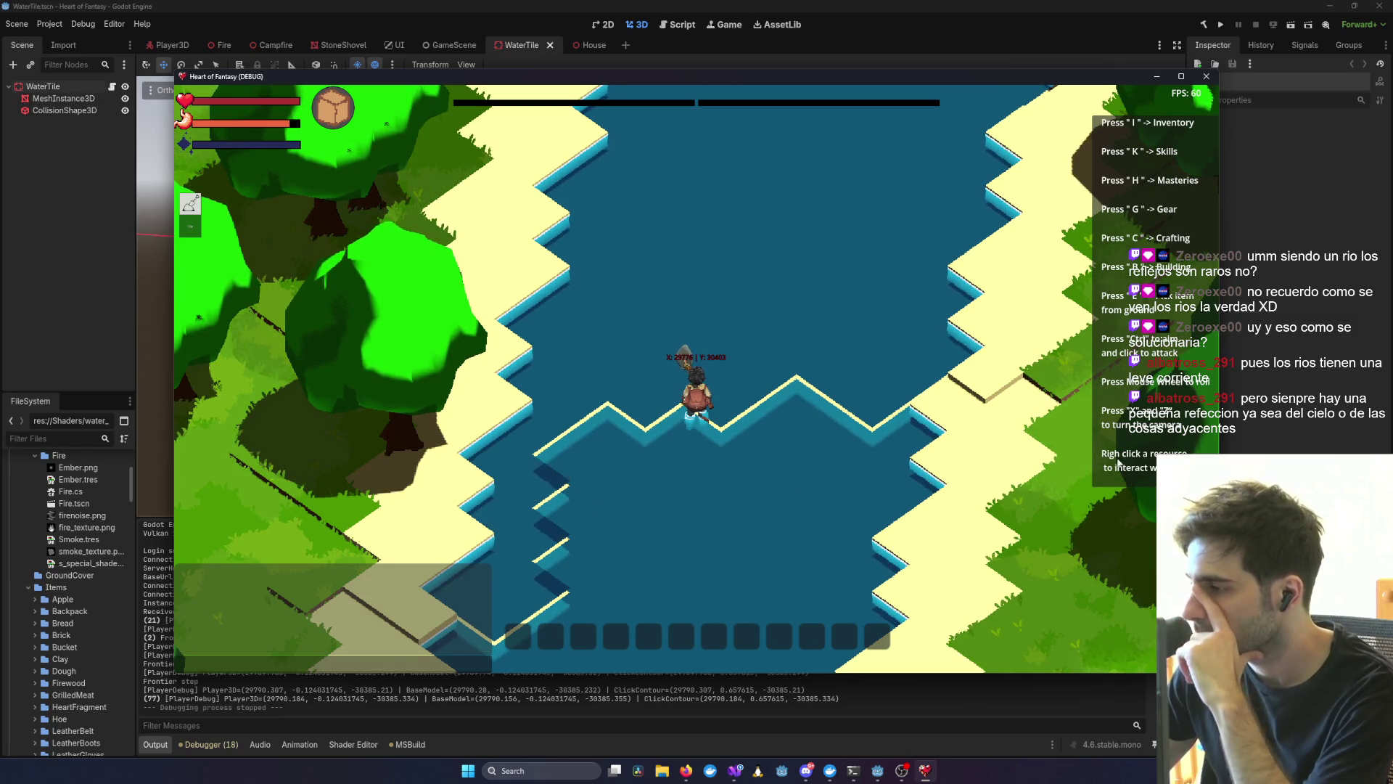
key(alt+Tab)
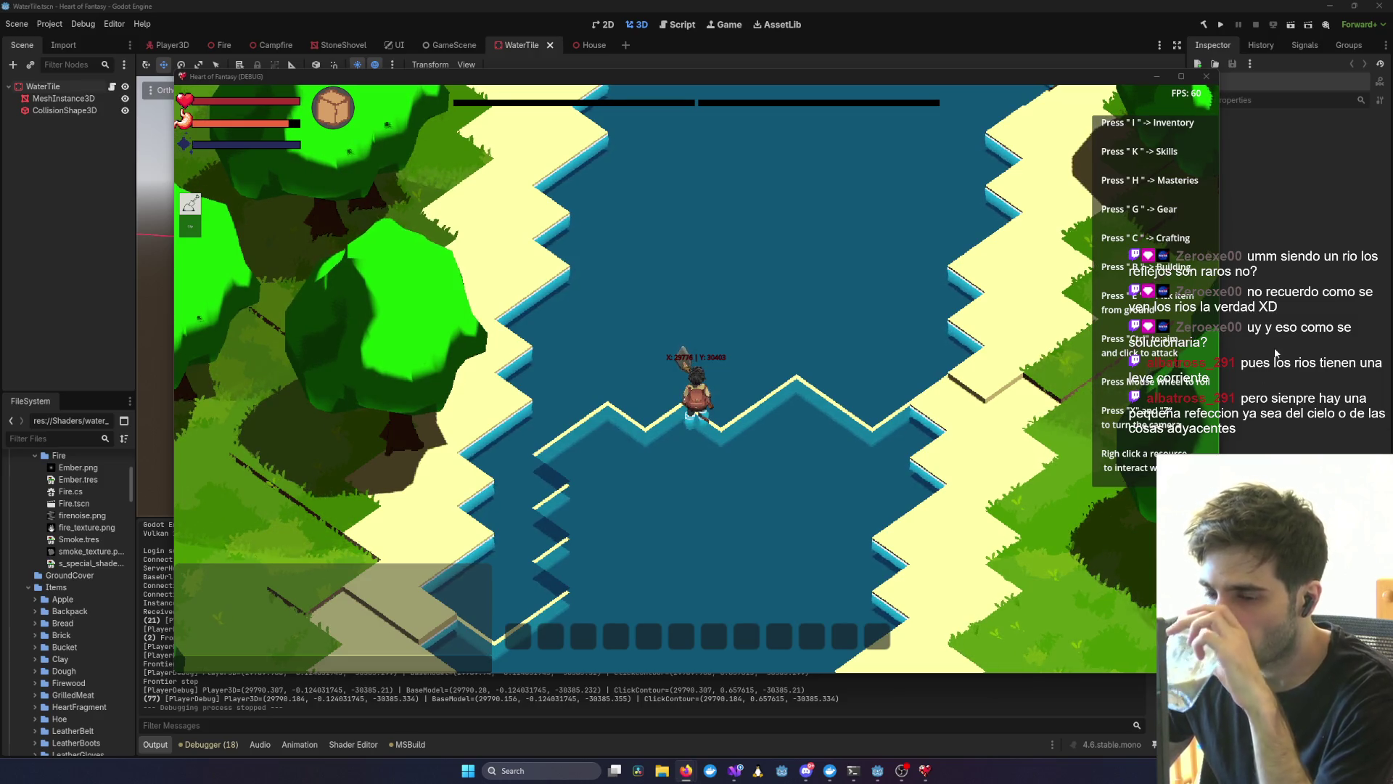
- Rotate the game camera until the river runs vertically and walk the player slightly upstream
scroll(976, 296, down, 3)
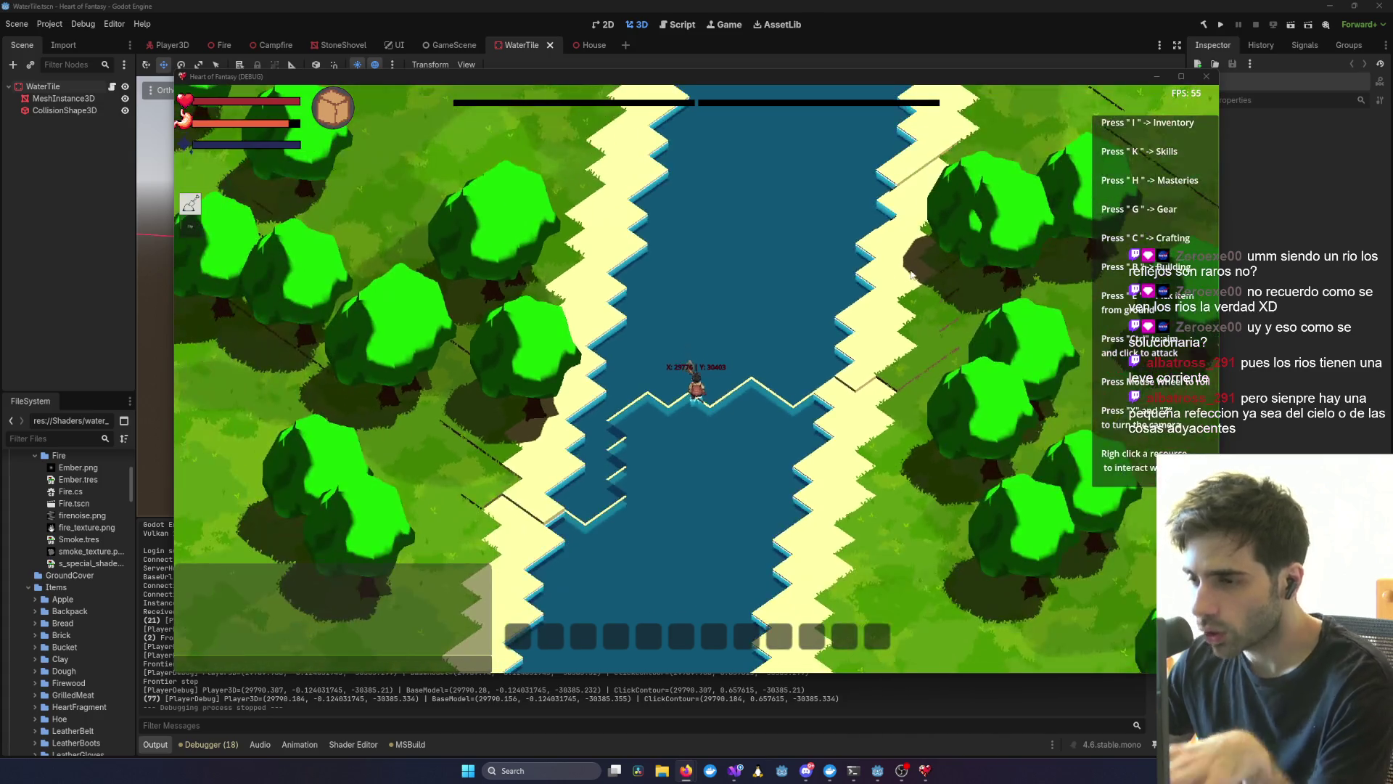
scroll(726, 259, up, 3)
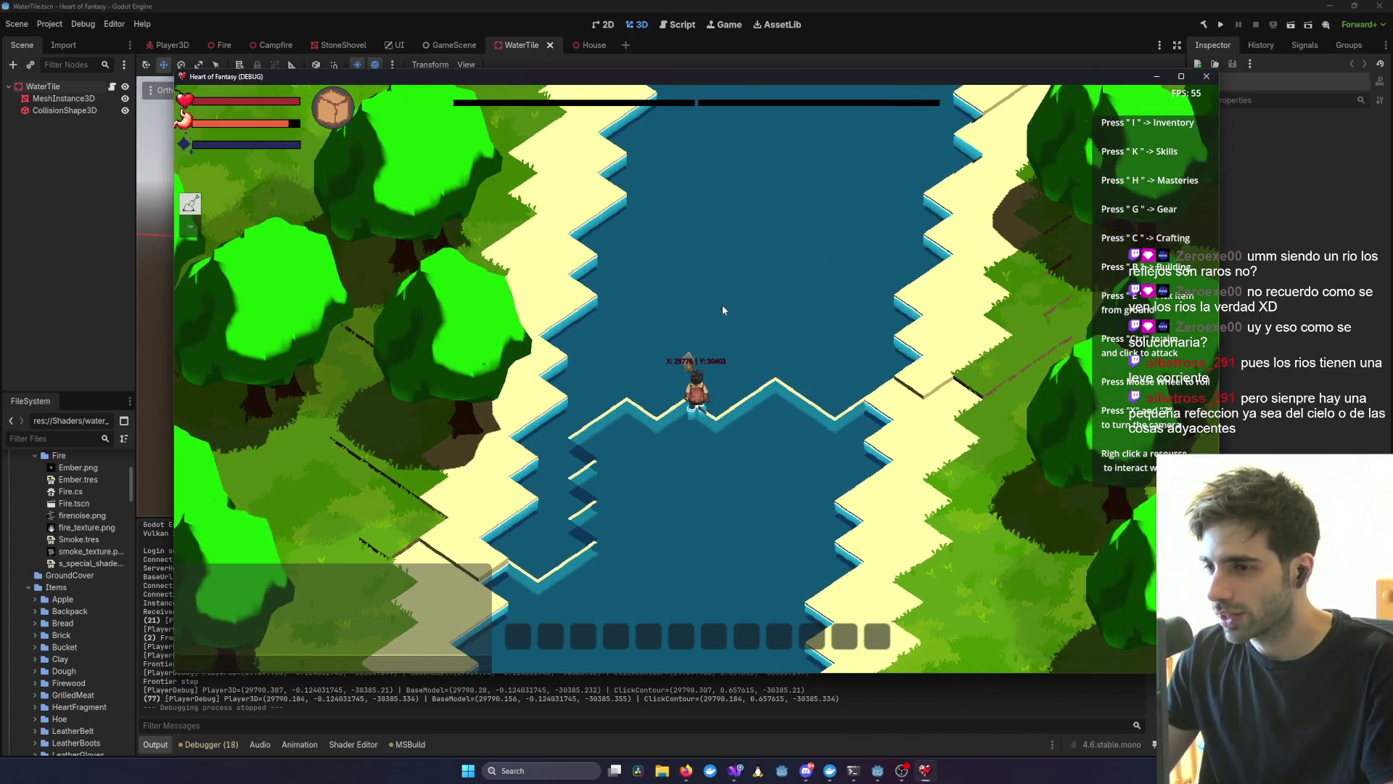
key(q)
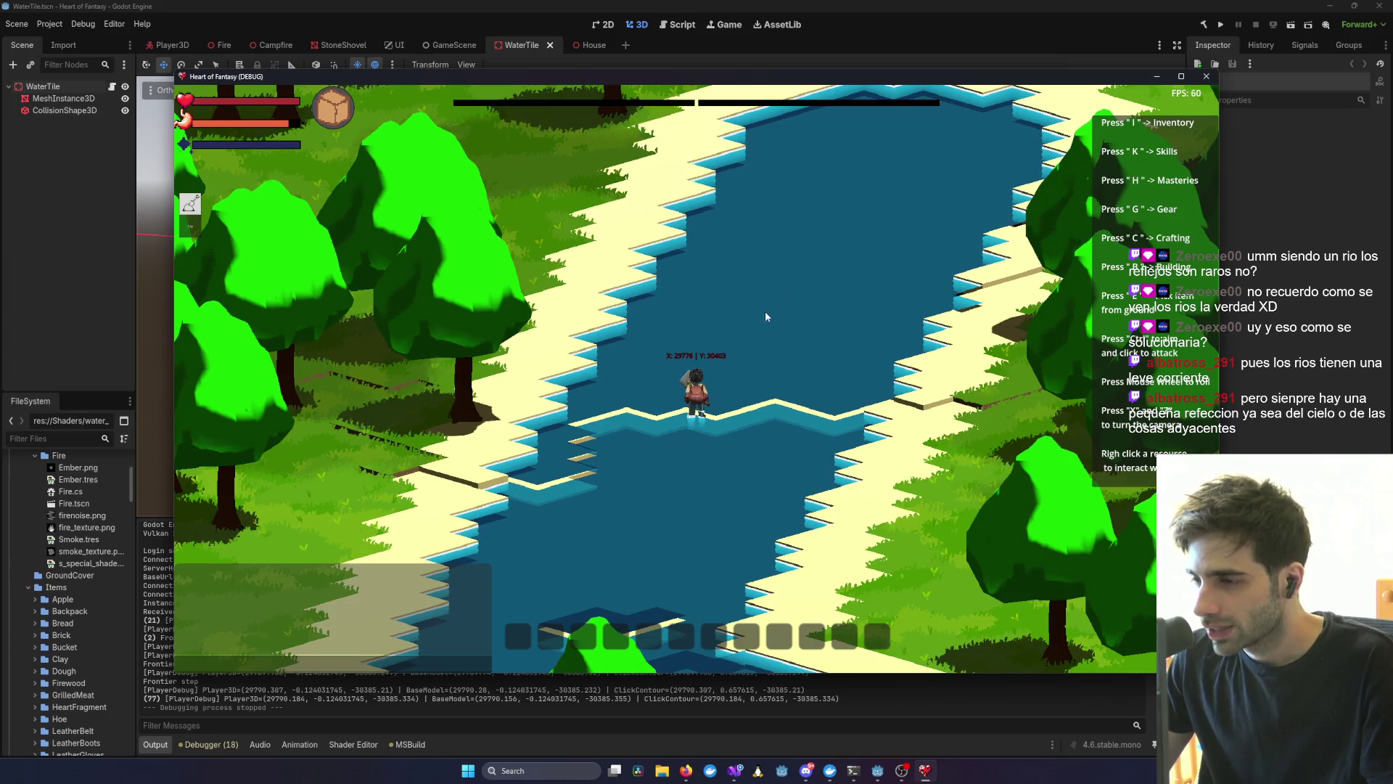
key(q)
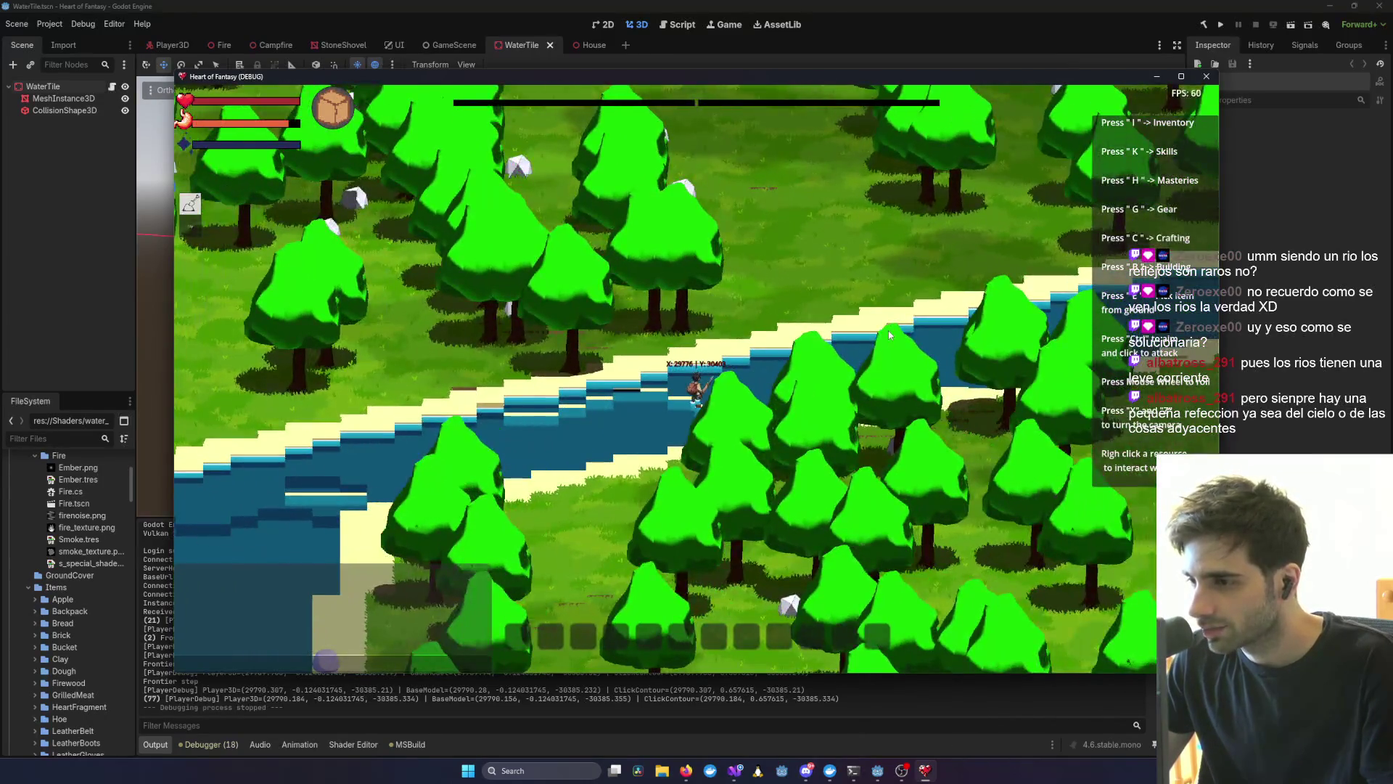
key(q)
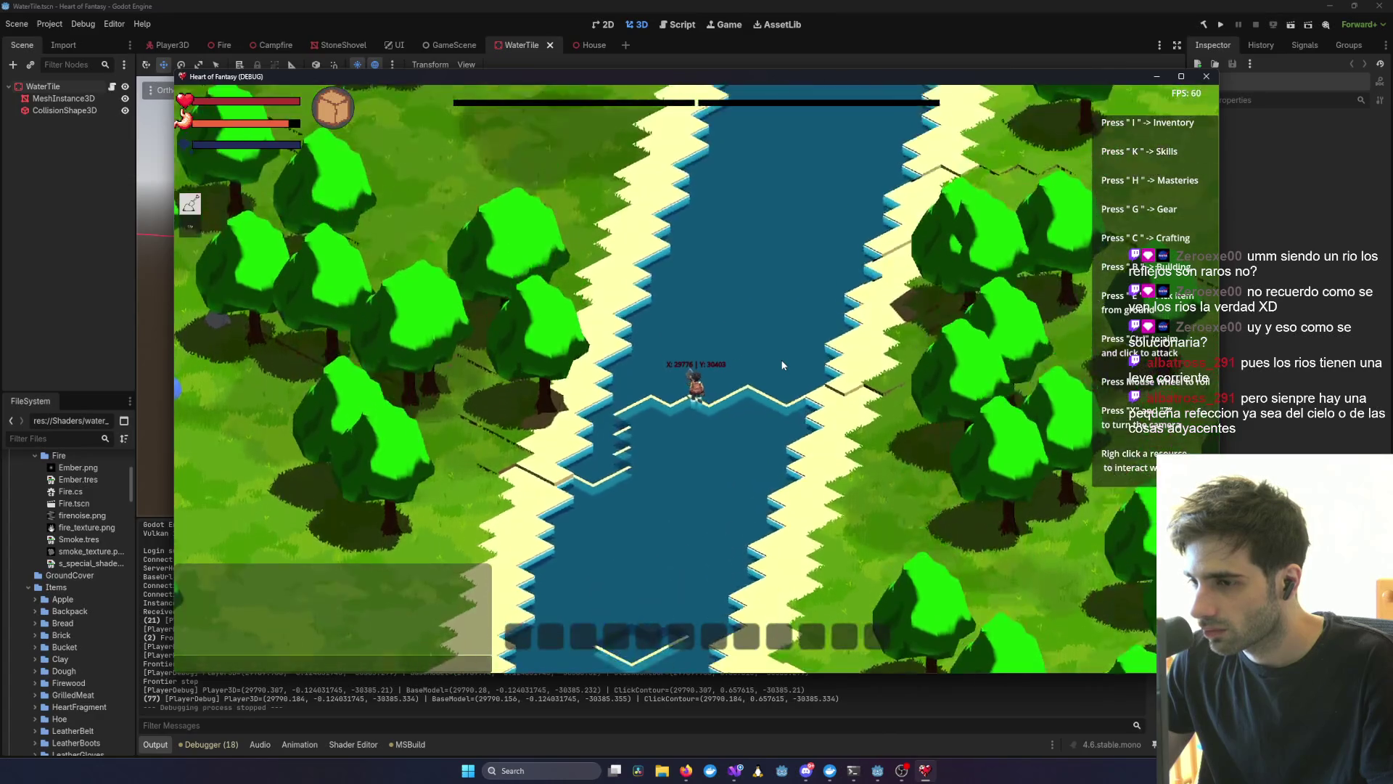
key(w)
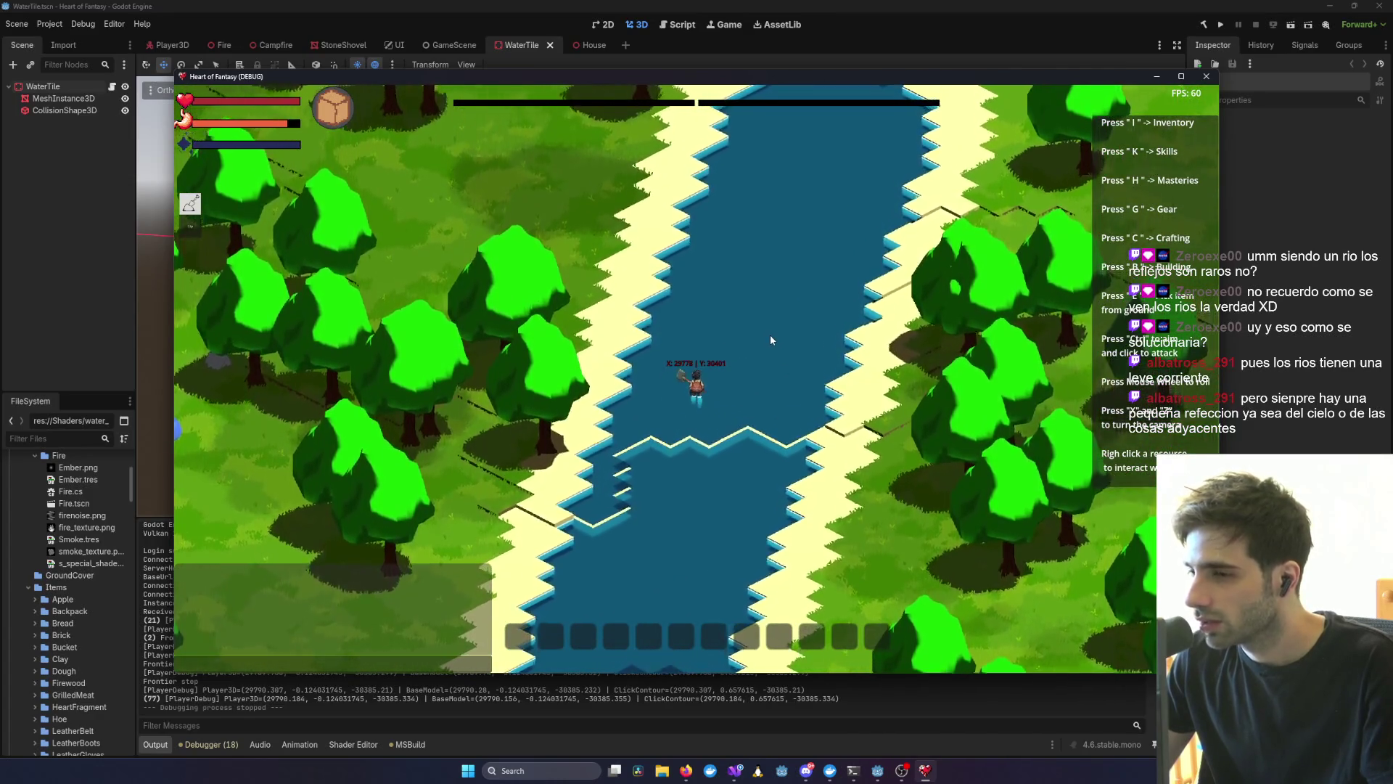
scroll(769, 338, up, 3)
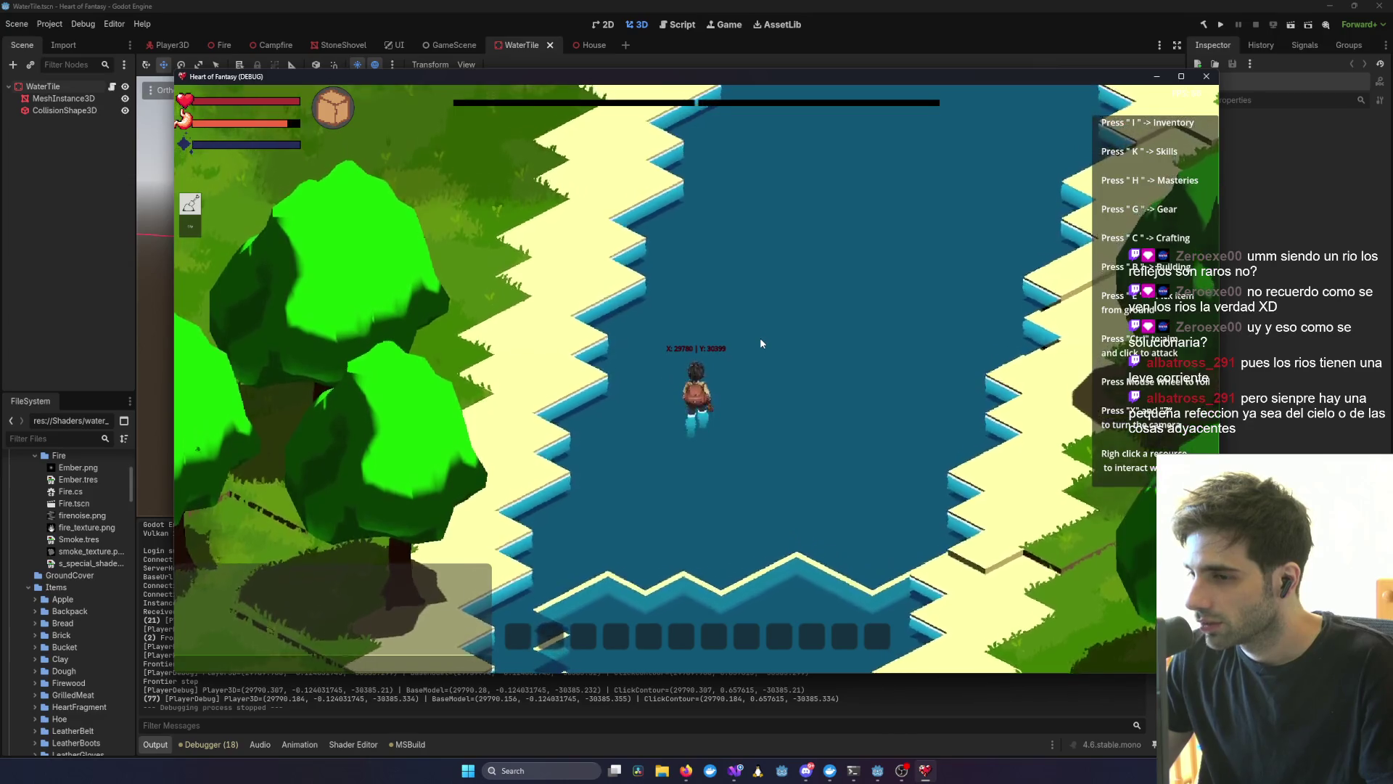
- Walk the player up-left along the river, view from behind, and zoom out
key(q)
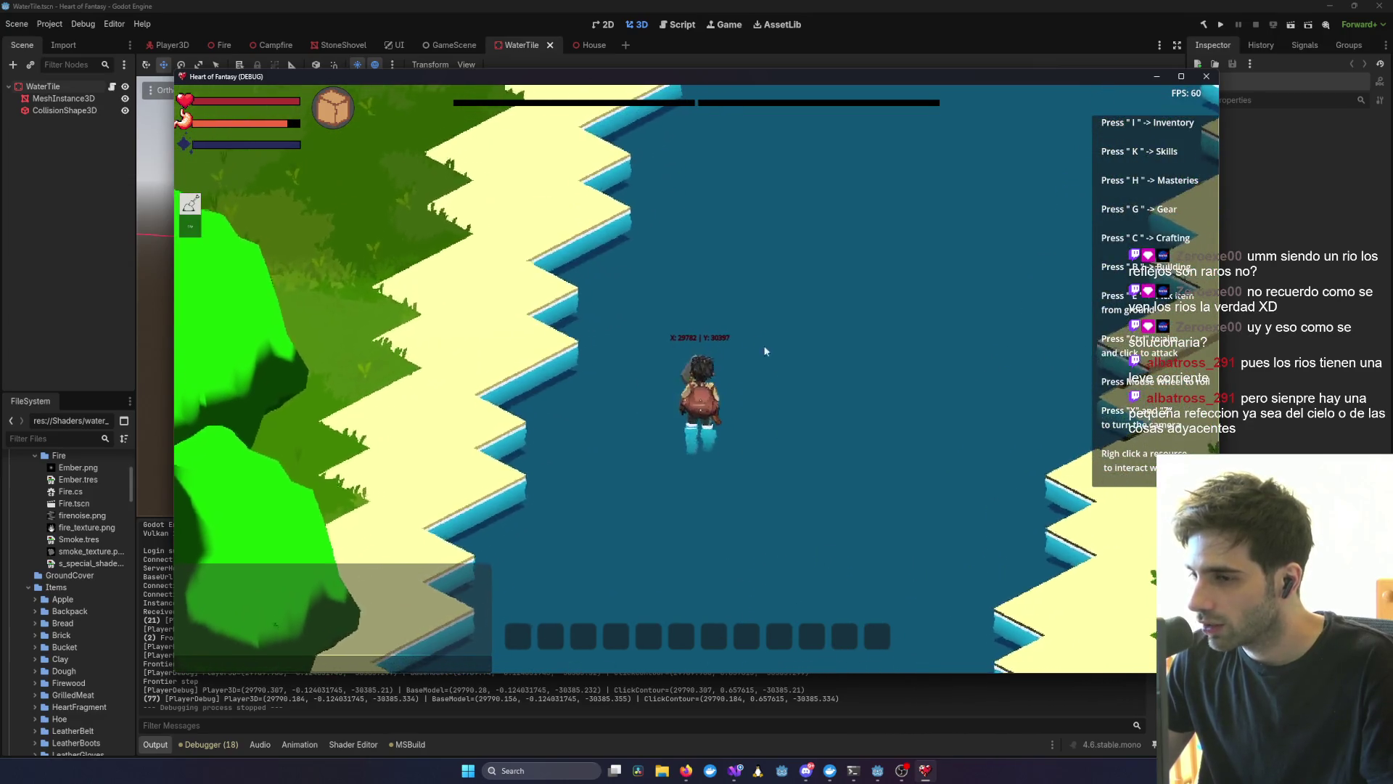
click(637, 351)
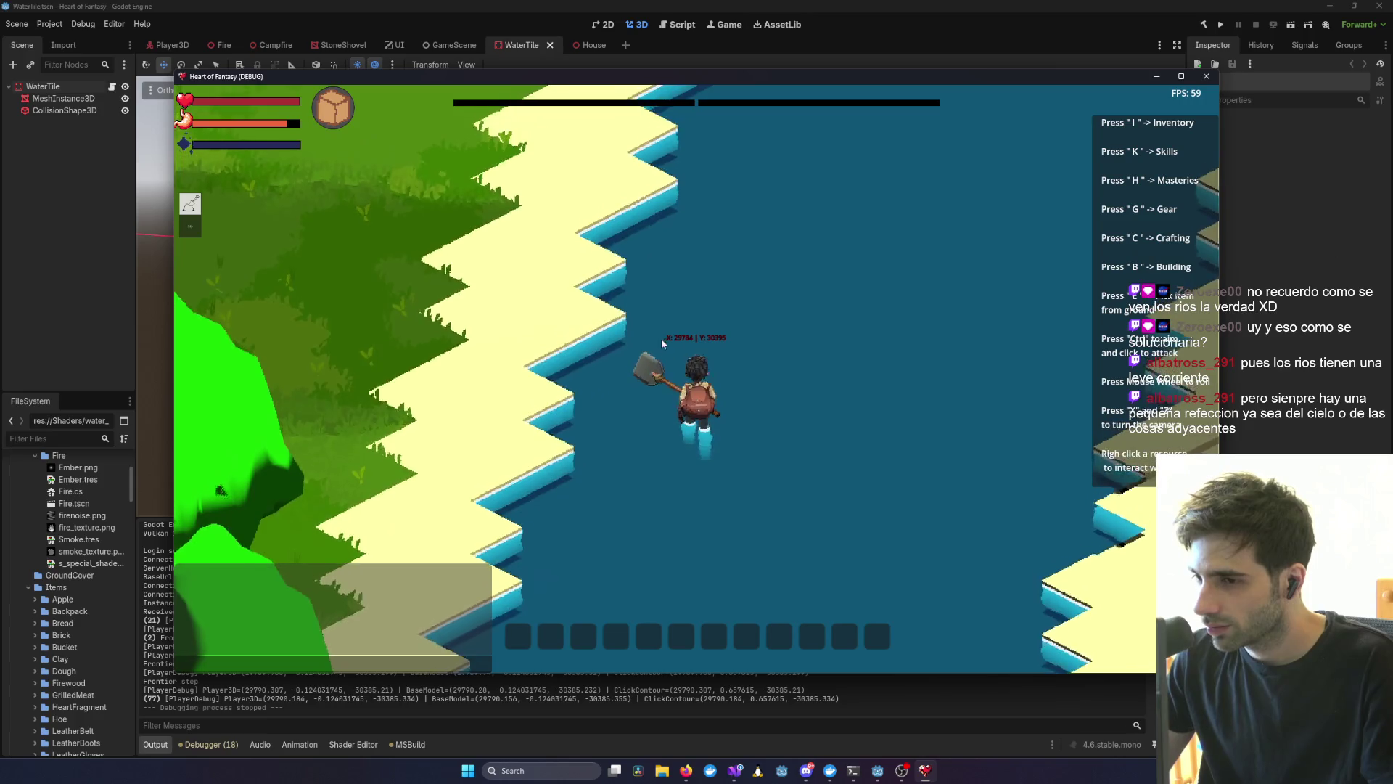
click(811, 404)
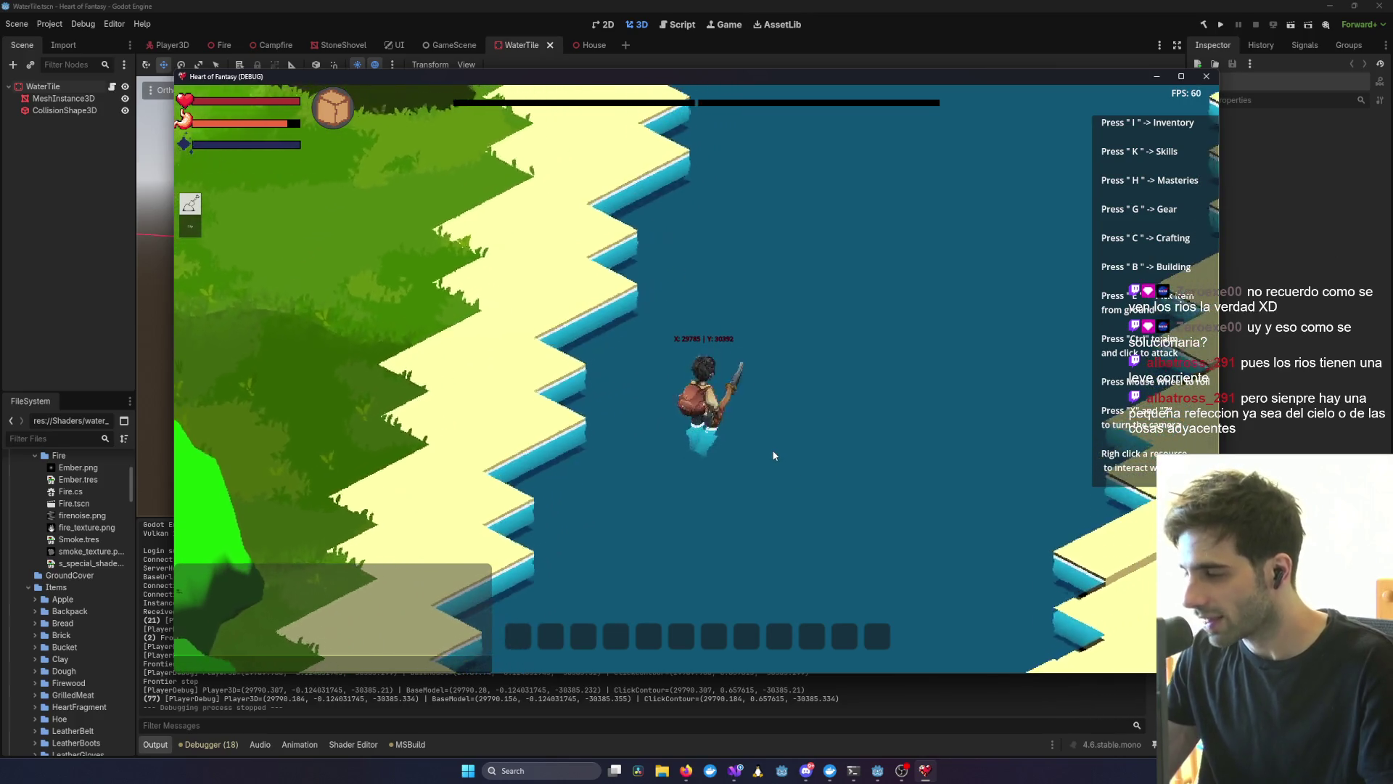
key(q)
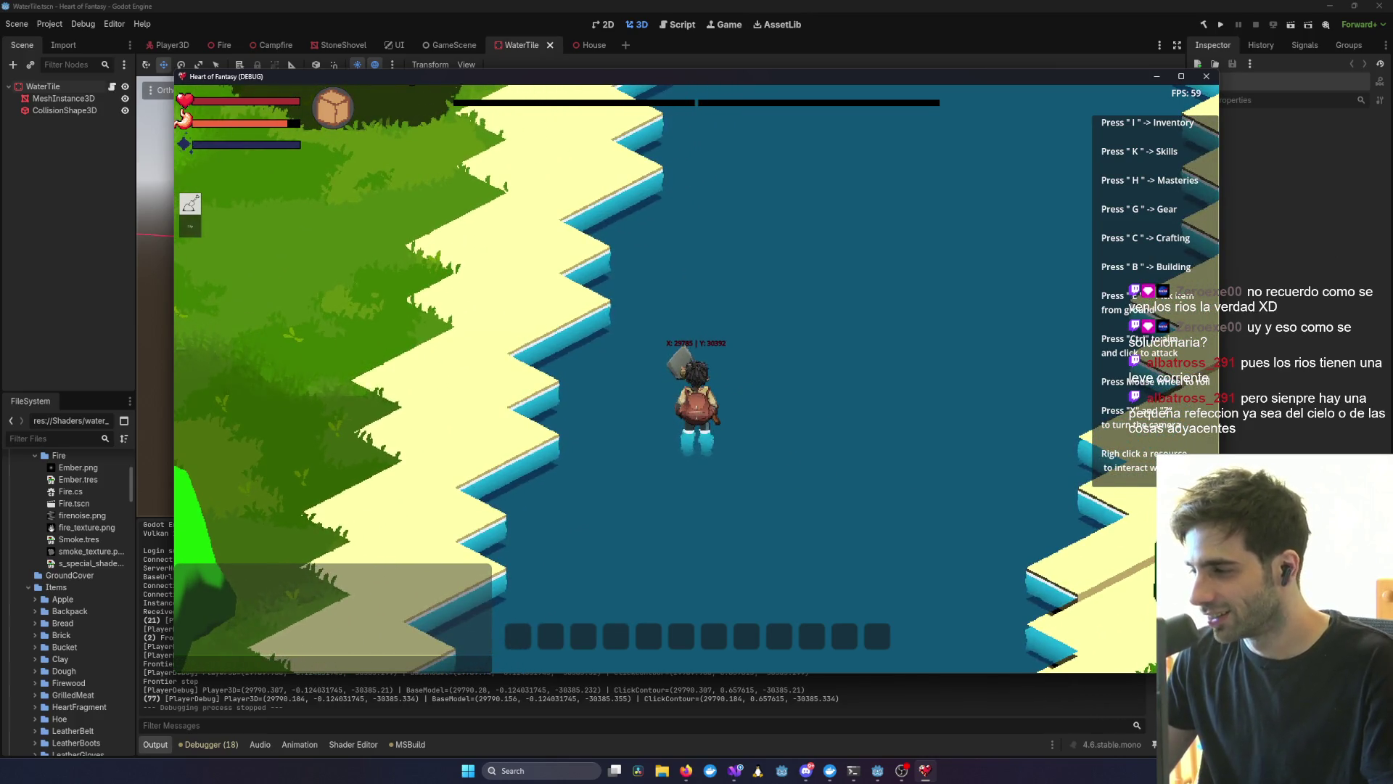
key(alt+Tab)
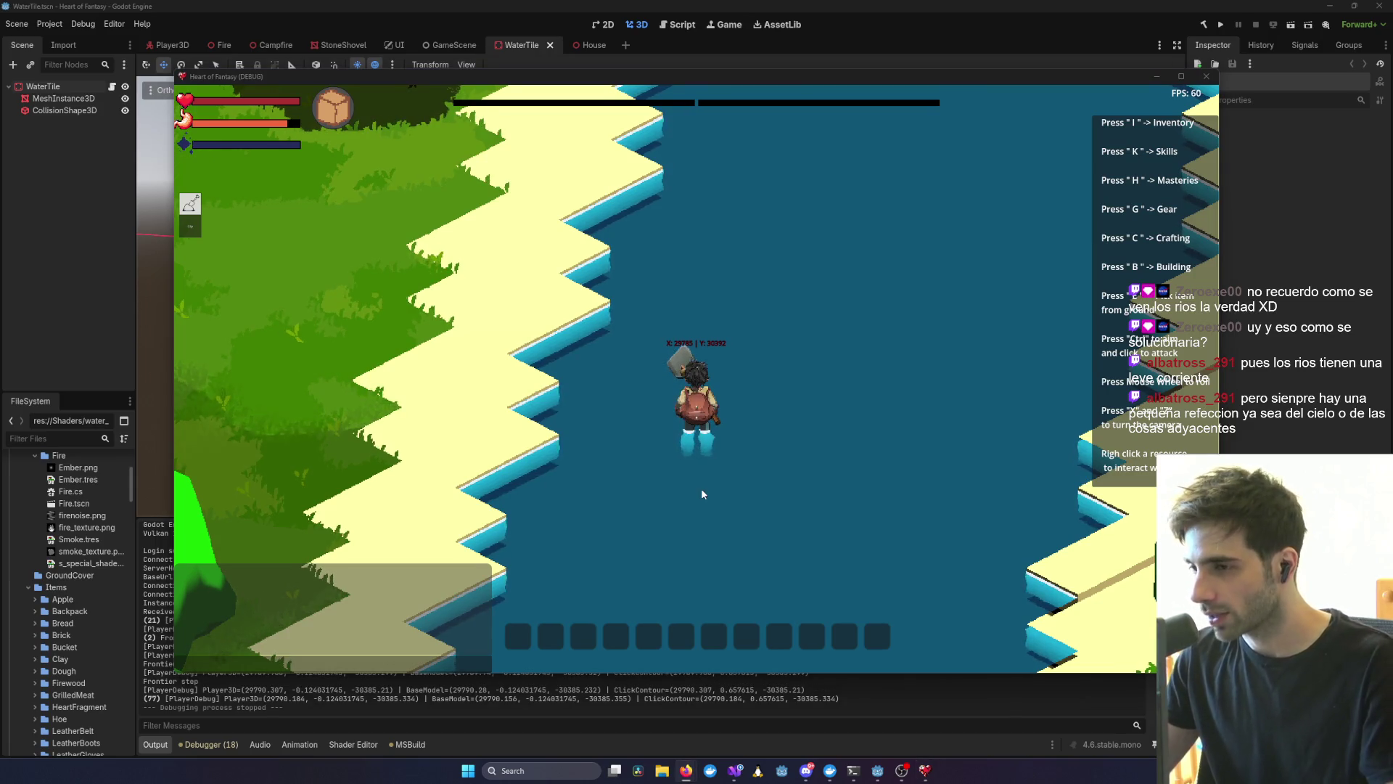
click(646, 412)
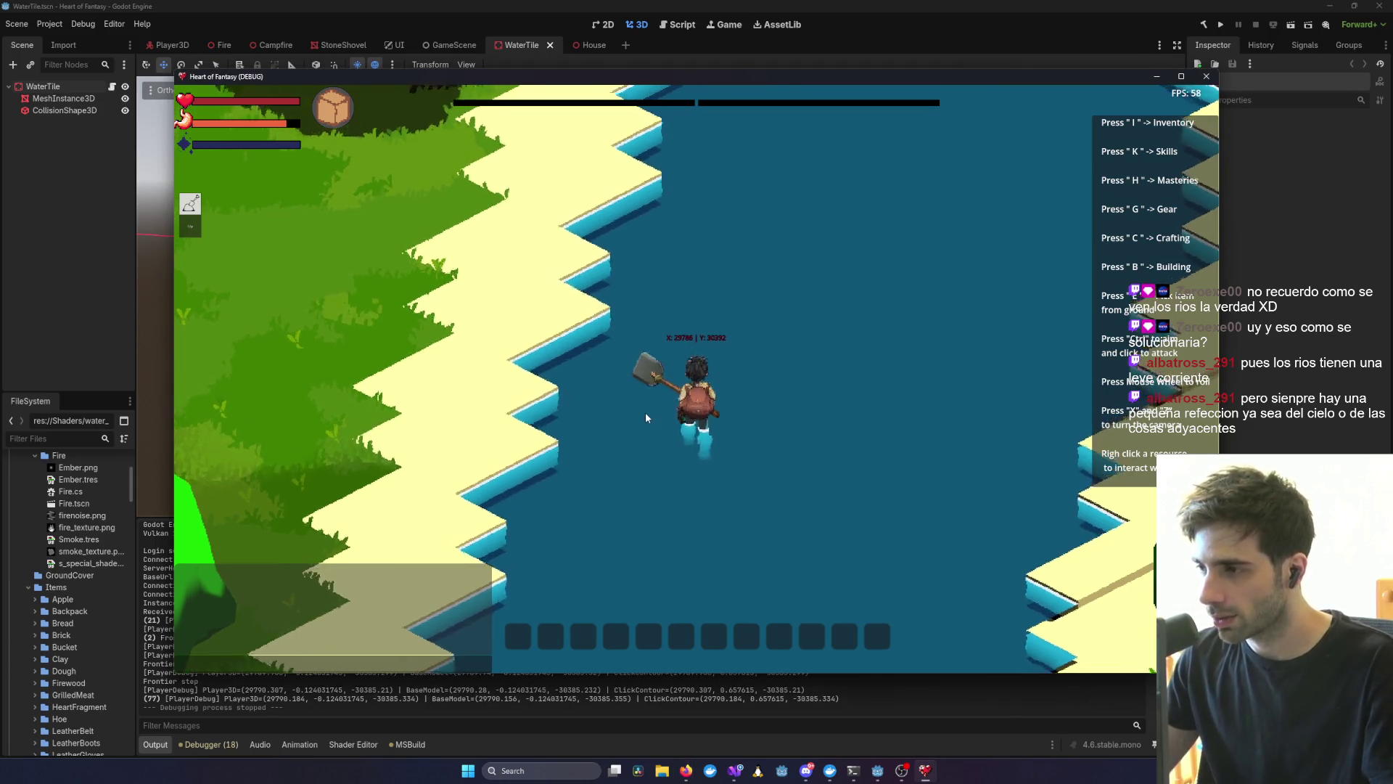
scroll(644, 411, down, 5)
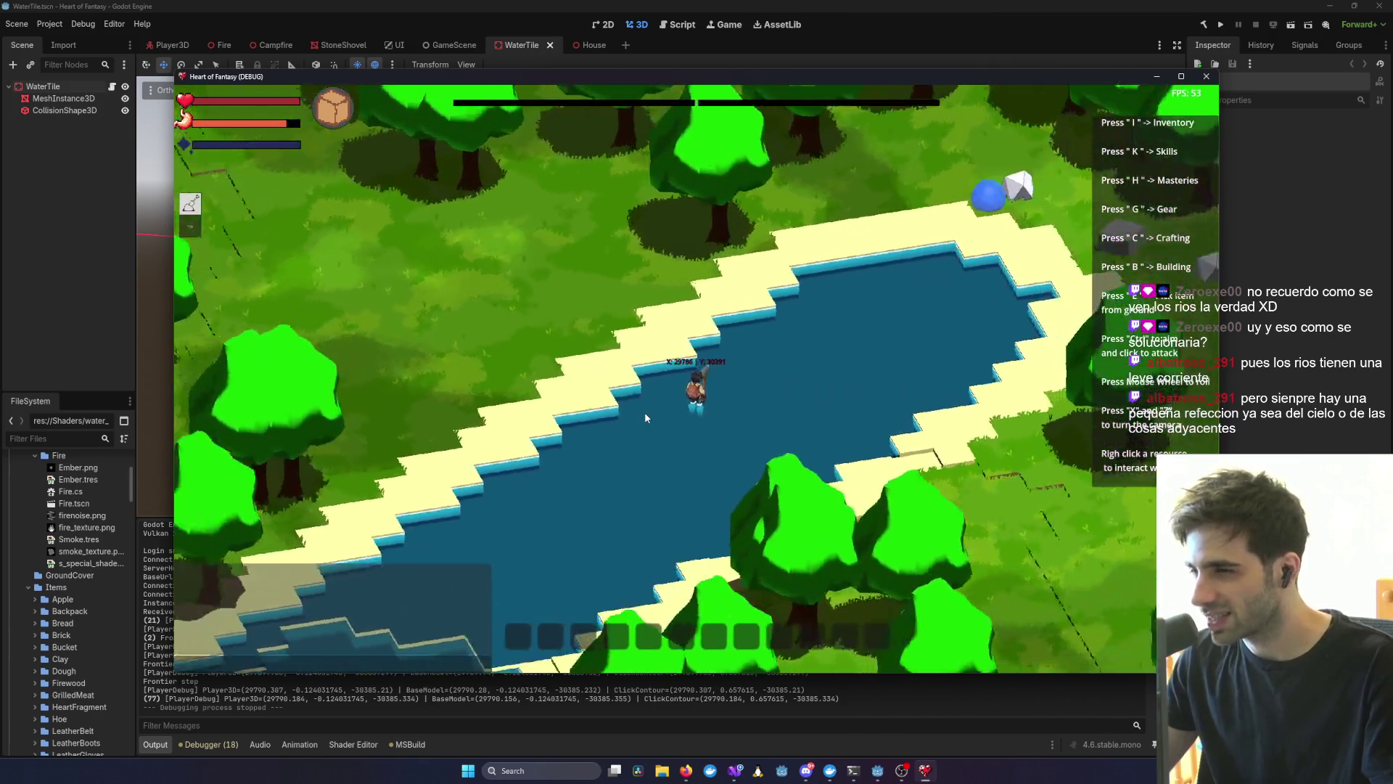
- Turn the river diagonal, walk the player into the water at the shore, and swing the shovel
key(q)
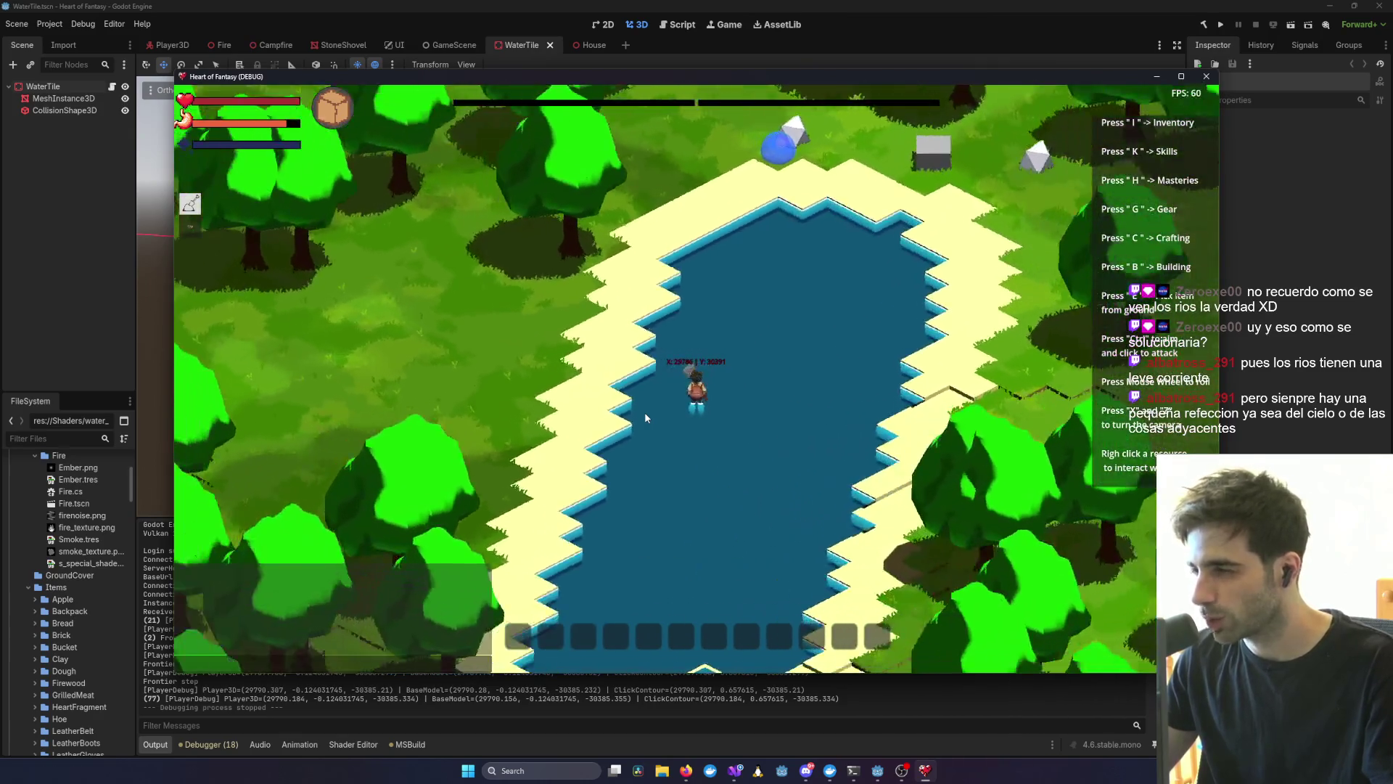
key(q)
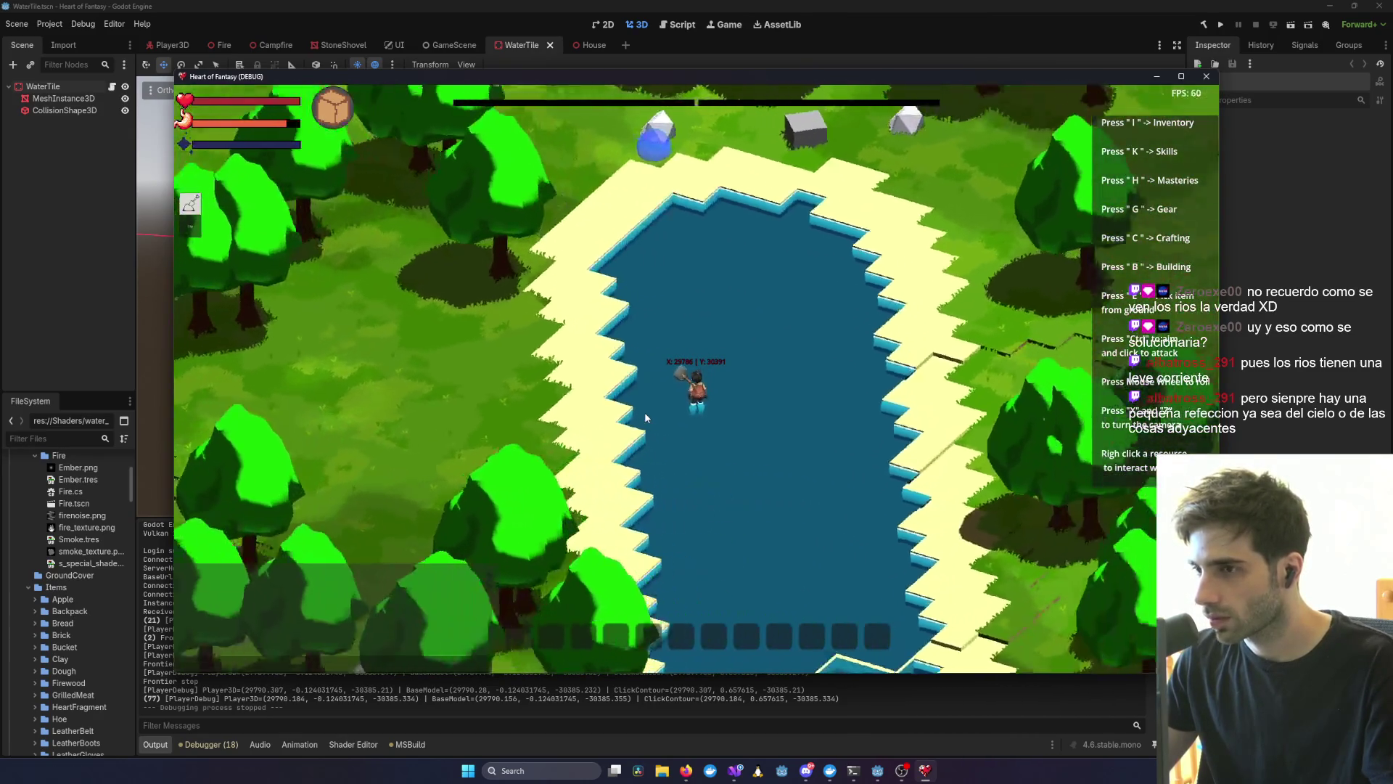
scroll(733, 397, up, 5)
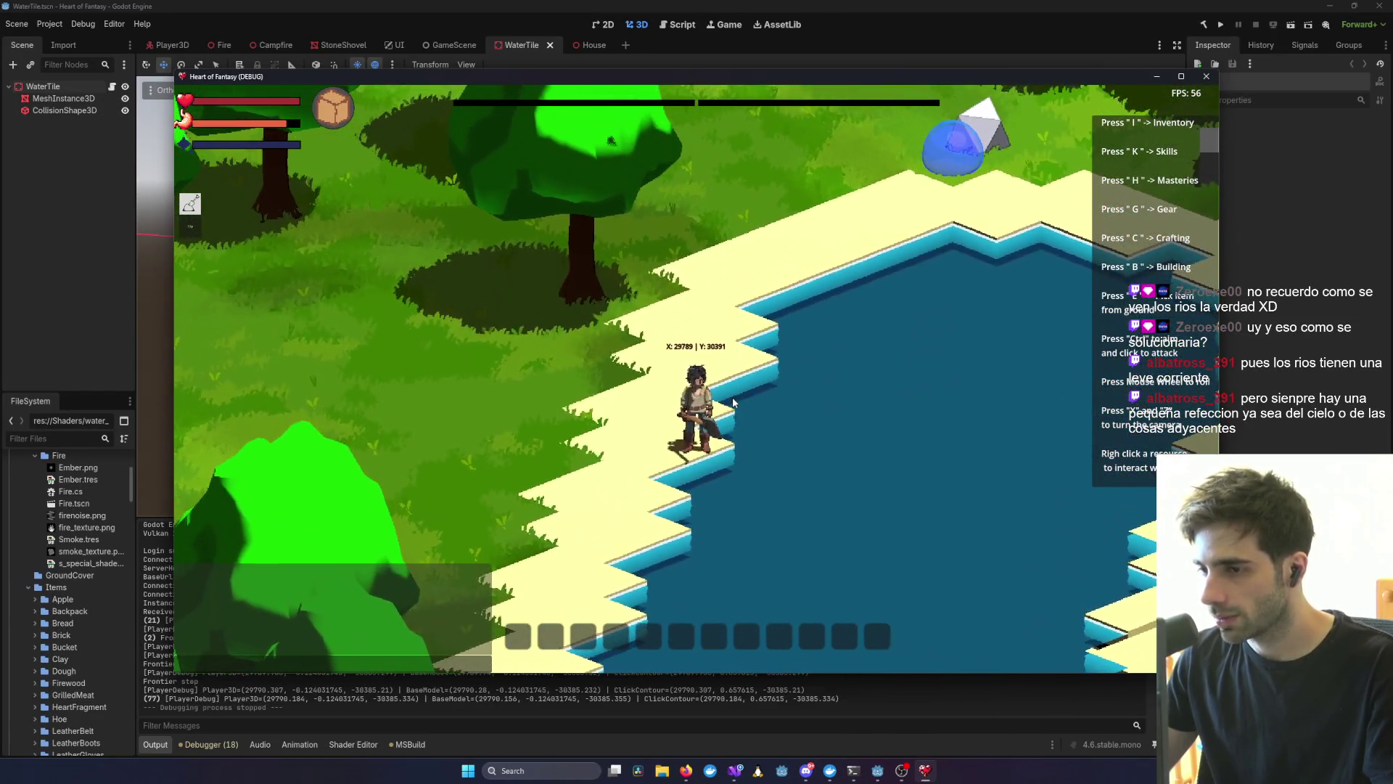
click(733, 397)
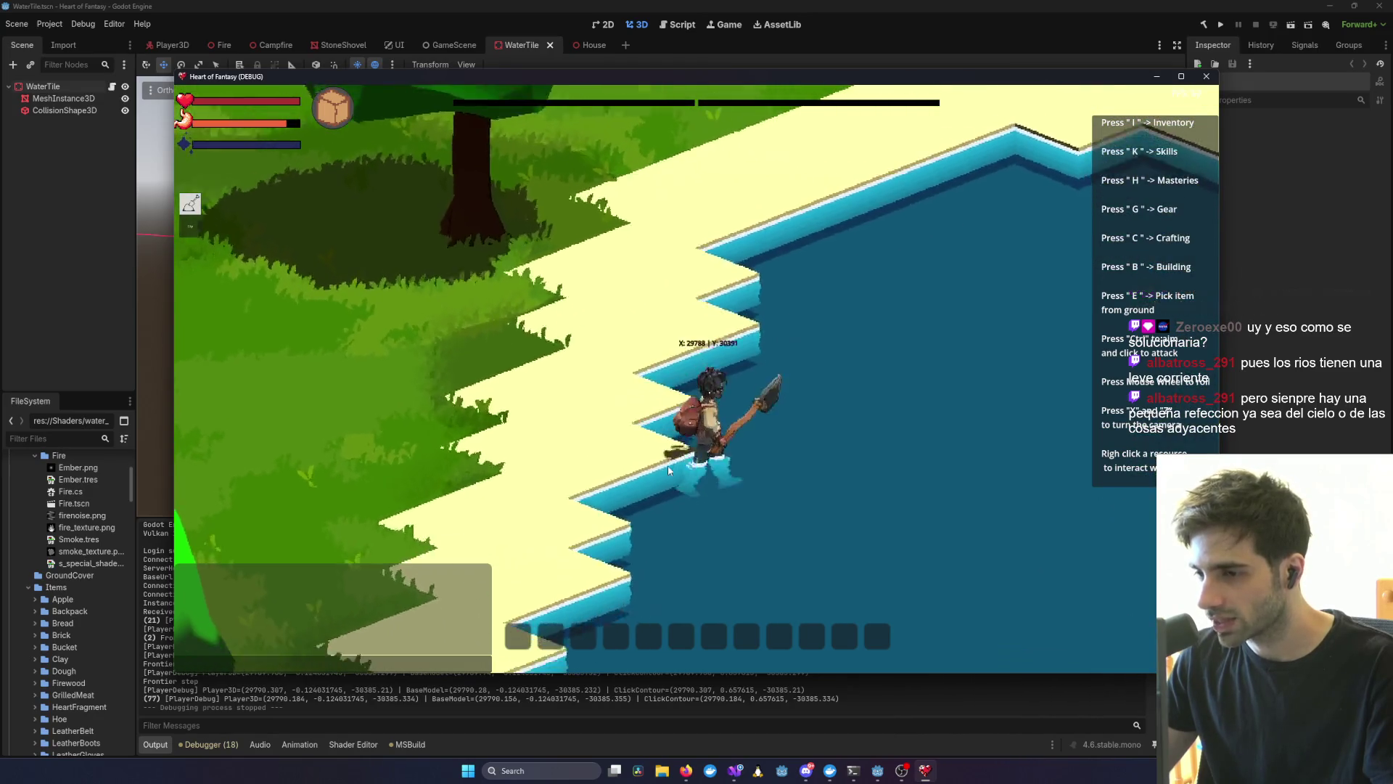
key(q)
ctrl+click(664, 463)
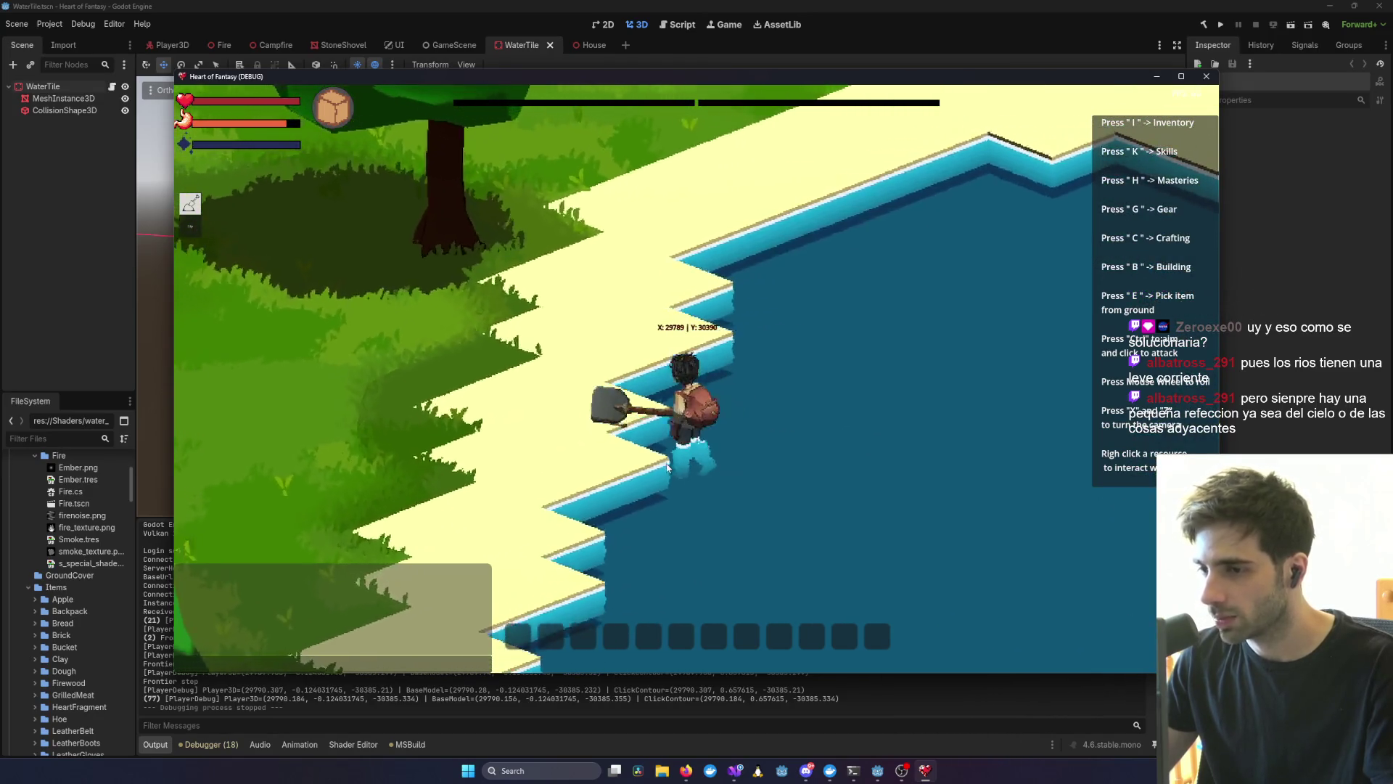
- Swing the camera around the shoreline and swing the shovel while standing in the river
key(q)
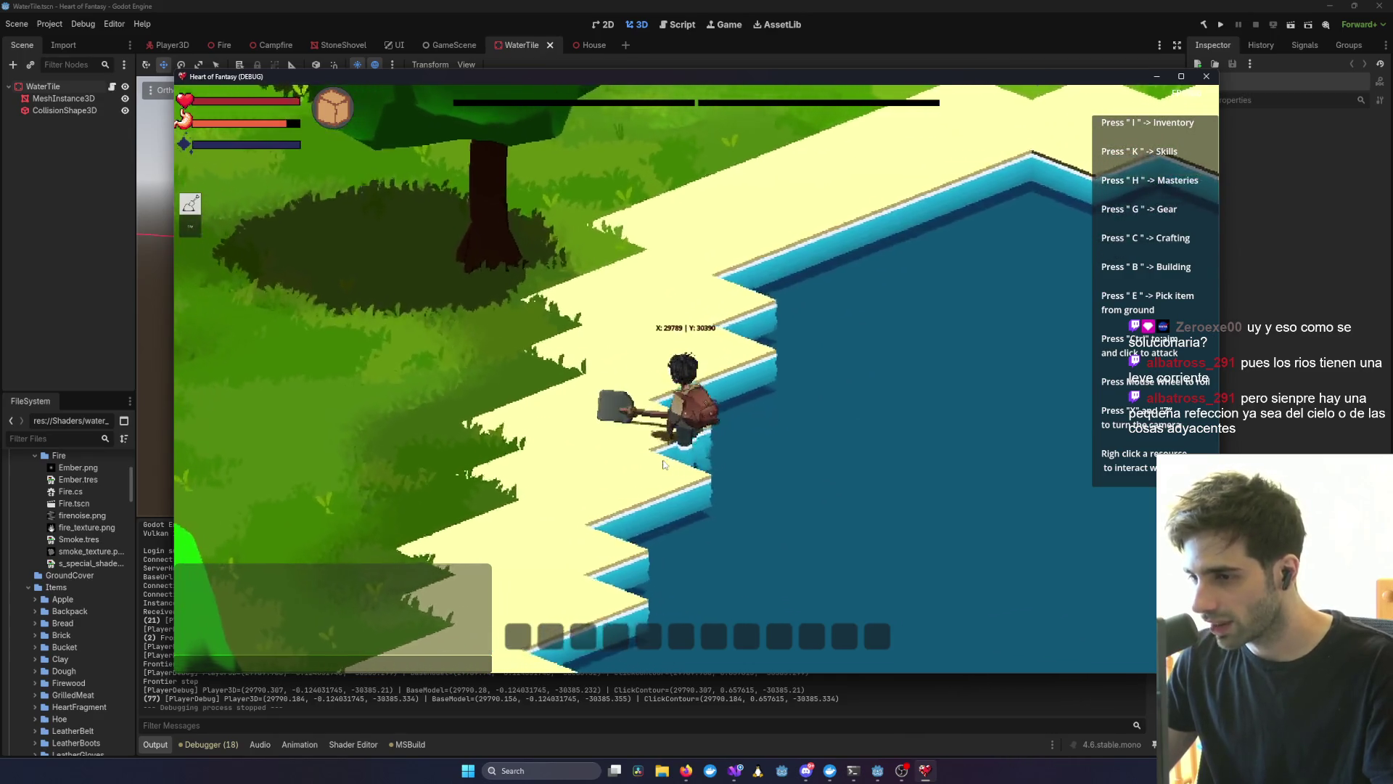
key(q)
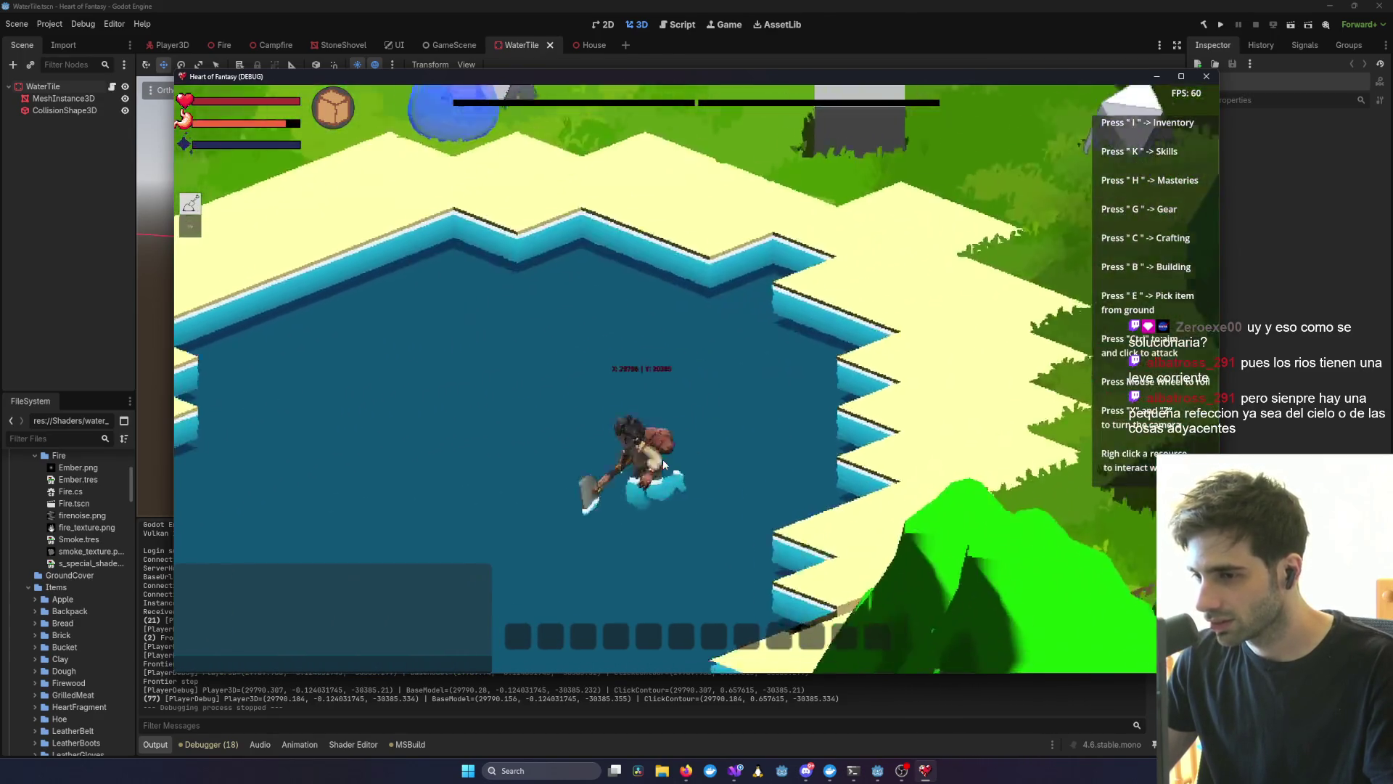
scroll(664, 454, up, 4)
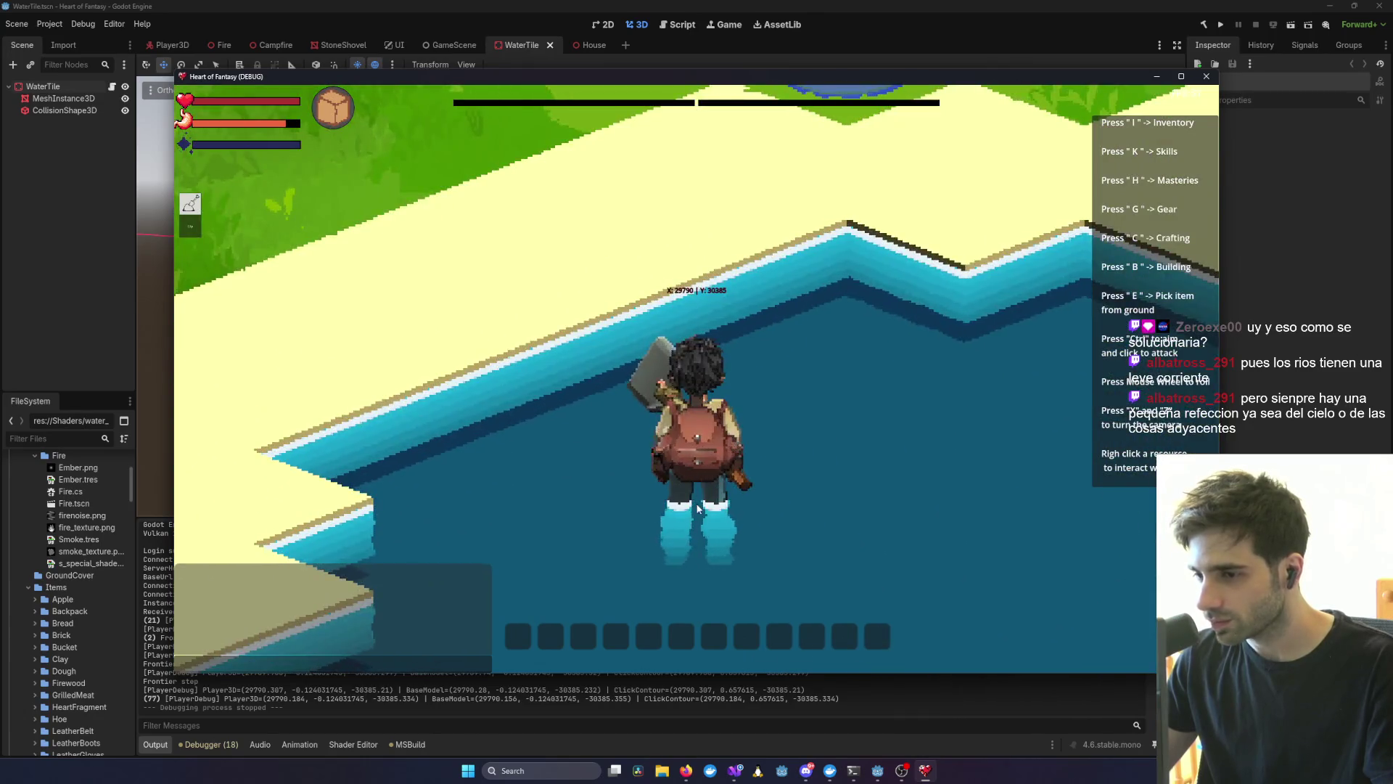
ctrl+click(656, 458)
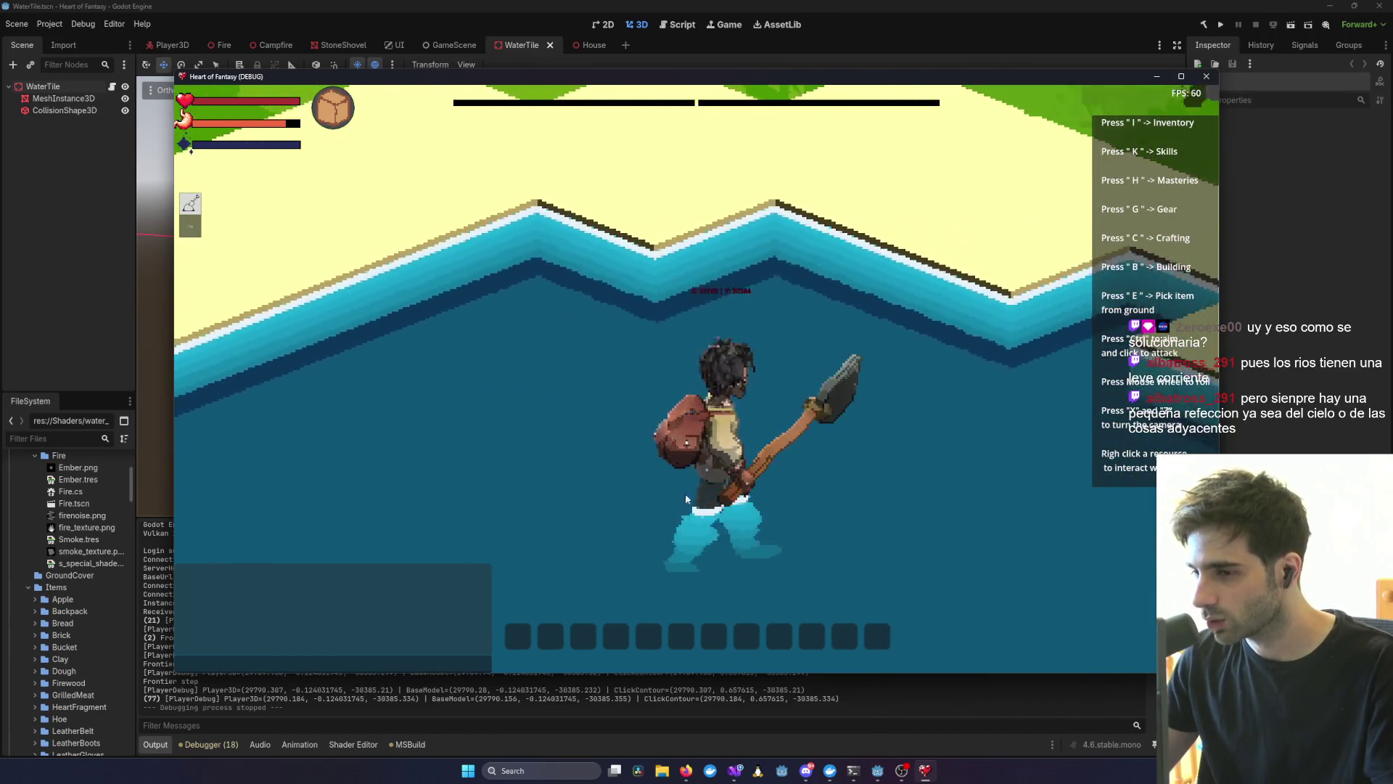
- Turn the player left and right while rotating the view to inspect foam around the legs and banks
key(a)
key(q)
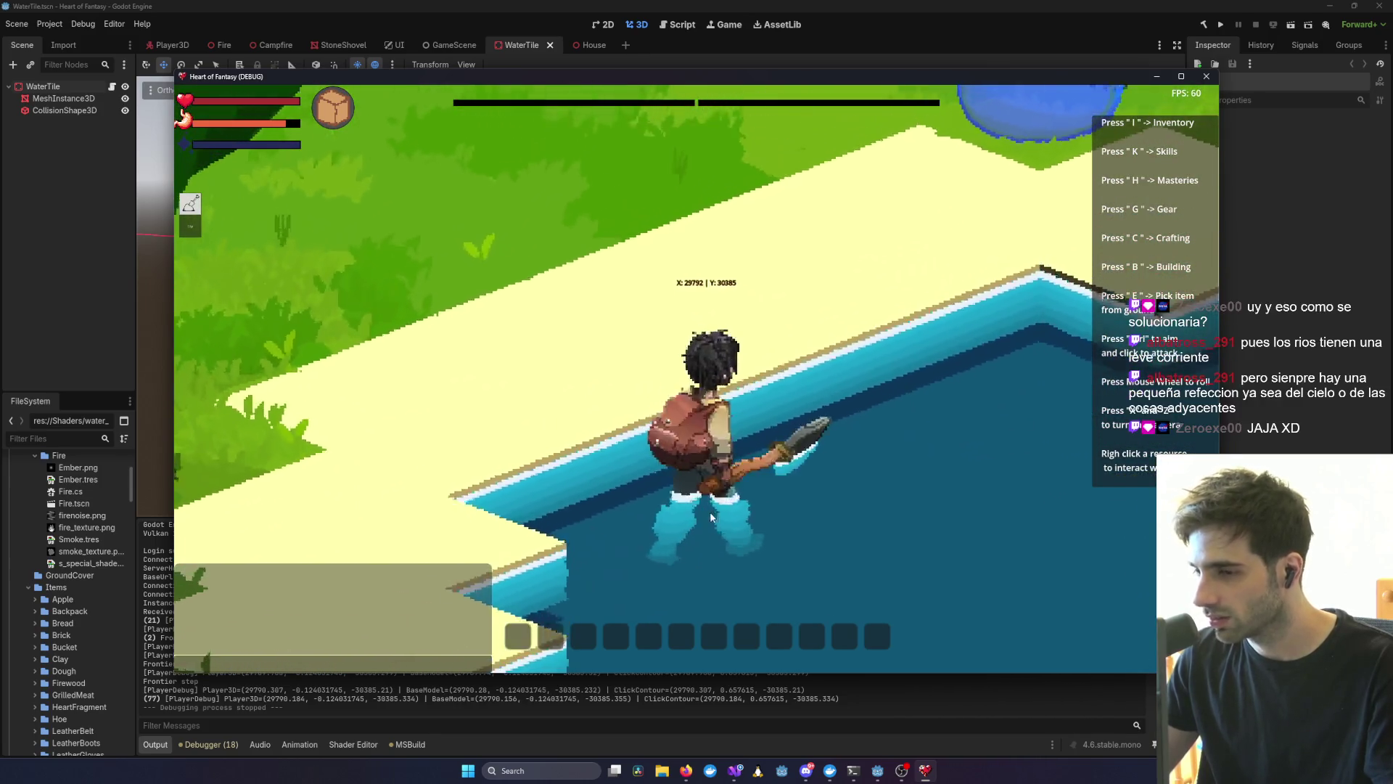
key(q)
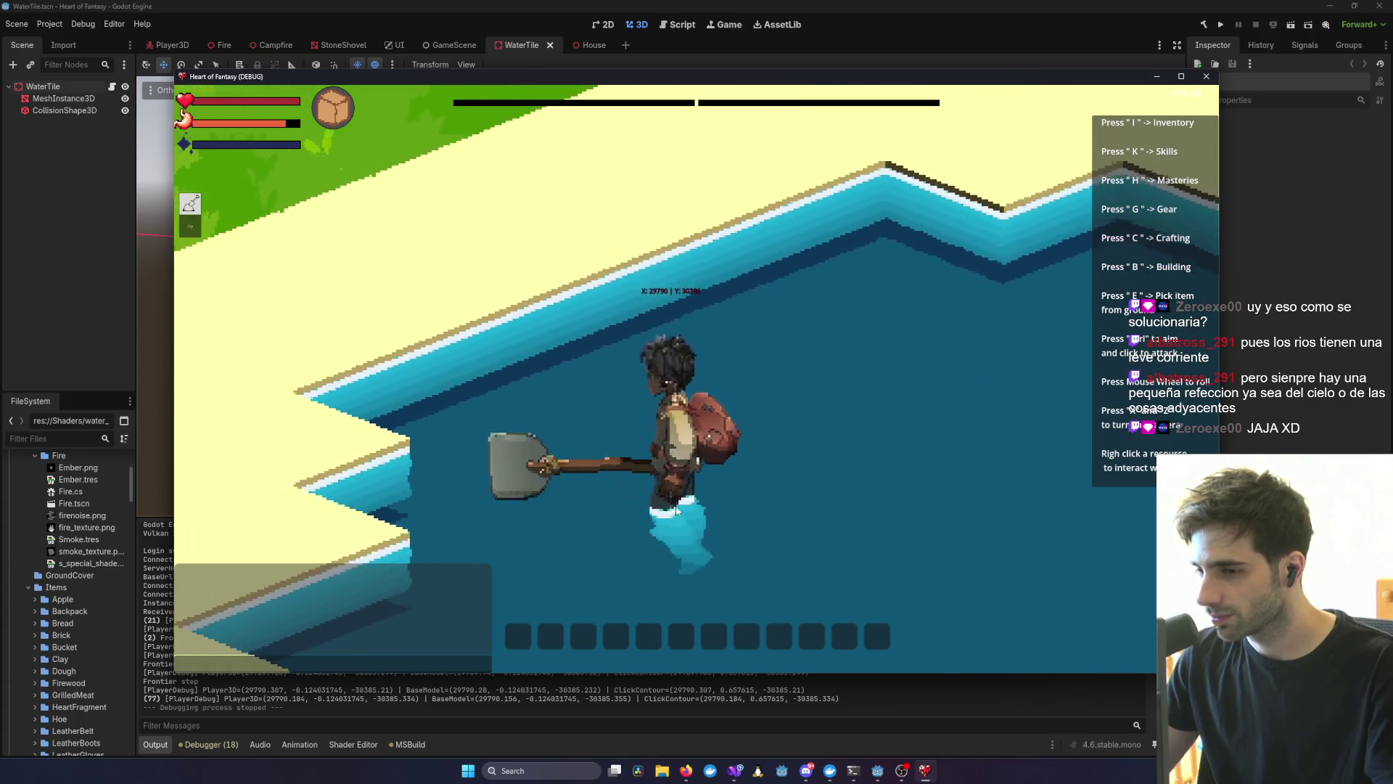
key(d)
key(q)
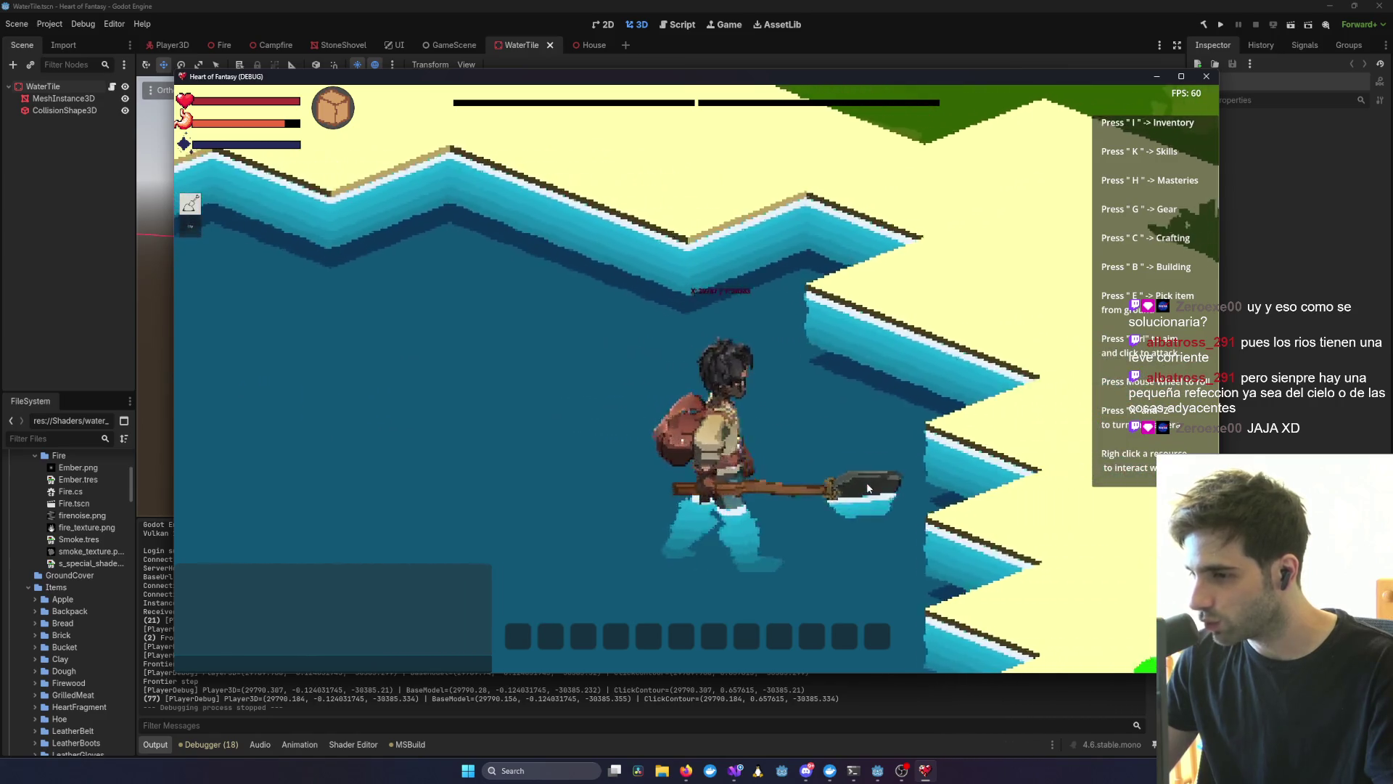
key(a)
key(q)
key(q)
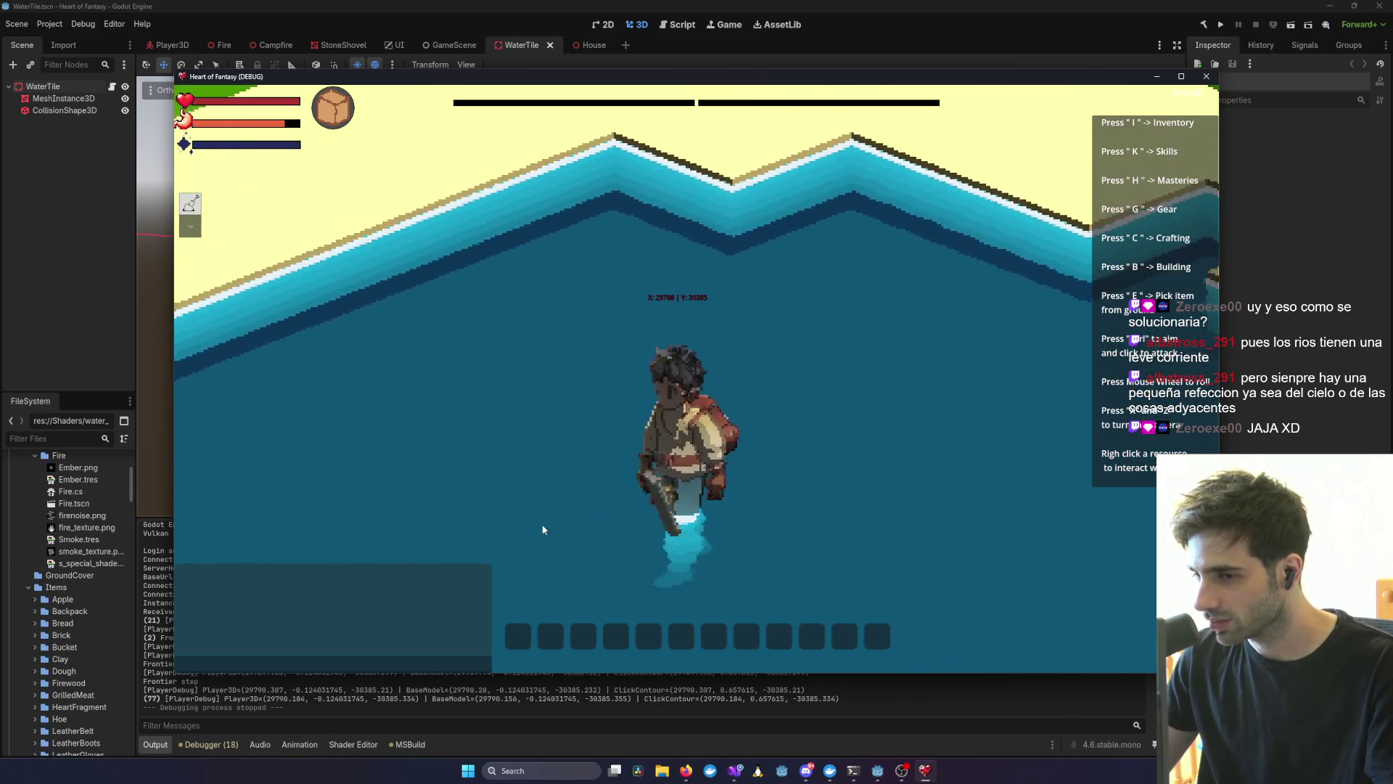
scroll(626, 540, down, 5)
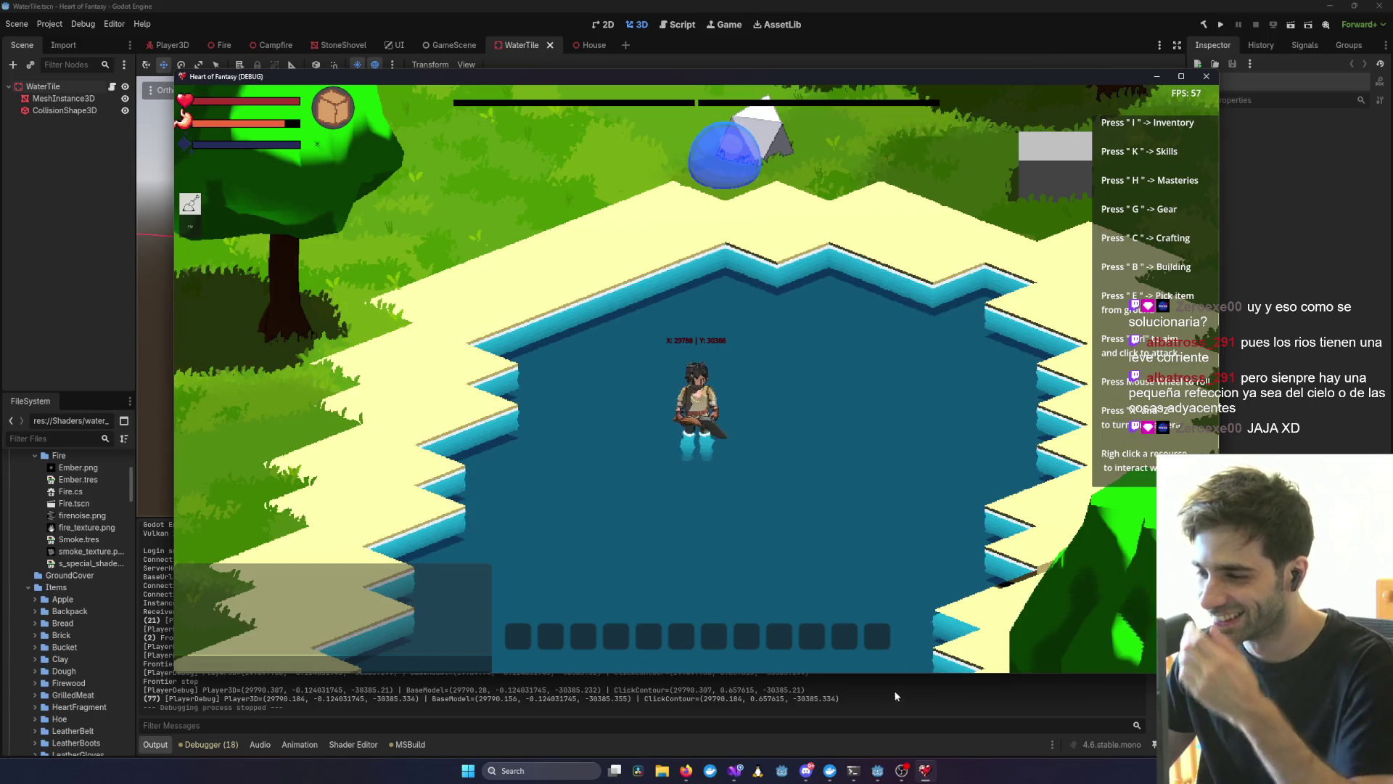
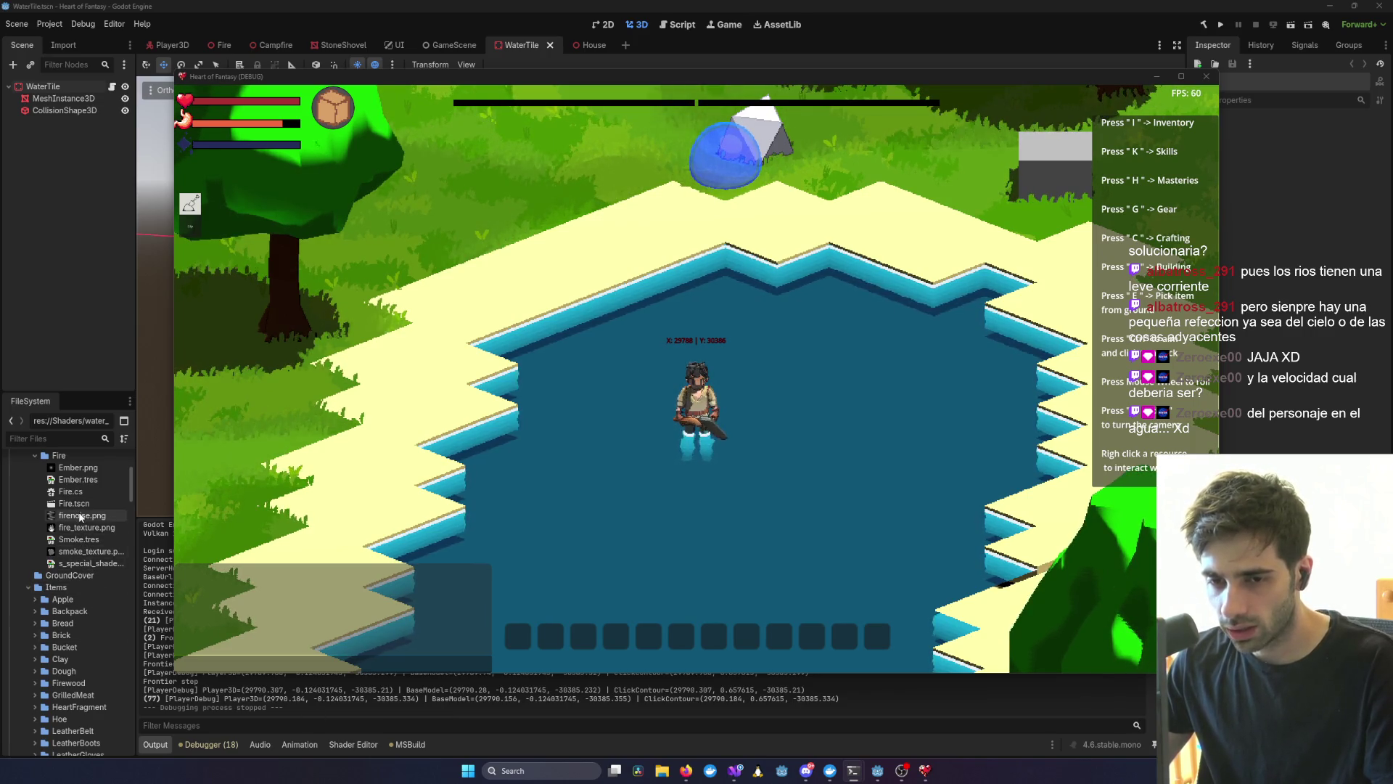
- Filter the FileSystem for 'water' and open water_v1.gdshader
scroll(75, 559, down, 4)
scroll(73, 569, down, 15)
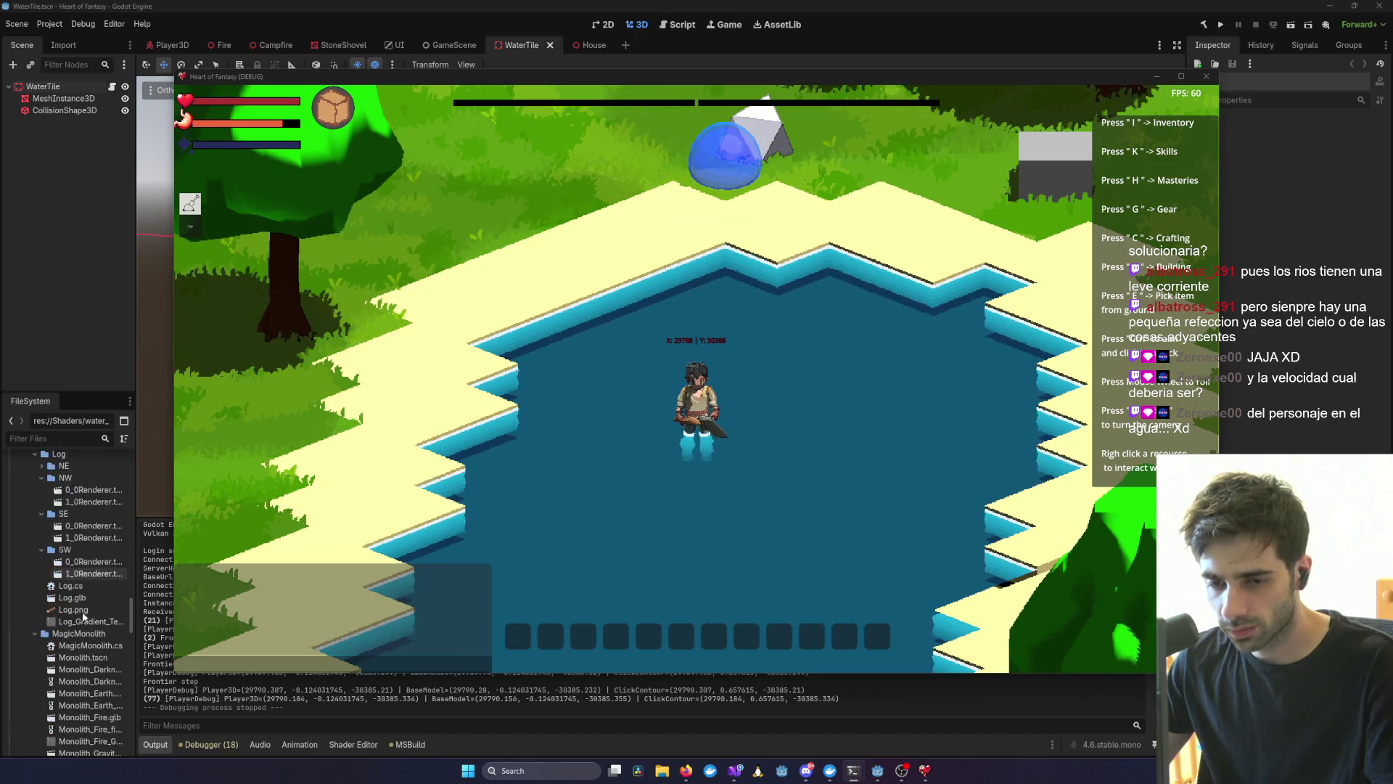
click(55, 439)
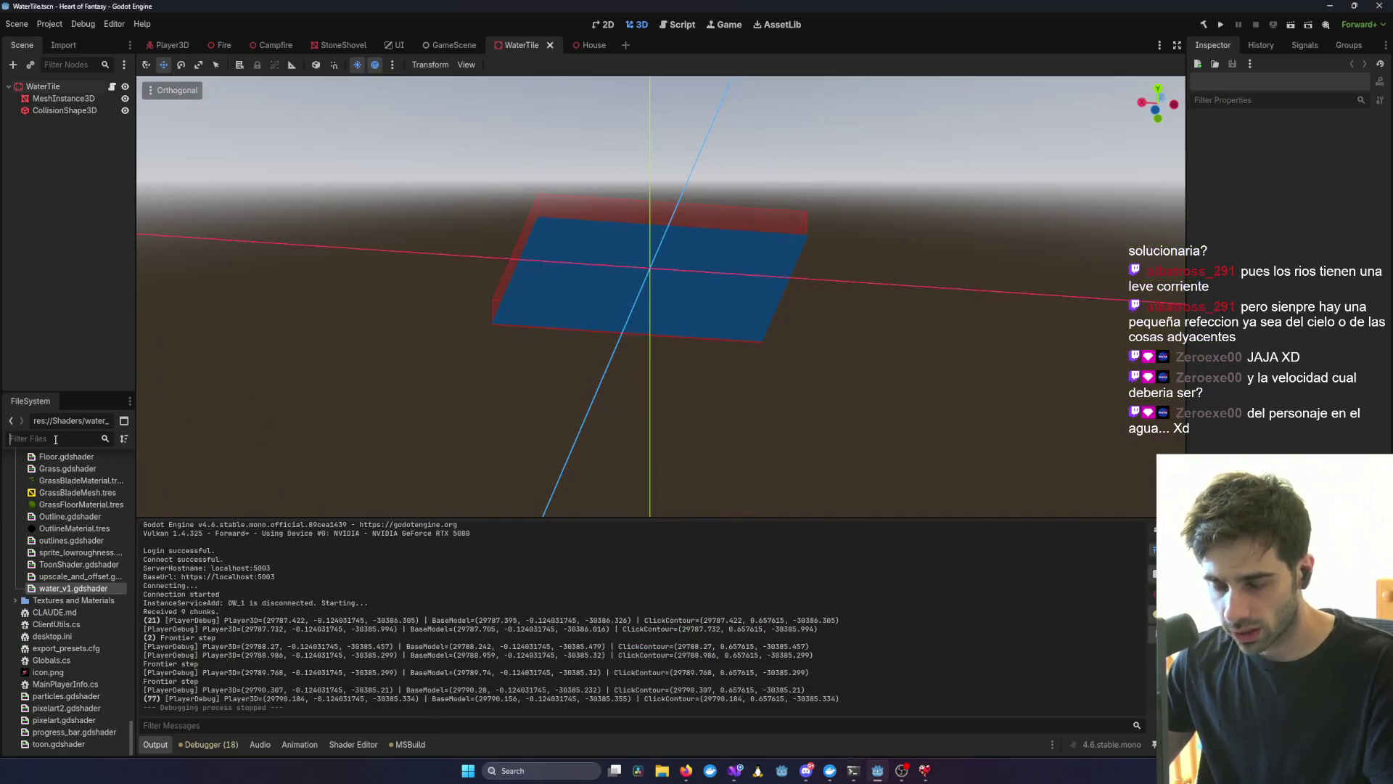
text(water)
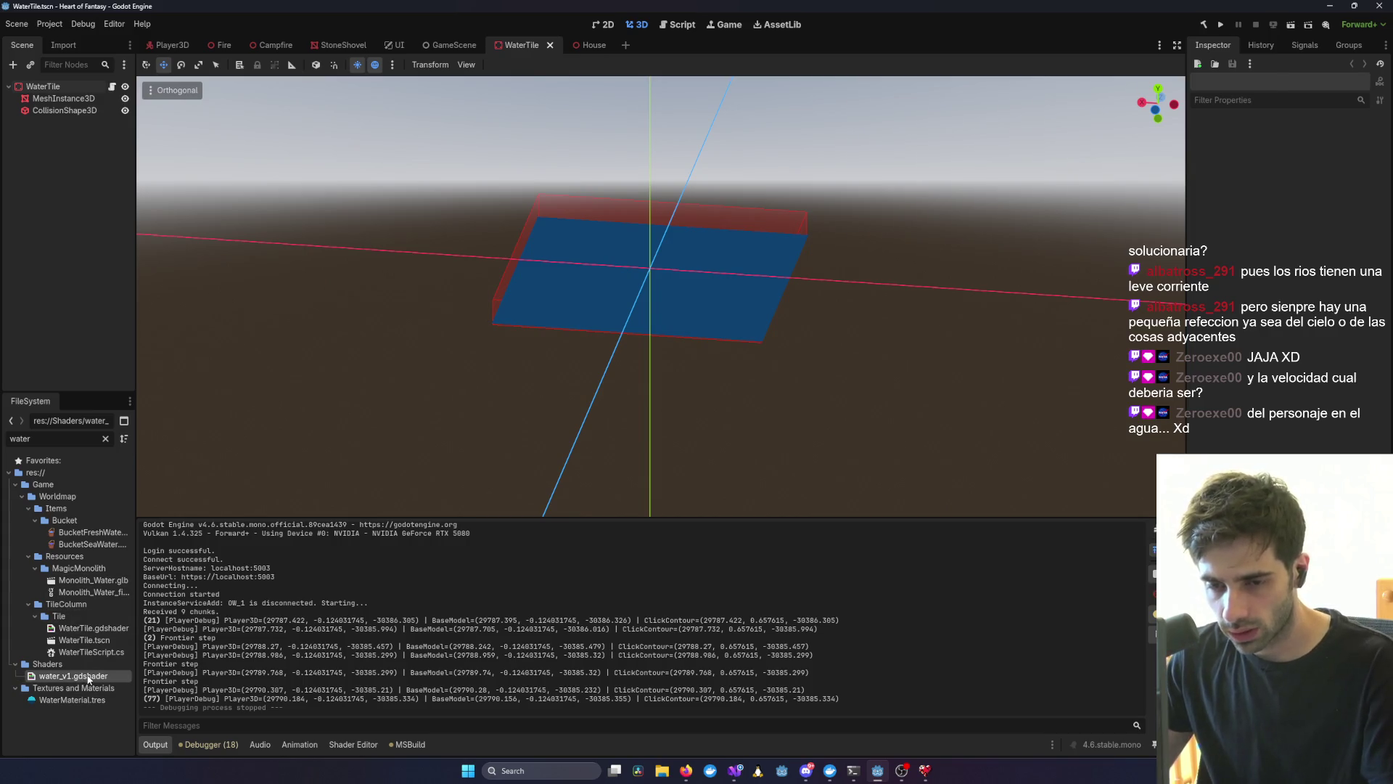
double_click(89, 676)
- Insert 'render_mode depth_prepass_alpha;' on line 2 of the shader, then return to the running game
scroll(965, 625, up, 10)
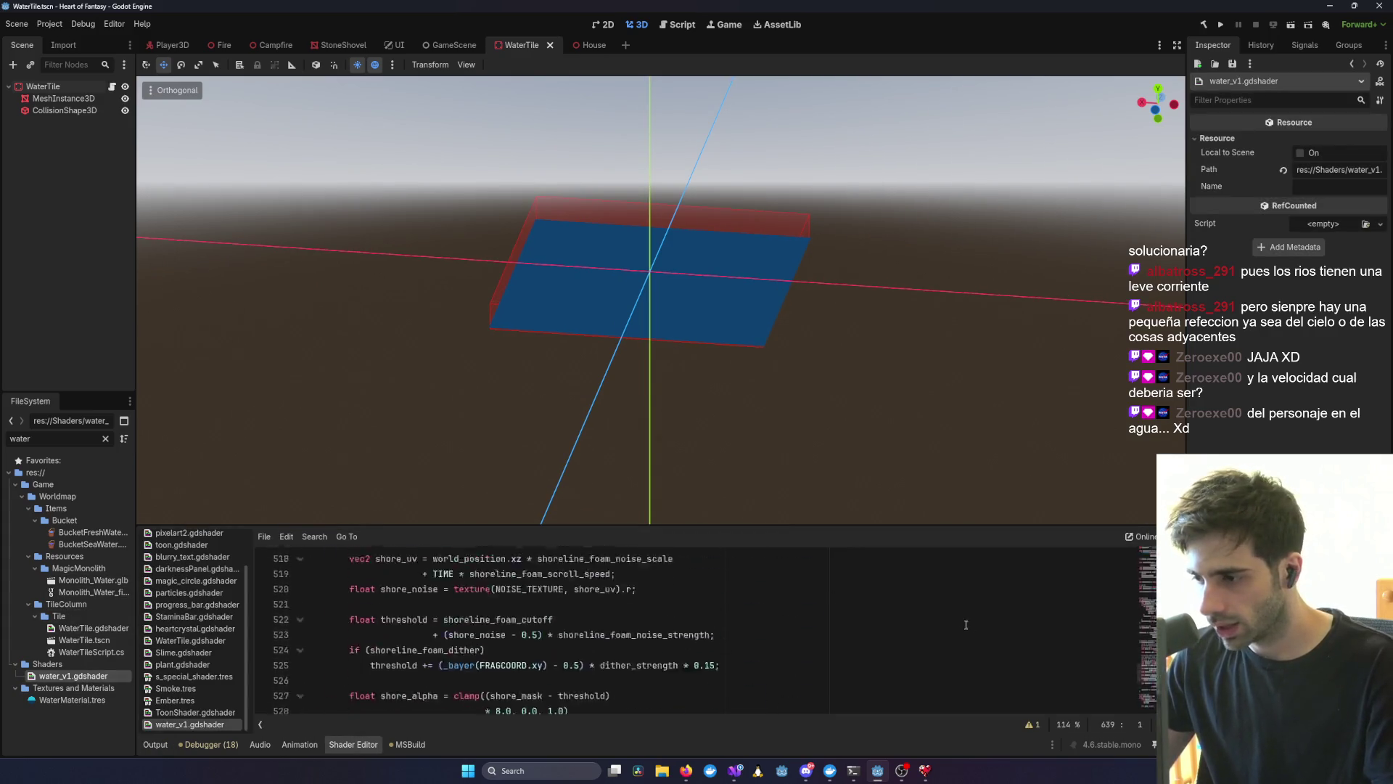
scroll(966, 625, down, 10)
scroll(966, 625, up, 20)
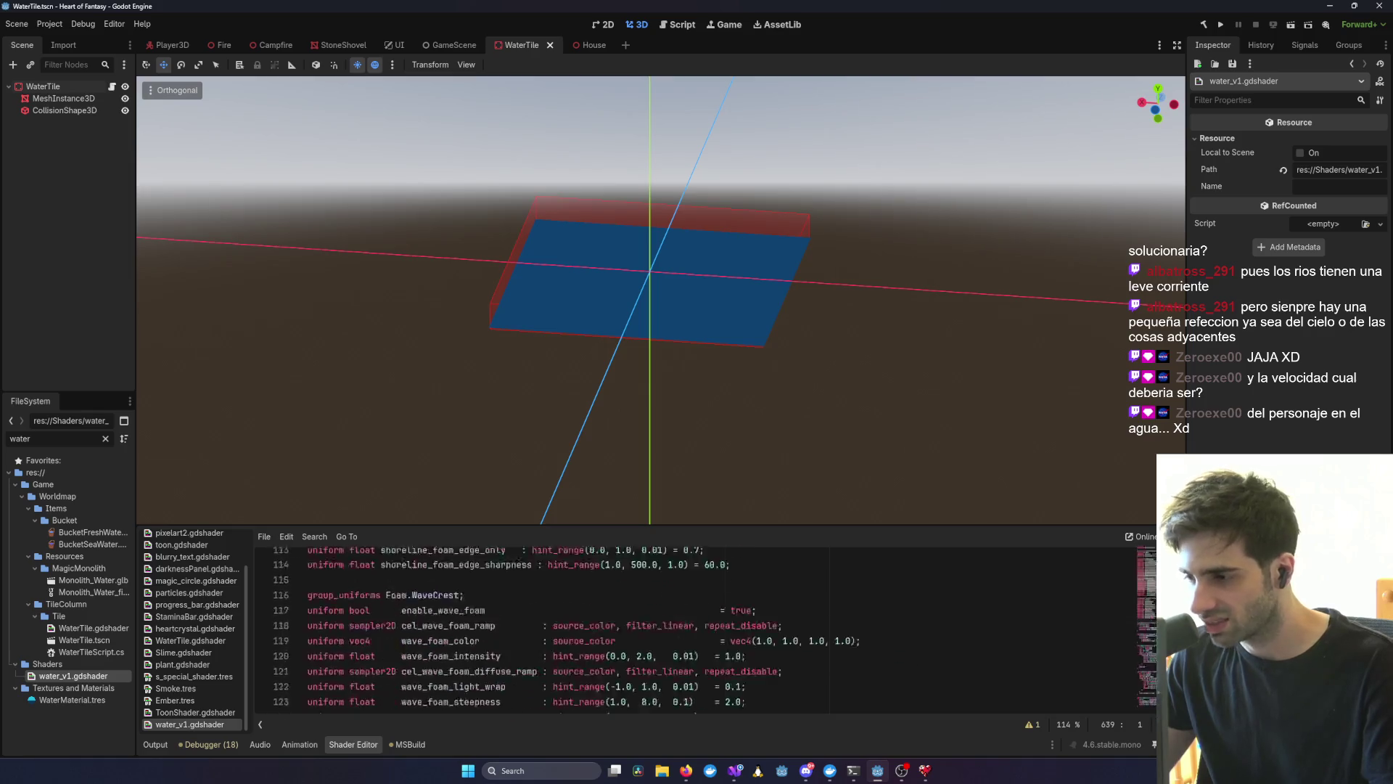
click(332, 572)
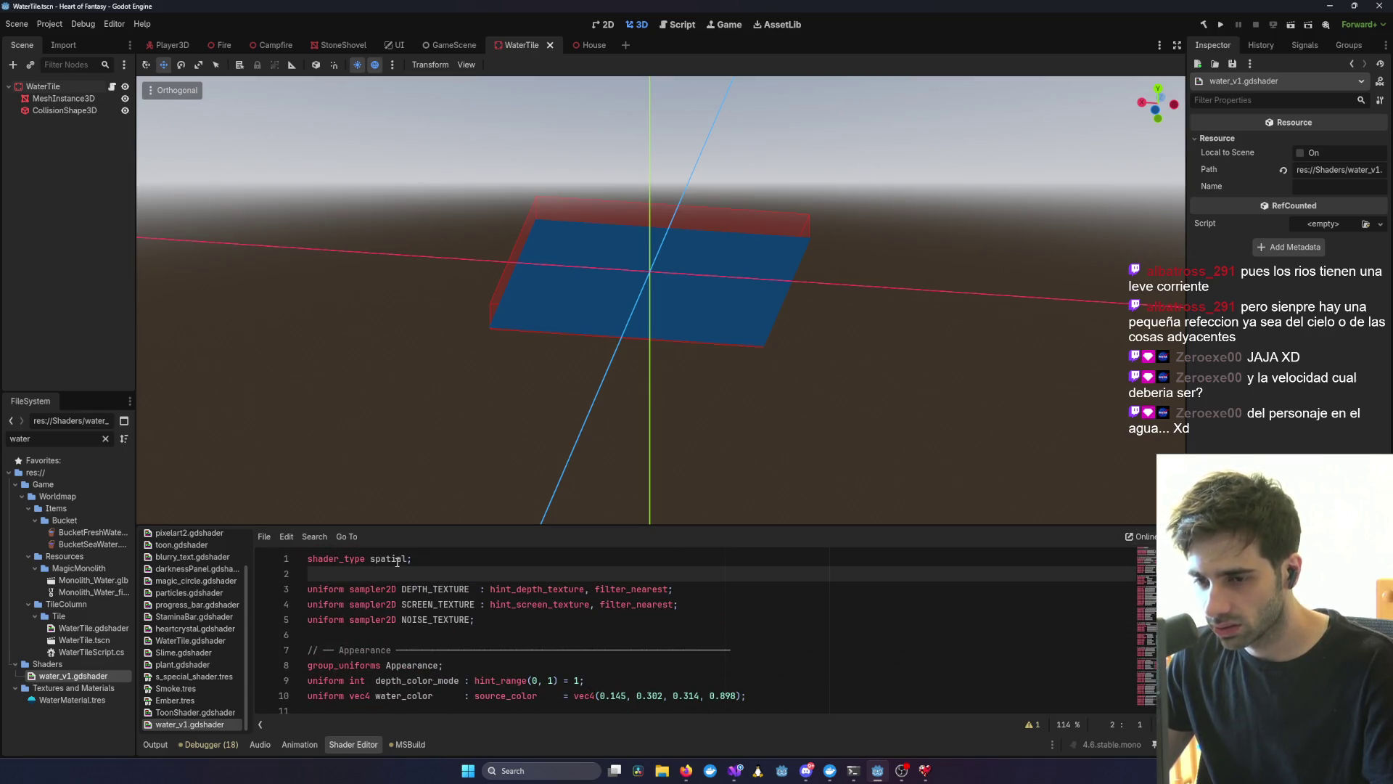
text(render_mode depth_prepass_alpha;)
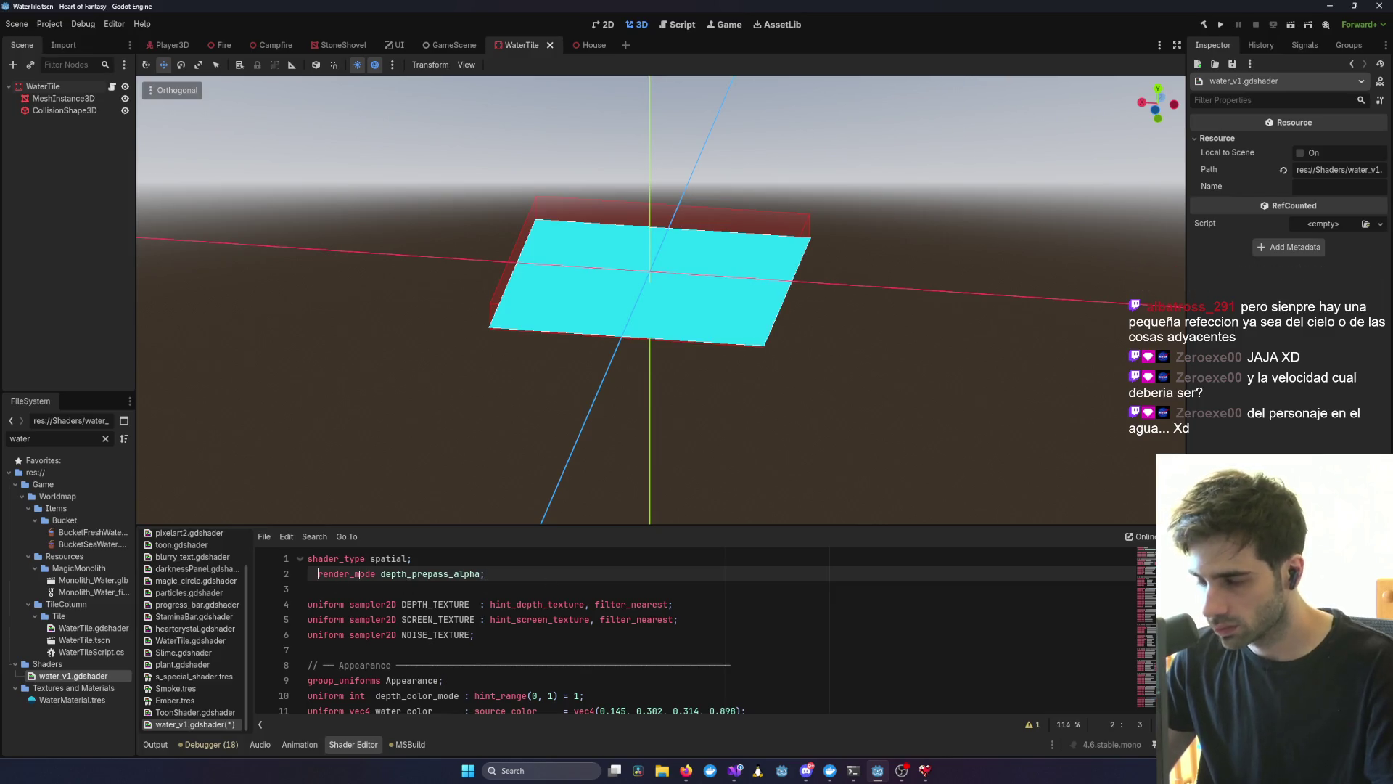
text(r)
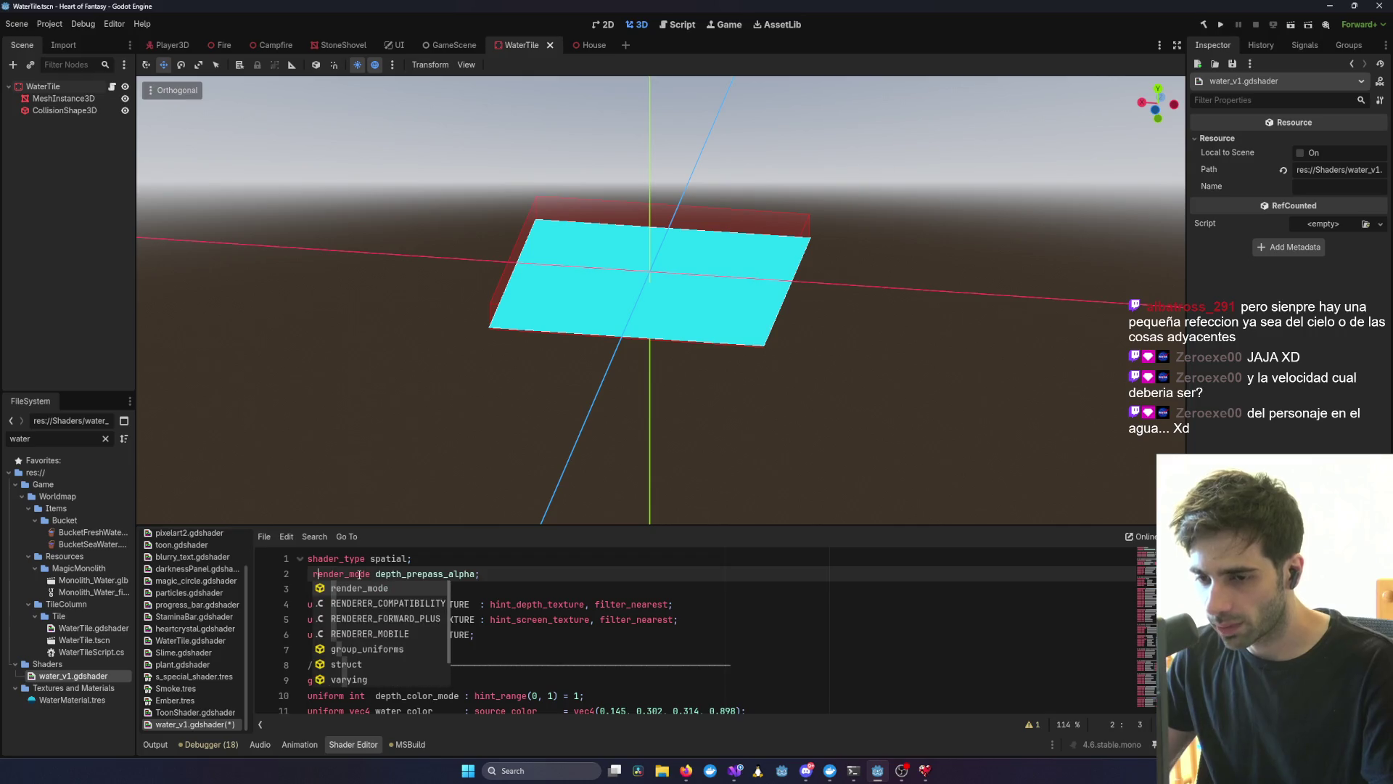
key(Left)
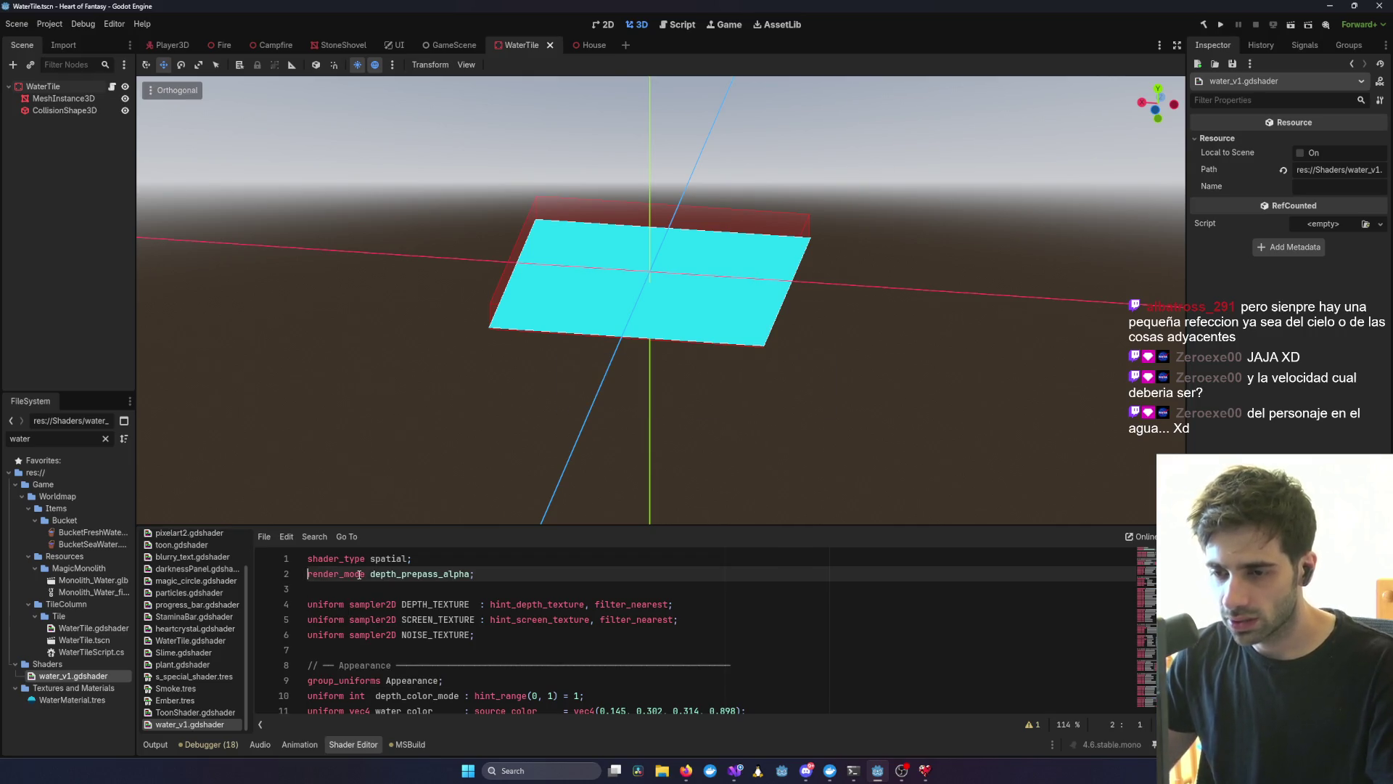
click(927, 771)
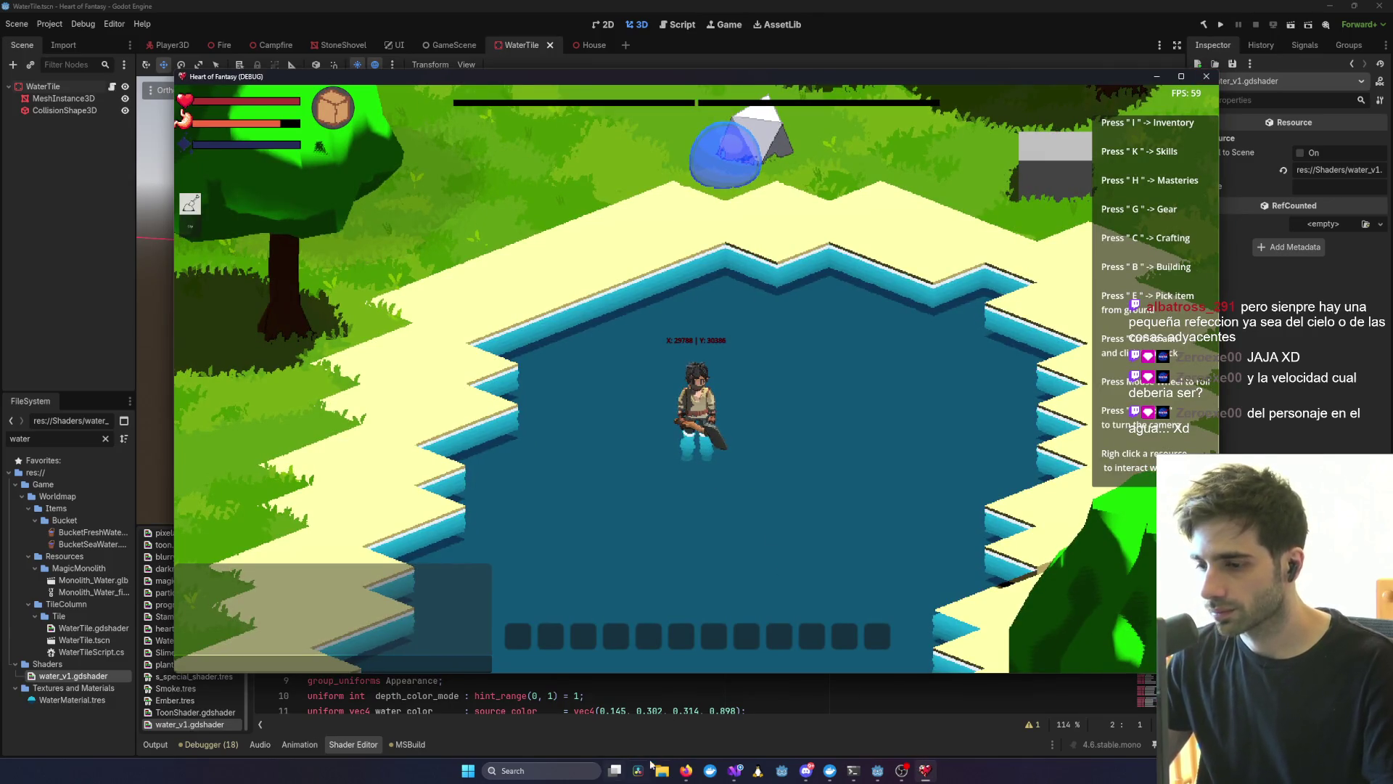
- Close the old session, relaunch and log in to test the water, then stop the game with F8
key(alt+F4)
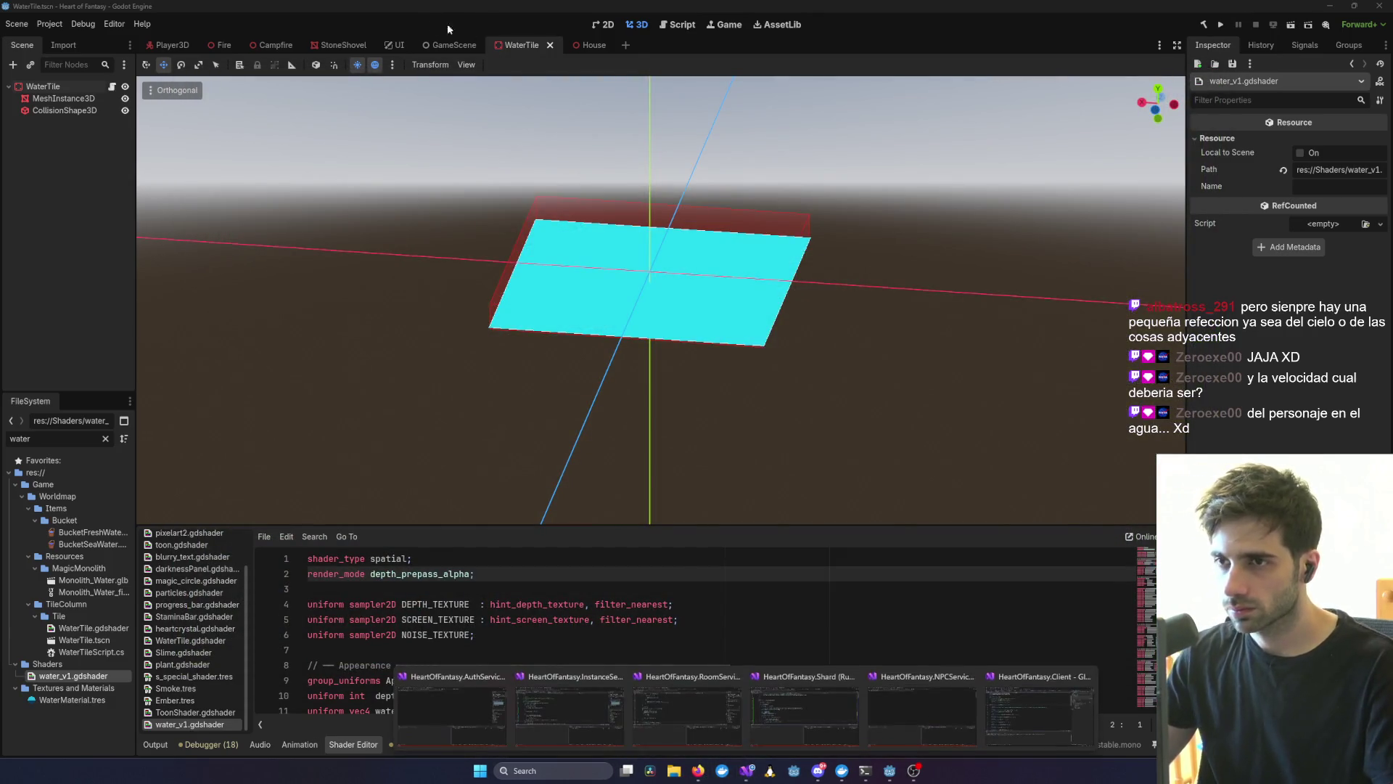
click(1221, 25)
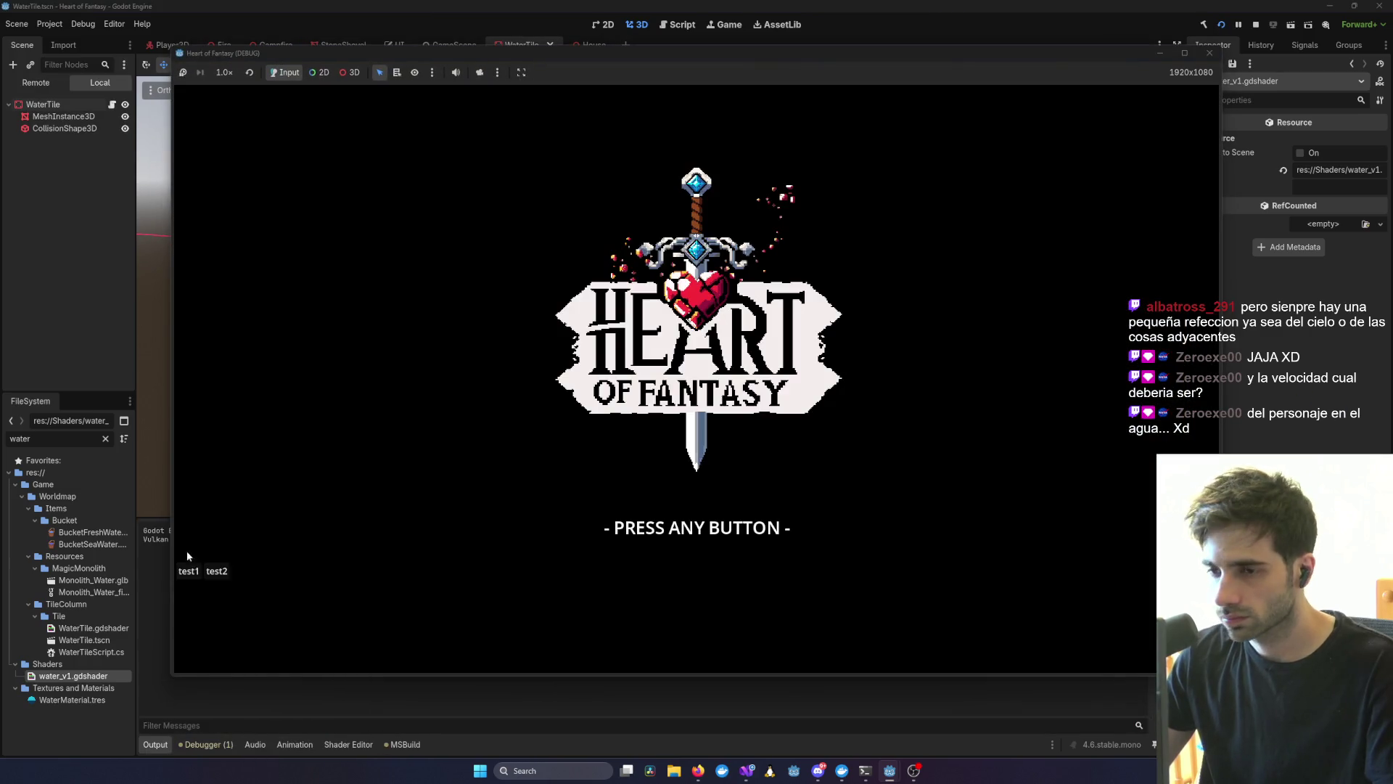
click(189, 570)
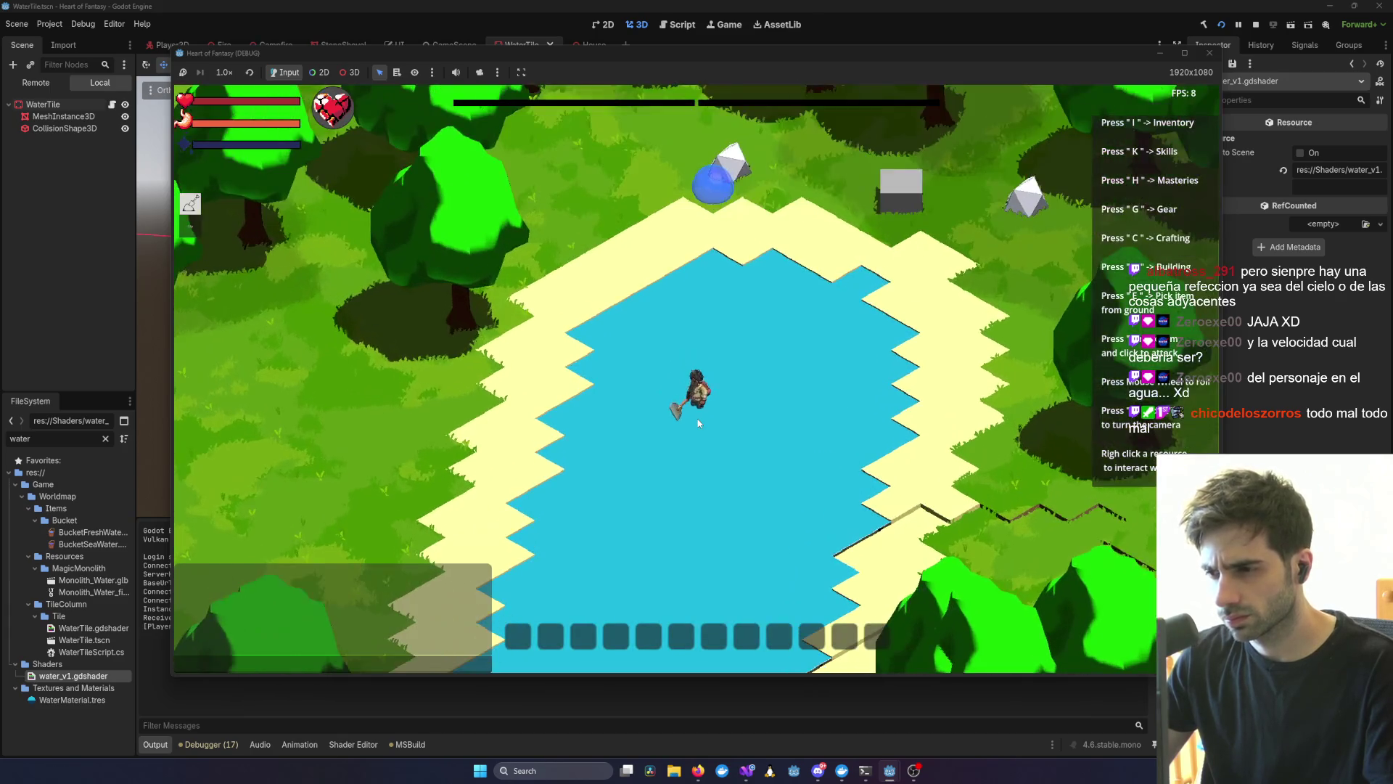
click(698, 423)
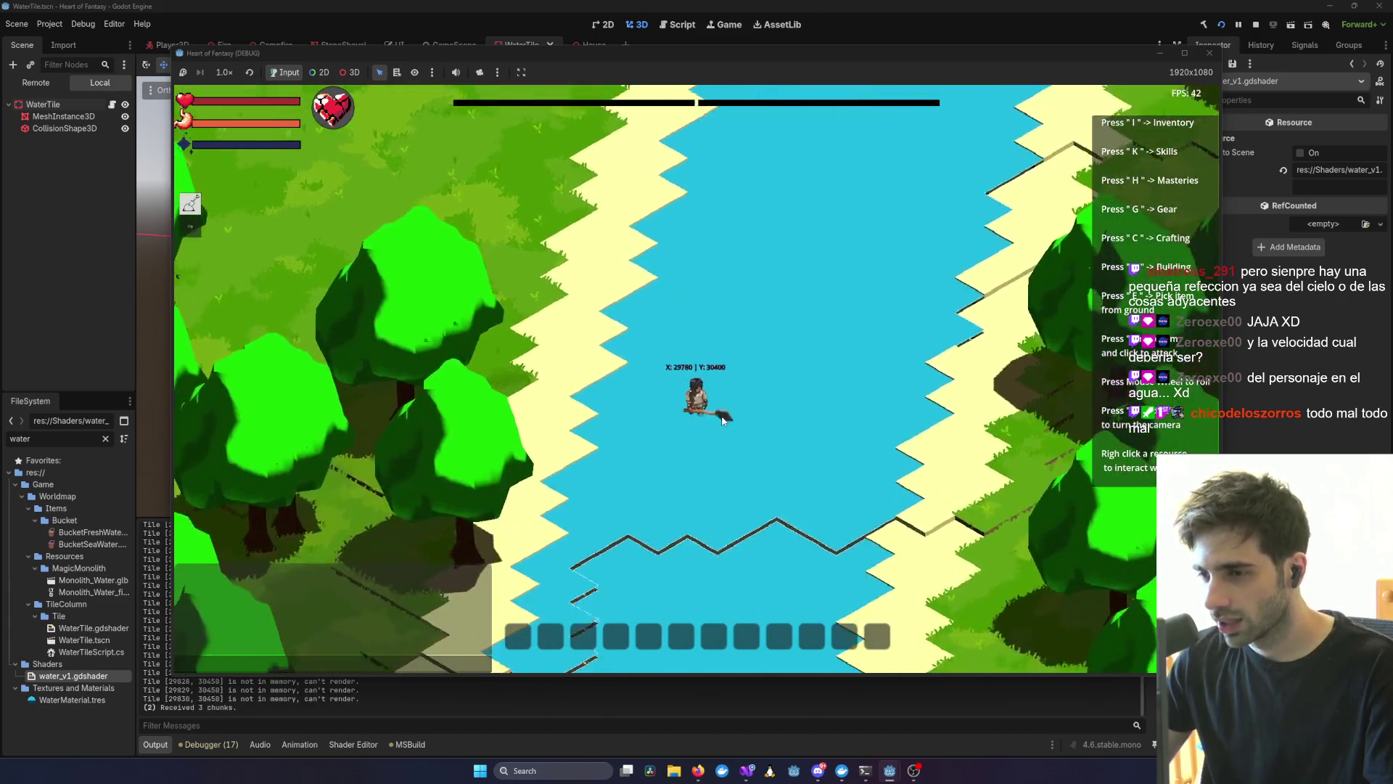
scroll(722, 421, up, 5)
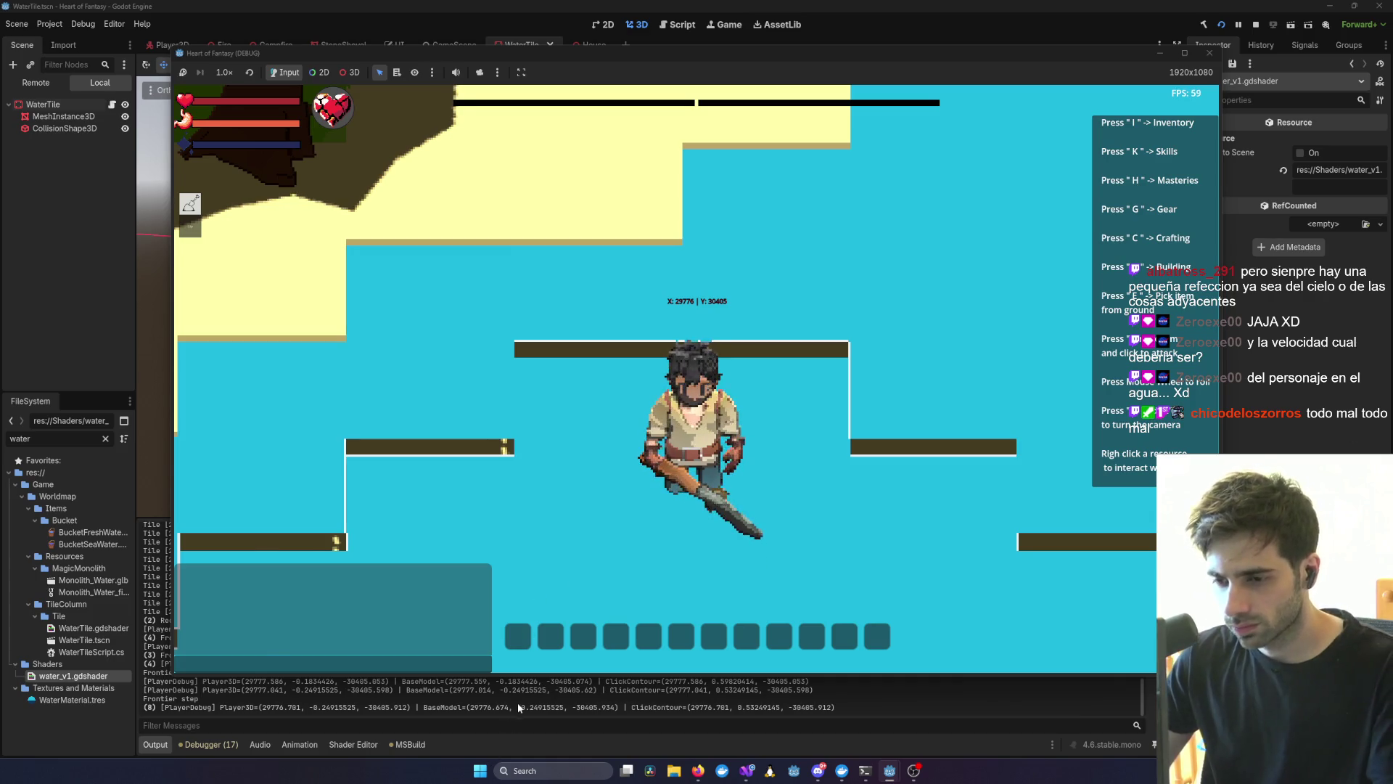
key(F8)
scroll(441, 666, up, 3)
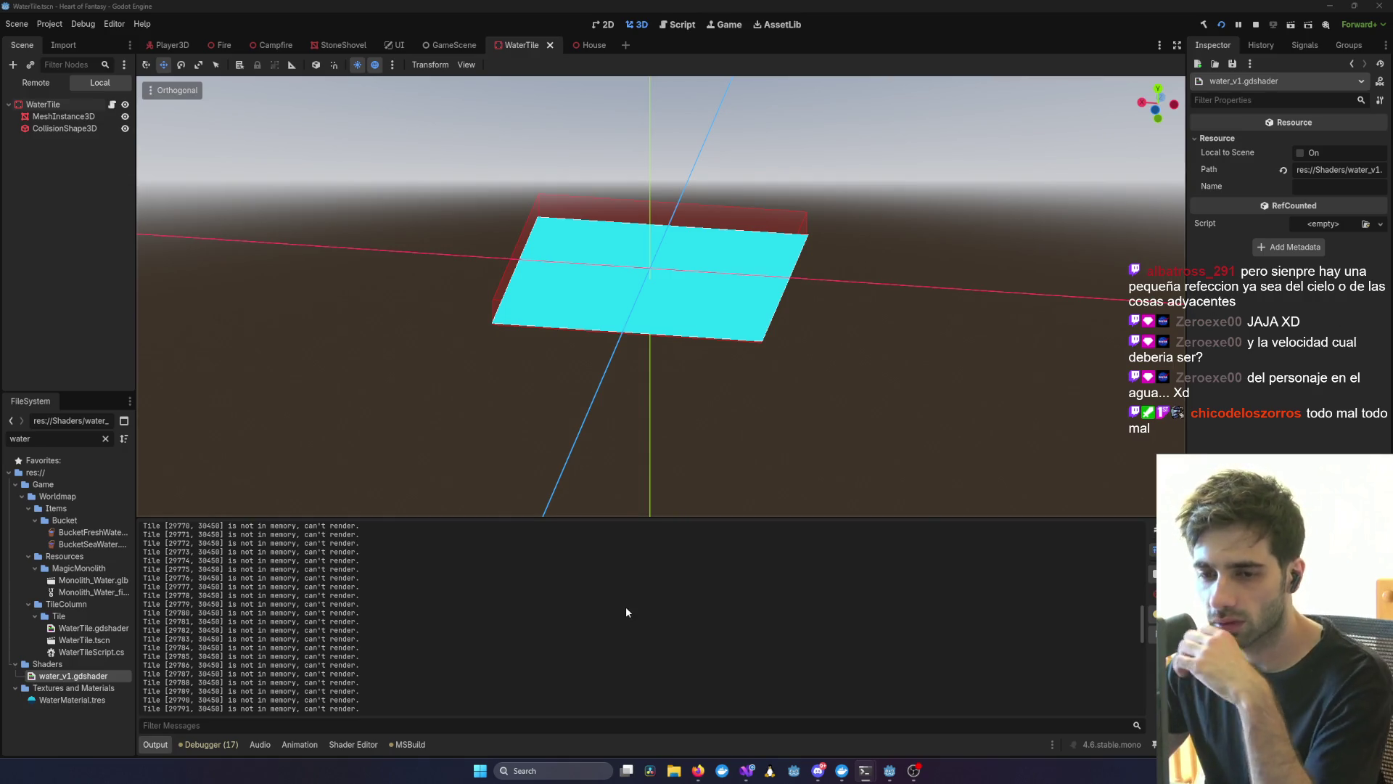
- Reopen water_v1.gdshader in the Shader Editor and bring the running game window to the front
double_click(104, 676)
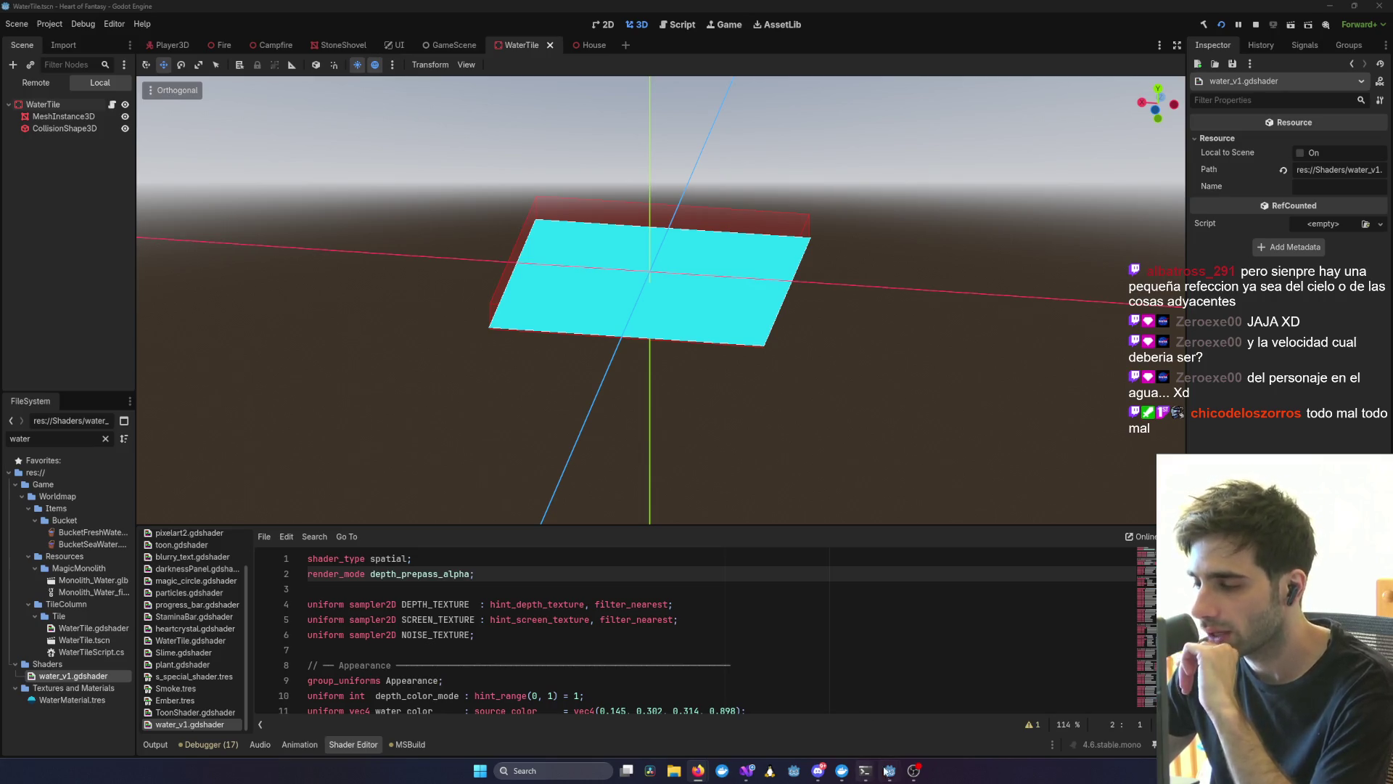
mouse_move(887, 771)
click(936, 717)
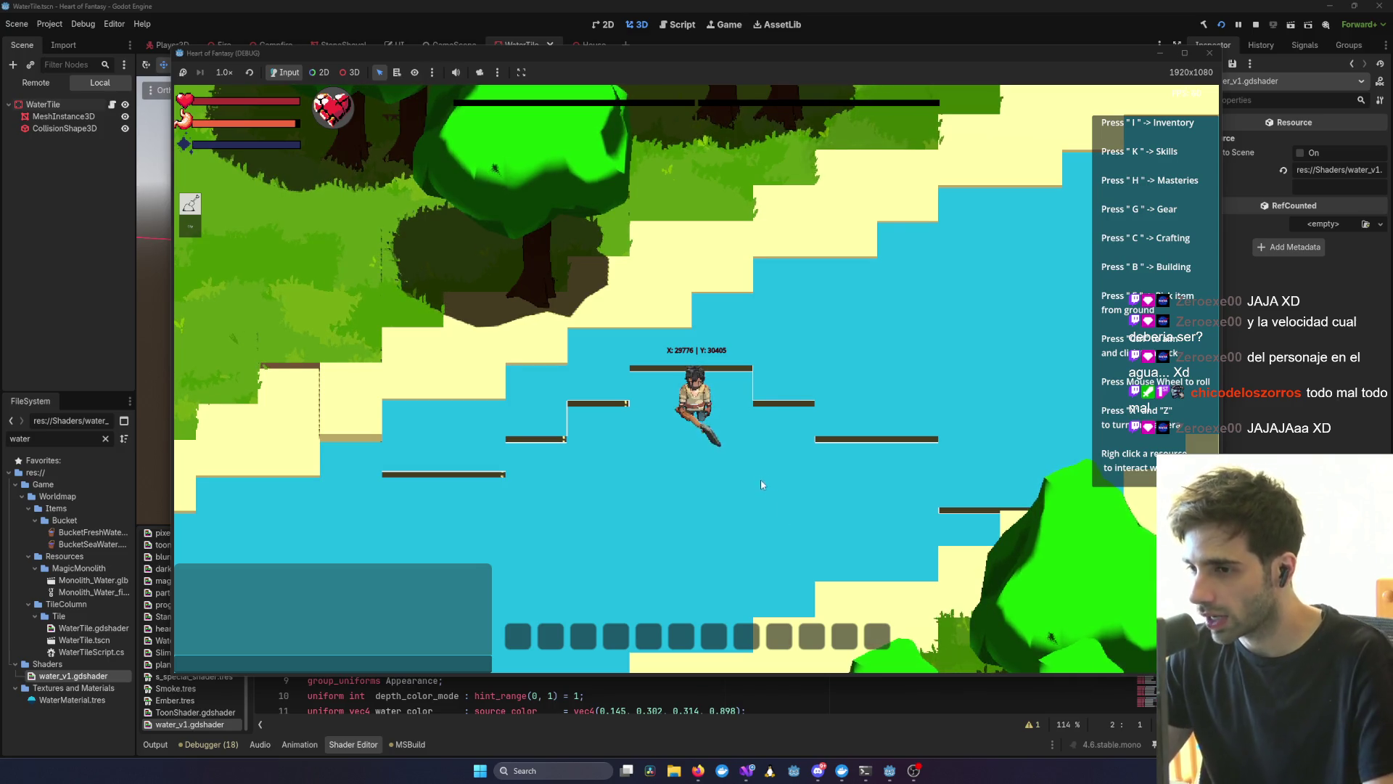
- Walk the character left through the river and out onto the sand
scroll(764, 447, up, 3)
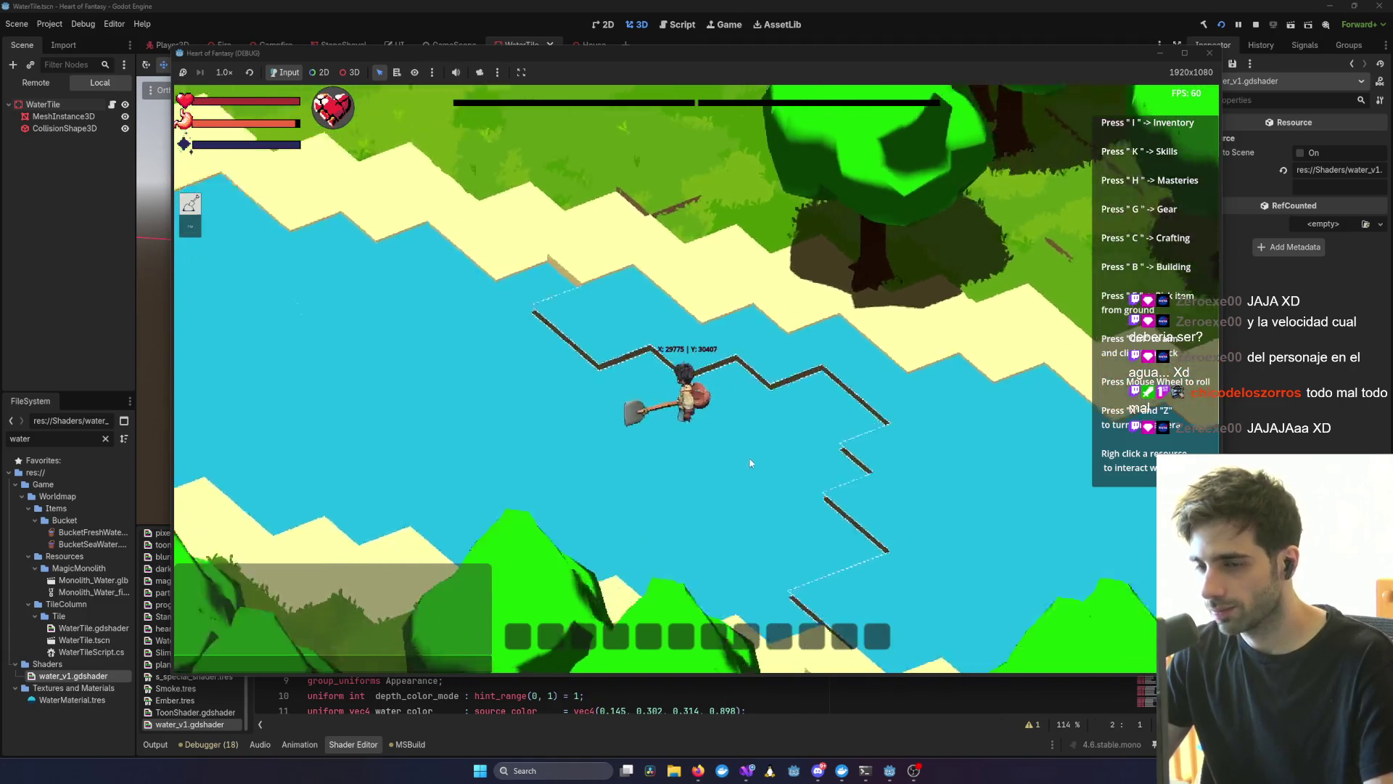
scroll(724, 478, down, 3)
scroll(719, 473, up, 3)
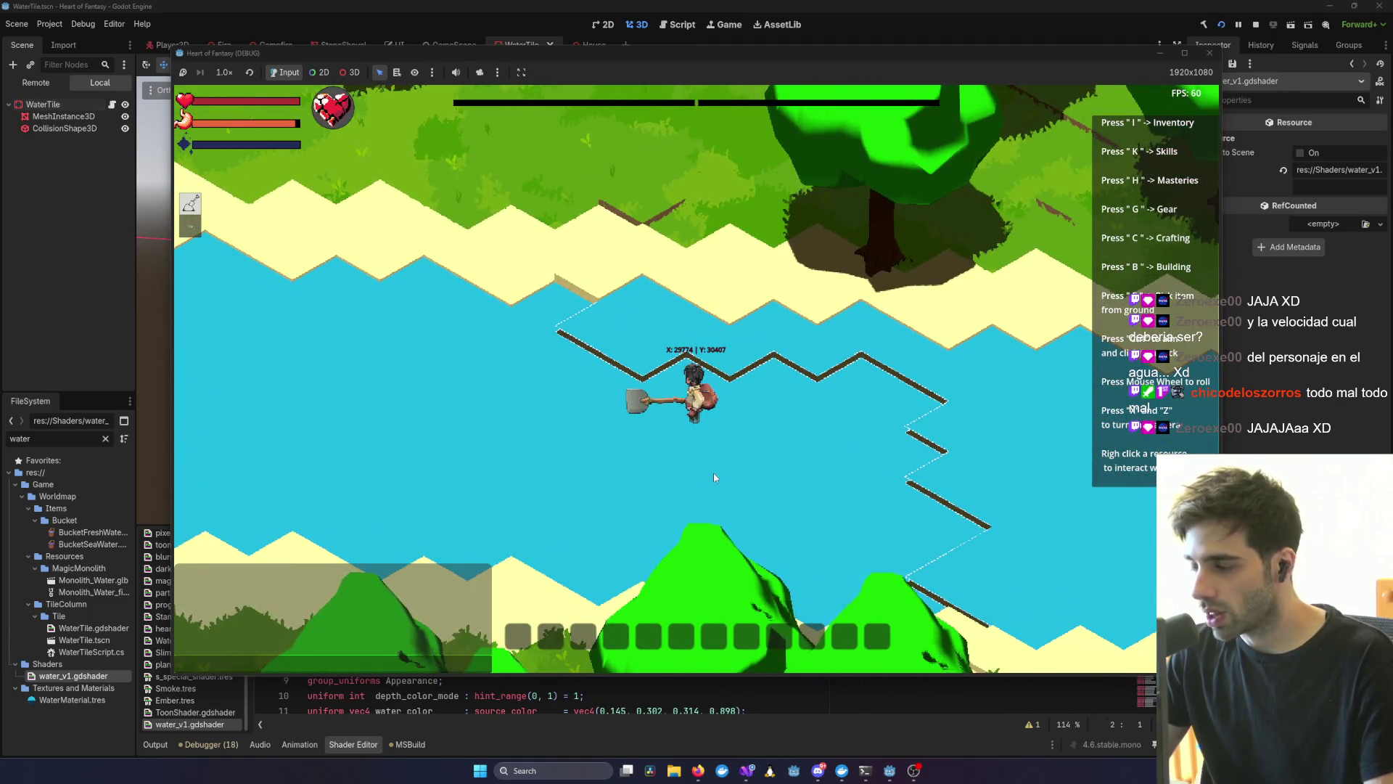
key(a)
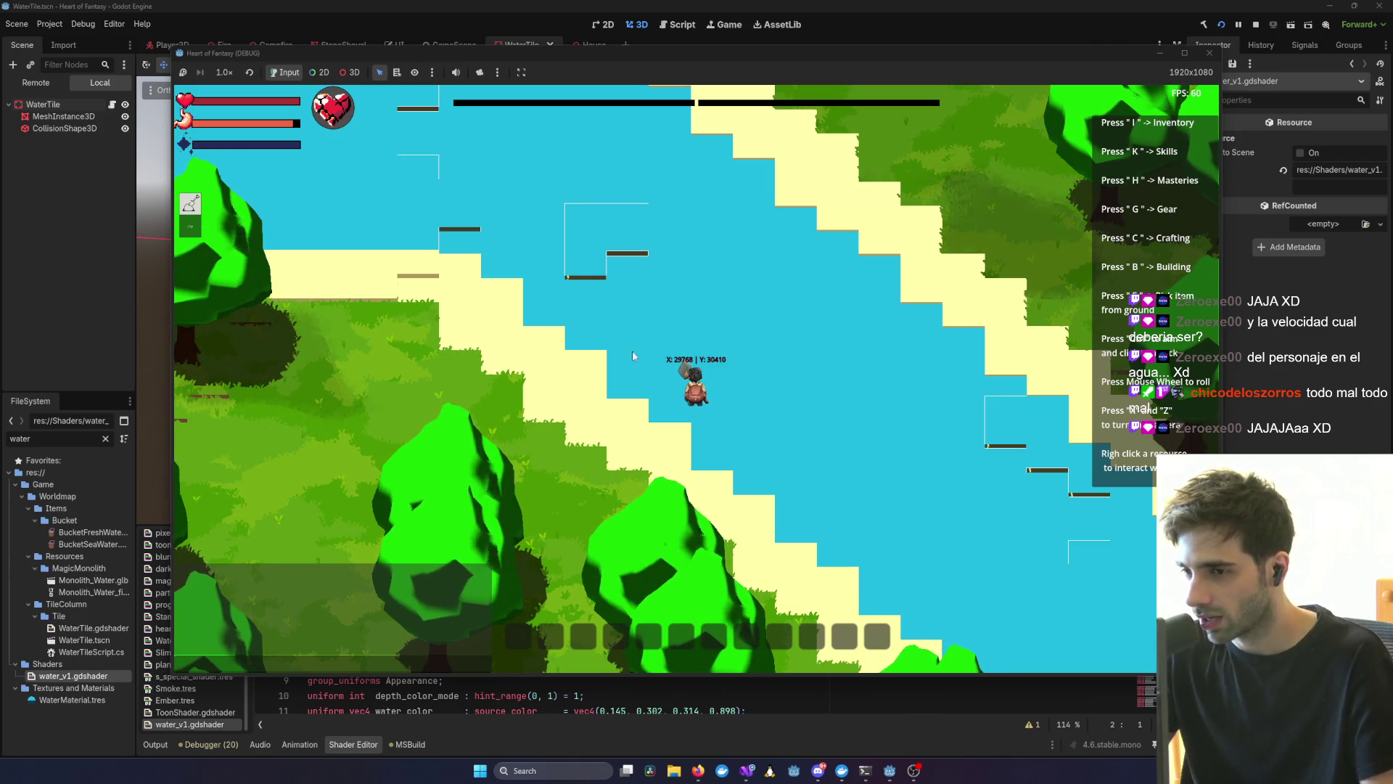
key(s)
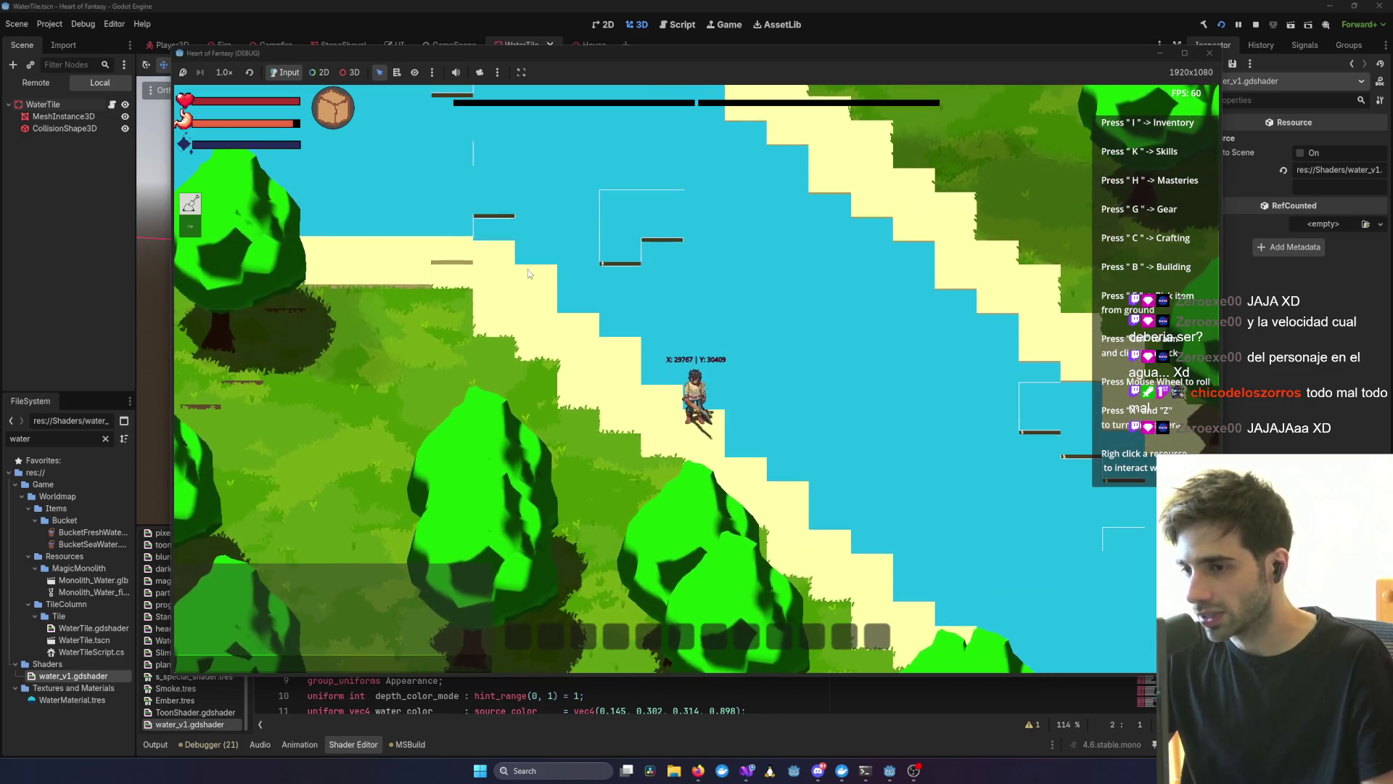
scroll(624, 319, up, 1)
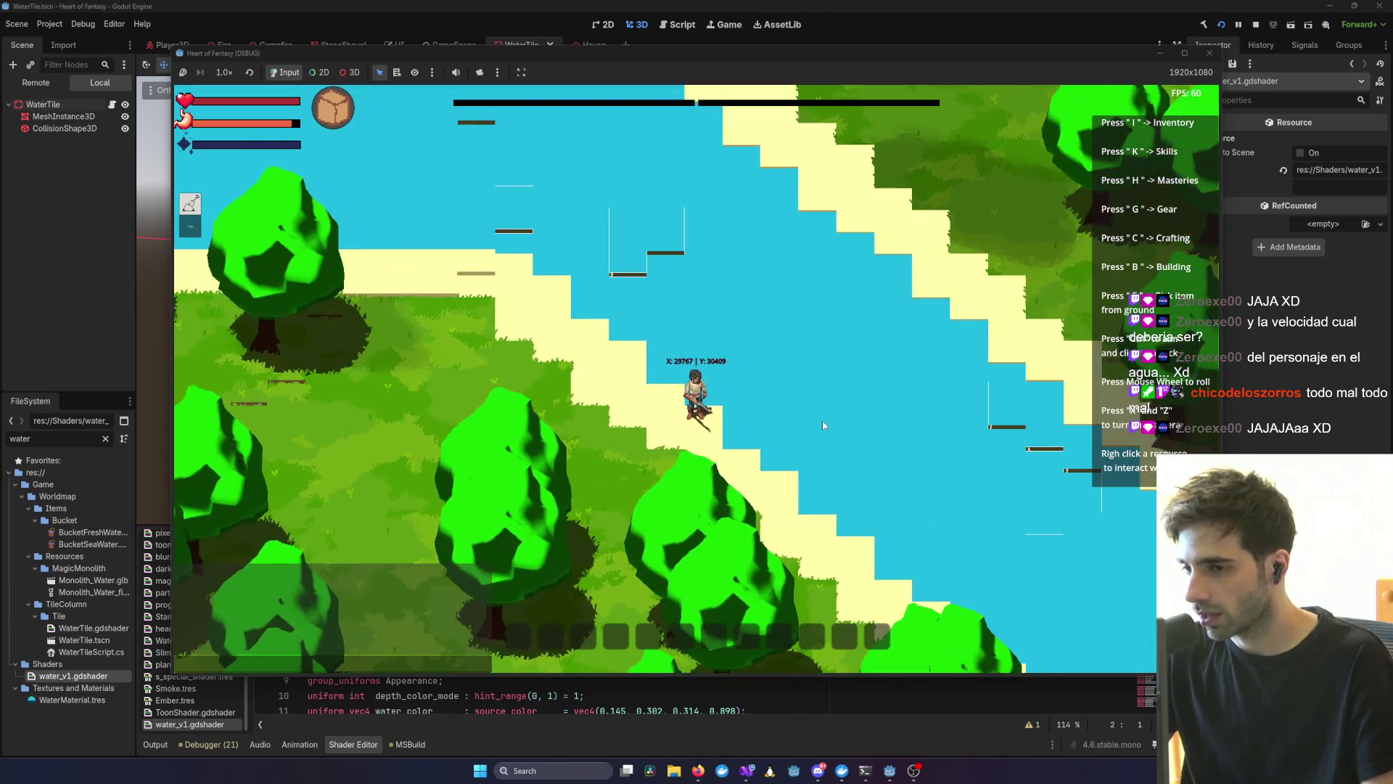
scroll(823, 424, up, 1)
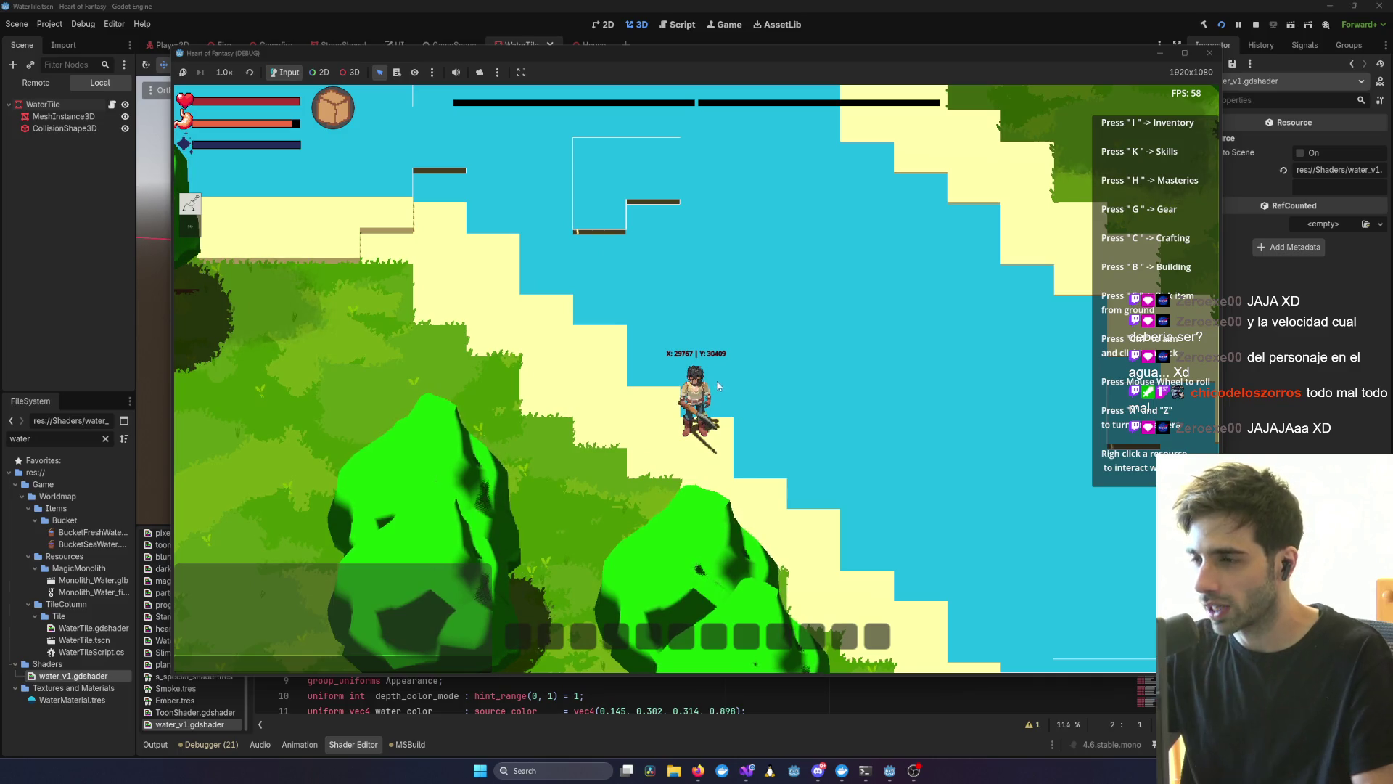
scroll(718, 385, up, 3)
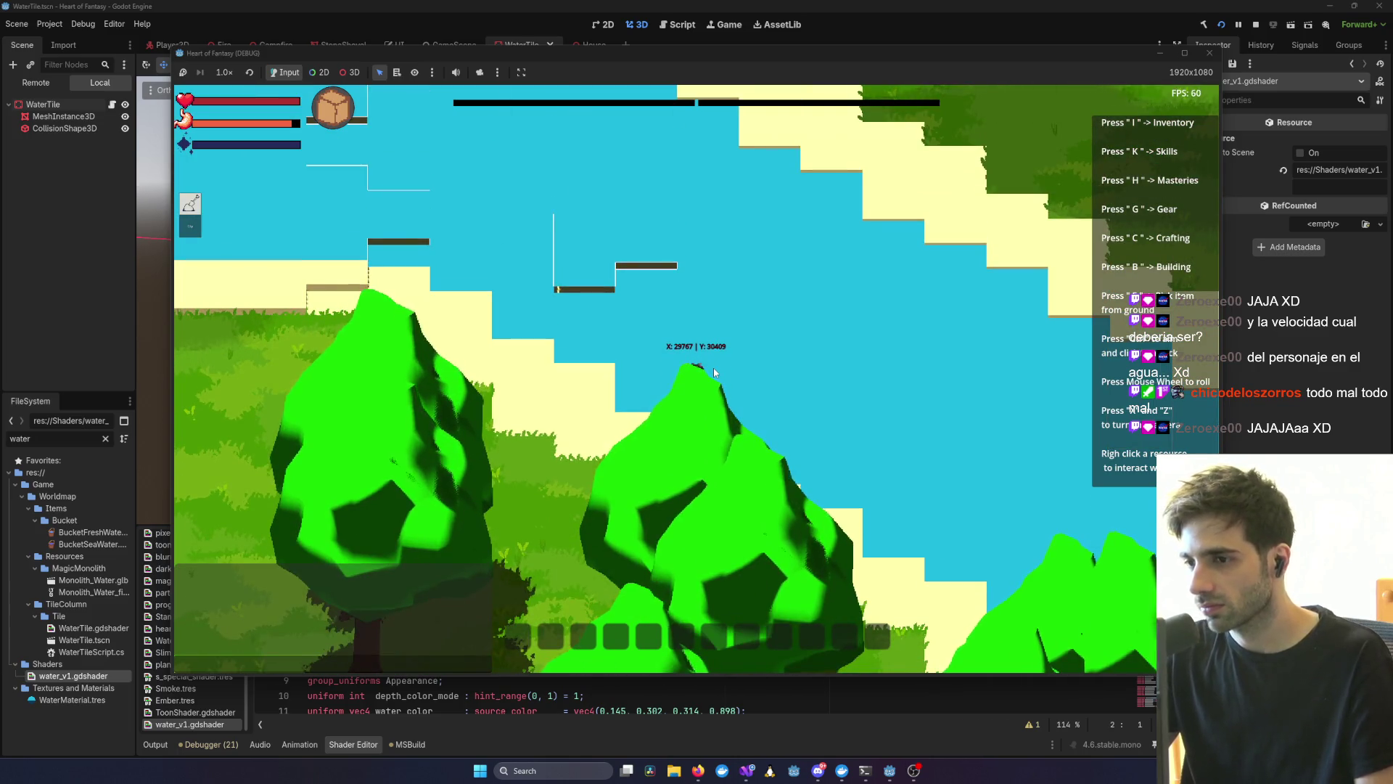
scroll(712, 367, down, 3)
scroll(729, 367, up, 3)
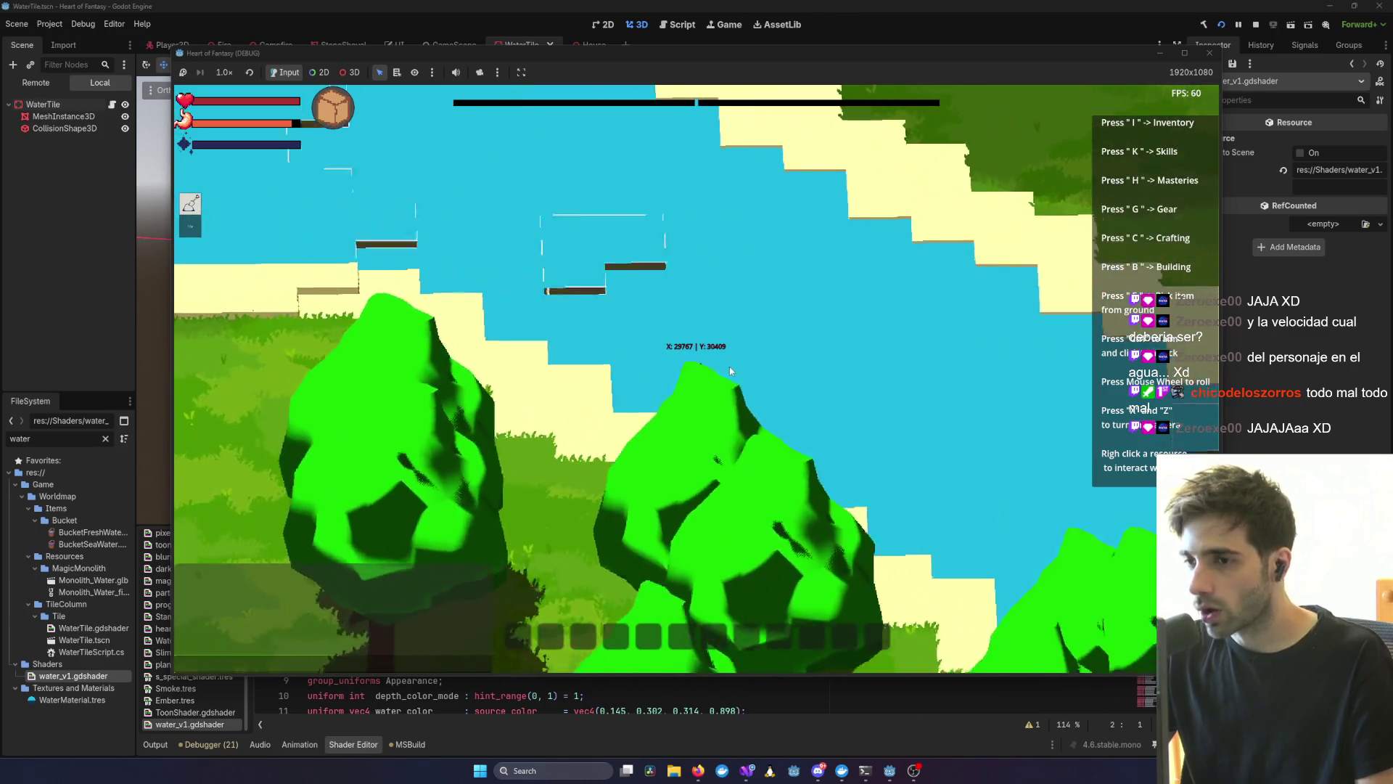
scroll(729, 368, down, 3)
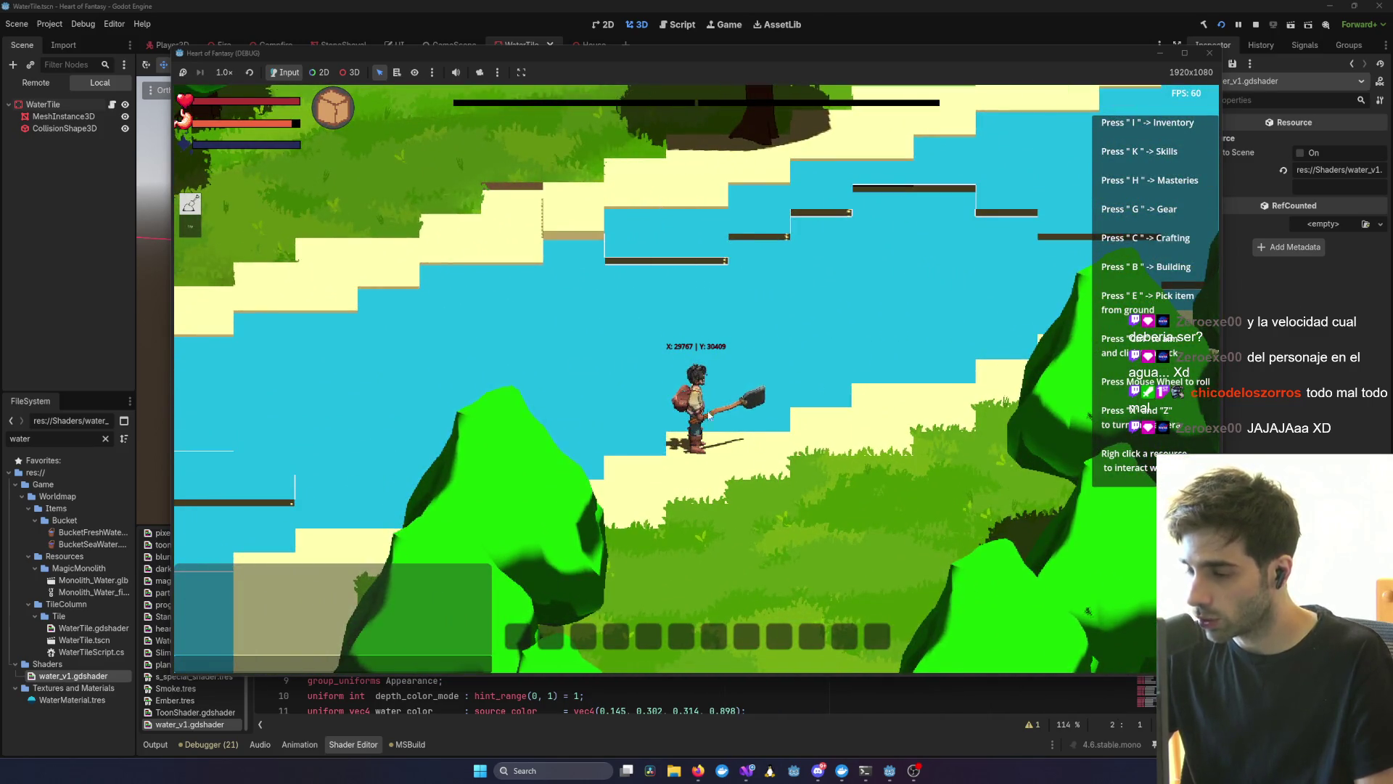
scroll(727, 402, up, 1)
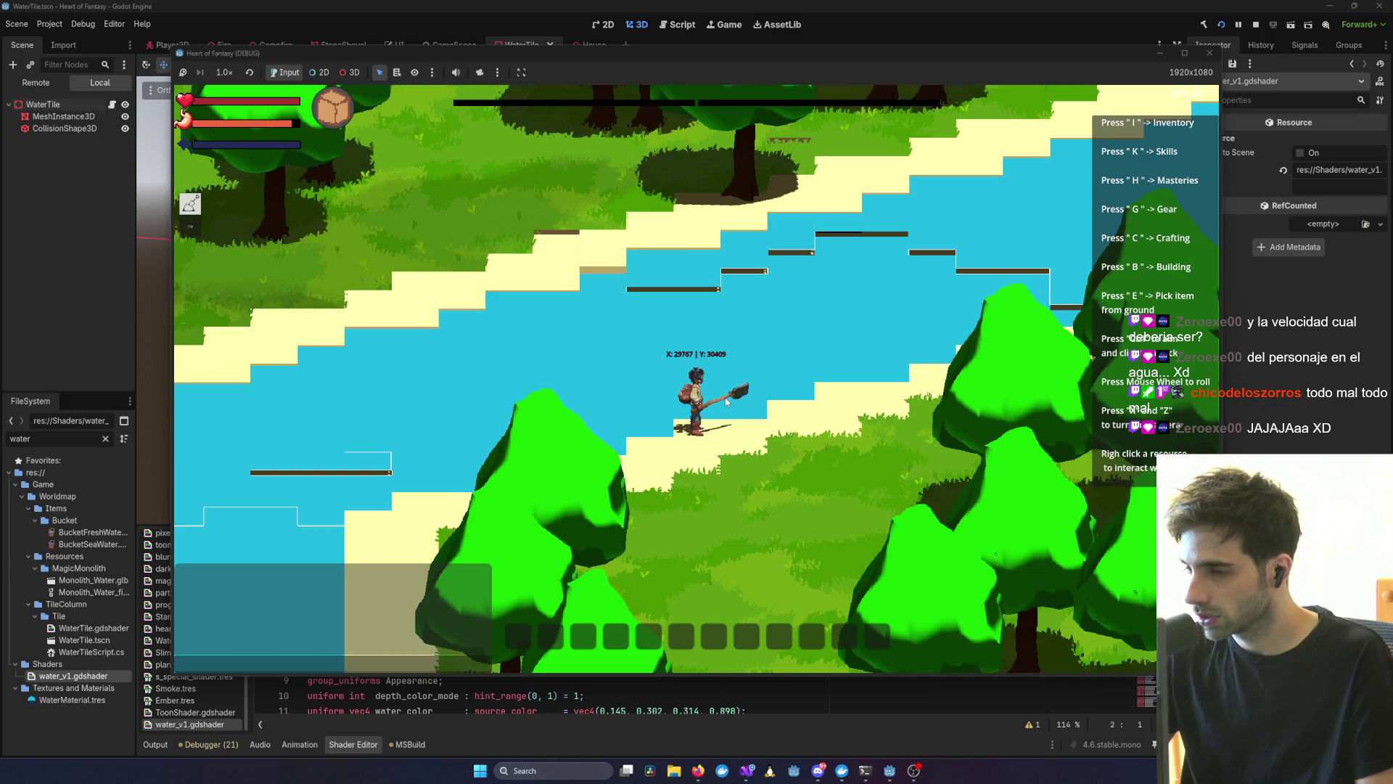
- Wade back into the water heading left, swinging the shovel twice
key(w)
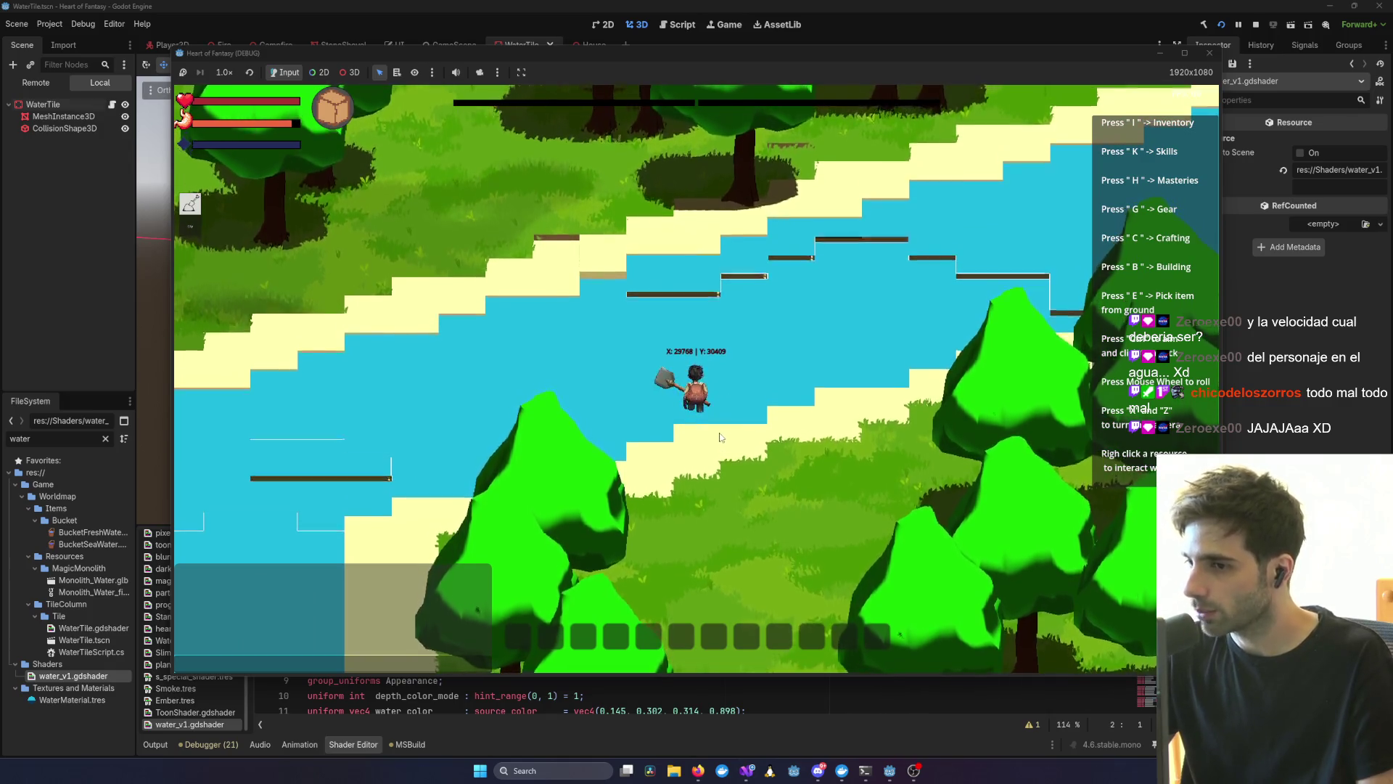
key(a)
click(638, 396)
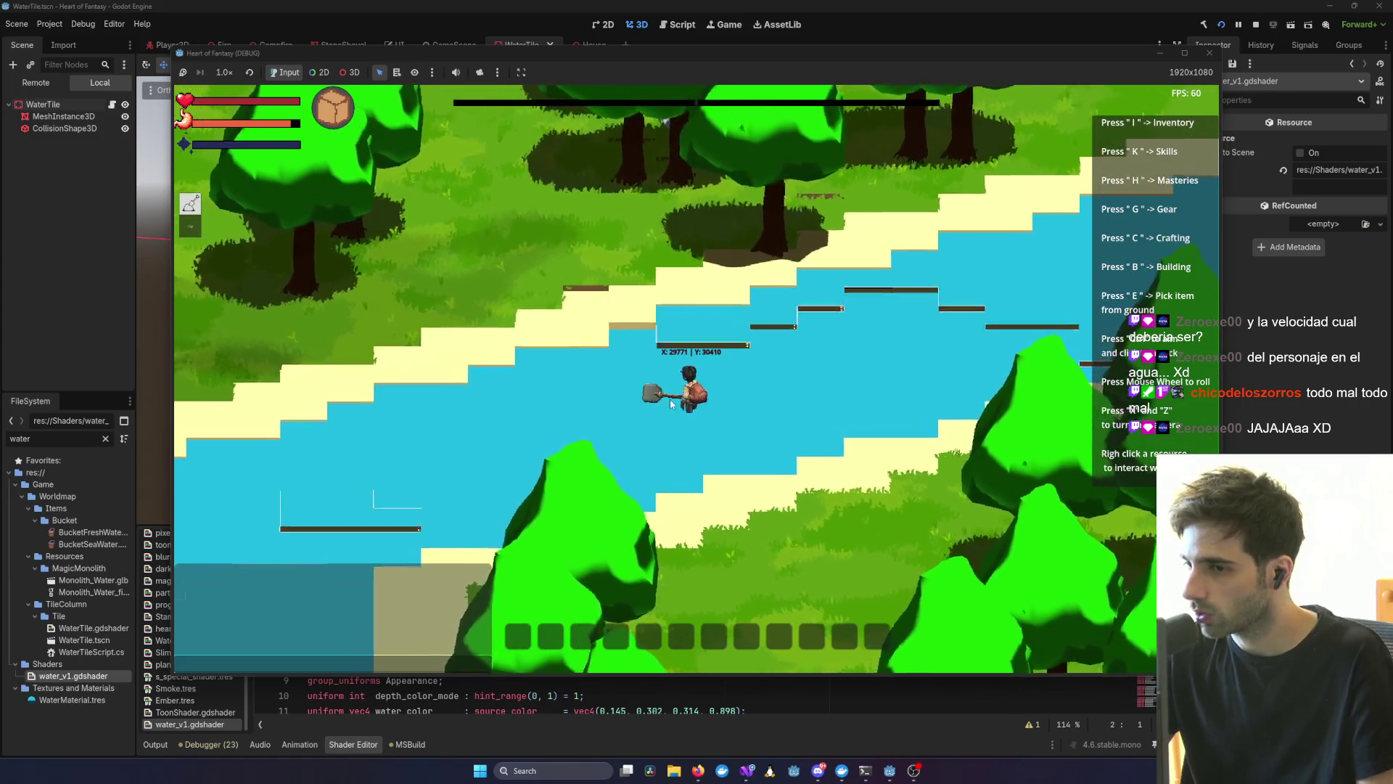
key(a)
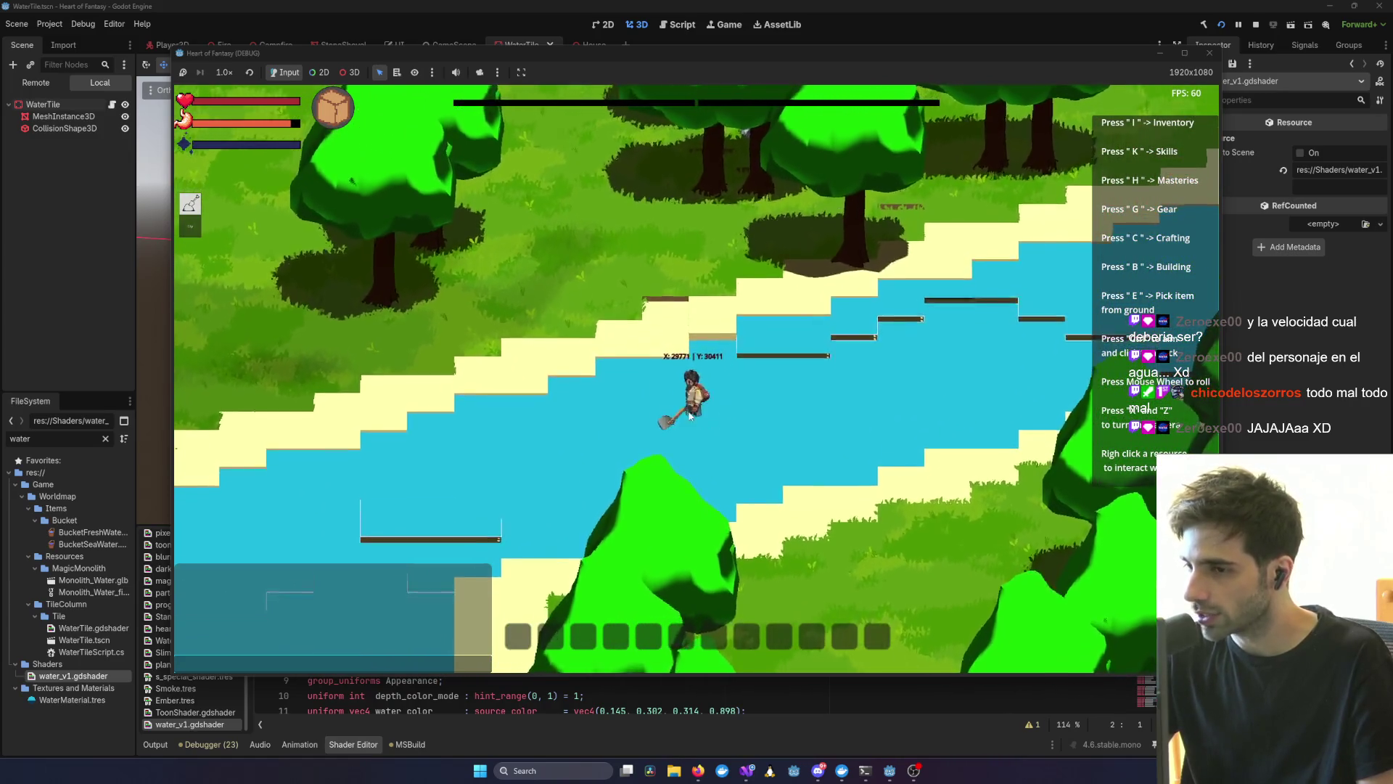
key(a)
click(690, 407)
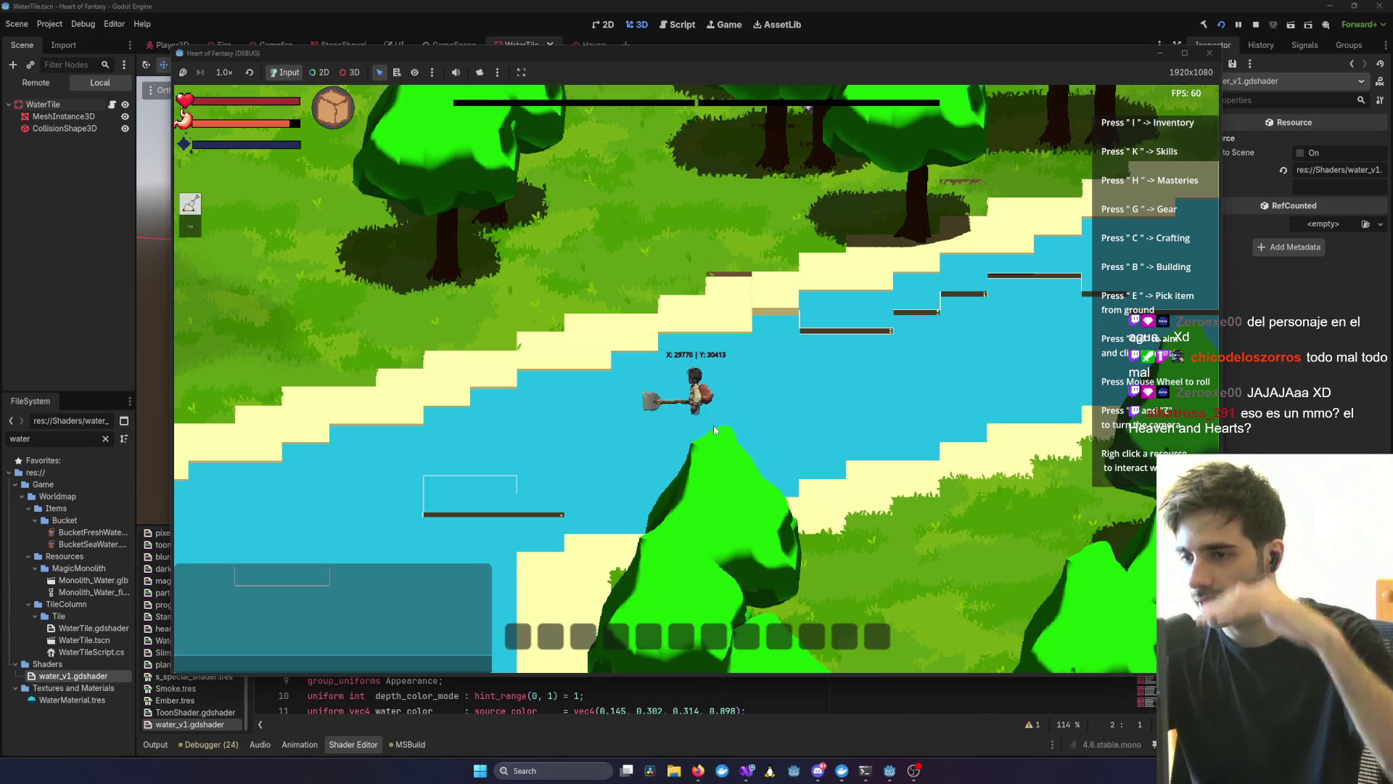
- Walk the character up and right across the river
scroll(690, 424, up, 3)
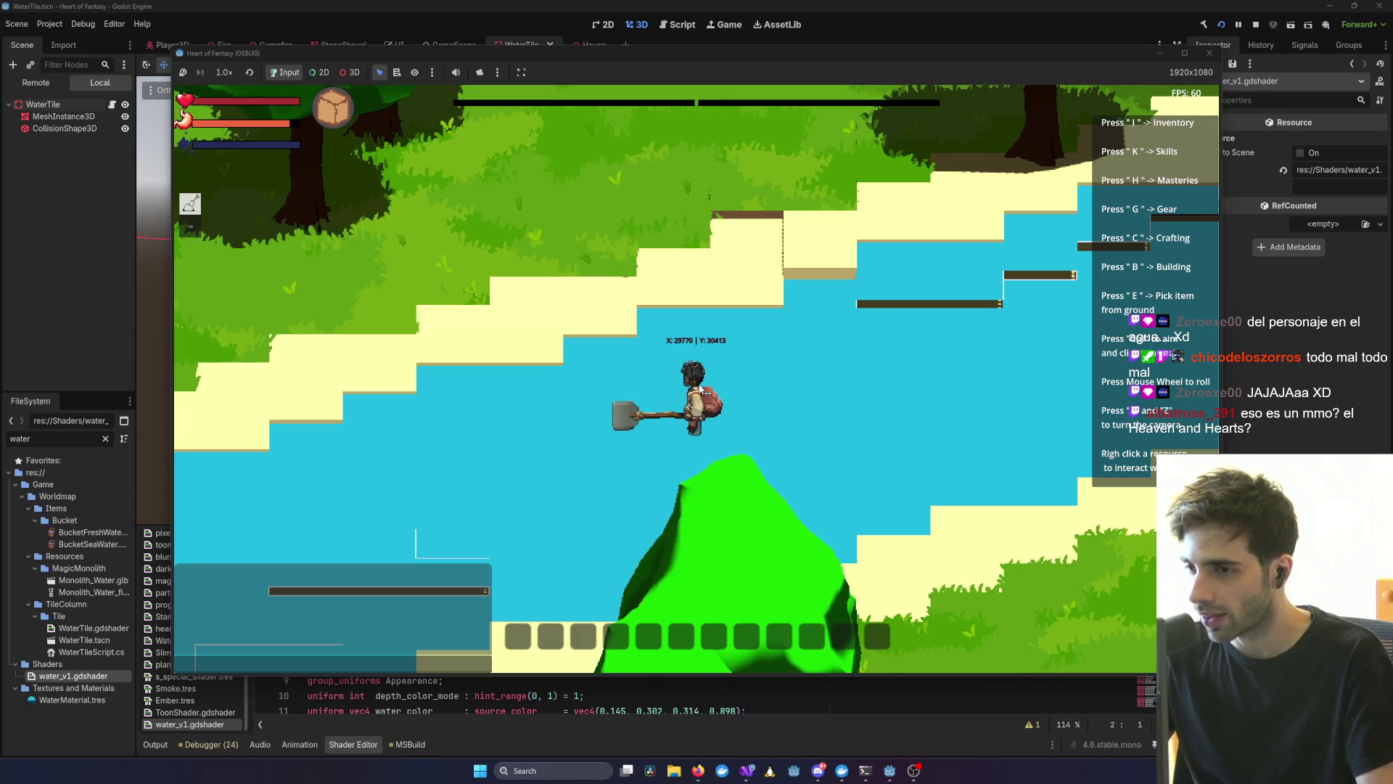
key(w)
key(d)
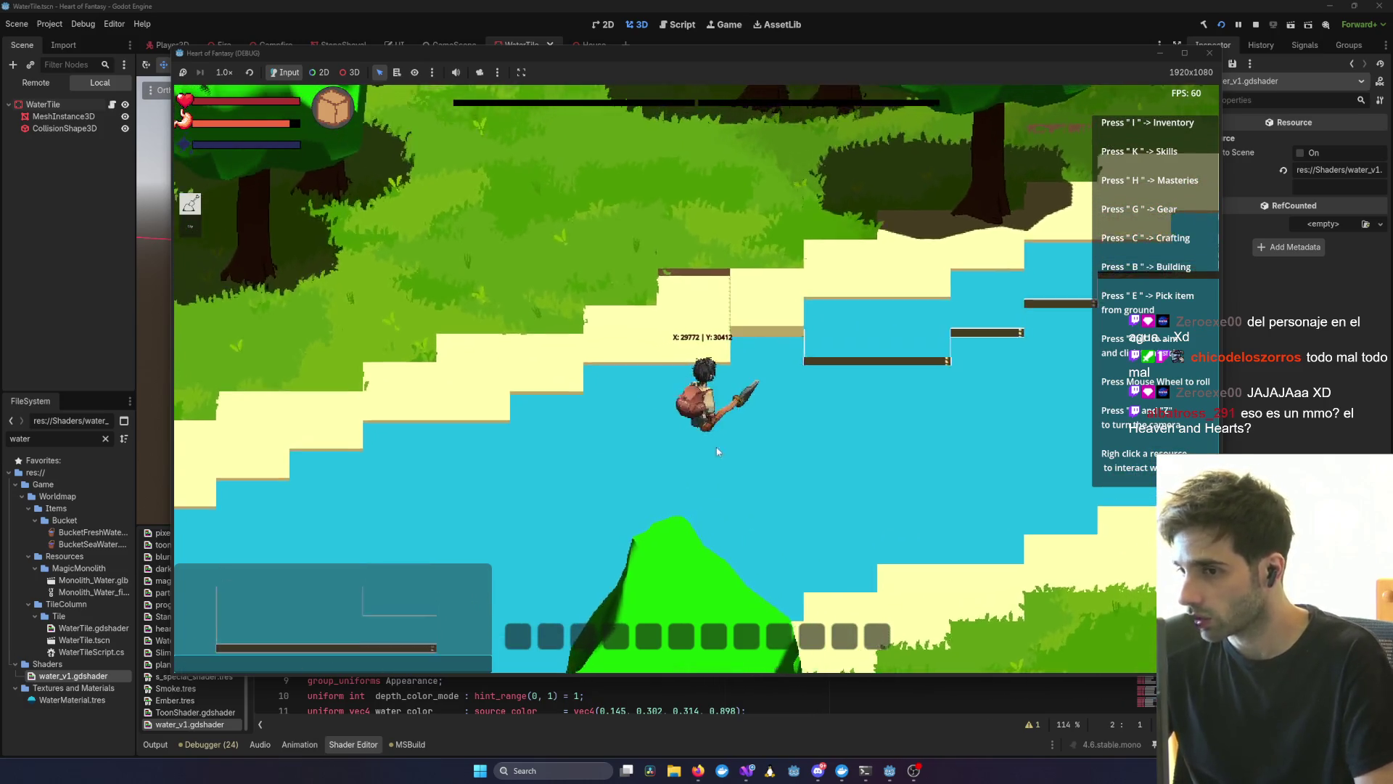
key(d)
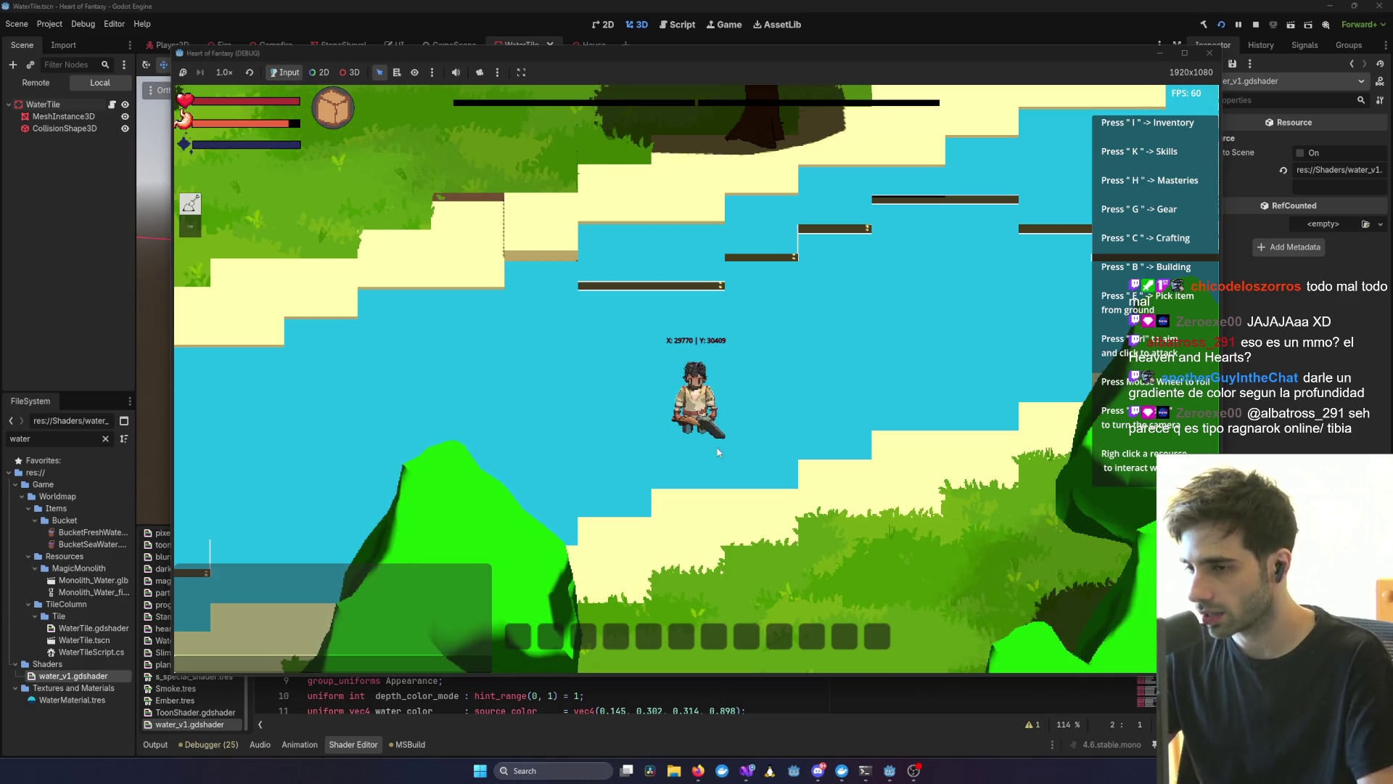
scroll(703, 464, up, 3)
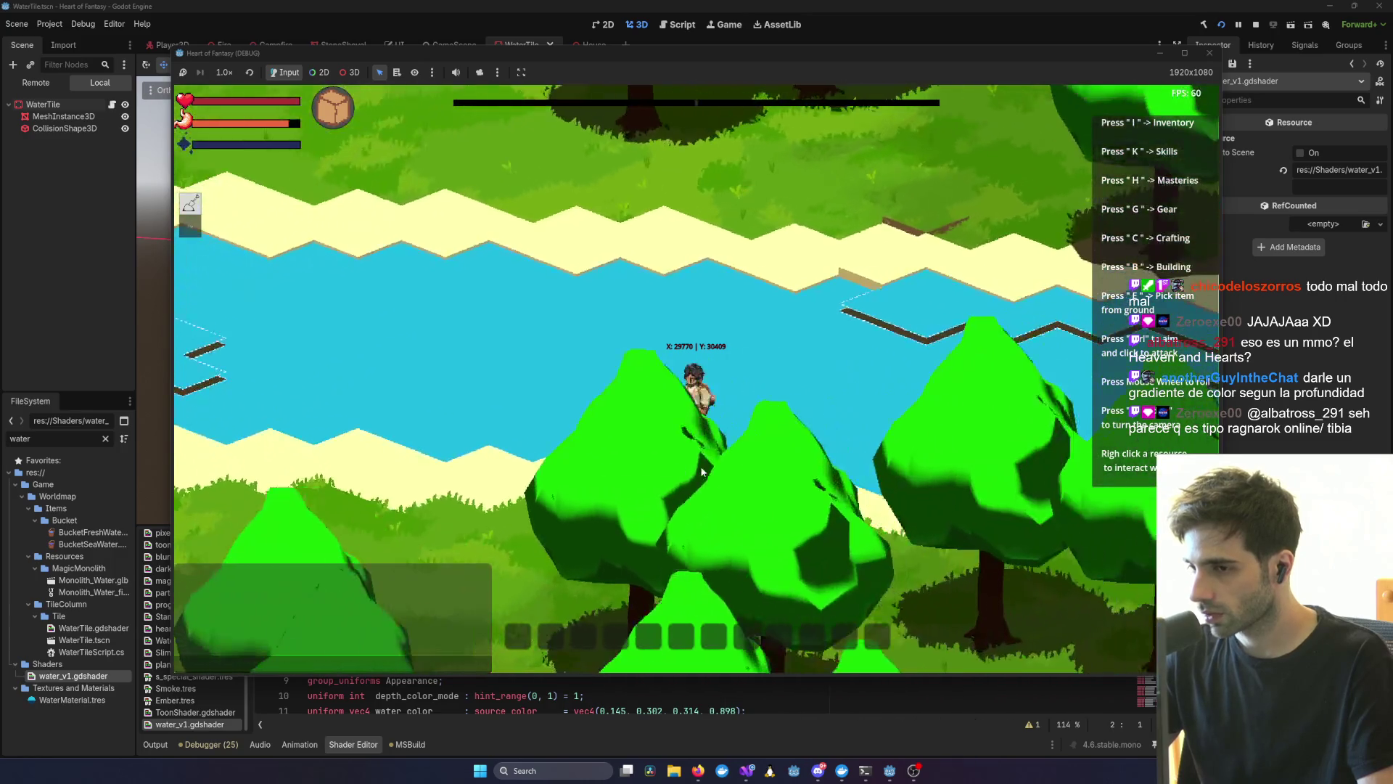
scroll(693, 446, down, 3)
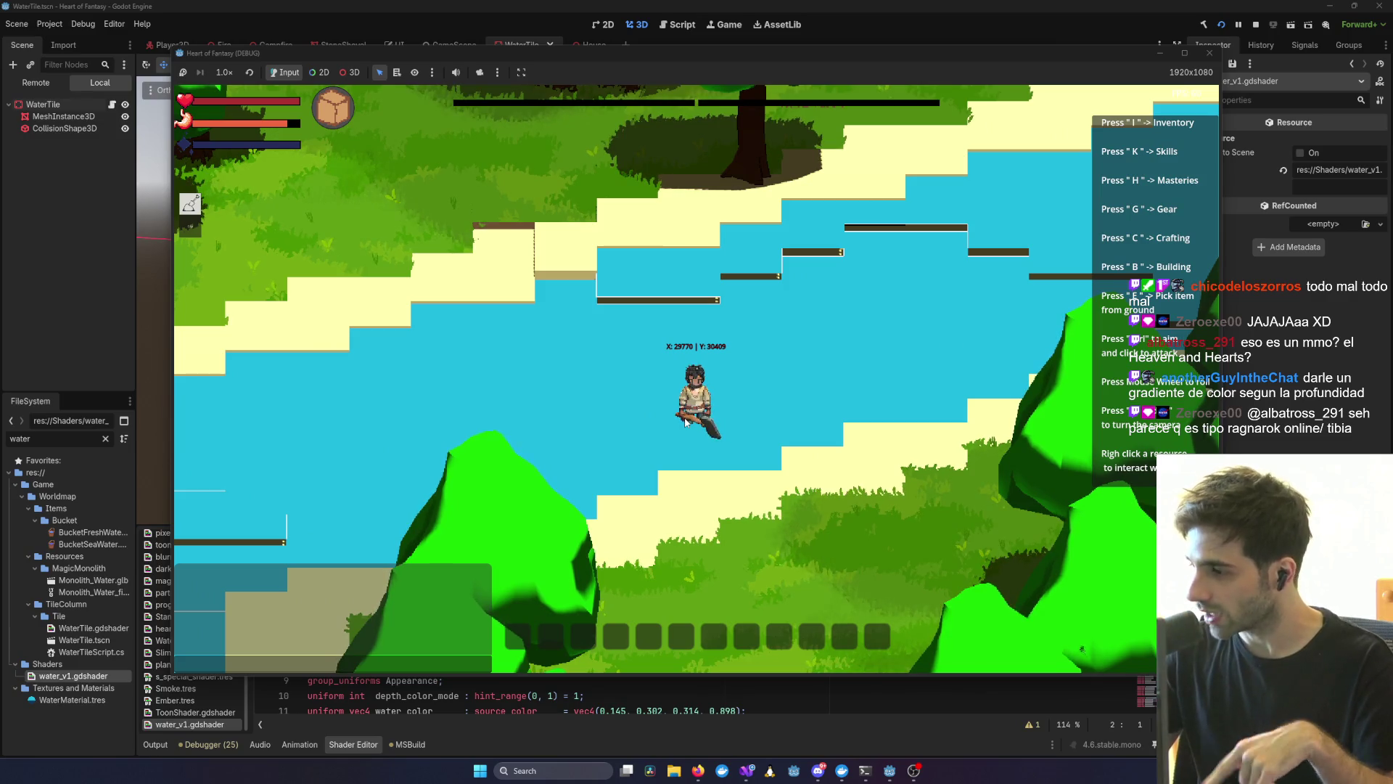
scroll(813, 410, up, 1)
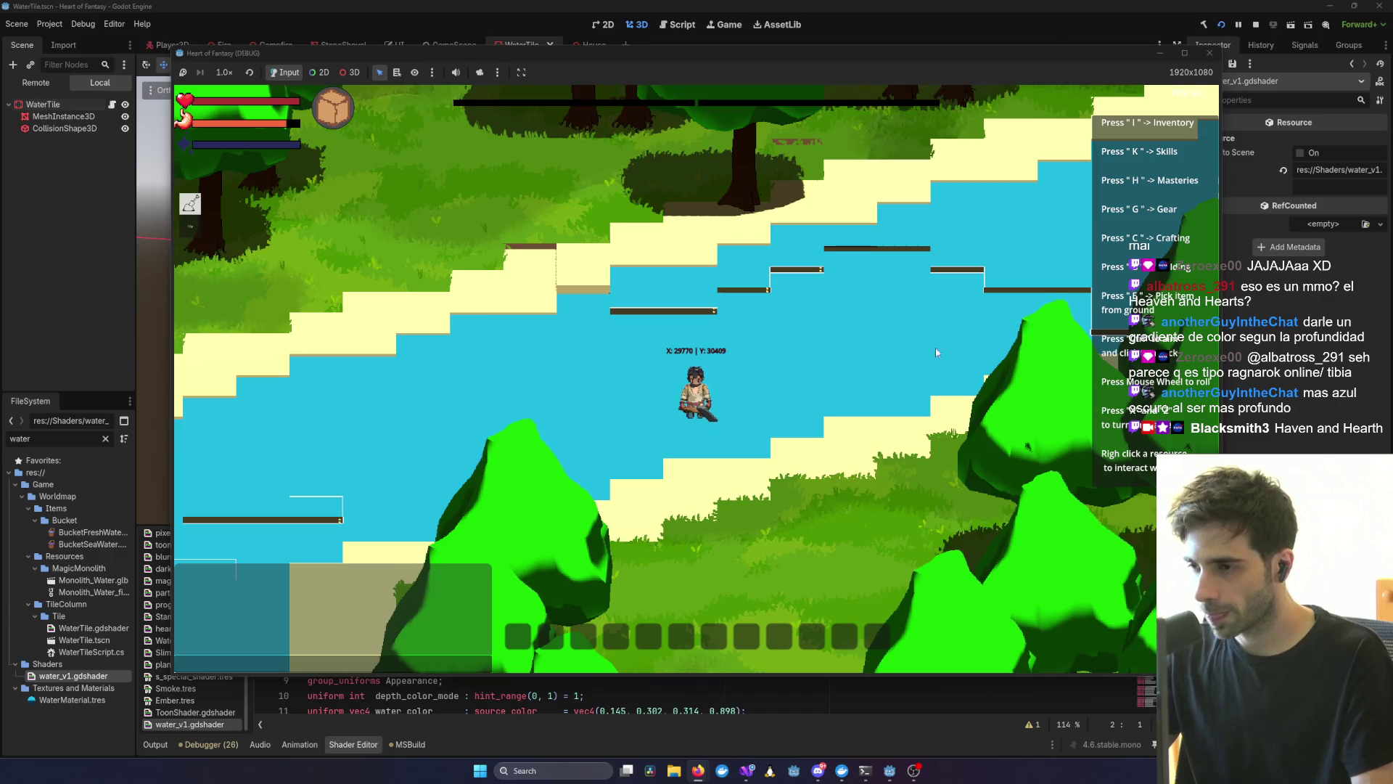
scroll(890, 359, up, 3)
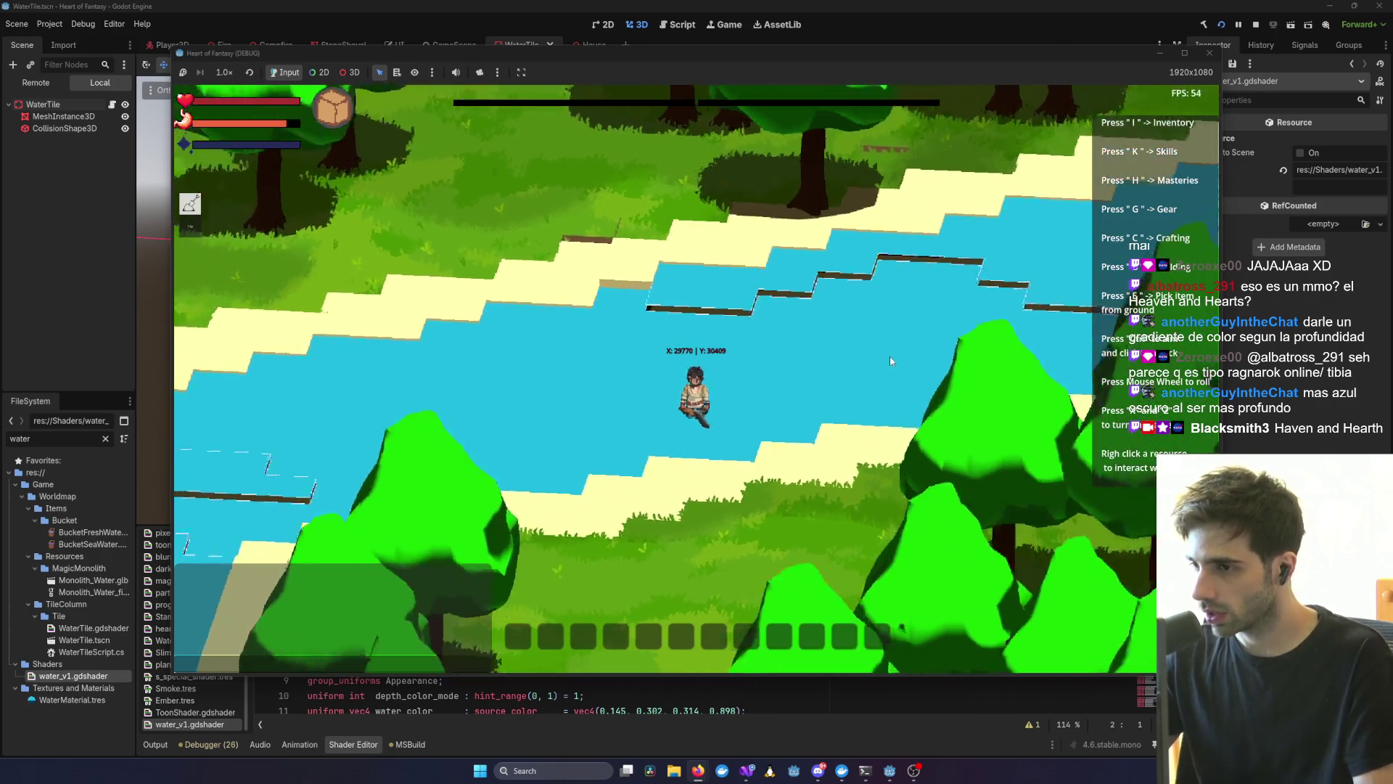
scroll(889, 355, down, 3)
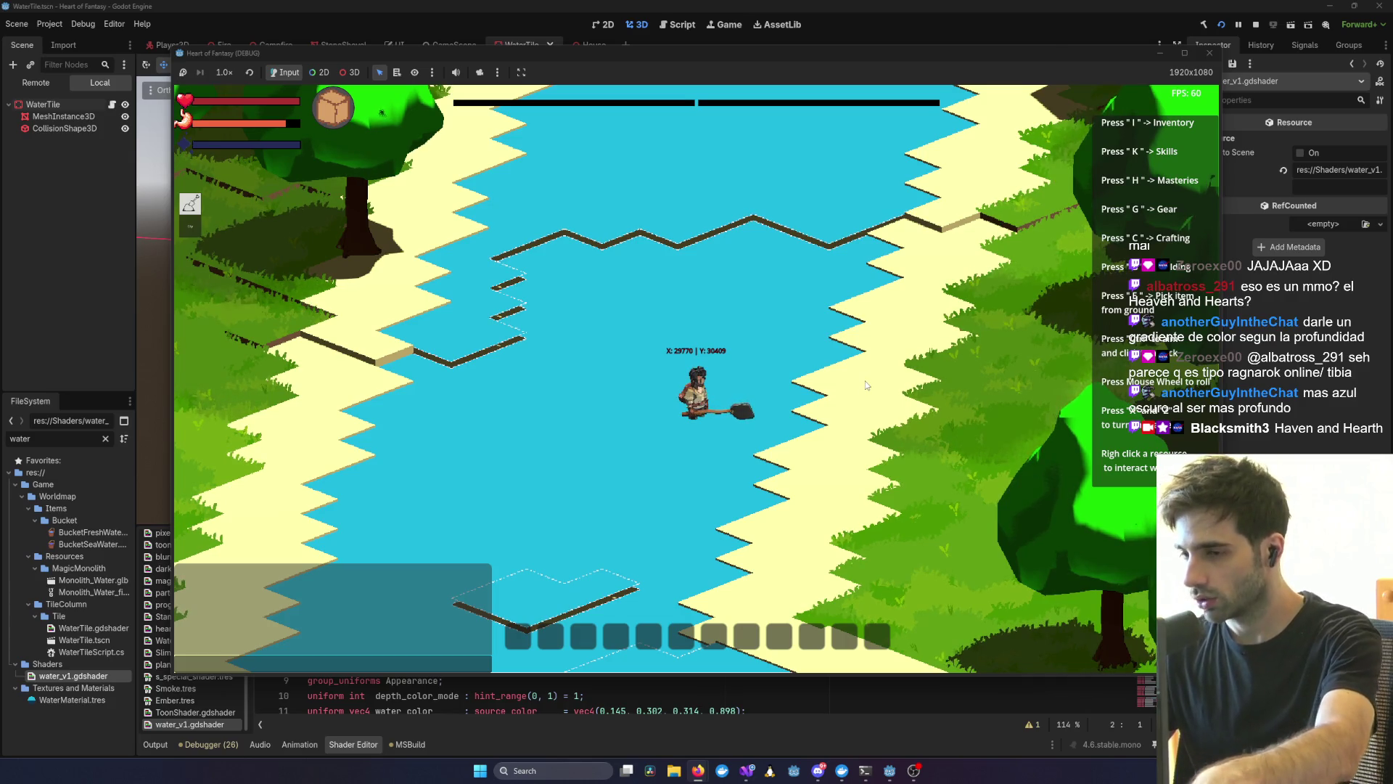
scroll(833, 379, down, 3)
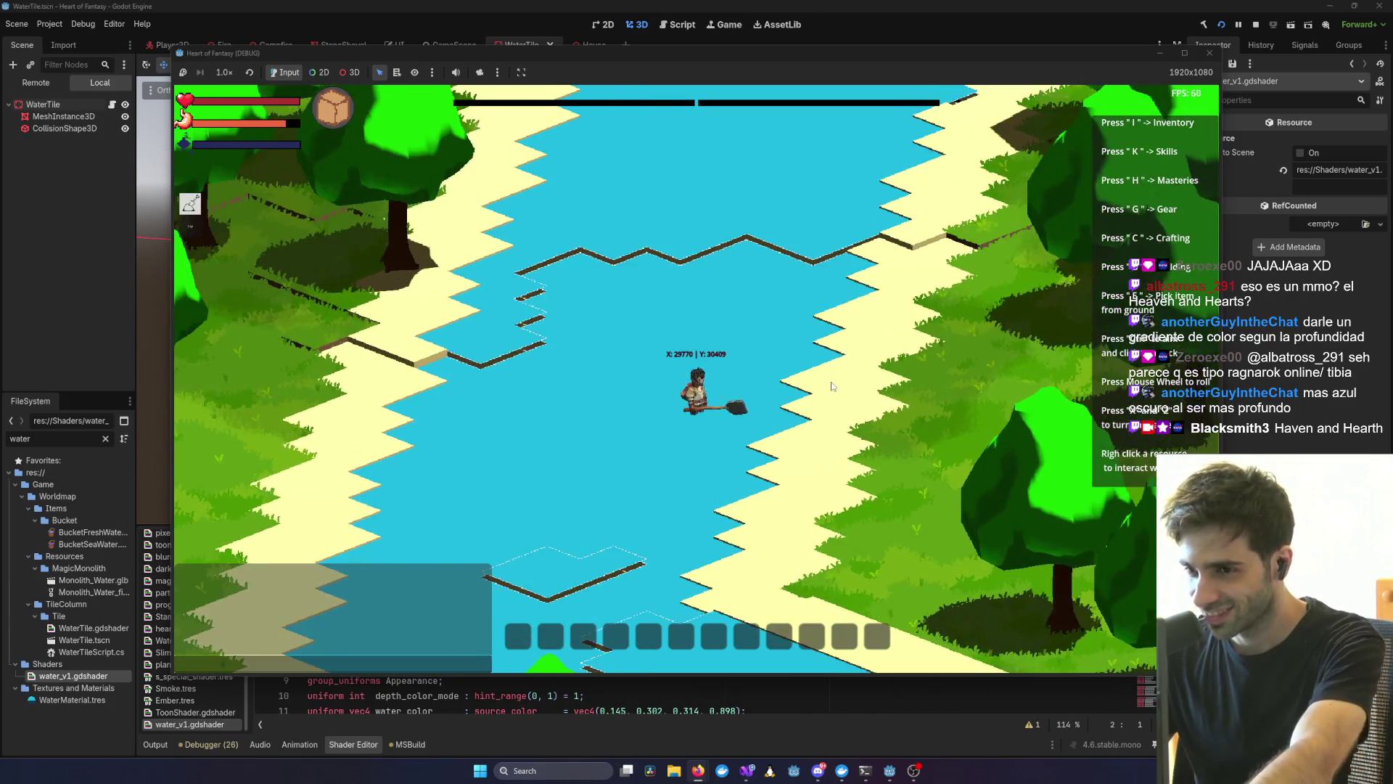
scroll(830, 390, up, 5)
scroll(829, 389, down, 4)
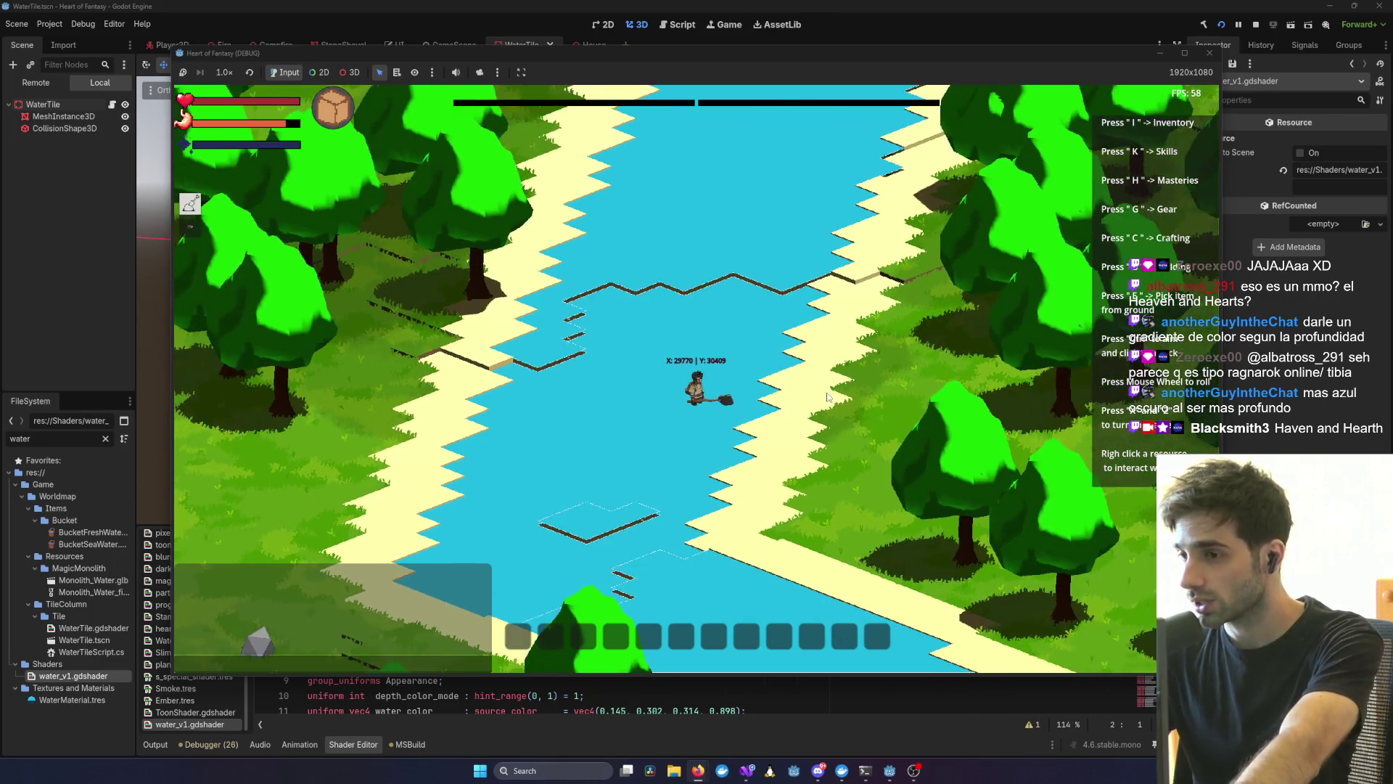
scroll(828, 396, up, 5)
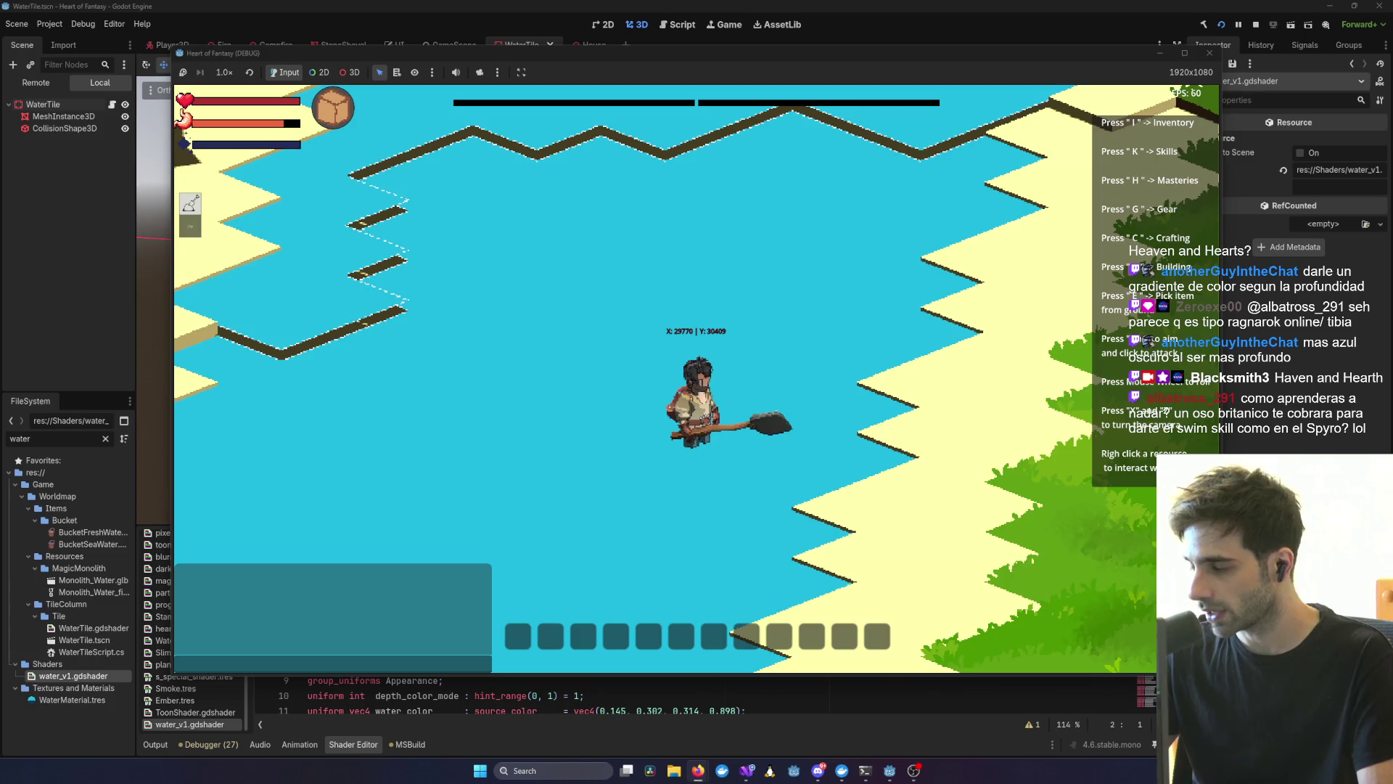
scroll(914, 426, down, 5)
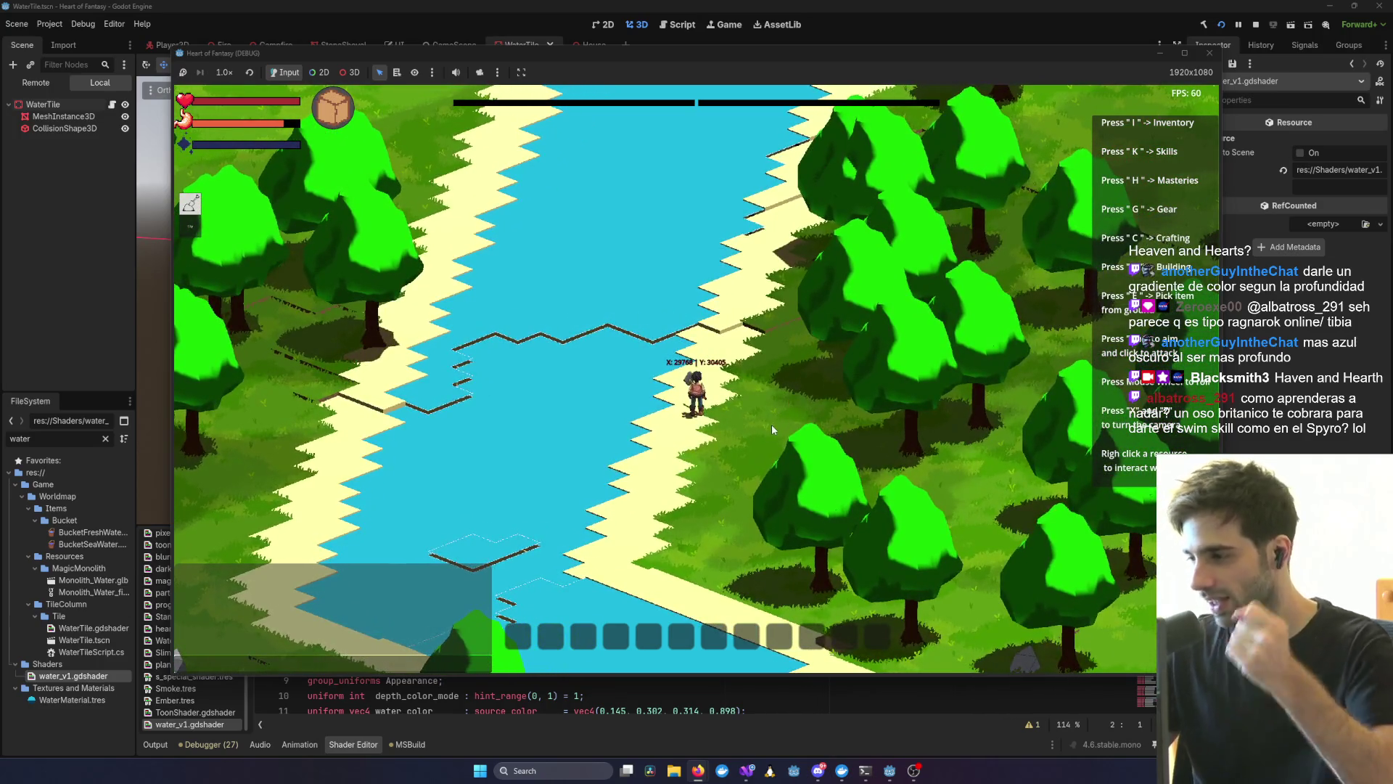
scroll(729, 437, up, 5)
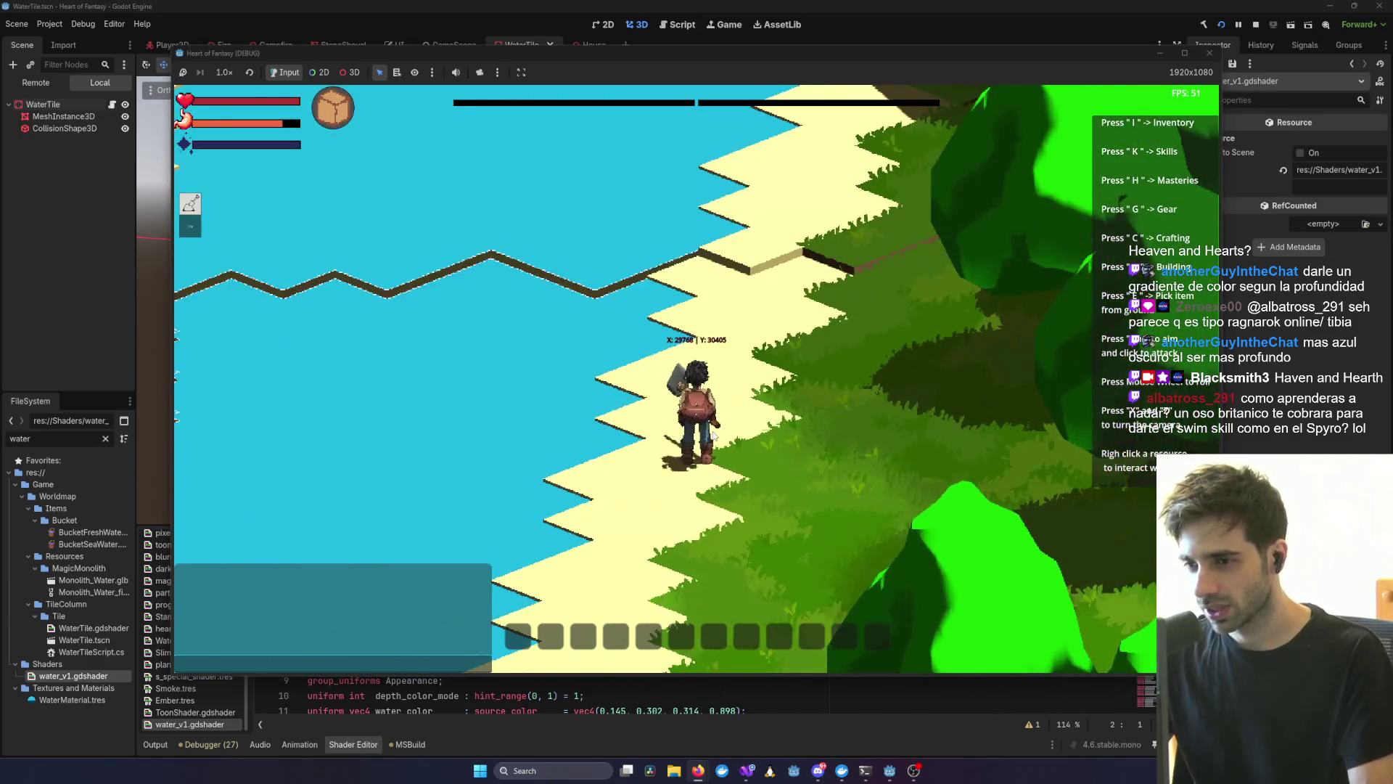
scroll(714, 435, down, 5)
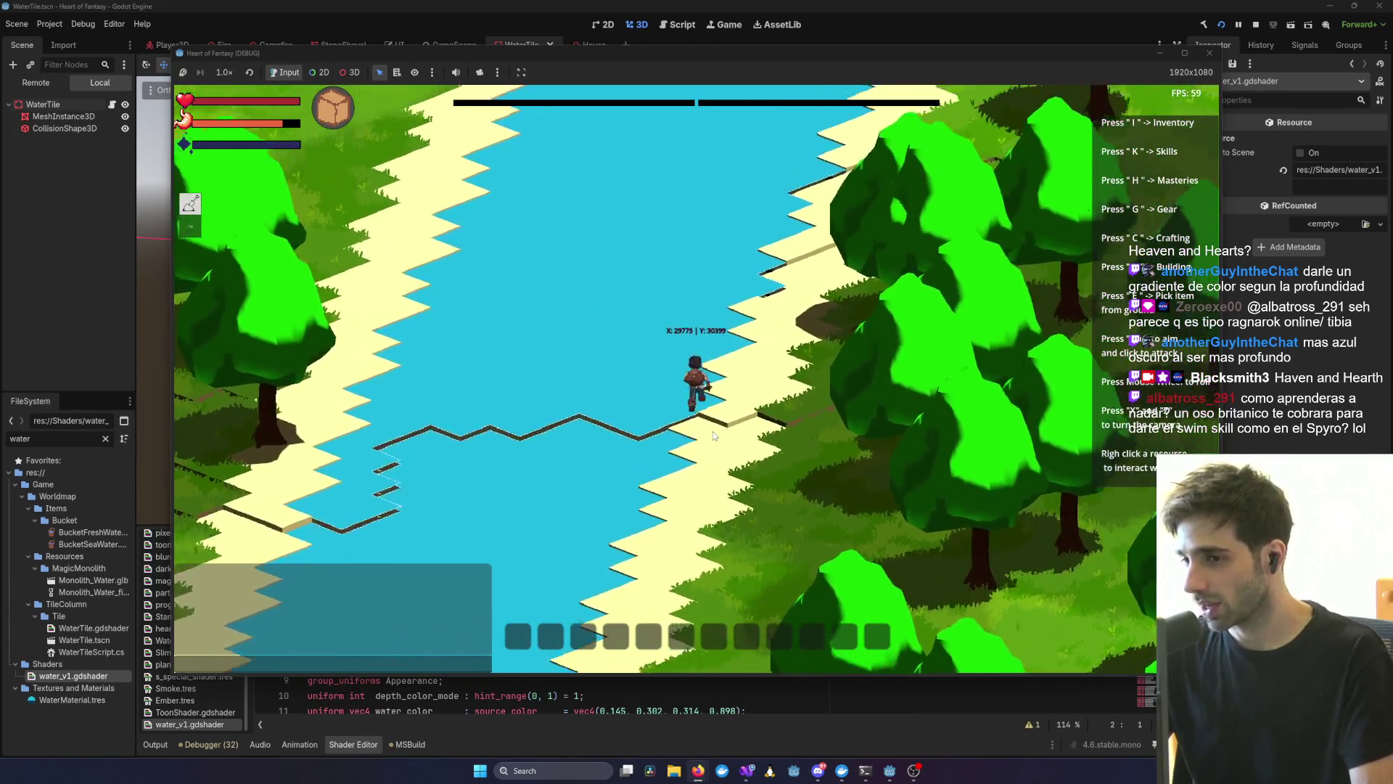
- Rotate the camera with X so the river runs vertically, then open the Equipment panel with G
key(x)
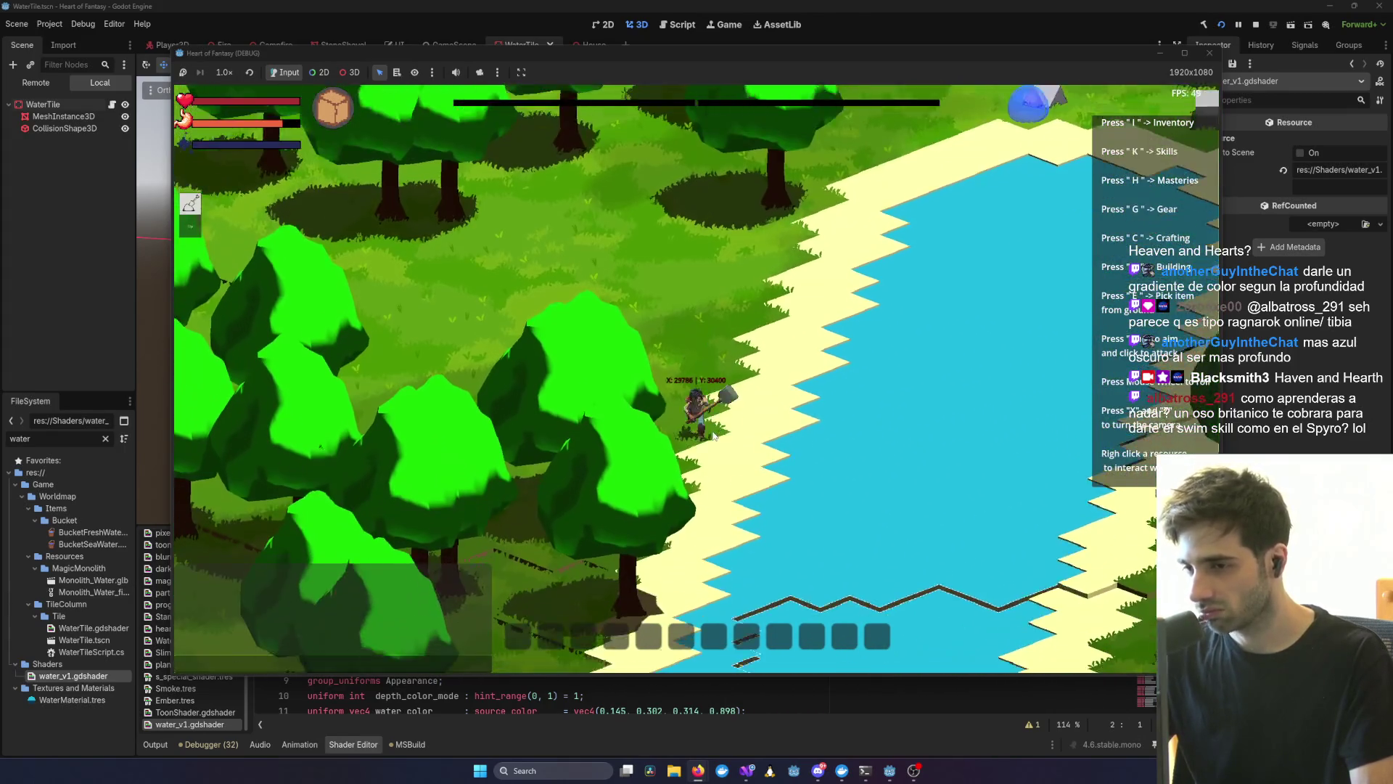
key(x)
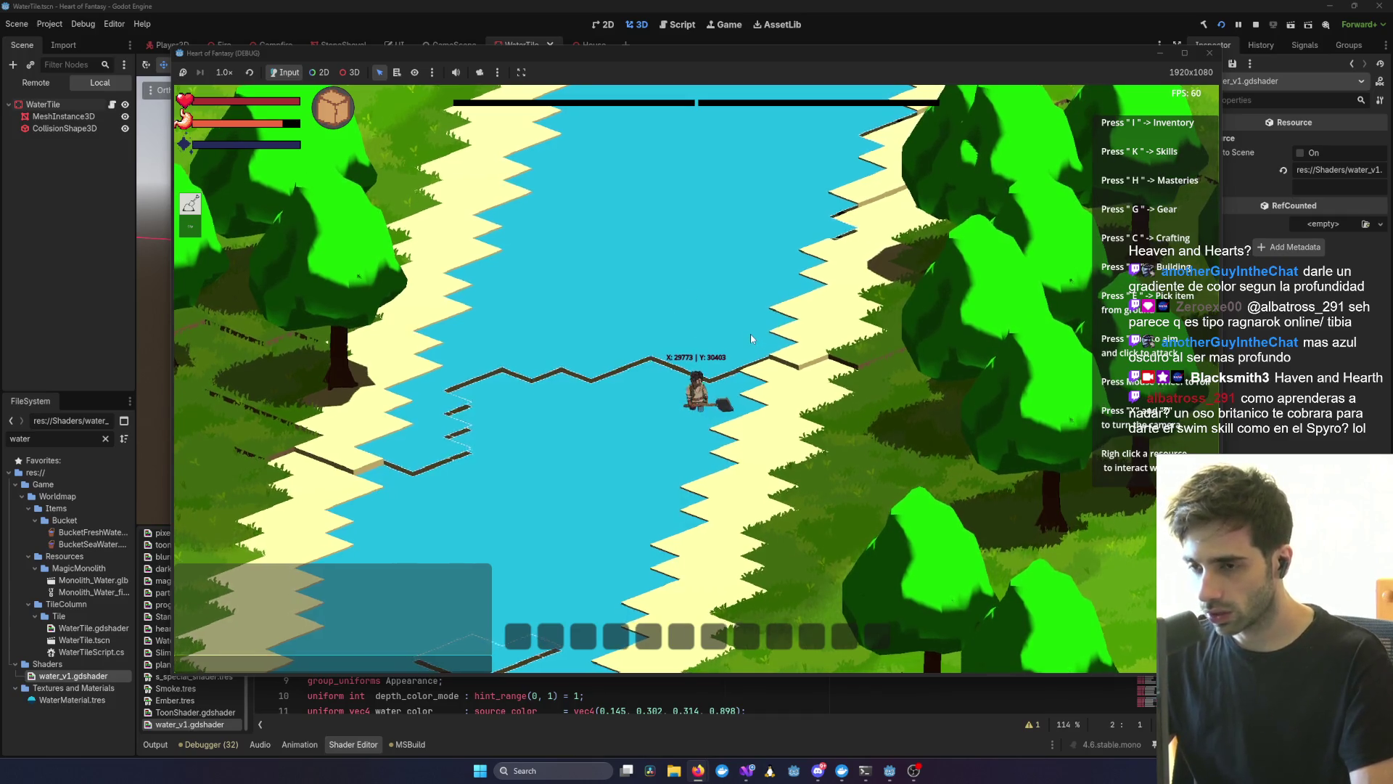
key(g)
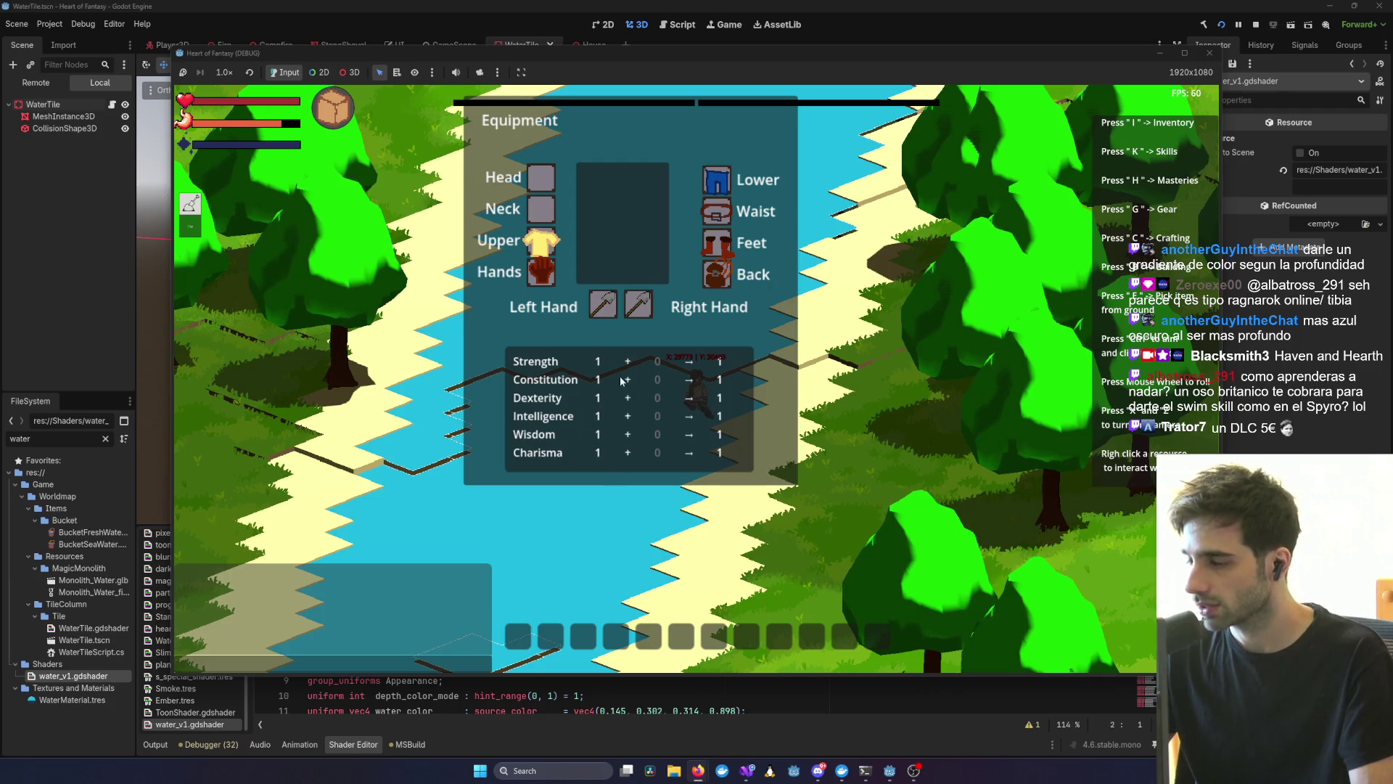
- Drag the Equipment panel slightly down and then left, away from the character
mouse_move(593, 118)
mouse_down()
mouse_move(601, 218)
mouse_move(610, 190)
mouse_up()
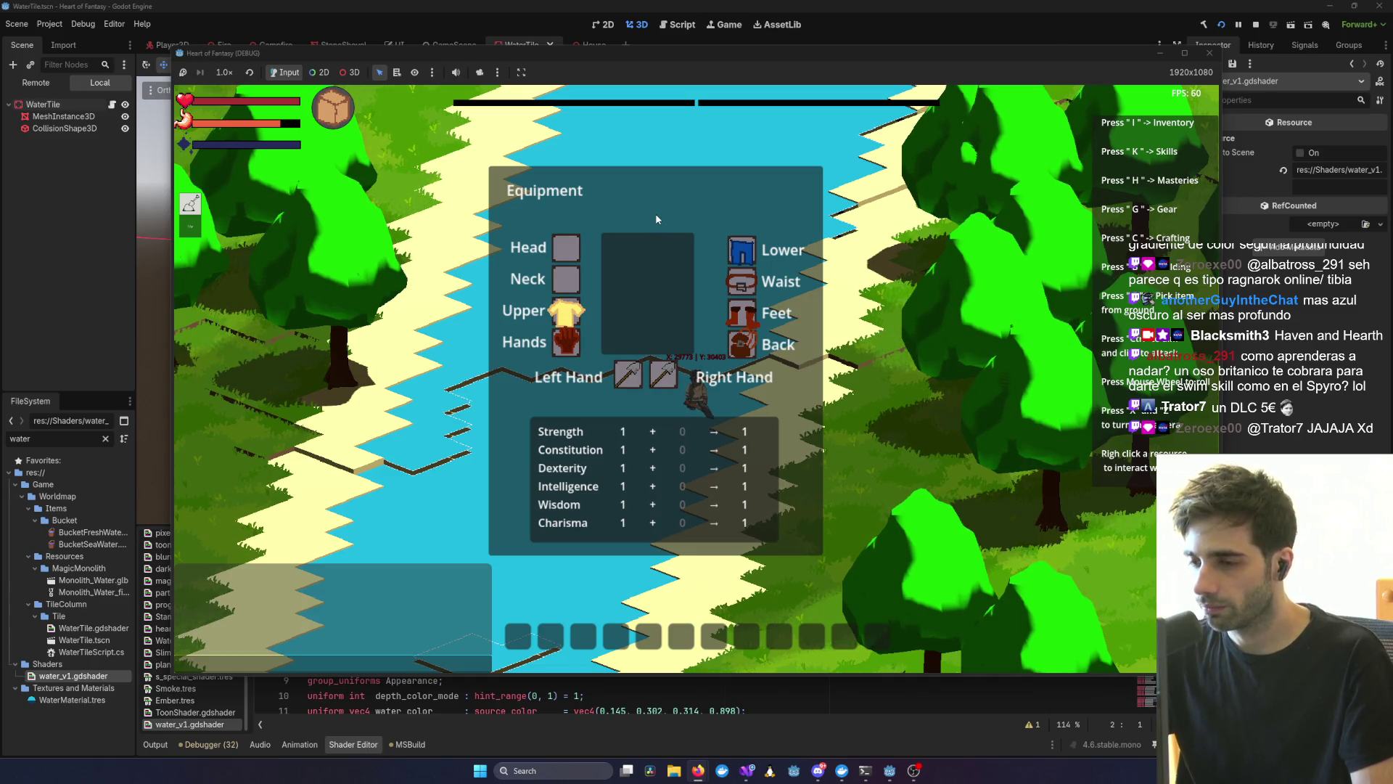
mouse_move(656, 214)
mouse_down()
mouse_move(510, 214)
mouse_move(498, 200)
mouse_up()
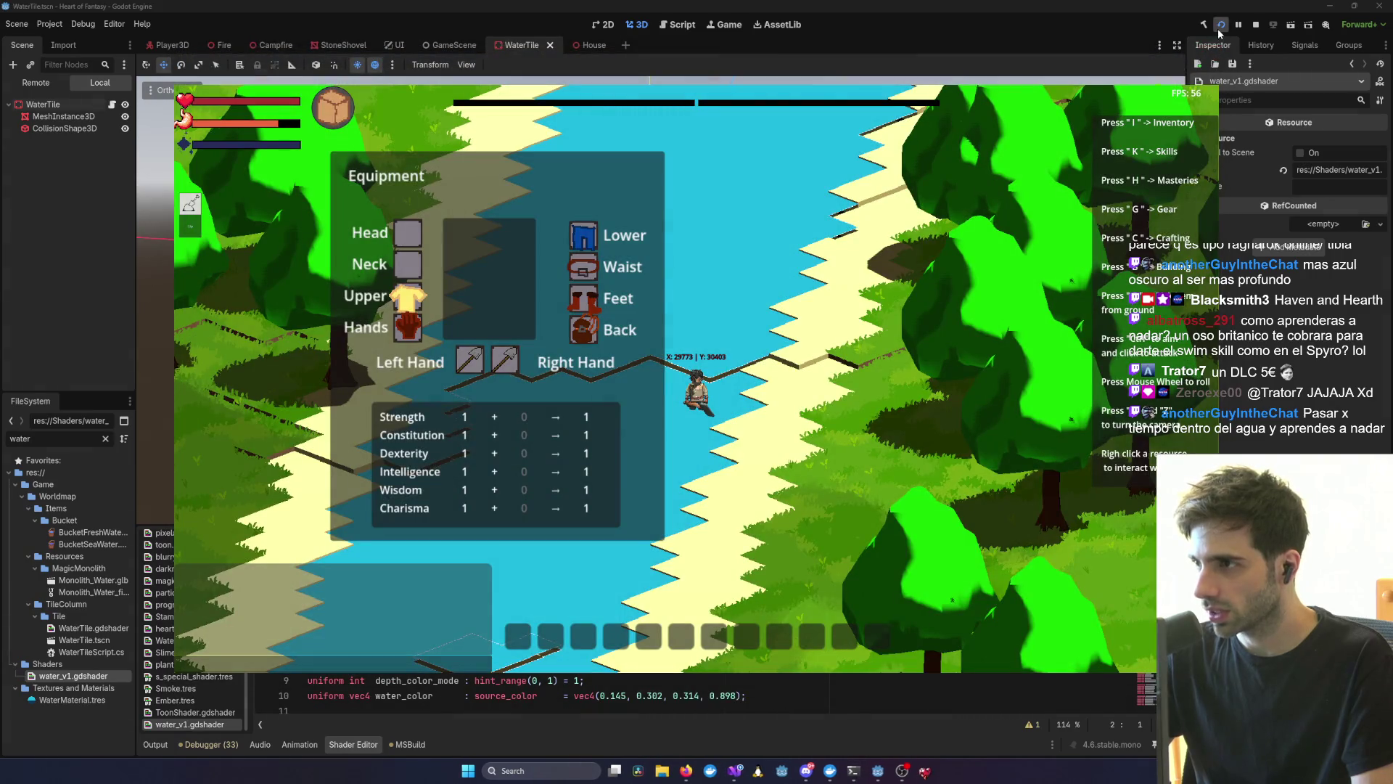
- Close the game, rebuild and run with F5, log in, and enter with the saved character
click(1209, 53)
key(F5)
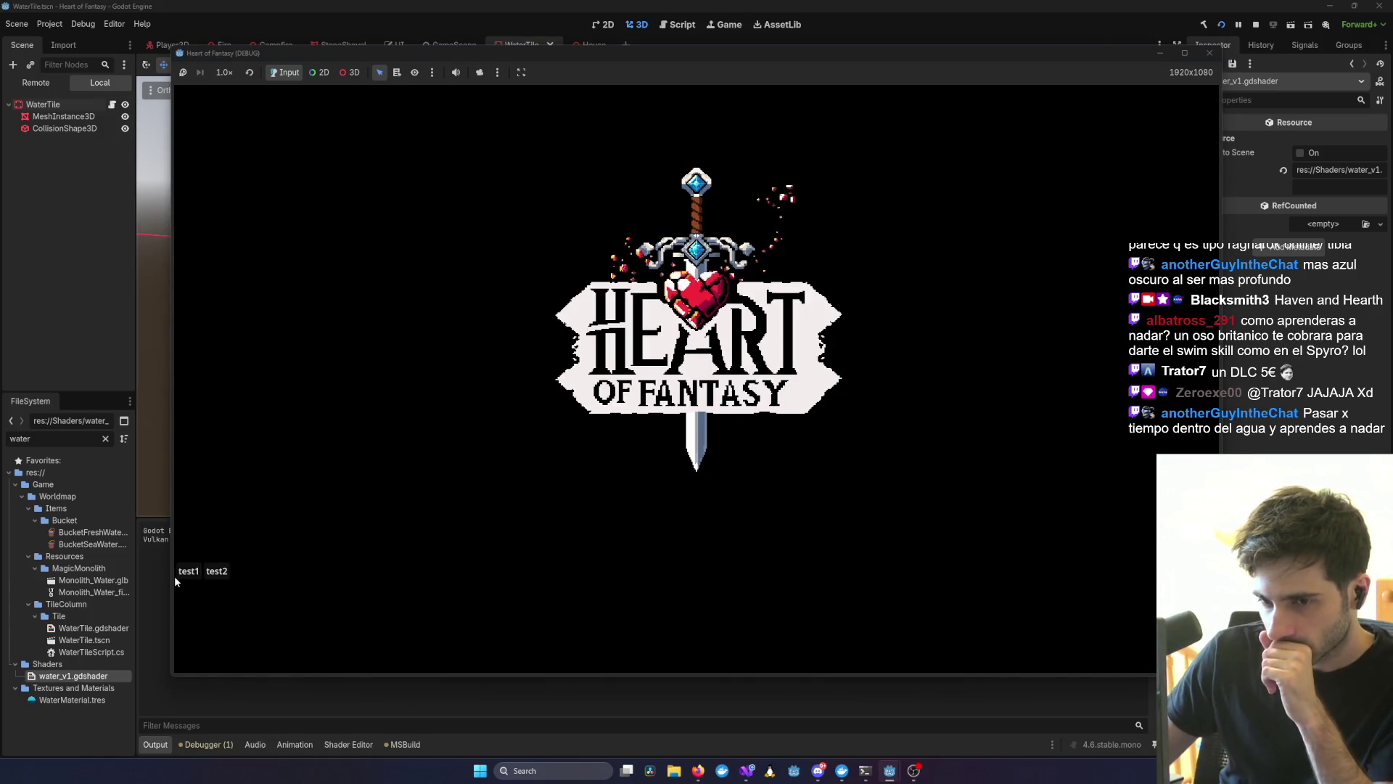
click(386, 580)
click(653, 563)
key(Up)
key(Return)
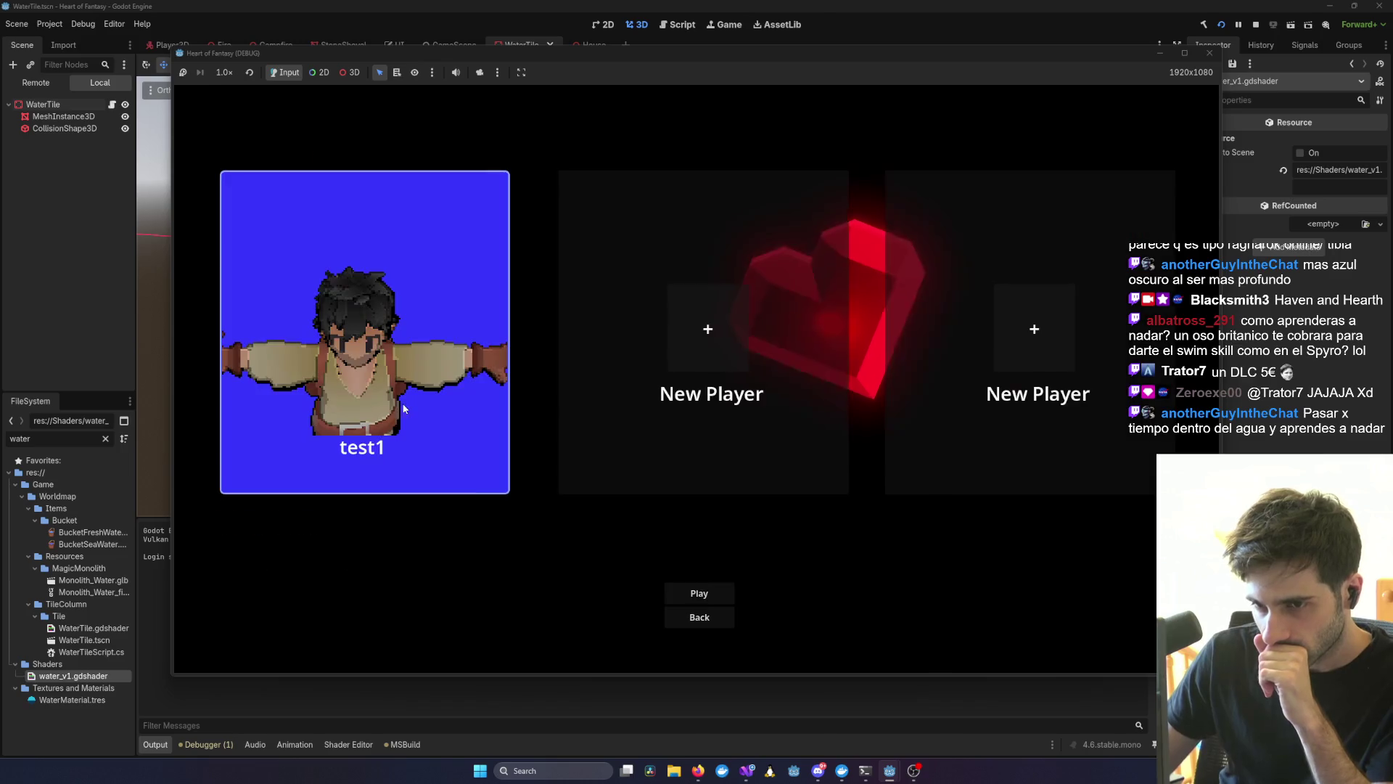
click(685, 591)
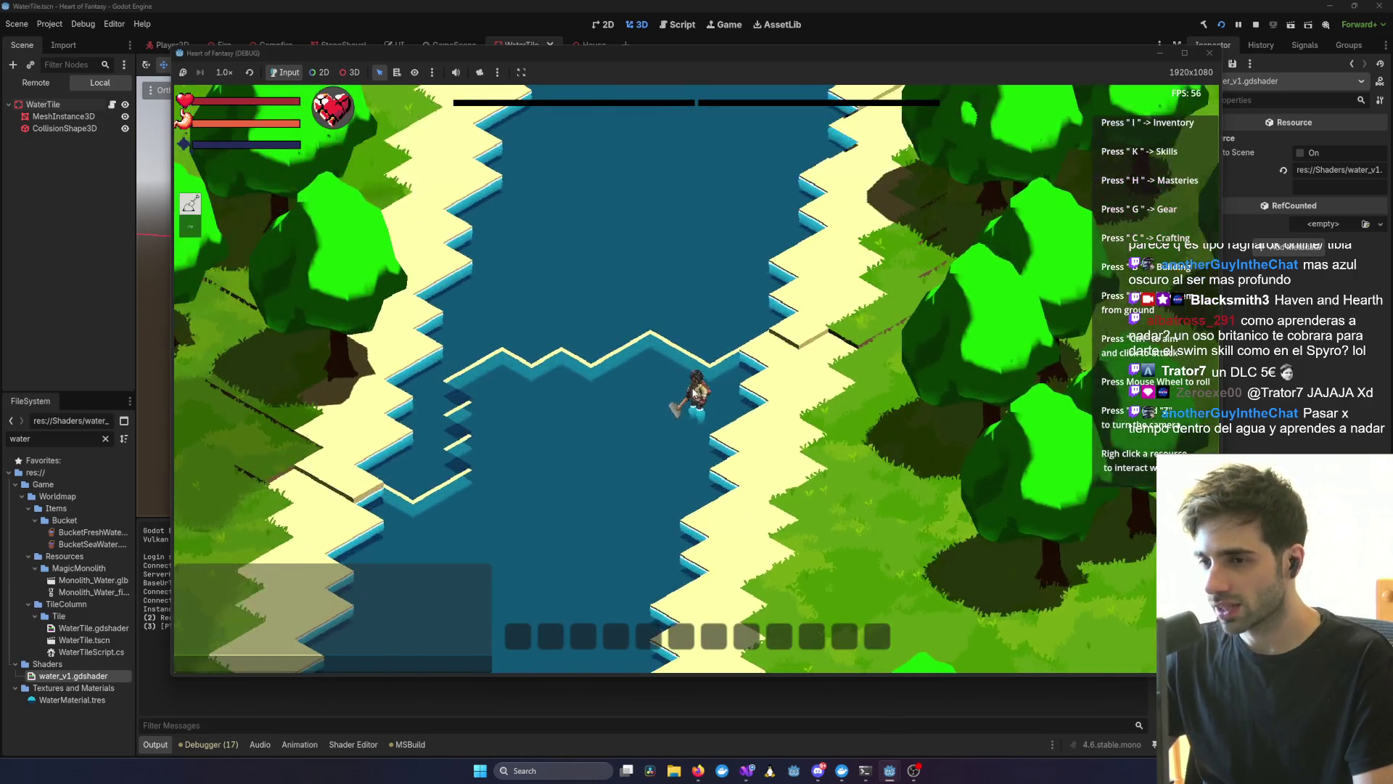
- Rotate the game camera around the player with Q to a side-on river view
scroll(694, 392, up, 2)
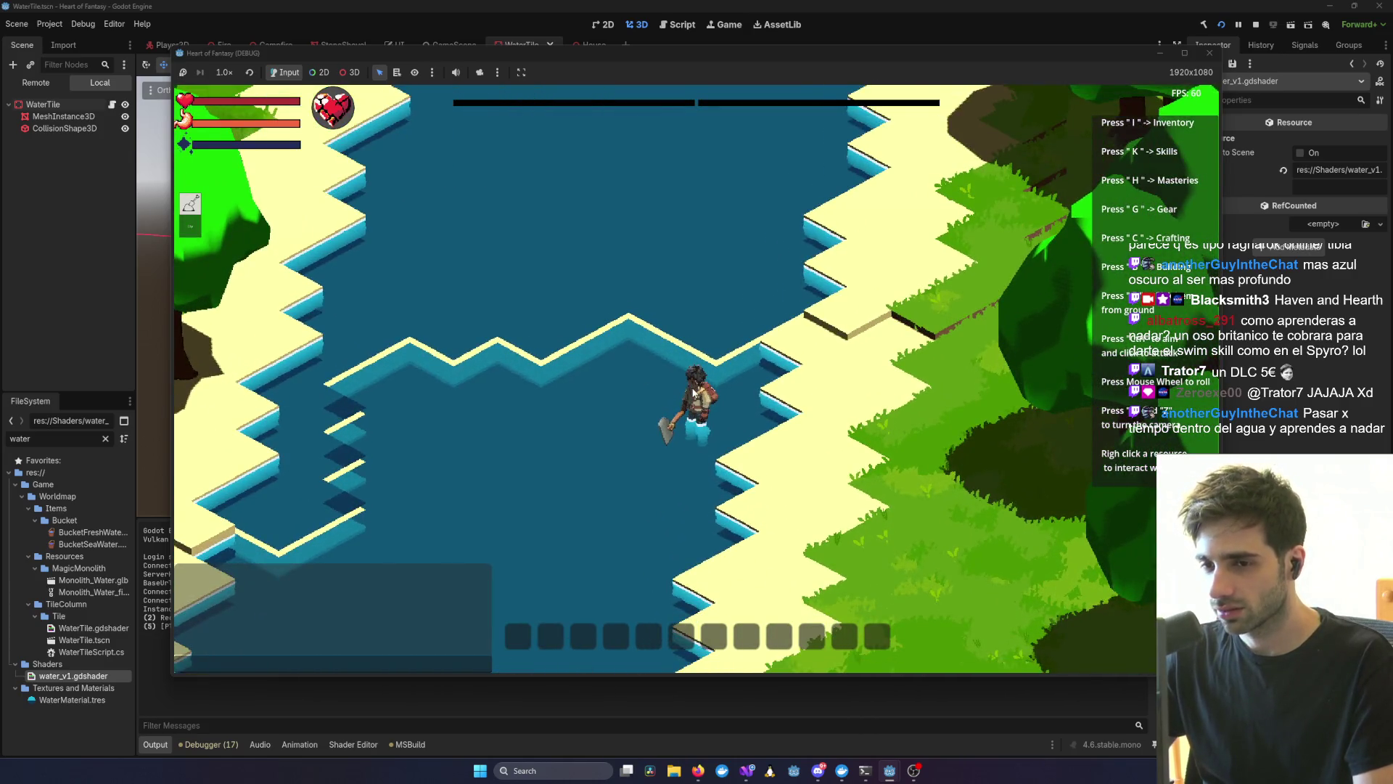
scroll(694, 392, down, 2)
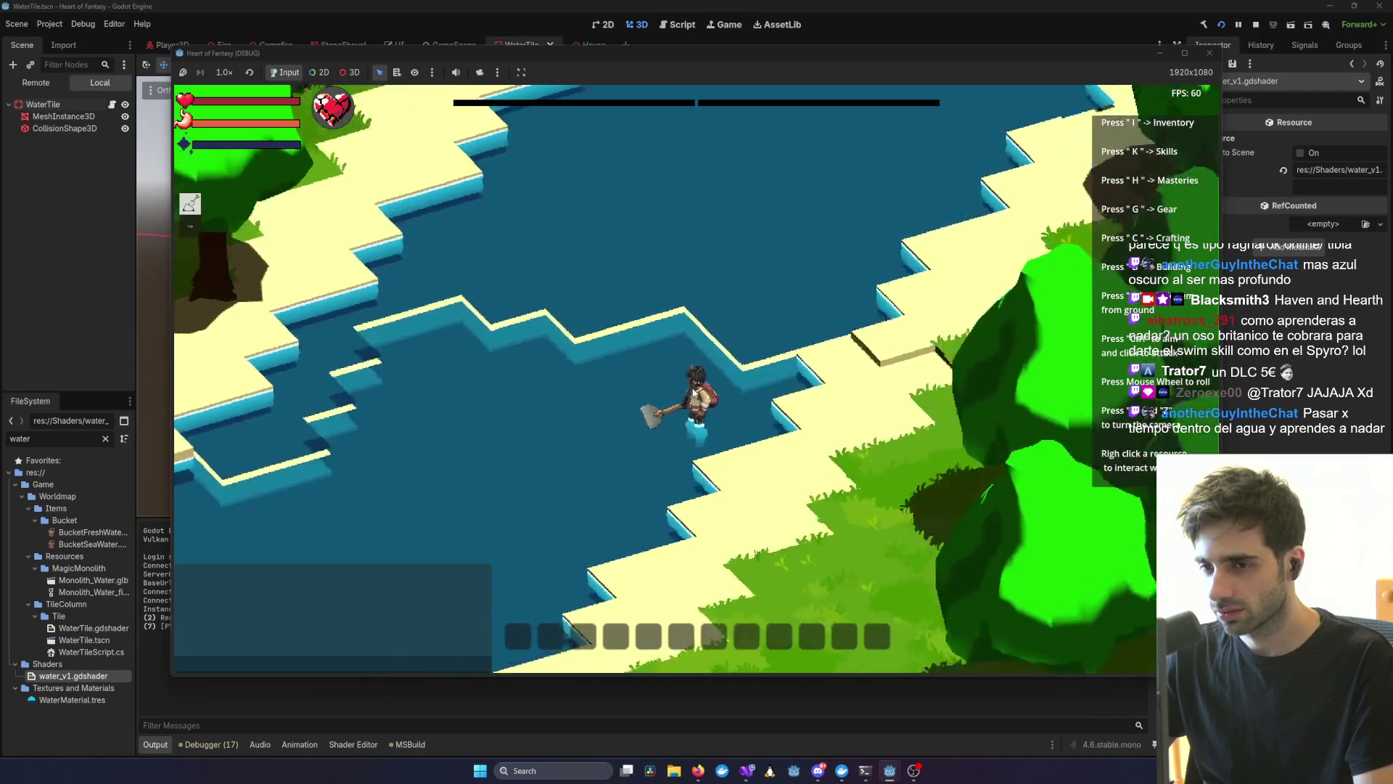
key(q)
scroll(694, 392, up, 2)
key(q)
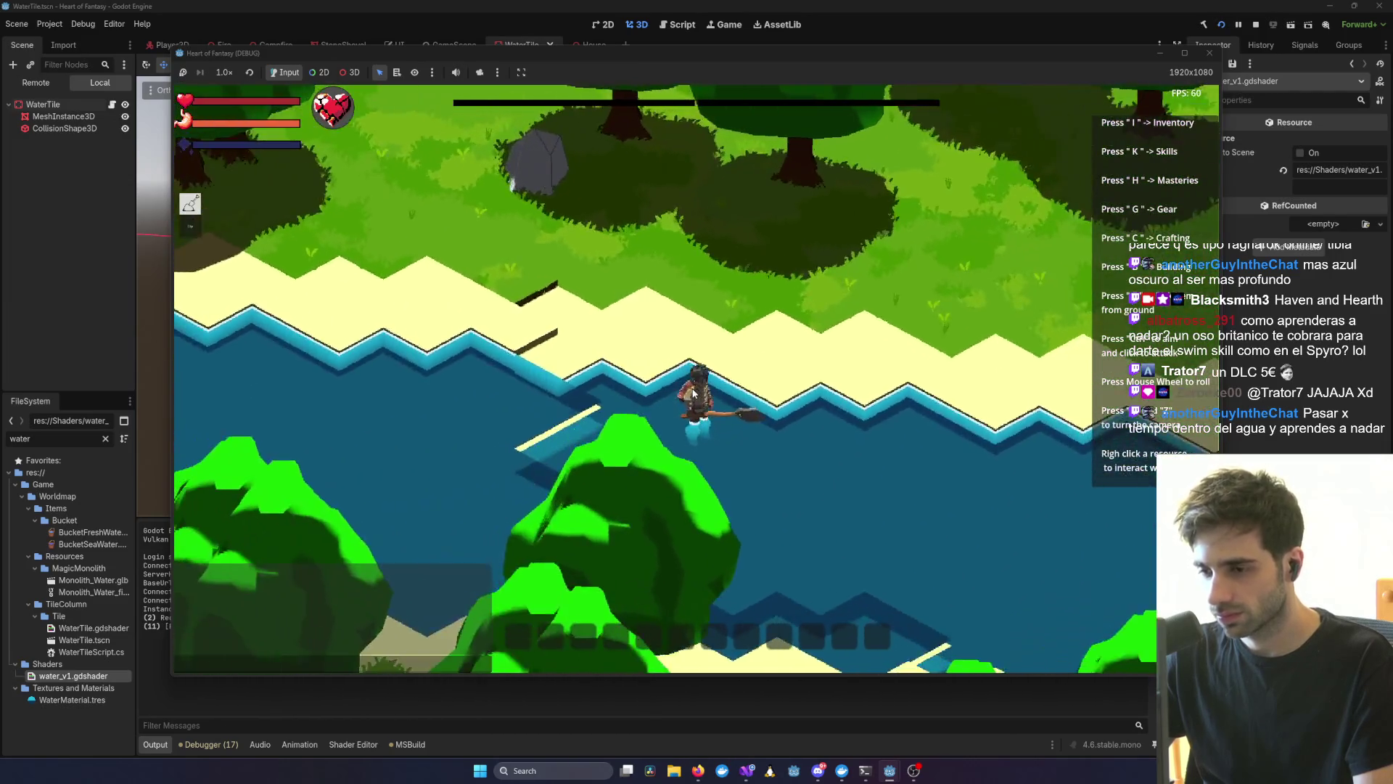
scroll(693, 391, down, 2)
key(q)
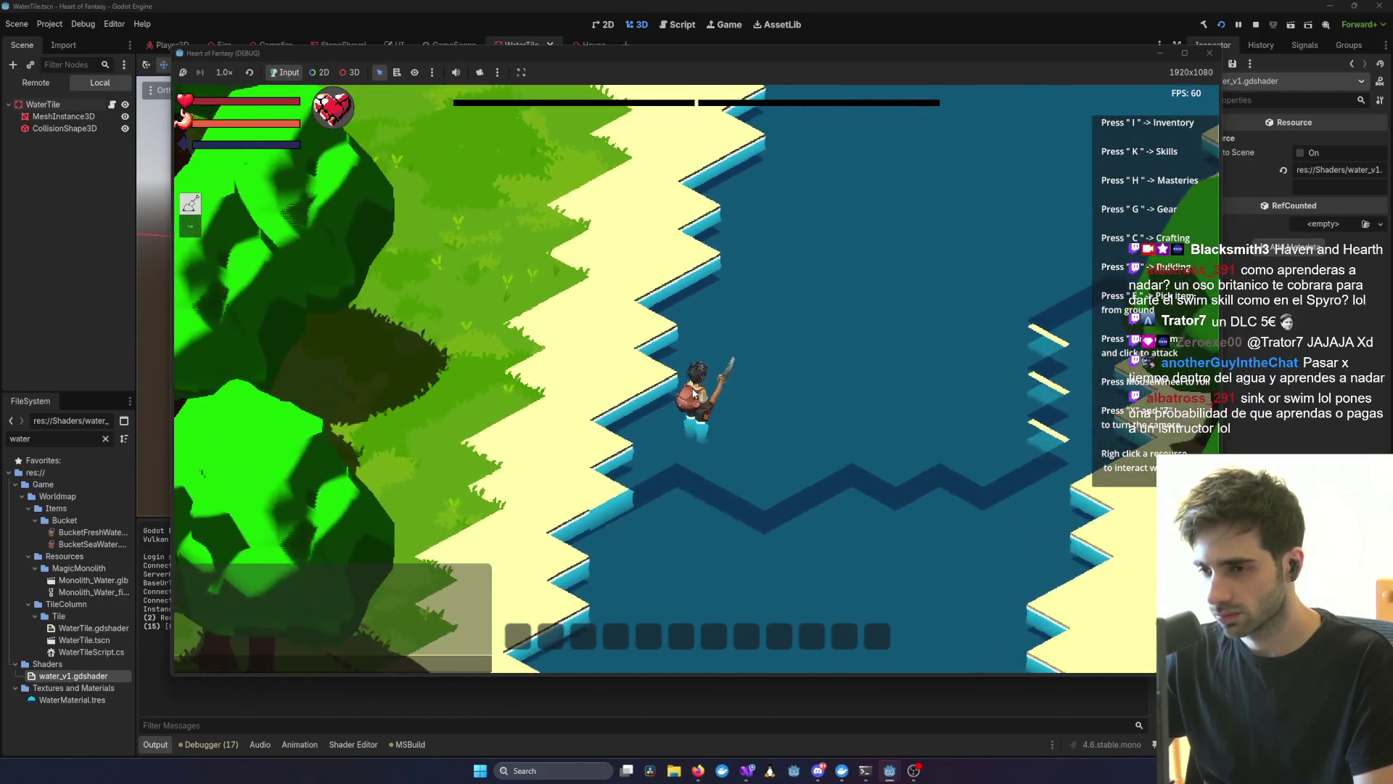
scroll(694, 392, up, 2)
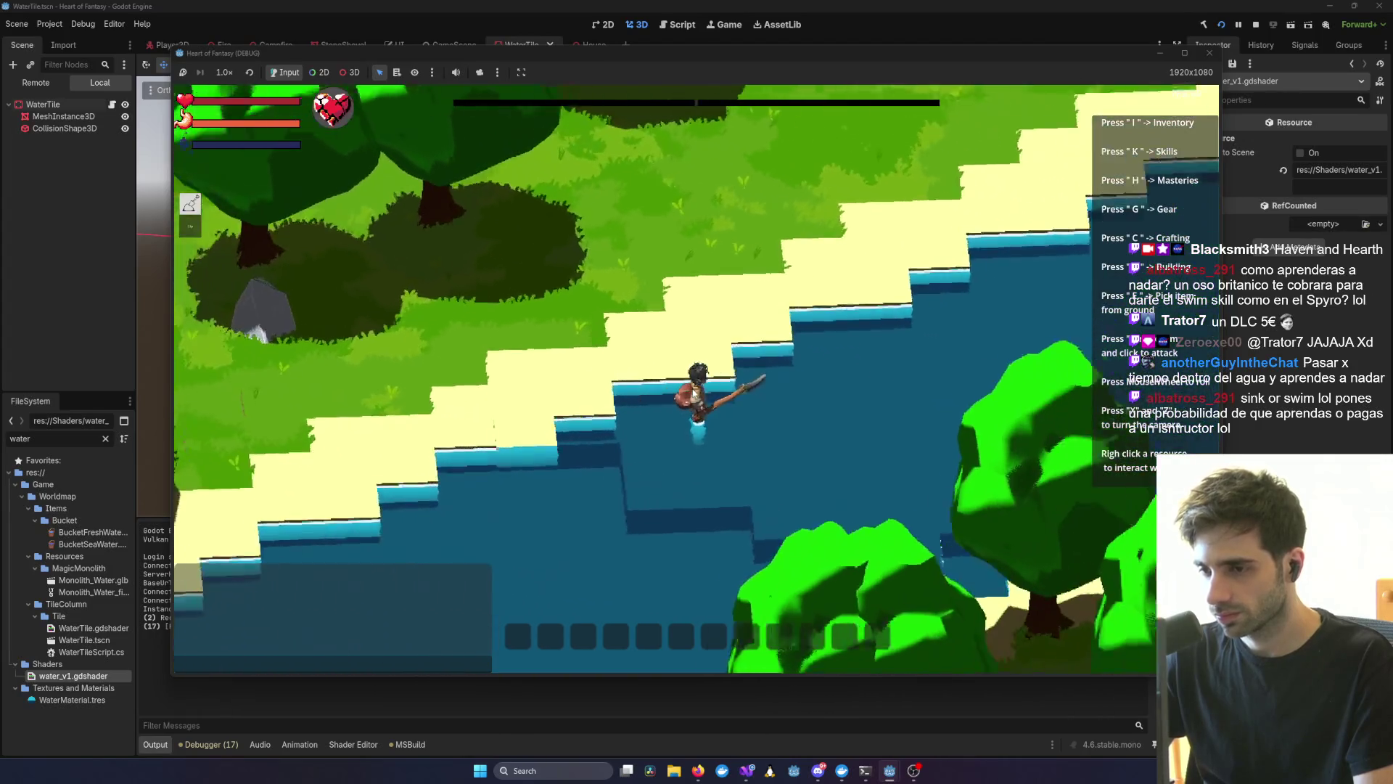
key(q)
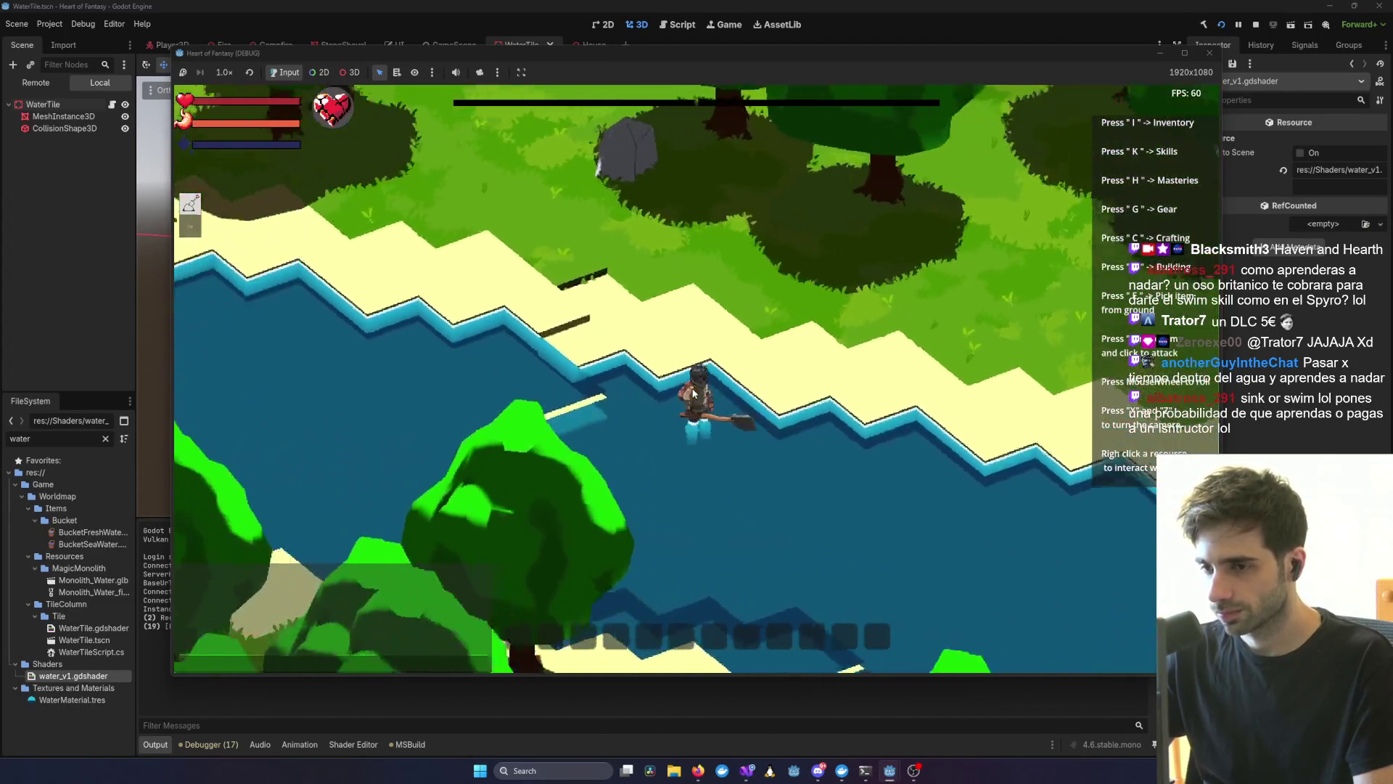
key(q)
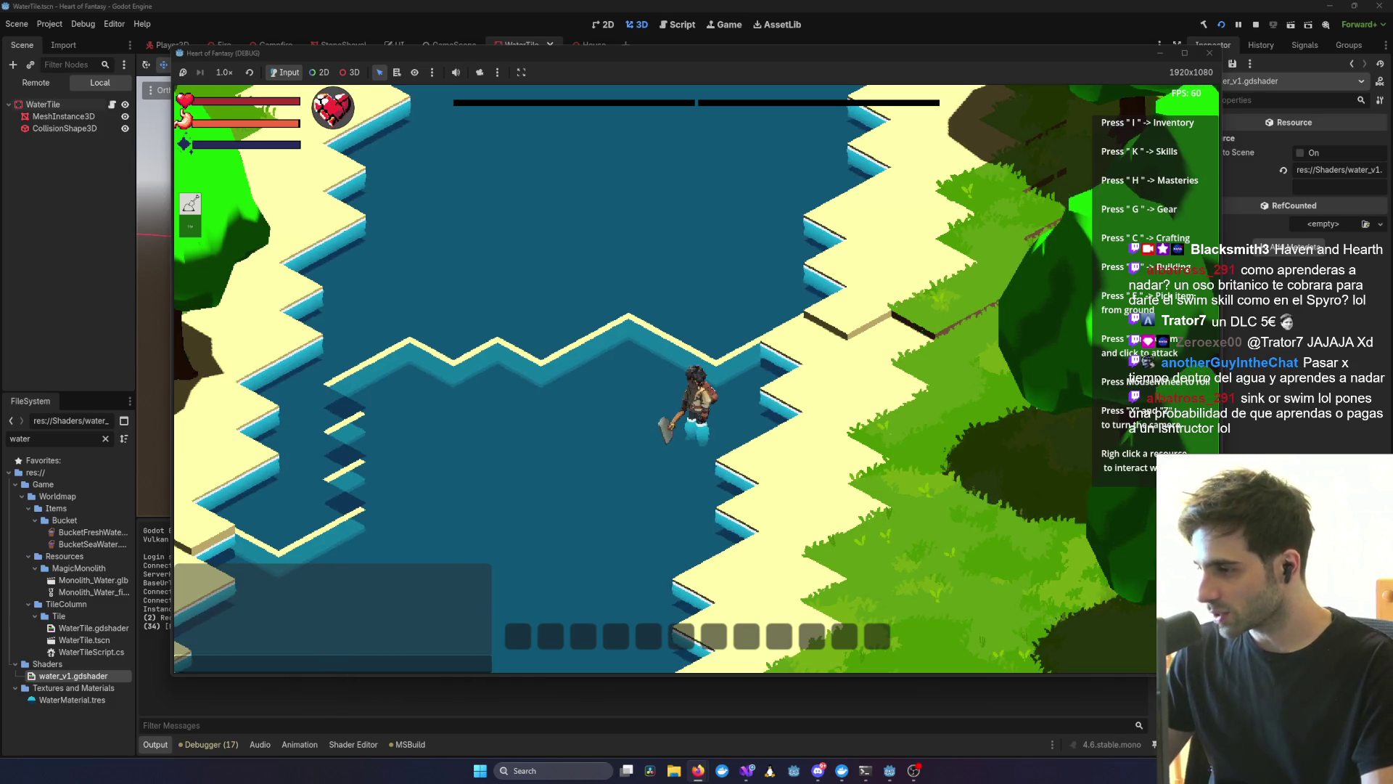
- Adjust the camera zoom and walk the character up and right through the river
scroll(746, 465, up, 5)
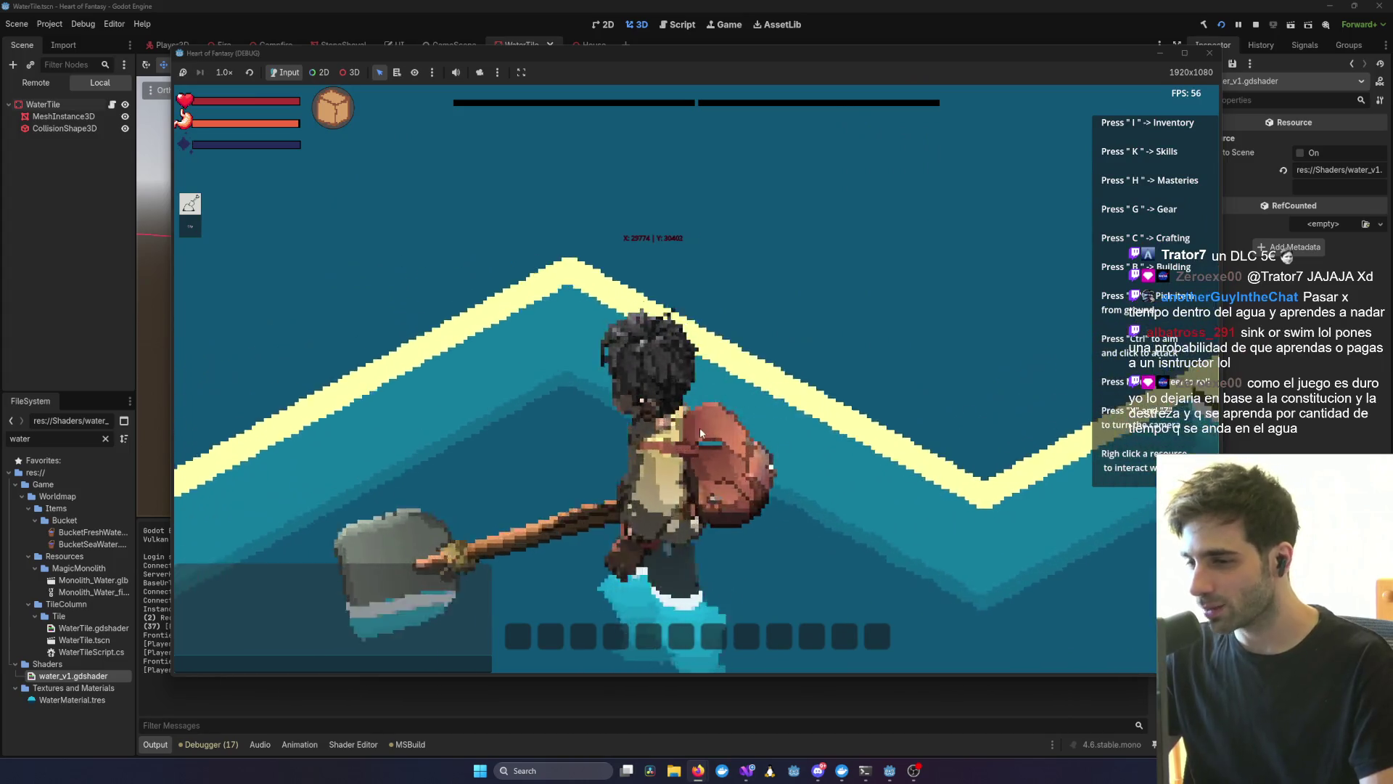
scroll(699, 433, down, 5)
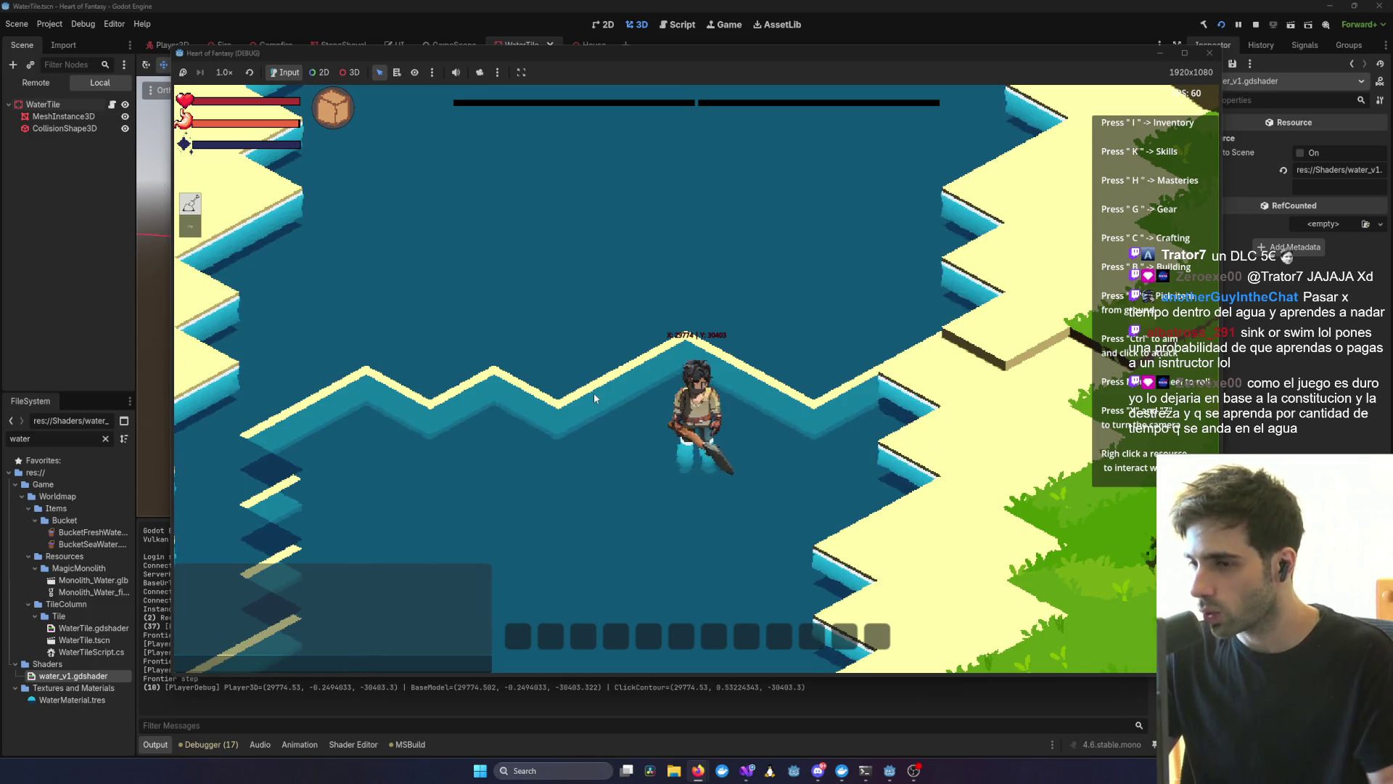
scroll(594, 348, down, 2)
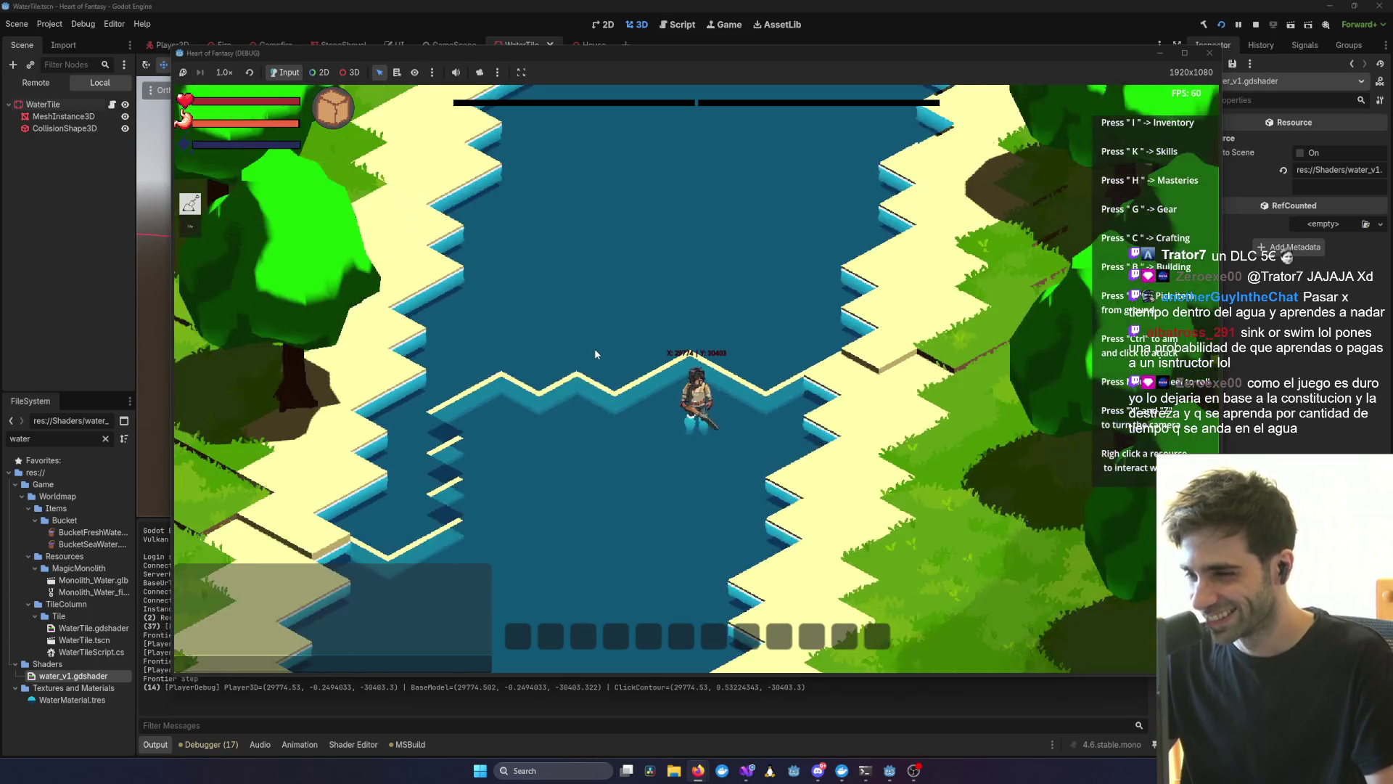
scroll(596, 351, up, 3)
scroll(756, 363, down, 1)
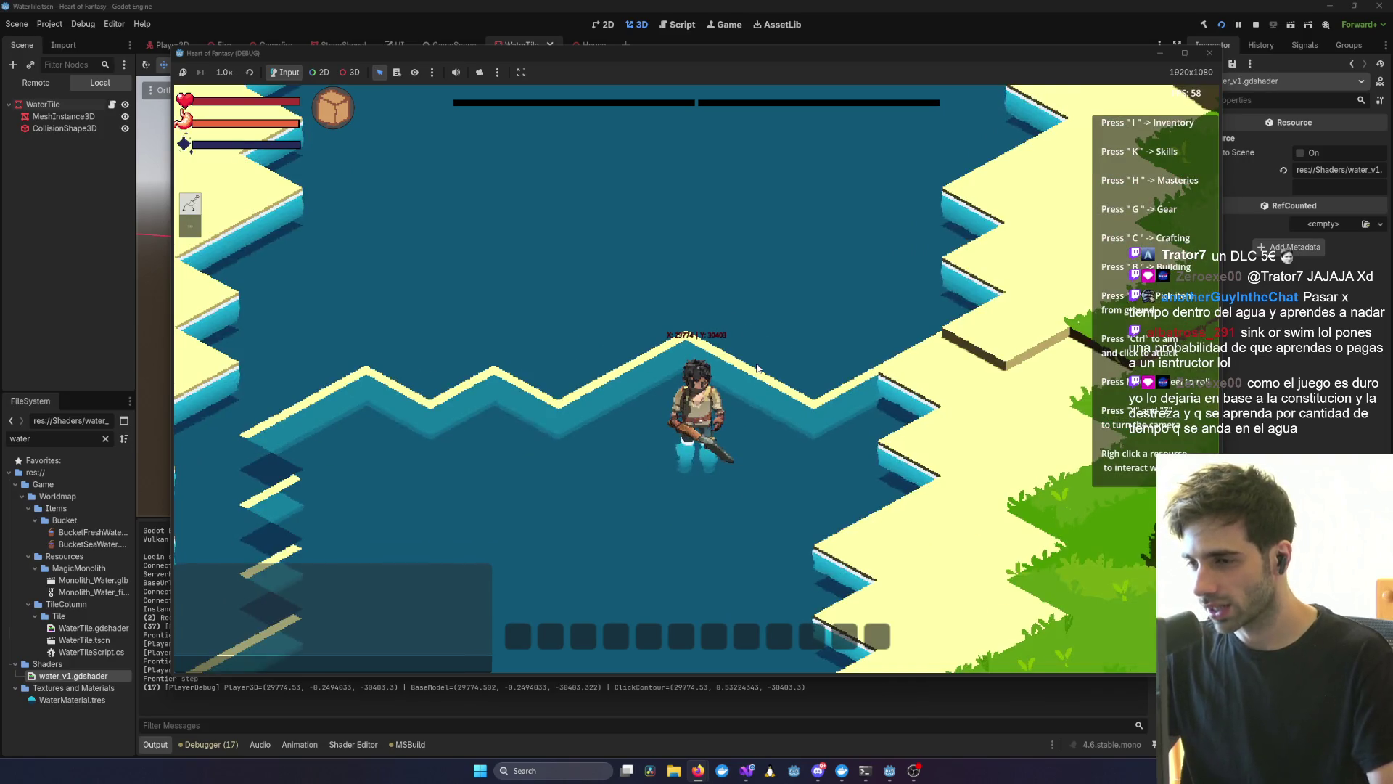
key(w)
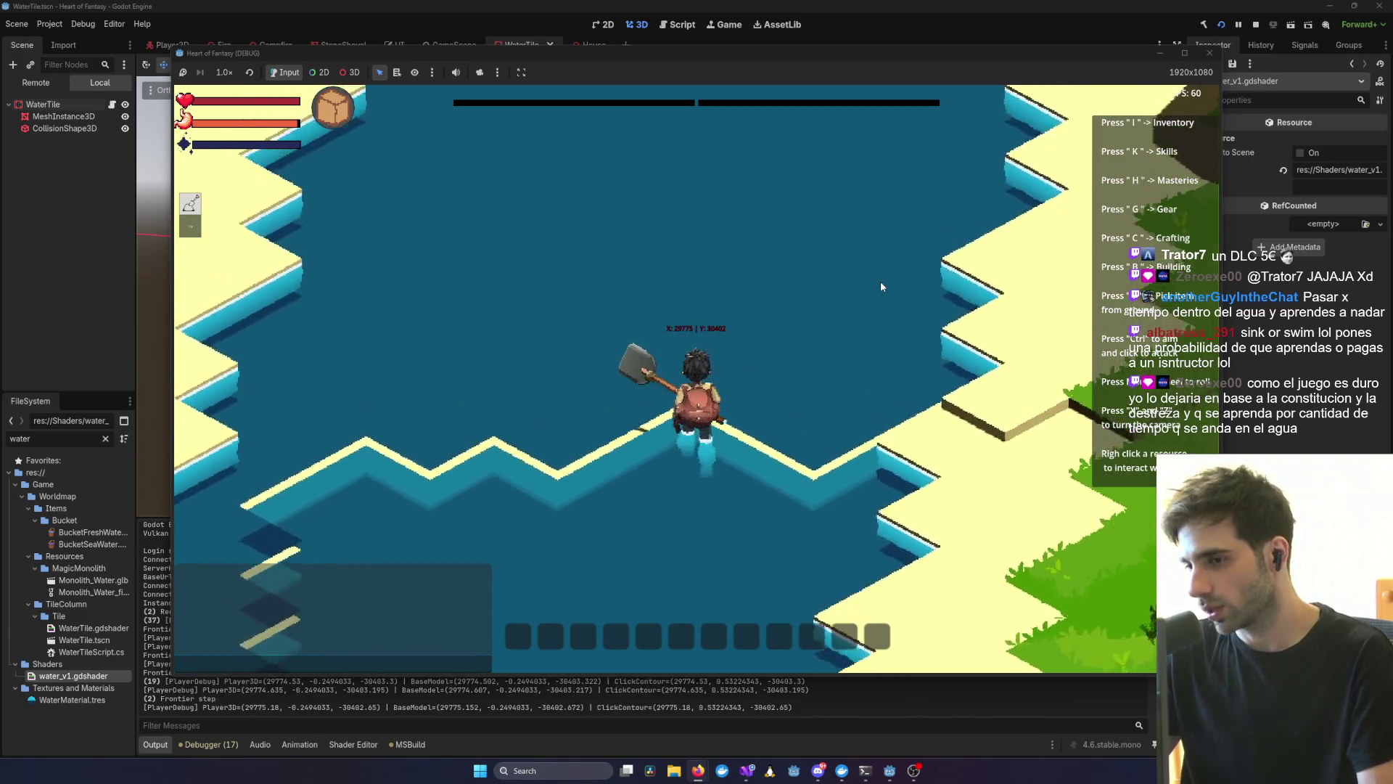
key(d)
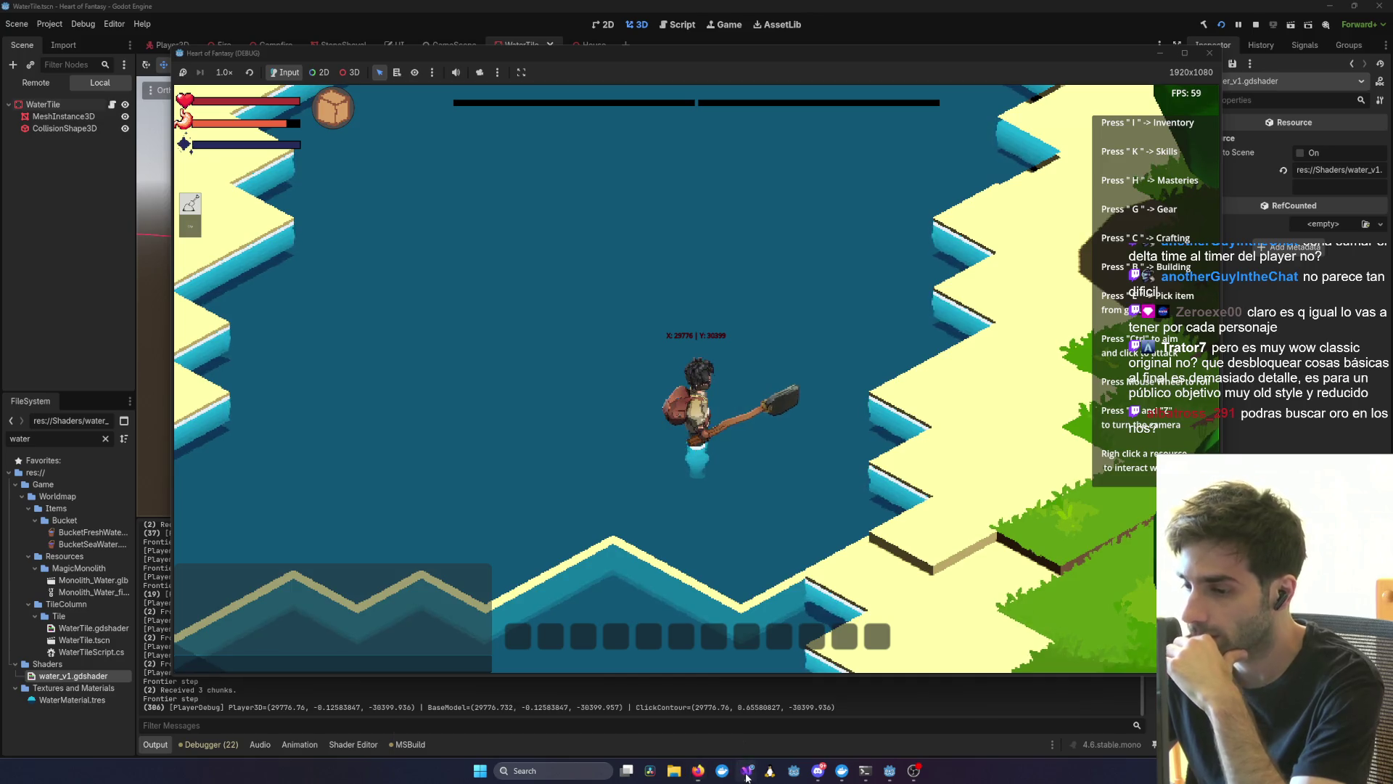
- Bring up the Visual Studio window previews on the taskbar
mouse_move(747, 775)
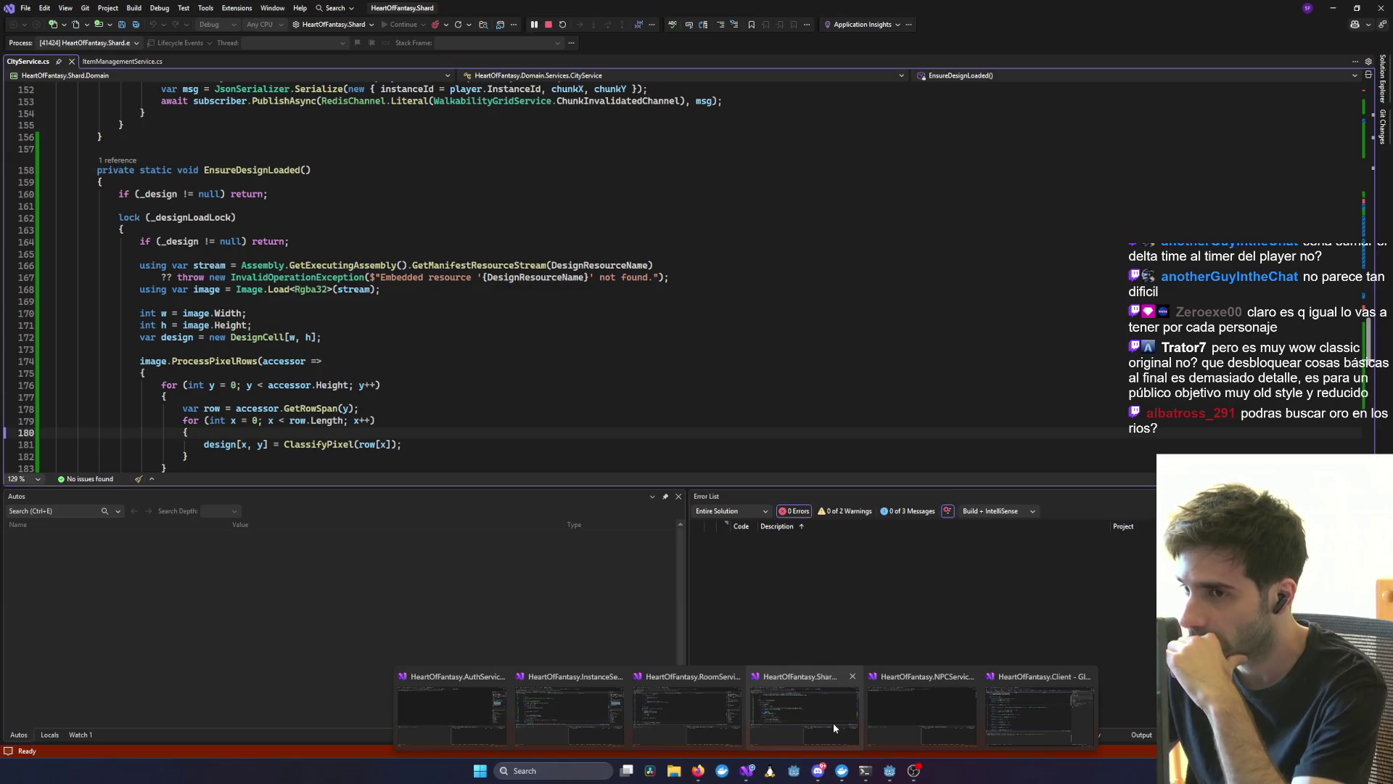
- Switch to the Shard server solution and open MovementService.cs from a filtered Solution Explorer
click(832, 723)
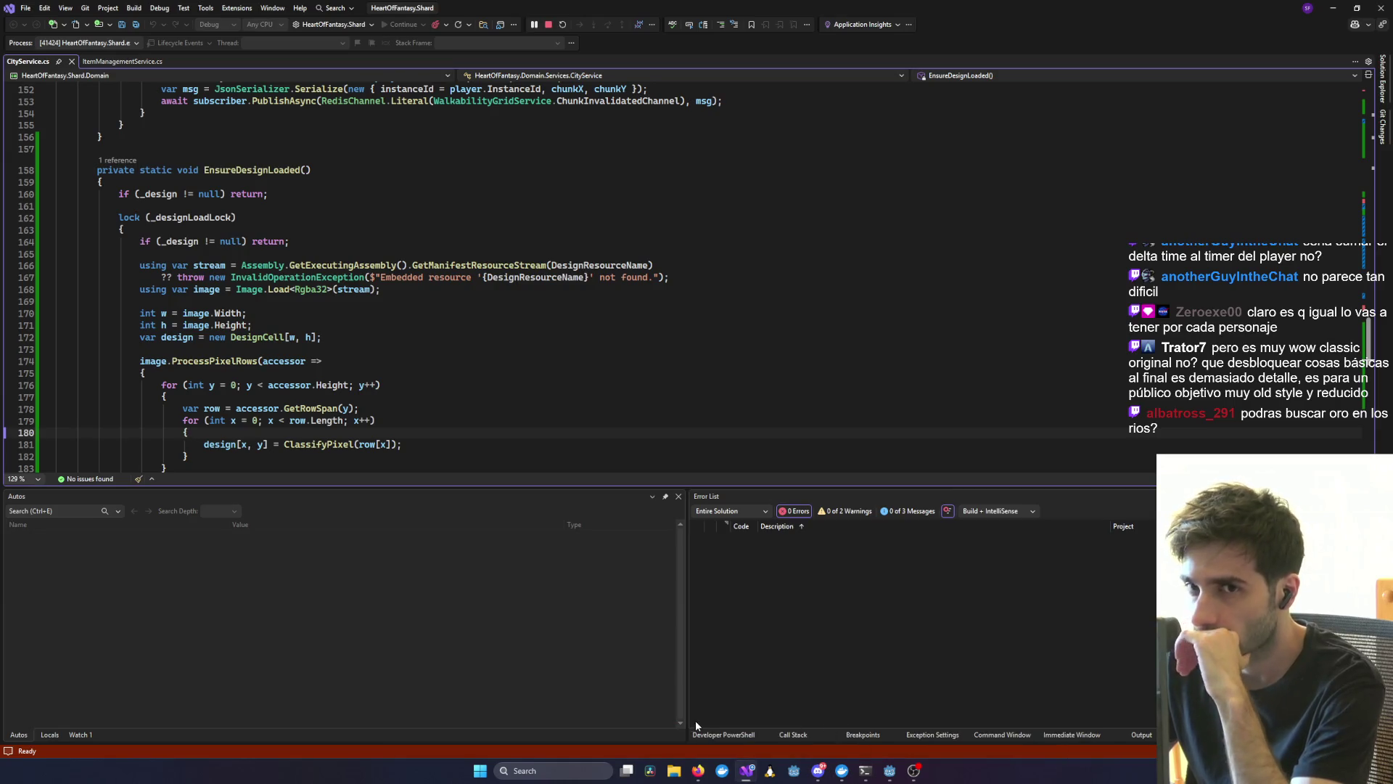
click(1388, 92)
text(Movem)
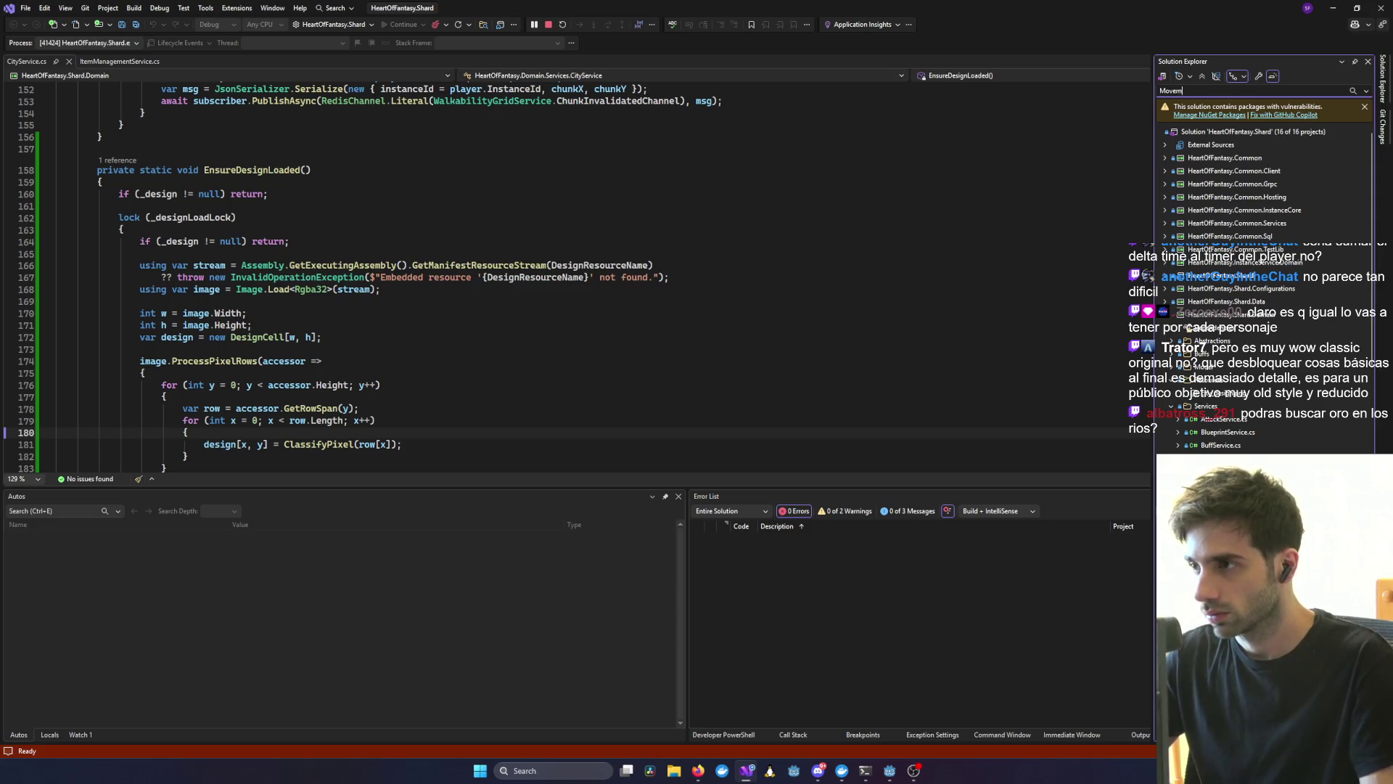
text(ent)
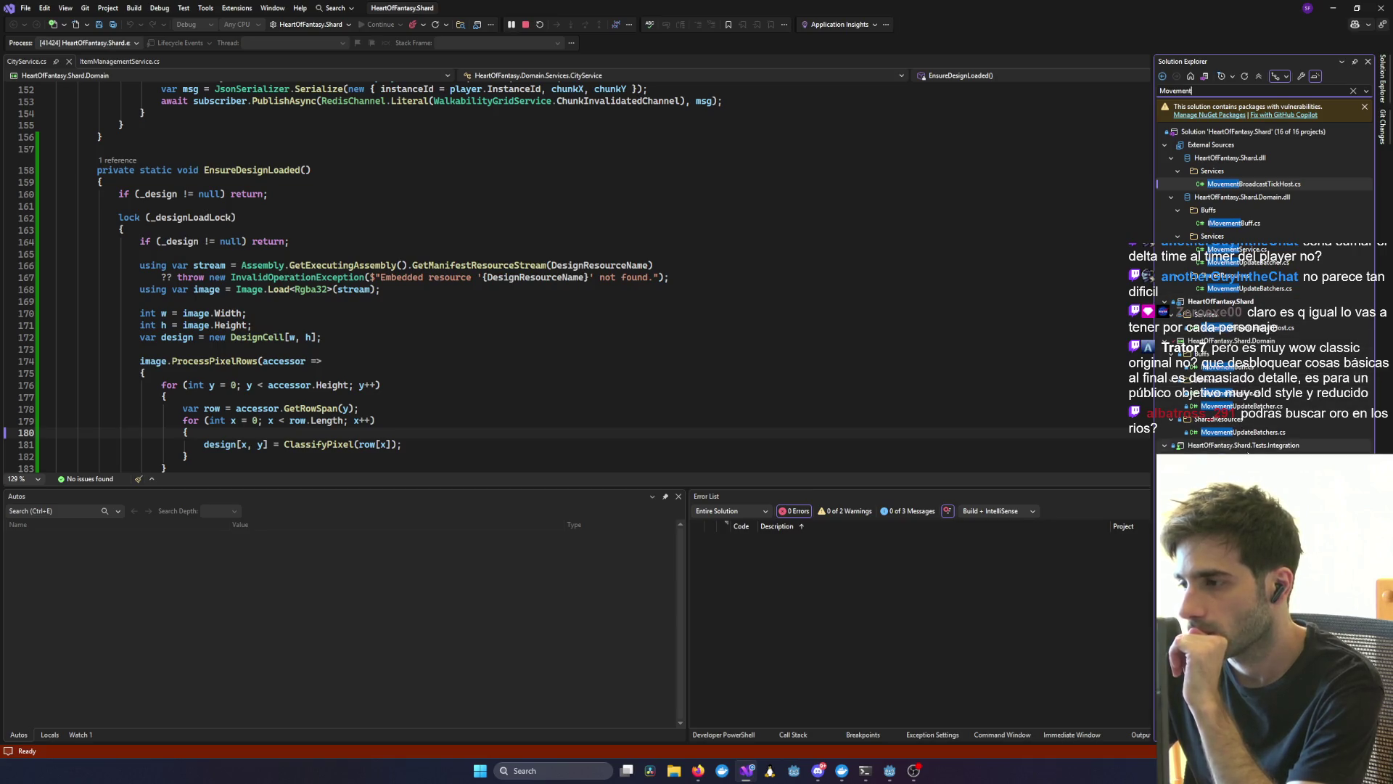
double_click(1259, 394)
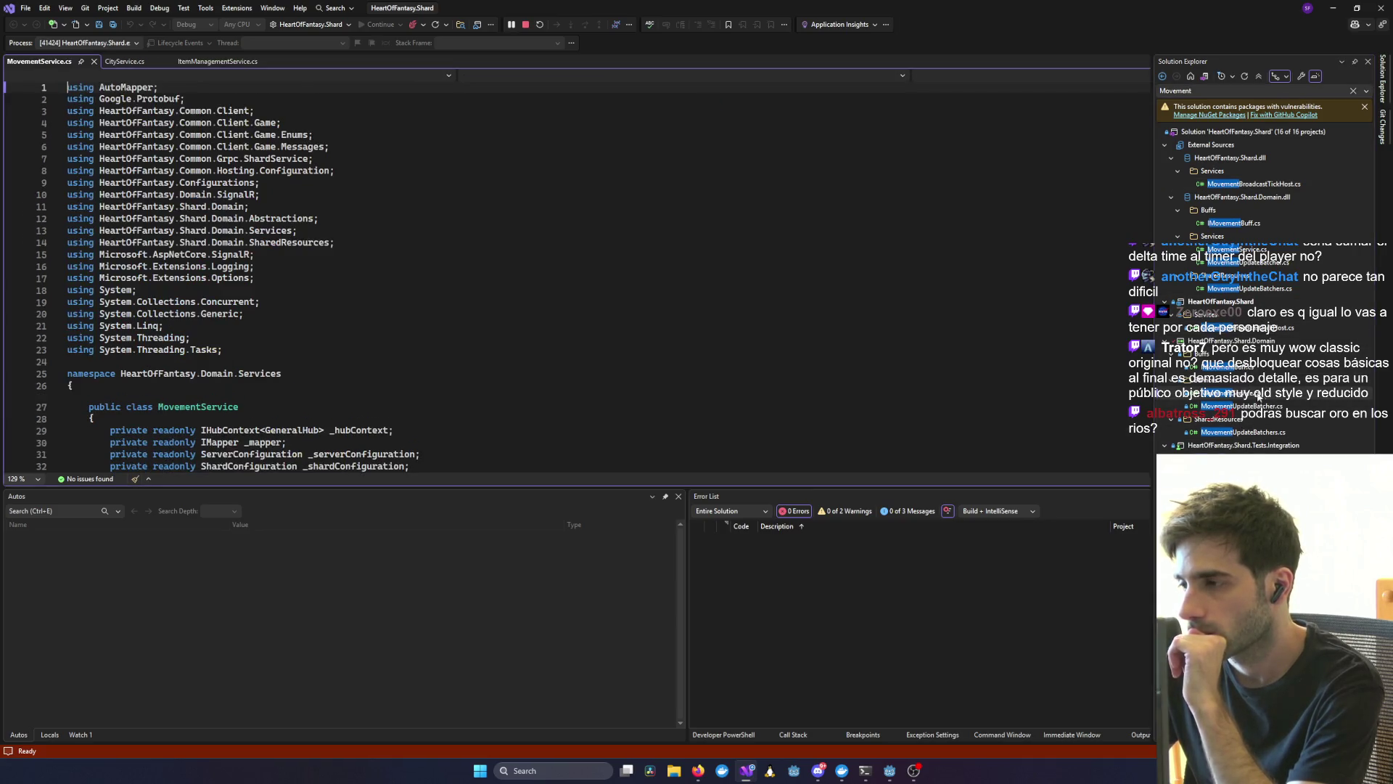
scroll(1016, 379, down, 10)
click(1016, 379)
- Search MovementService.cs for 'delta' and step to the deltaTime, deltaX and deltaY matches
key(ctrl+f)
text(delta)
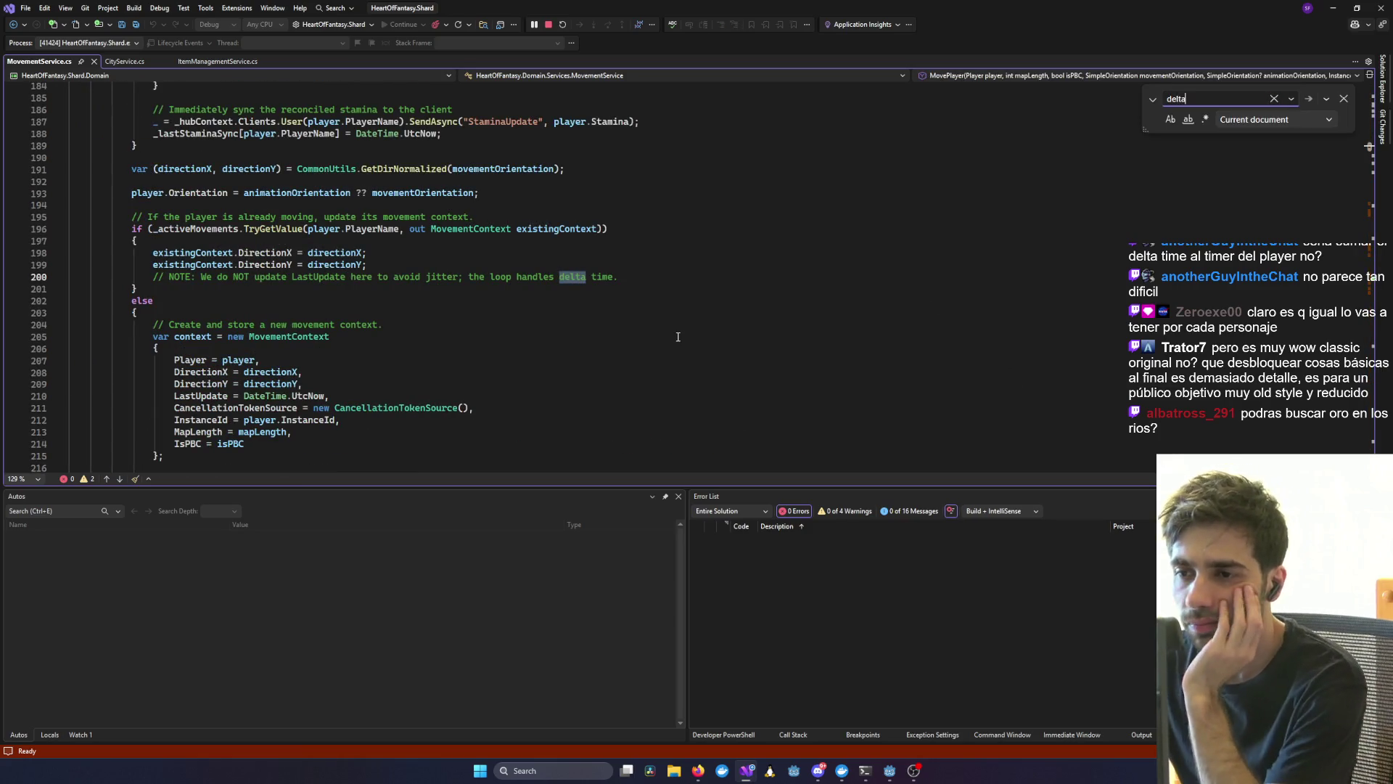
key(Return)
key(Return)
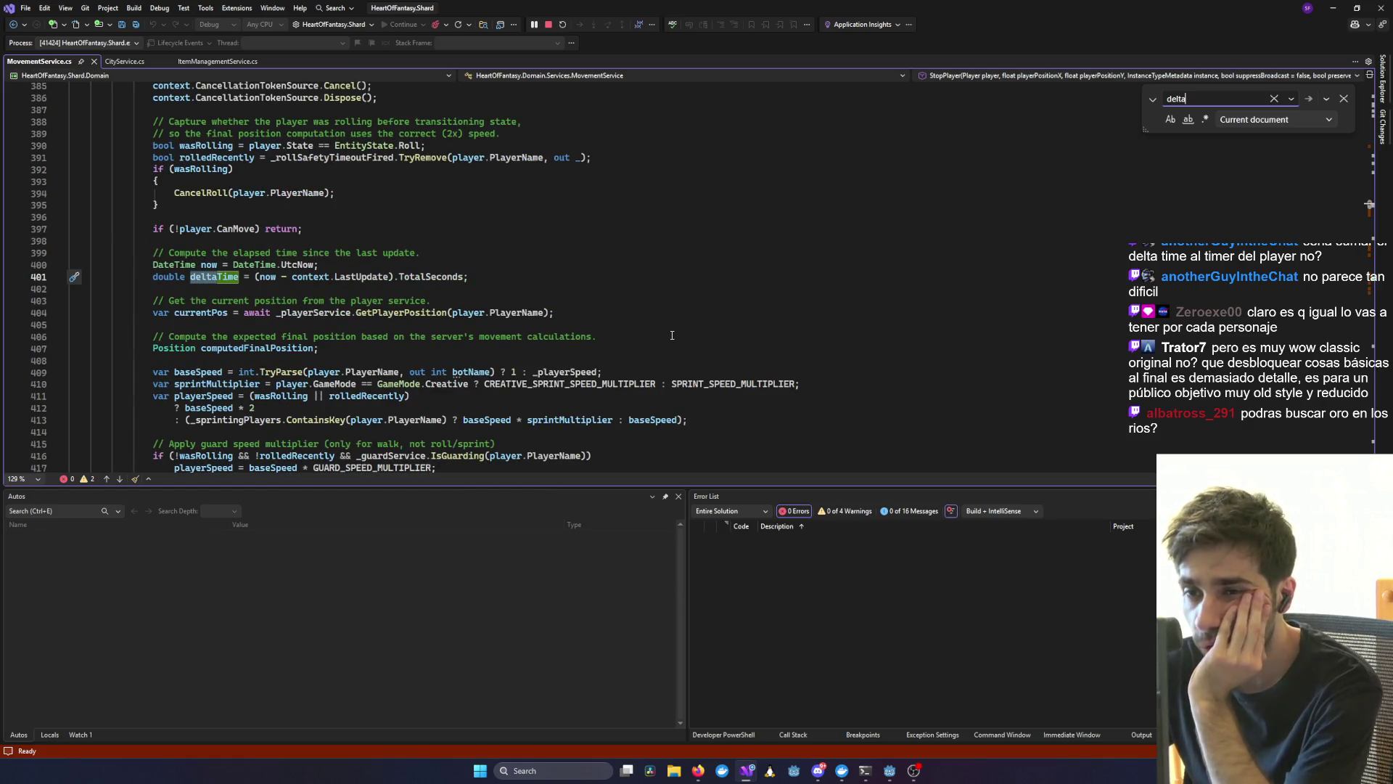
scroll(523, 321, down, 8)
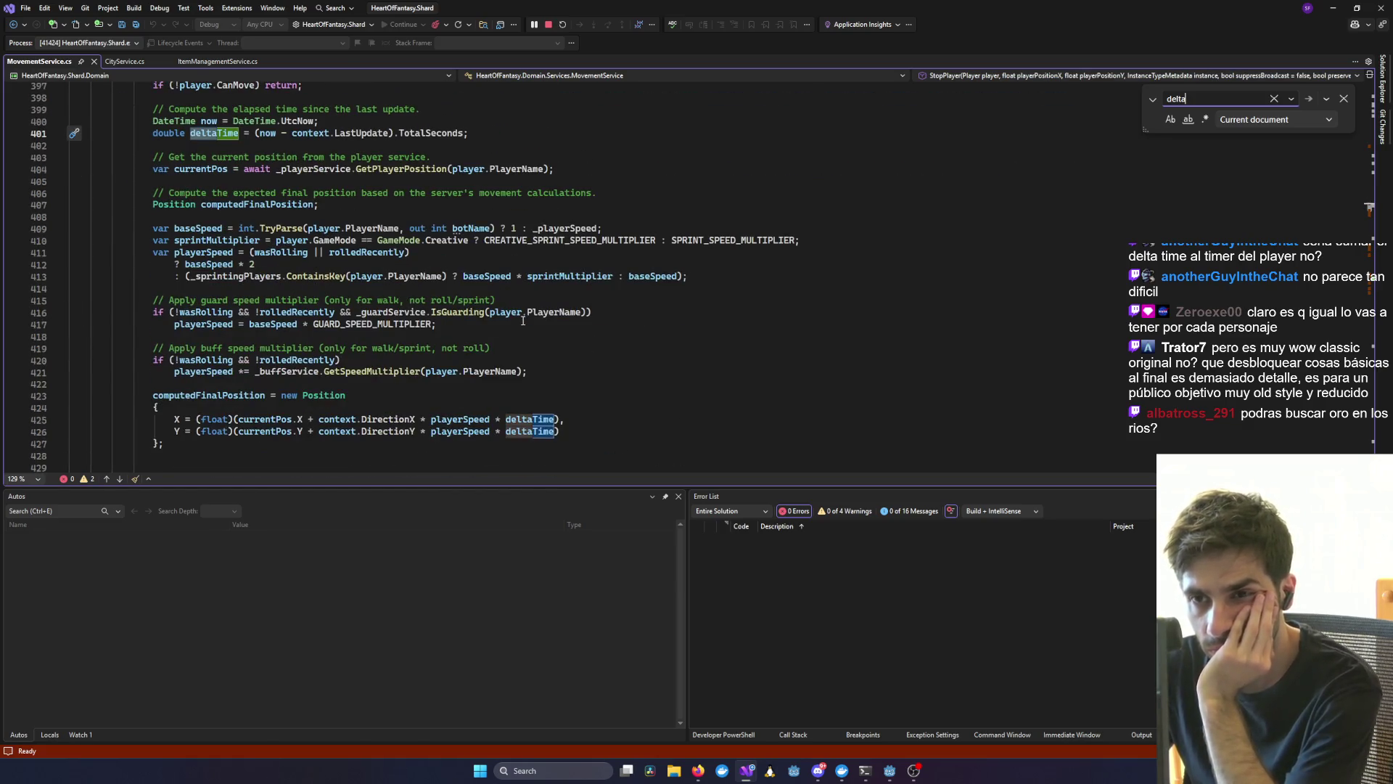
key(Return)
key(Return)
key(Return)
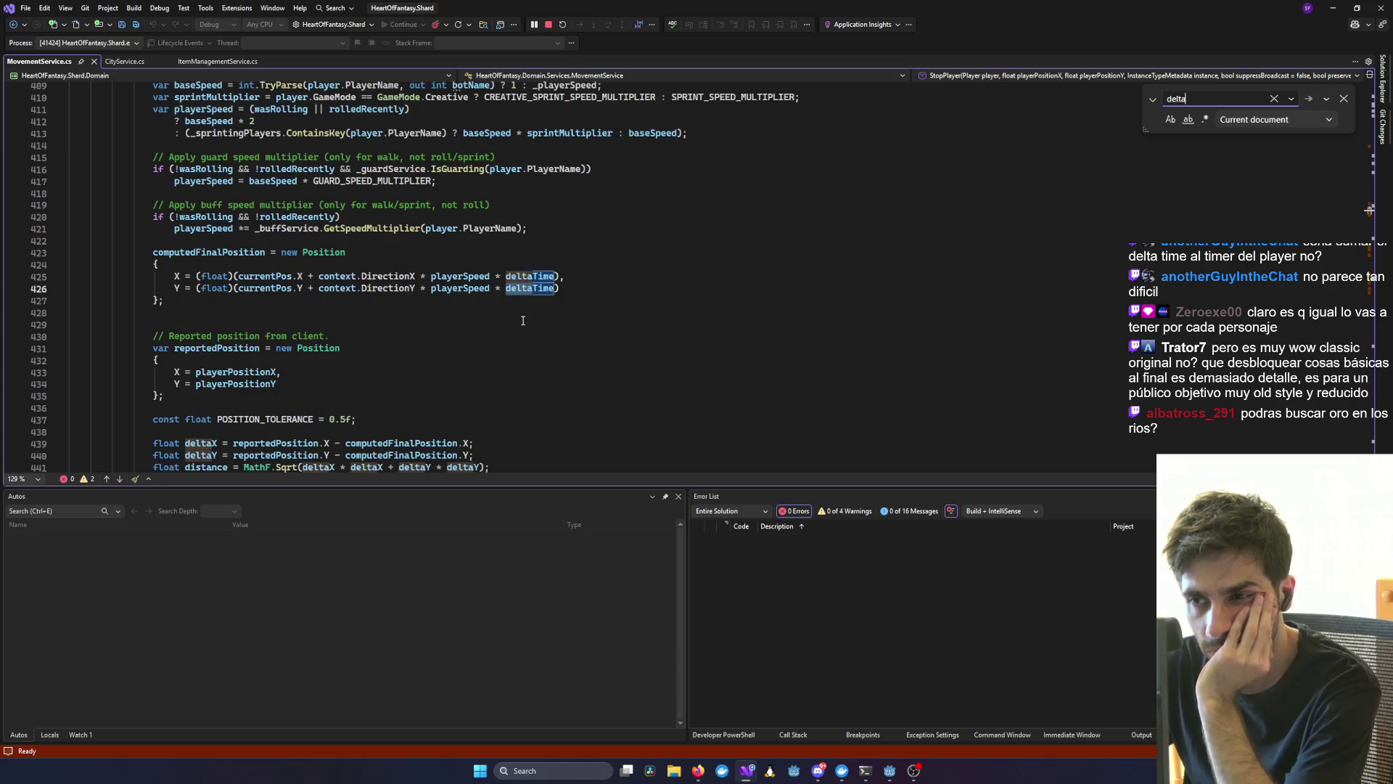
key(Return)
key(Return)
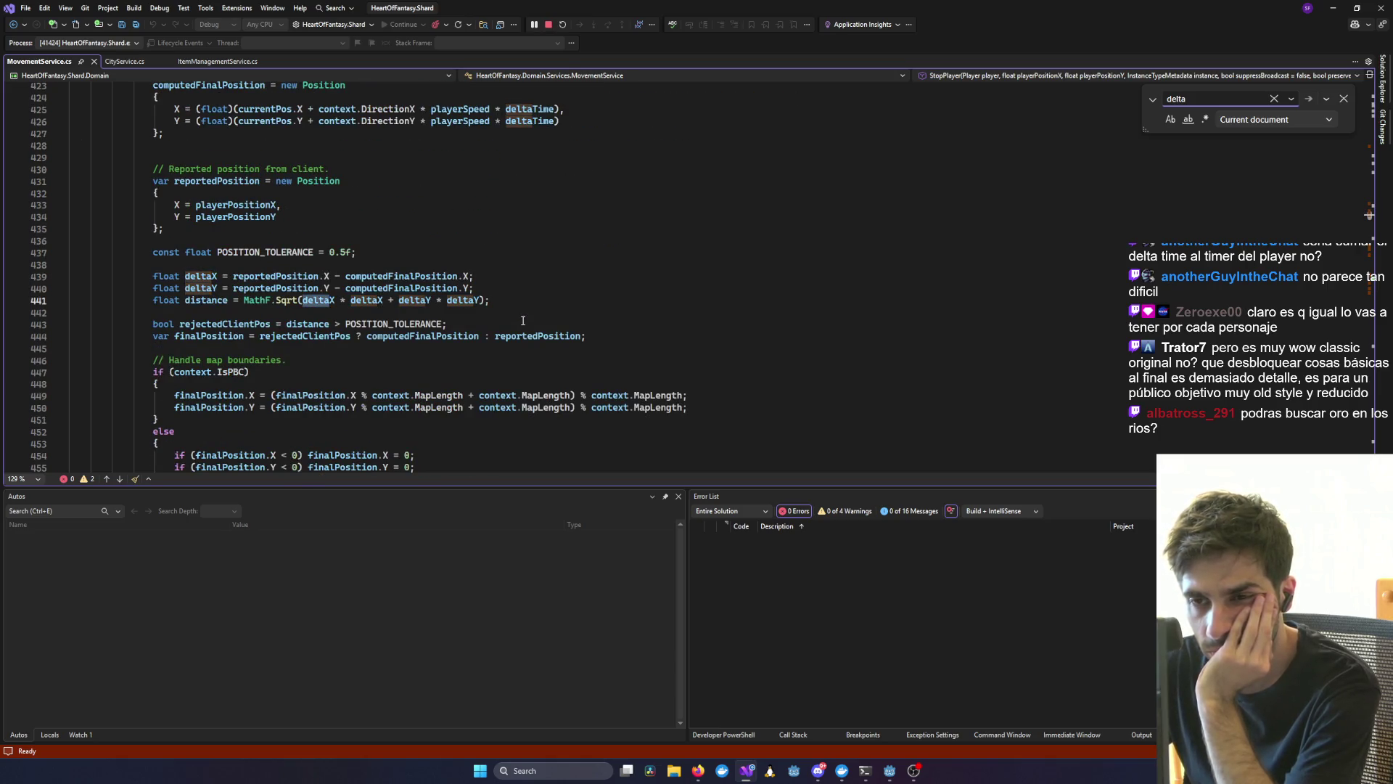
- Review the surrounding deltaTime position calculation, then minimize Visual Studio back to the game
scroll(523, 321, up, 9)
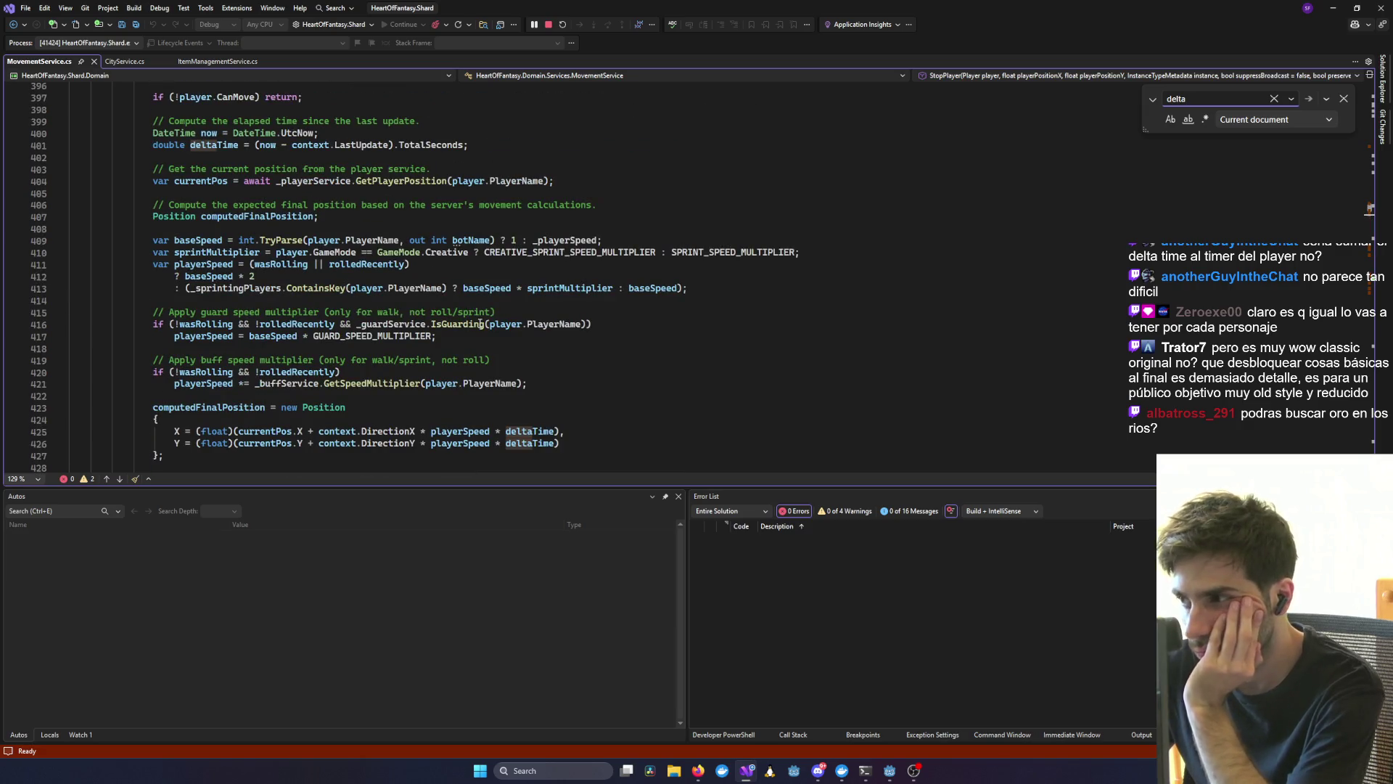
scroll(479, 324, up, 8)
scroll(479, 324, down, 10)
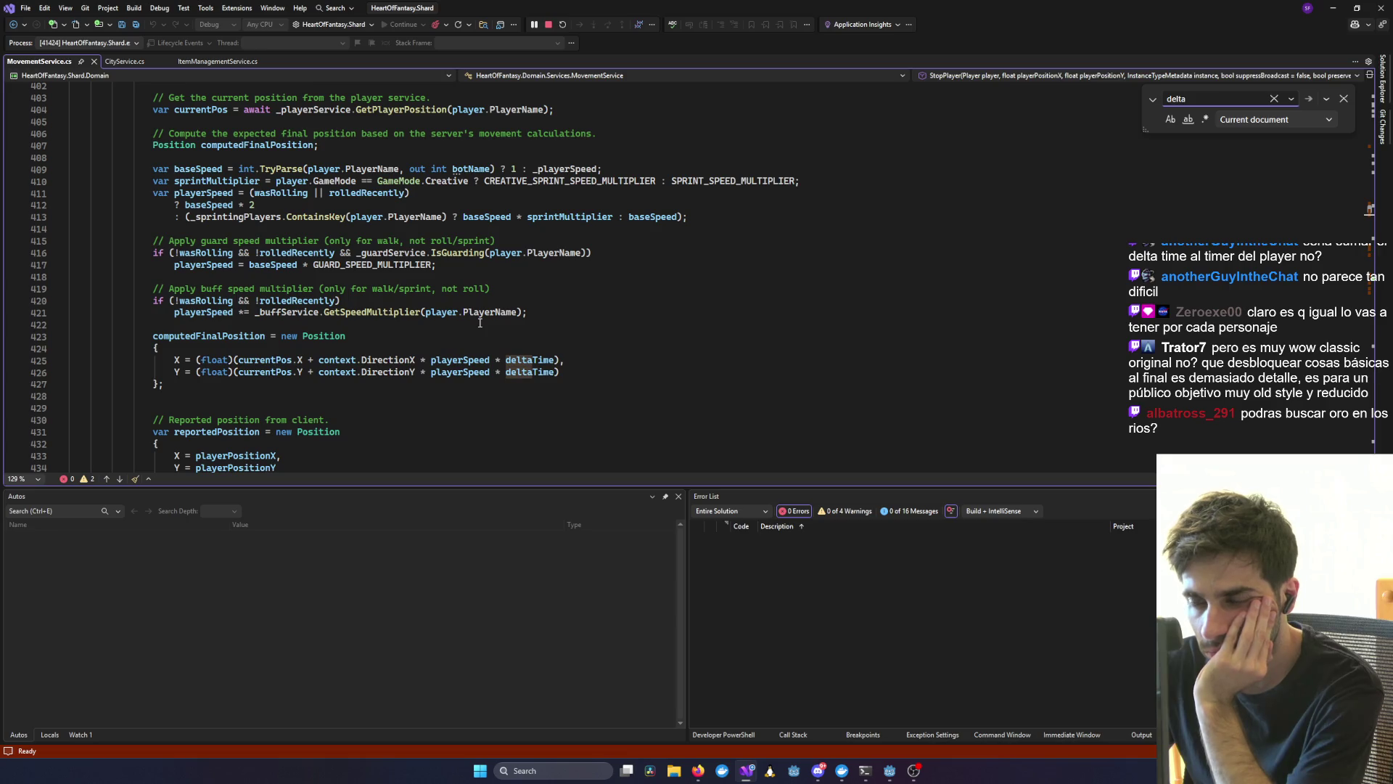
scroll(480, 323, down, 2)
scroll(480, 322, down, 3)
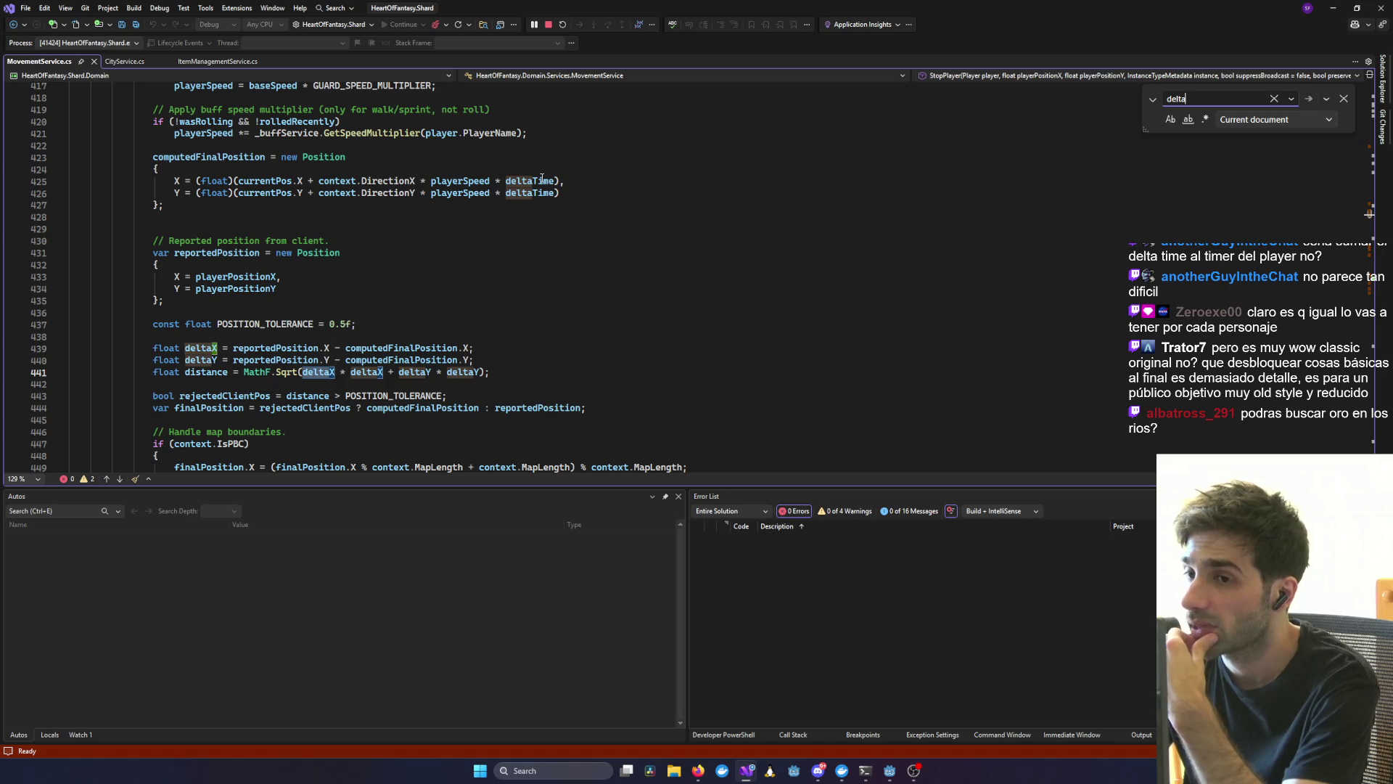
mouse_move(541, 179)
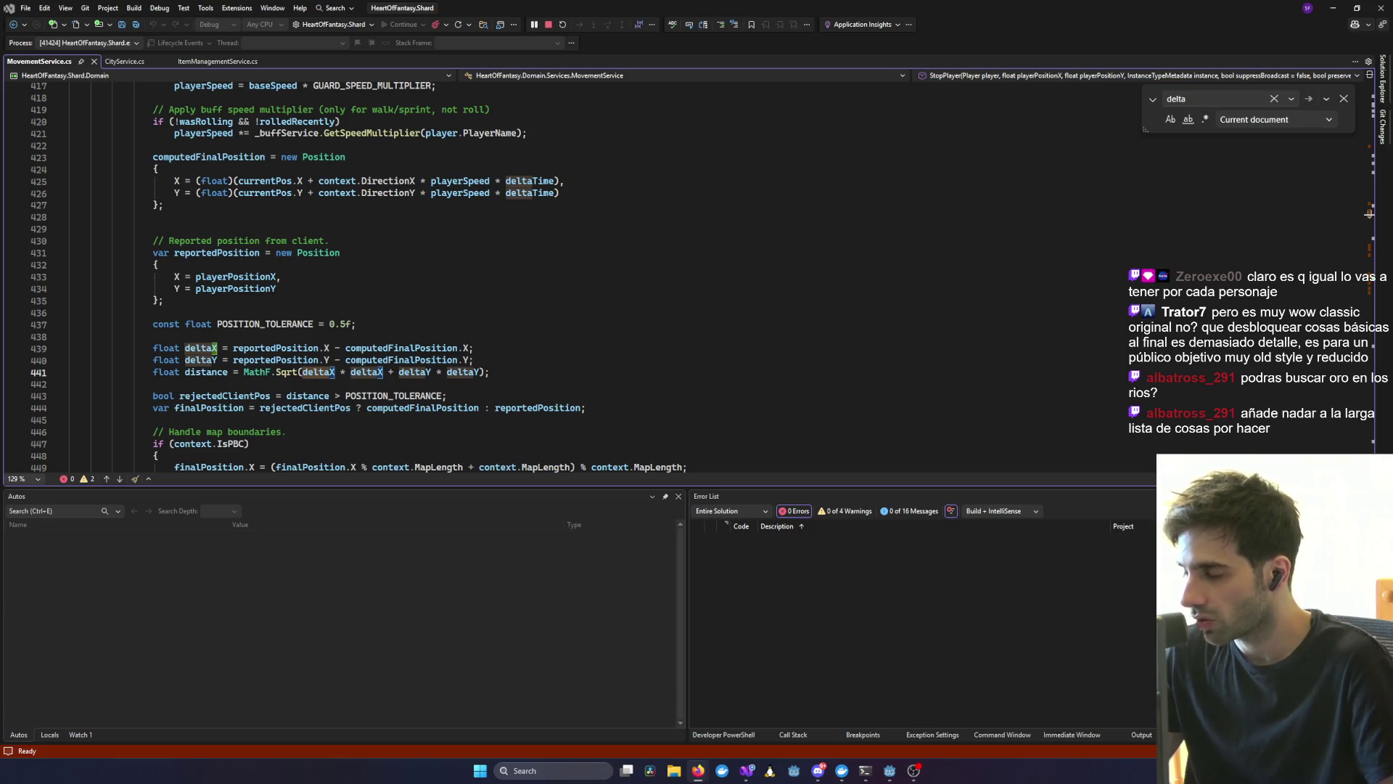
click(1333, 8)
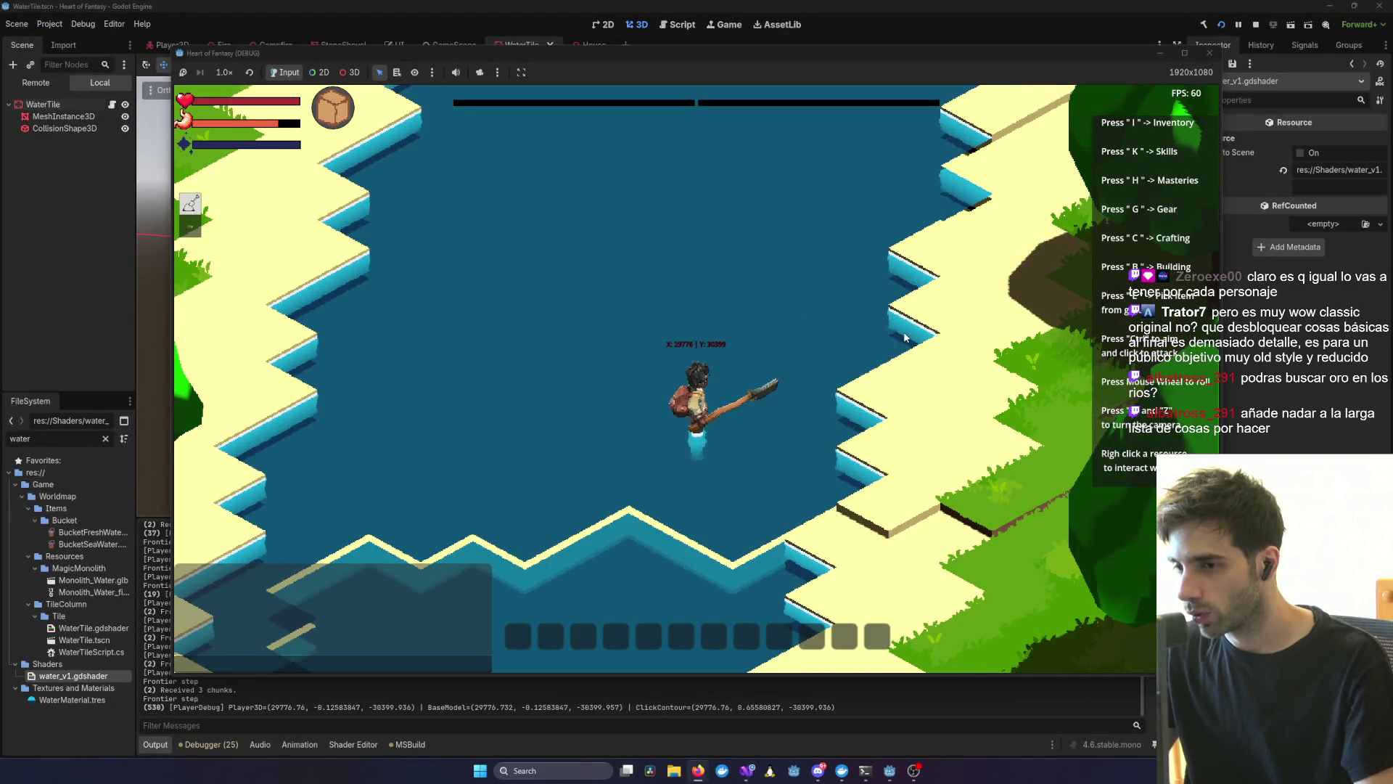
- Walk the character out of the river onto the forested bank and orbit to an angled view
scroll(809, 386, up, 3)
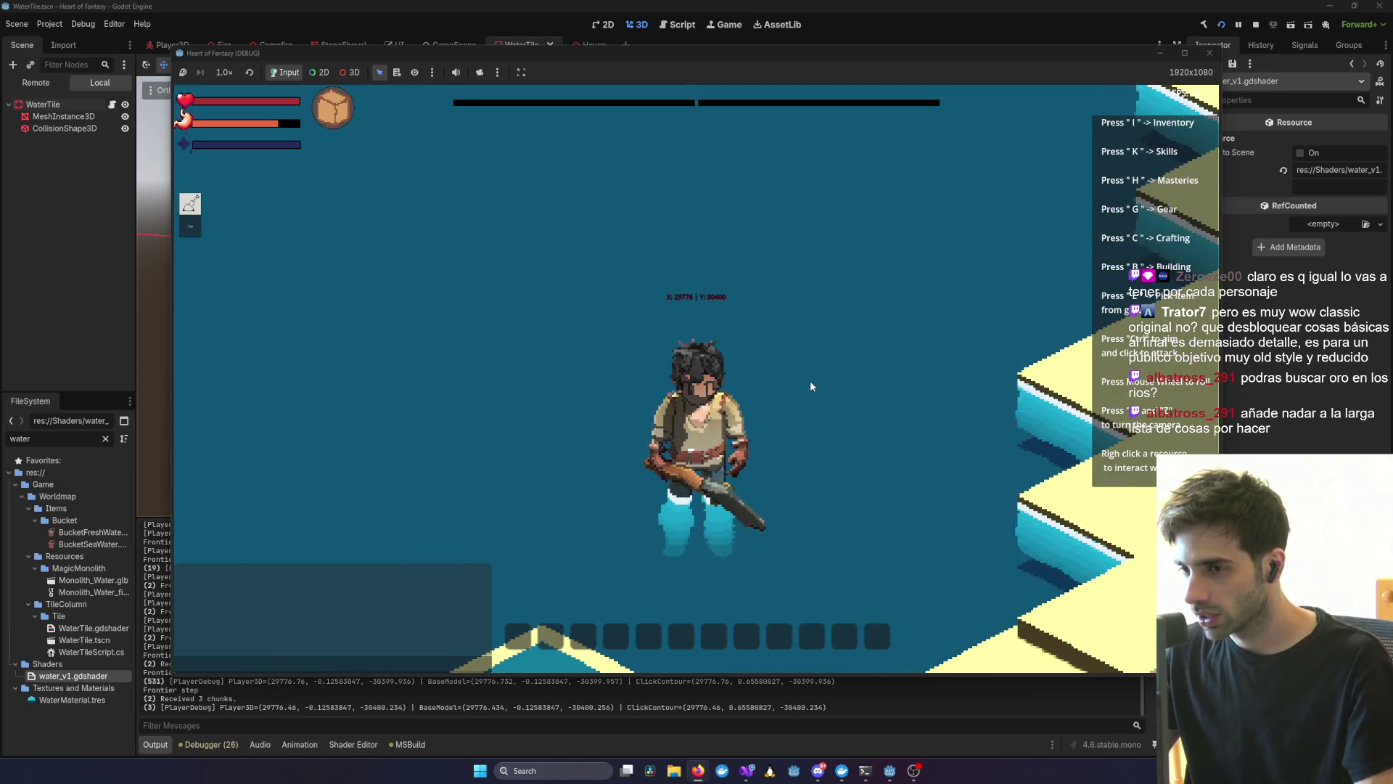
key(z)
scroll(809, 380, down, 3)
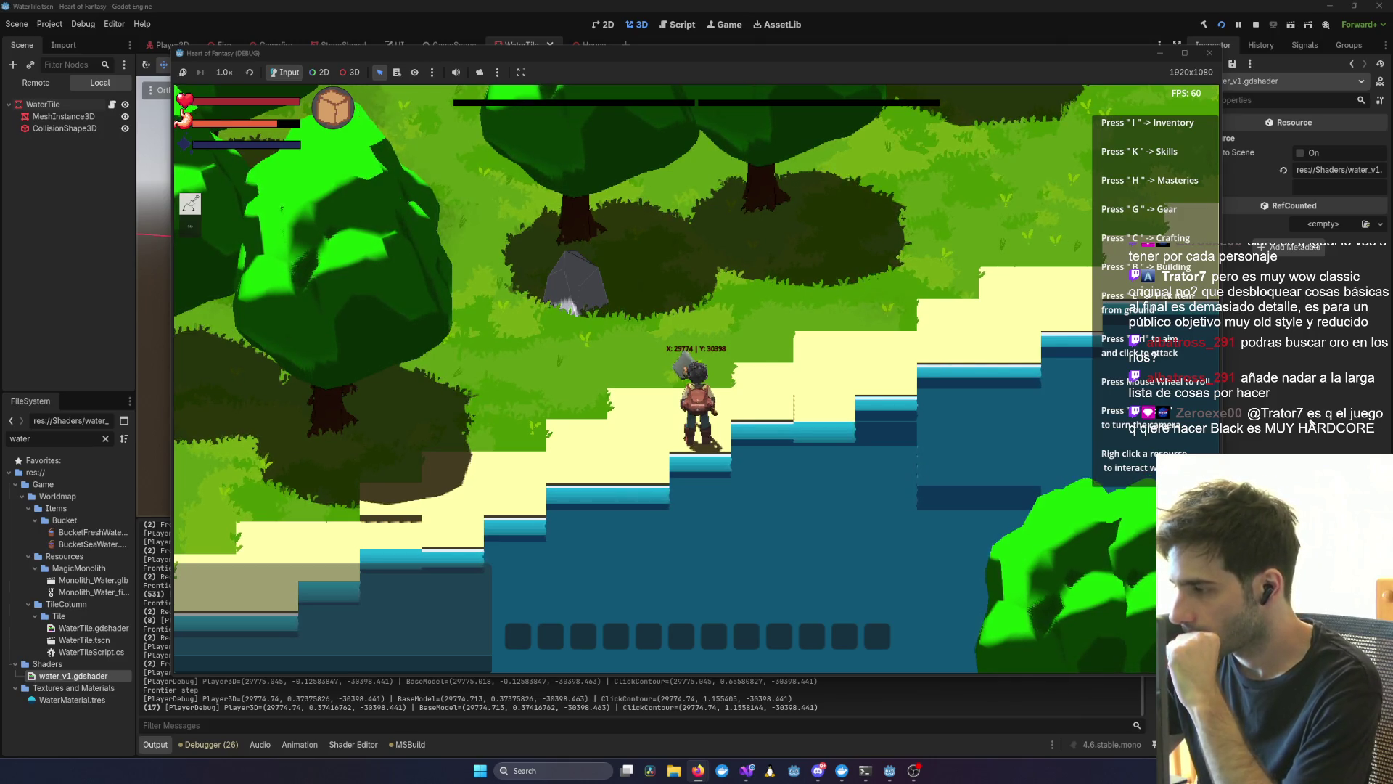
scroll(811, 428, up, 3)
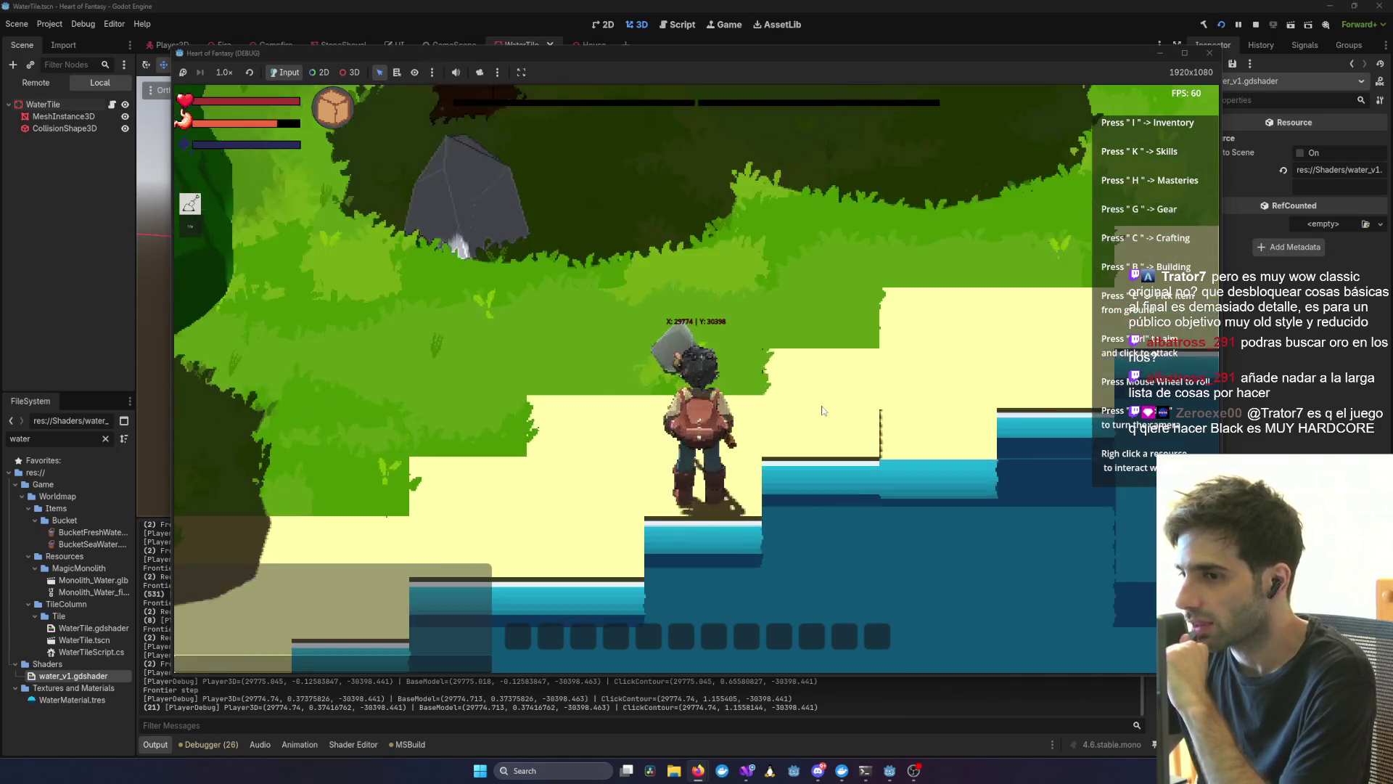
scroll(813, 418, down, 2)
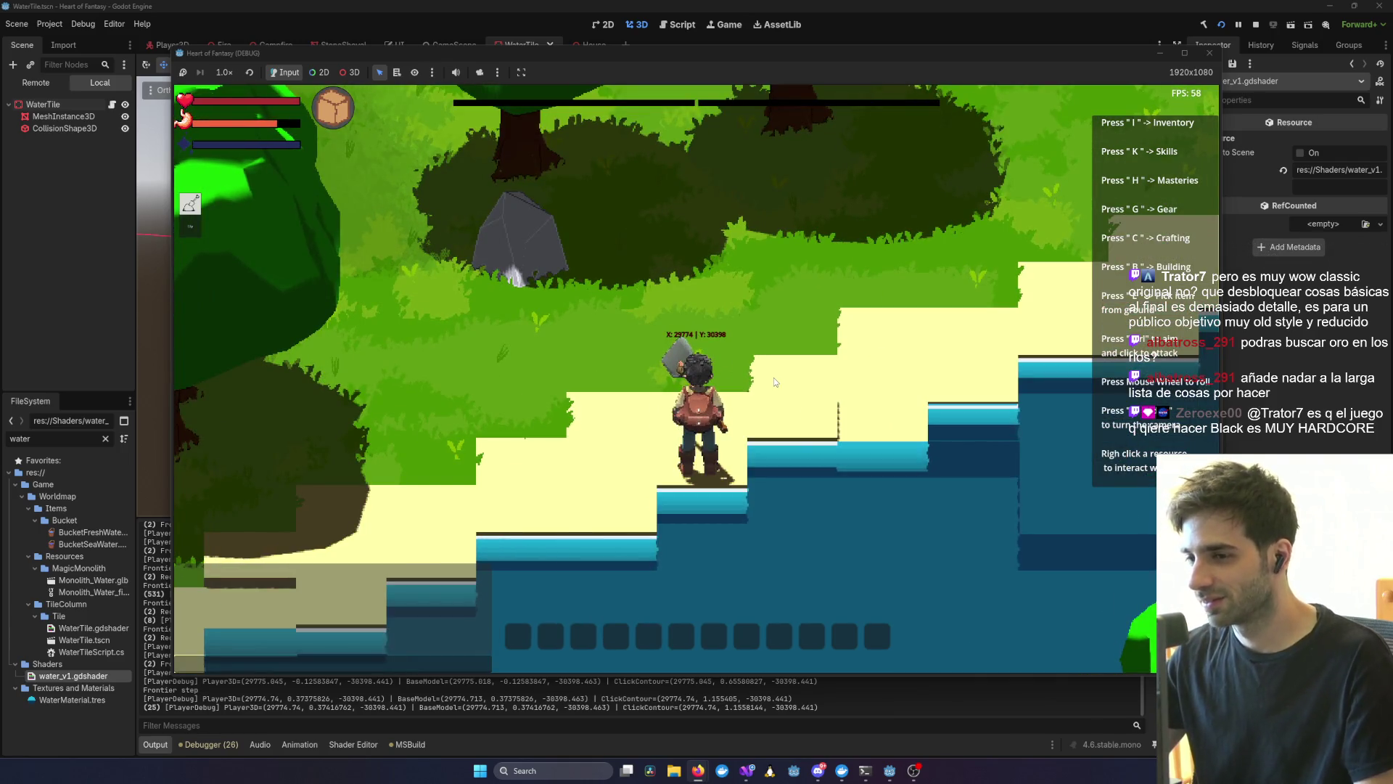
key(w)
drag(781, 380, 672, 381)
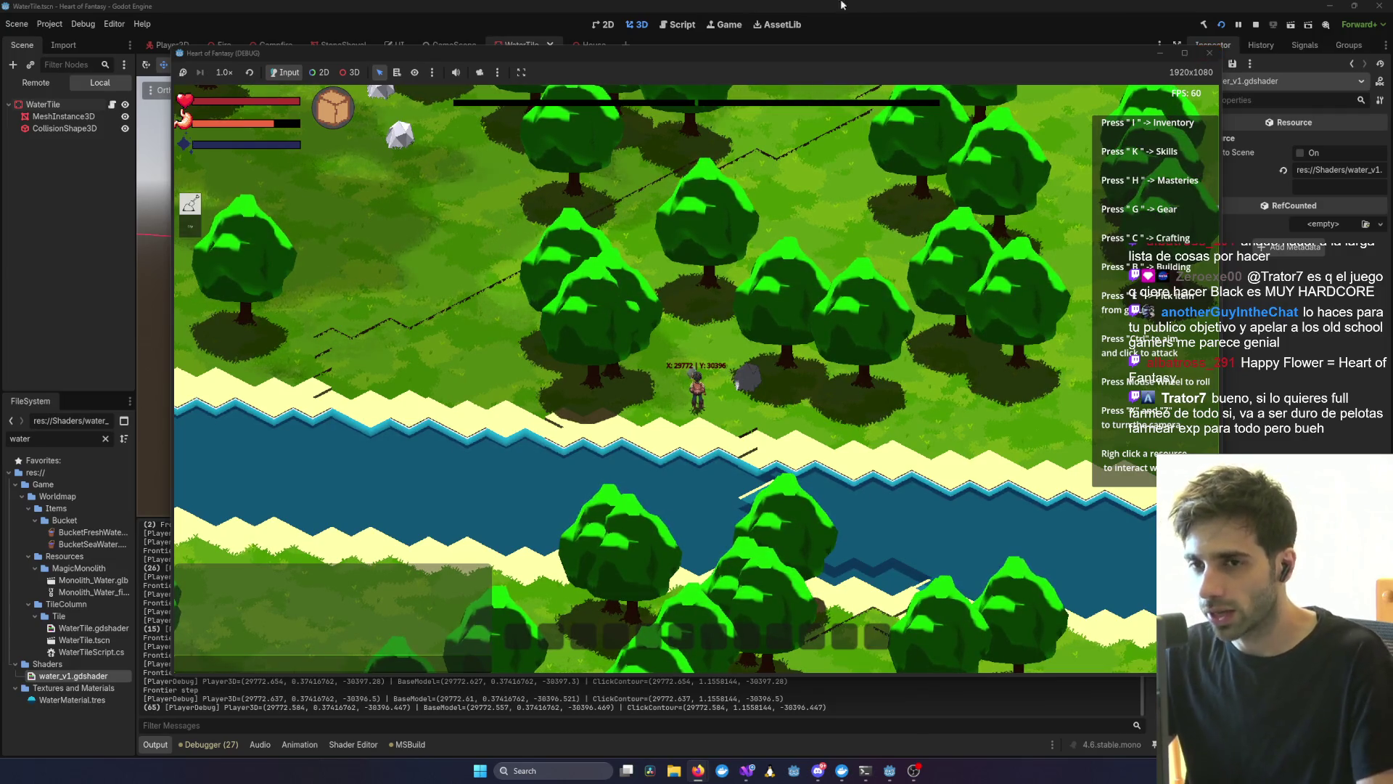
- Move the character a short way across the map toward the monolith
scroll(277, 313, down, 2)
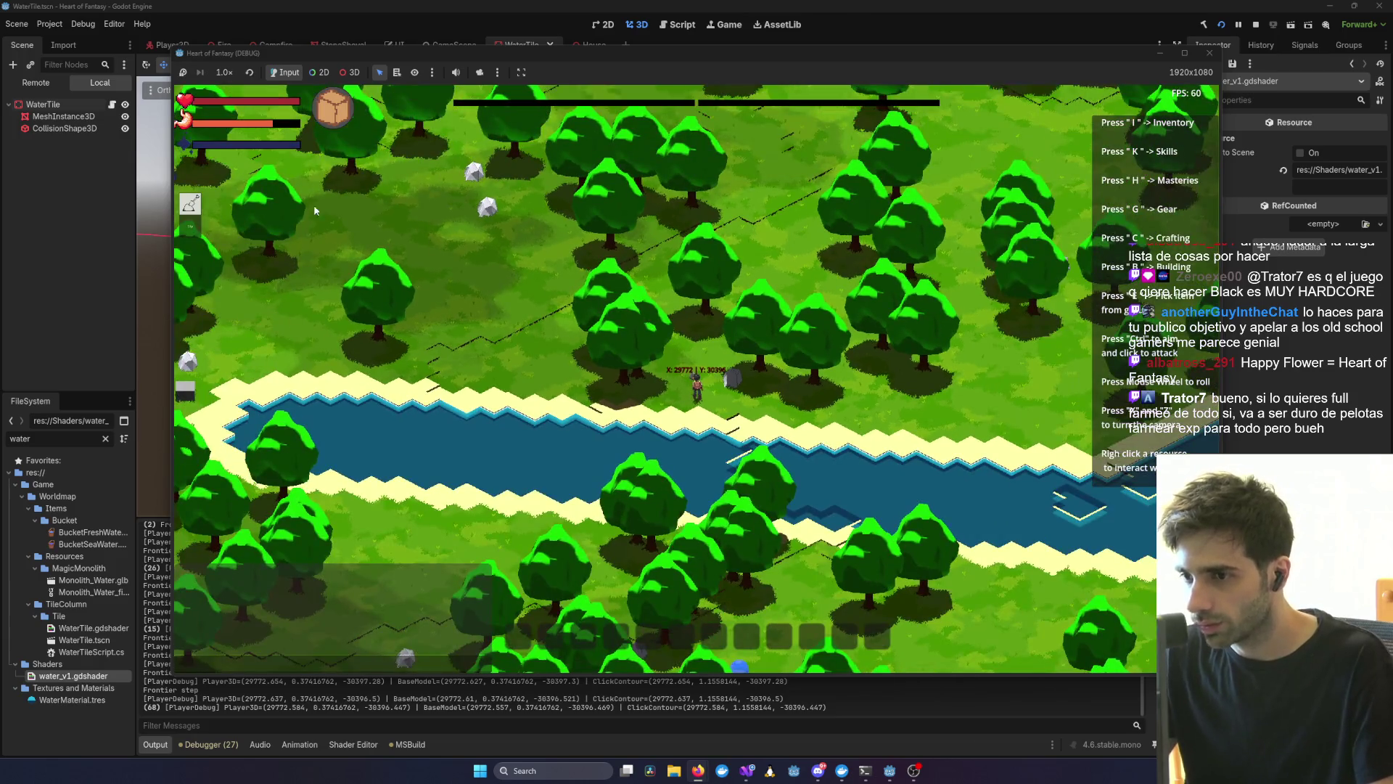
scroll(315, 211, up, 3)
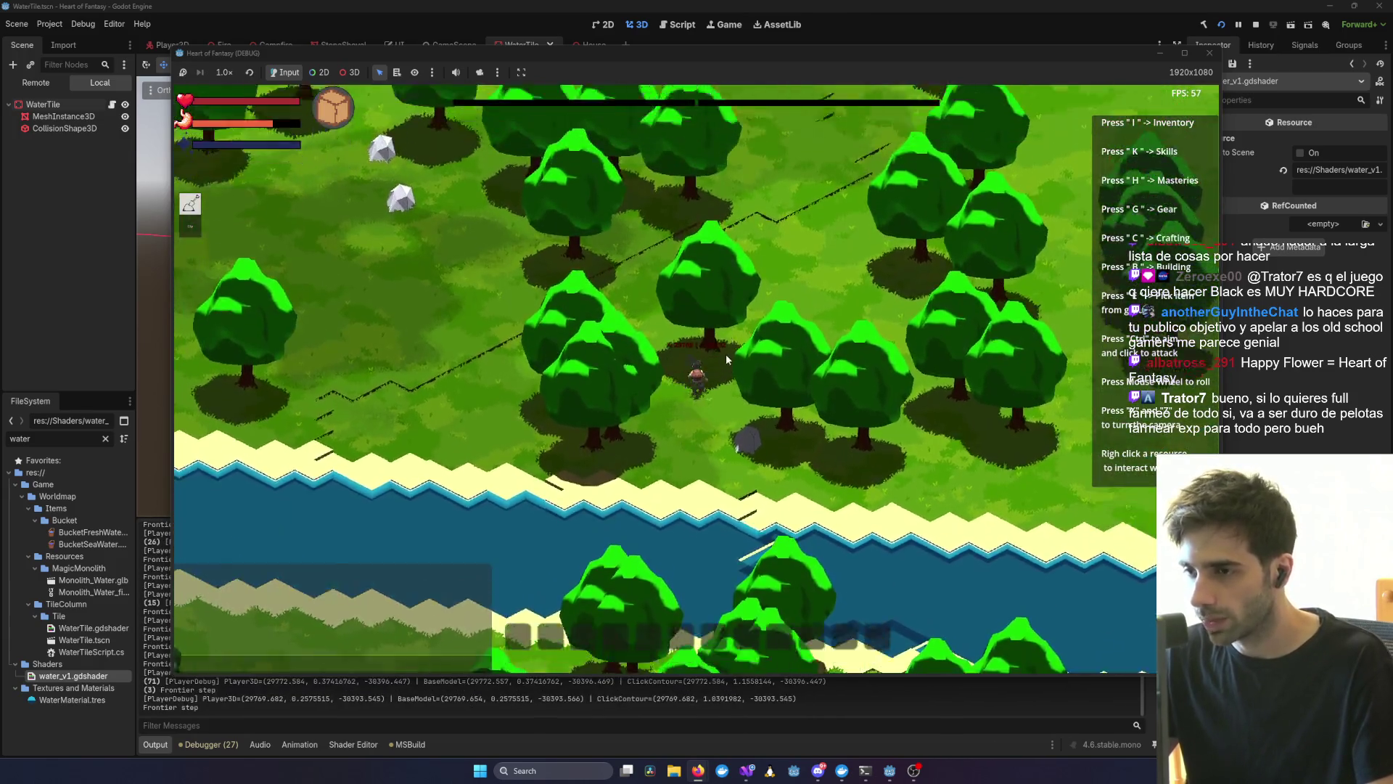
scroll(725, 354, down, 3)
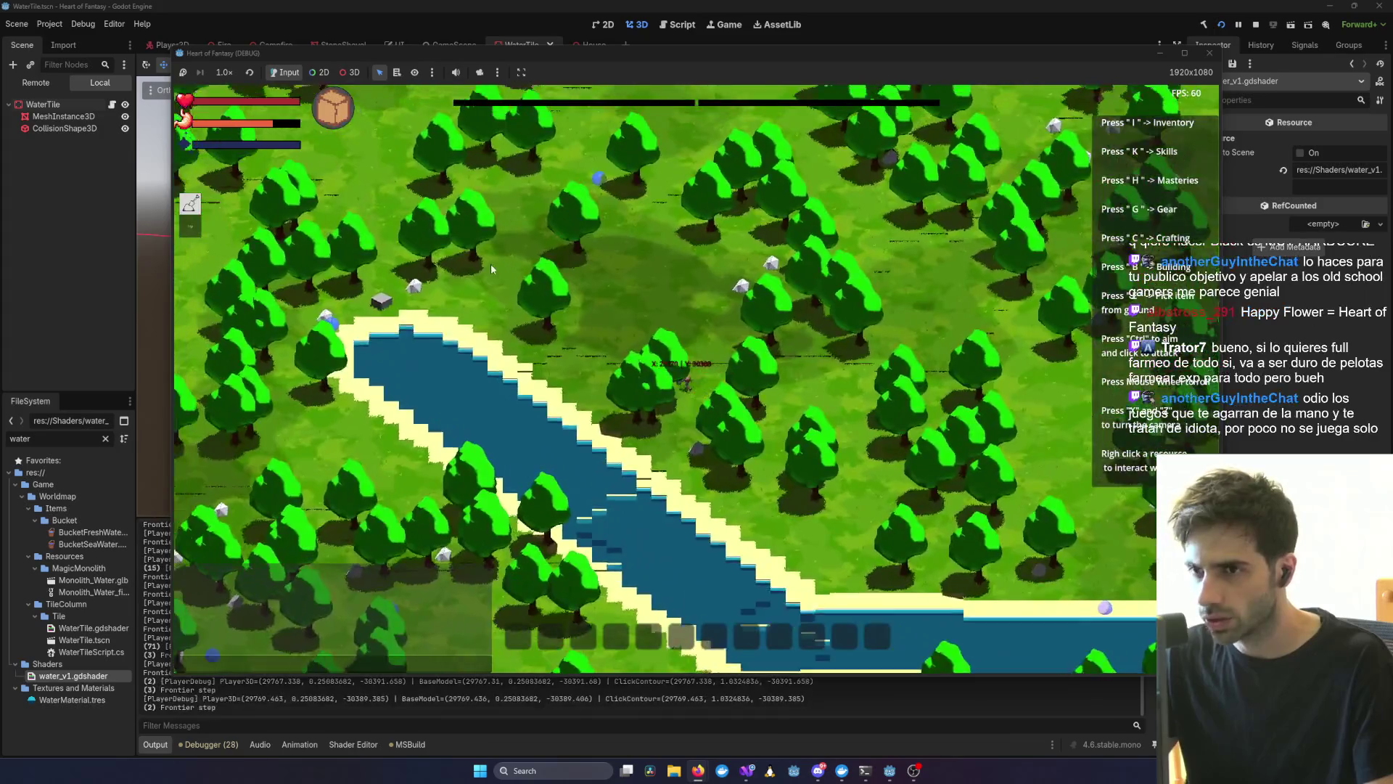
scroll(556, 244, up, 2)
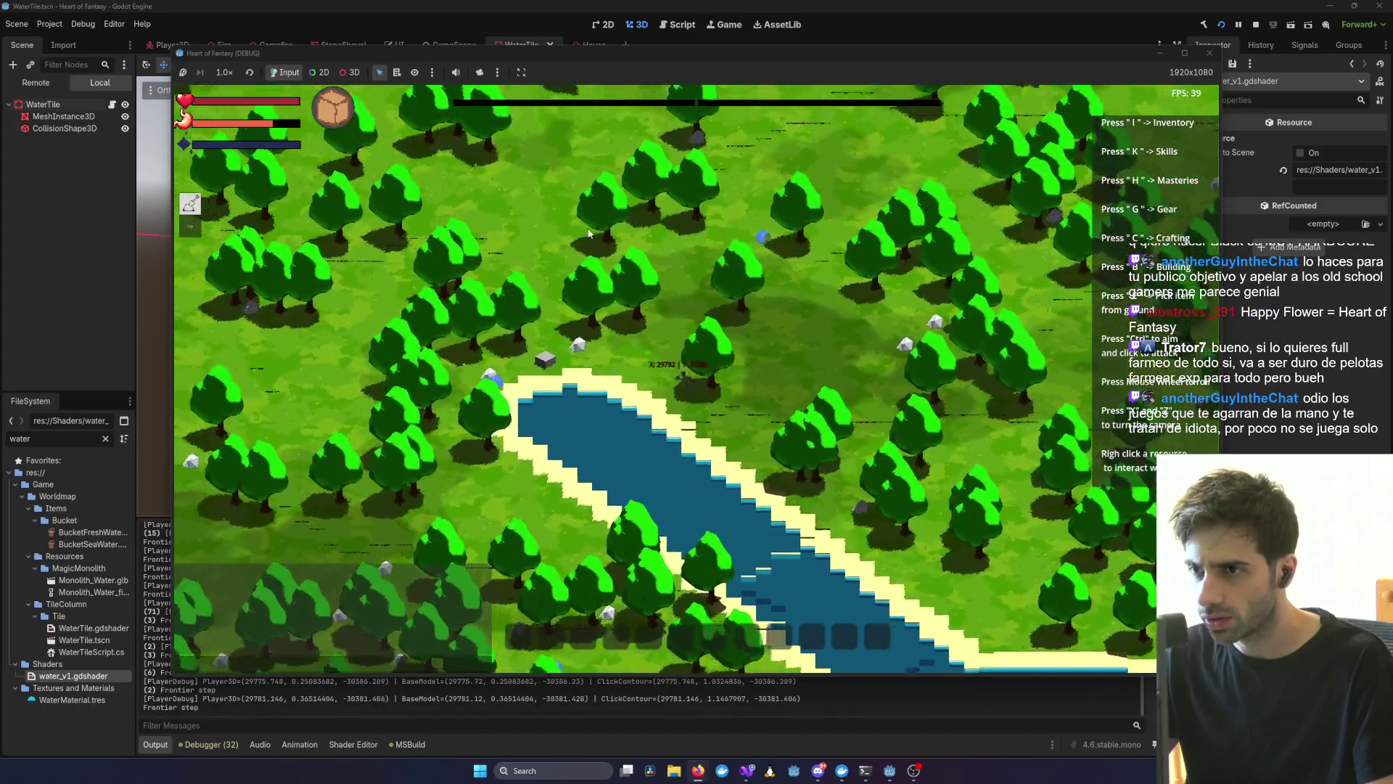
click(556, 245)
- Rotate the camera with Z and X to show the player beside the monolith
scroll(581, 305, down, 5)
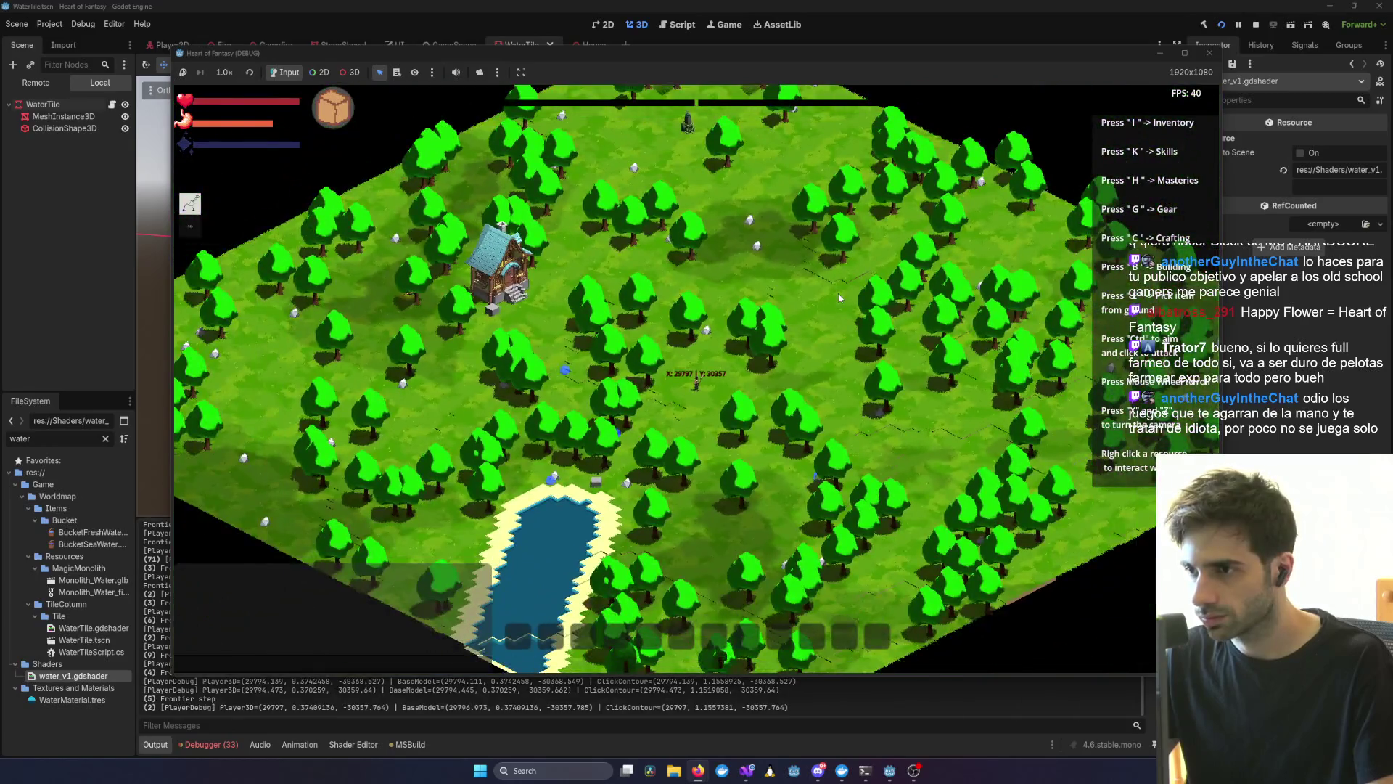
scroll(840, 297, up, 4)
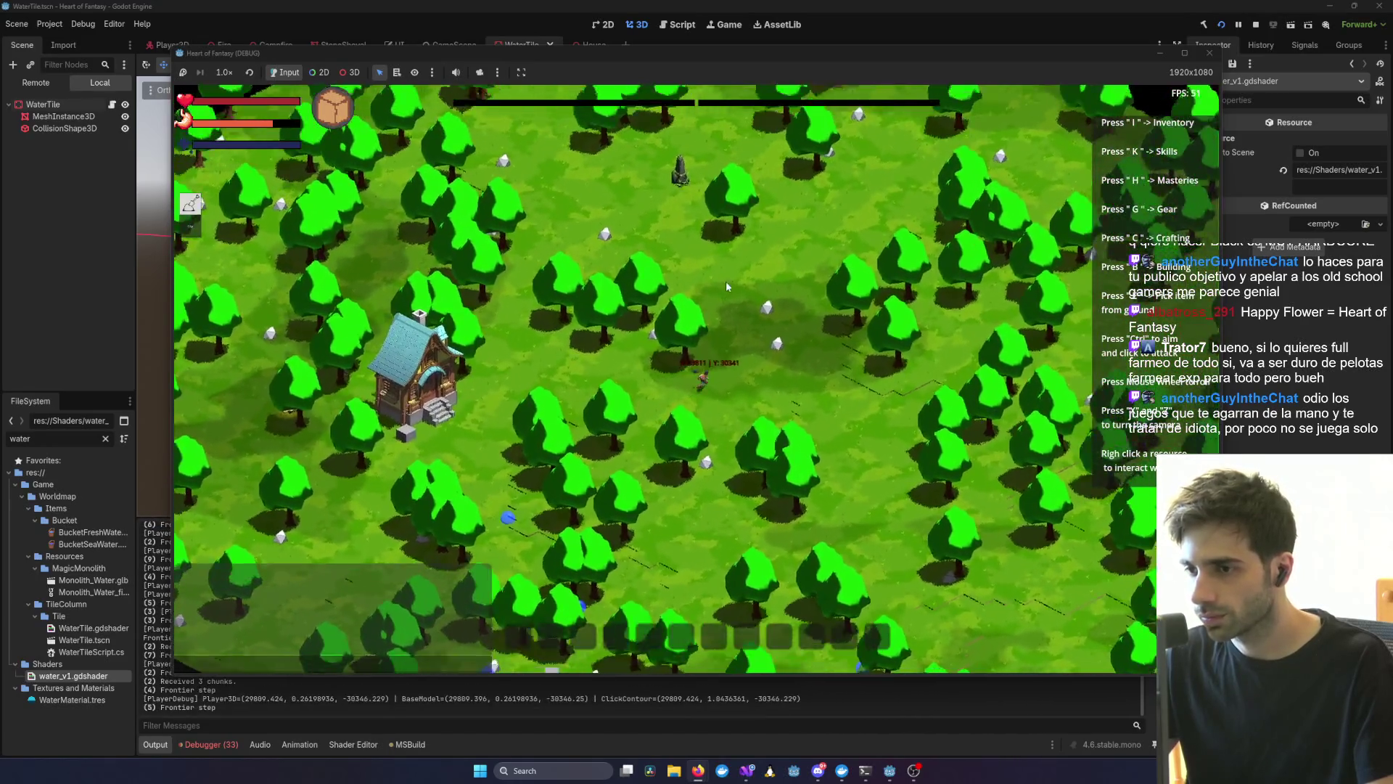
scroll(727, 287, up, 4)
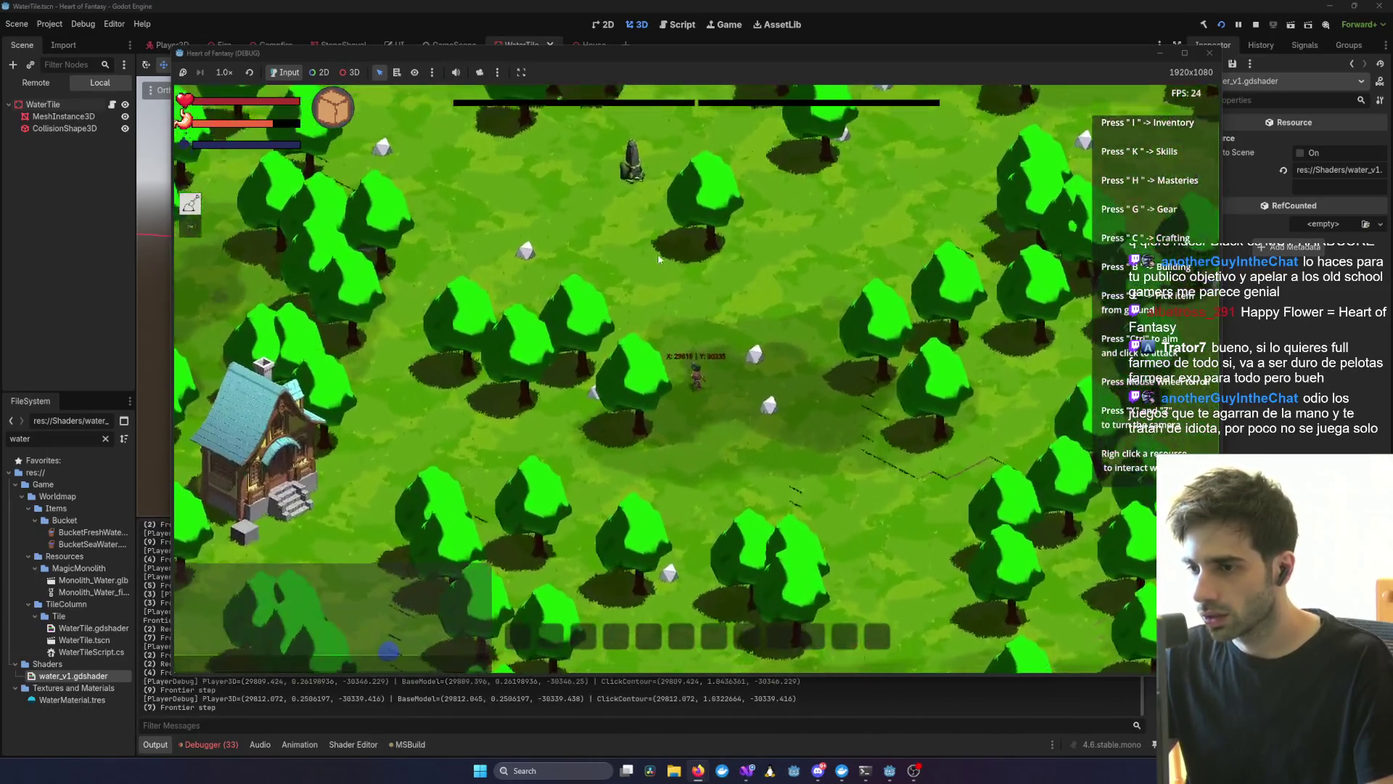
scroll(692, 360, up, 5)
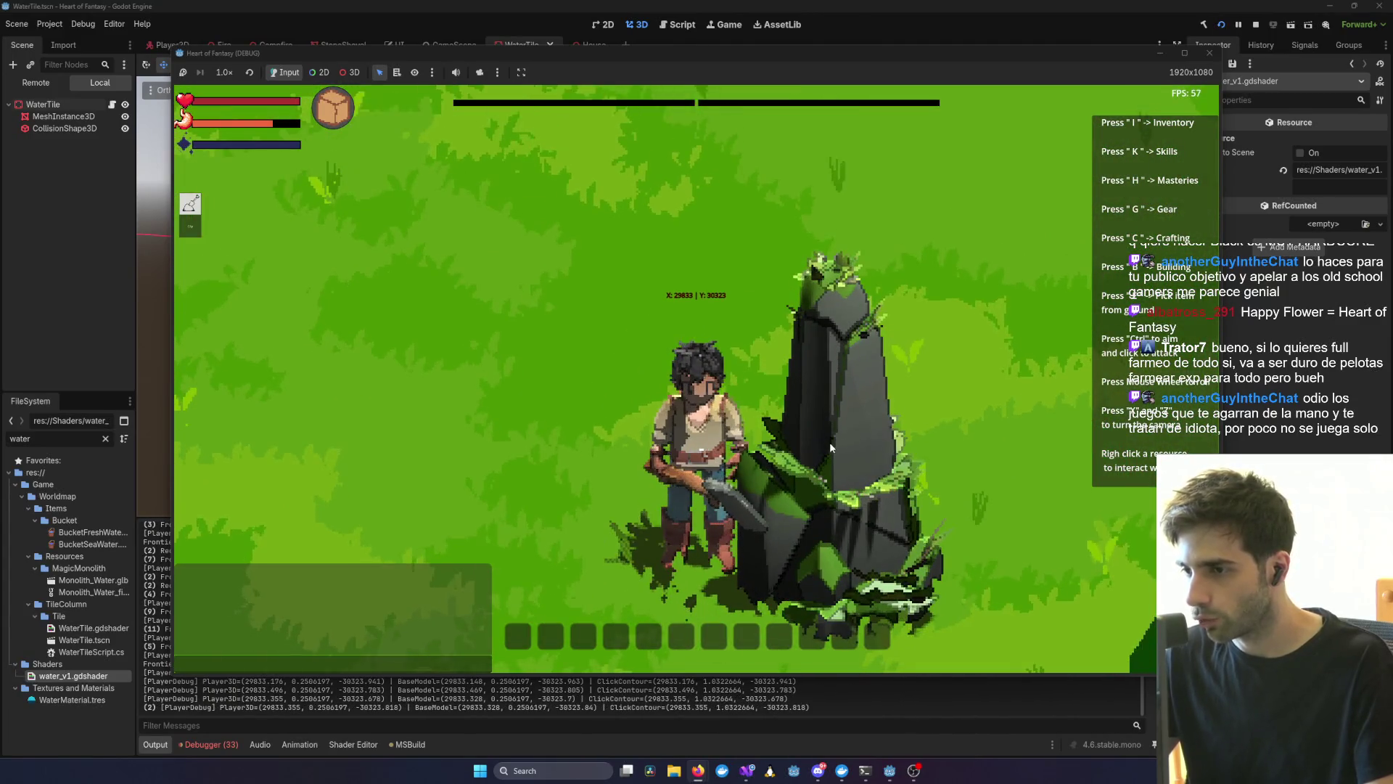
key(z)
key(z)
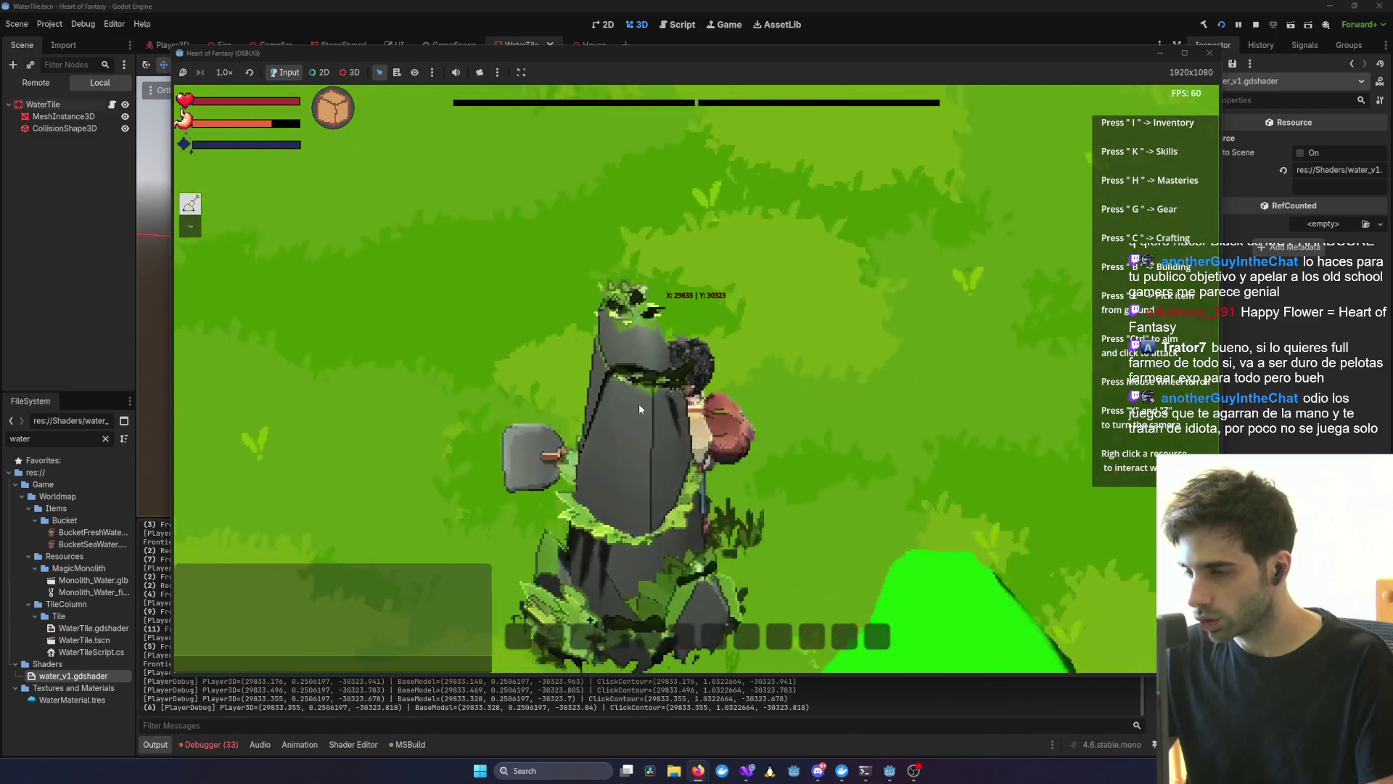
scroll(662, 354, down, 5)
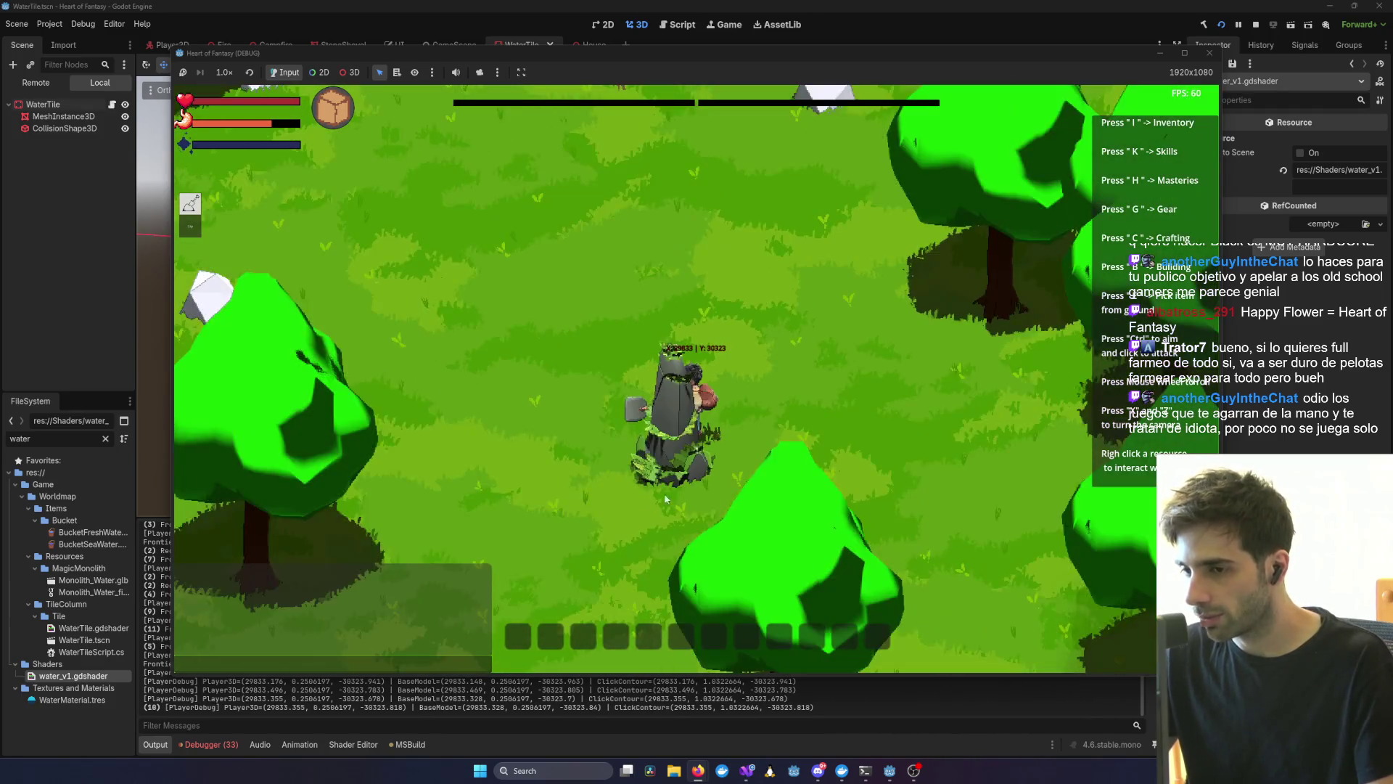
key(z)
key(x)
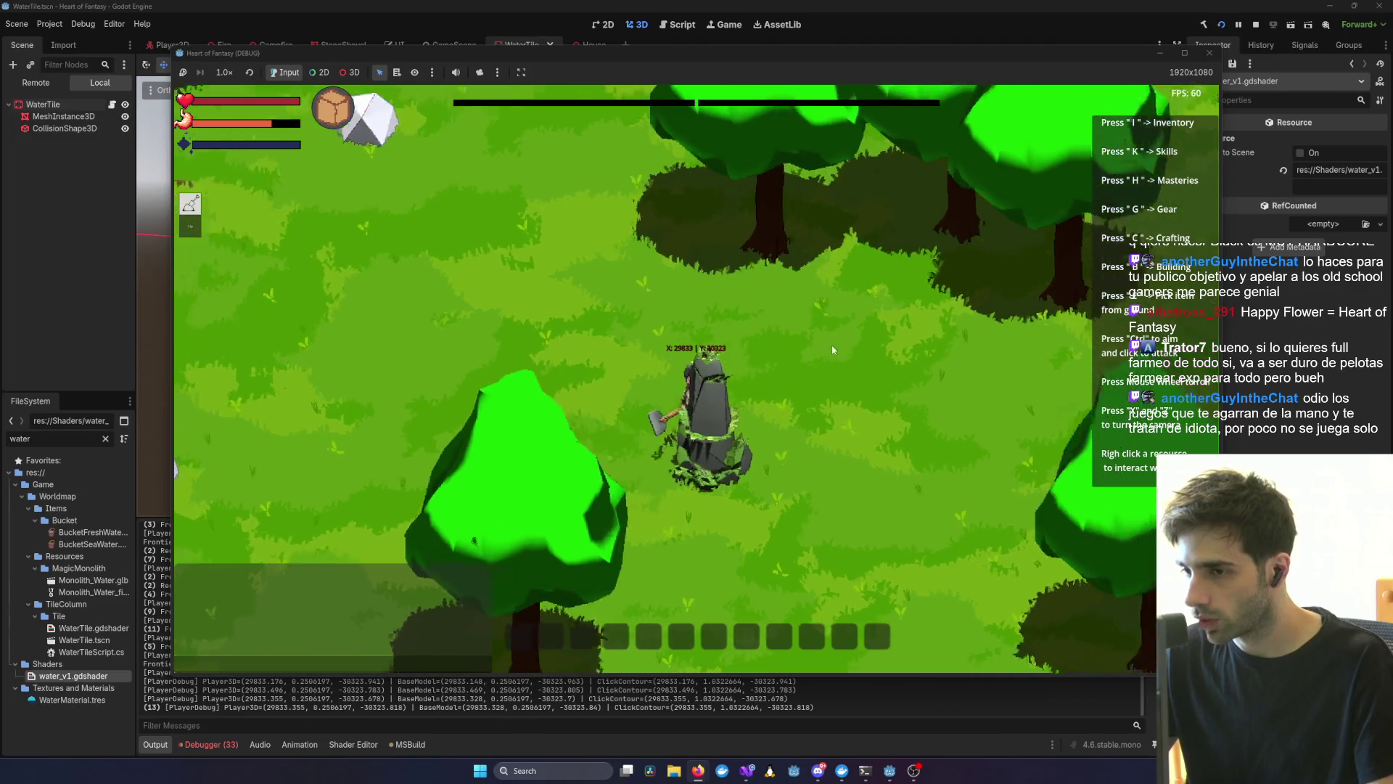
key(x)
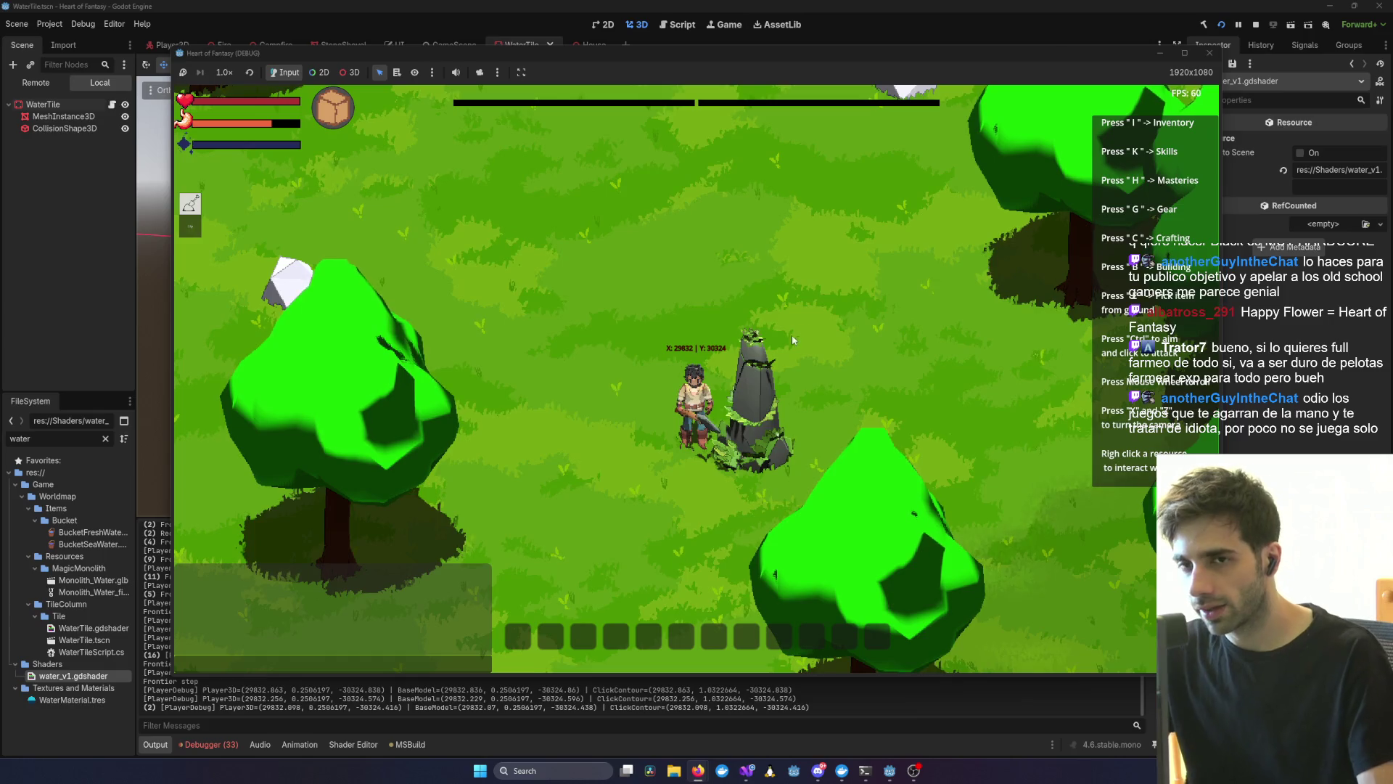
- Zoom in and out to inspect the moss-covered monolith next to the player
scroll(799, 391, down, 2)
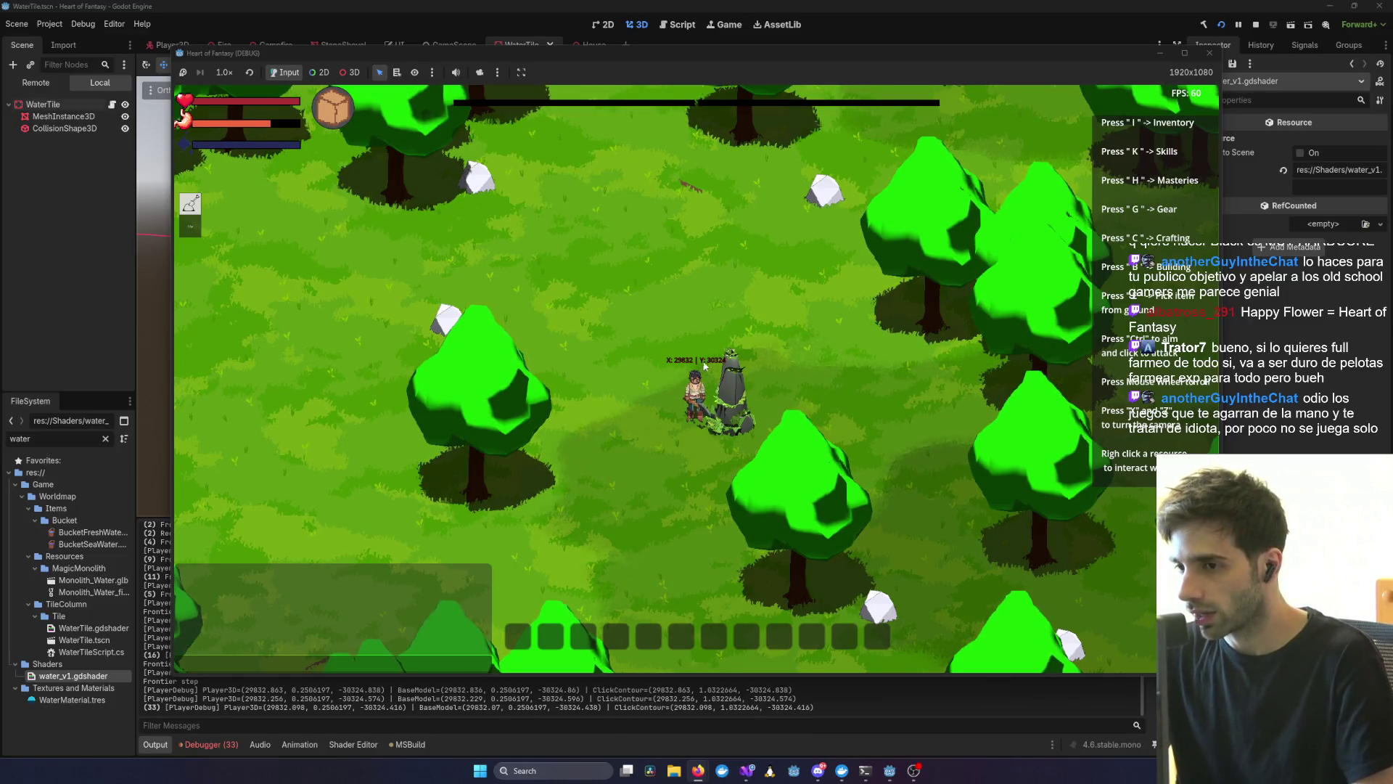
scroll(688, 375, up, 1)
scroll(688, 375, up, 3)
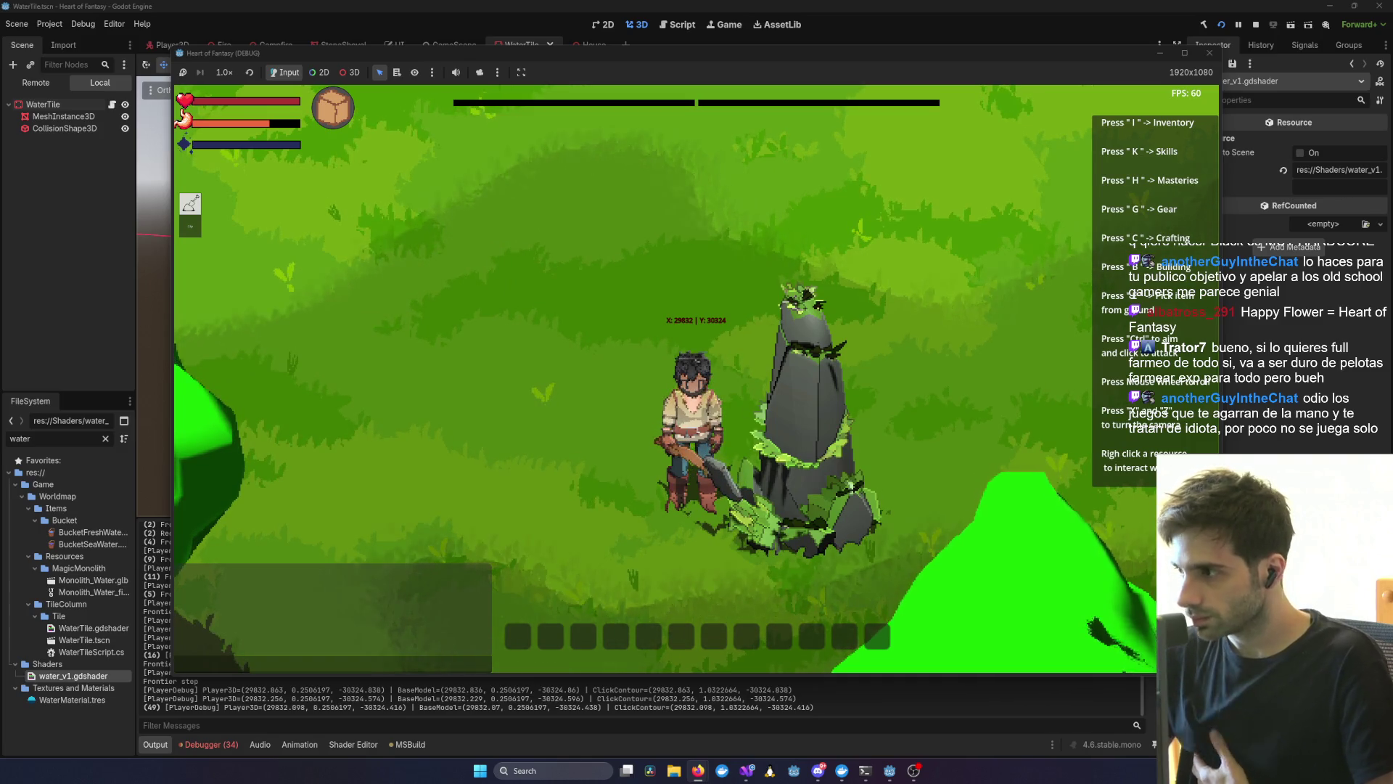
scroll(780, 498, down, 3)
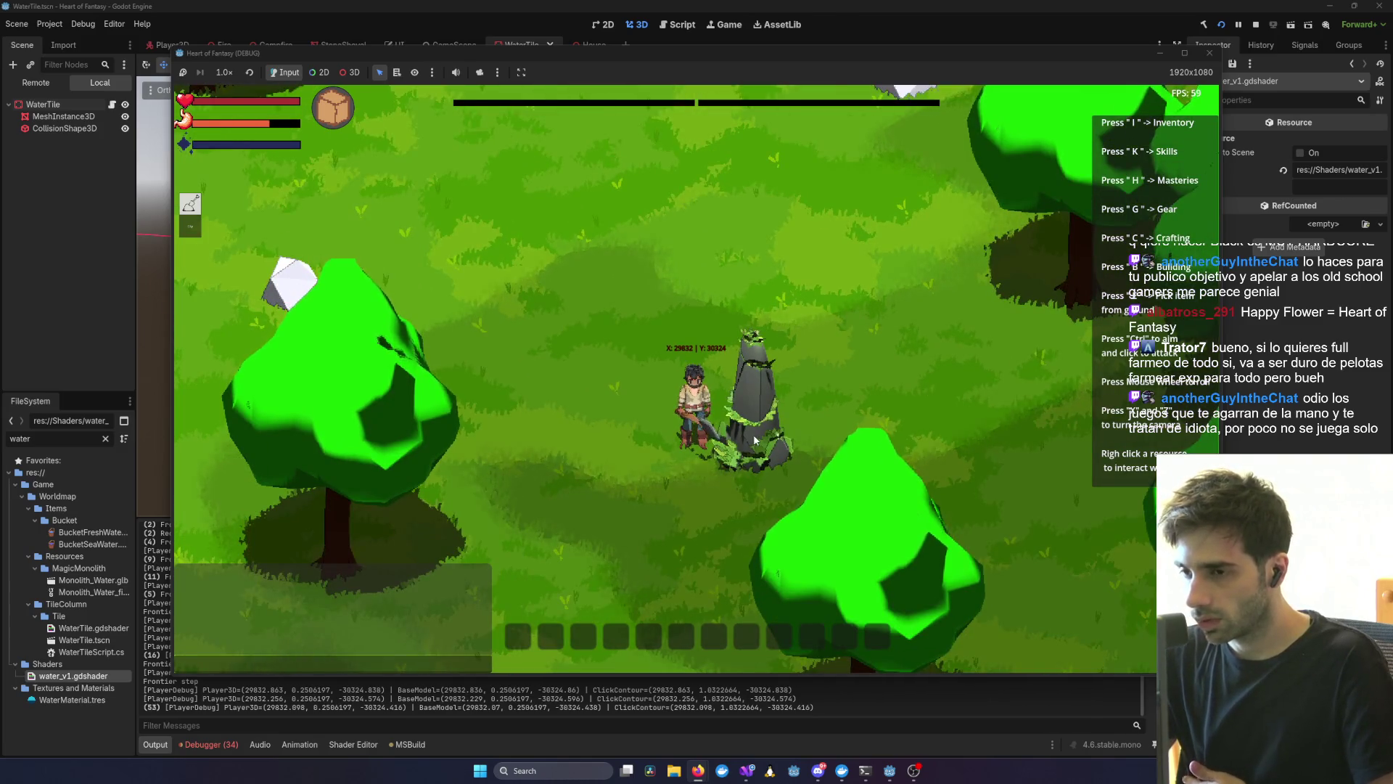
scroll(759, 403, up, 3)
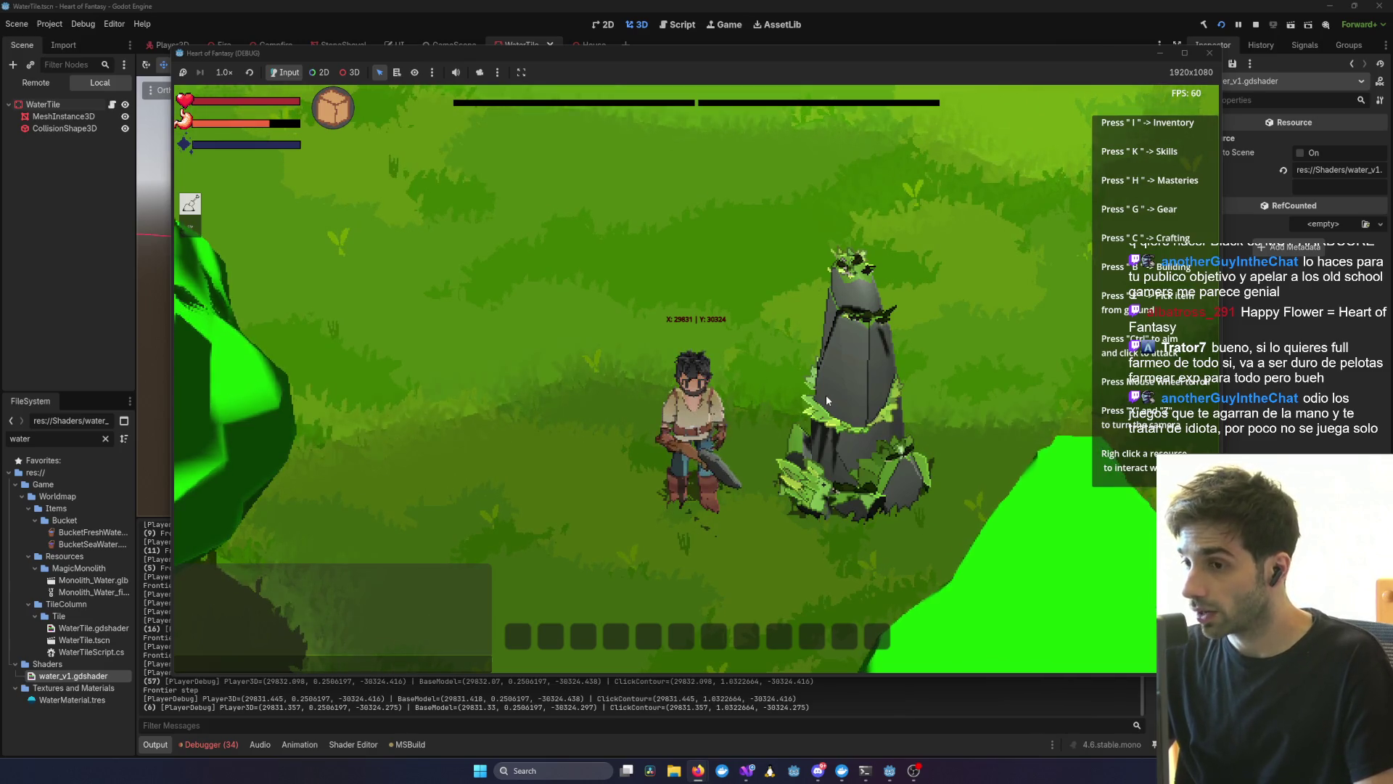
scroll(825, 395, down, 5)
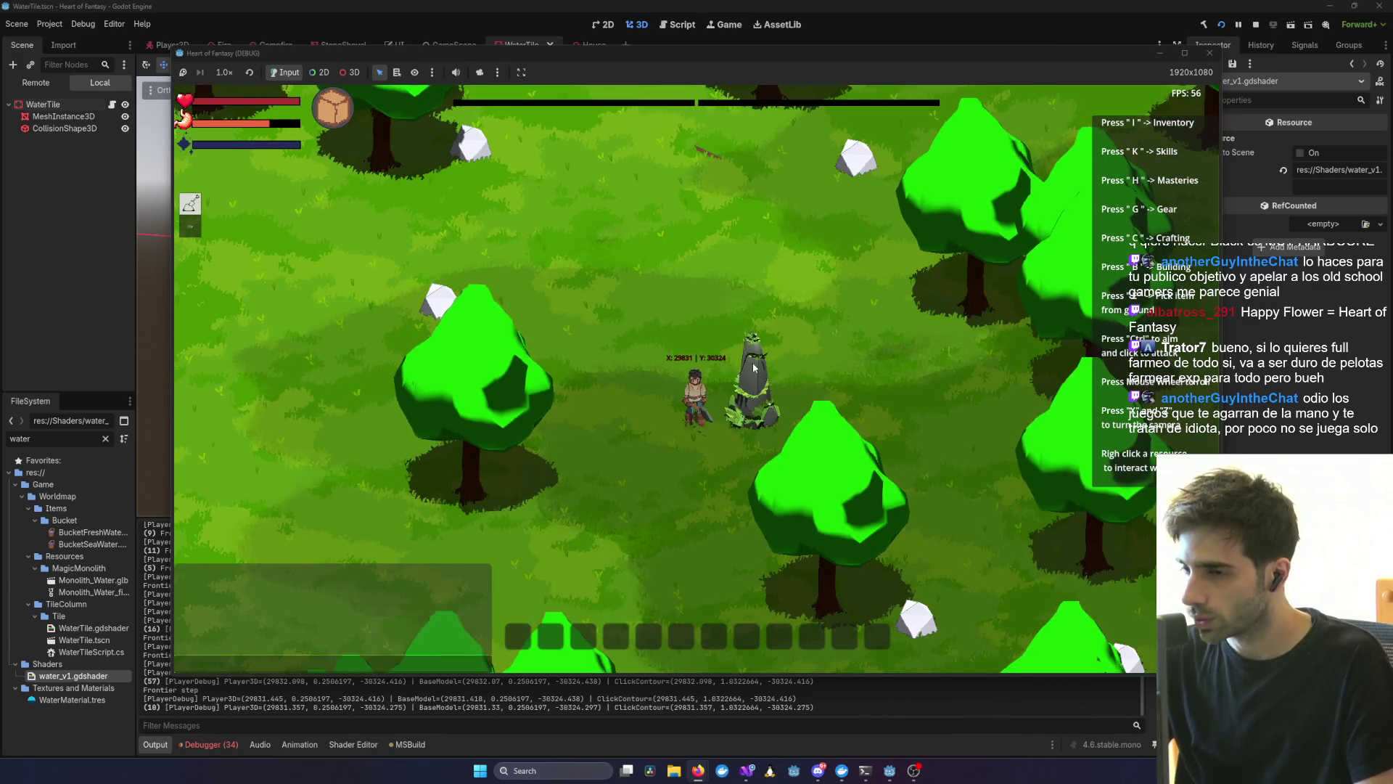
scroll(646, 333, up, 3)
scroll(595, 285, down, 5)
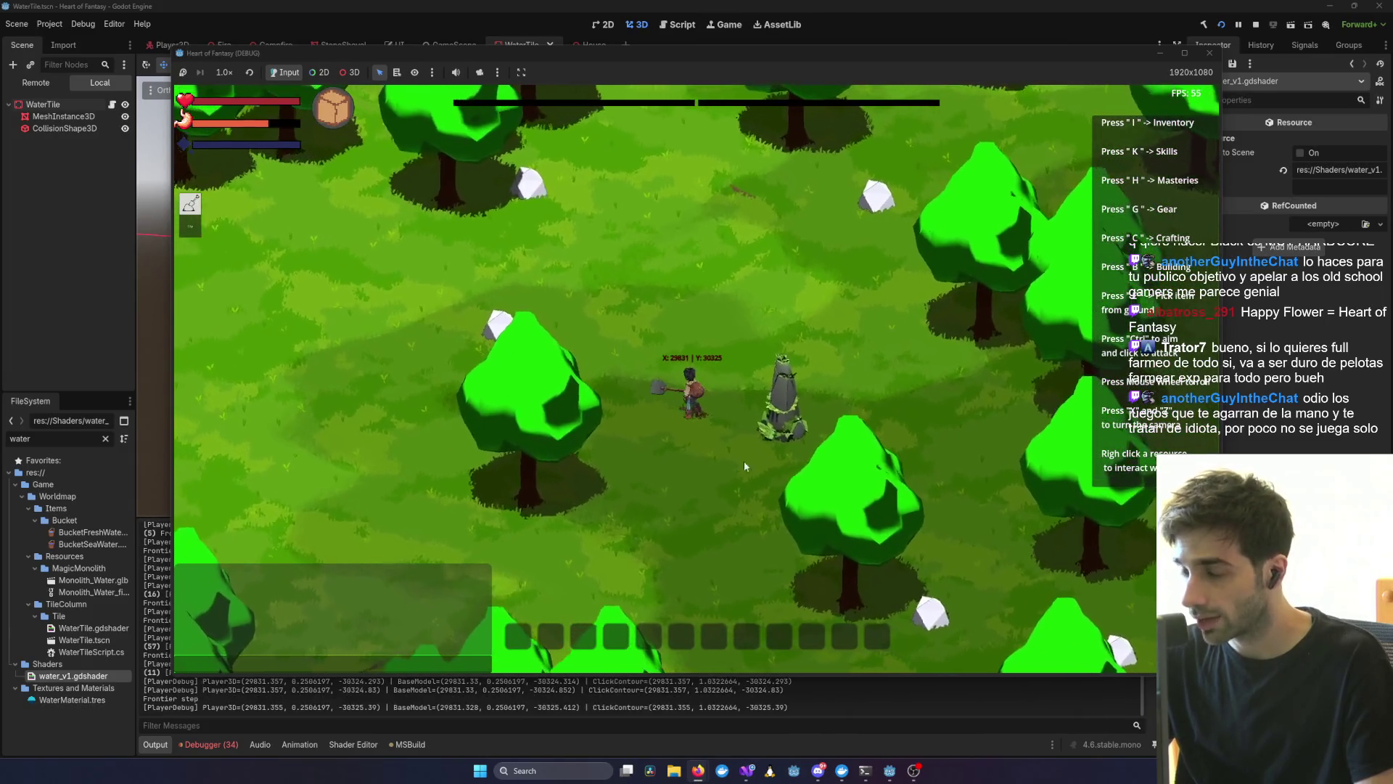
scroll(859, 350, up, 3)
- Have the player walk over and touch the monolith, then swing the axe at it
right_click(795, 403)
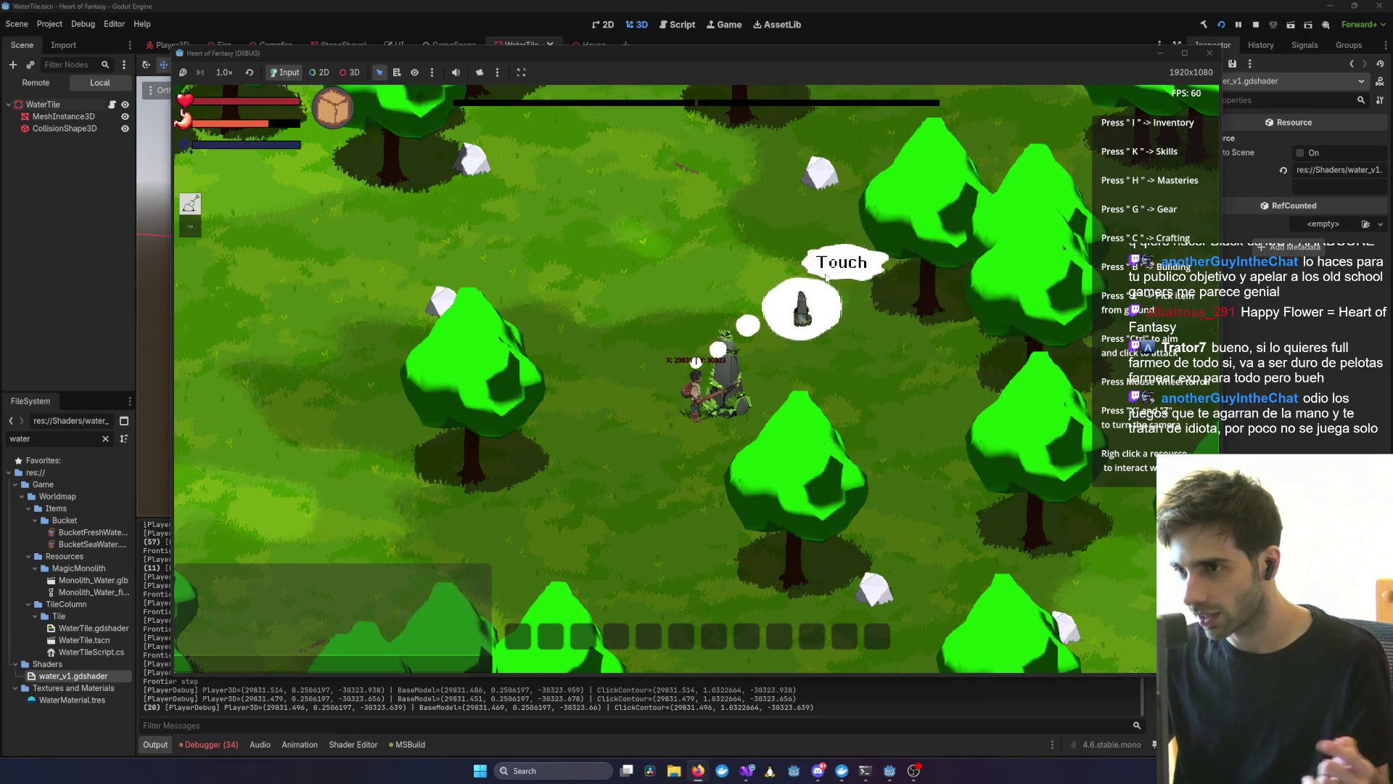
scroll(755, 349, up, 3)
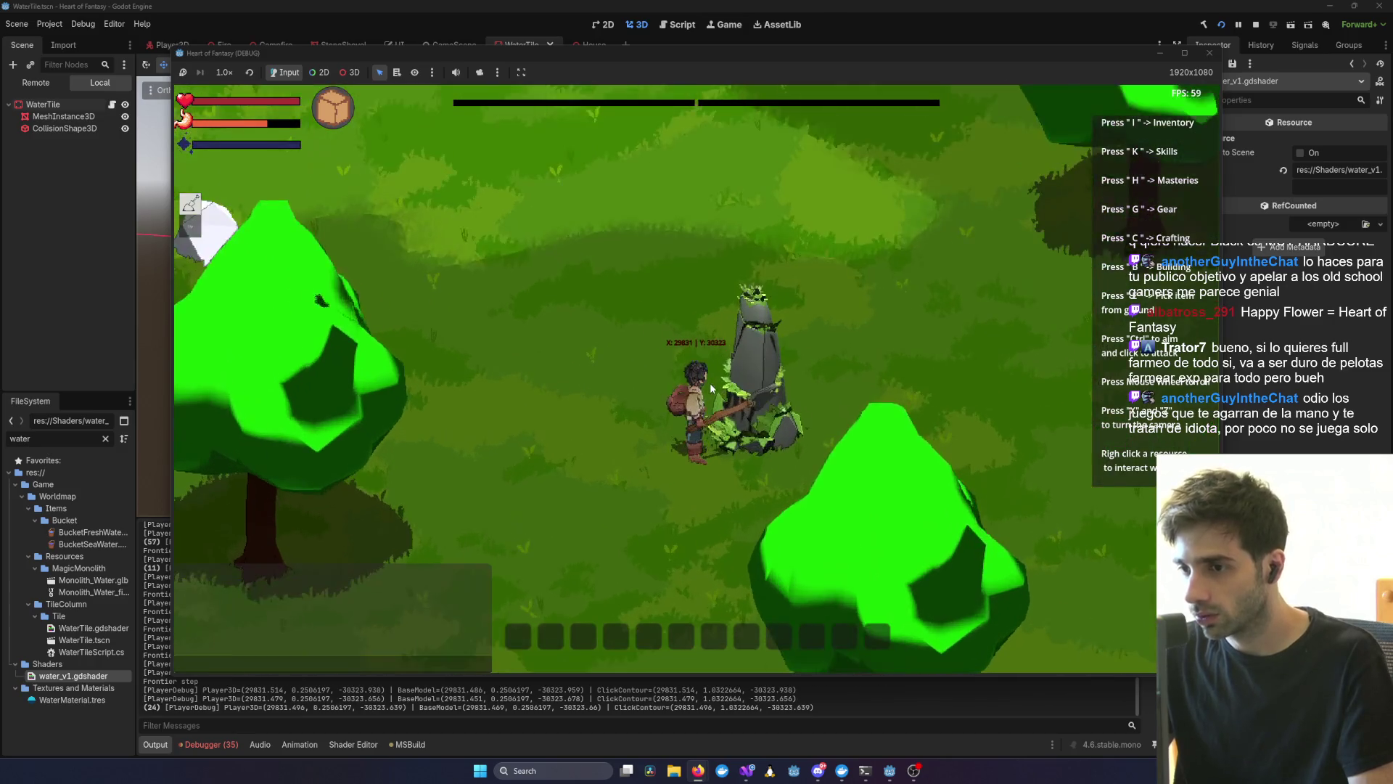
scroll(759, 358, up, 2)
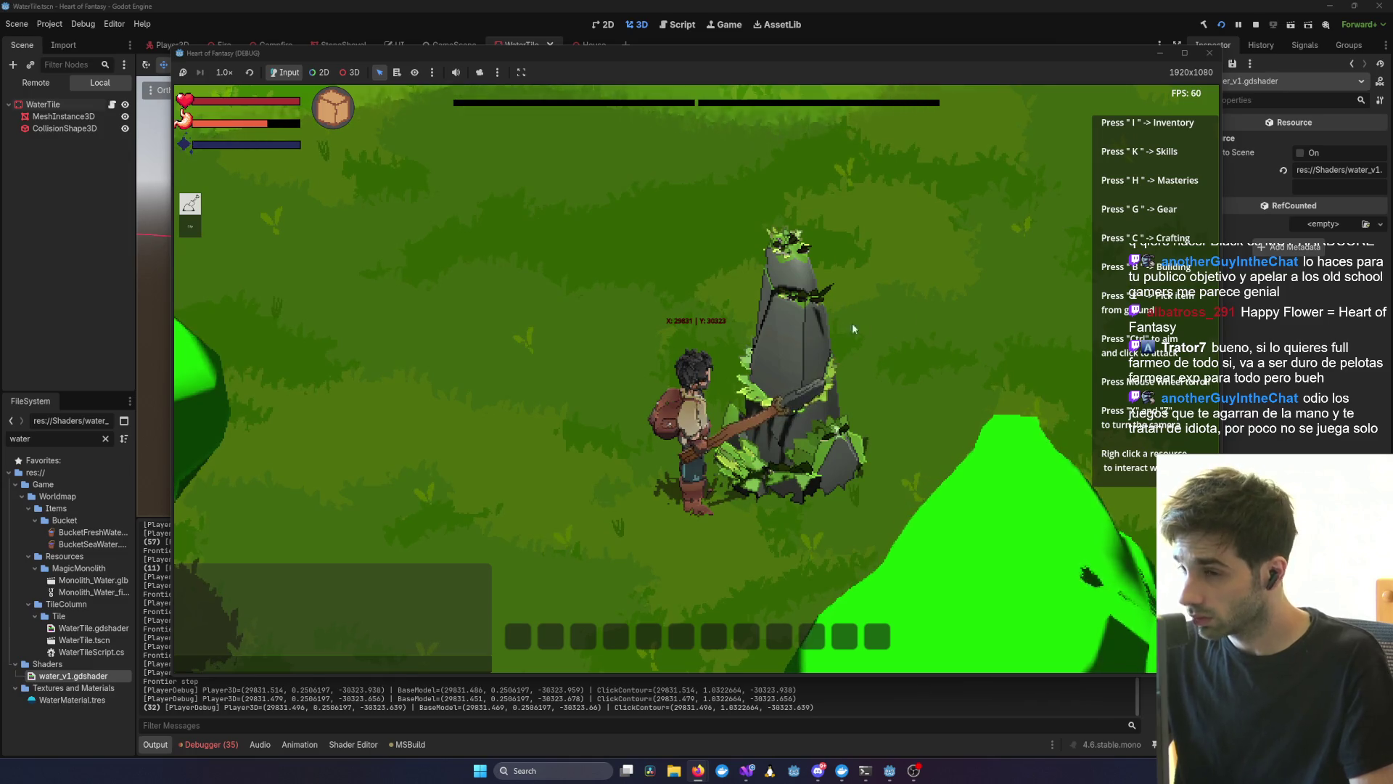
right_click(786, 325)
click(833, 273)
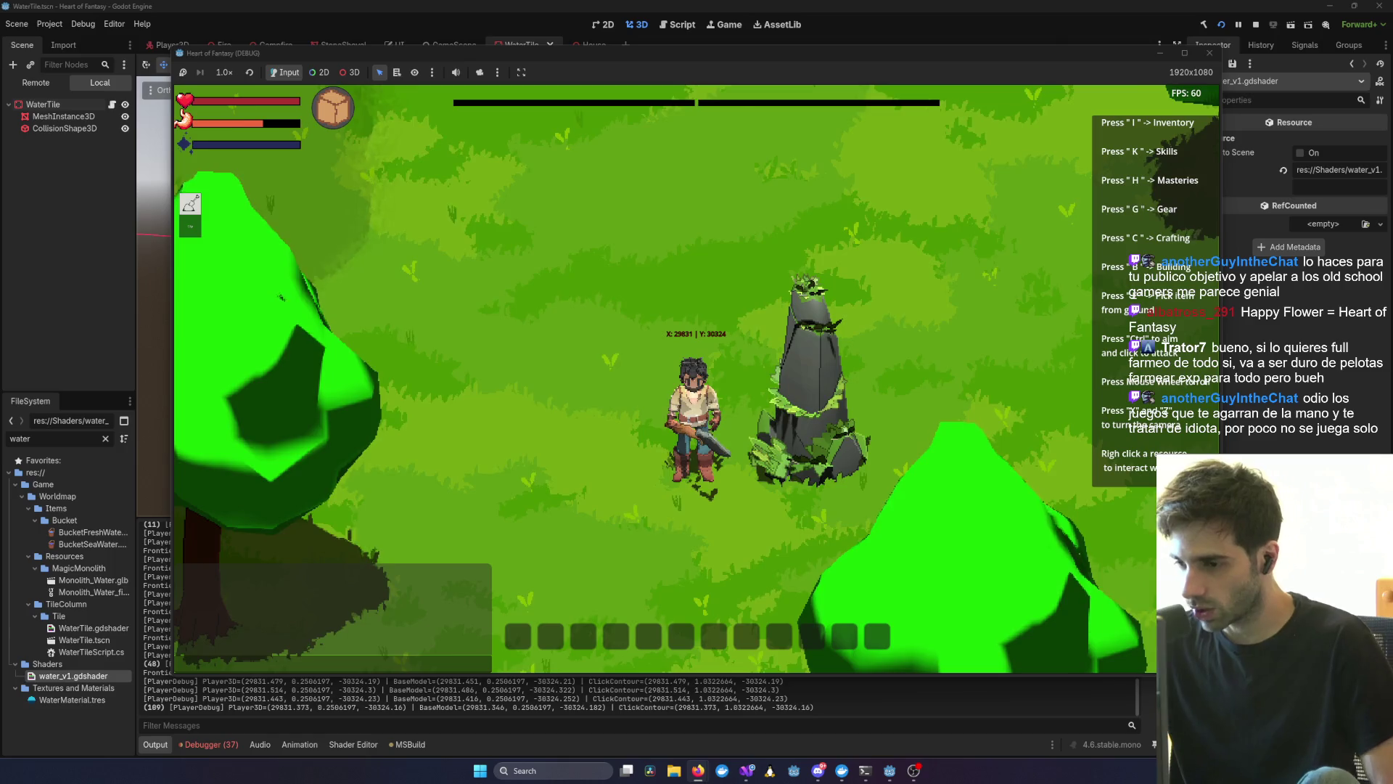
- Rotate the camera around the player and turn the character to face it
scroll(951, 516, down, 5)
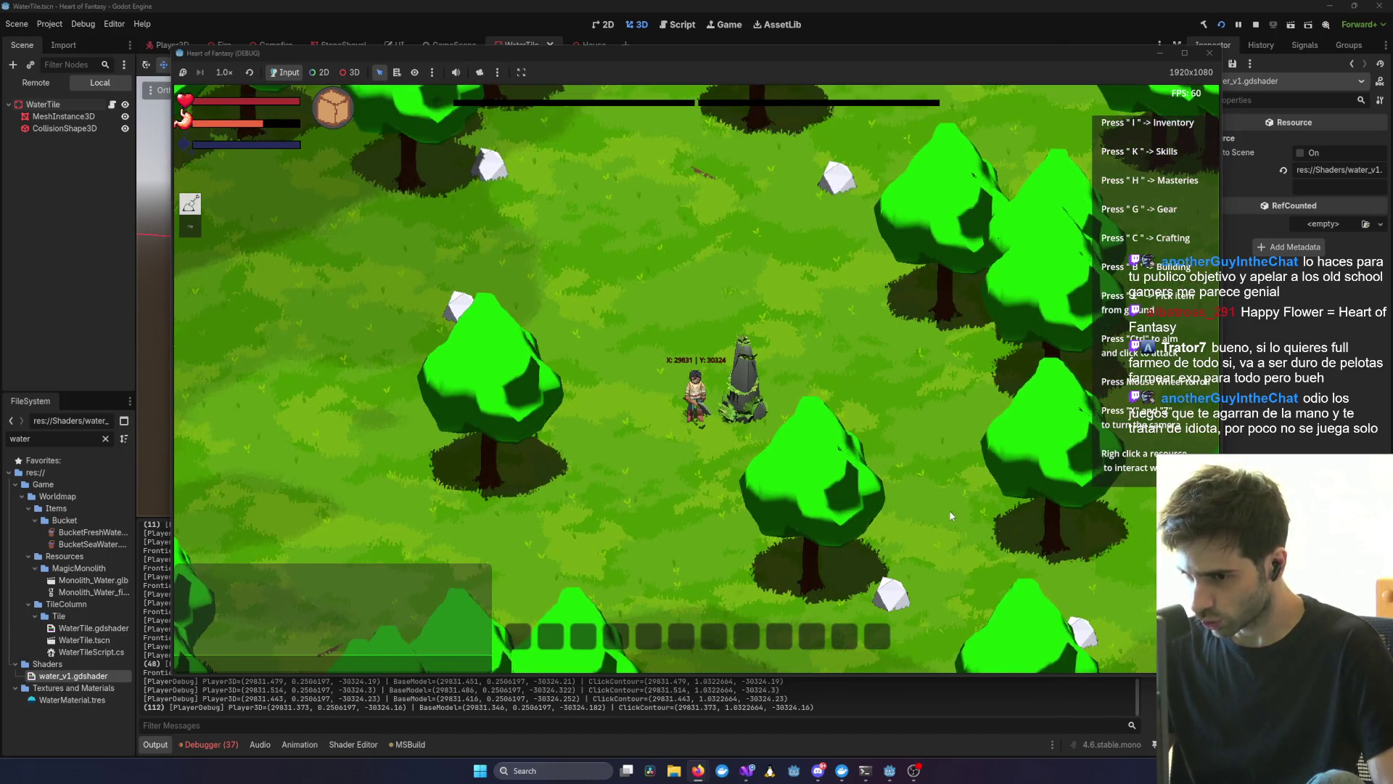
scroll(951, 516, up, 1)
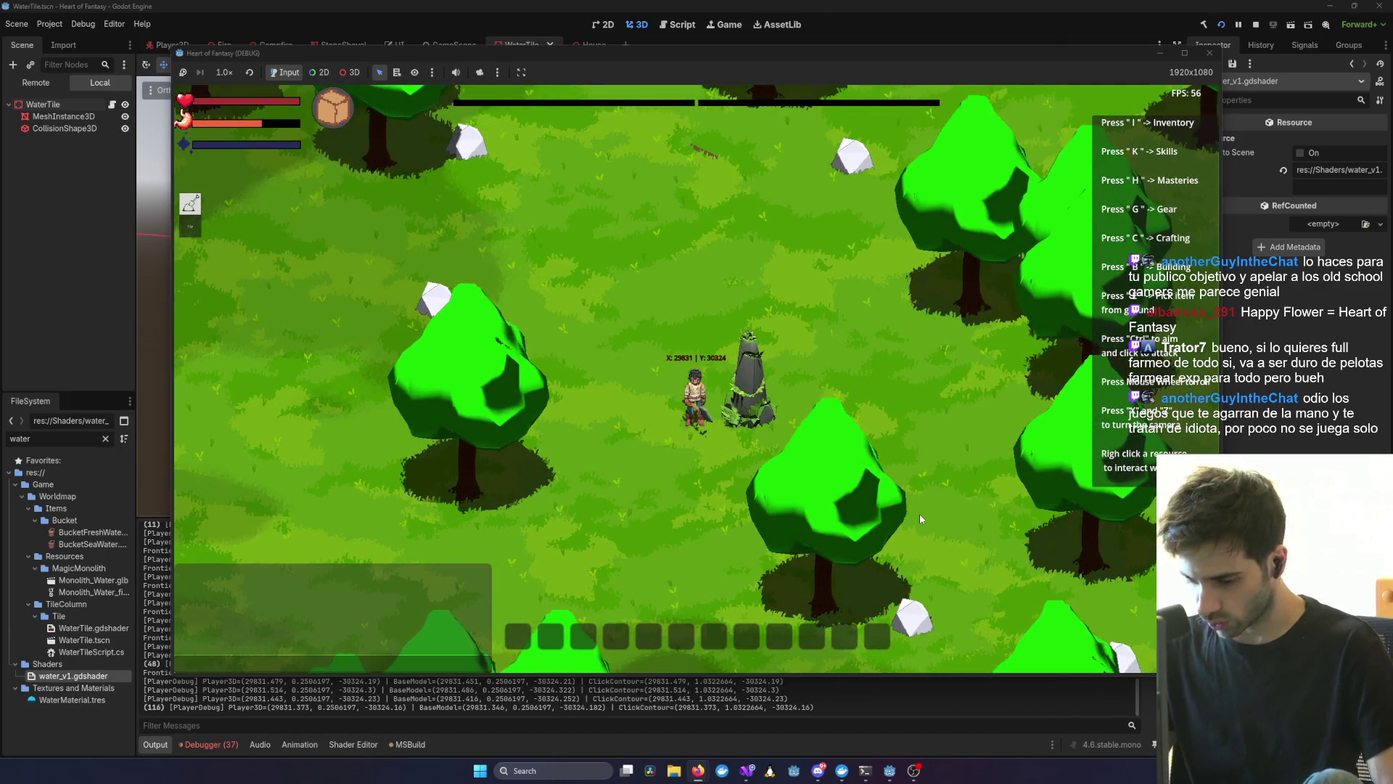
key(x)
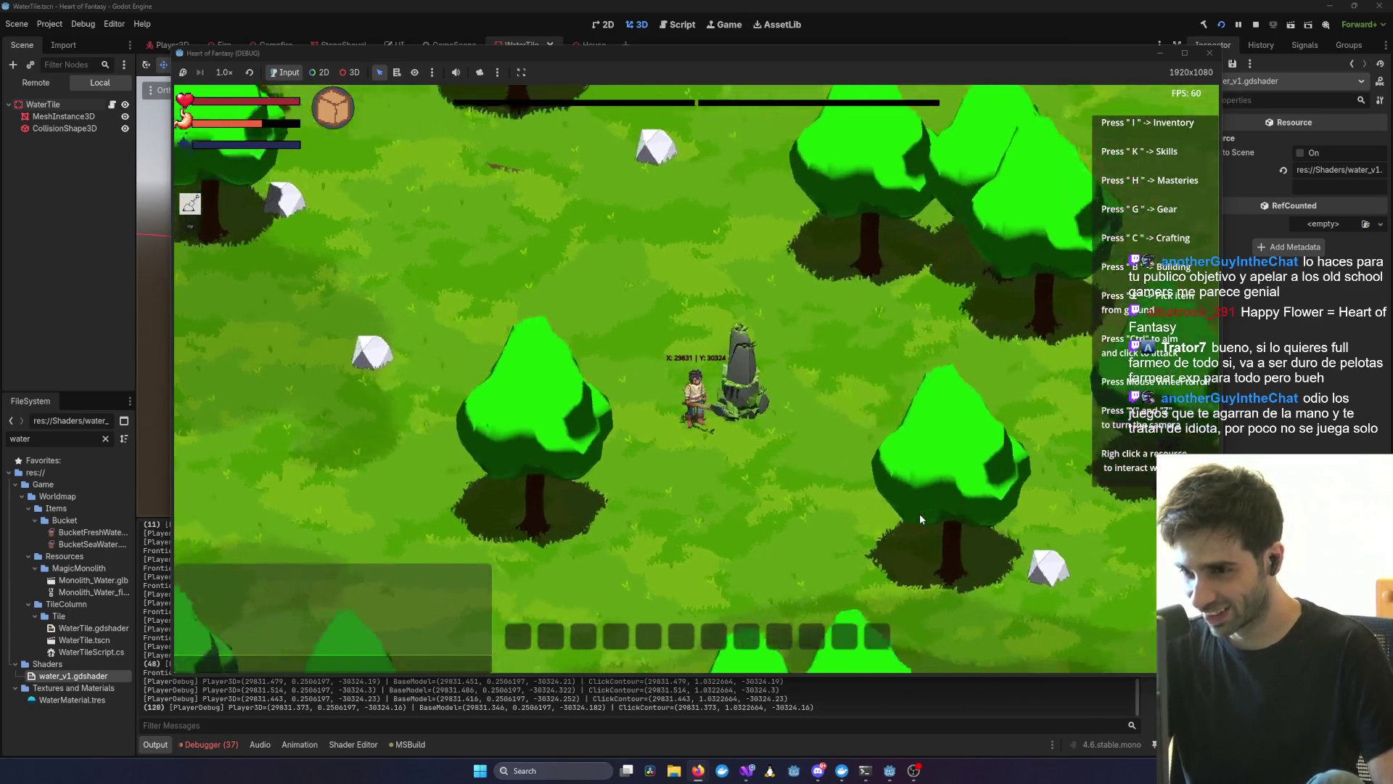
key(x)
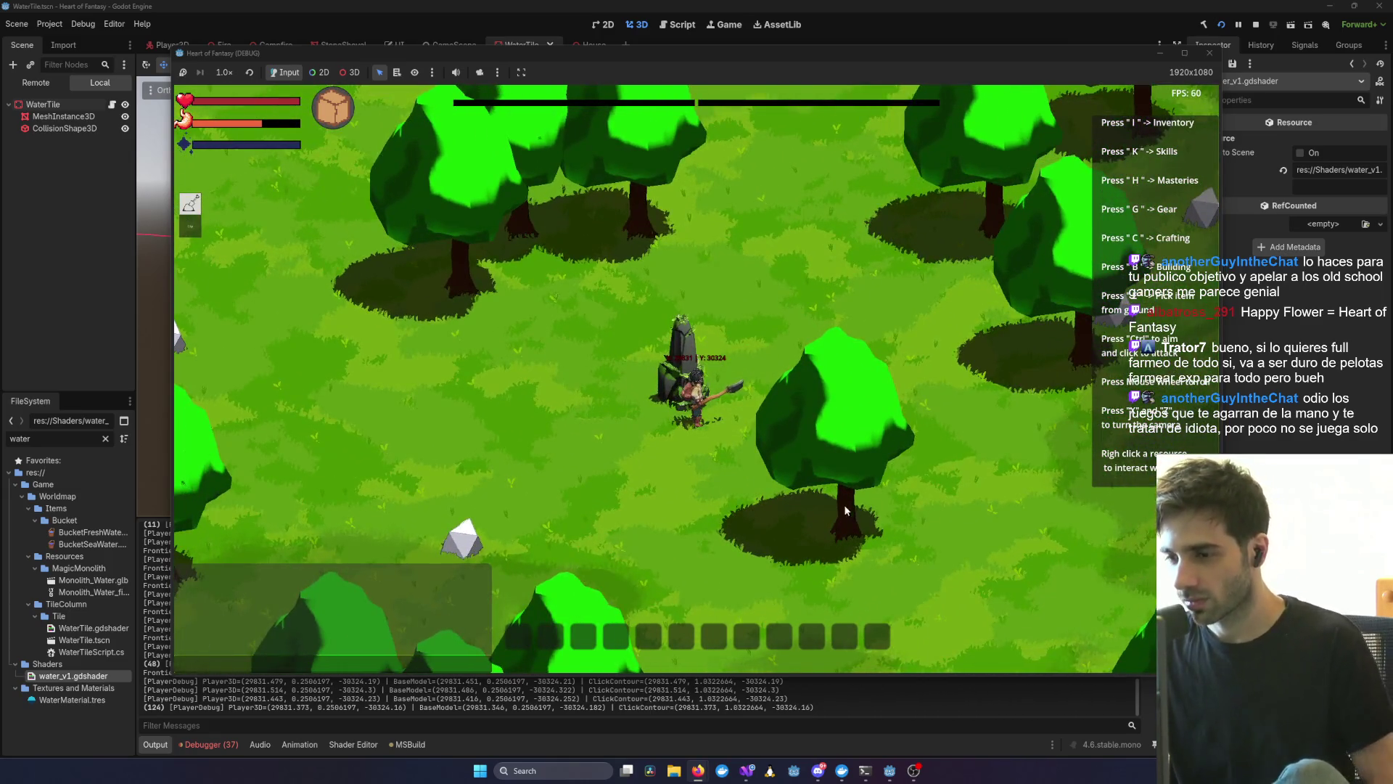
scroll(846, 508, up, 2)
scroll(847, 512, up, 2)
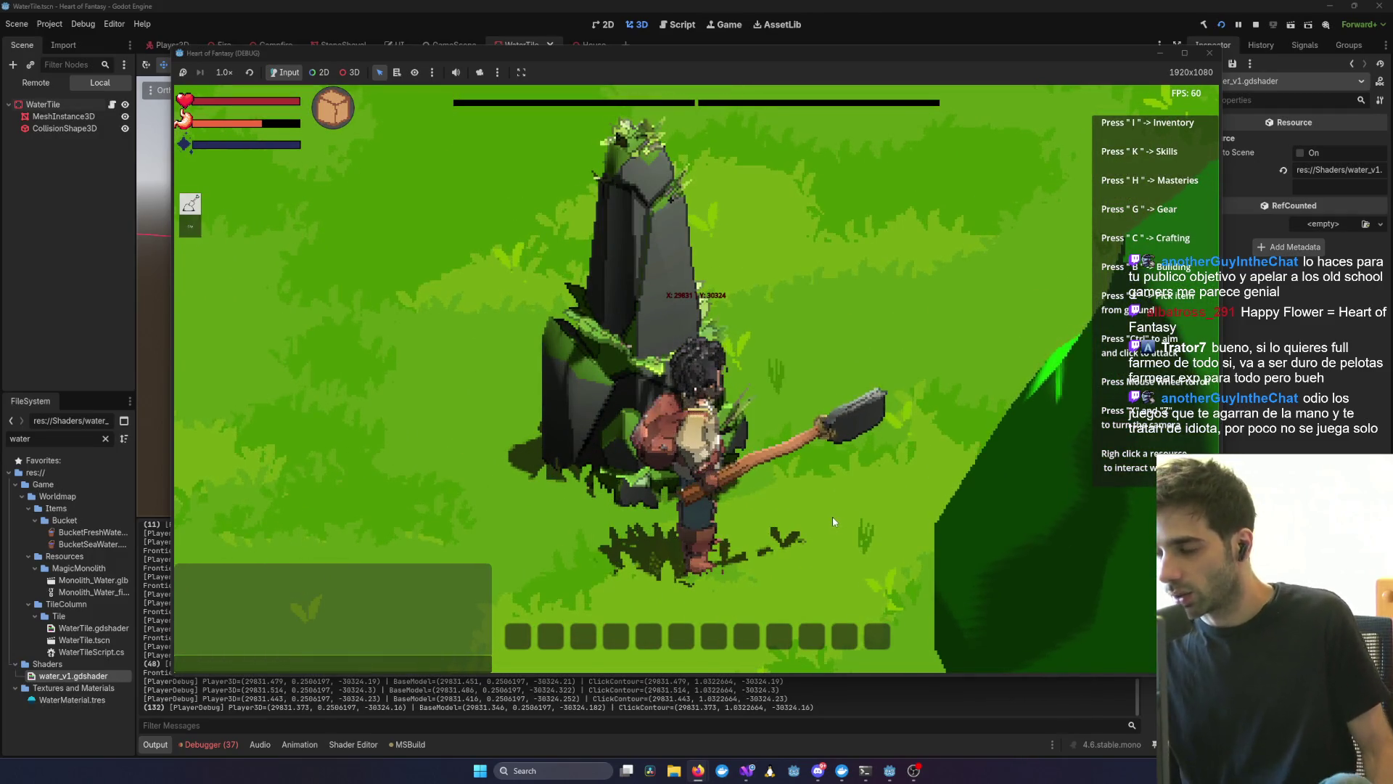
scroll(823, 529, down, 2)
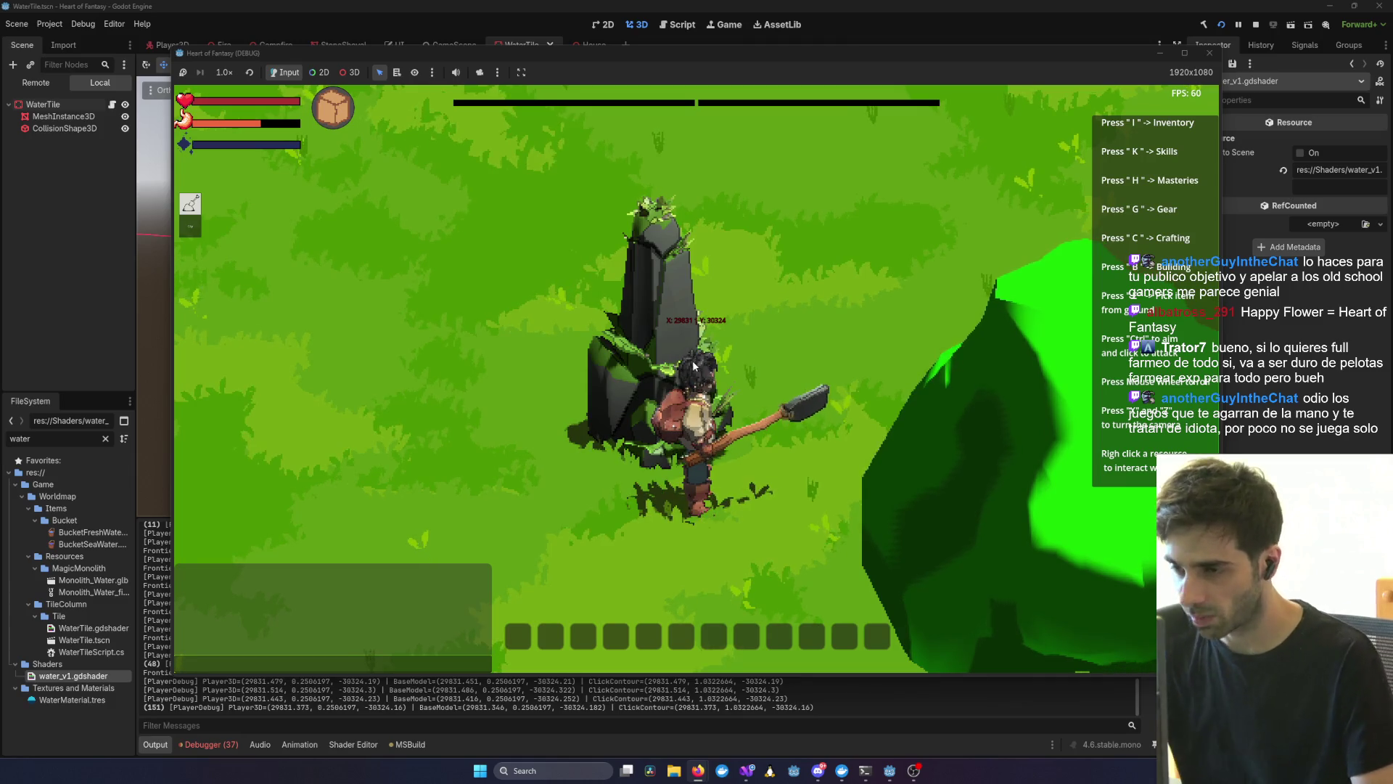
key(s)
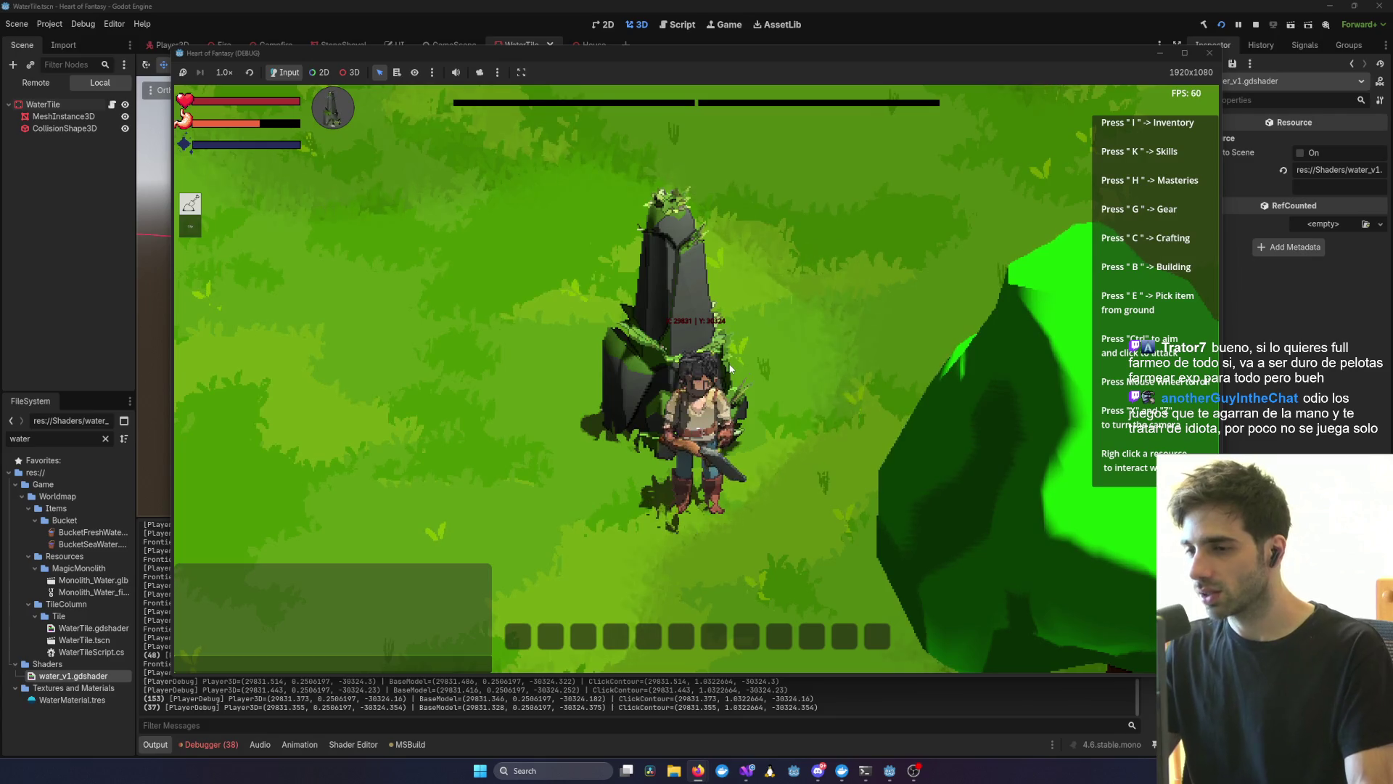
- Walk the player left past the monolith, then south past the house toward the pond
key(x)
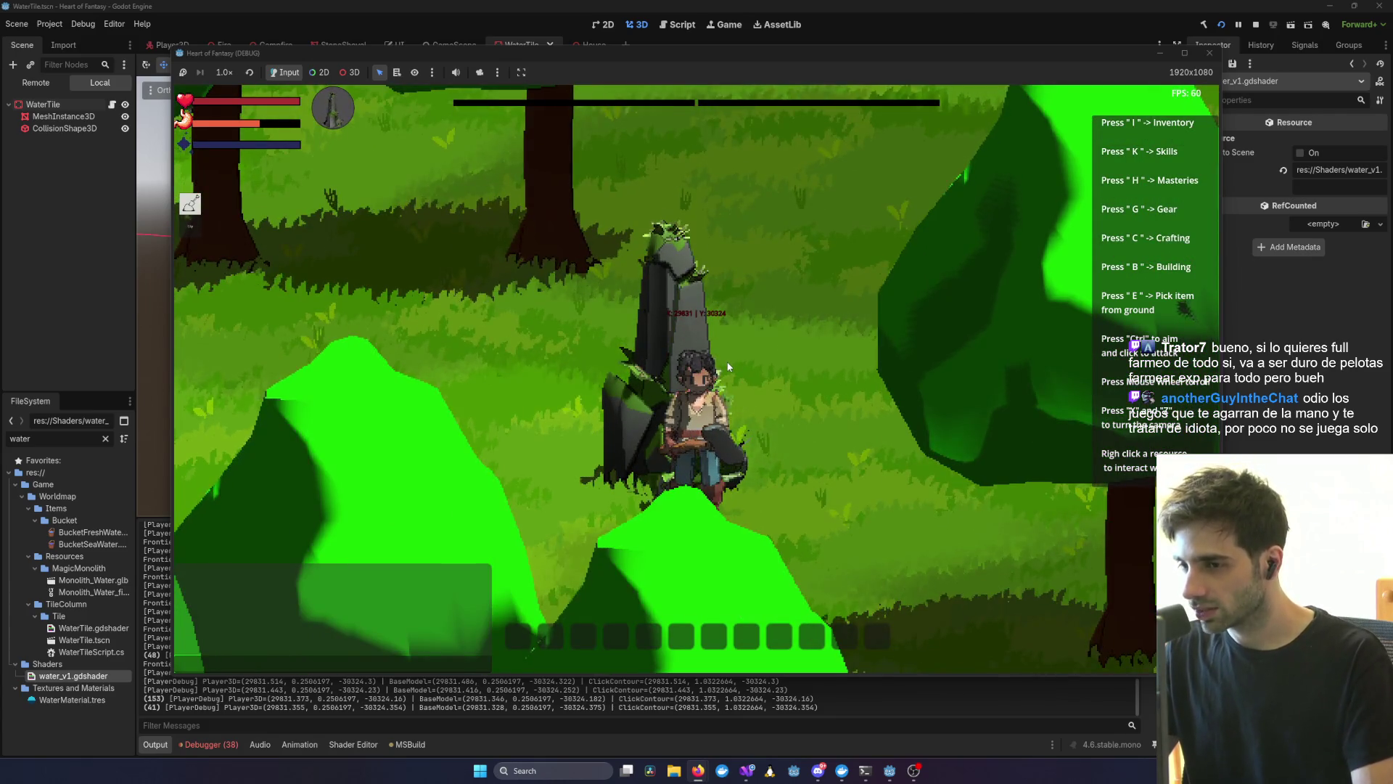
key(a)
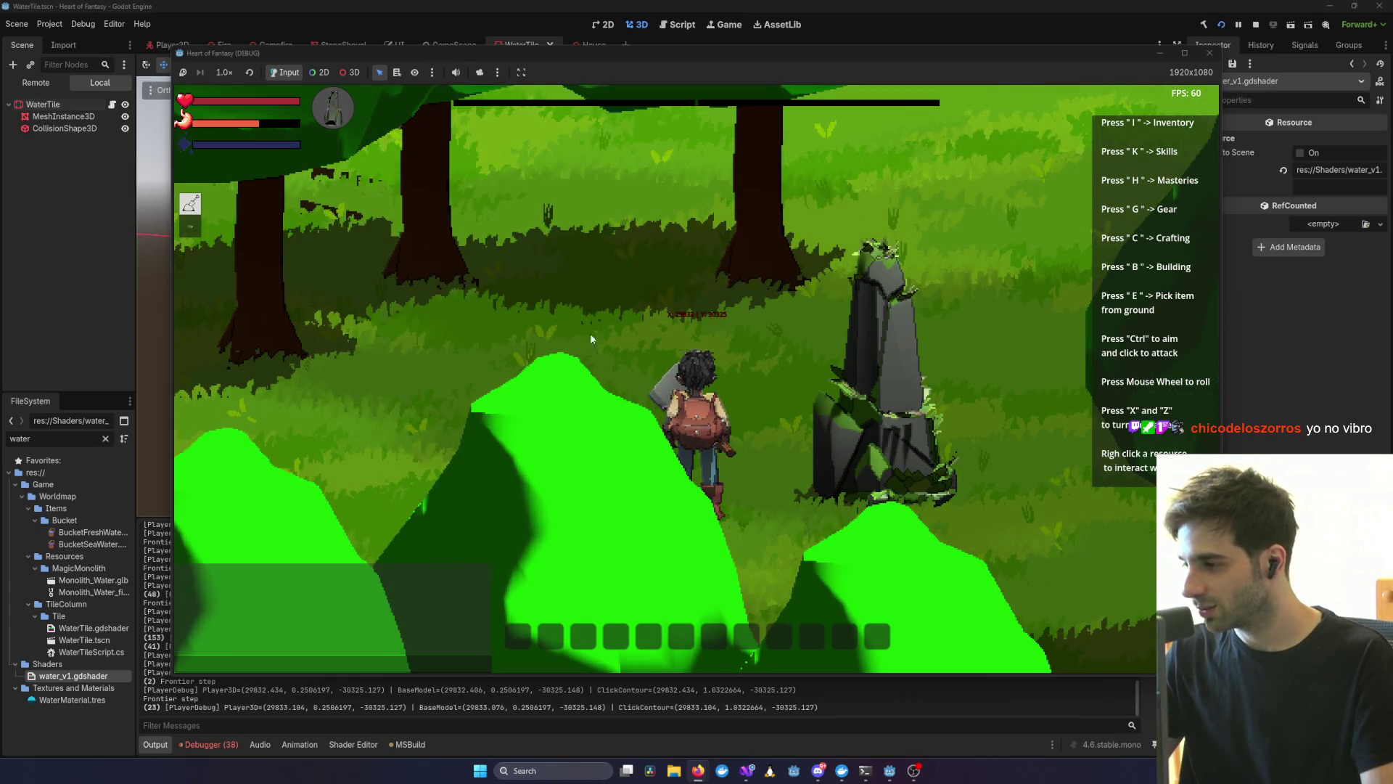
click(681, 351)
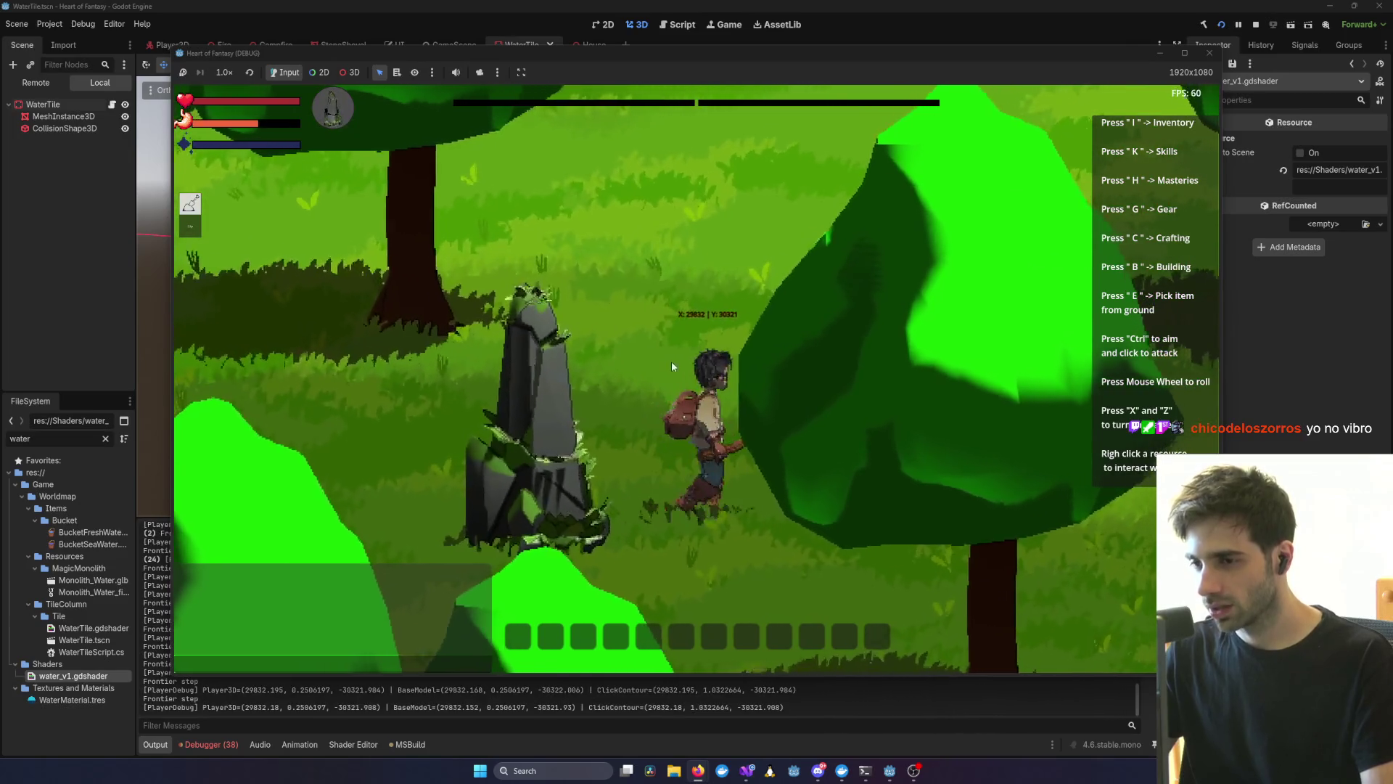
scroll(717, 410, down, 5)
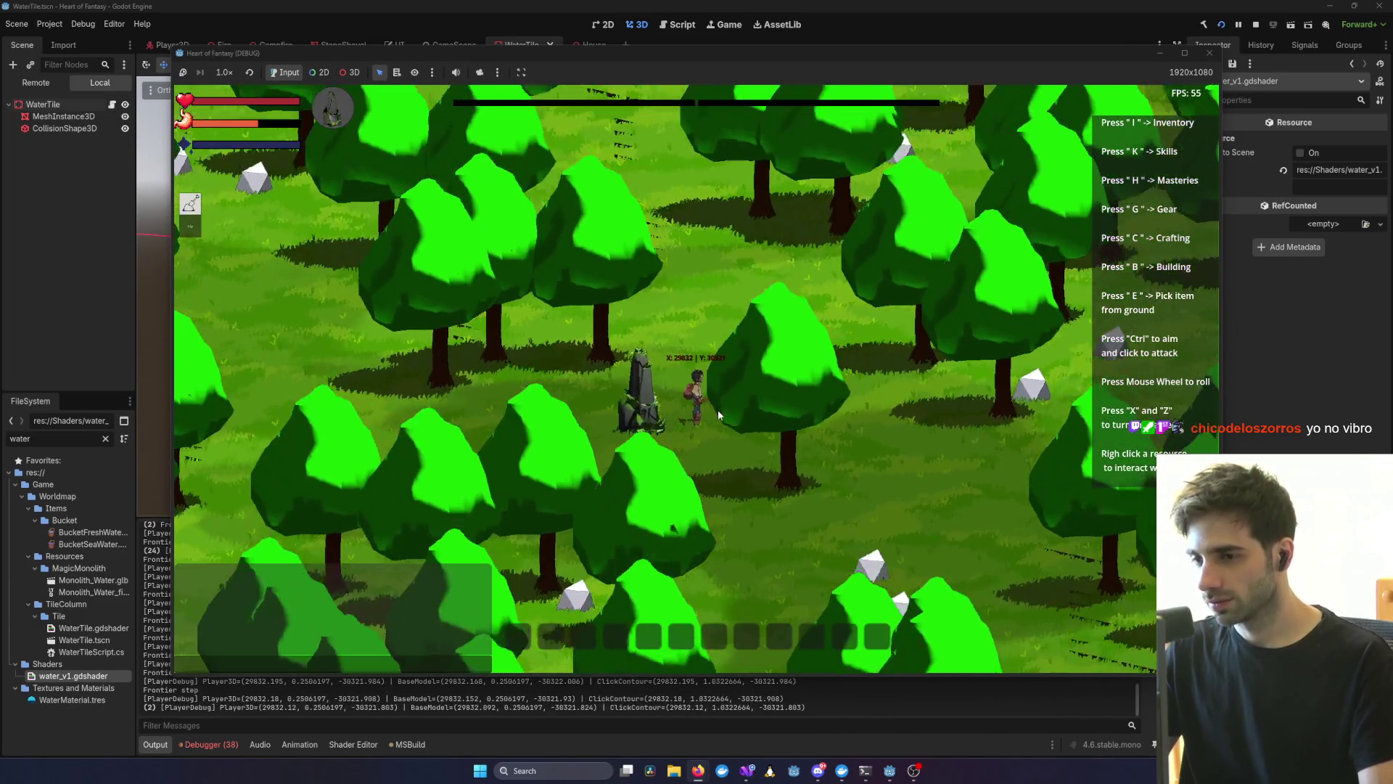
scroll(711, 404, down, 3)
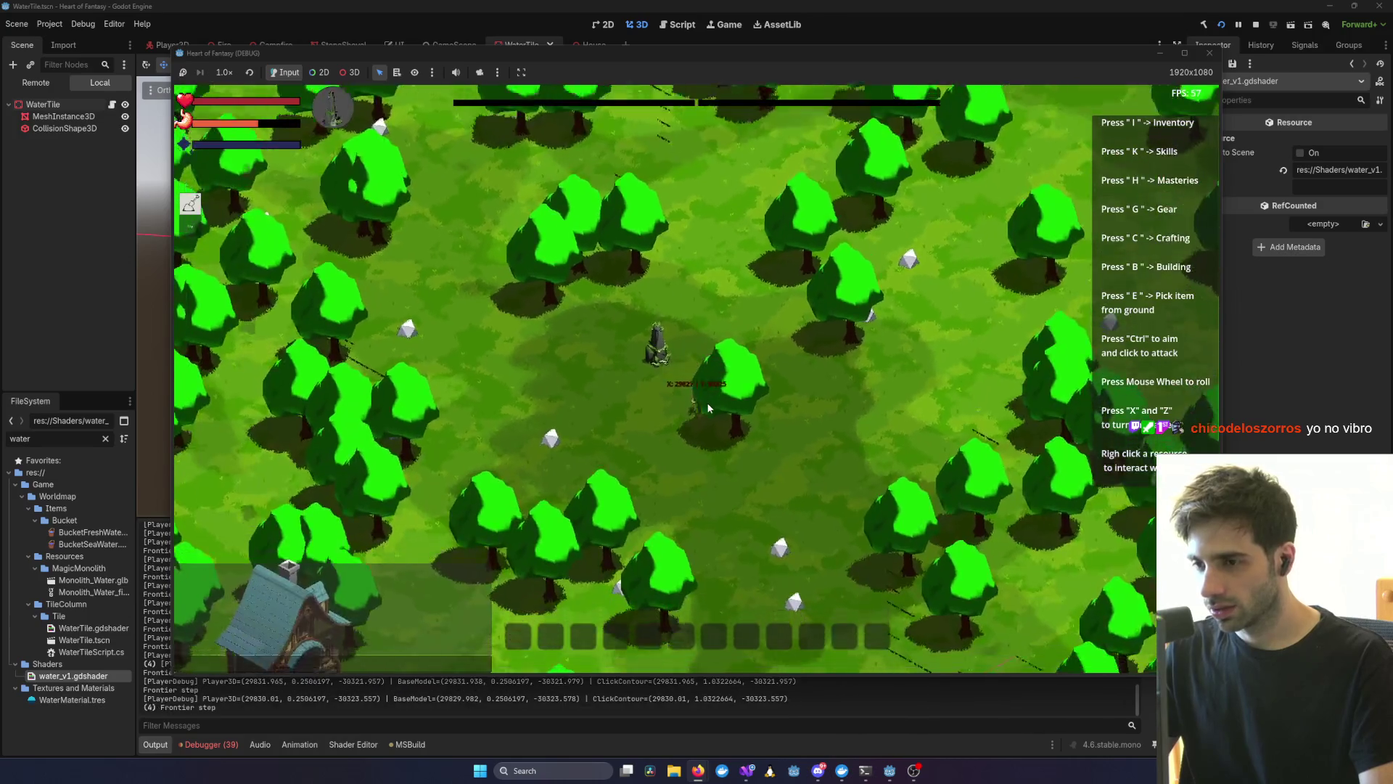
scroll(707, 402, down, 3)
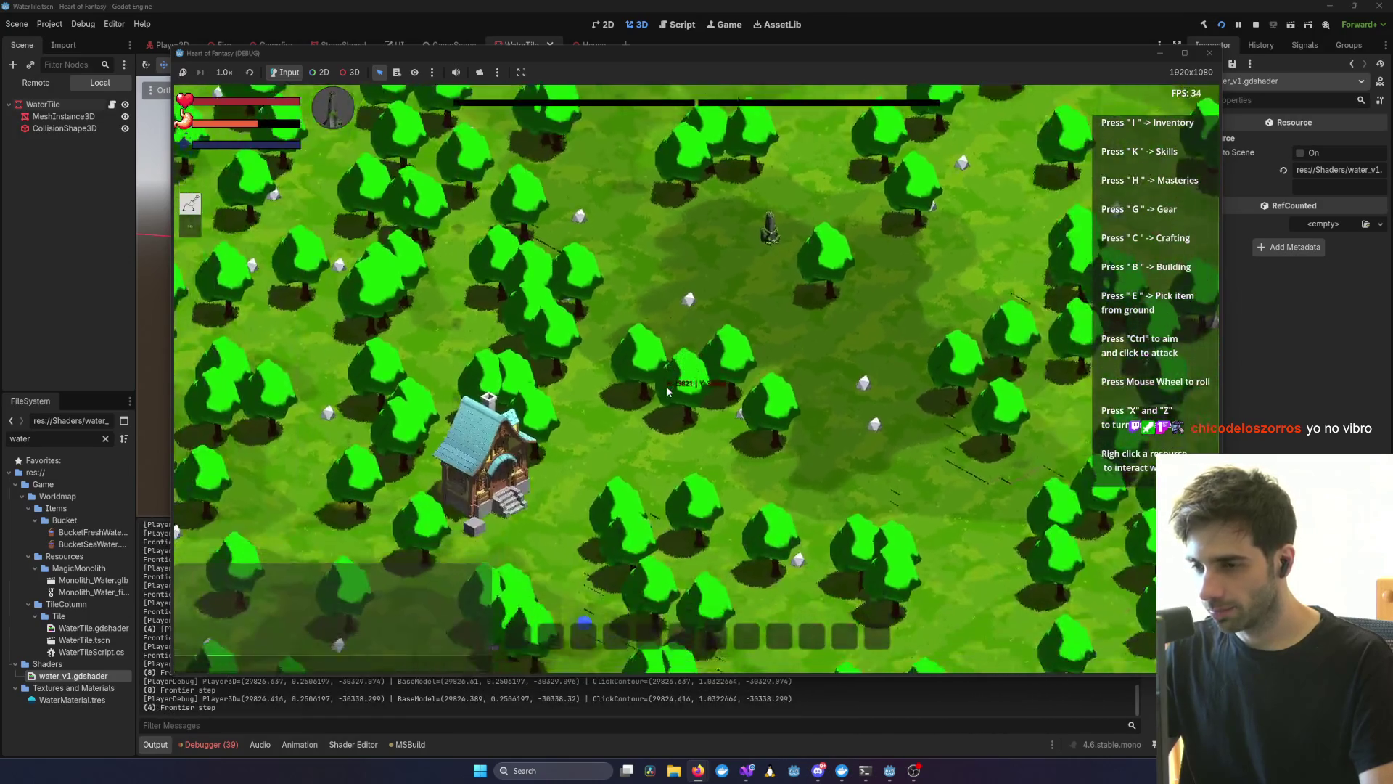
scroll(668, 392, up, 3)
key(s)
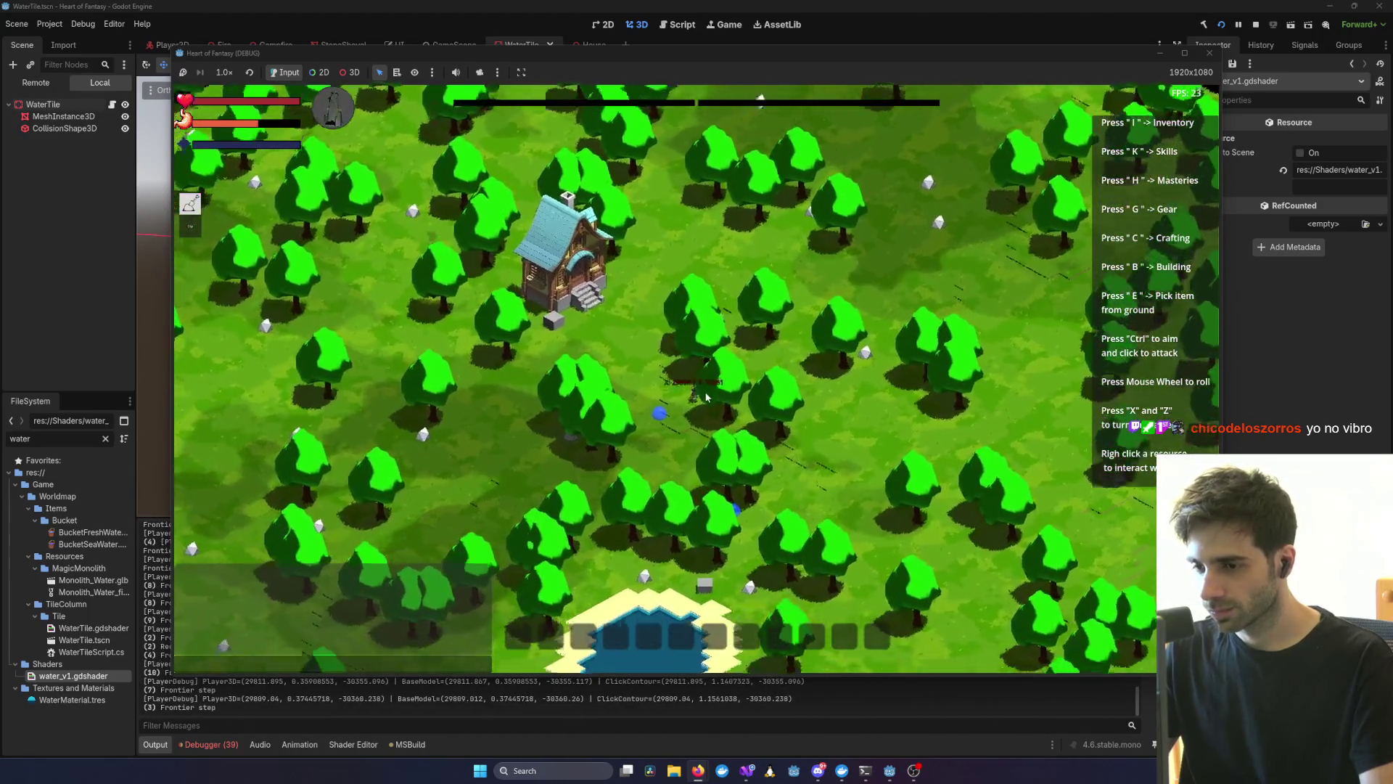
- Walk across the pond, switch from the shovel to the rifle, and wade out and back in
scroll(718, 407, up, 5)
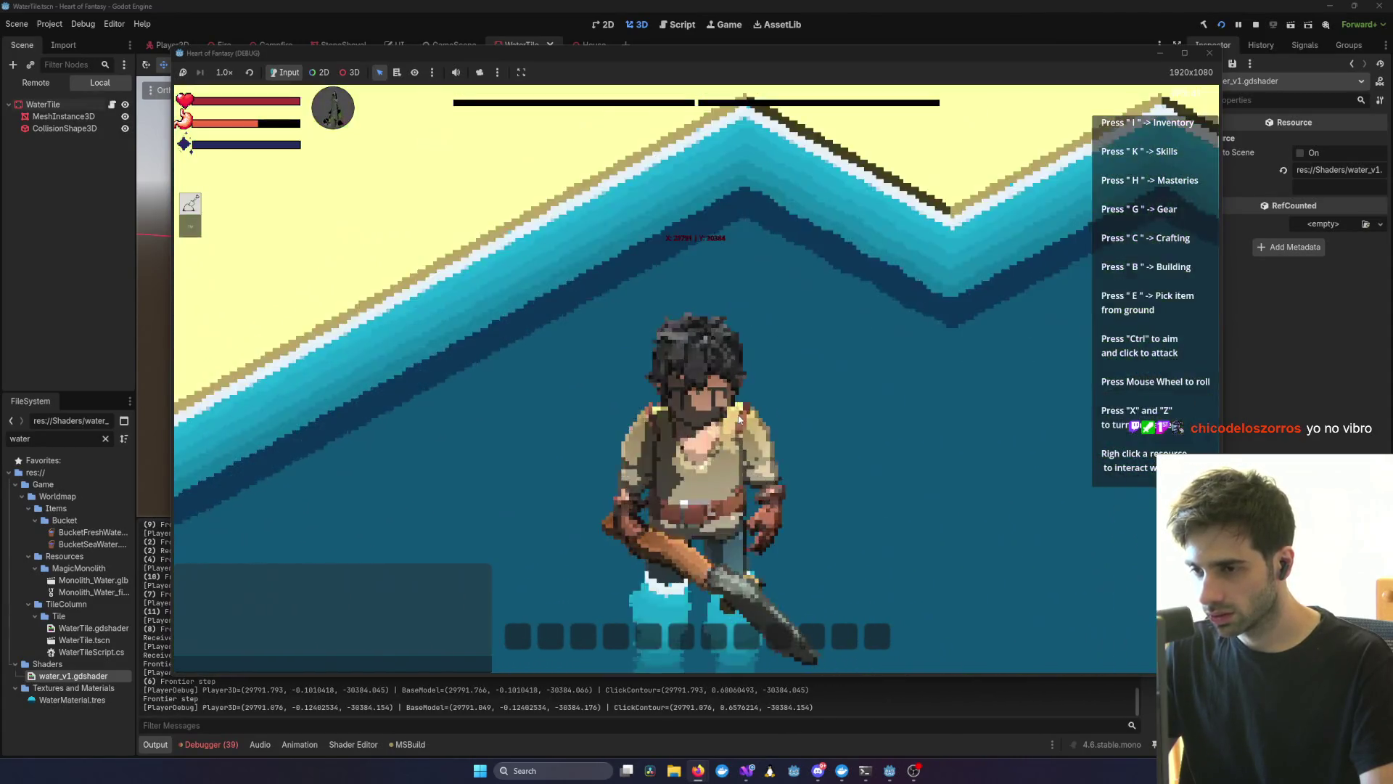
scroll(739, 420, down, 4)
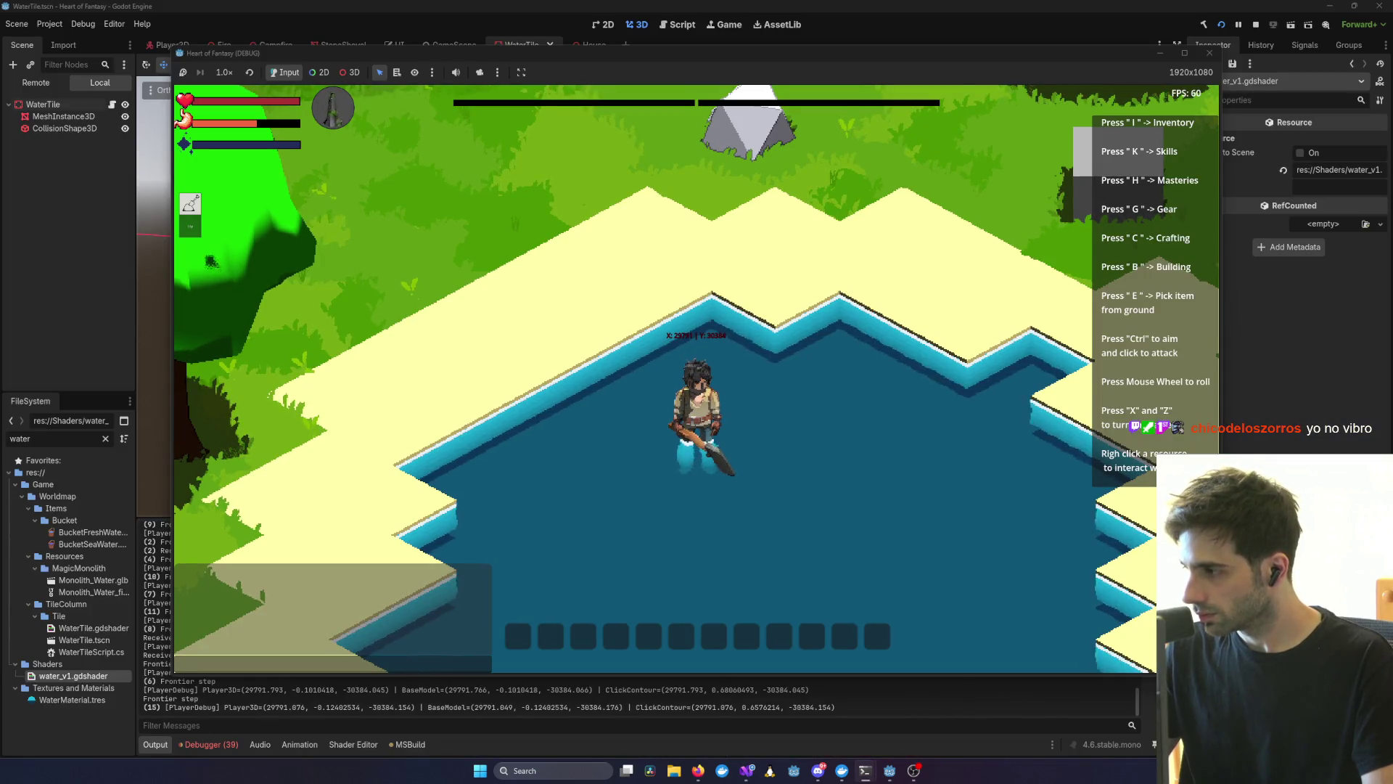
click(842, 390)
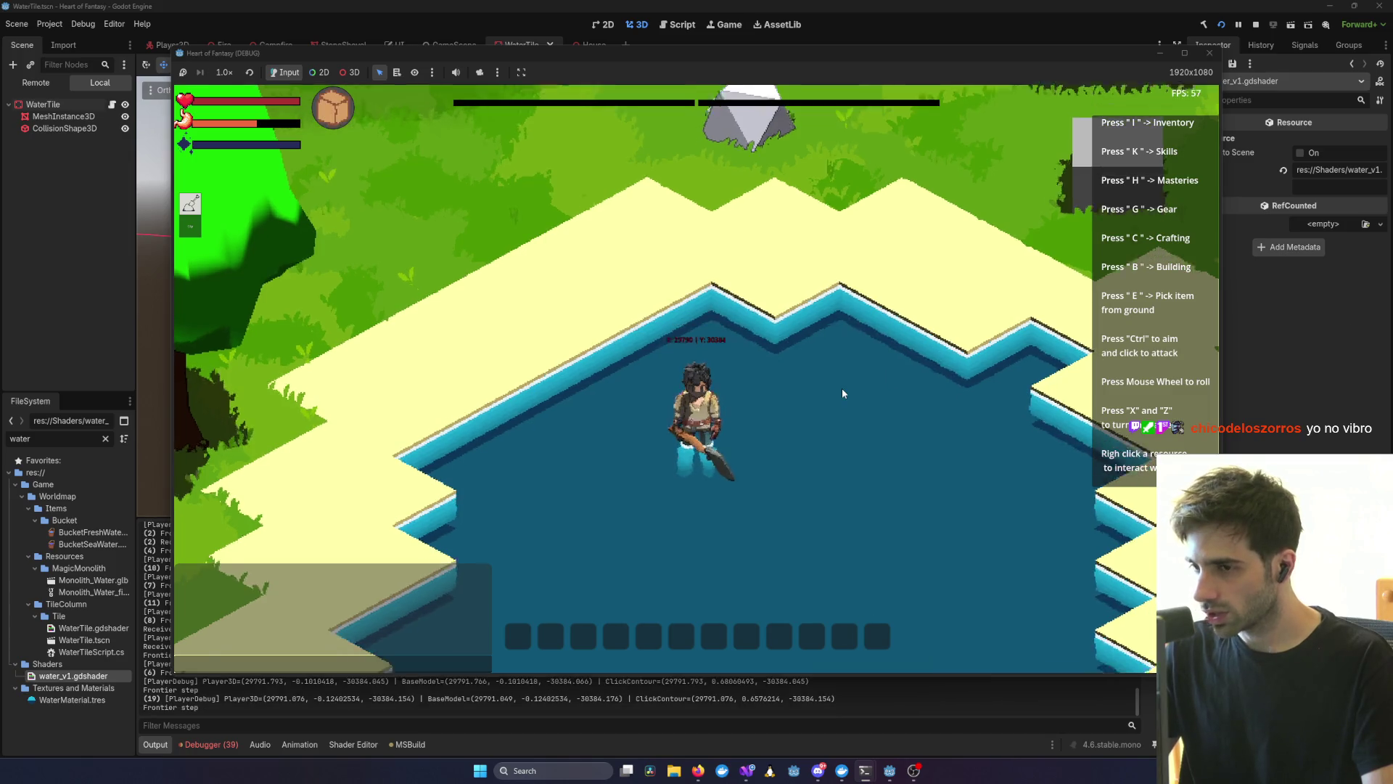
key(x)
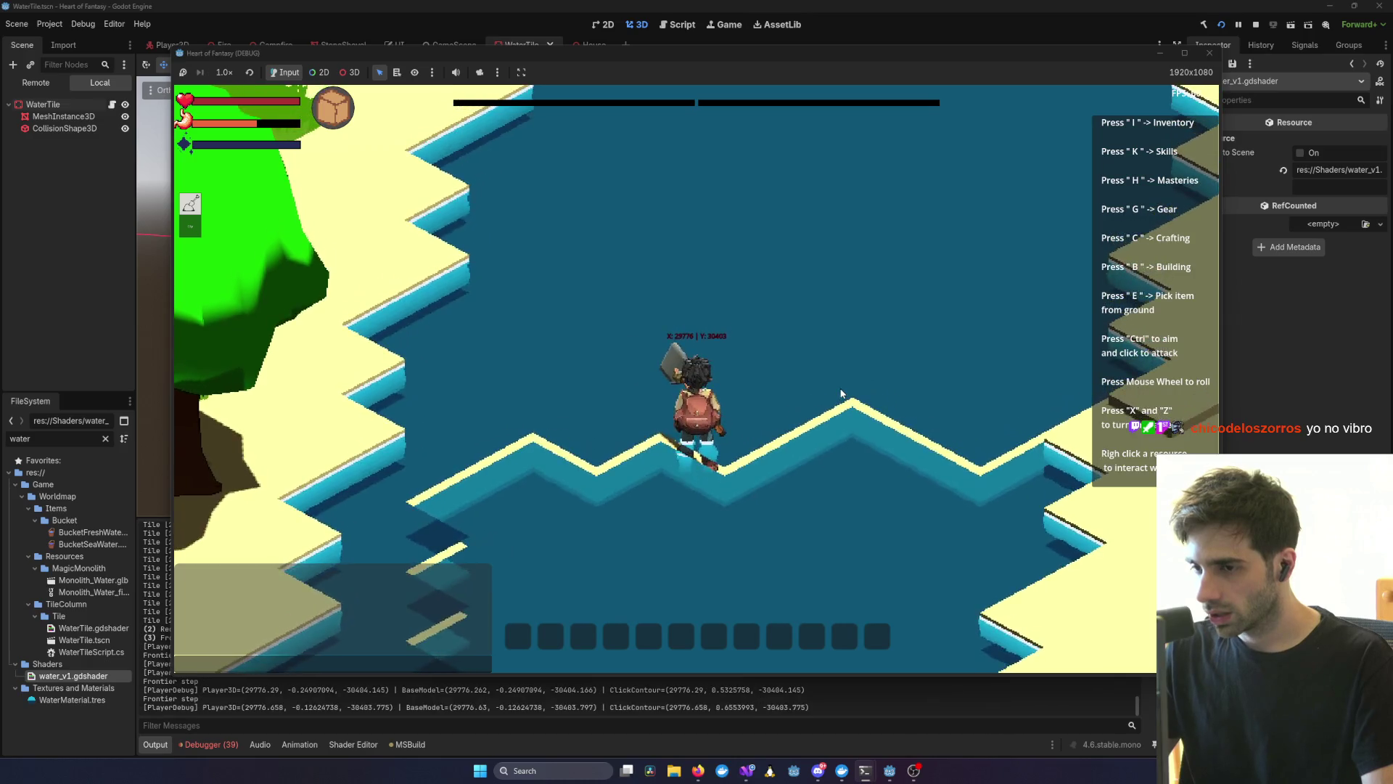
key(ctrl)
click(842, 392)
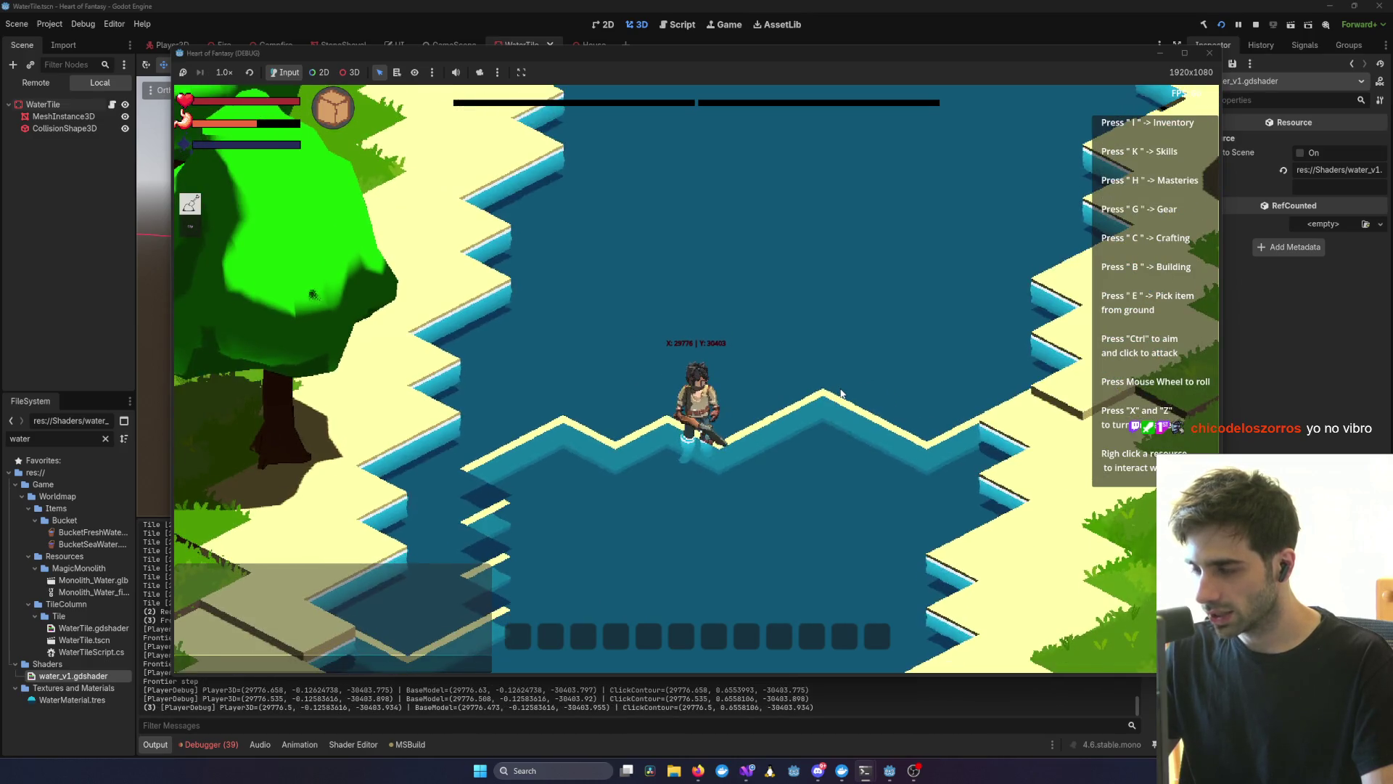
key(w)
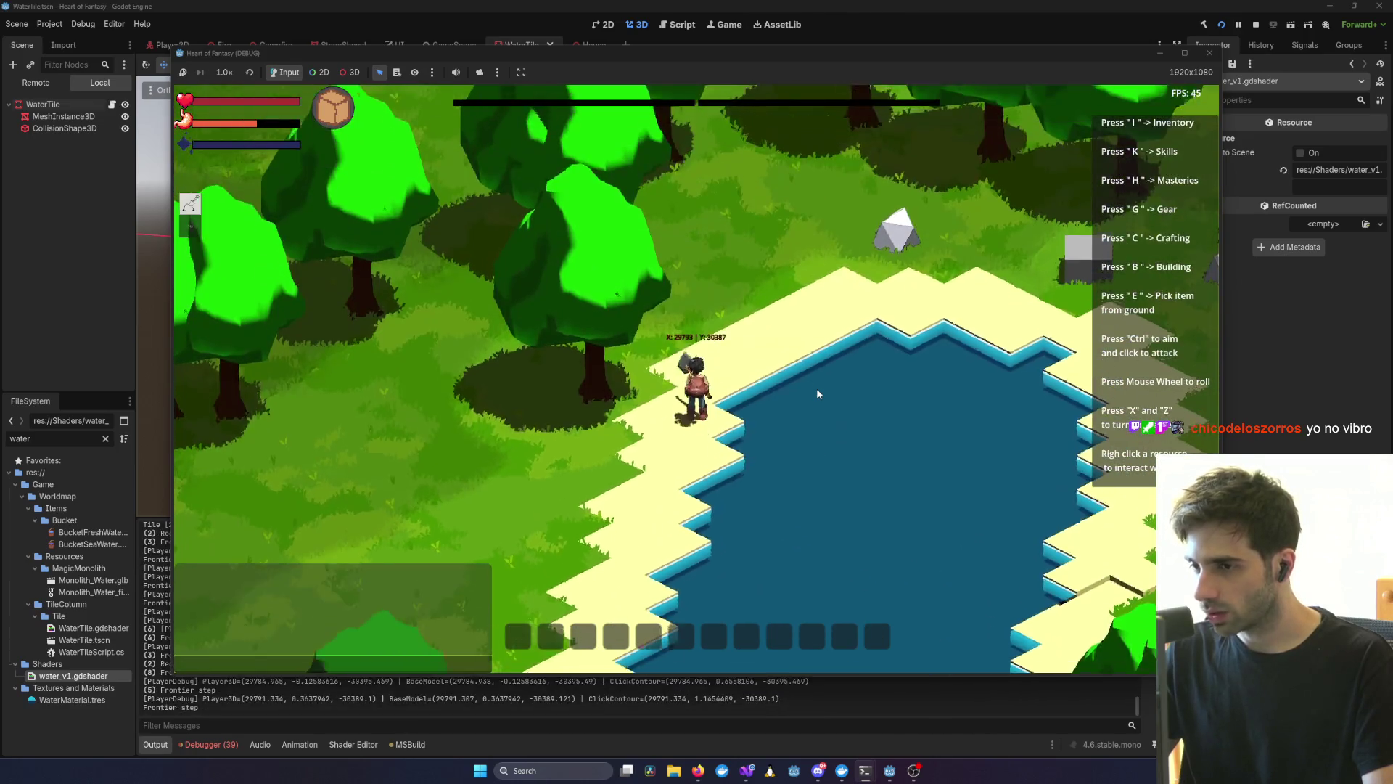
click(817, 393)
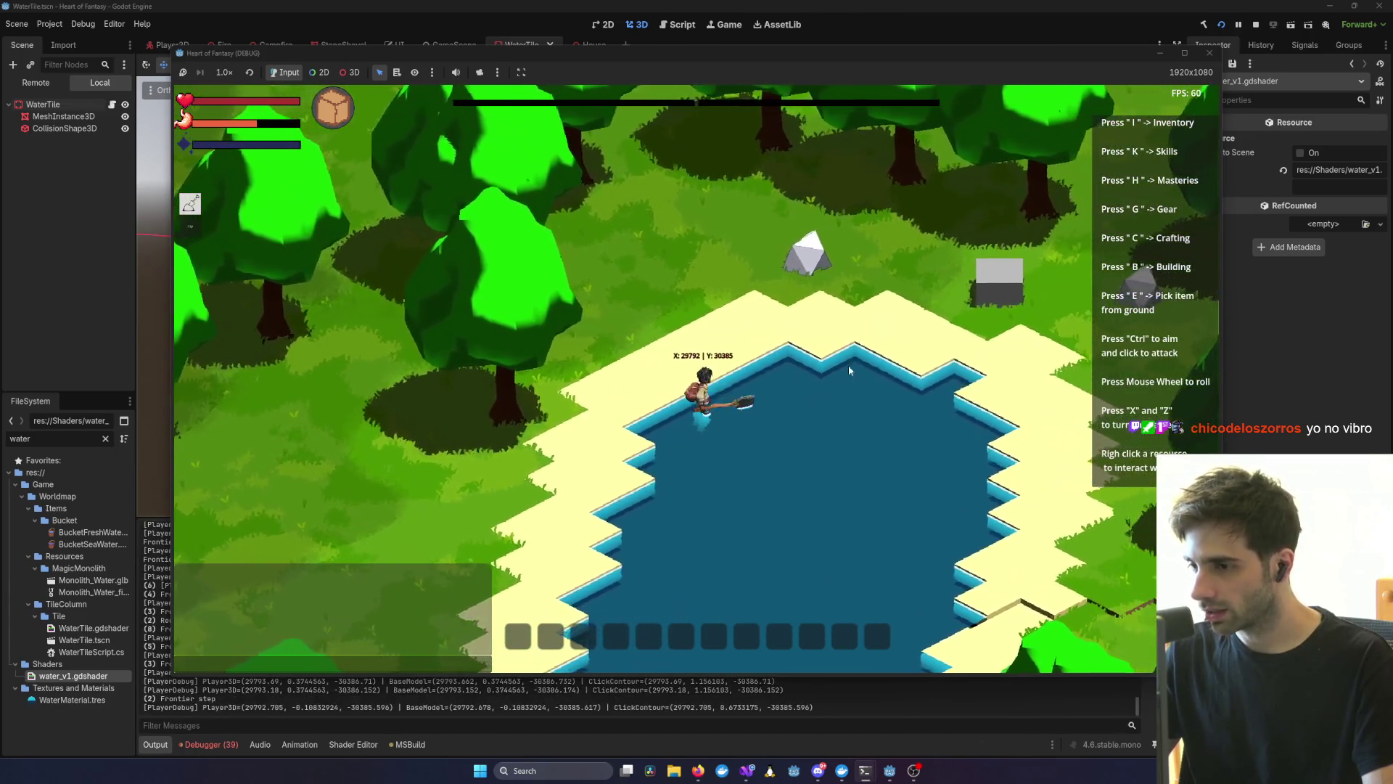
- Orbit the camera while walking up the pond onto grass and back into the water
key(x)
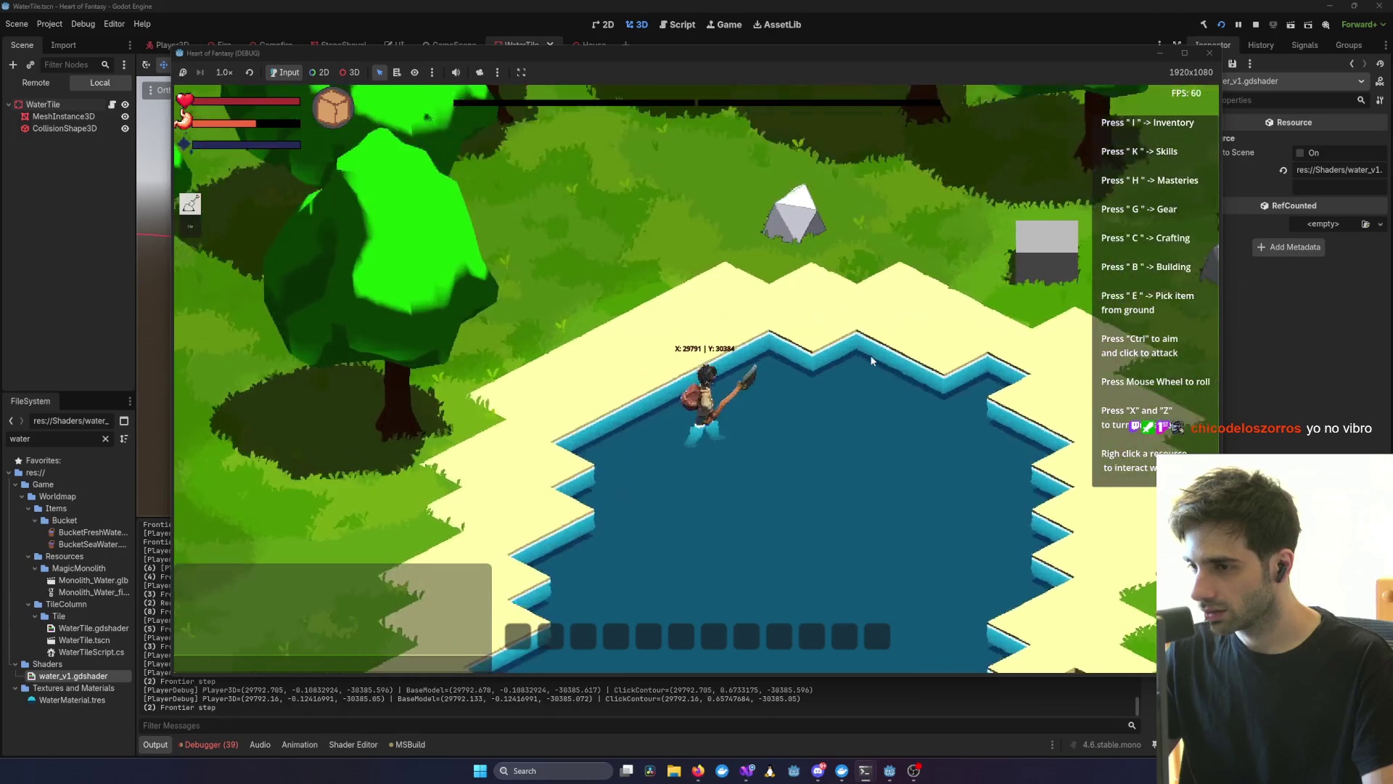
key(w)
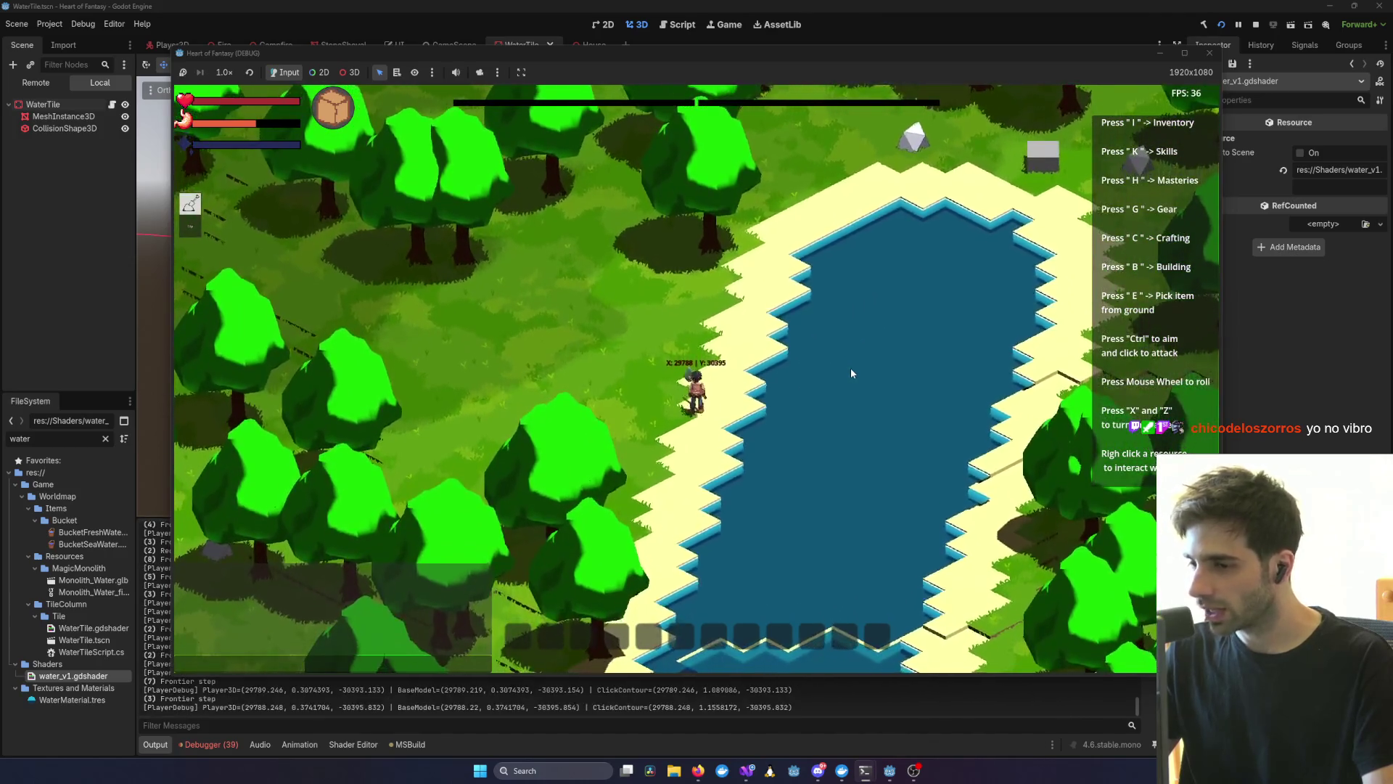
key(x)
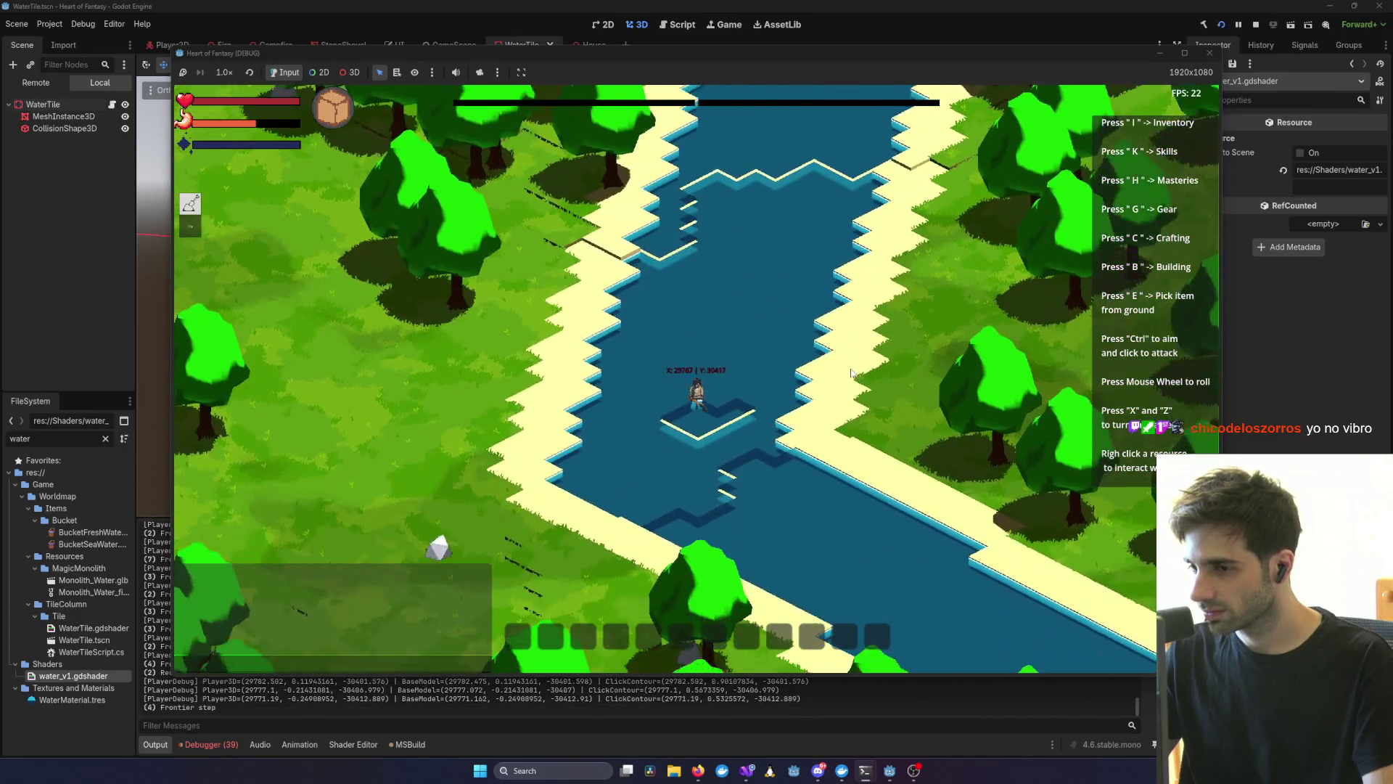
key(w)
key(w)
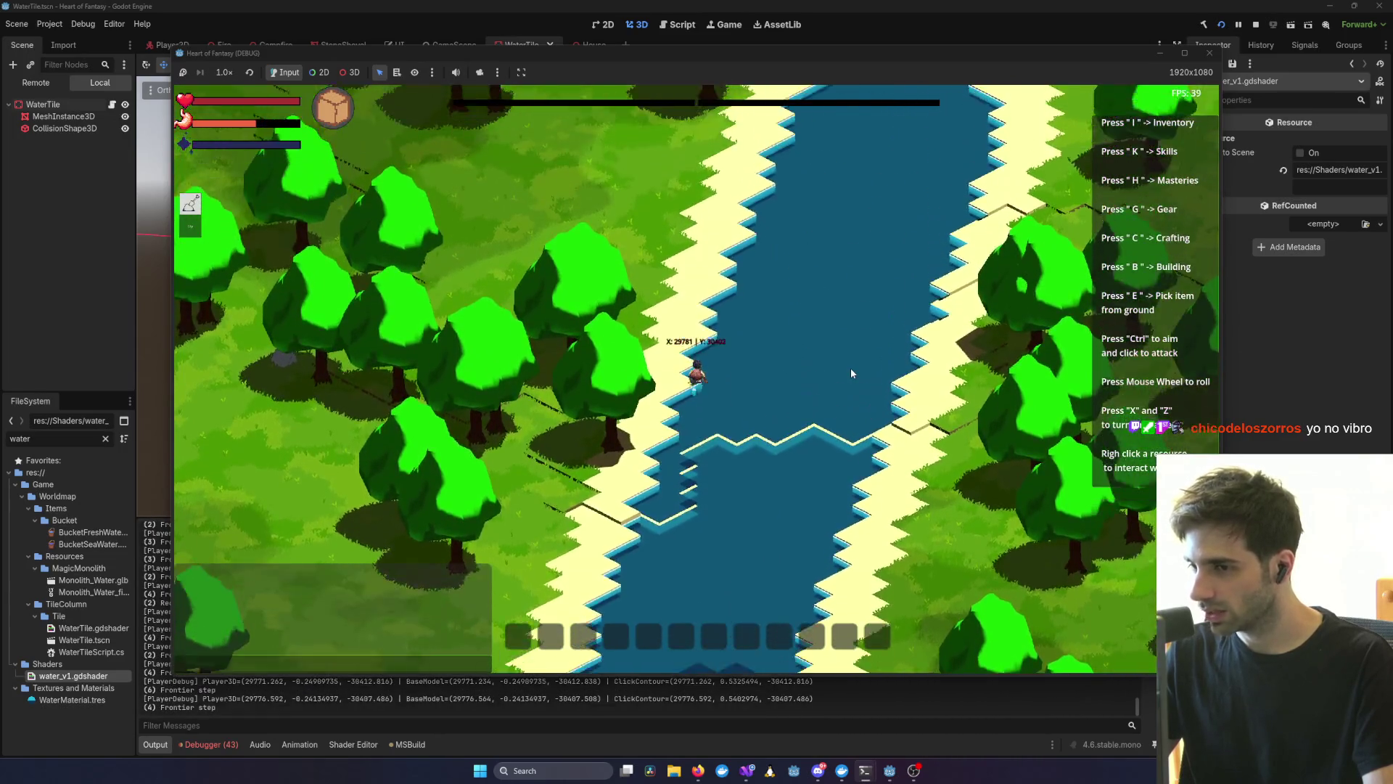
key(x)
key(w)
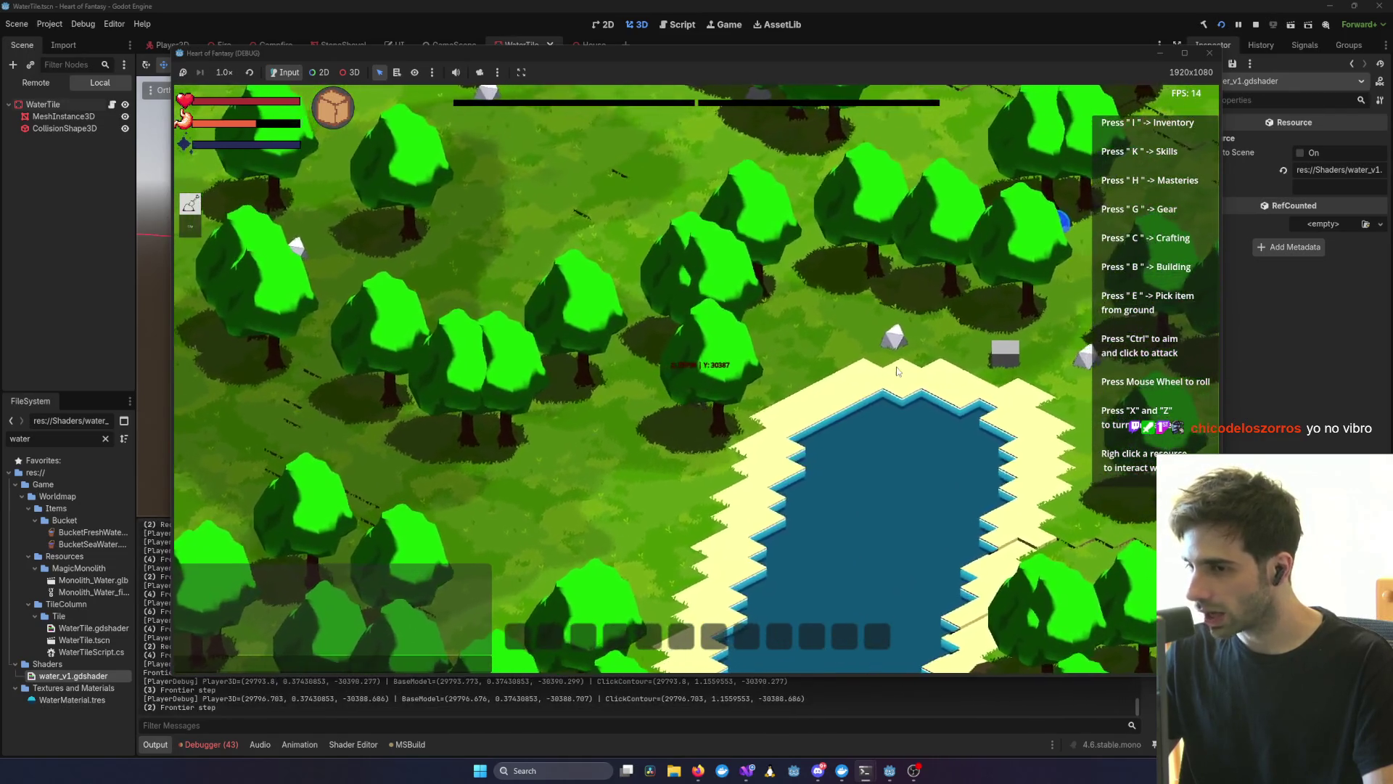
scroll(787, 481, up, 3)
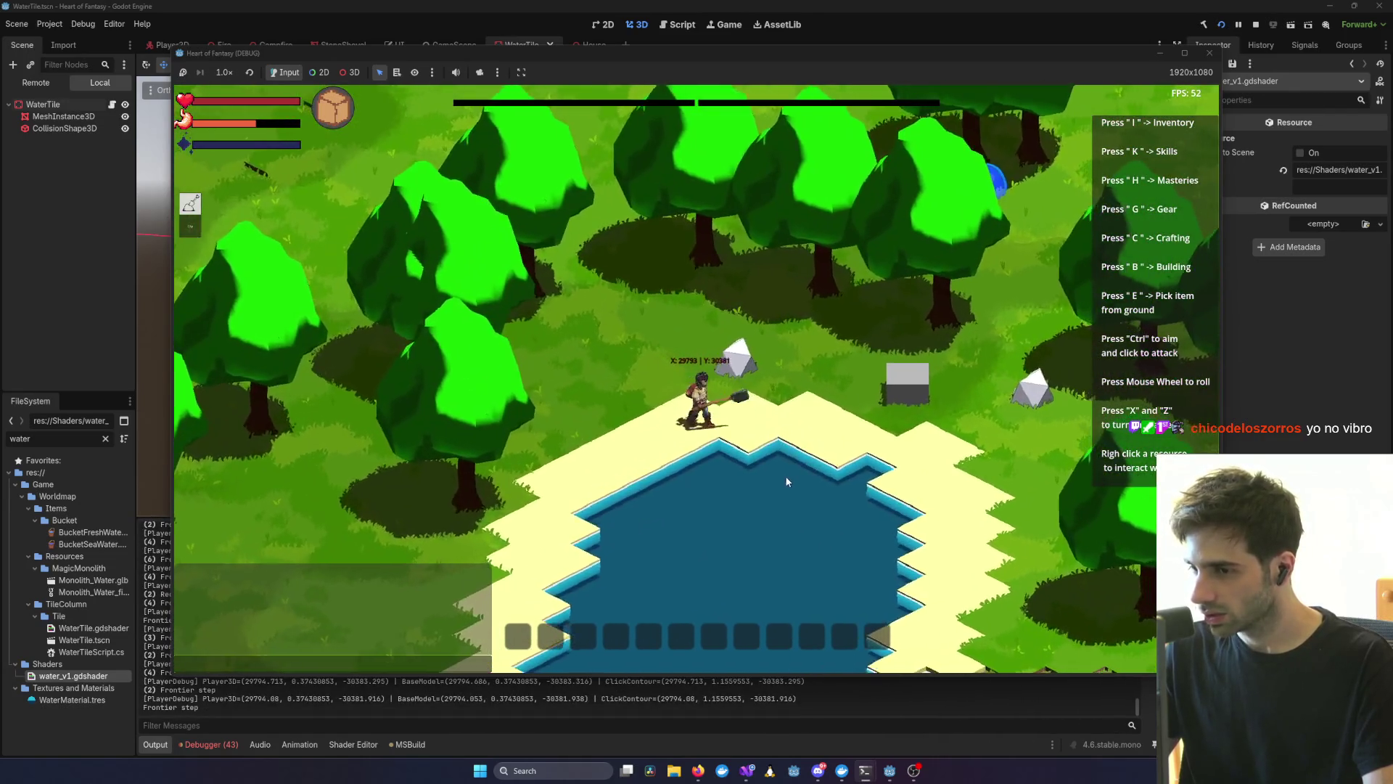
key(s)
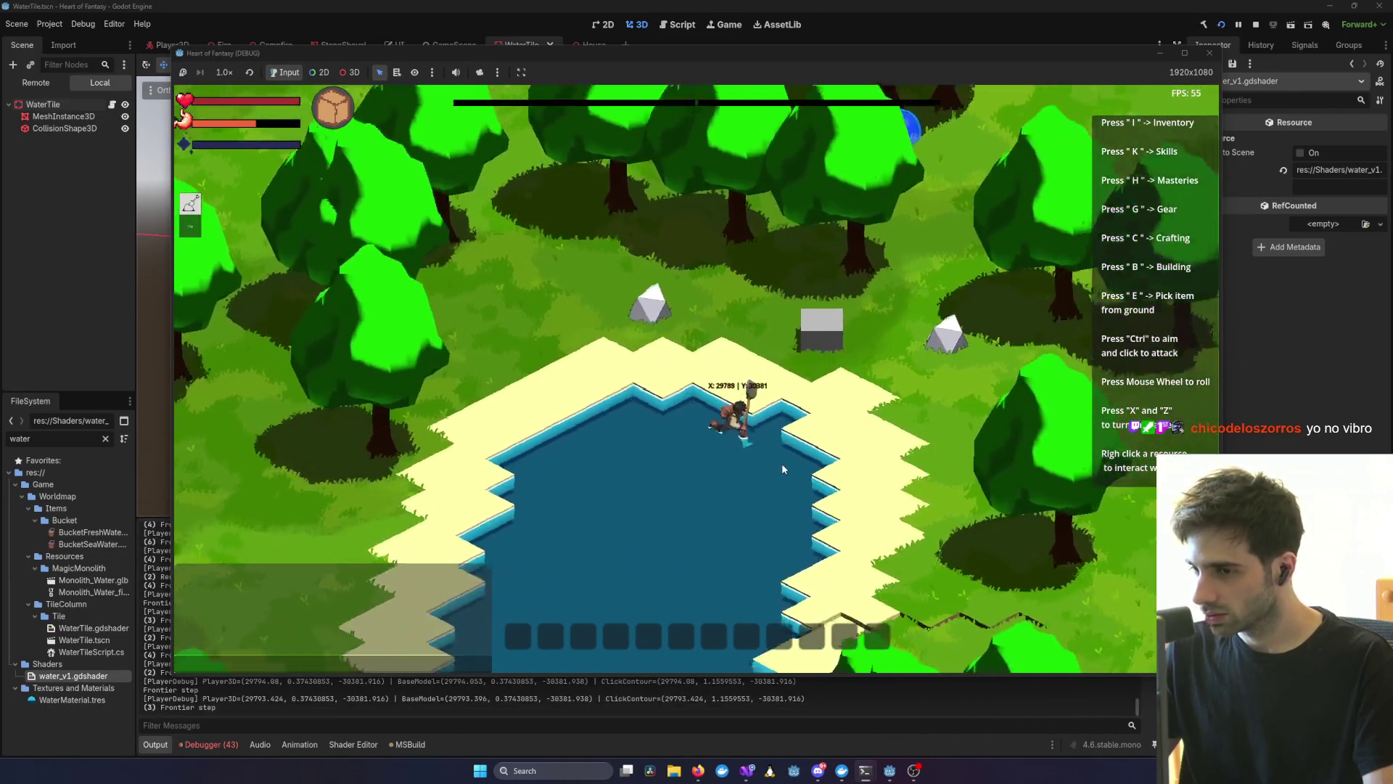
key(x)
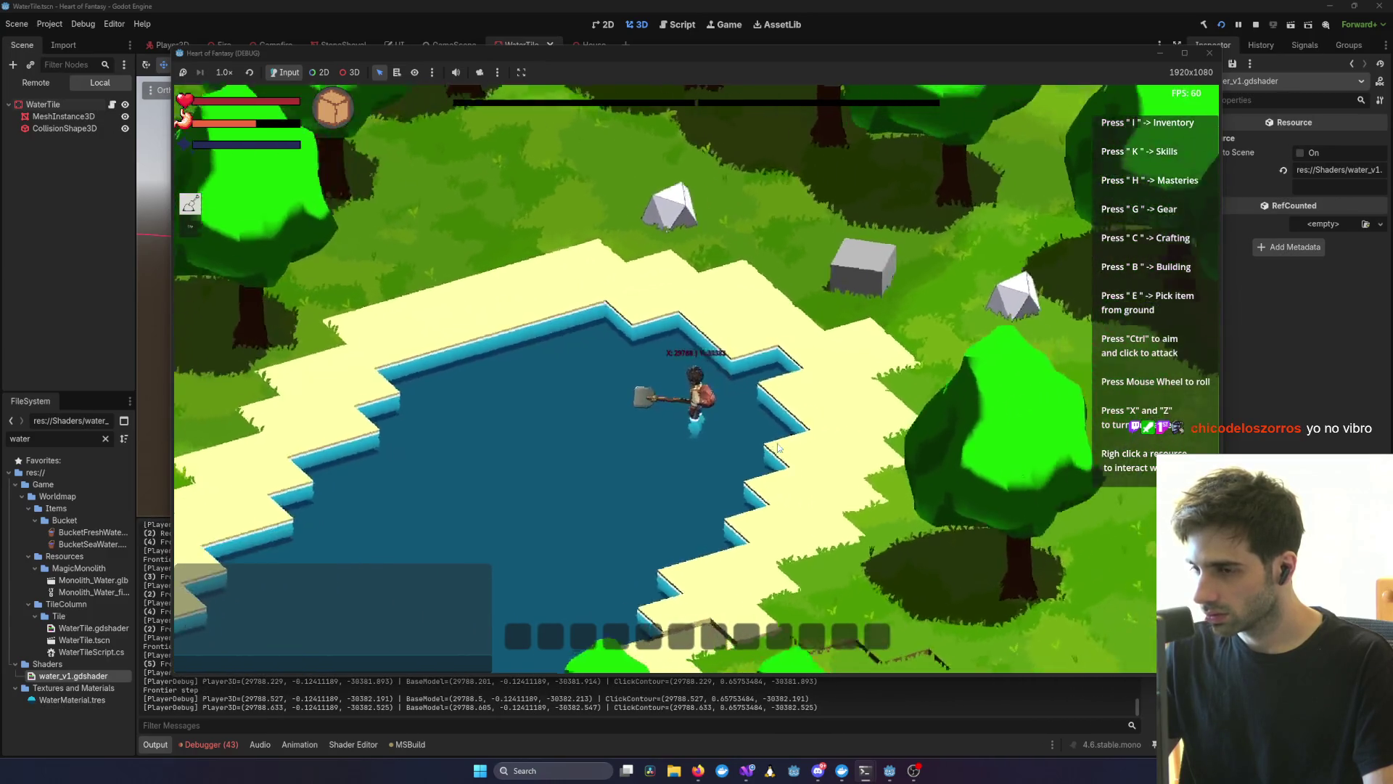
key(x)
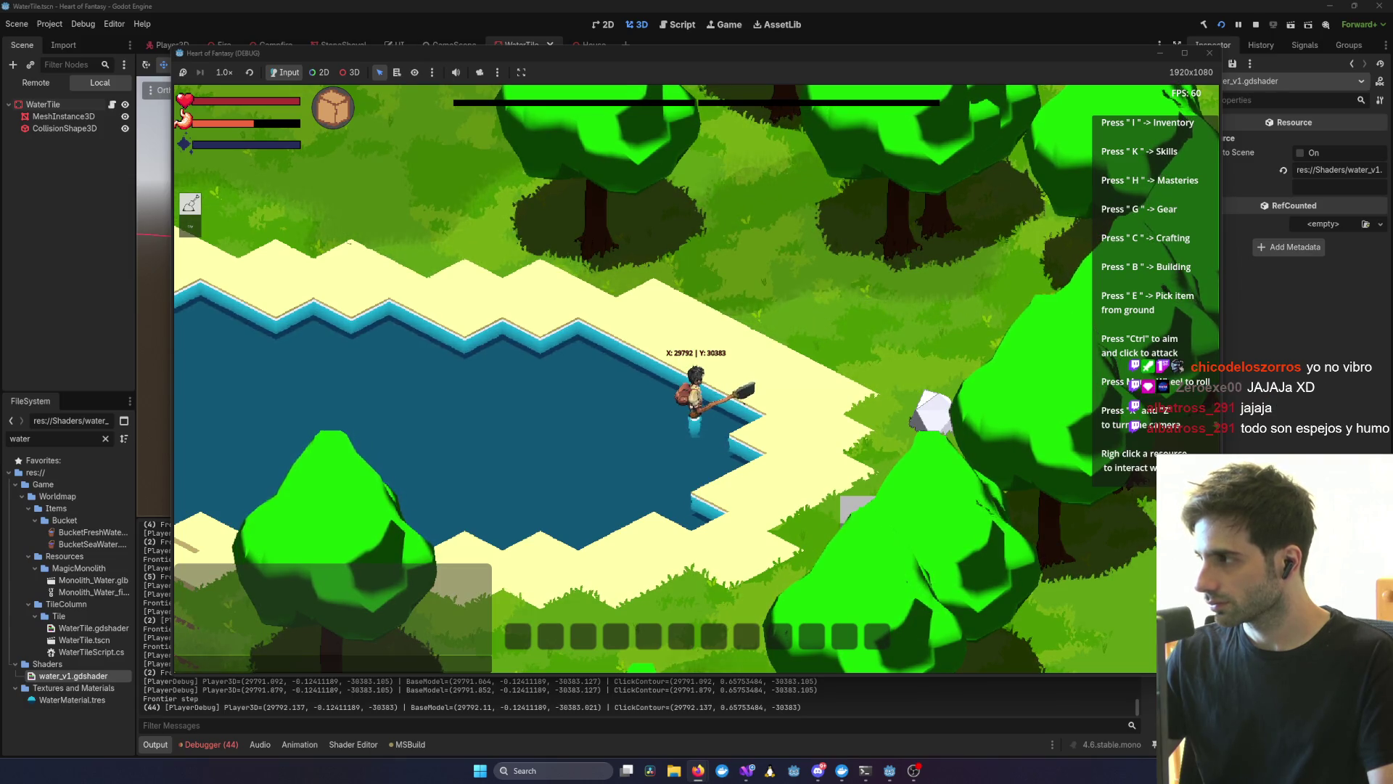
key(alt+Tab)
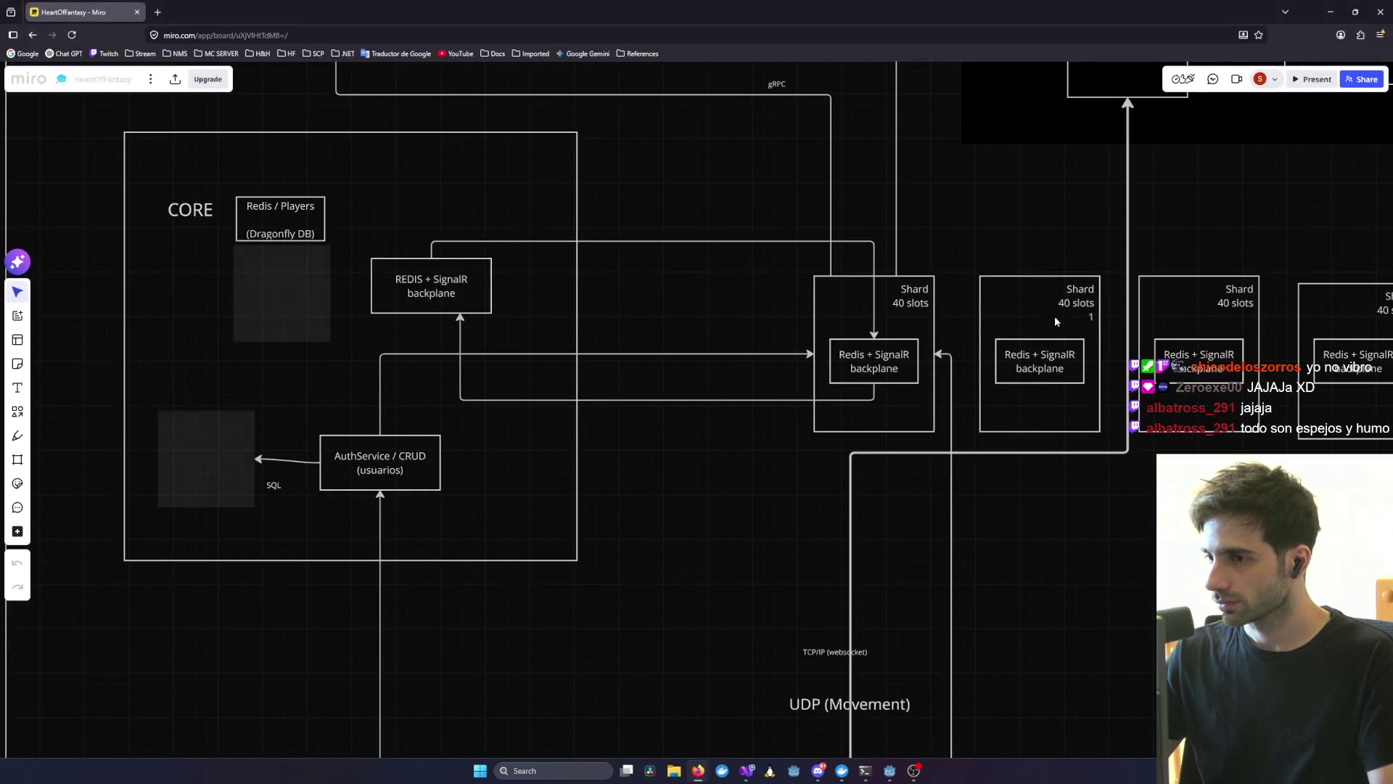
- Pan the Miro board to the crafting tree near Cuerda, then bring the Visual Studio NPCService window forward
scroll(1055, 315, down, 5)
mouse_move(1136, 355)
mouse_down()
mouse_move(1107, 342)
mouse_move(508, 391)
mouse_move(658, 421)
mouse_up()
scroll(798, 363, up, 5)
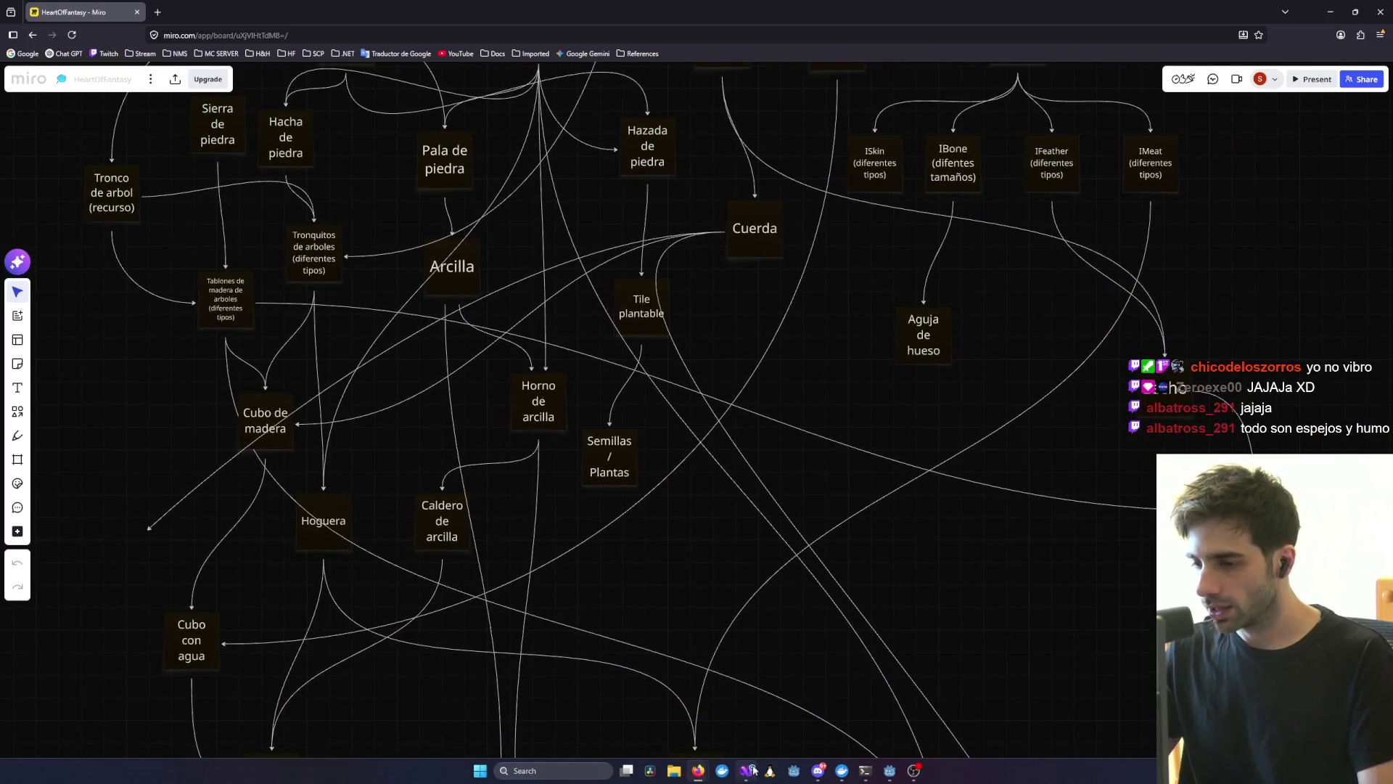
mouse_move(755, 771)
click(900, 706)
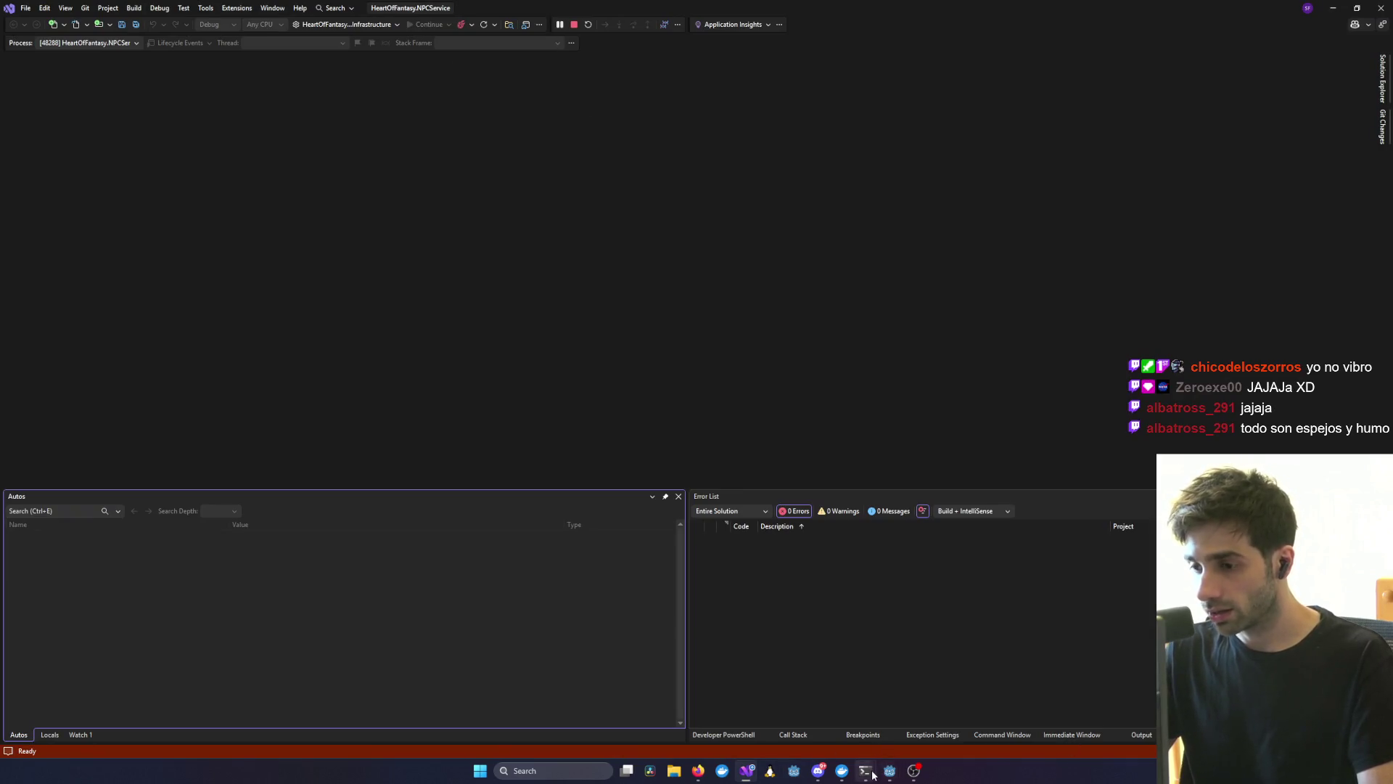
- Open the ChunkCache.cs diff from Git Changes and scroll through it
mouse_move(866, 770)
mouse_move(1151, 738)
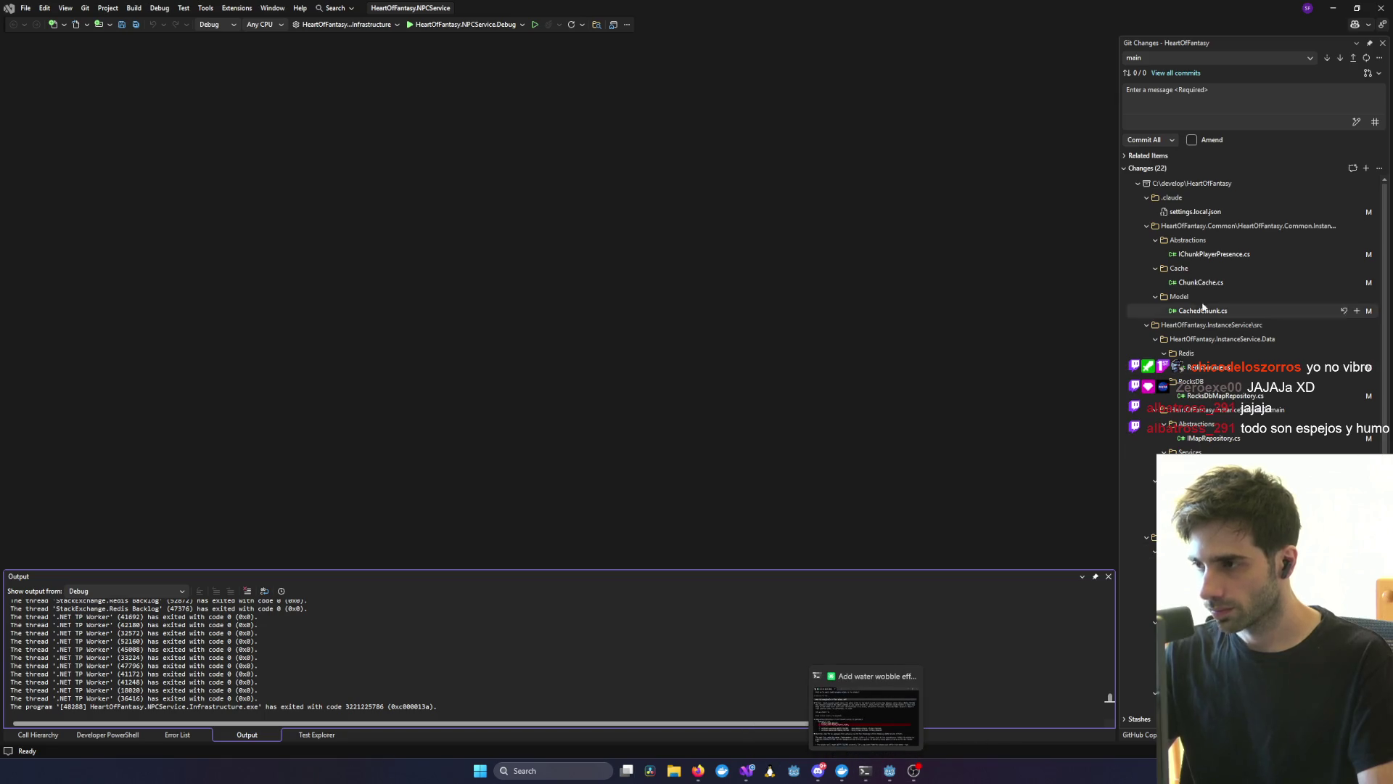
click(1221, 280)
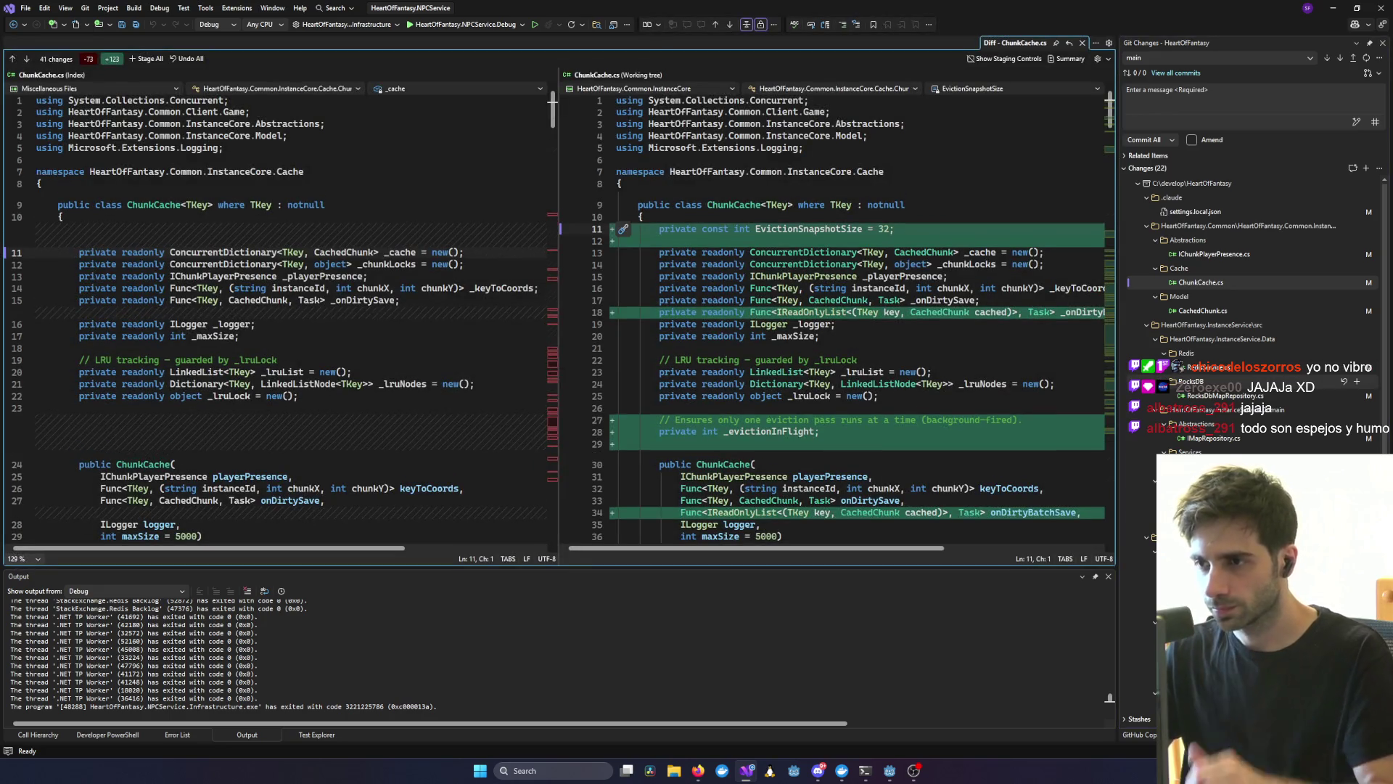
scroll(1248, 305, down, 4)
scroll(865, 329, down, 9)
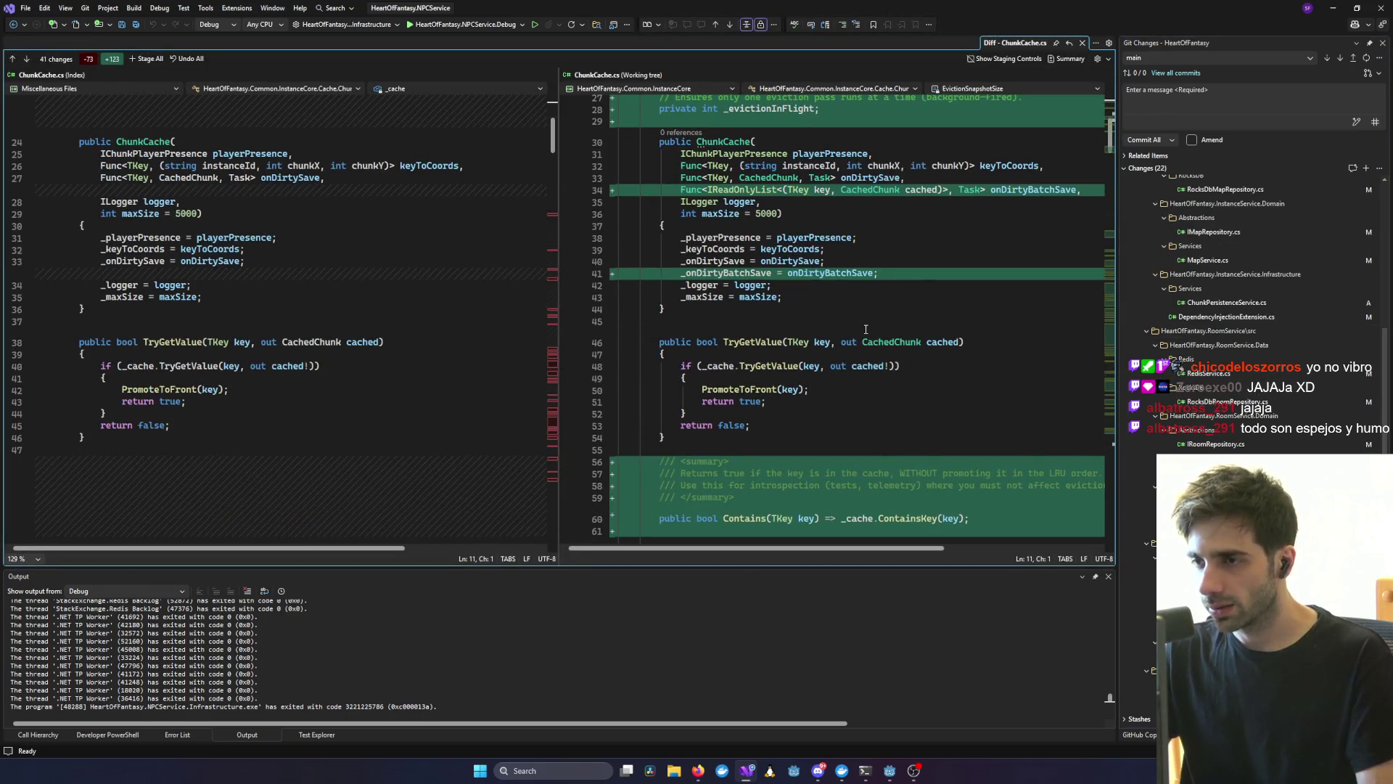
scroll(865, 331, down, 11)
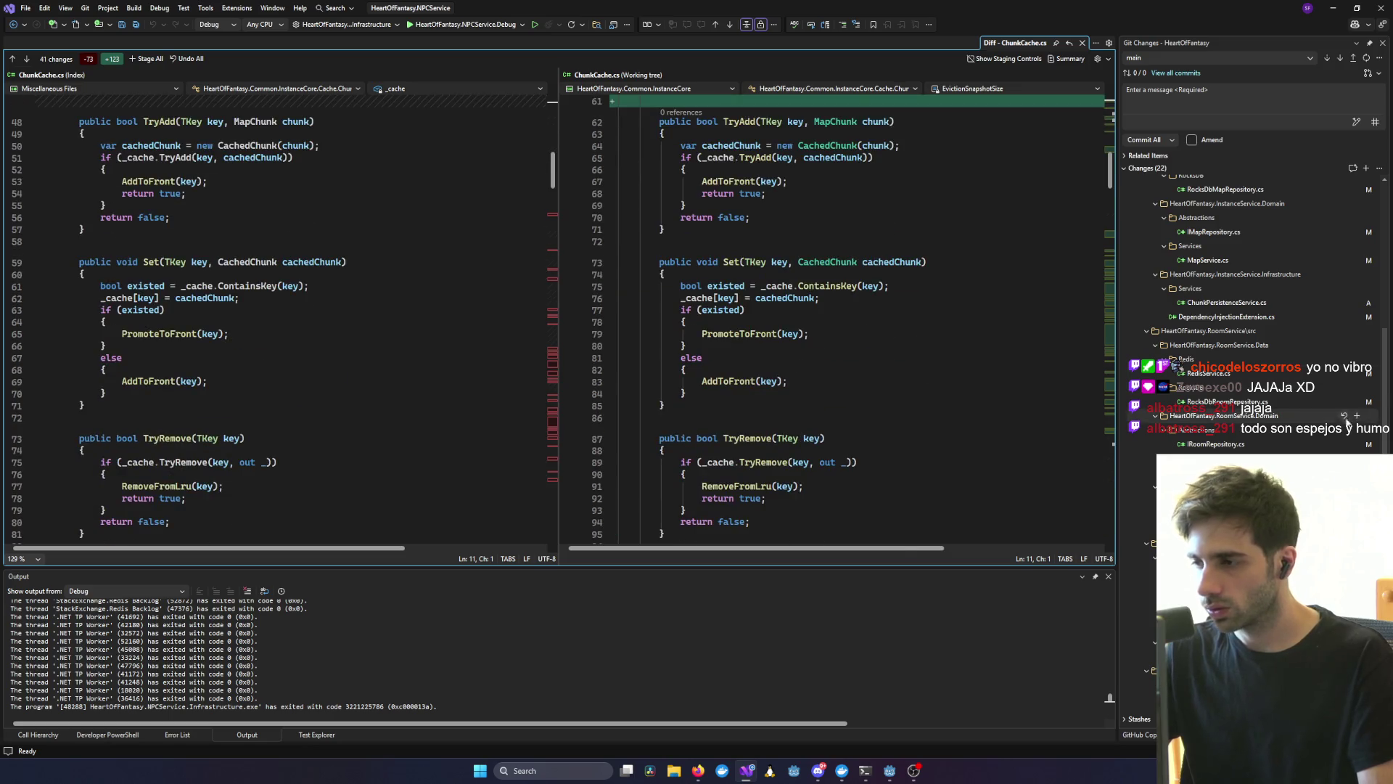
- Review the IRoomRepository.cs diff, then scroll through the CityService.cs diff
click(1243, 445)
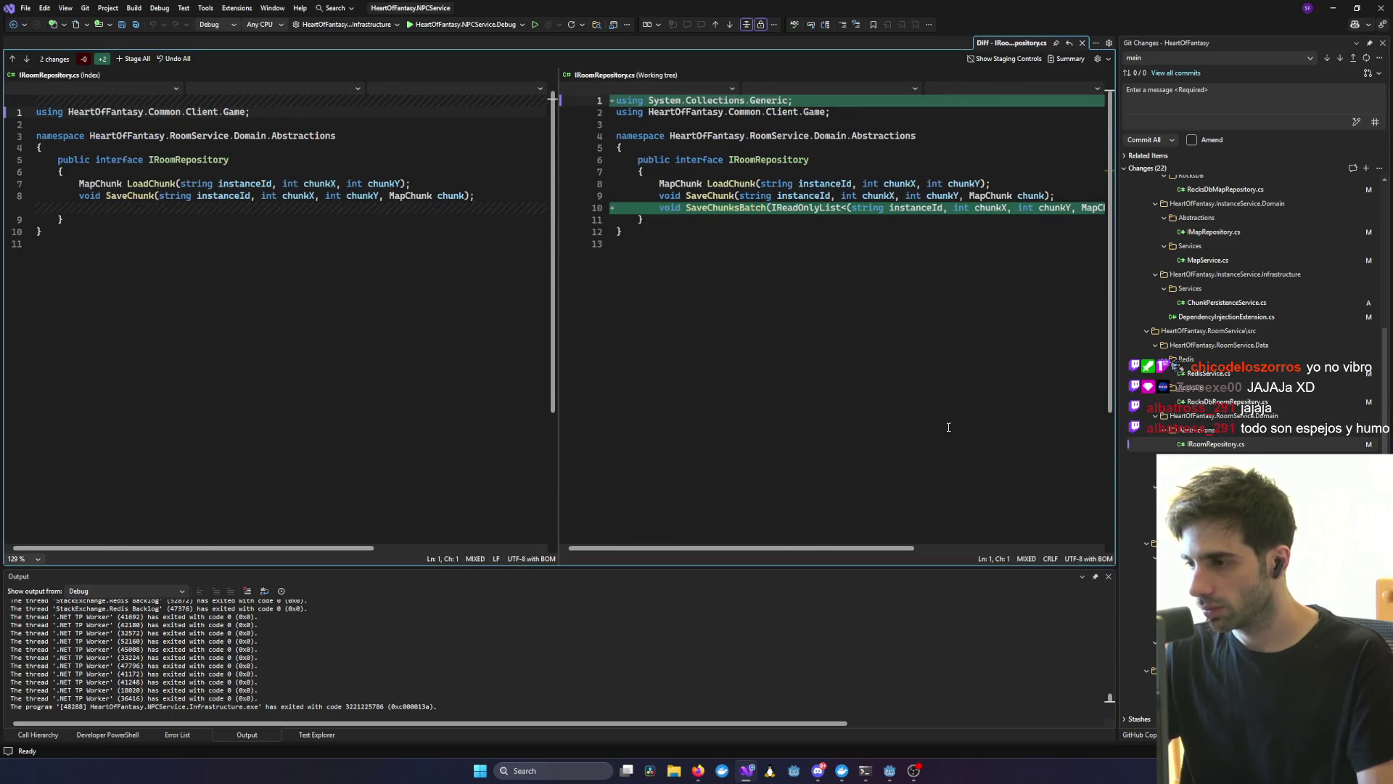
click(1243, 613)
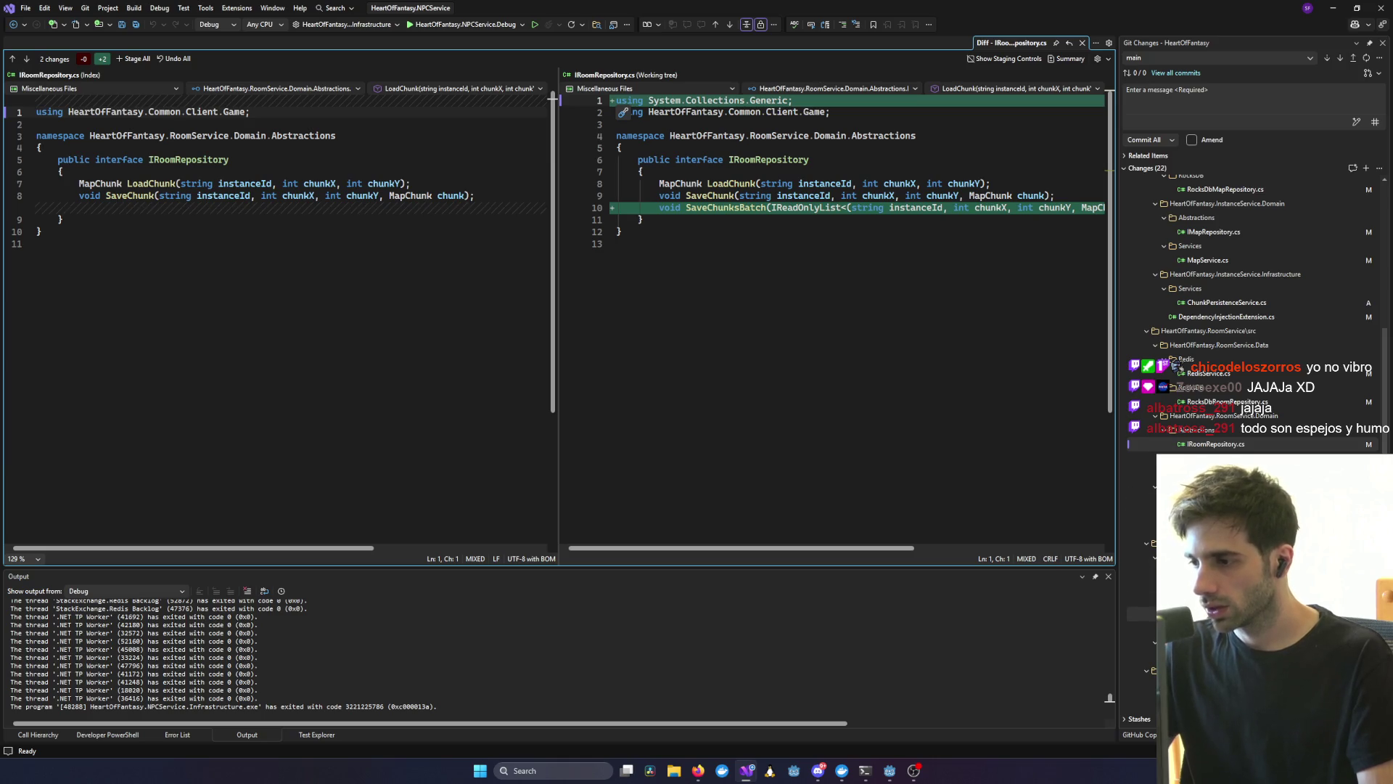
scroll(947, 418, down, 20)
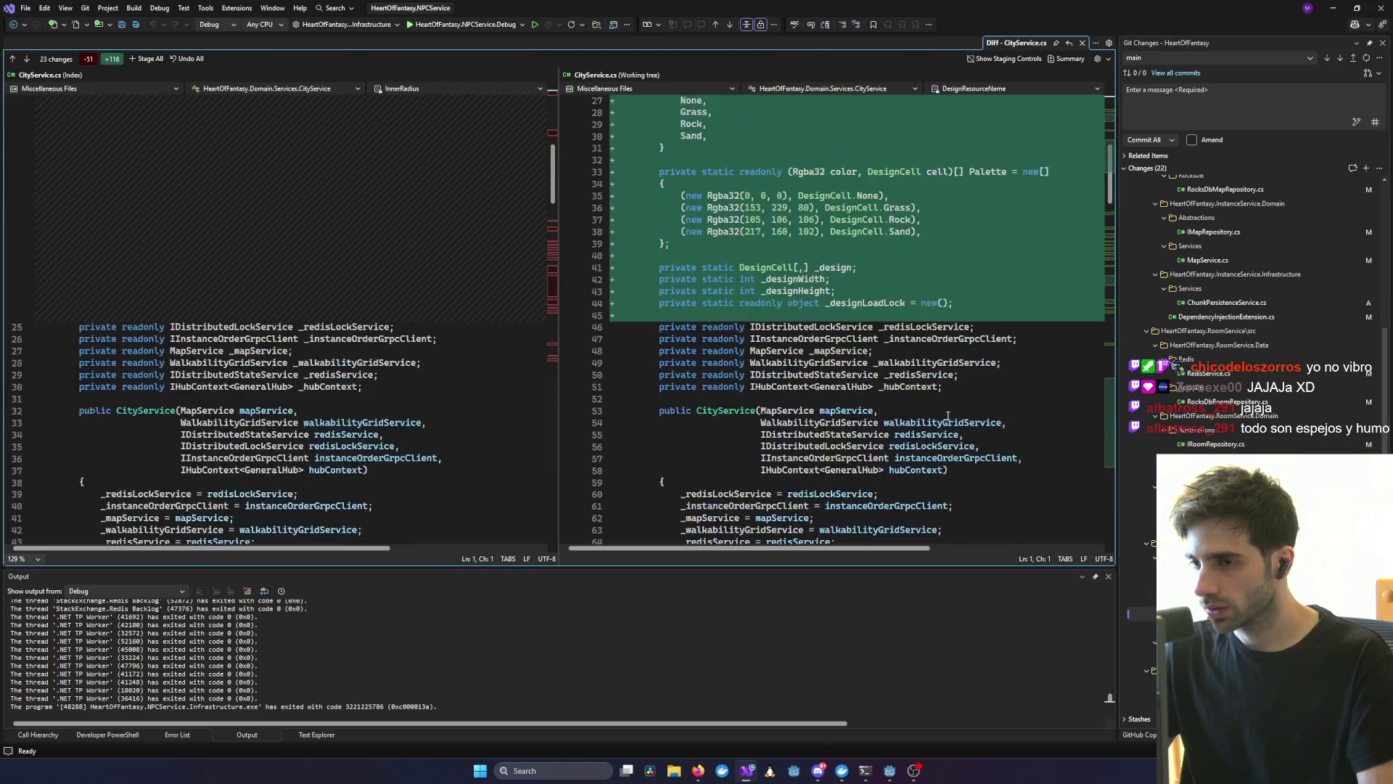
scroll(958, 414, down, 20)
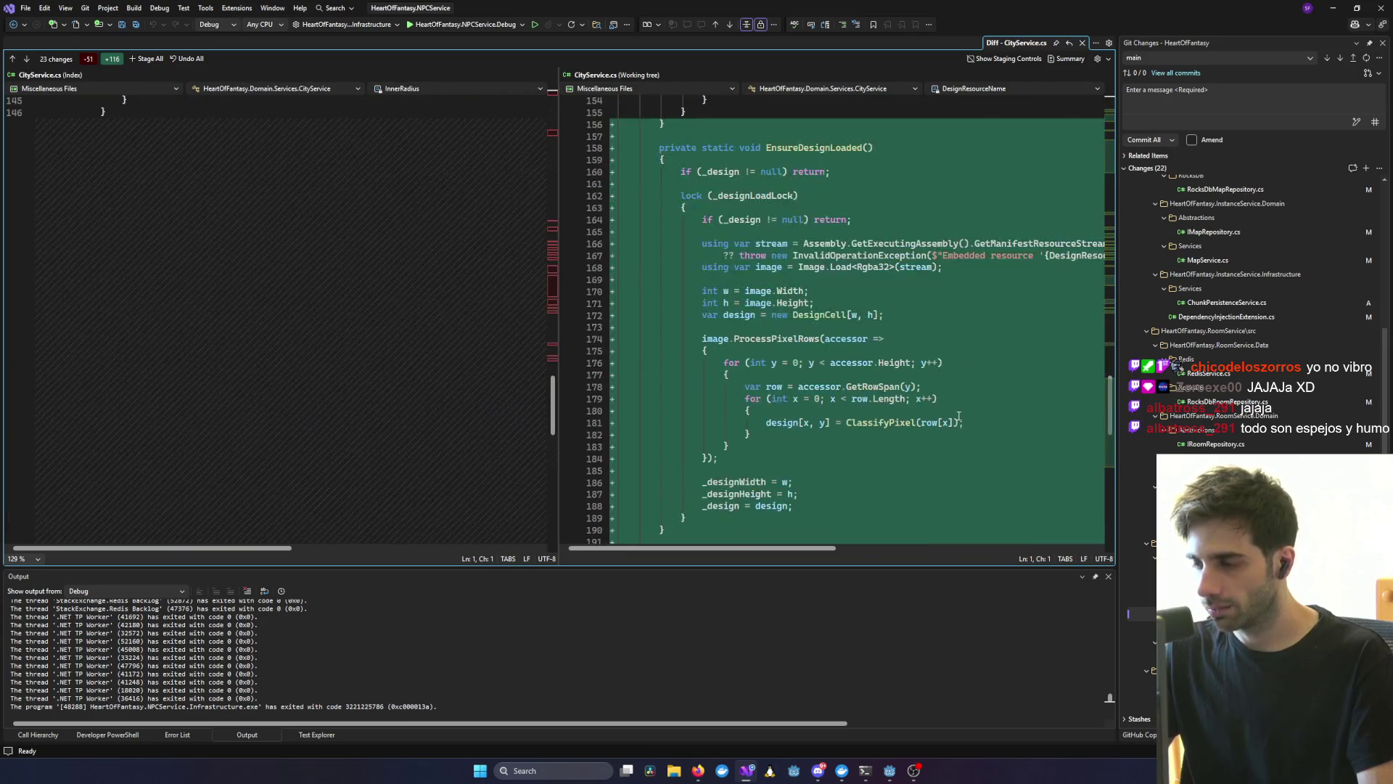
scroll(958, 415, up, 20)
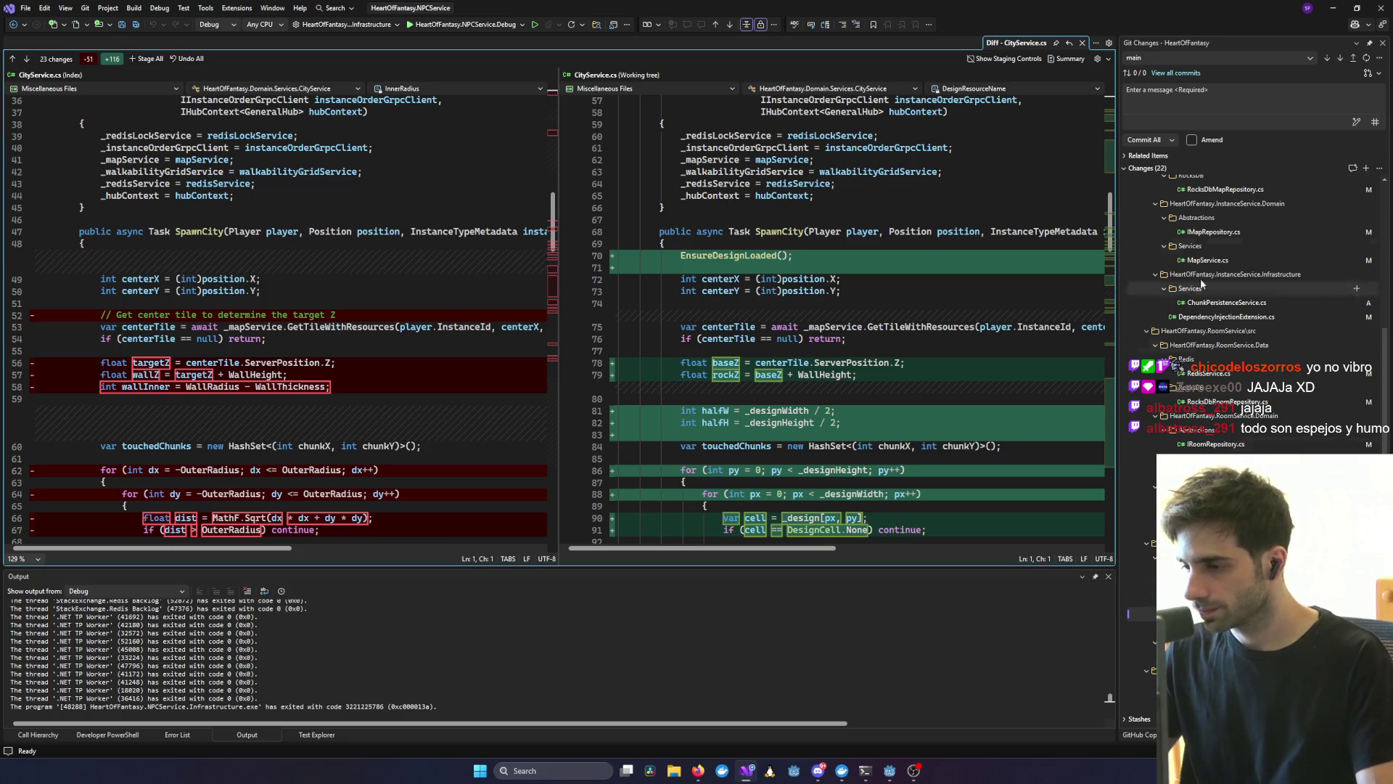
- Commit all as 'reworked chunk cache persistence and reworked city spawner' and push to origin/main
click(1219, 90)
text(reworked chunk cache persistence and reworked city spawner)
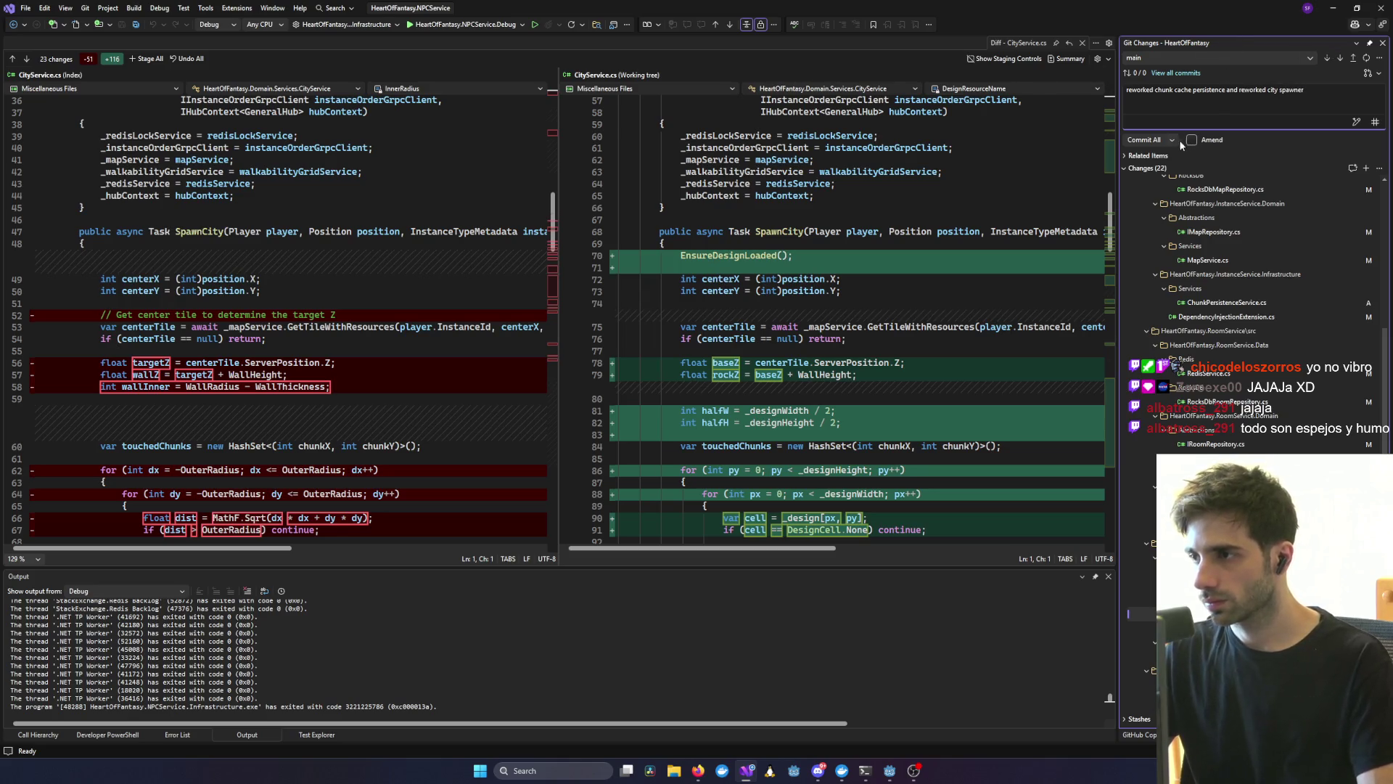
click(1161, 140)
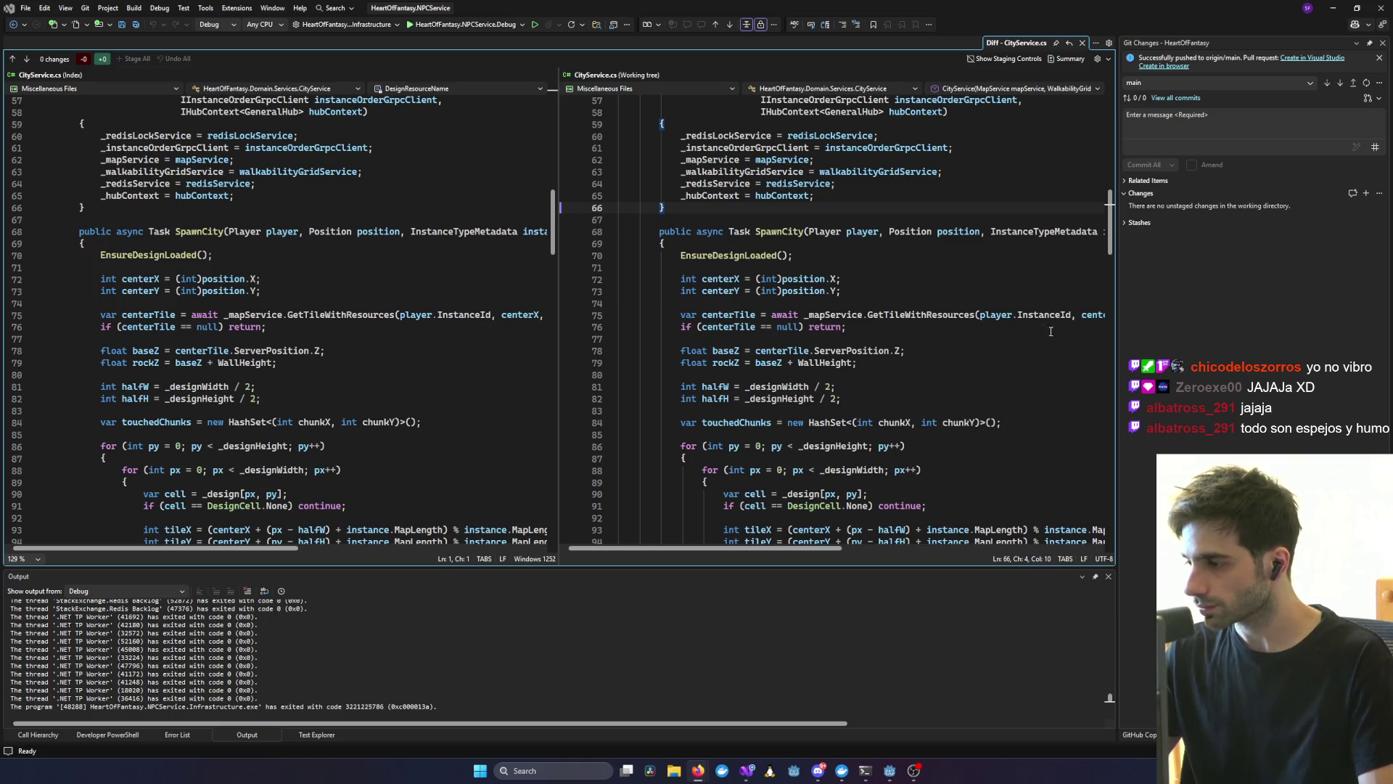
click(924, 296)
- Minimize Visual Studio and bring the running Heart of Fantasy game window to the front
click(1332, 8)
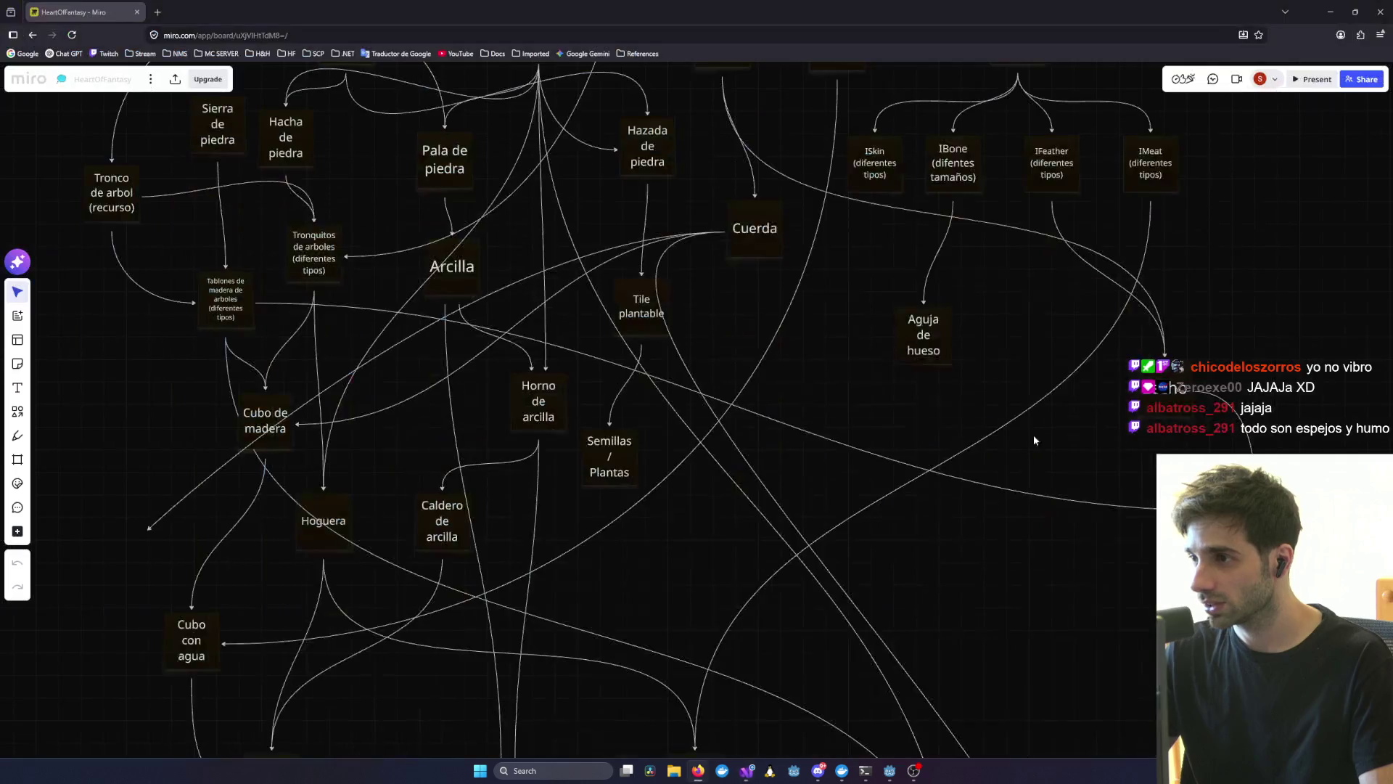
mouse_move(891, 768)
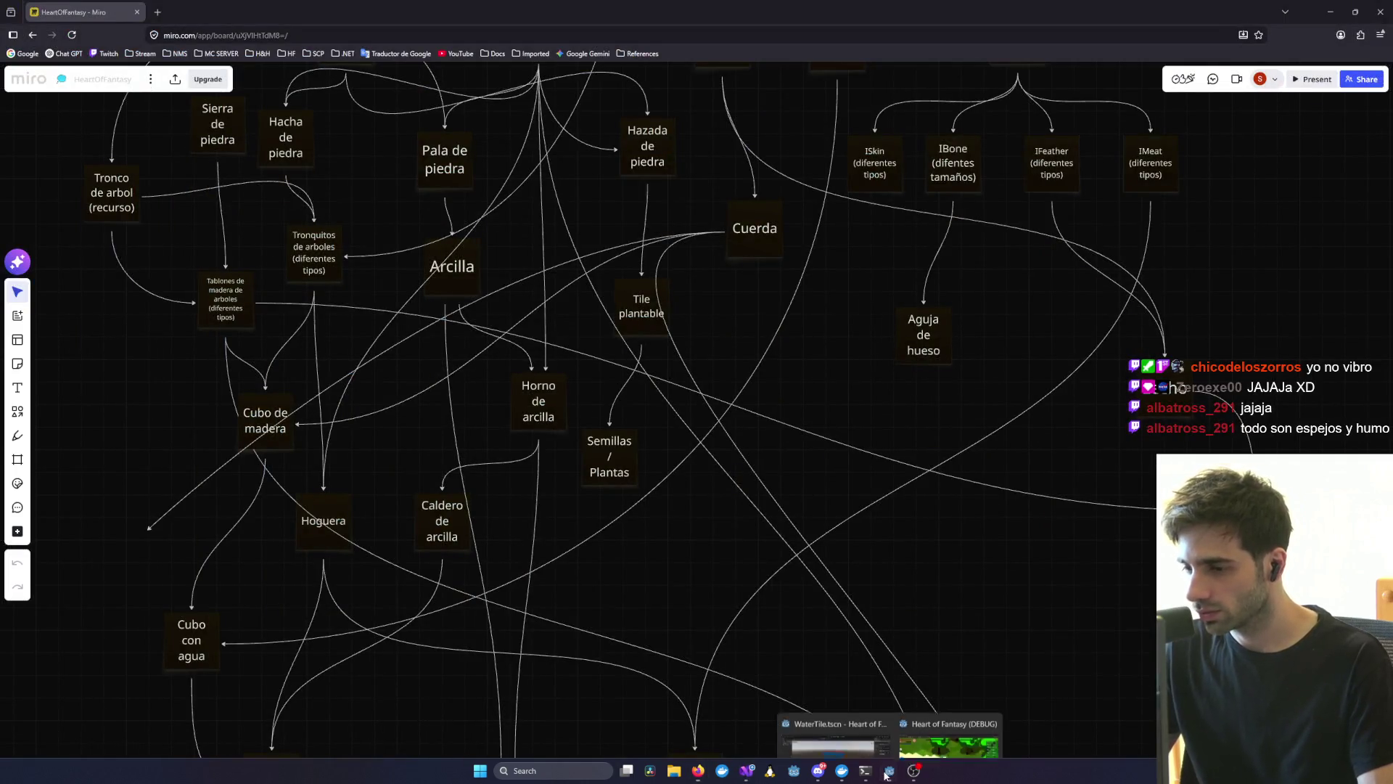
click(947, 722)
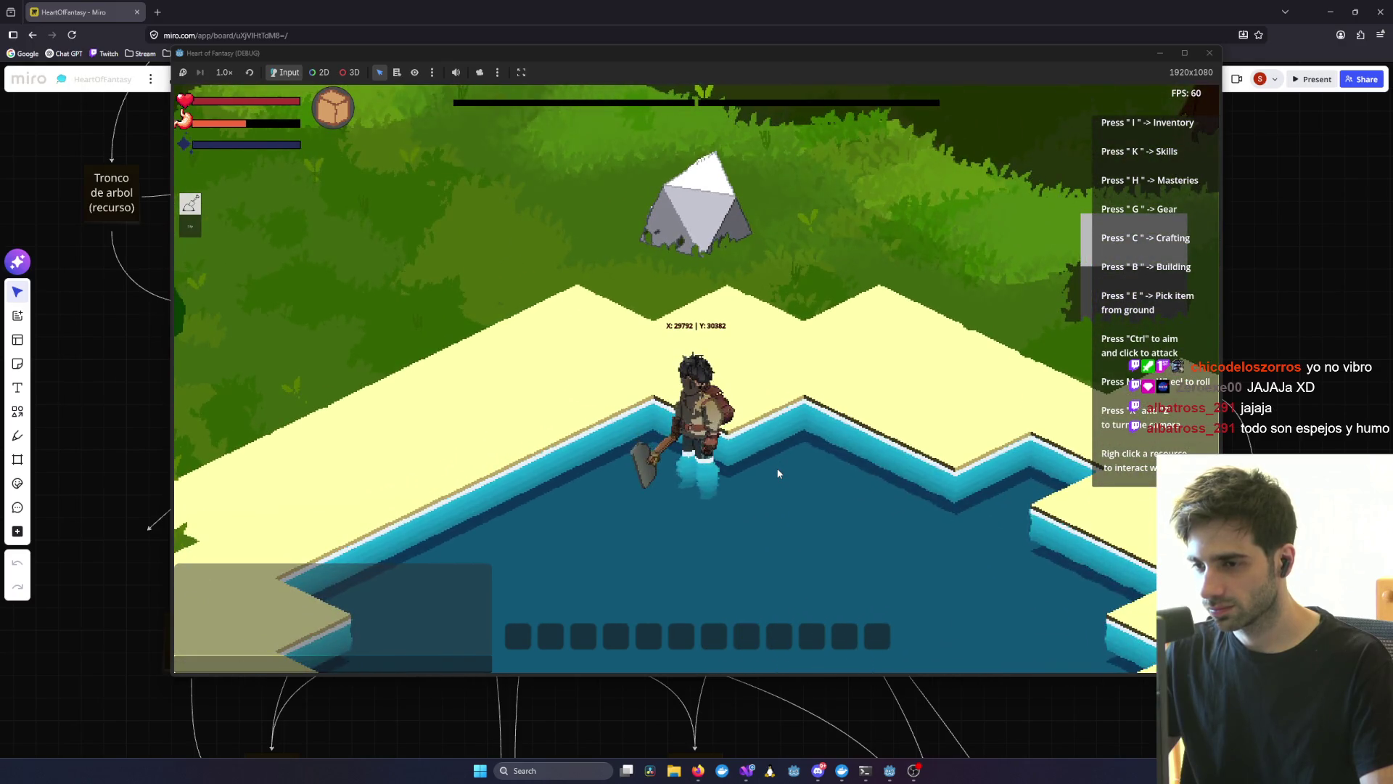
- Walk the character out of the pond and up-right through the trees
key(w)
scroll(777, 470, down, 3)
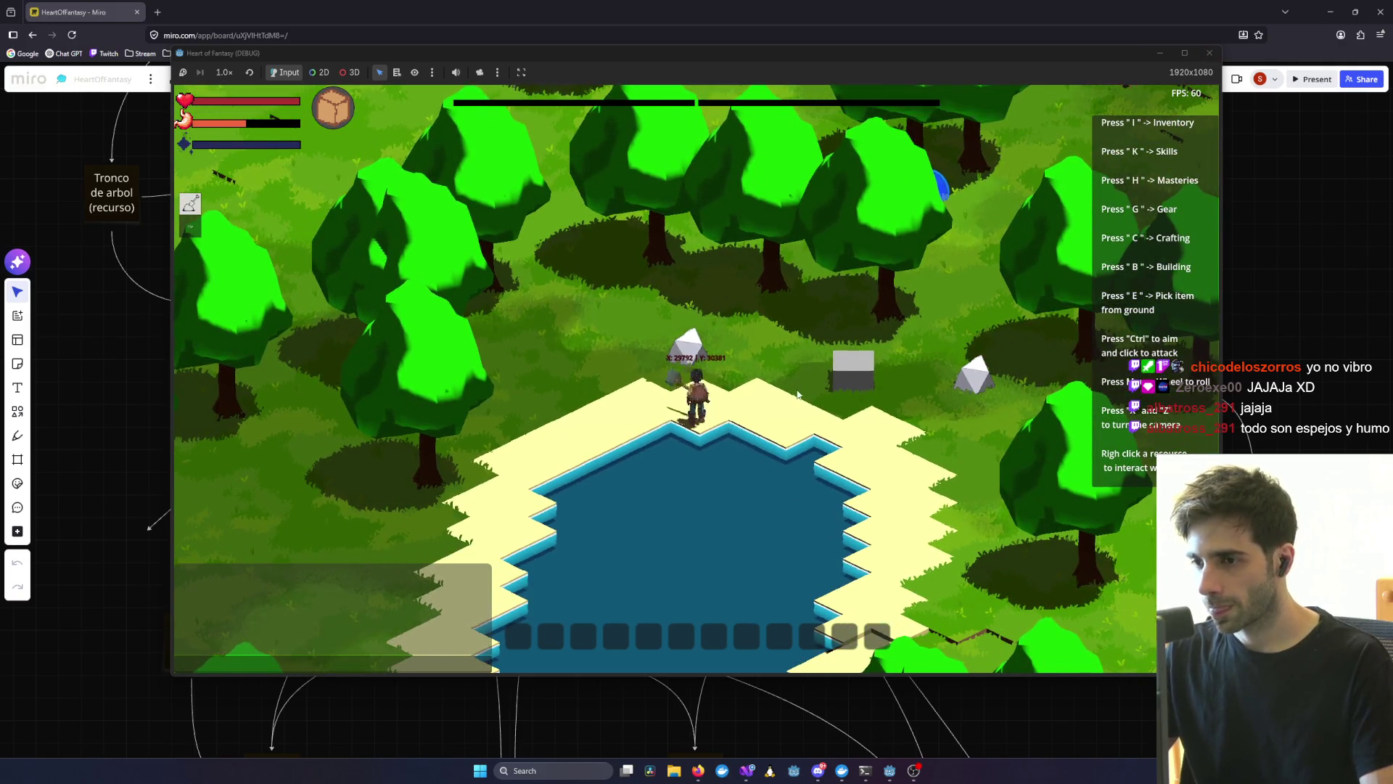
key(w)
scroll(844, 360, up, 3)
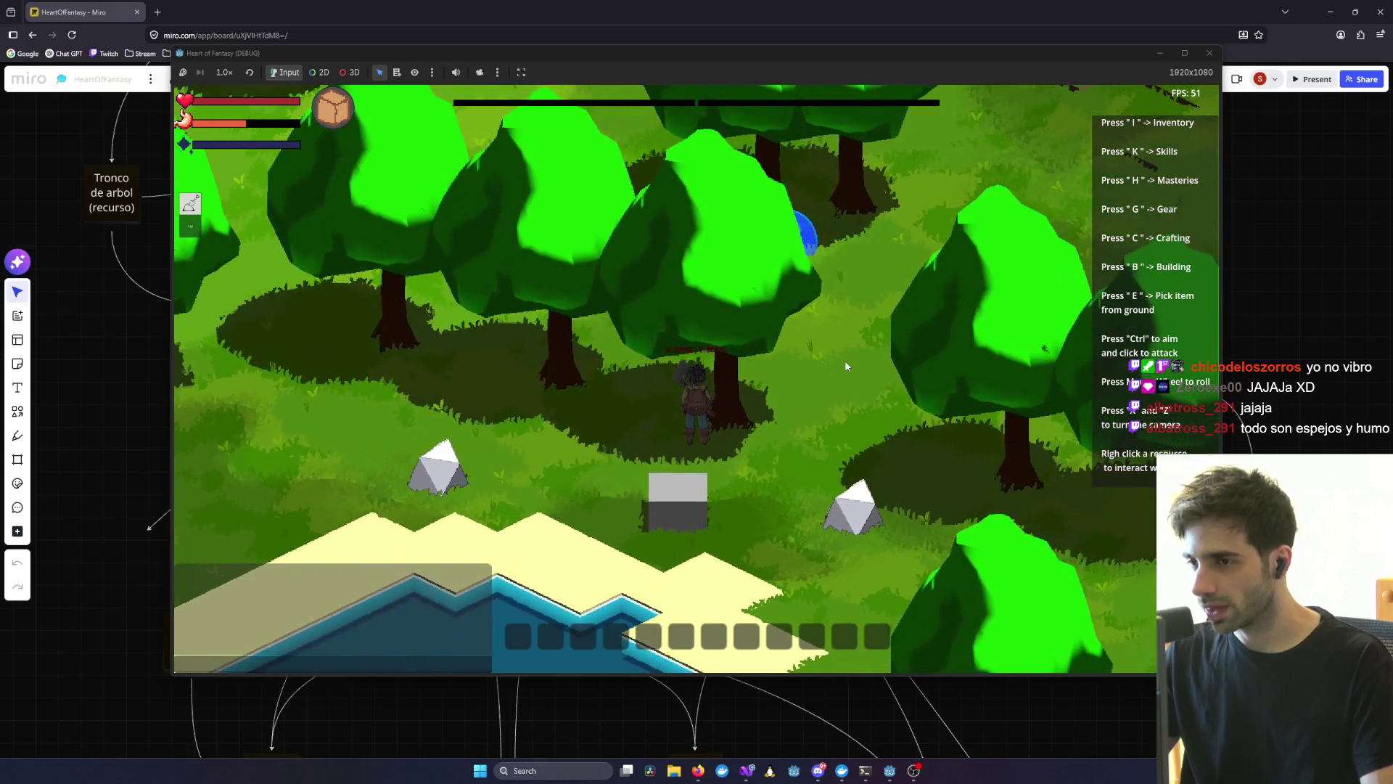
key(z)
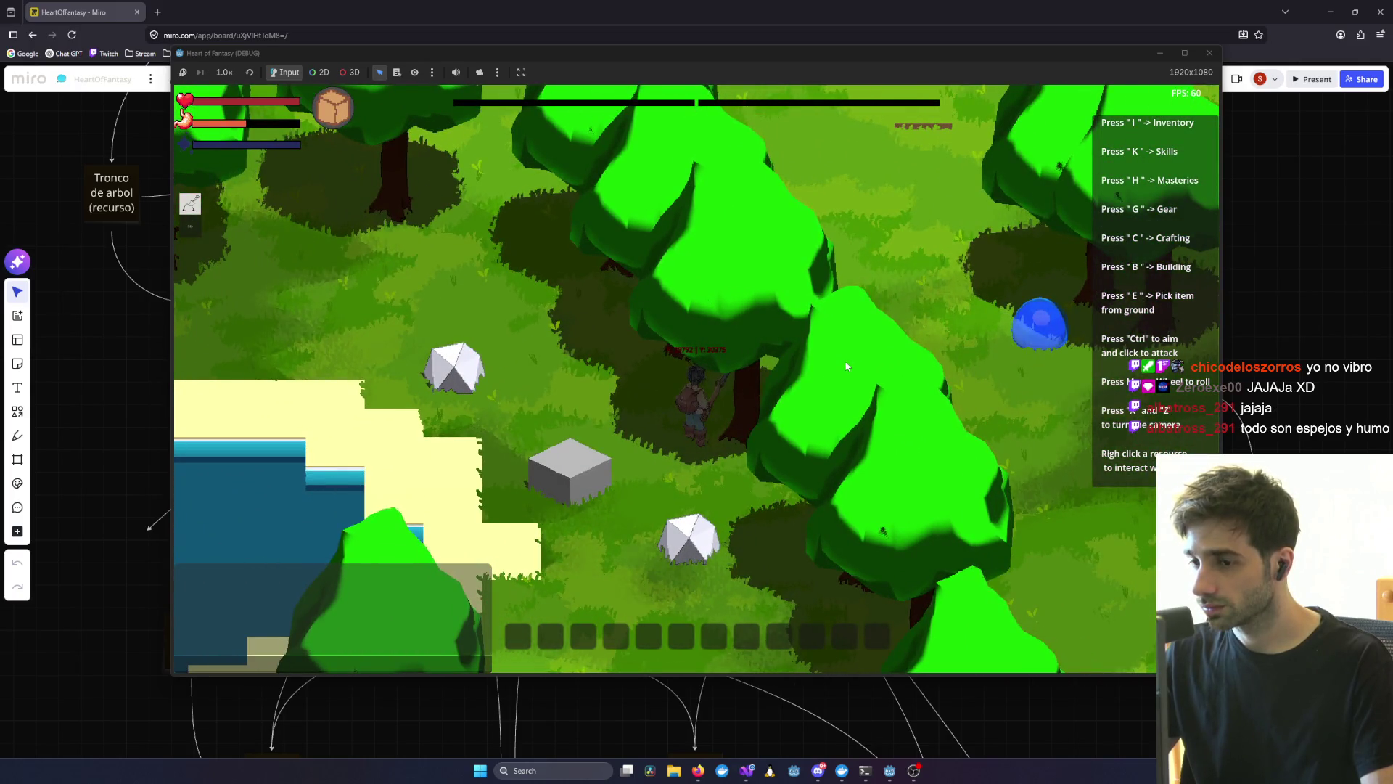
key(w)
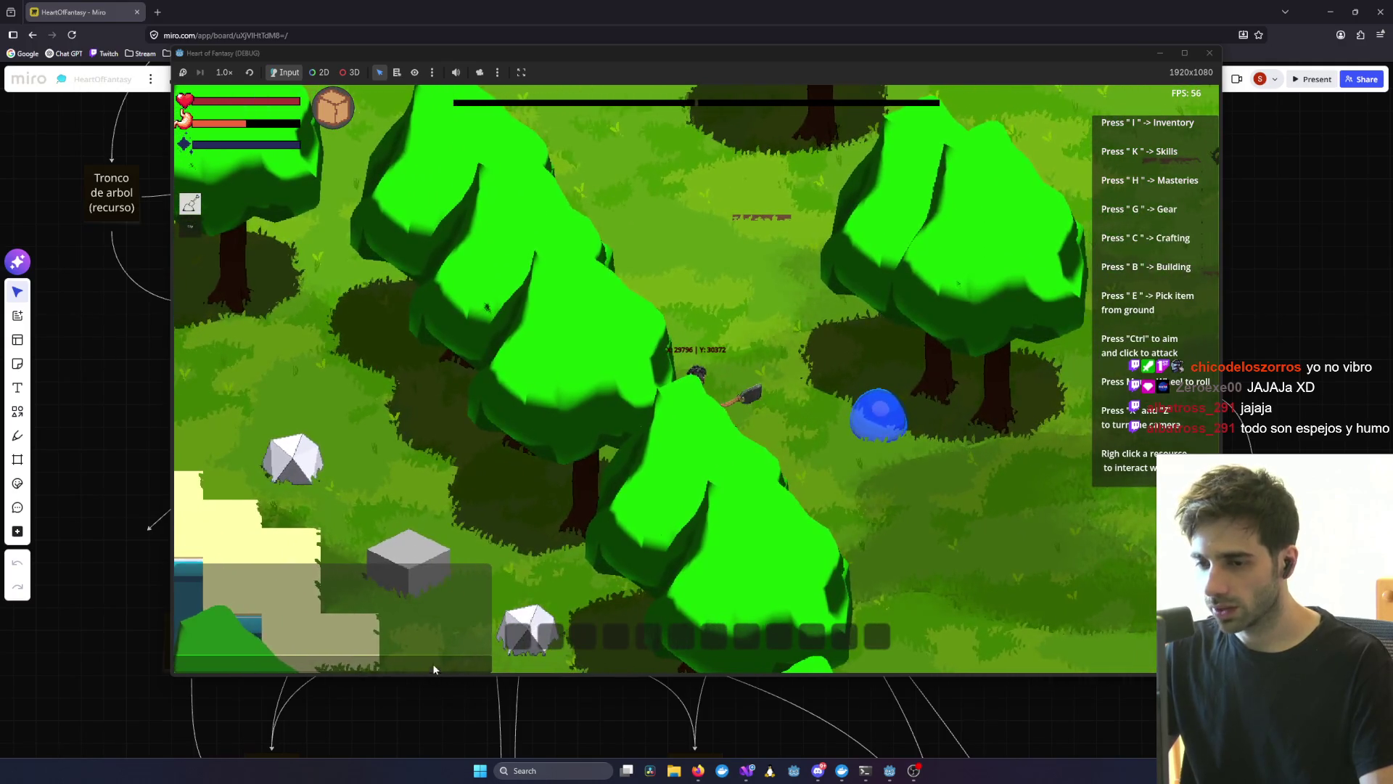
- Submit the /survival chat command
text(/survival)
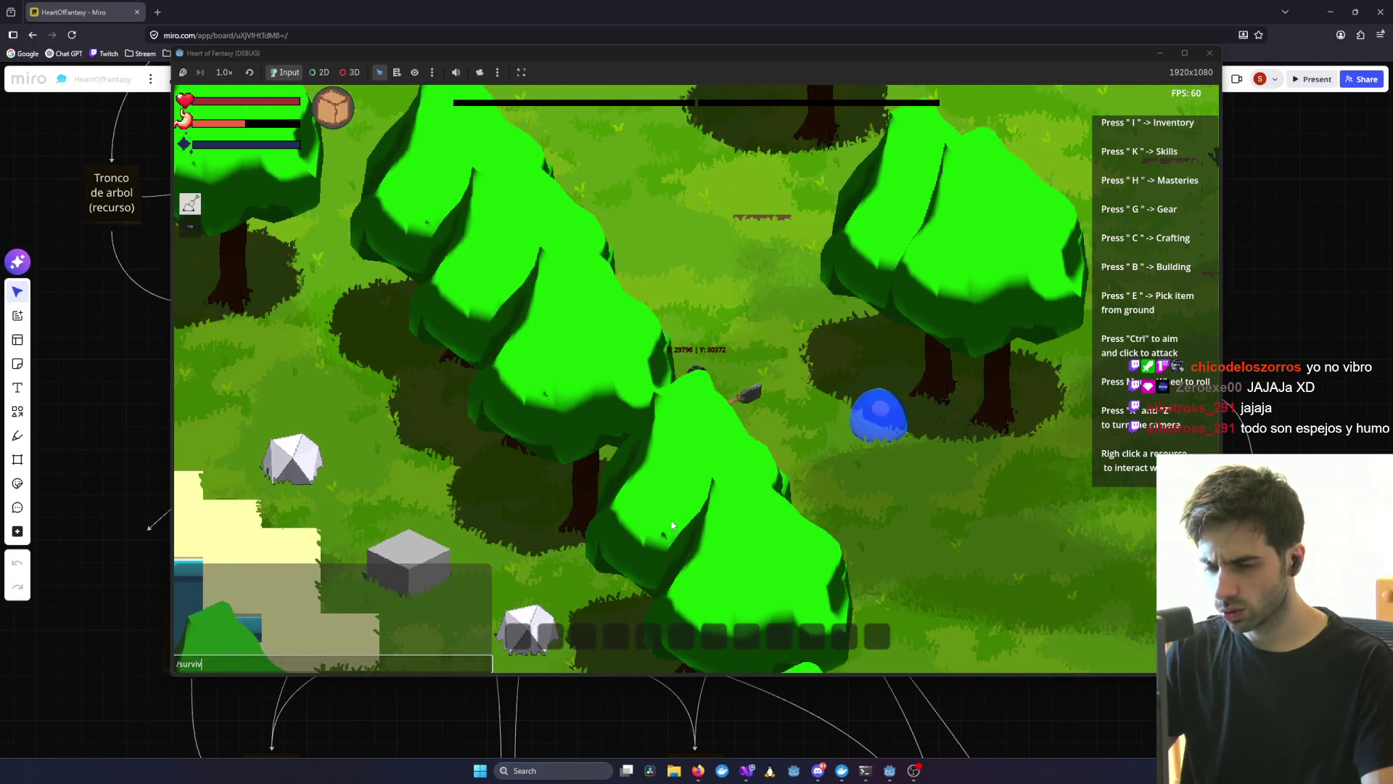
key(Return)
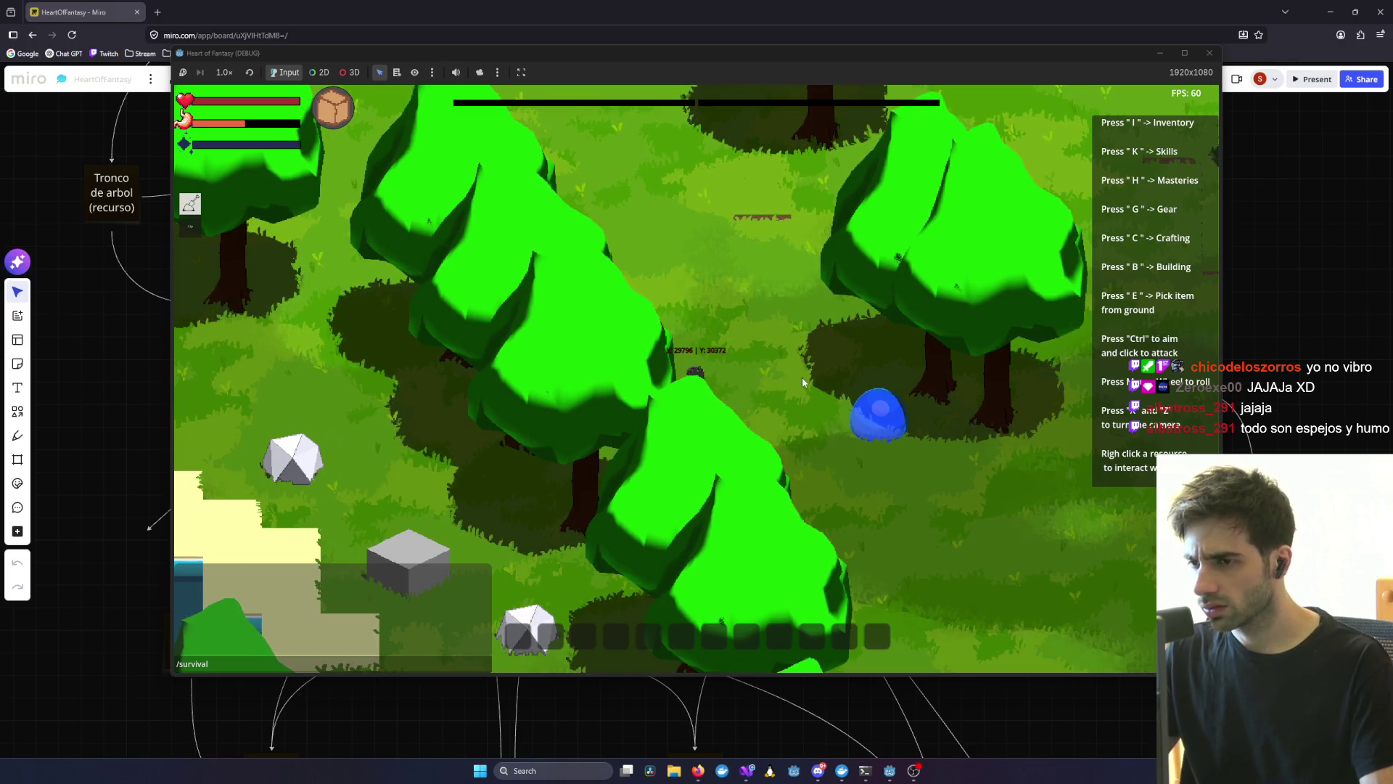
click(375, 662)
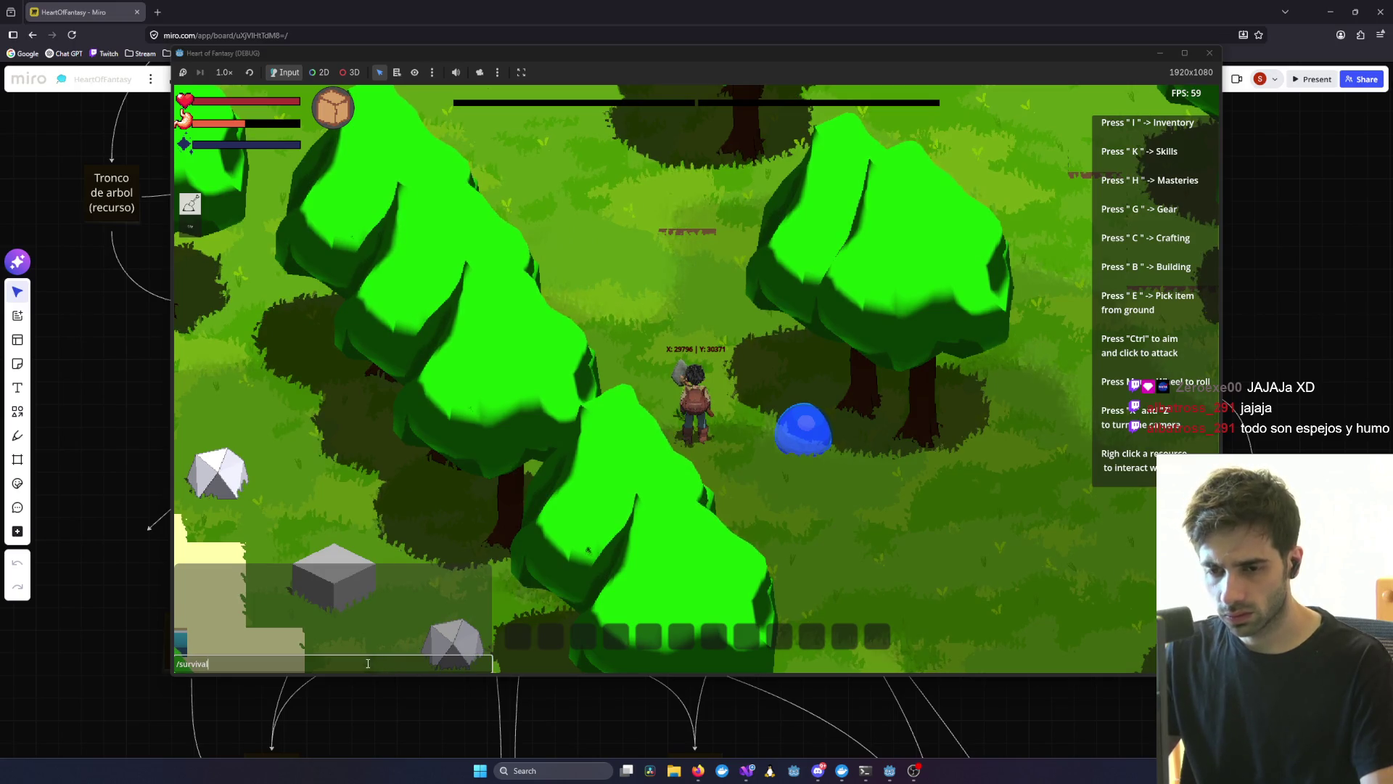
key(Return)
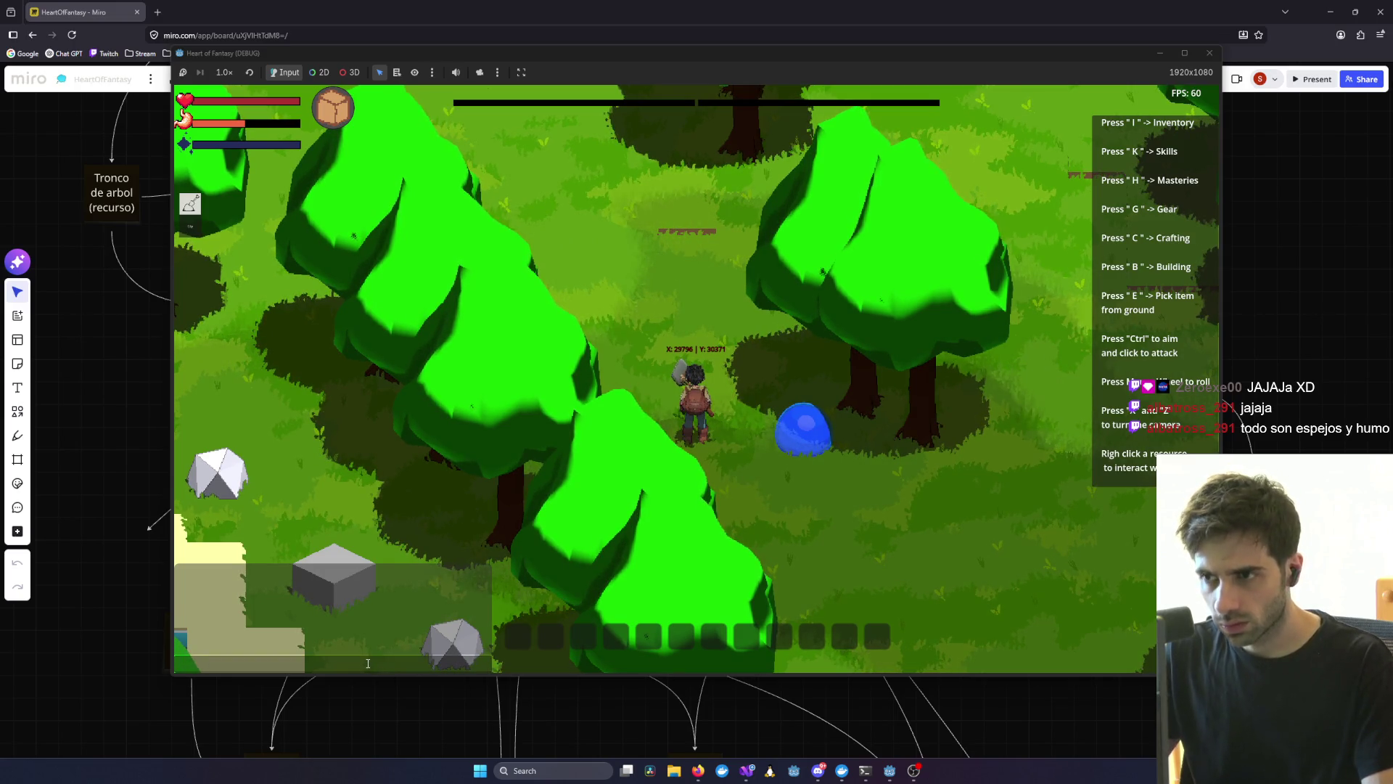
- Strike a nearby tree with the axe, walk up to the blue slime, and close the game window
right_click(608, 470)
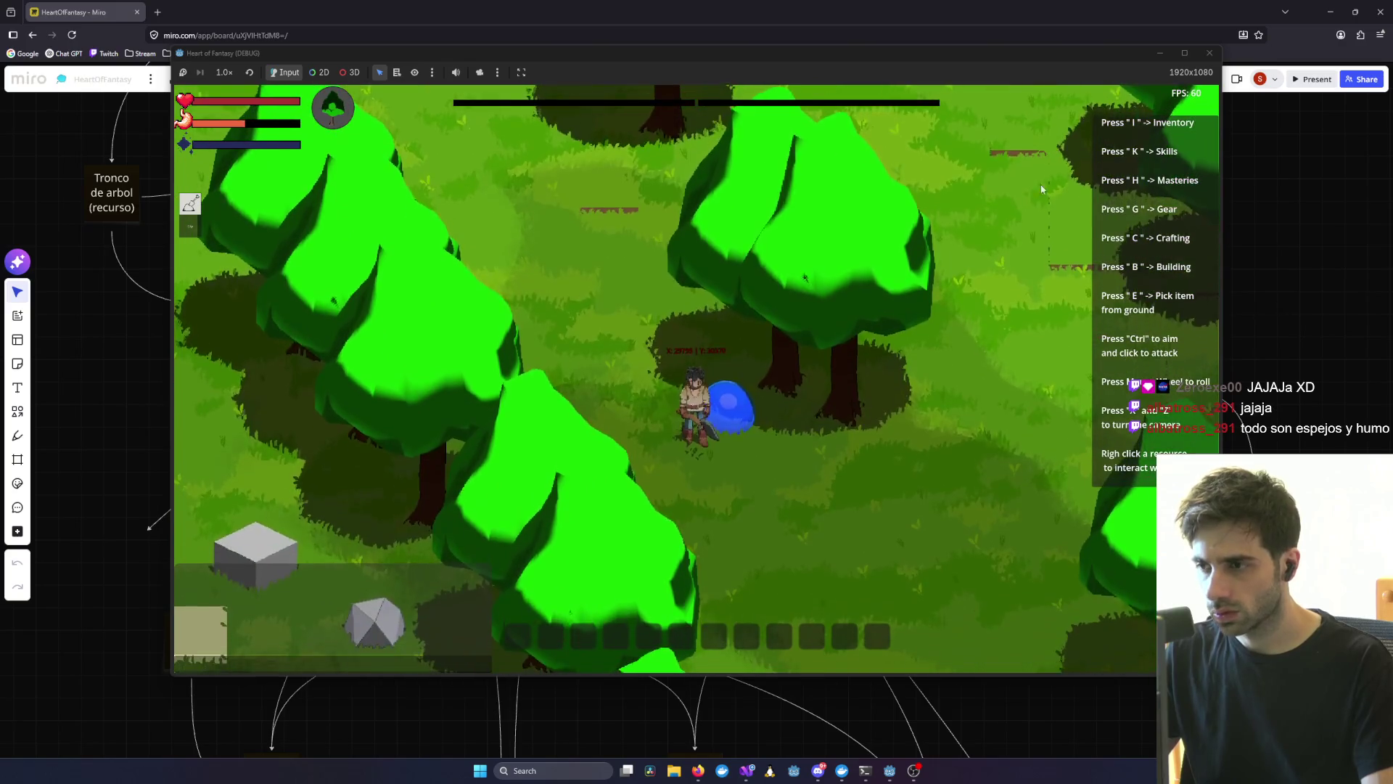
click(428, 662)
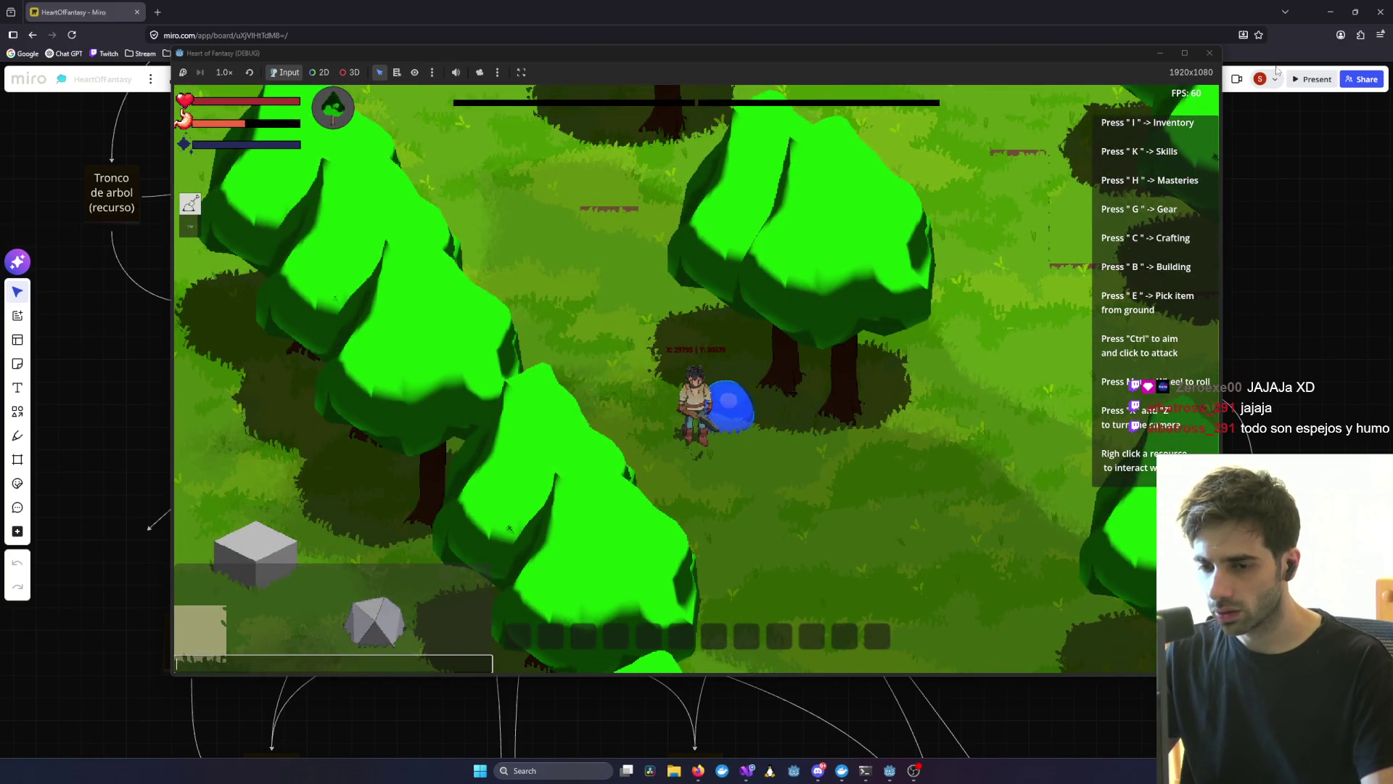
click(1210, 53)
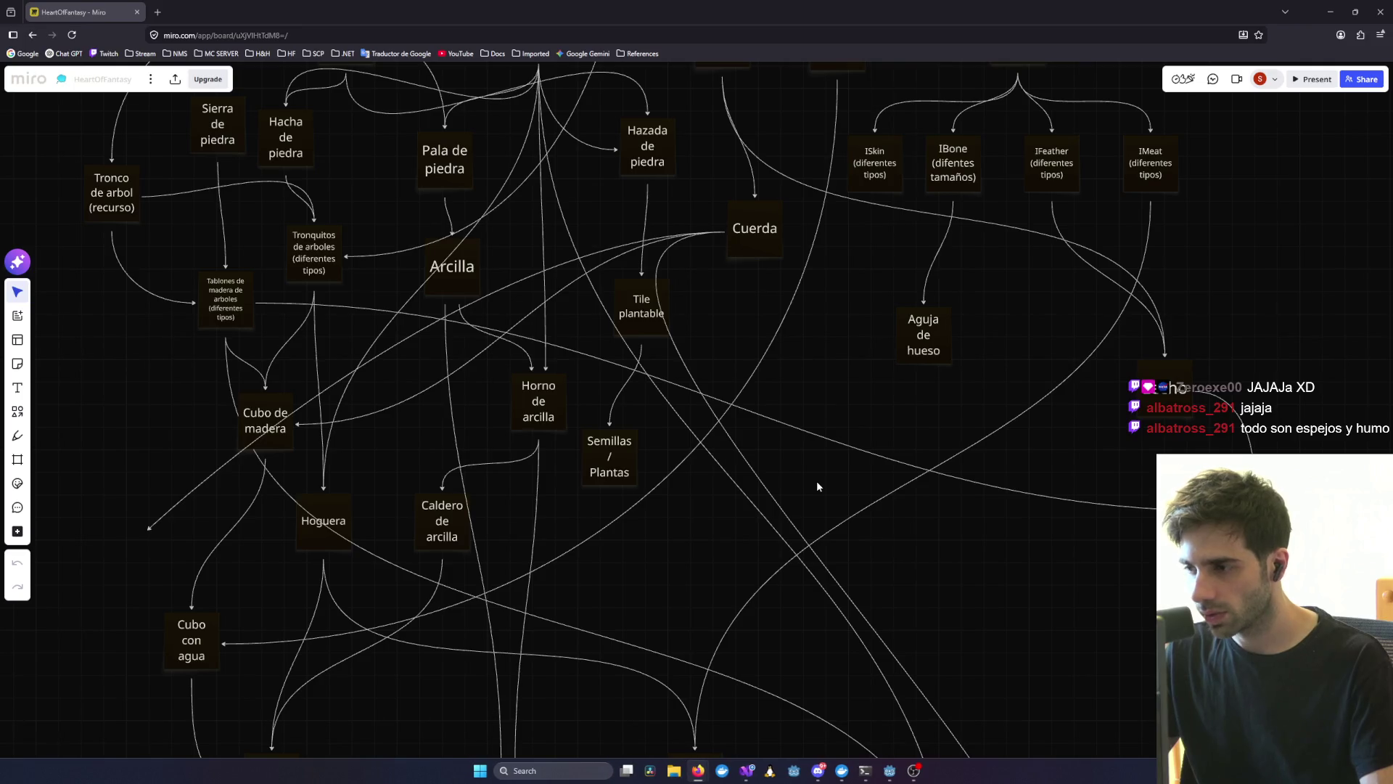
- Pan to Lecho, Cama, Ladrillos and Casa, and move the Casa node slightly right
scroll(816, 480, down, 5)
scroll(1053, 433, up, 3)
scroll(1053, 433, down, 3)
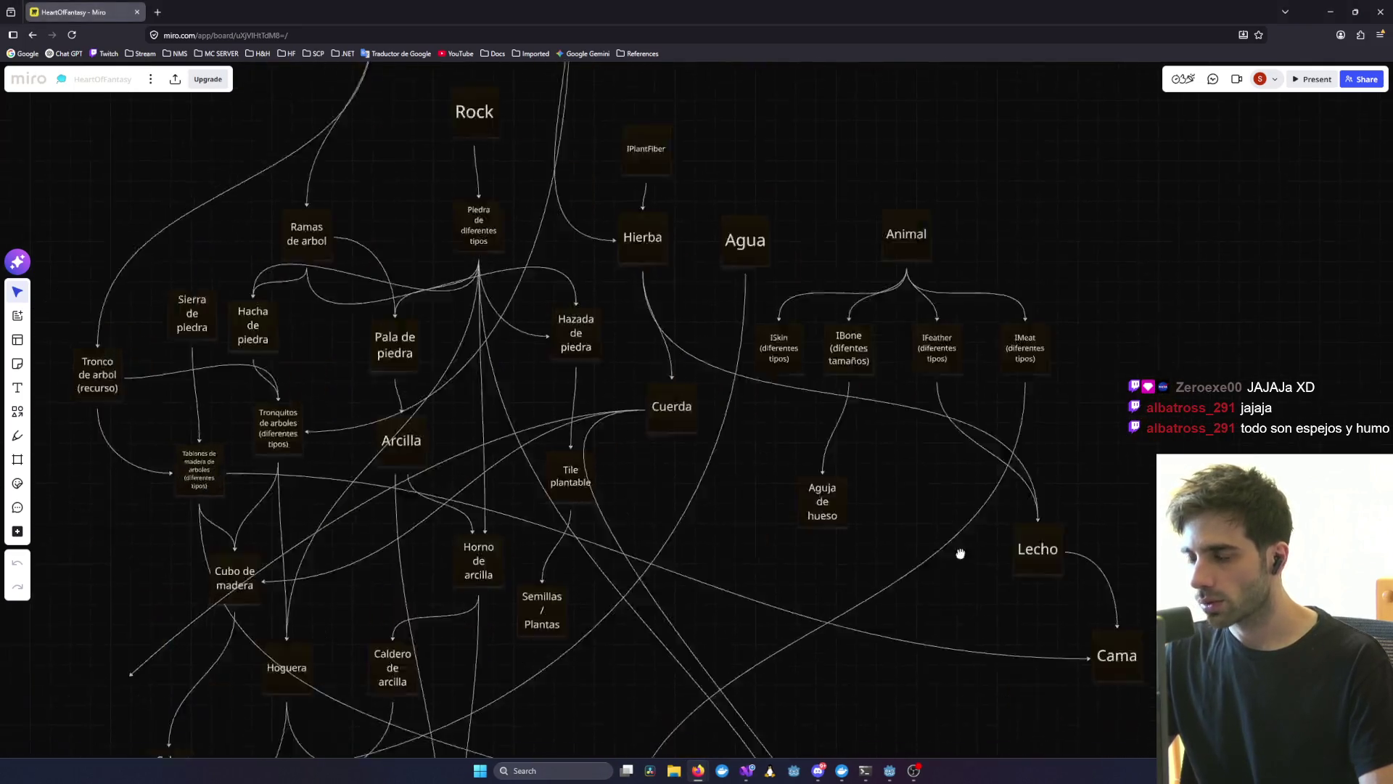
scroll(896, 509, up, 3)
drag(1016, 729, 925, 563)
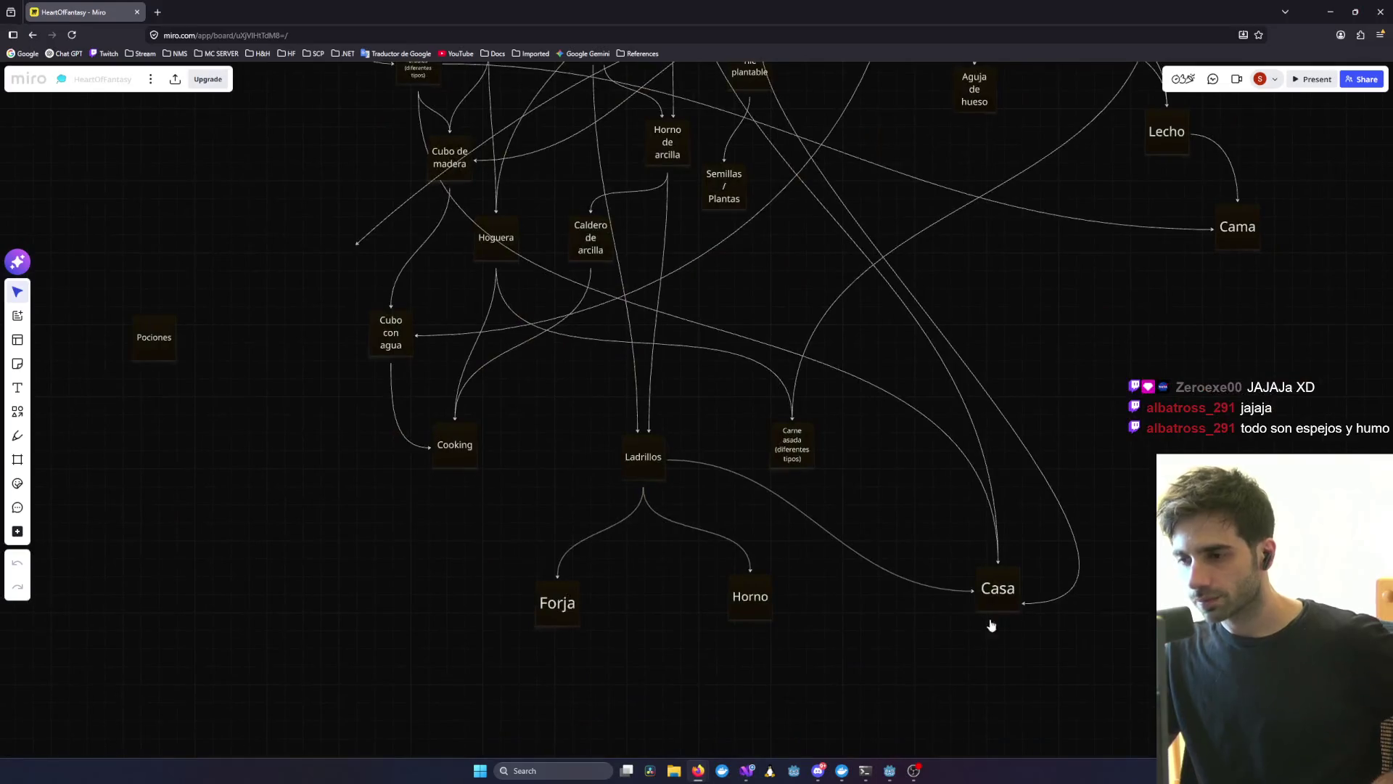
drag(1012, 599, 1040, 596)
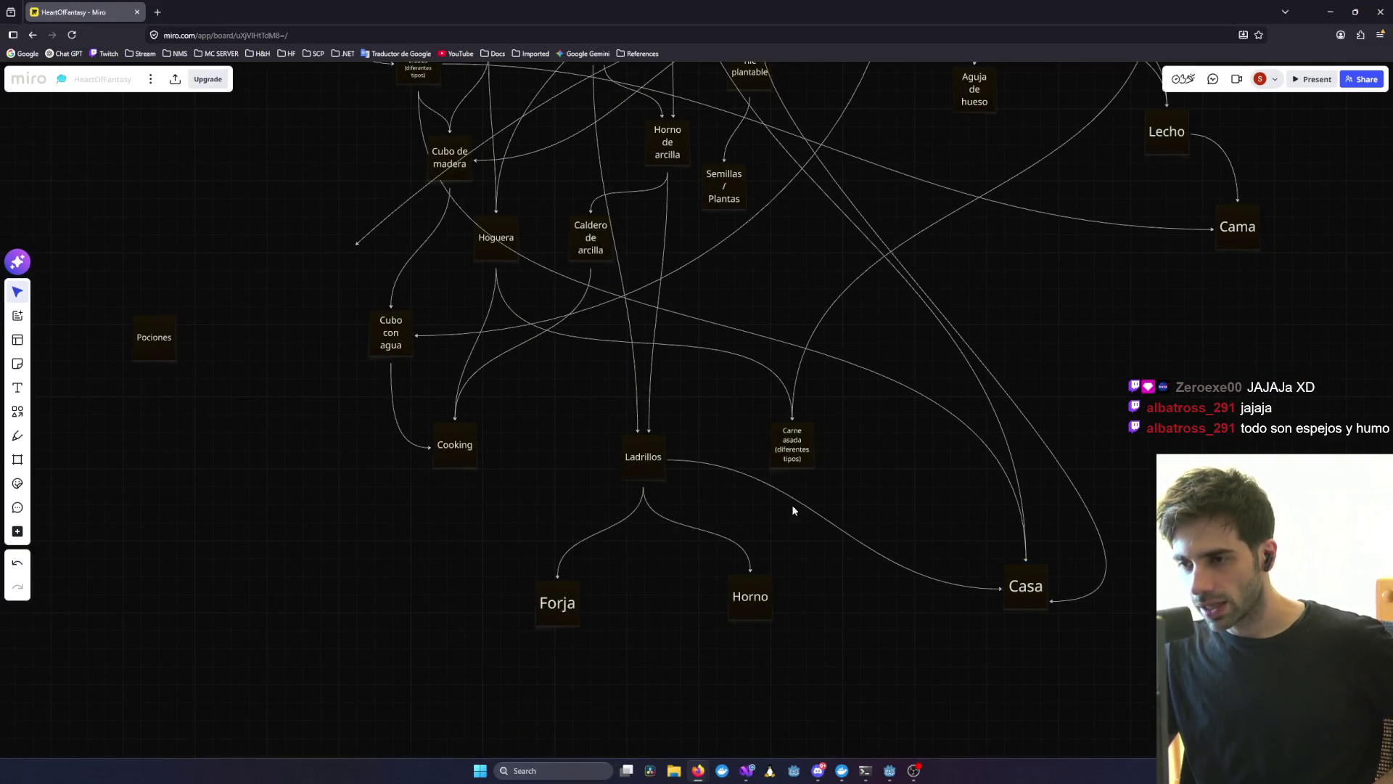
- Select the Horno node and bring Ladrillos, Forja and Horno back into view
scroll(511, 168, up, 4)
drag(345, 204, 303, 220)
scroll(863, 545, down, 5)
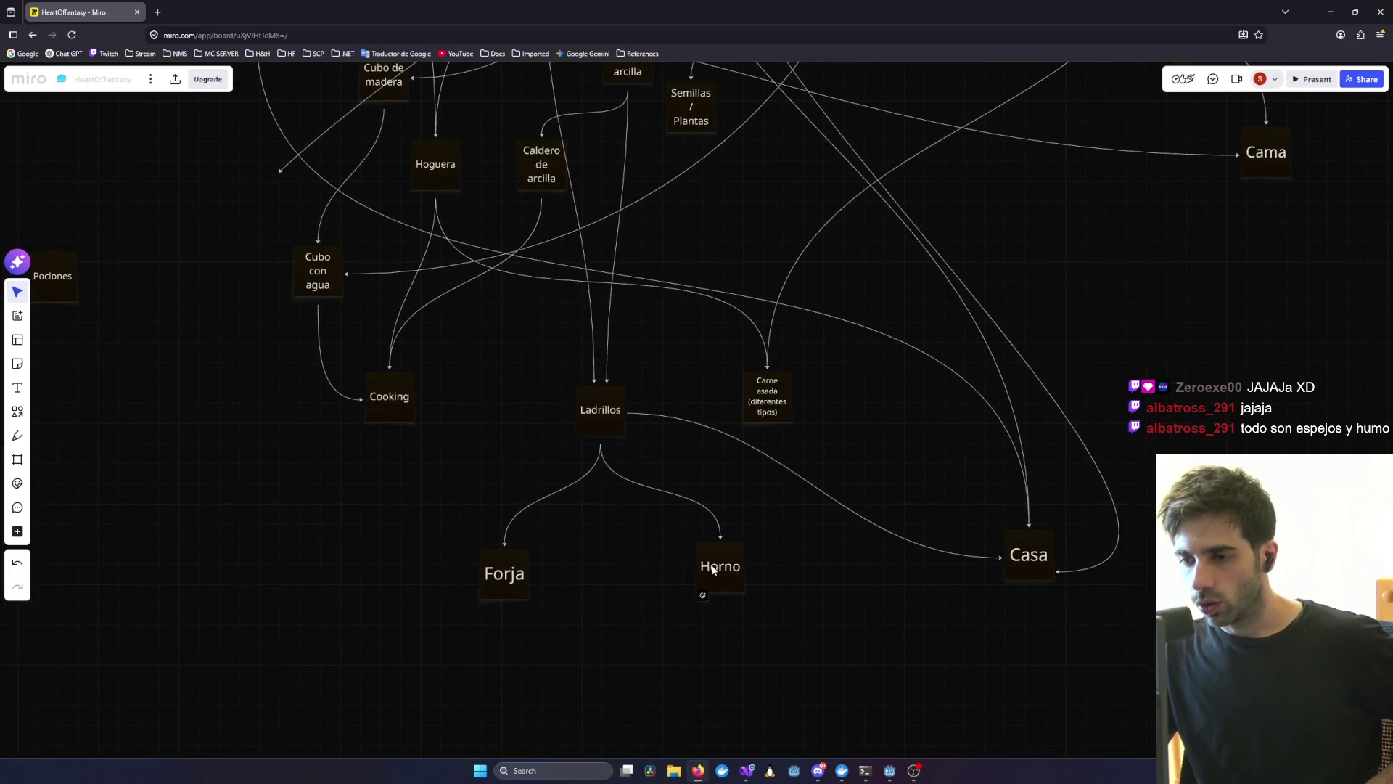
click(721, 570)
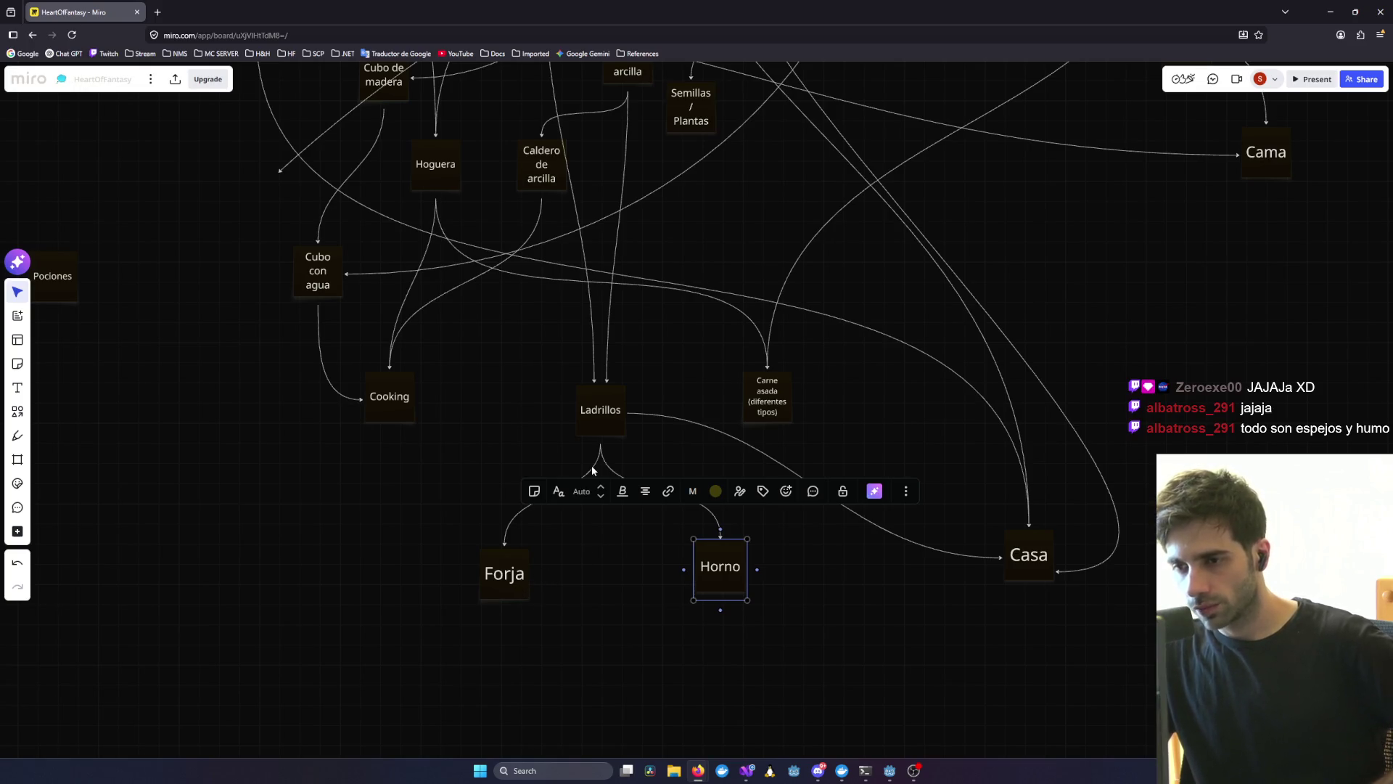
scroll(607, 608, up, 8)
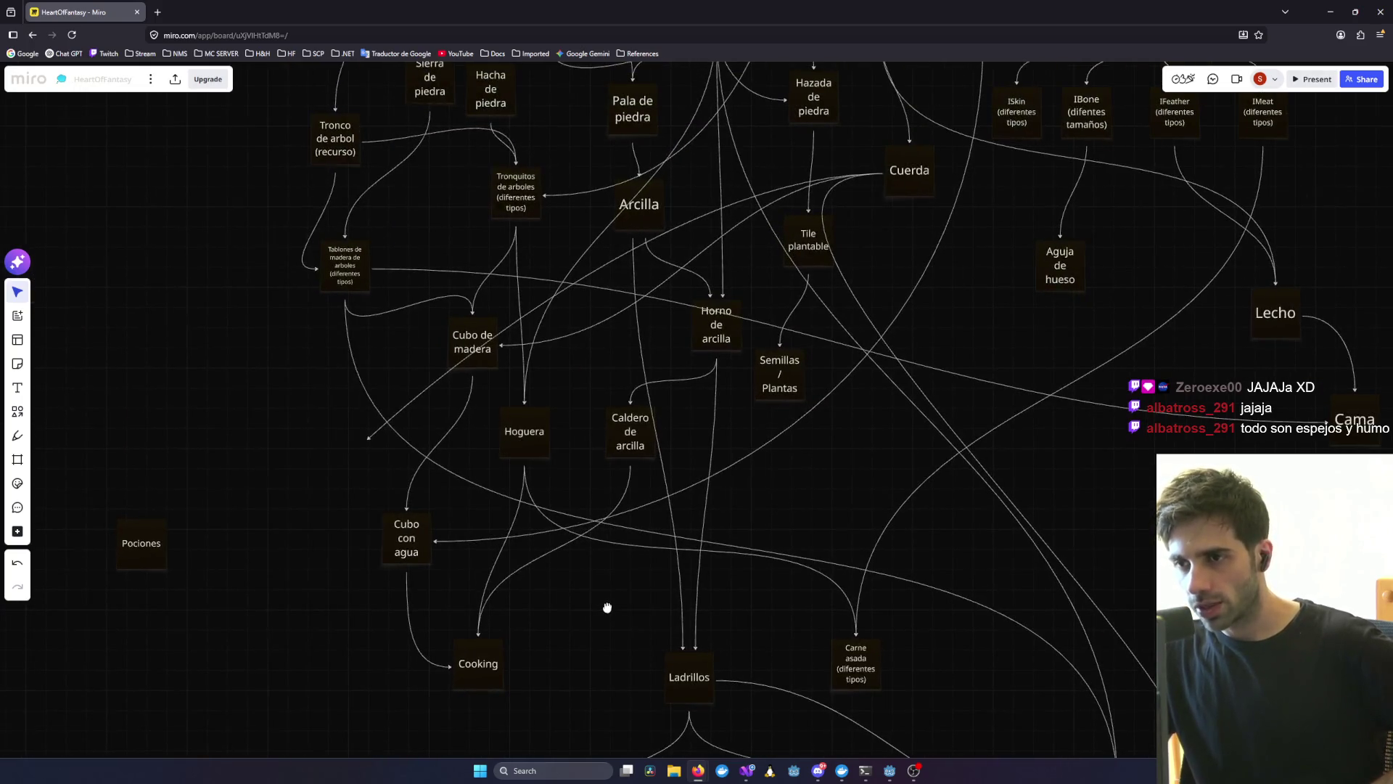
drag(608, 607, 553, 367)
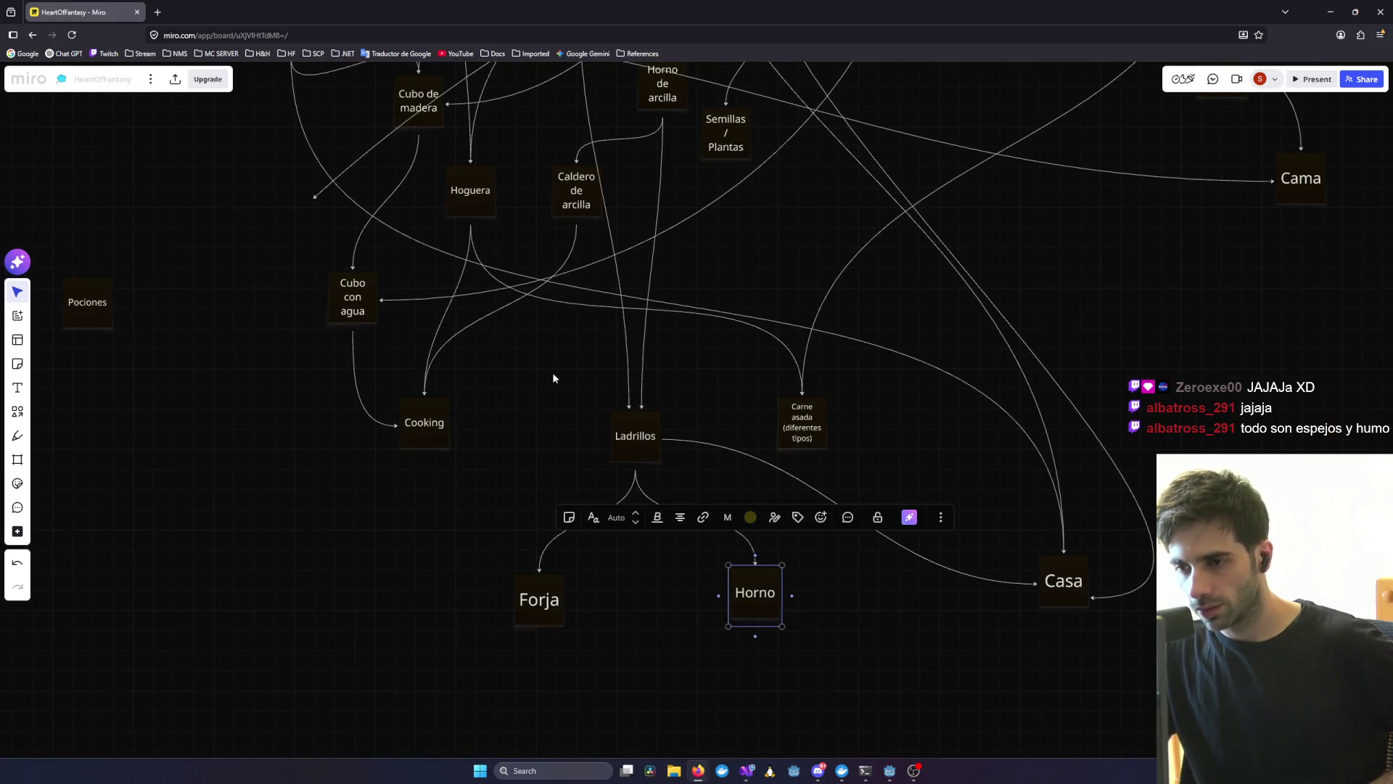
- Box-select Ladrillos, Forja and Horno with their connectors, then nudge the Cooking card left
drag(891, 690, 399, 576)
scroll(895, 520, down, 3)
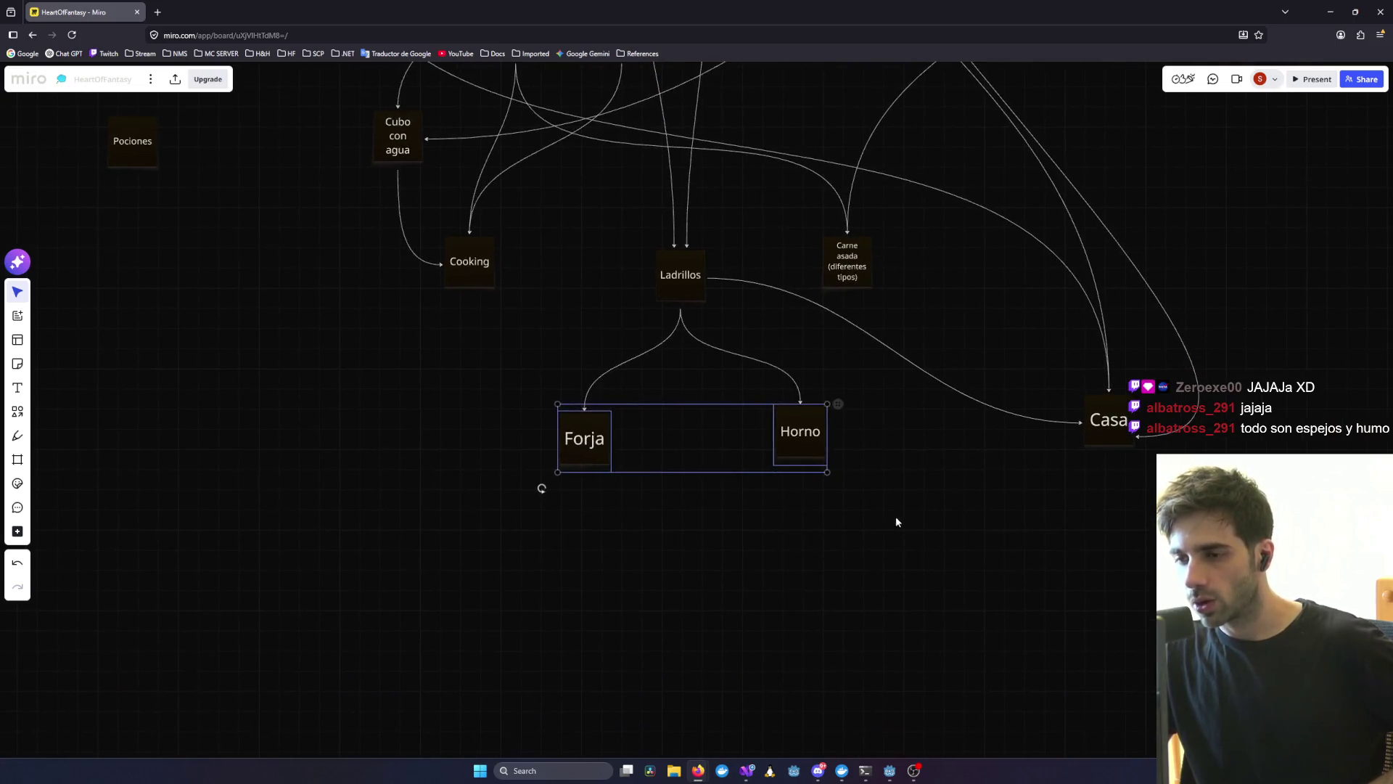
drag(902, 513, 441, 404)
mouse_move(893, 563)
mouse_down()
mouse_move(338, 370)
mouse_move(339, 401)
mouse_move(342, 386)
mouse_up()
mouse_move(911, 506)
mouse_down()
mouse_move(466, 429)
mouse_move(482, 497)
mouse_up()
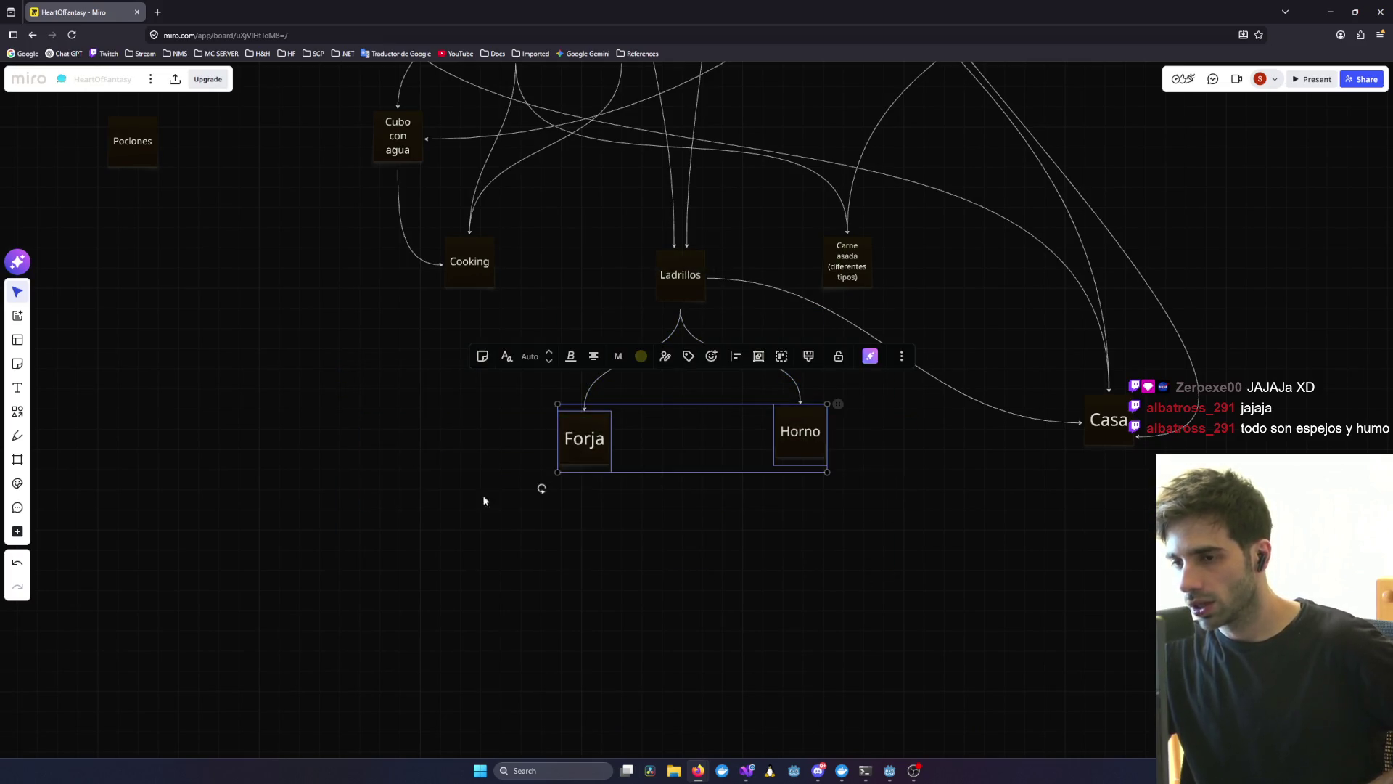
click(575, 582)
mouse_move(334, 581)
mouse_down()
mouse_move(995, 553)
mouse_move(1035, 513)
mouse_move(977, 501)
mouse_move(523, 687)
mouse_move(832, 649)
mouse_move(333, 567)
mouse_move(273, 508)
mouse_up()
mouse_move(679, 528)
mouse_down()
mouse_move(663, 539)
mouse_move(945, 590)
mouse_up()
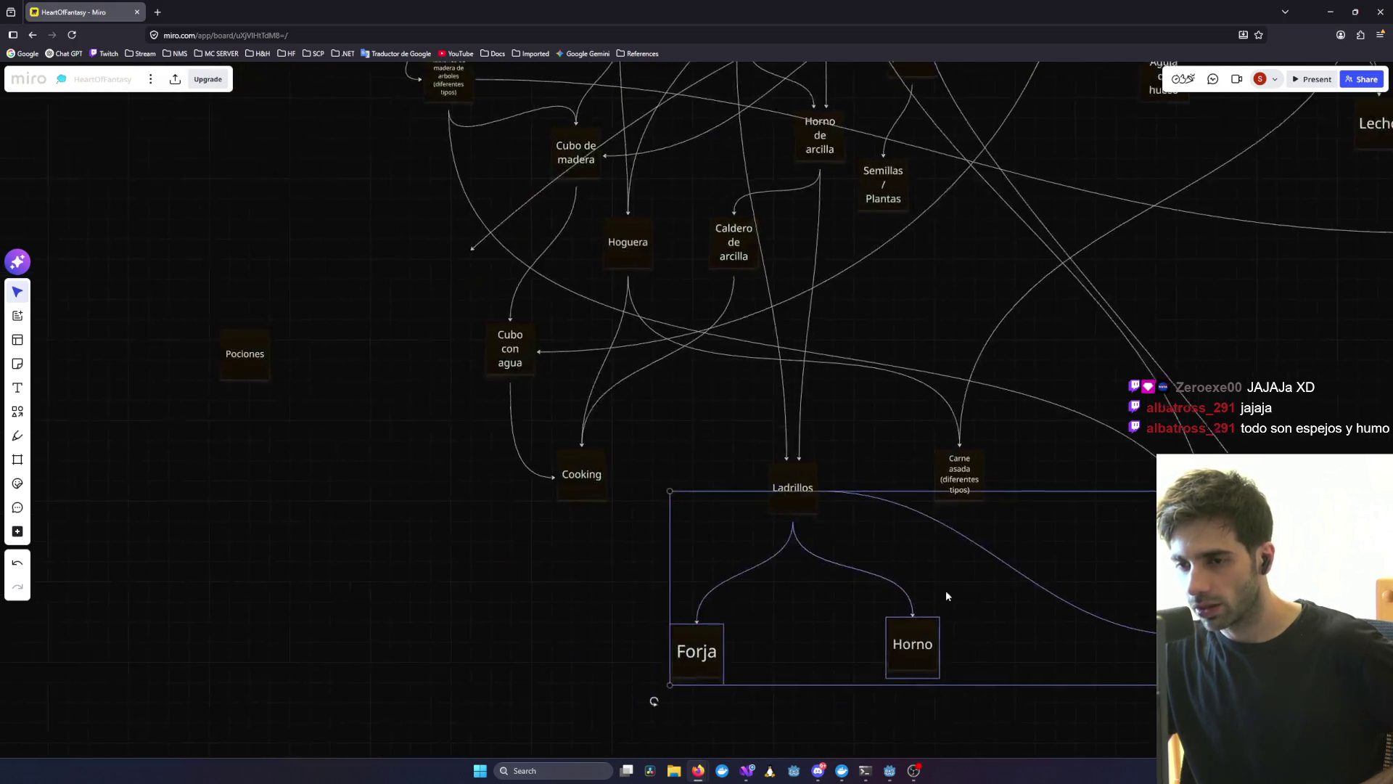
click(557, 598)
drag(601, 460, 581, 468)
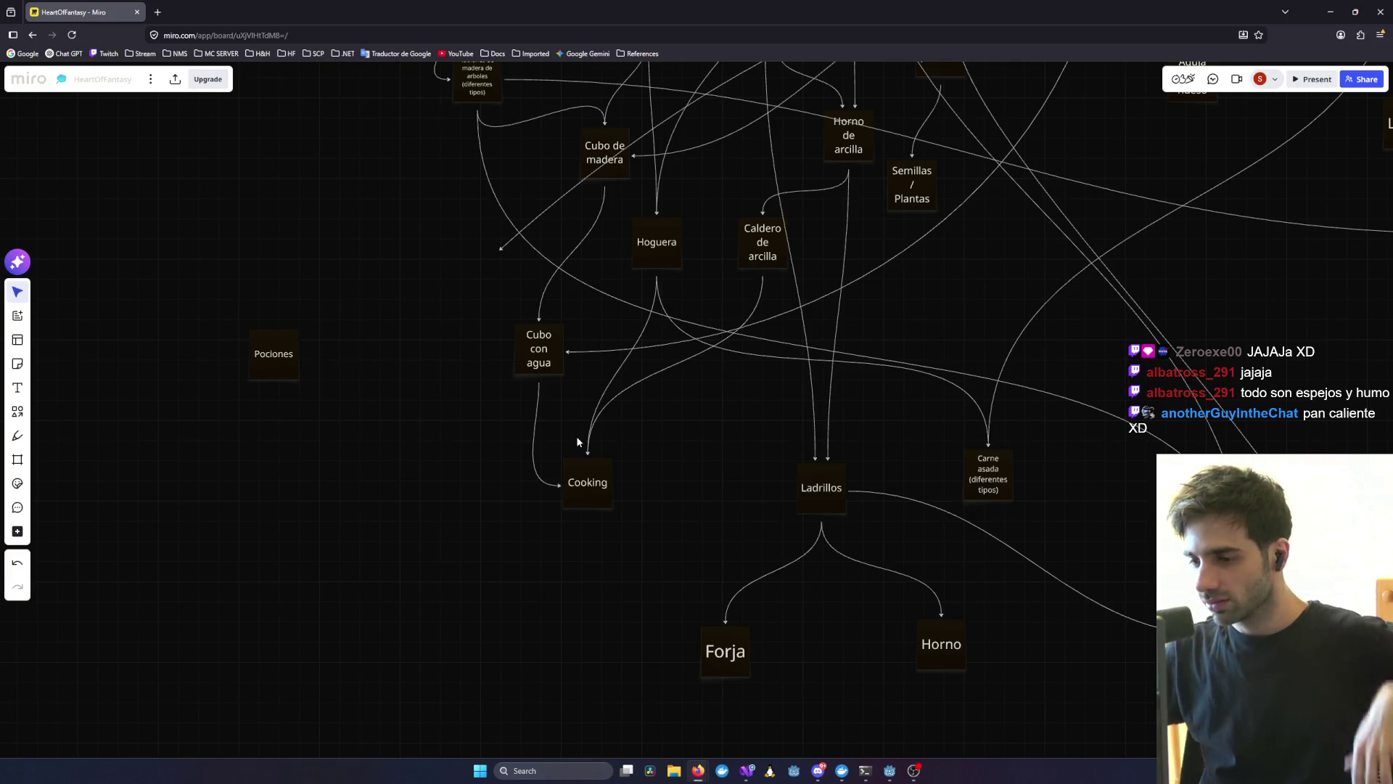
- Switch through the Visual Studio windows to the HeartOfFantasy.Client project
mouse_move(750, 773)
click(477, 733)
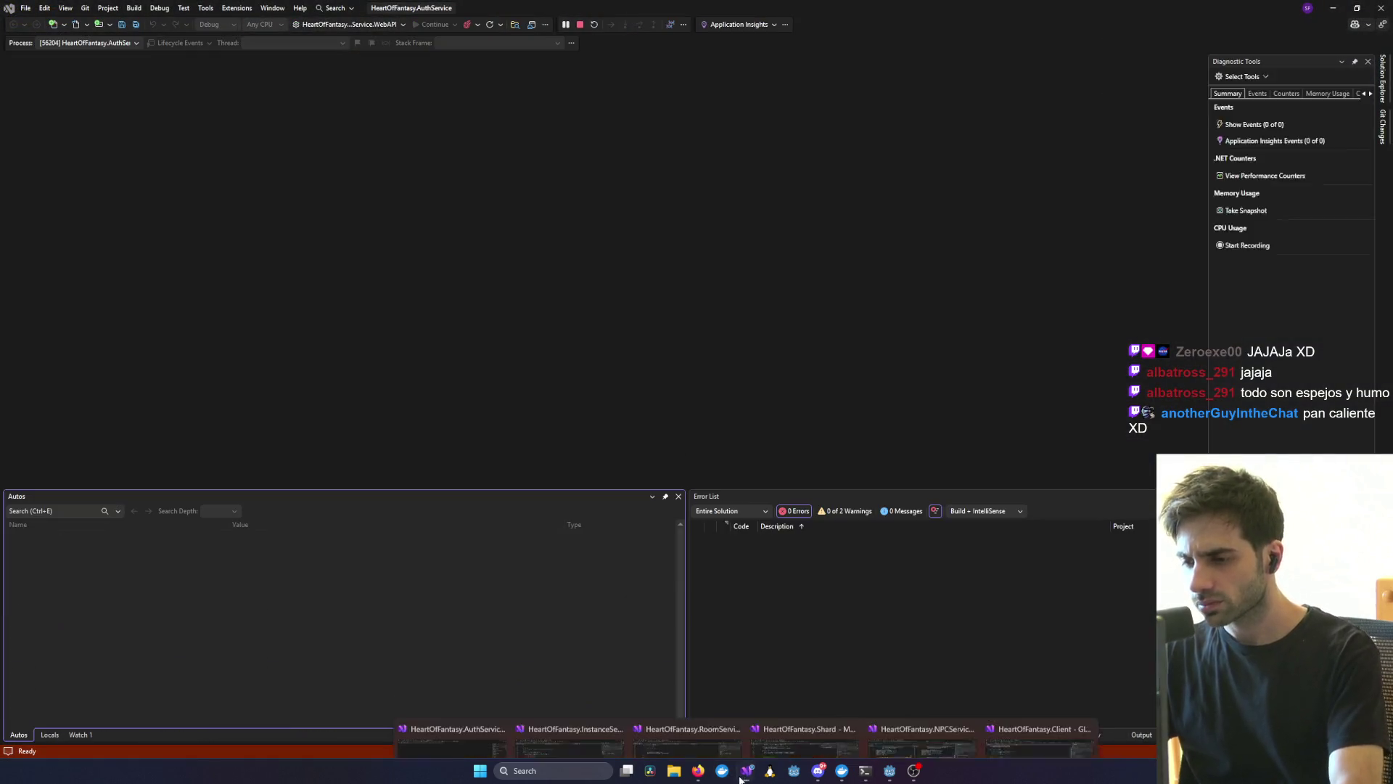
click(606, 727)
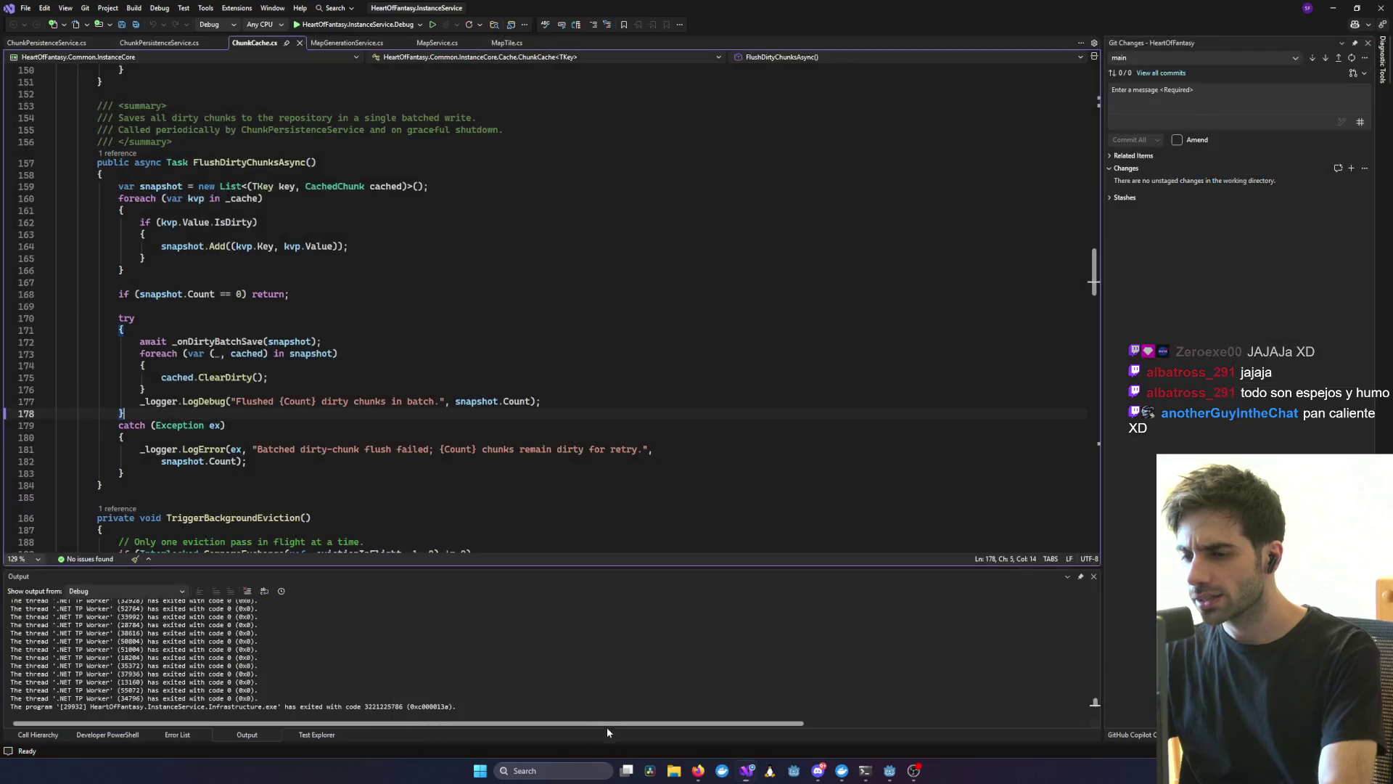
click(751, 714)
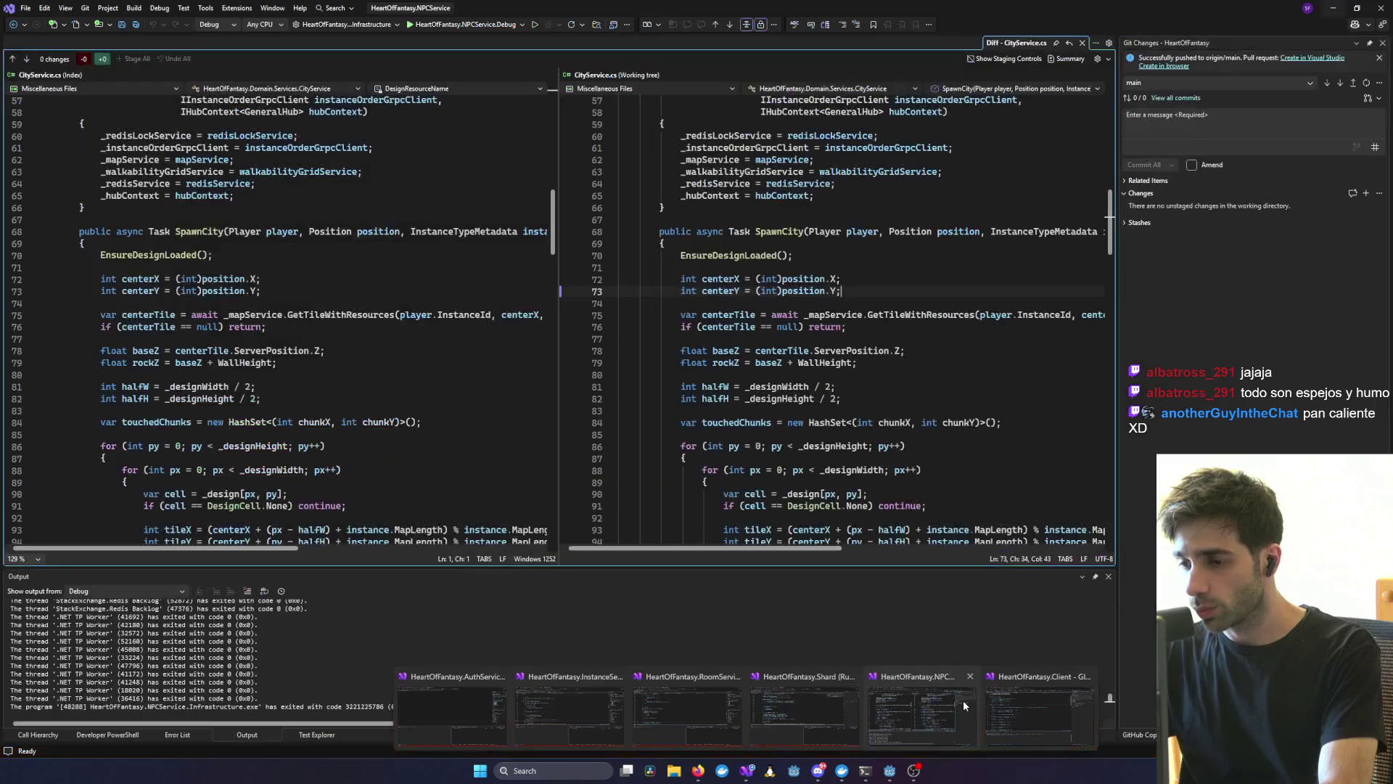
click(963, 699)
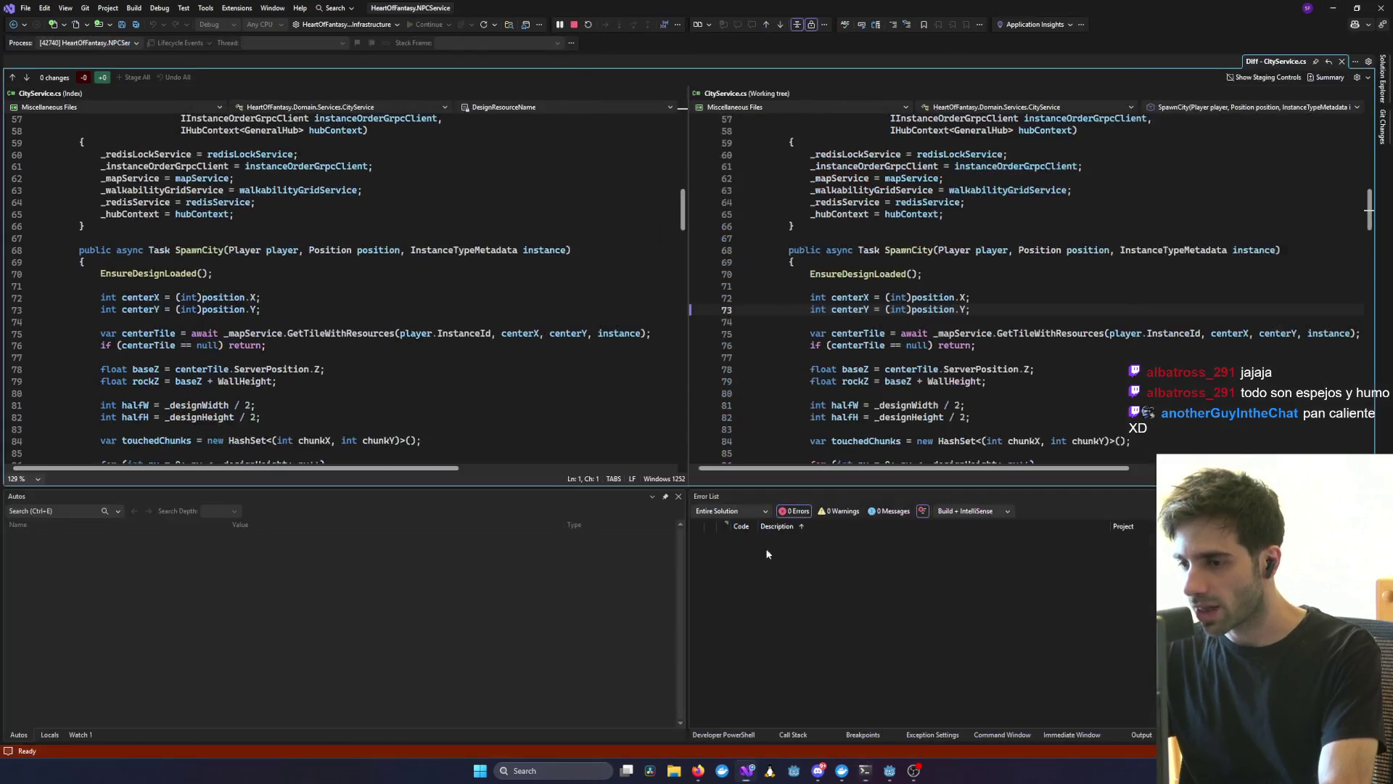
mouse_move(747, 771)
click(934, 725)
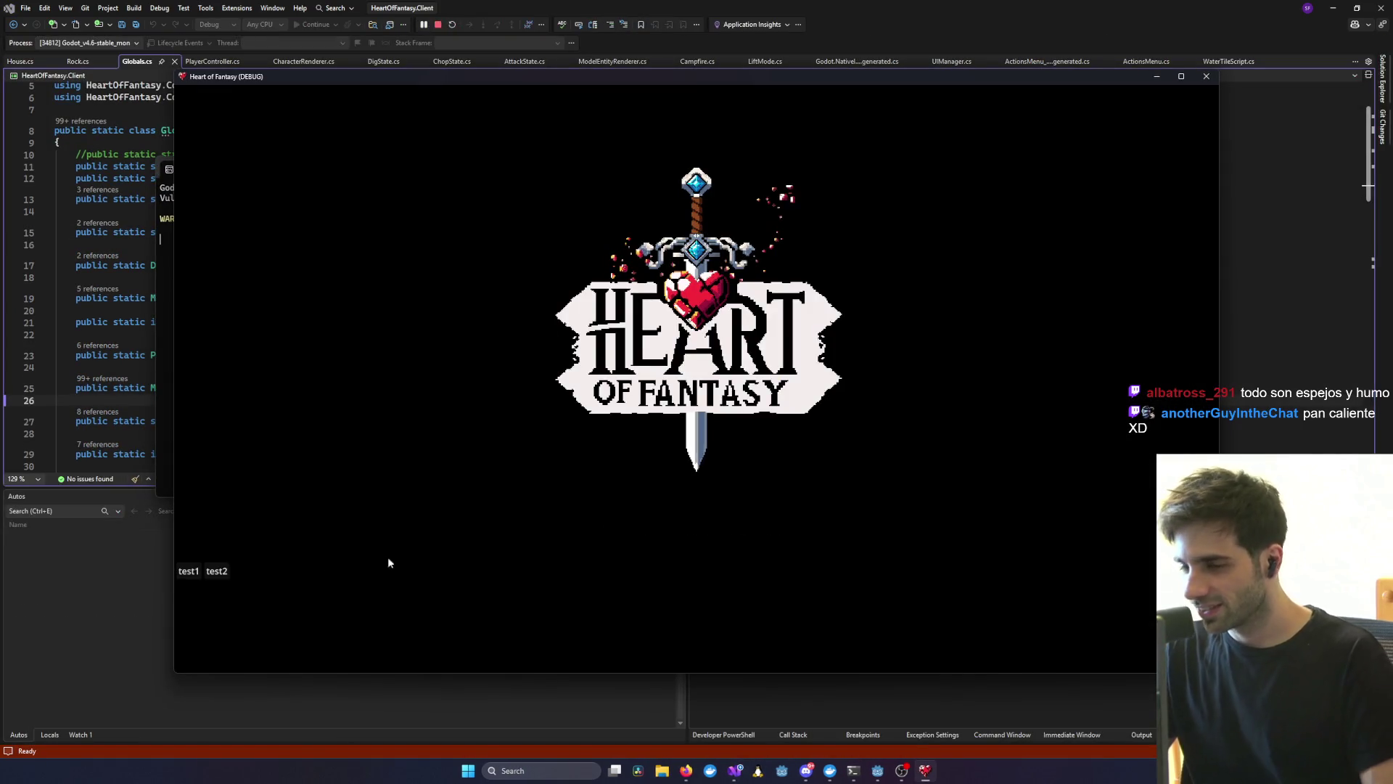
- Launch the client in debug, log in with the test account, and press Play
click(191, 573)
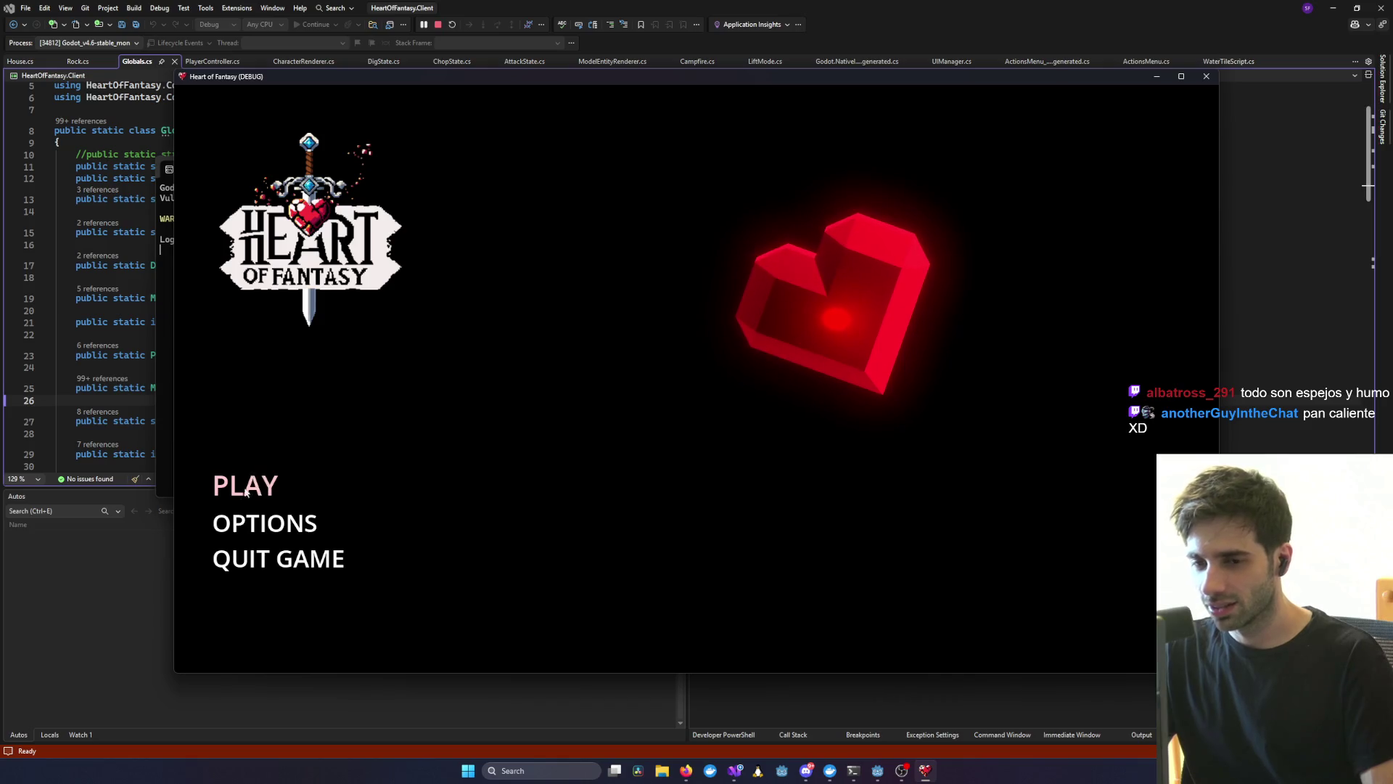
click(267, 484)
click(699, 590)
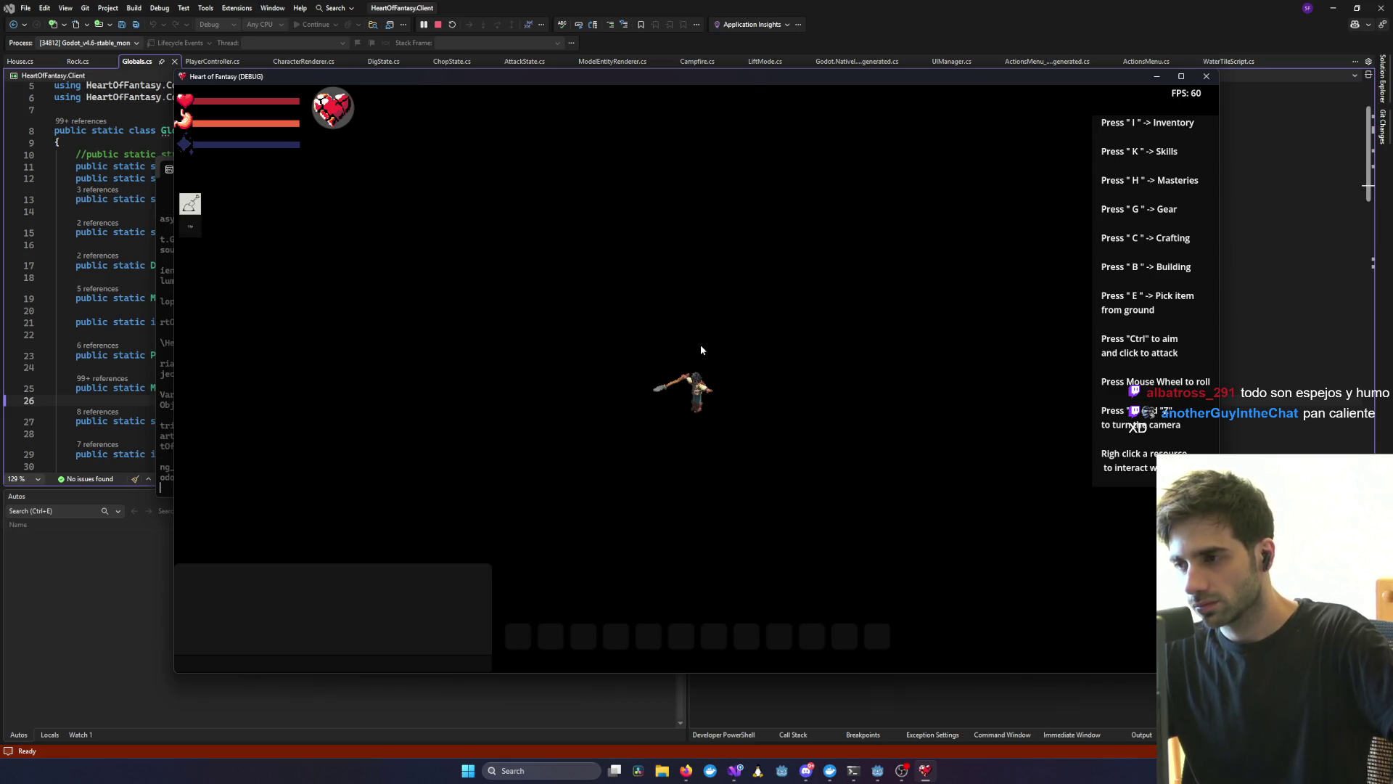
- Build a Clay Oven from the building list and place it beside the character
key(c)
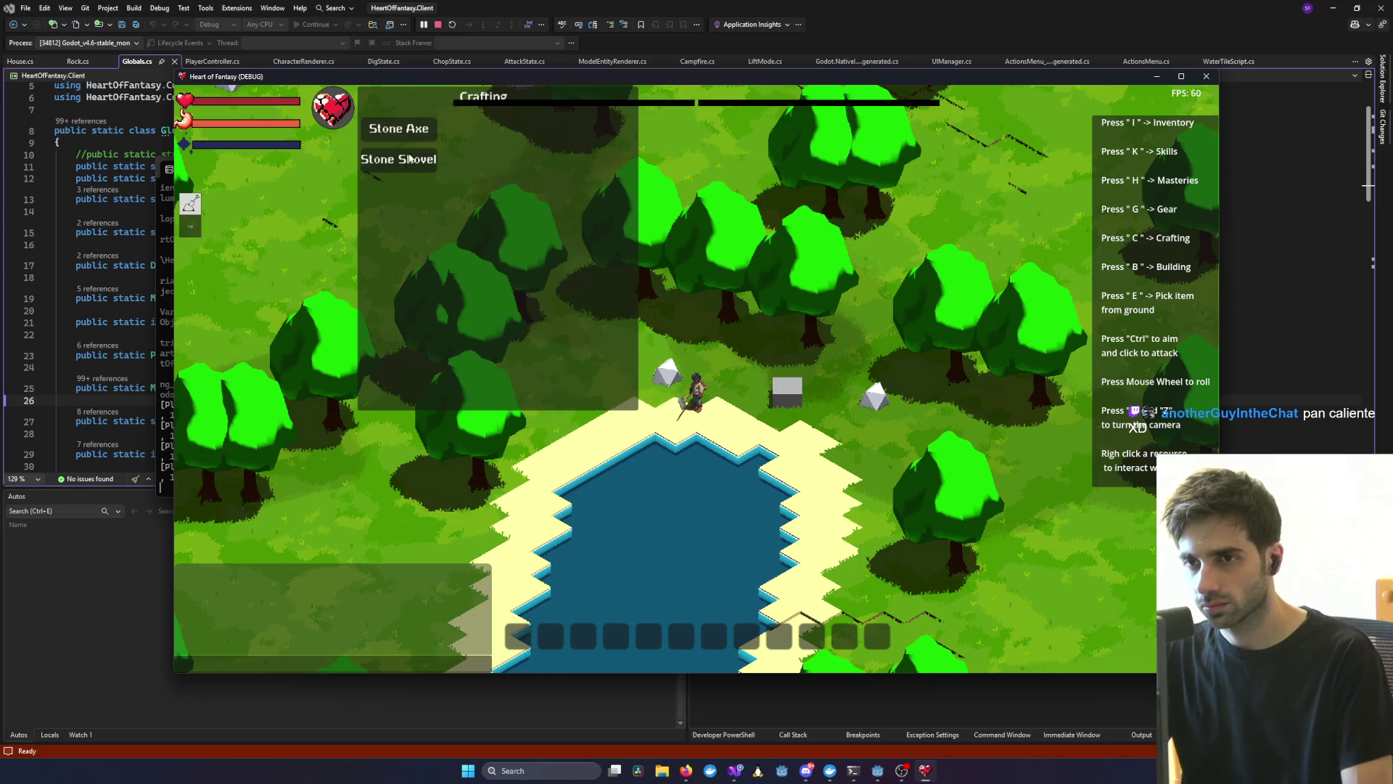
key(c)
key(b)
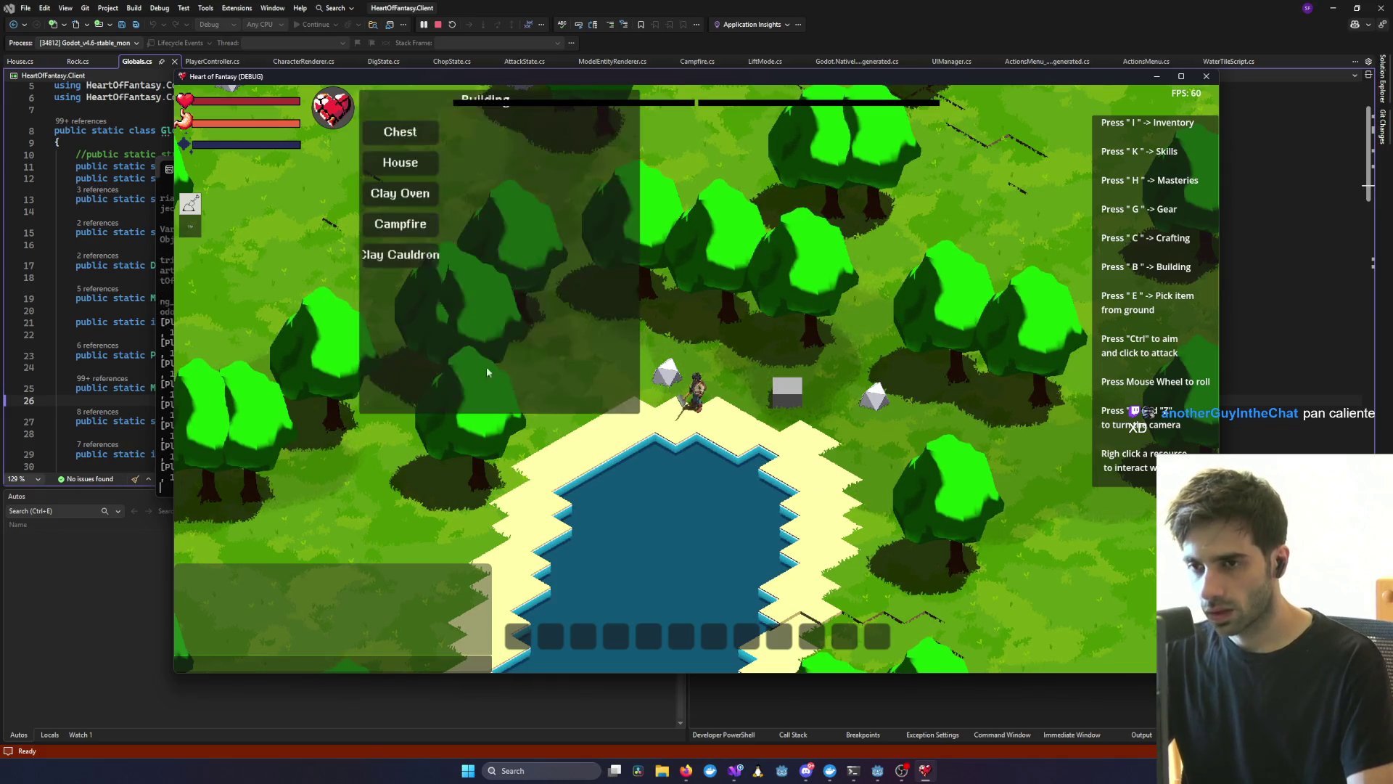
click(393, 194)
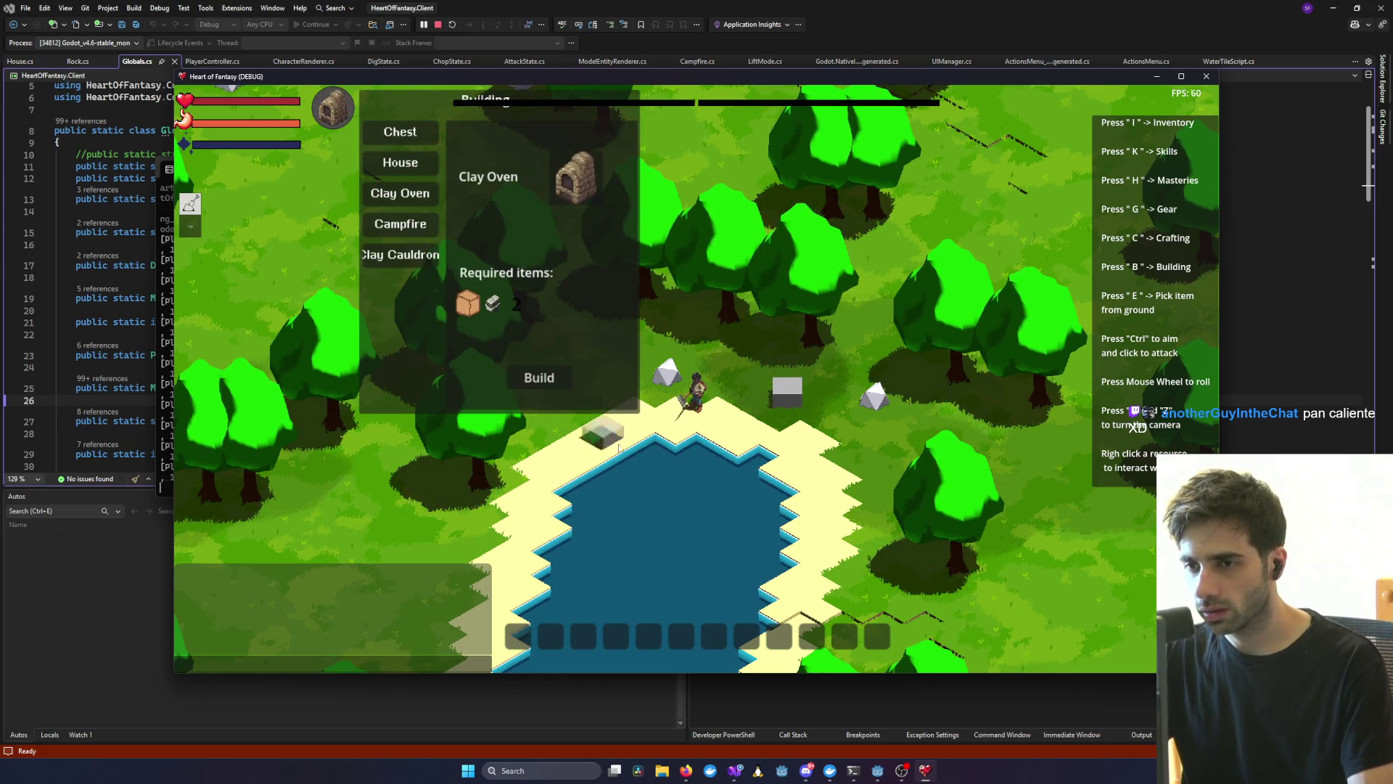
click(539, 377)
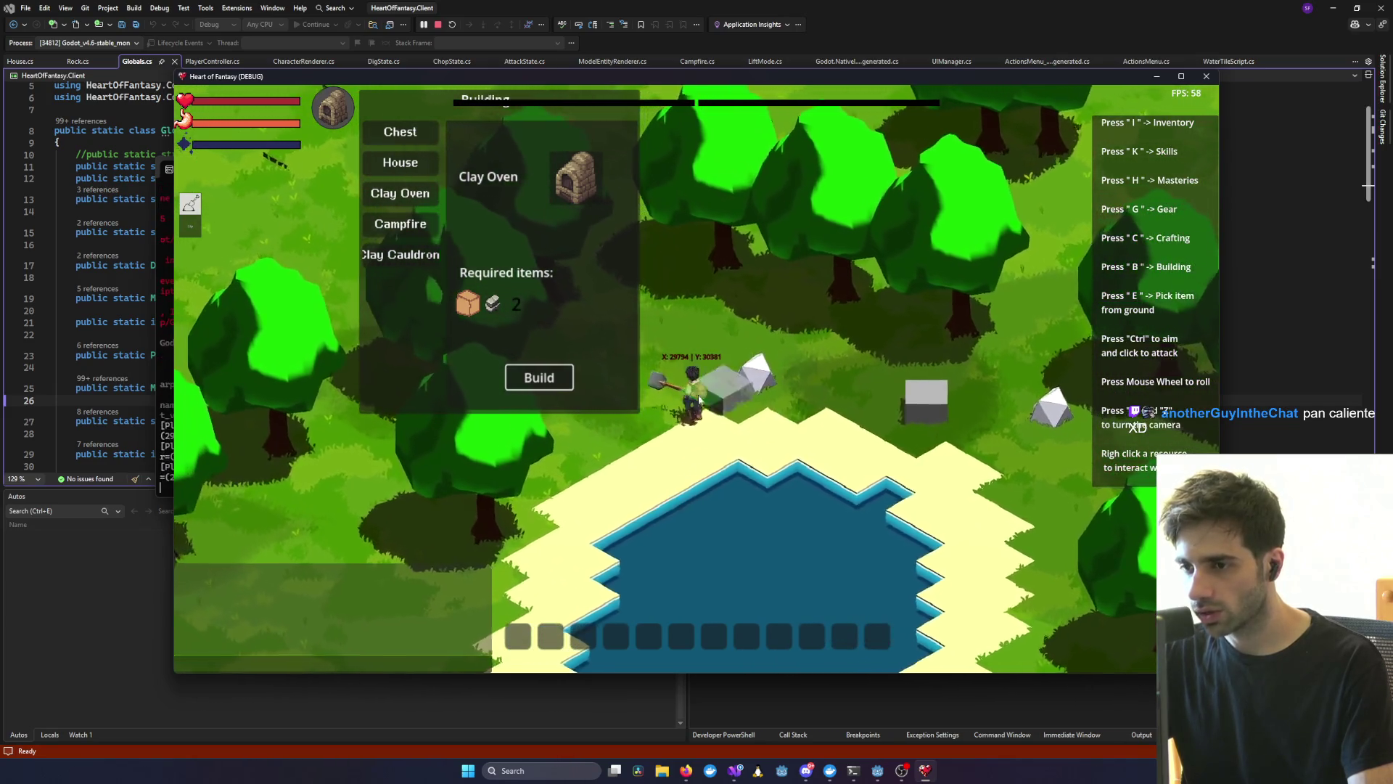
key(a)
key(a)
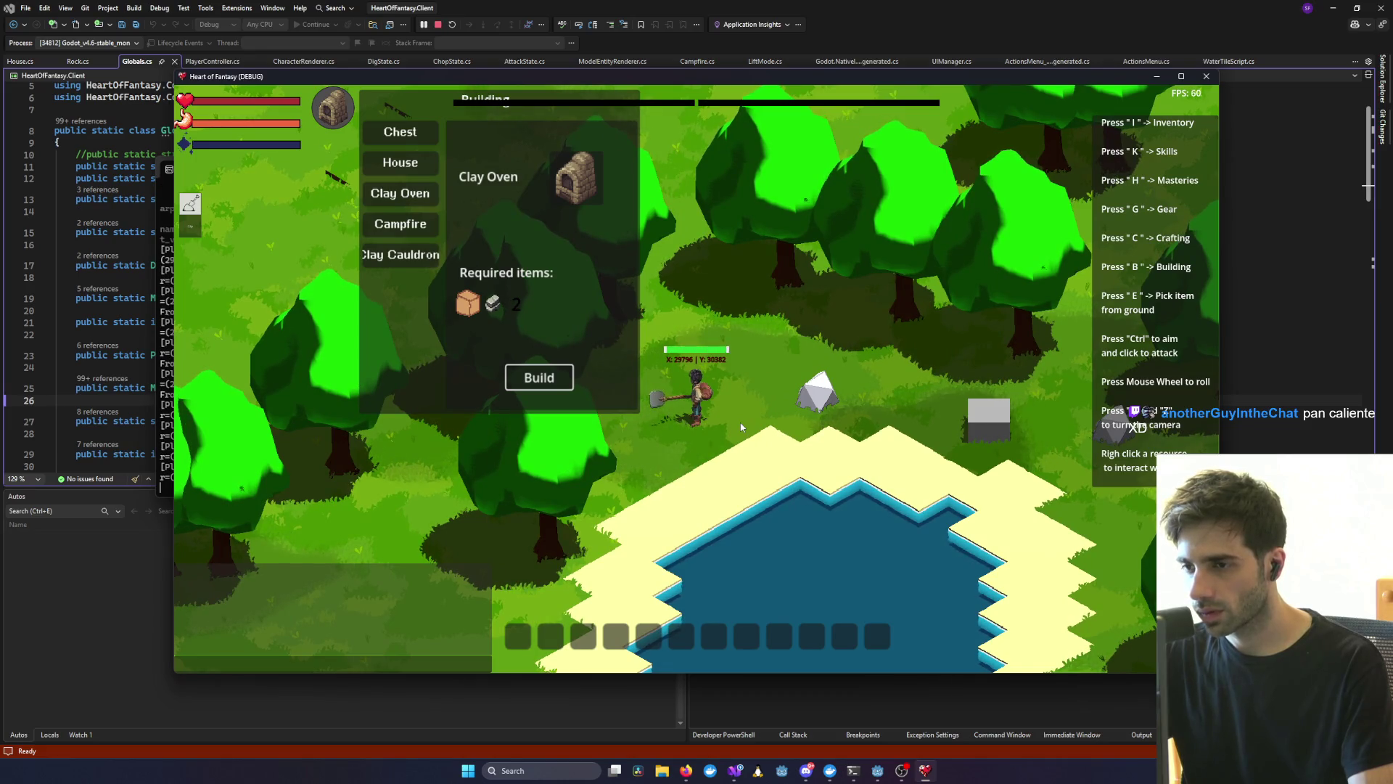
click(741, 427)
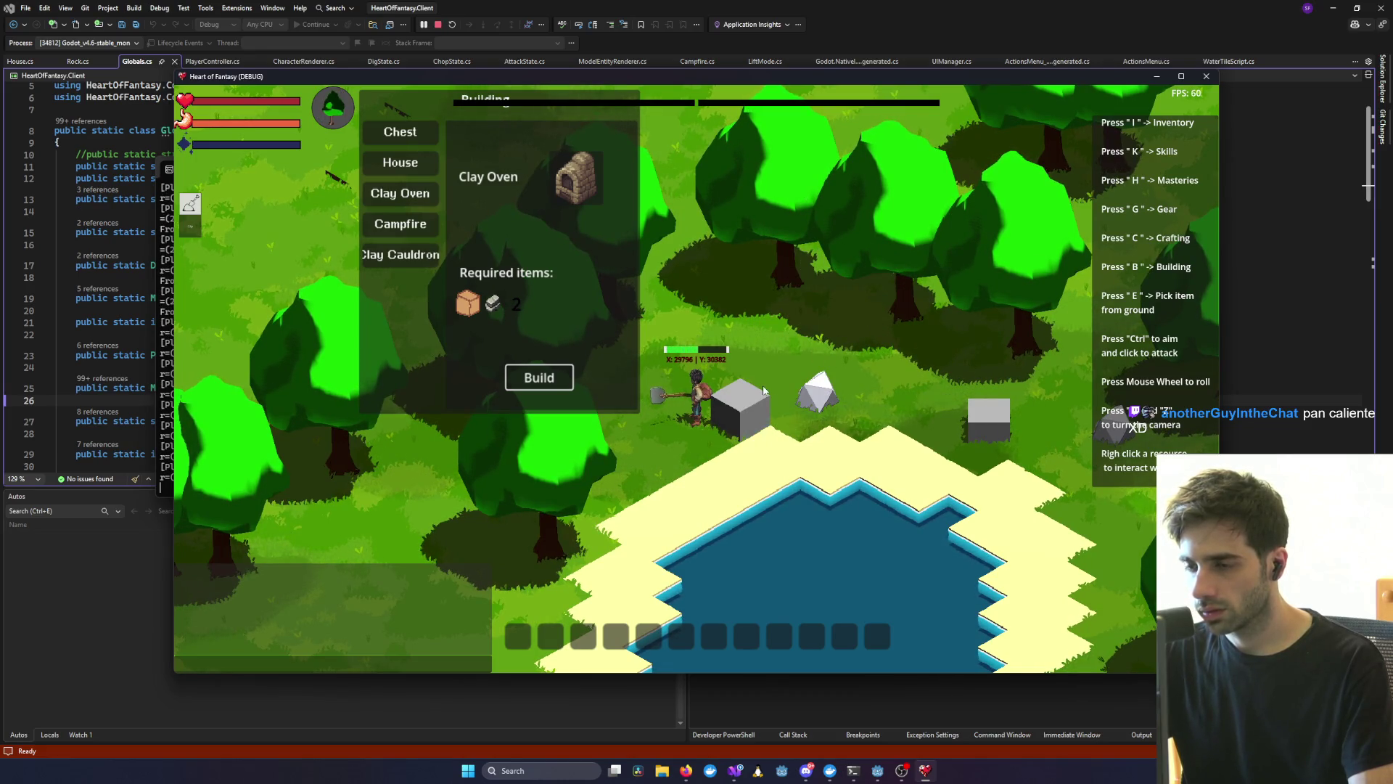
- Open the clay oven's item slots and move the building list to the right
right_click(753, 426)
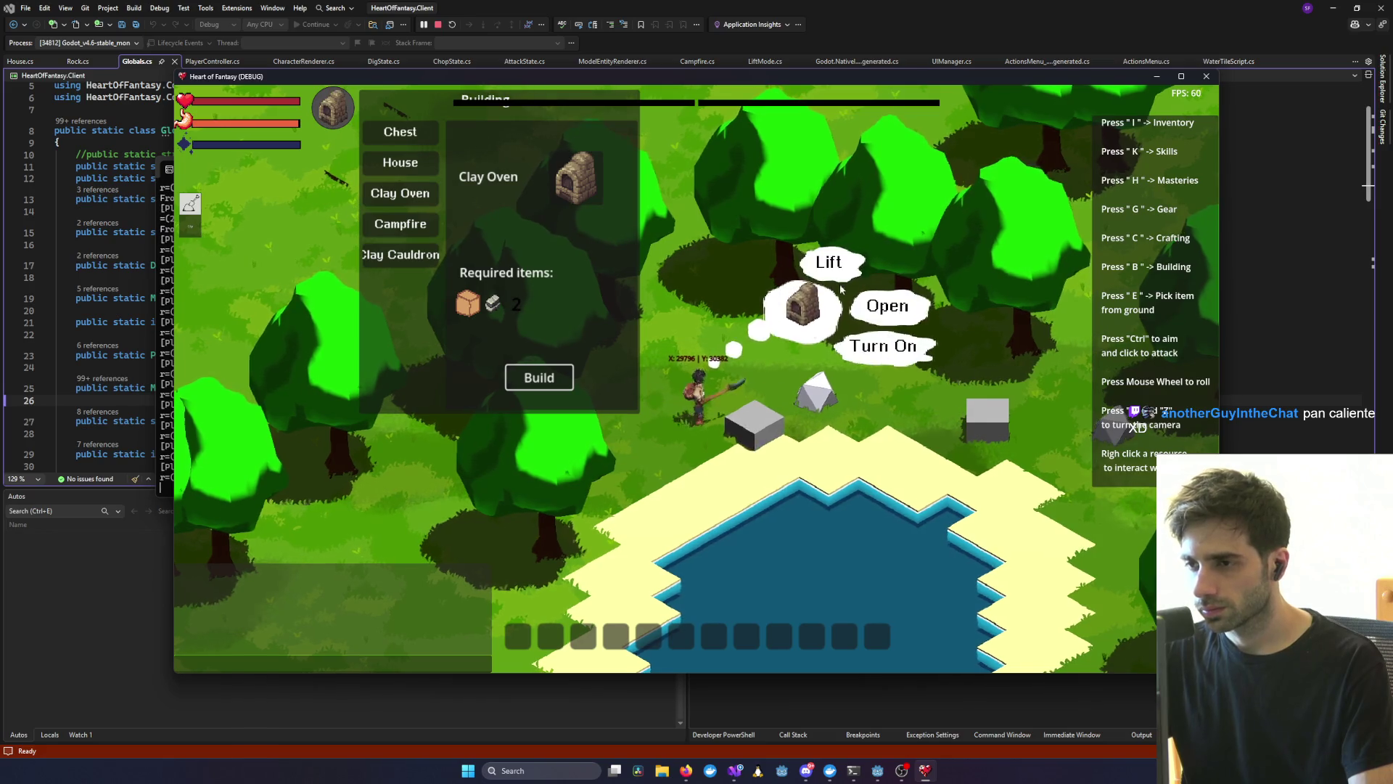
click(890, 312)
mouse_move(468, 121)
mouse_down()
mouse_move(876, 190)
mouse_move(812, 156)
mouse_up()
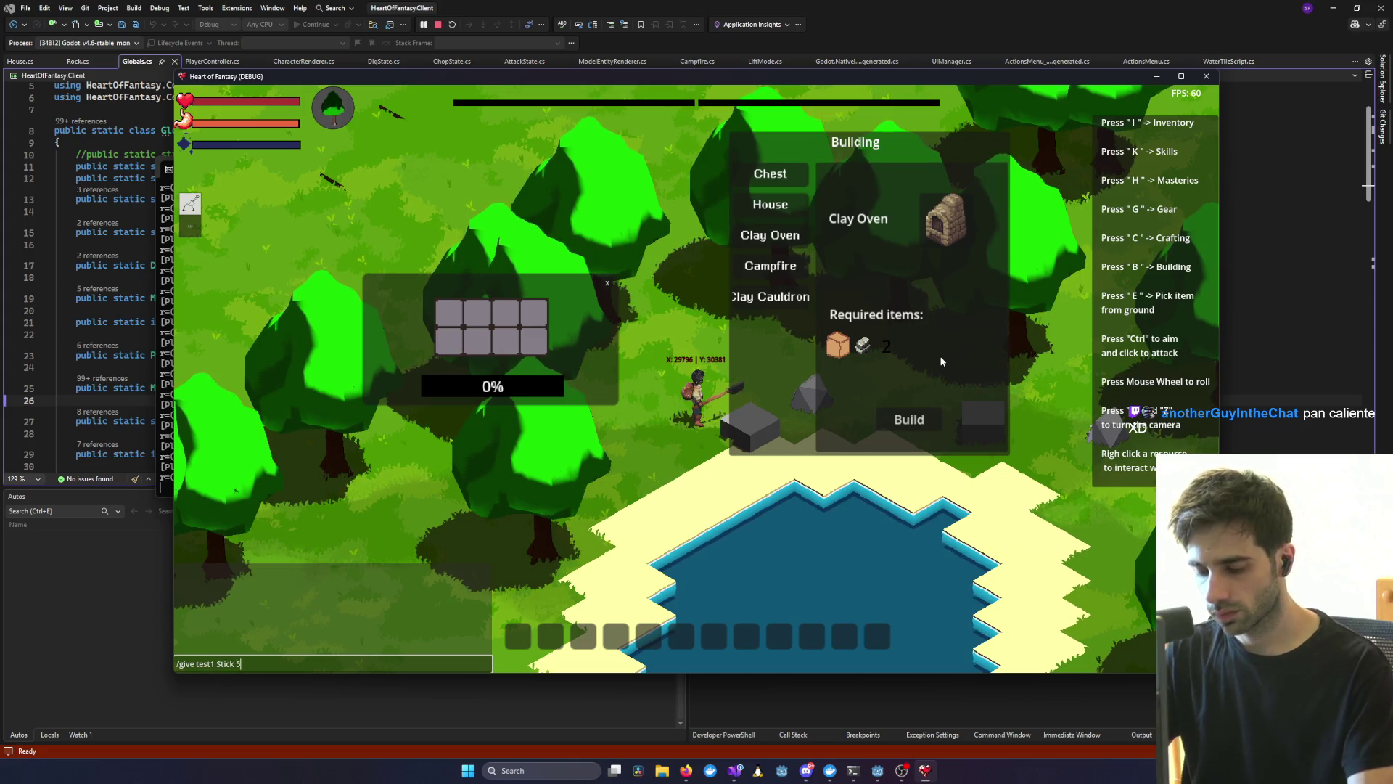
- Grant the test character 100 sticks and dough with /give commands
key(Return)
key(i)
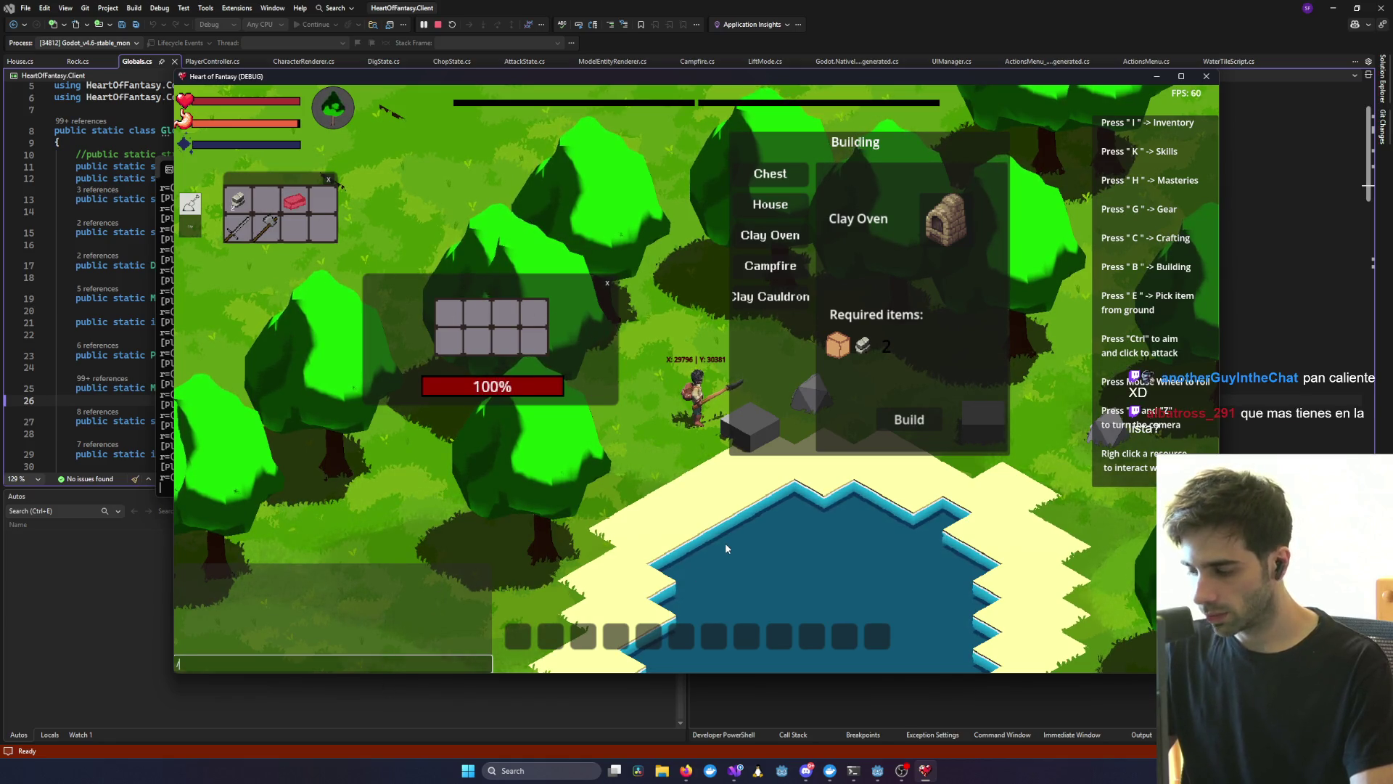
text(/give test1 Dou)
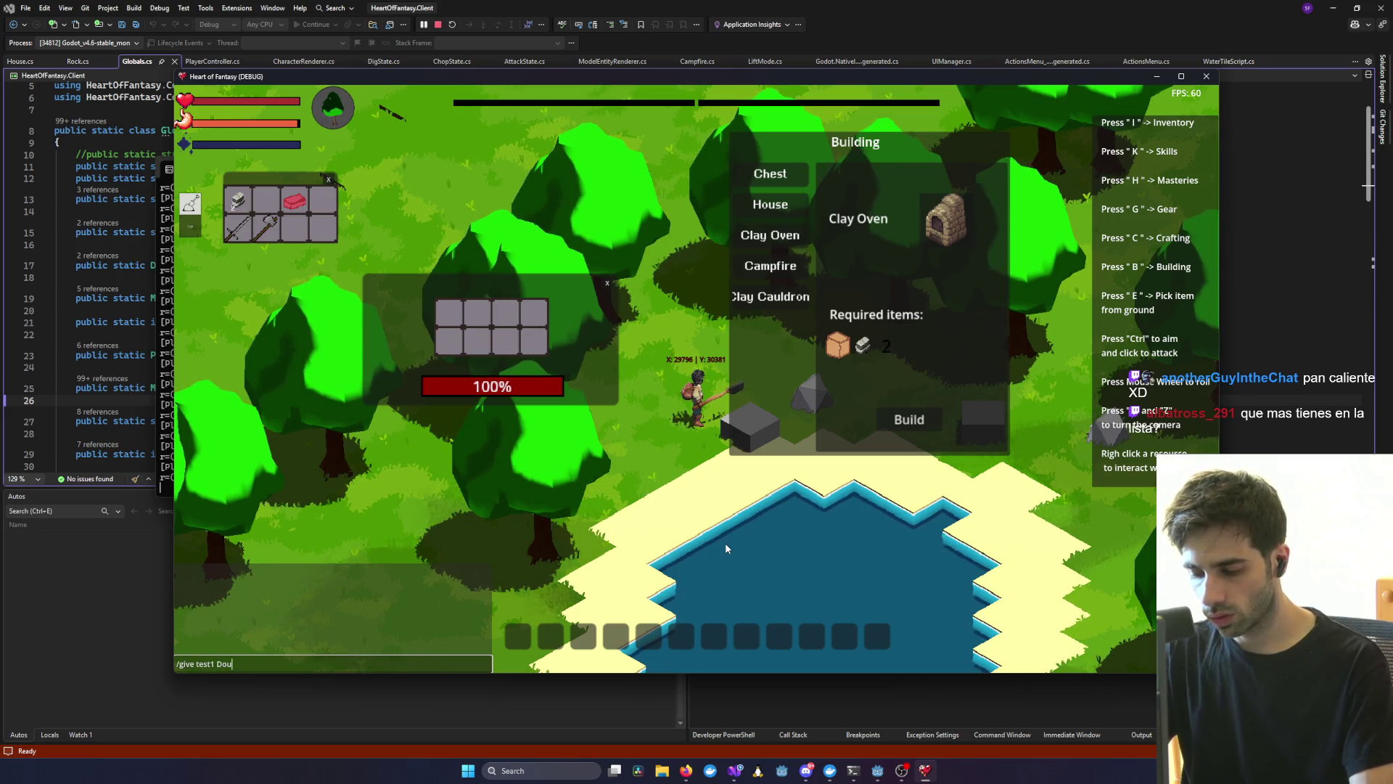
text(gh 1)
key(Return)
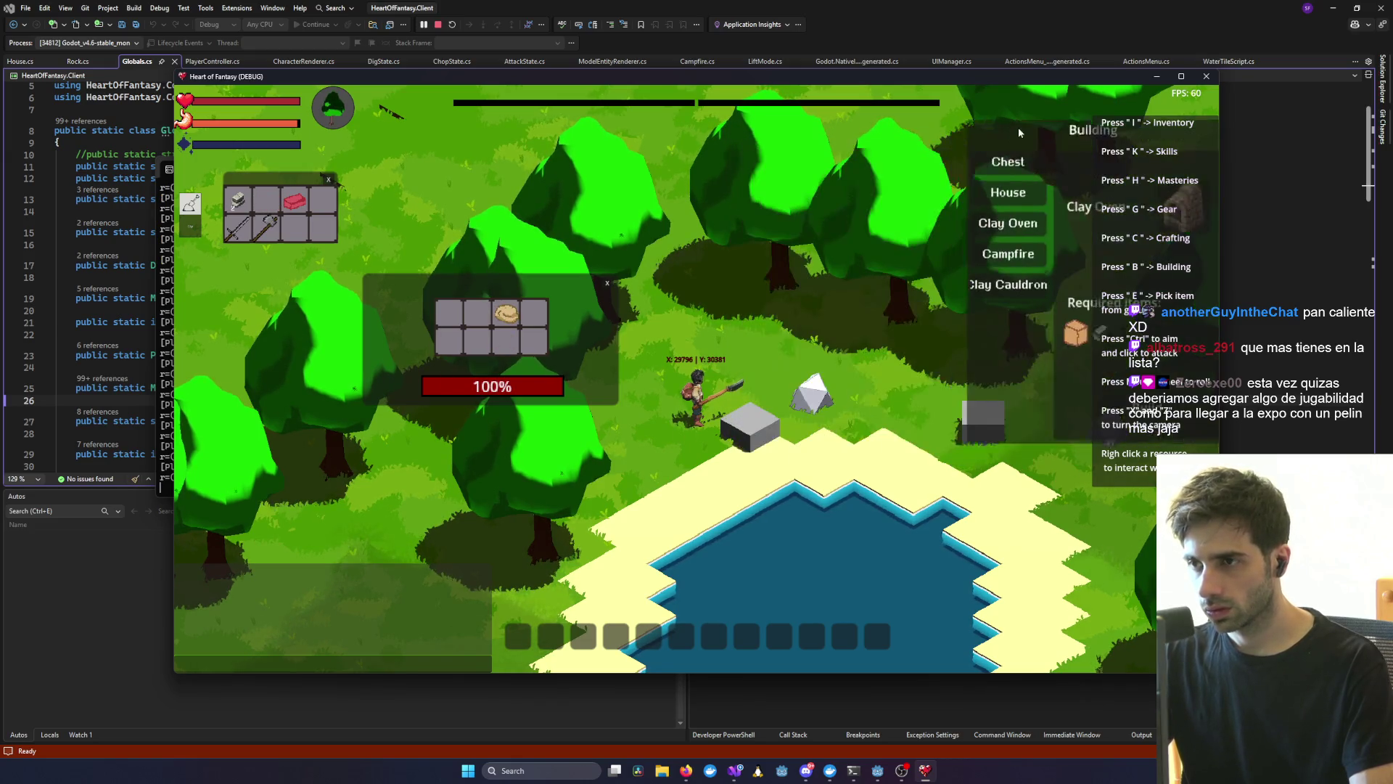
- Turn the oven on, take the baked bread, then turn the oven off and close it
scroll(789, 450, up, 2)
right_click(789, 450)
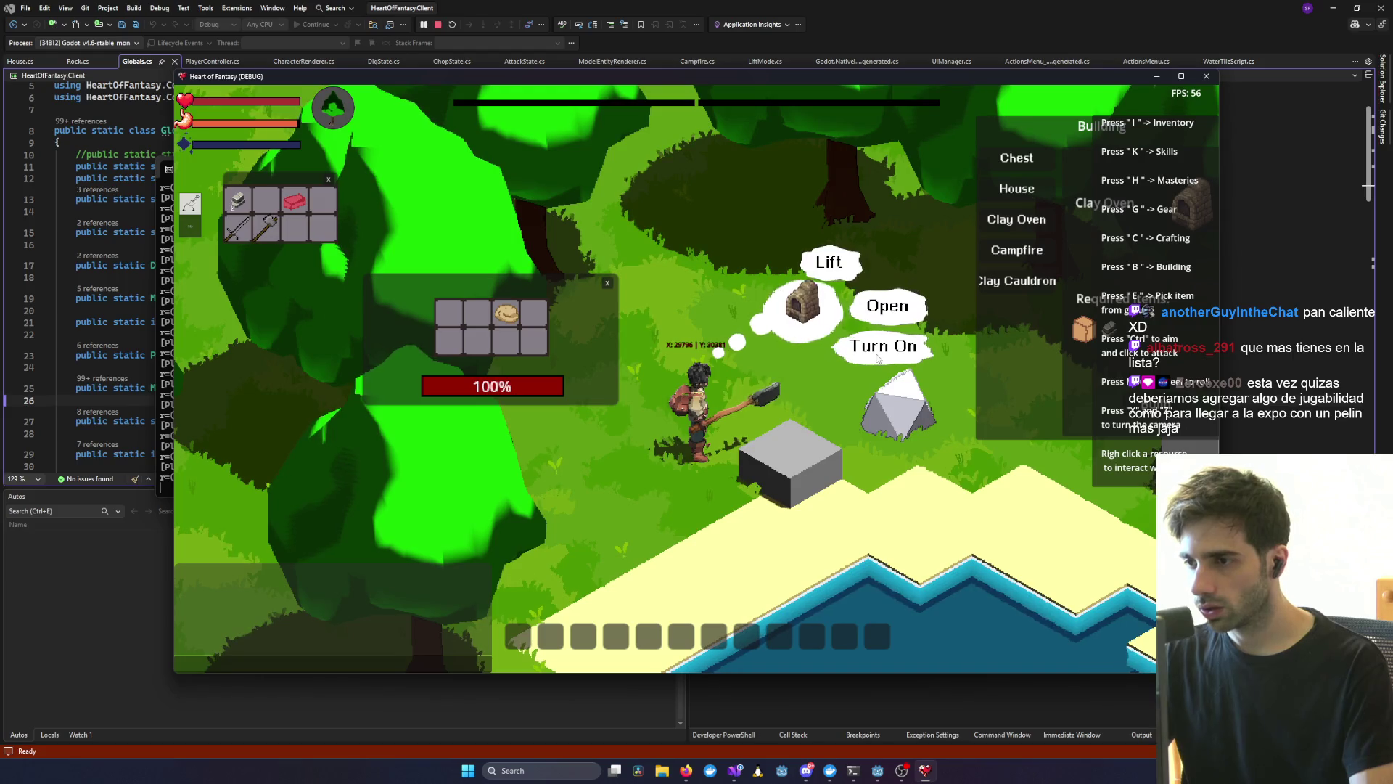
click(876, 354)
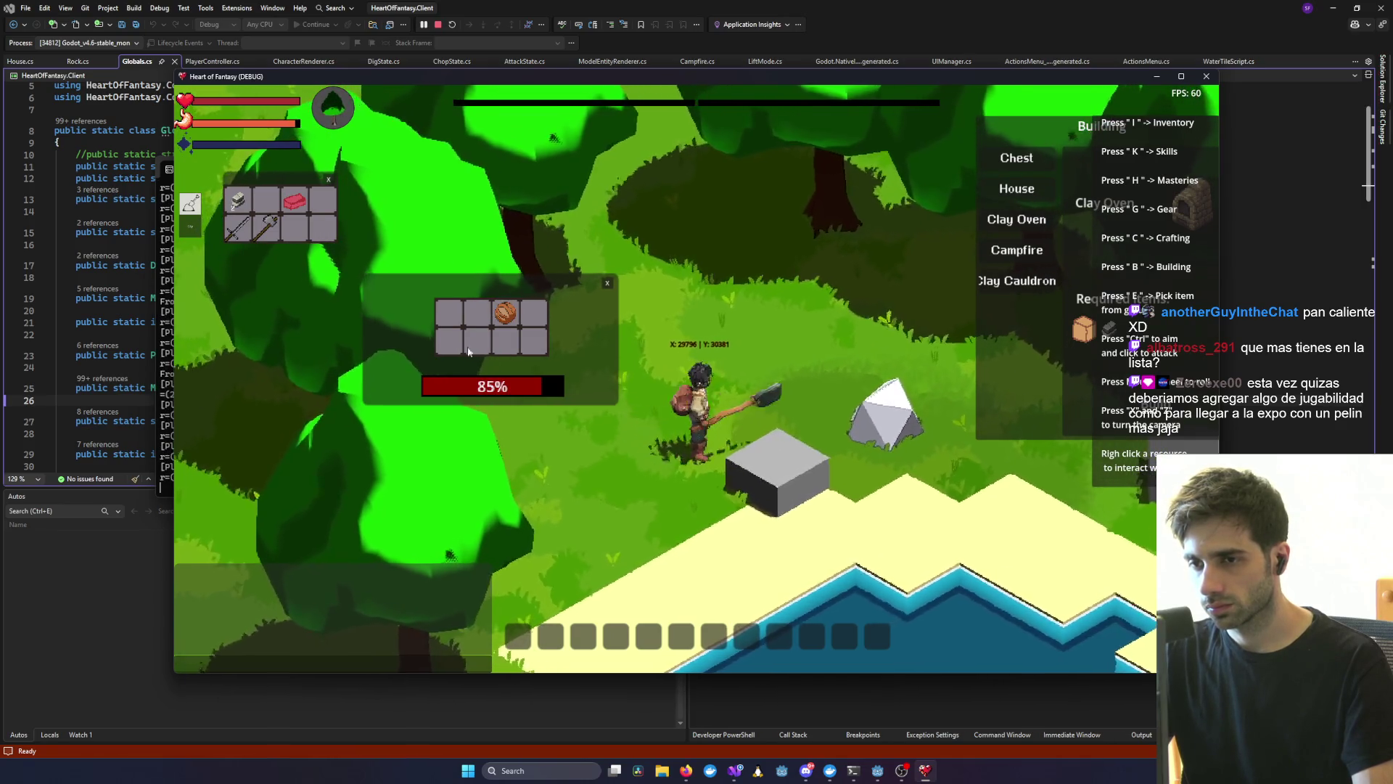
click(511, 348)
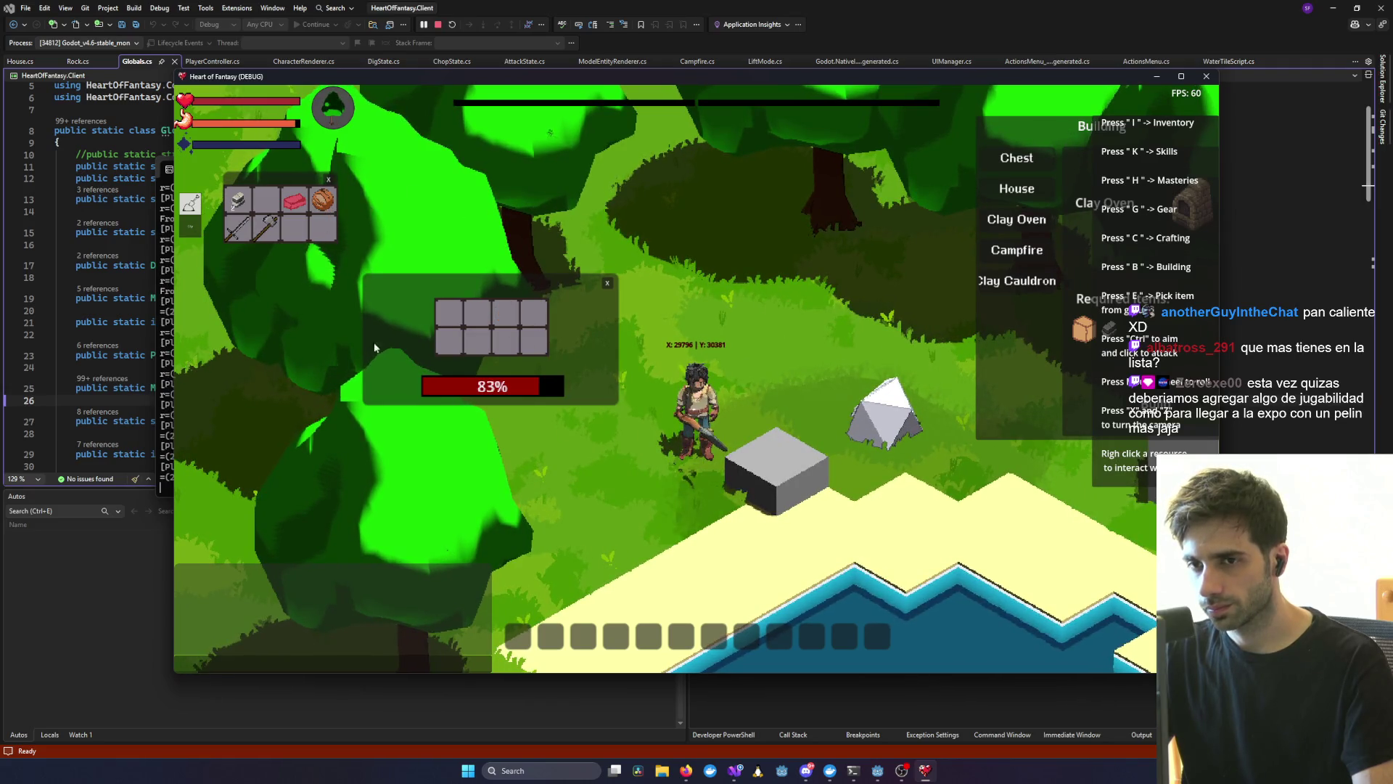
right_click(537, 363)
click(917, 348)
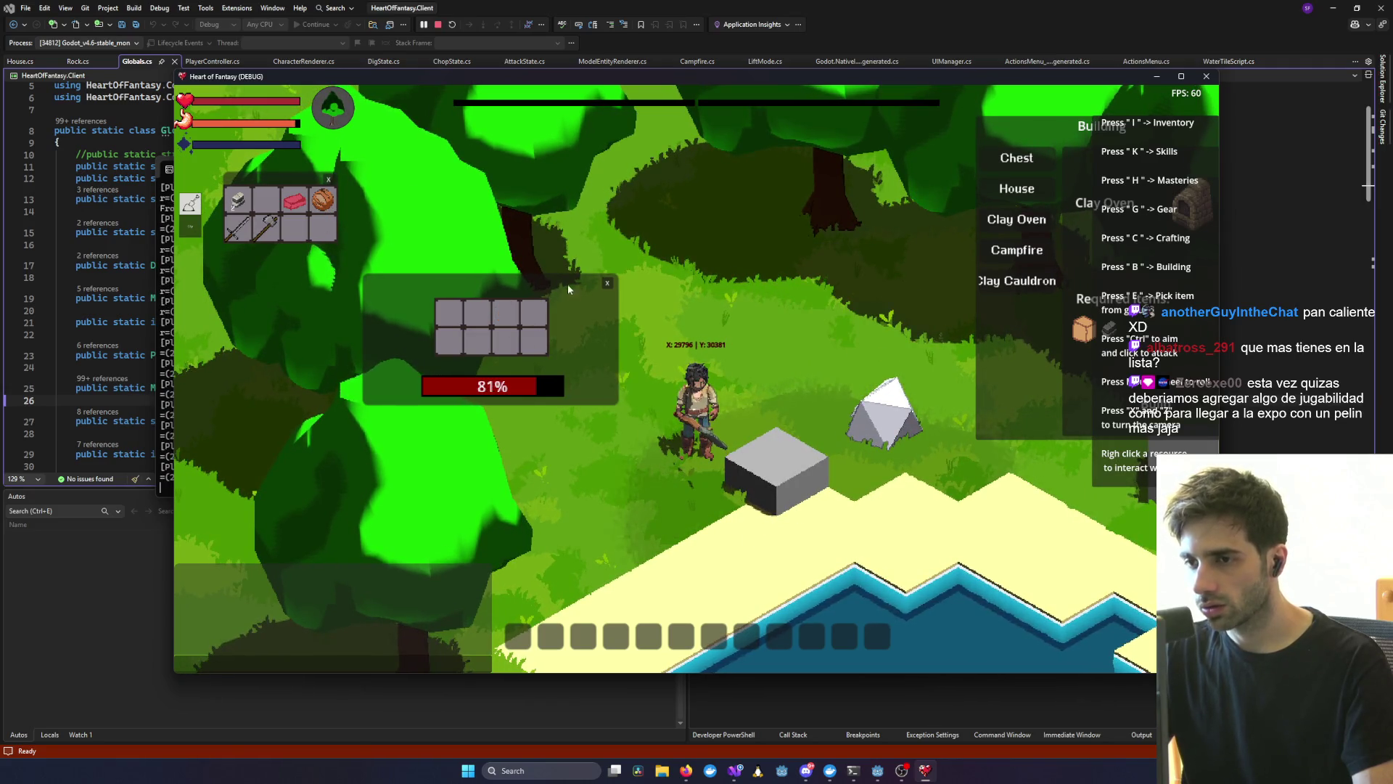
click(607, 283)
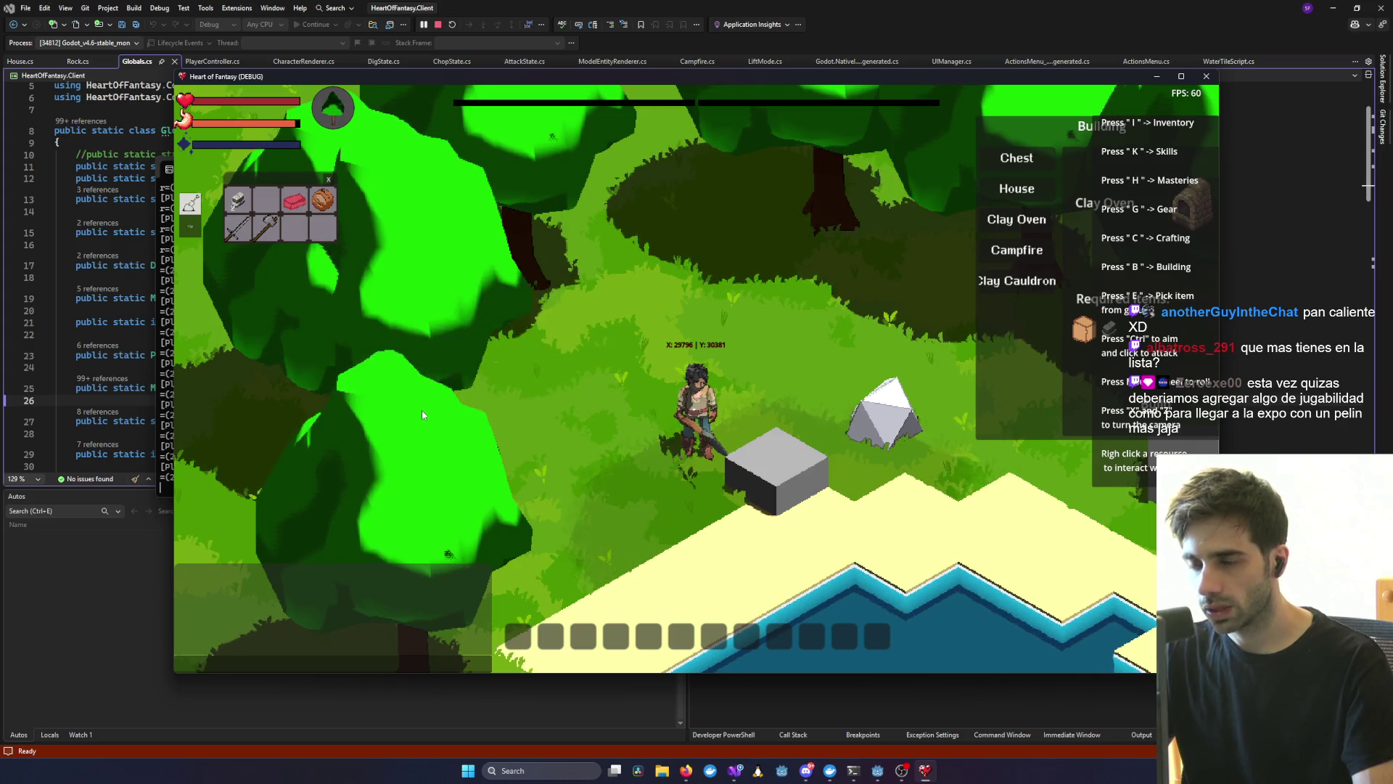
- Eat the bread and walk the character around
right_click(330, 208)
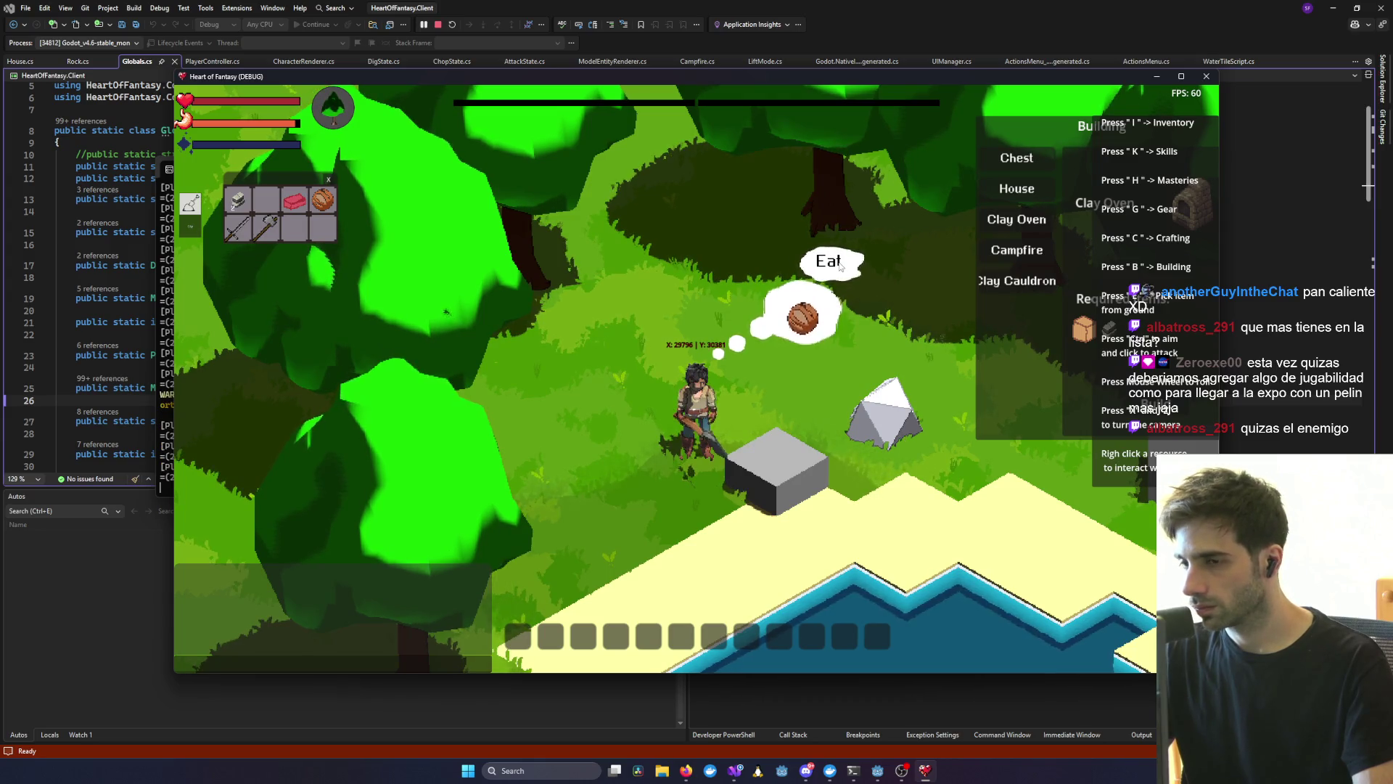
click(839, 265)
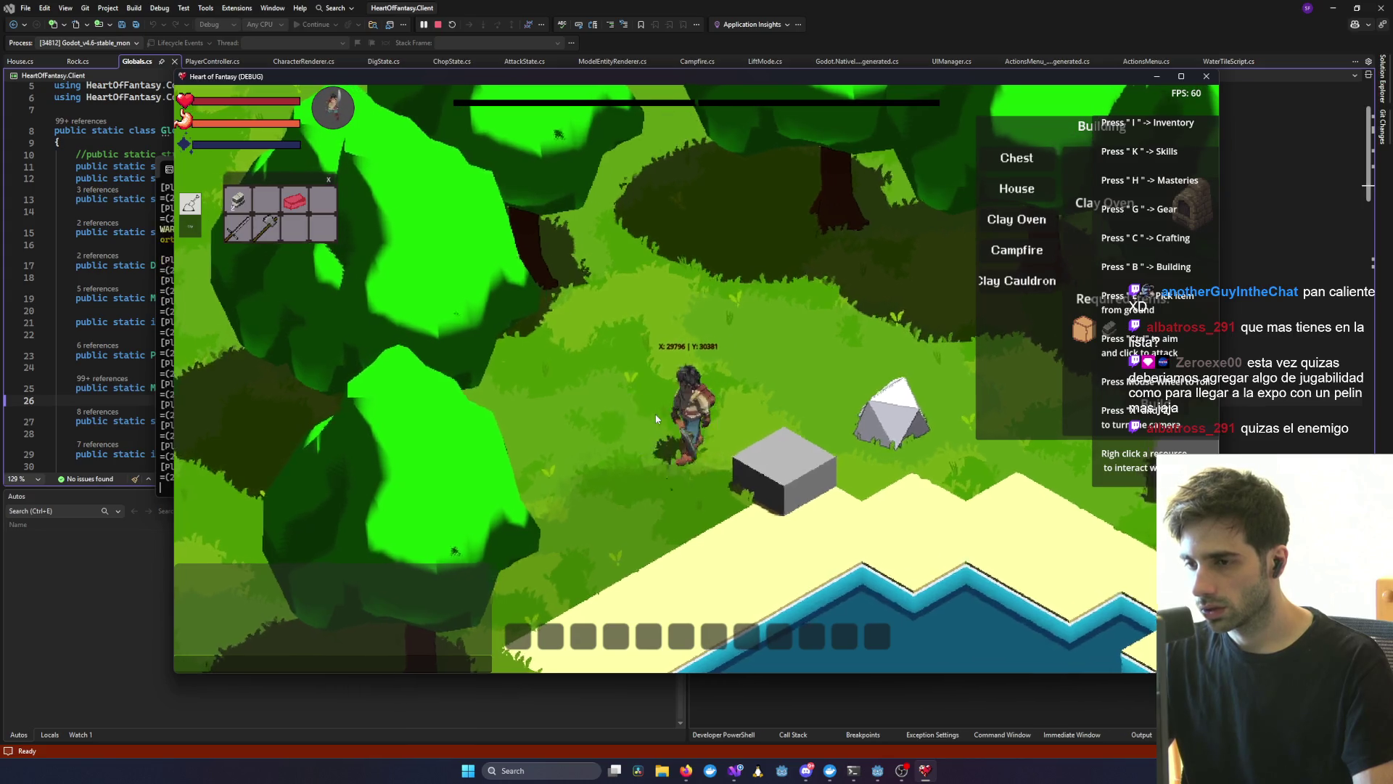
key(s)
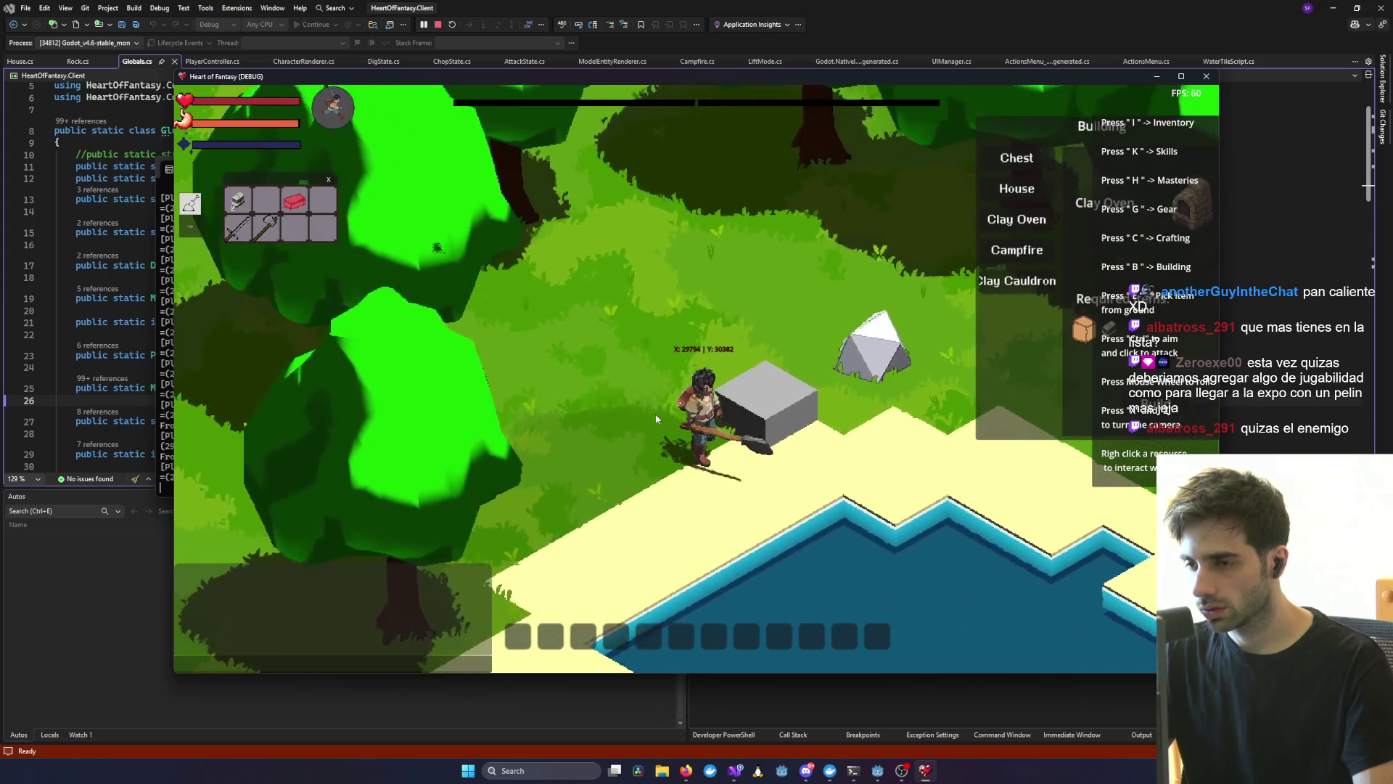
key(w)
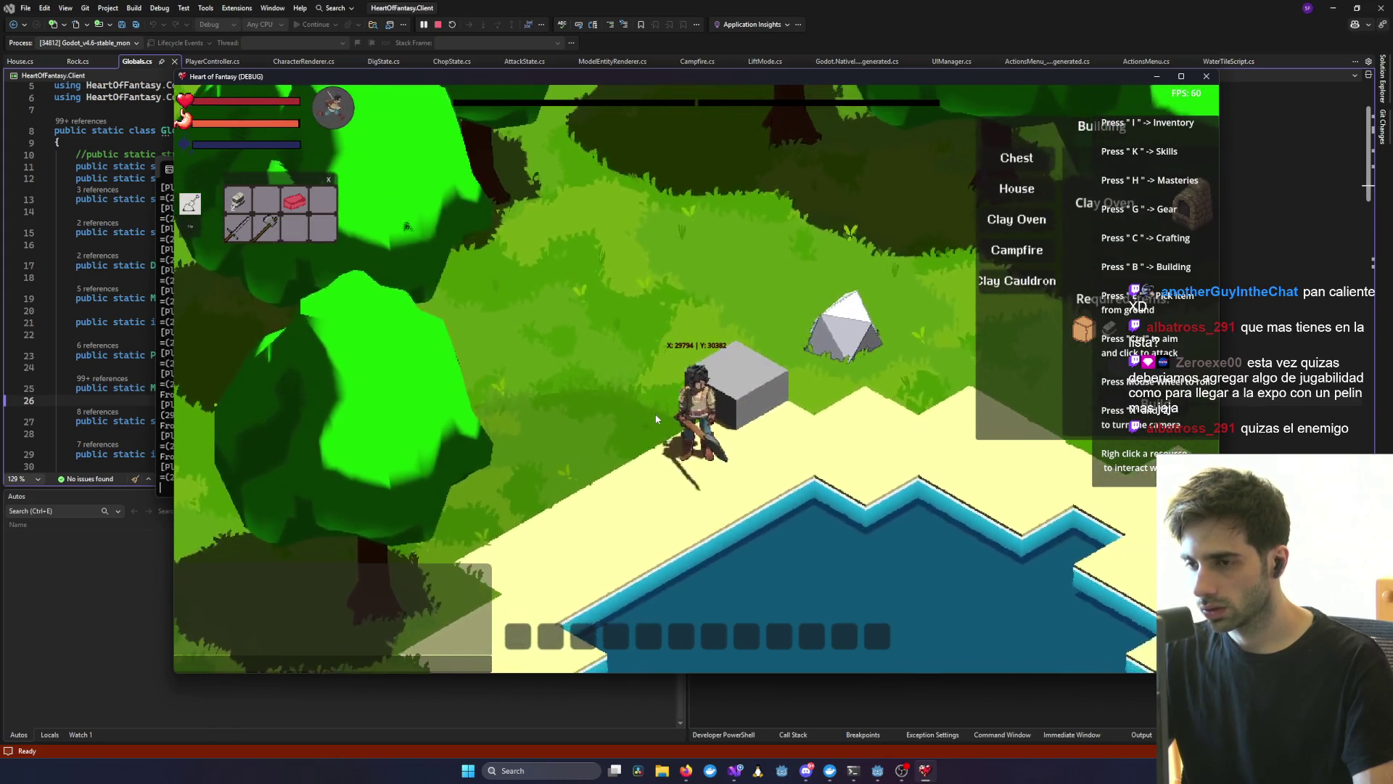
- Check the Casa and Lecho area of the Miro board, then return to the game
key(alt+Tab)
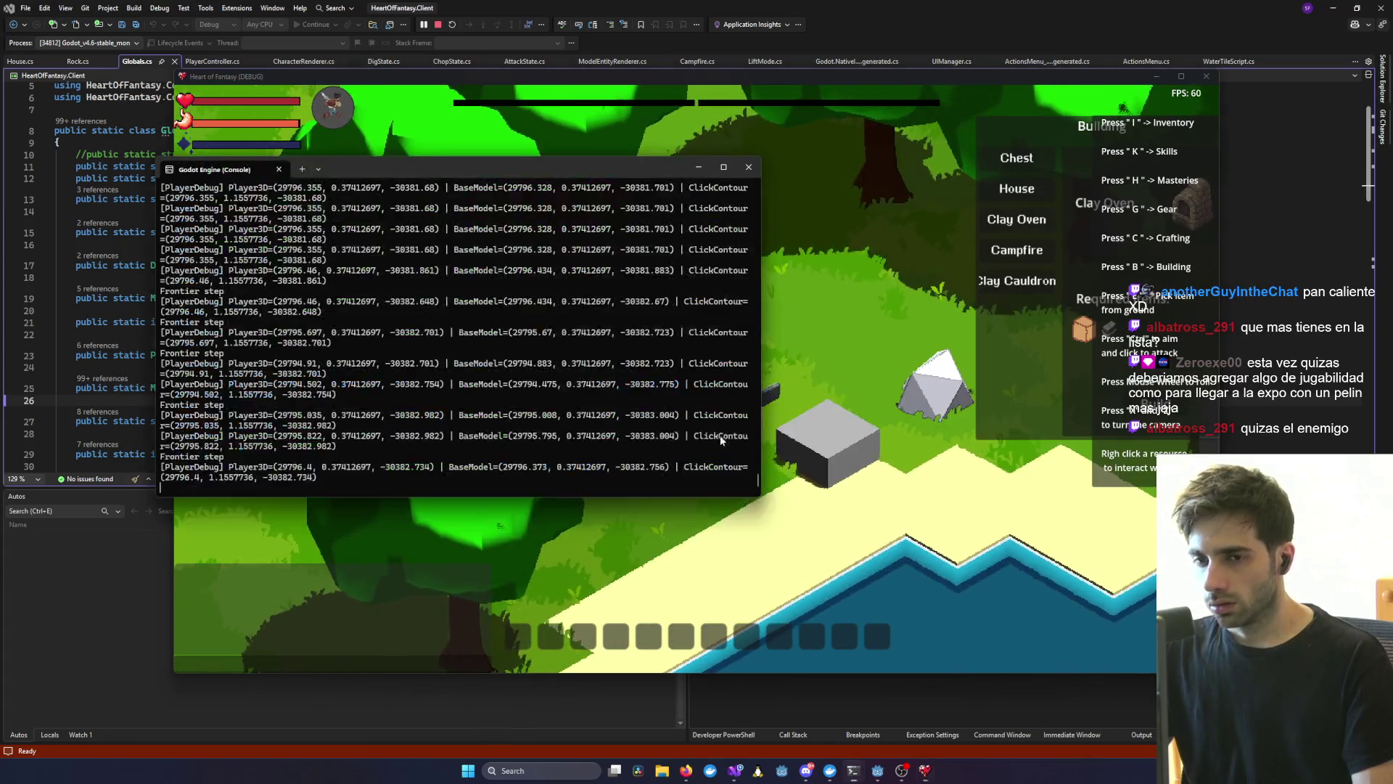
mouse_move(687, 775)
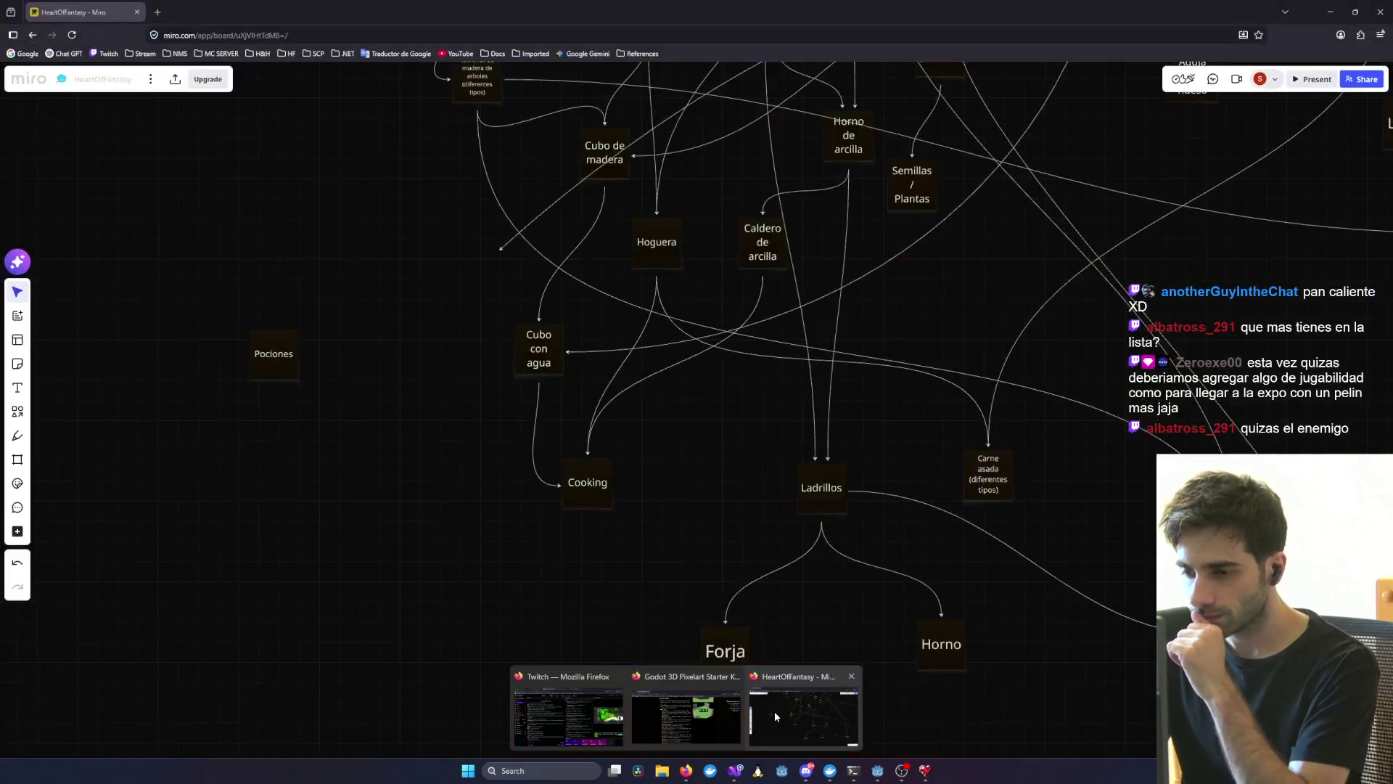
click(774, 711)
mouse_move(1011, 561)
mouse_down()
mouse_move(803, 660)
mouse_move(727, 597)
mouse_up()
scroll(731, 604, down, 1)
scroll(730, 603, down, 2)
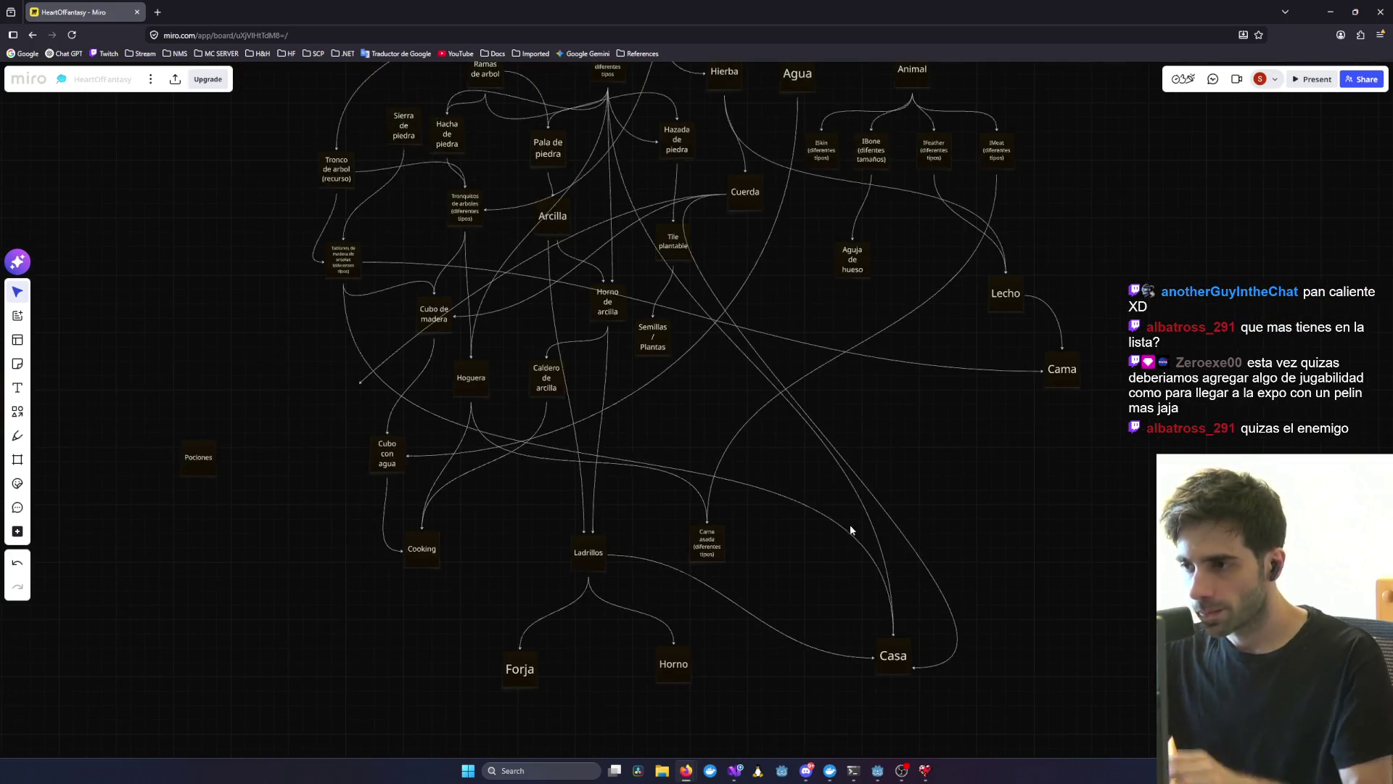
click(901, 771)
click(923, 770)
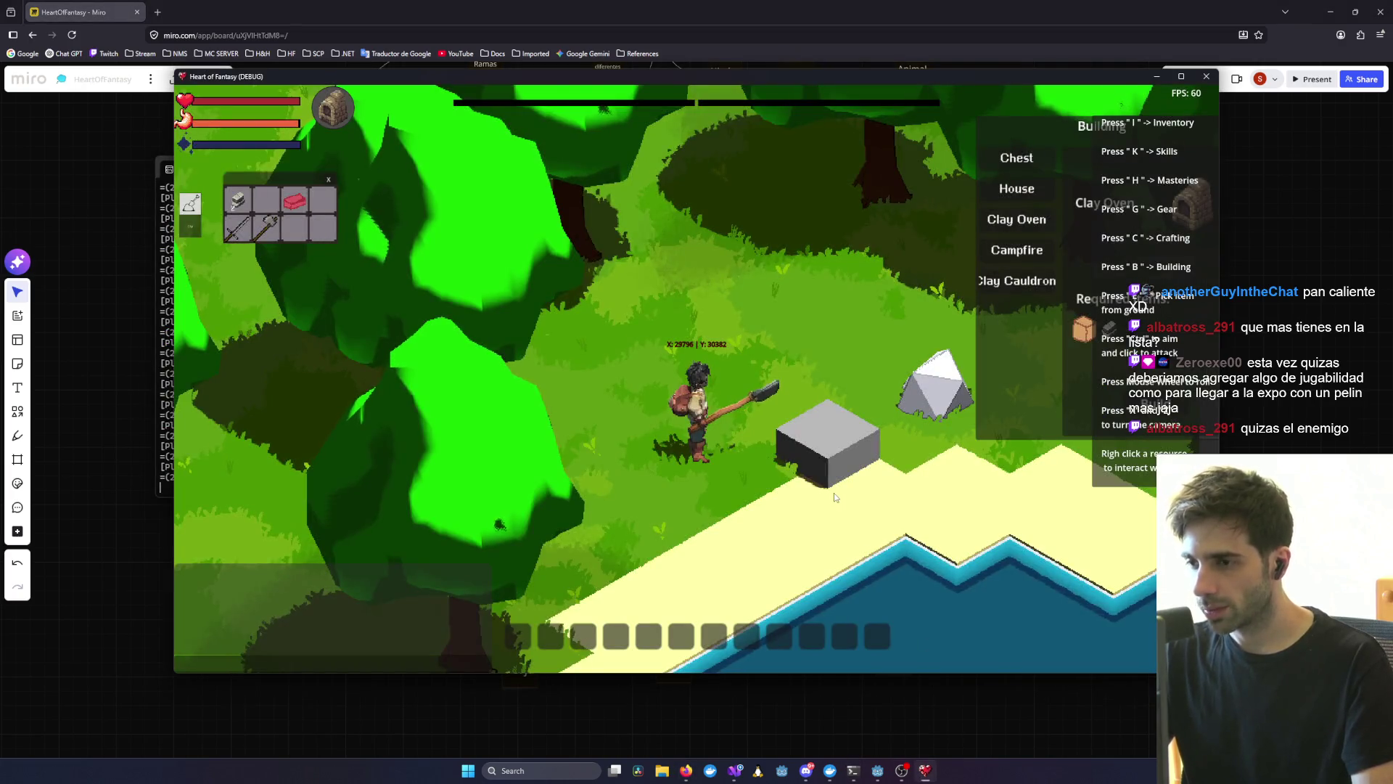
- Rotate the camera, choose Campfire in the building list, and place it beside the character
scroll(833, 494, down, 3)
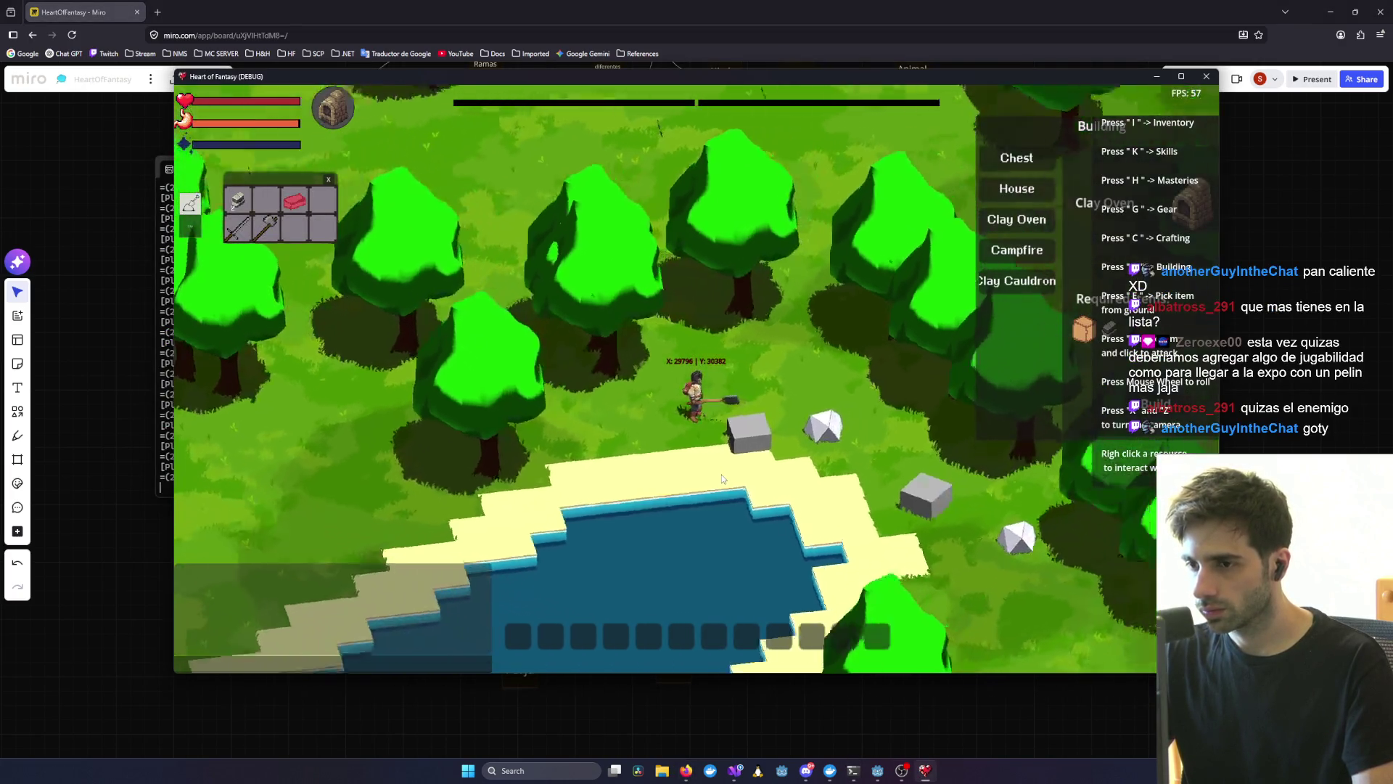
key(z)
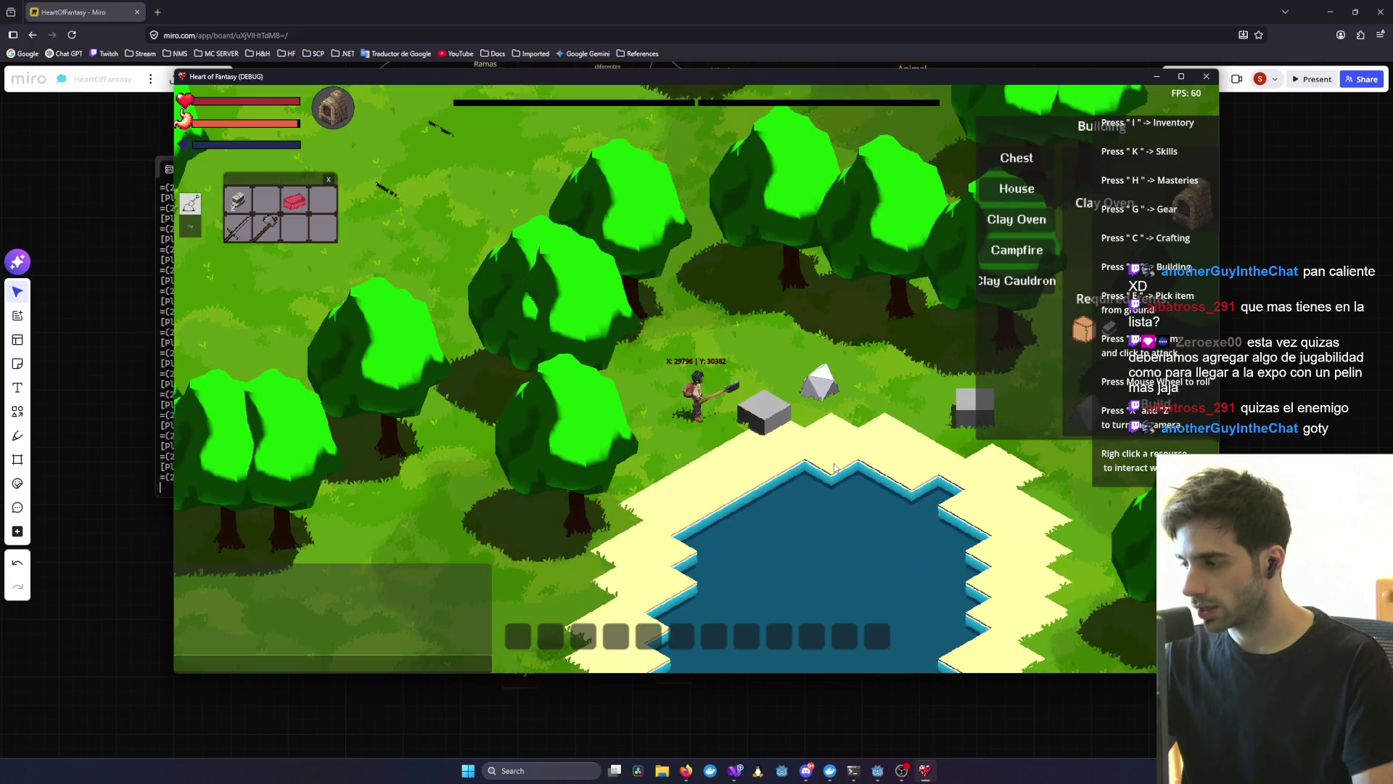
key(z)
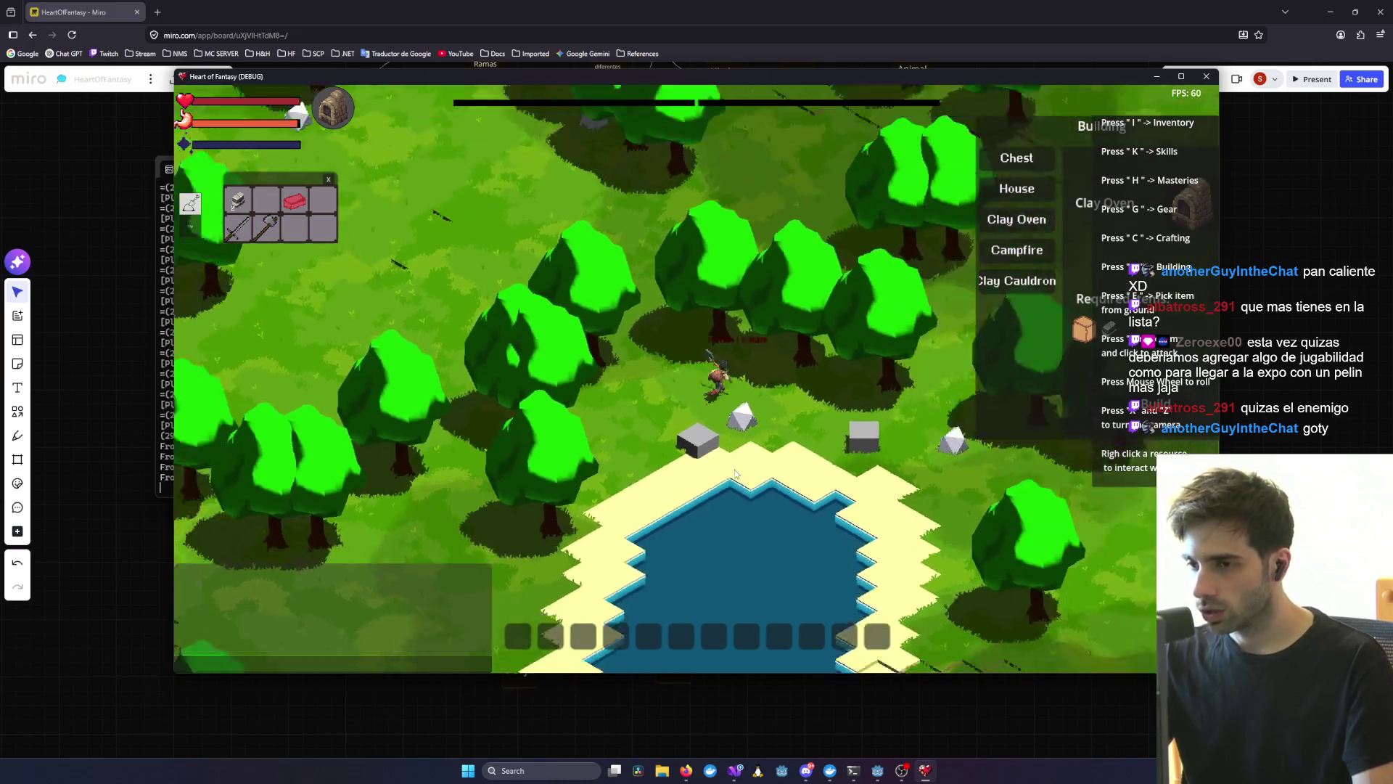
key(z)
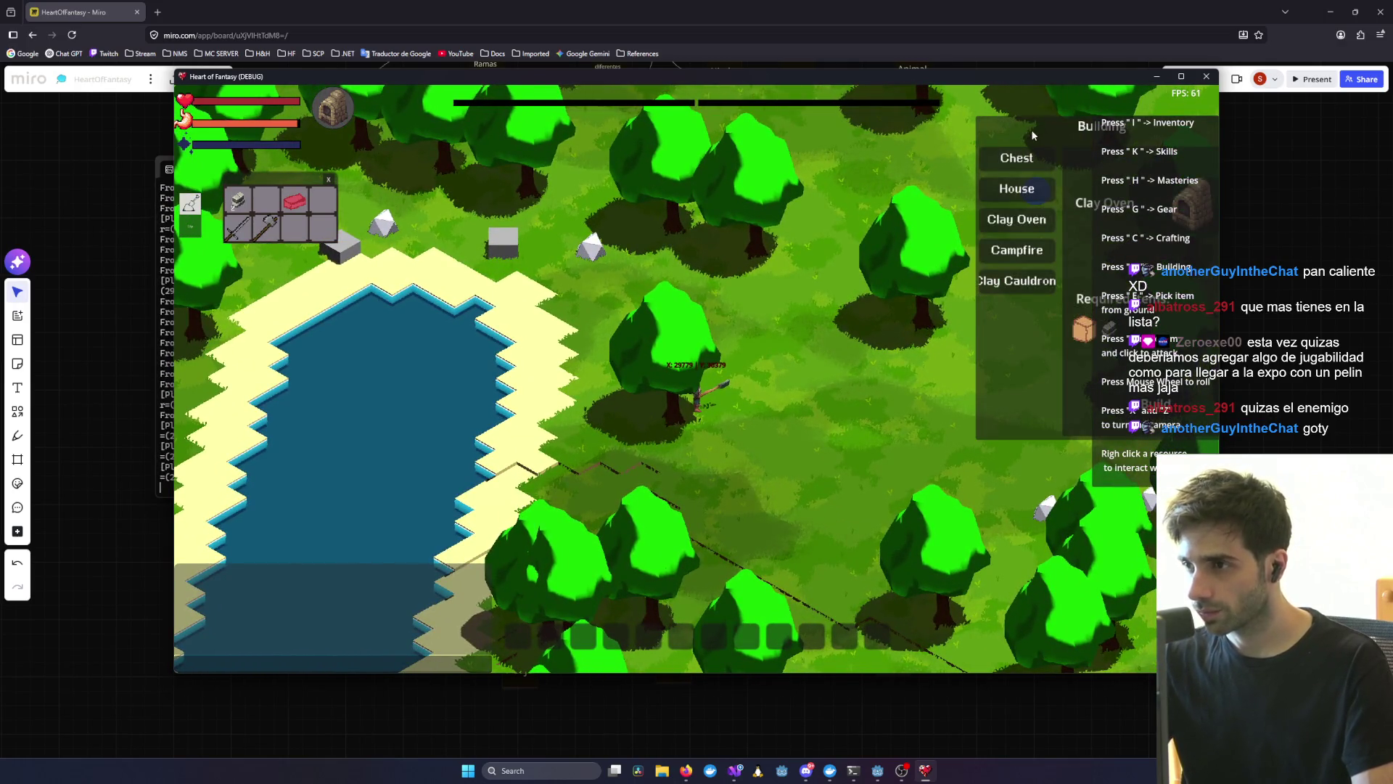
click(791, 260)
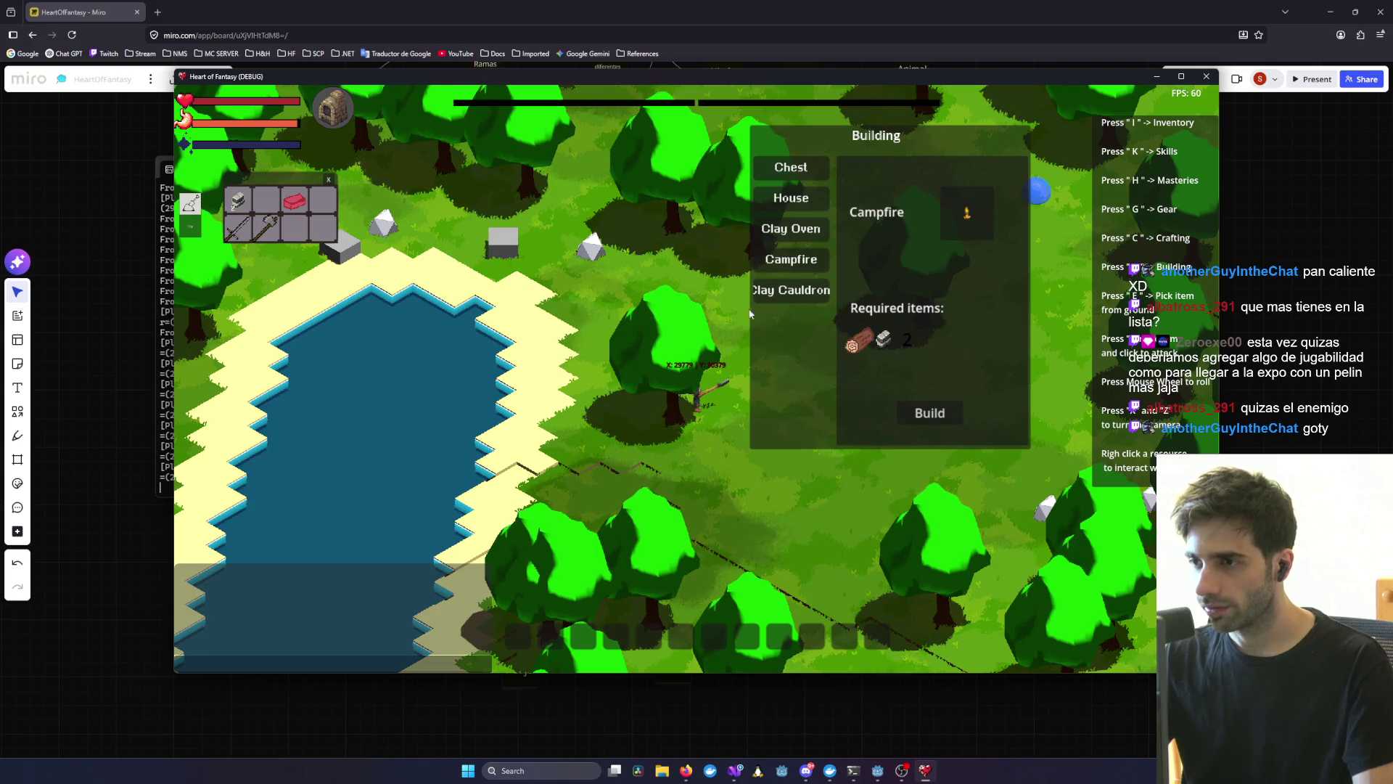
click(957, 415)
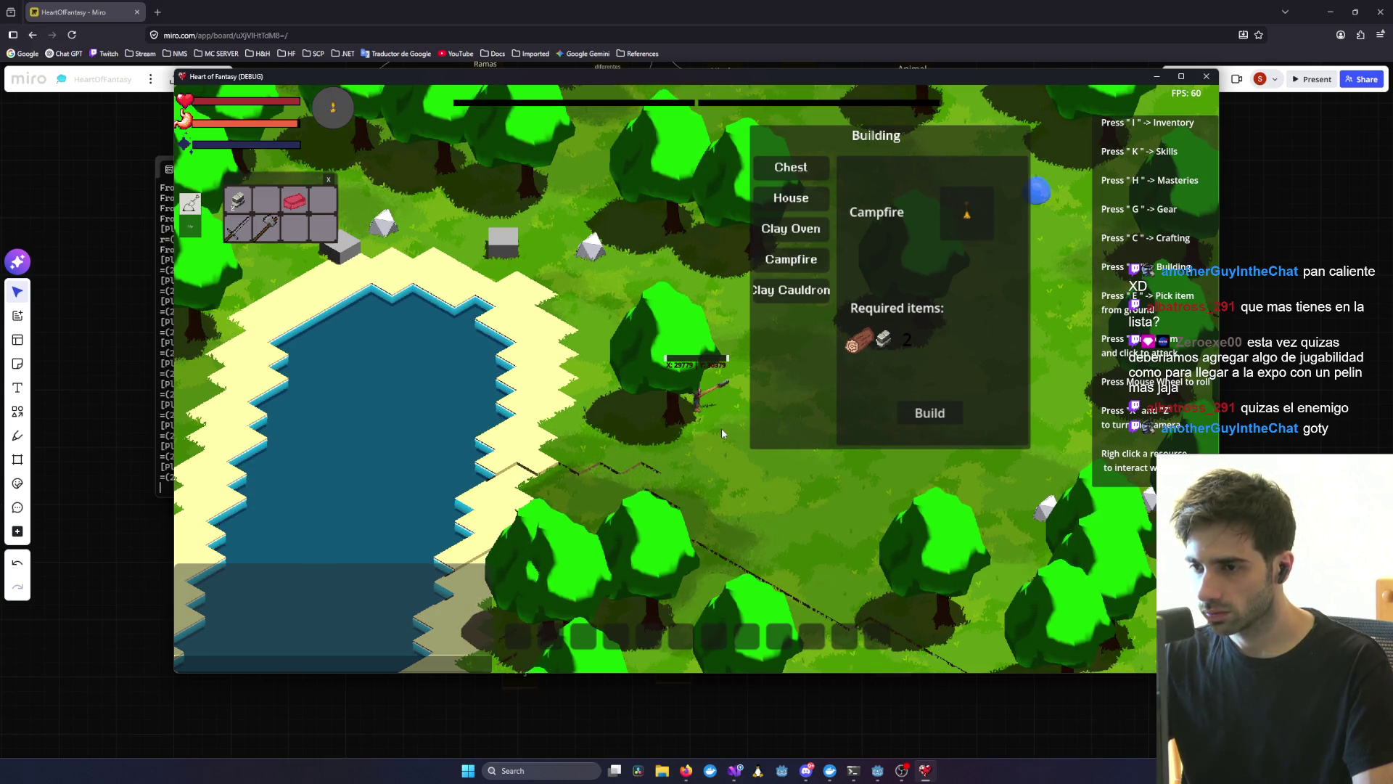
scroll(721, 428, up, 2)
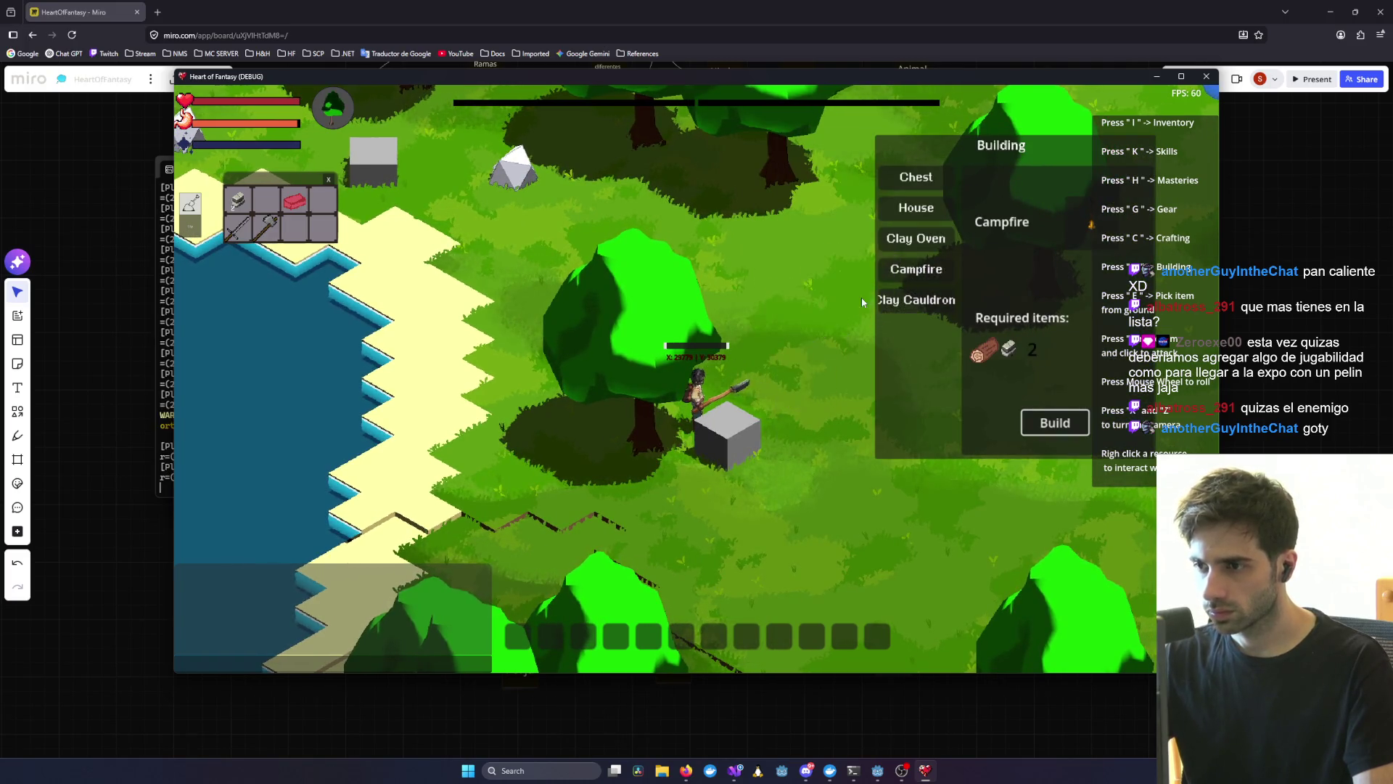
click(429, 665)
text(/b)
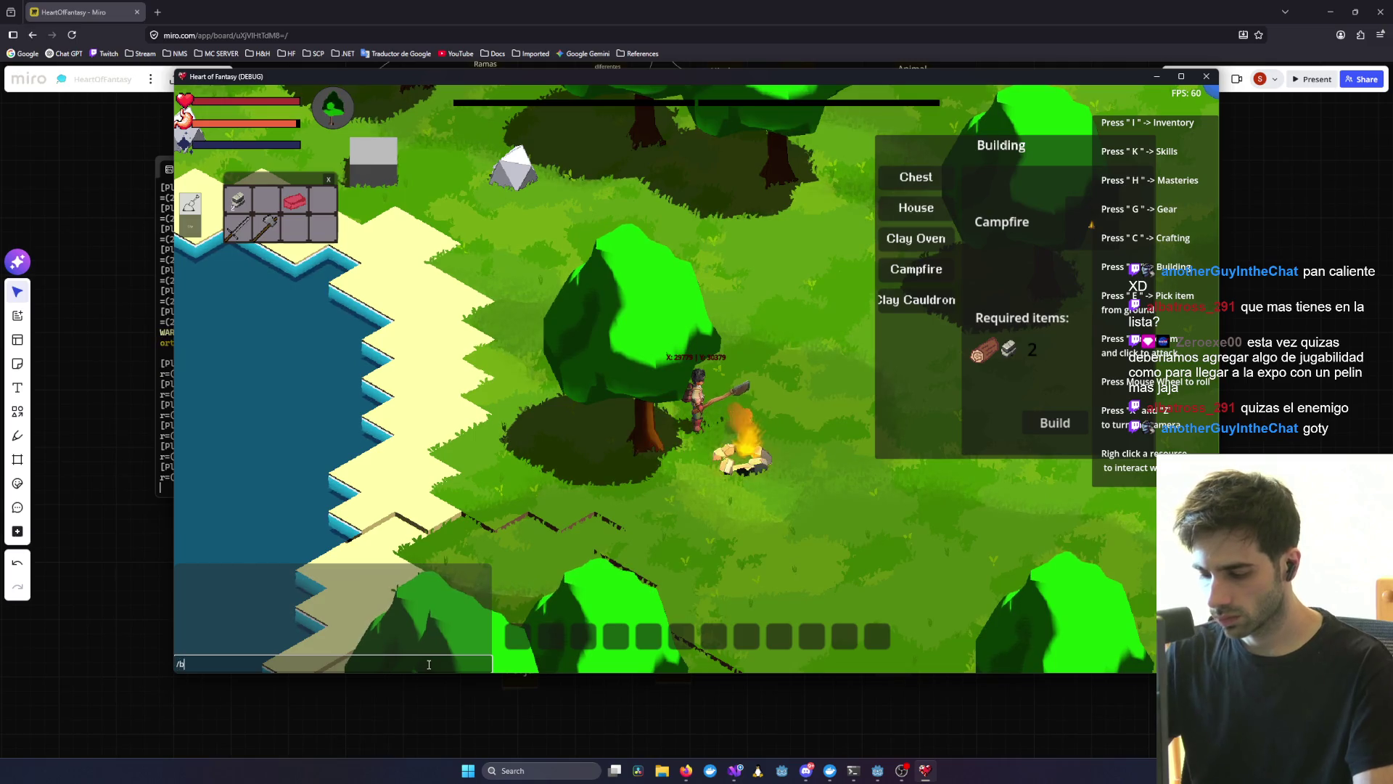
- Grant sticks with 'give test1' and load them into the campfire as fuel to 100%
key(BackSpace)
text(give test1 Stick 100)
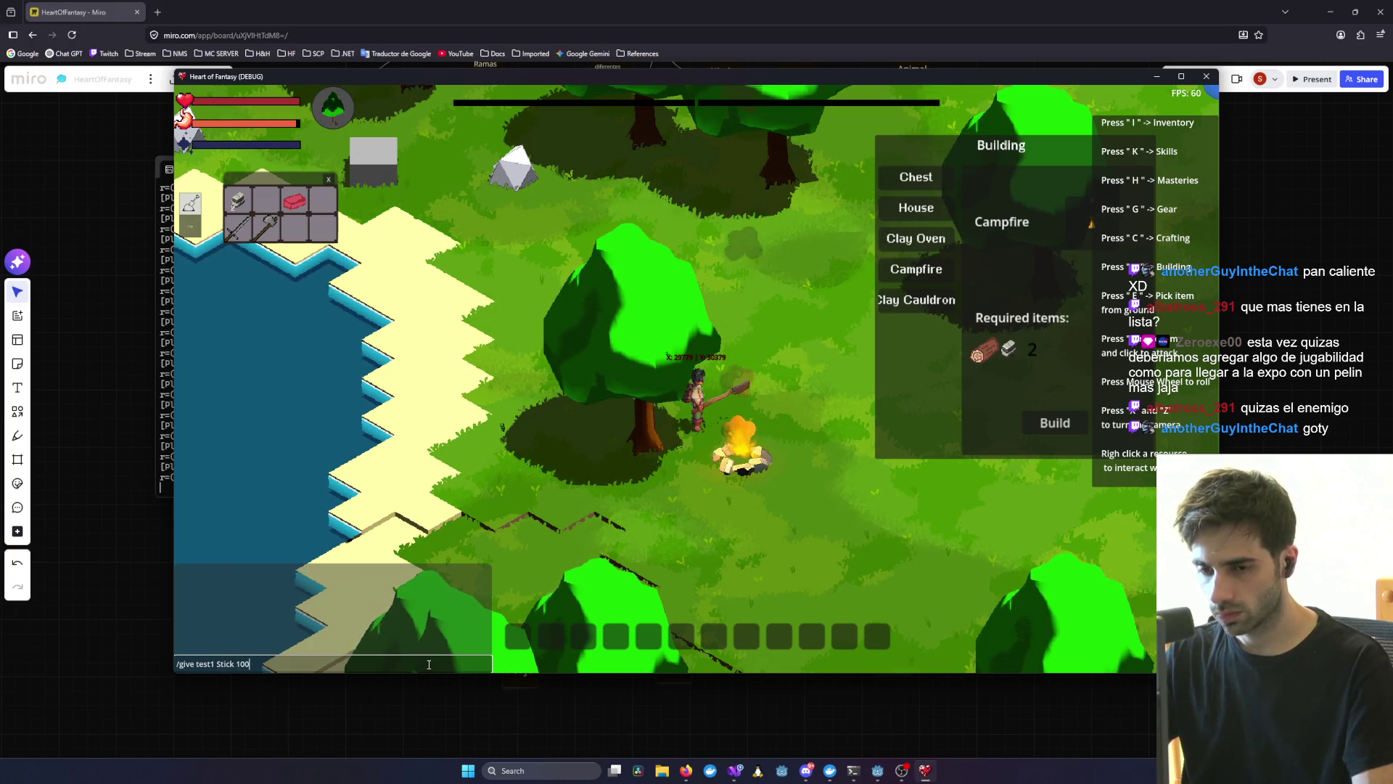
key(Return)
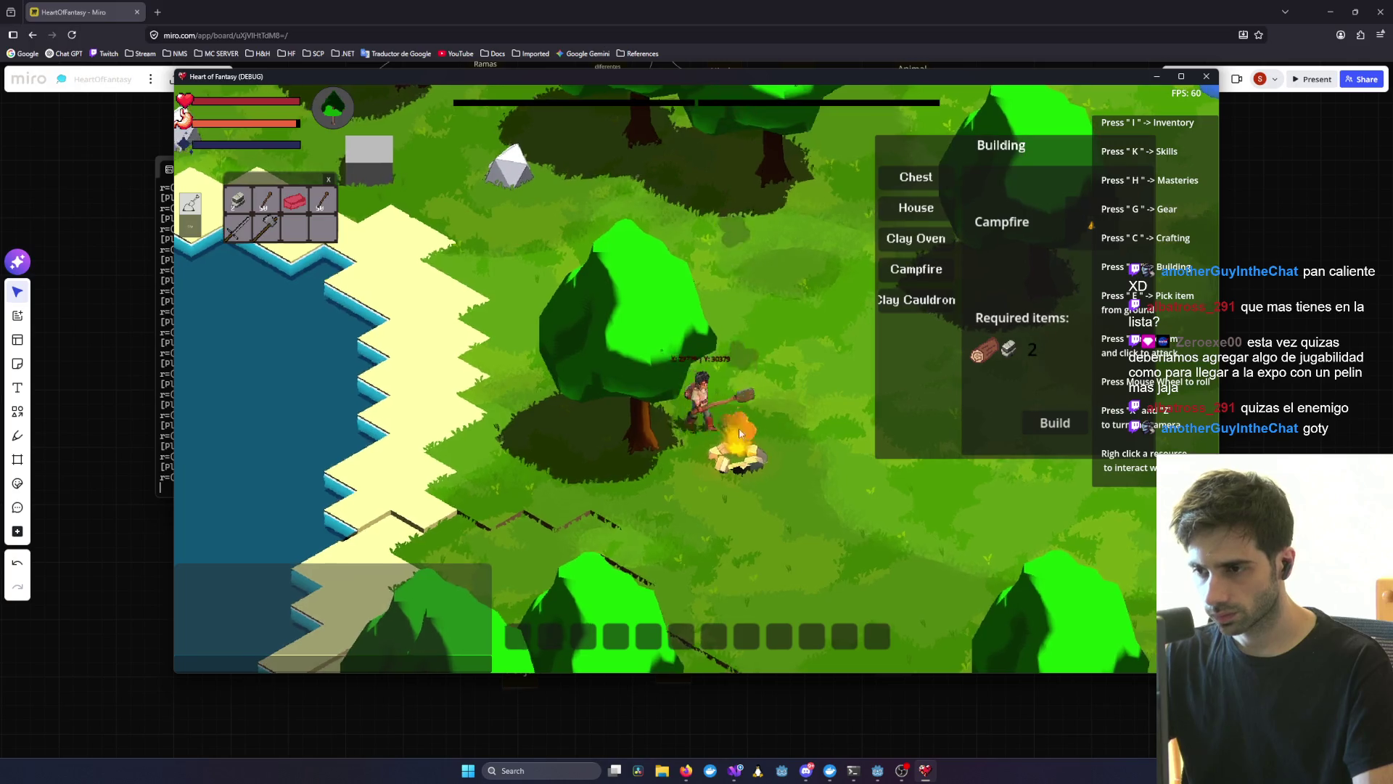
right_click(738, 454)
click(853, 264)
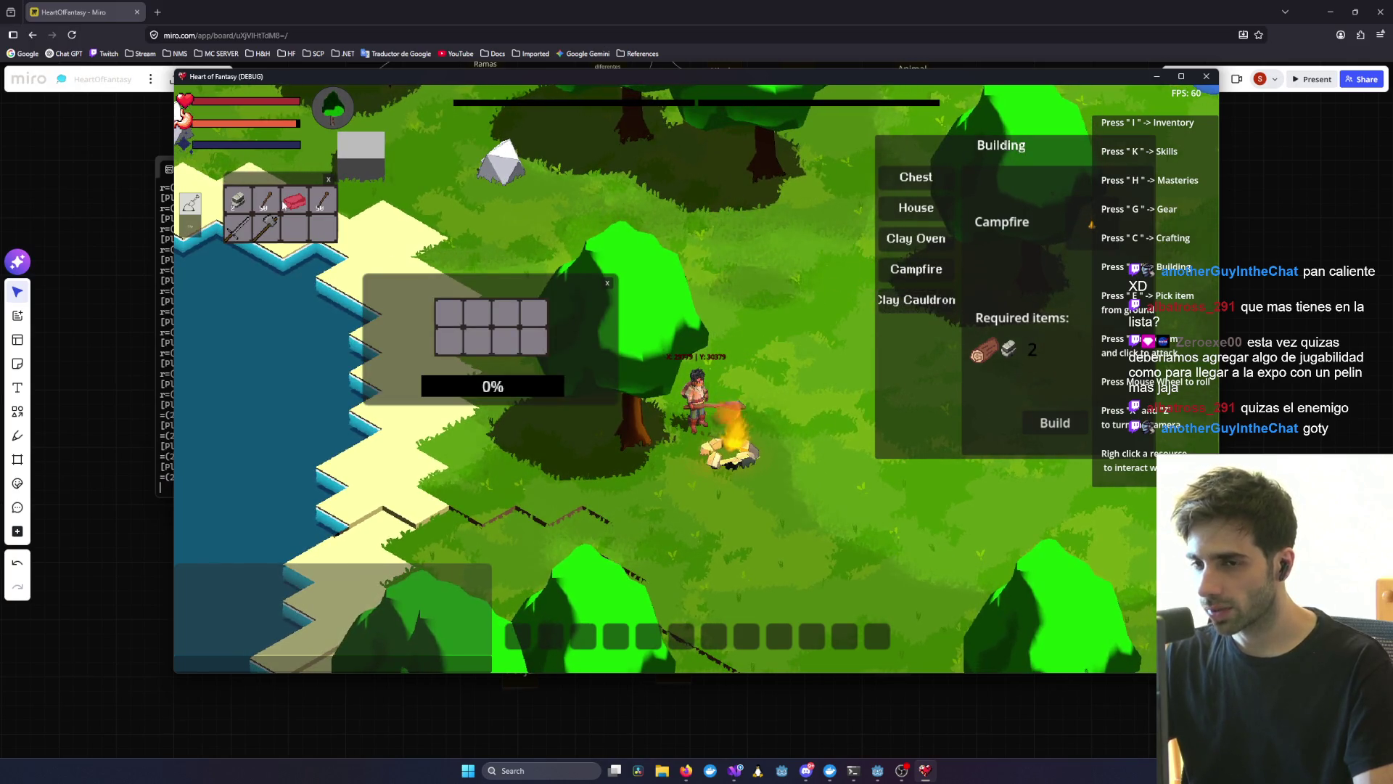
drag(267, 204, 606, 357)
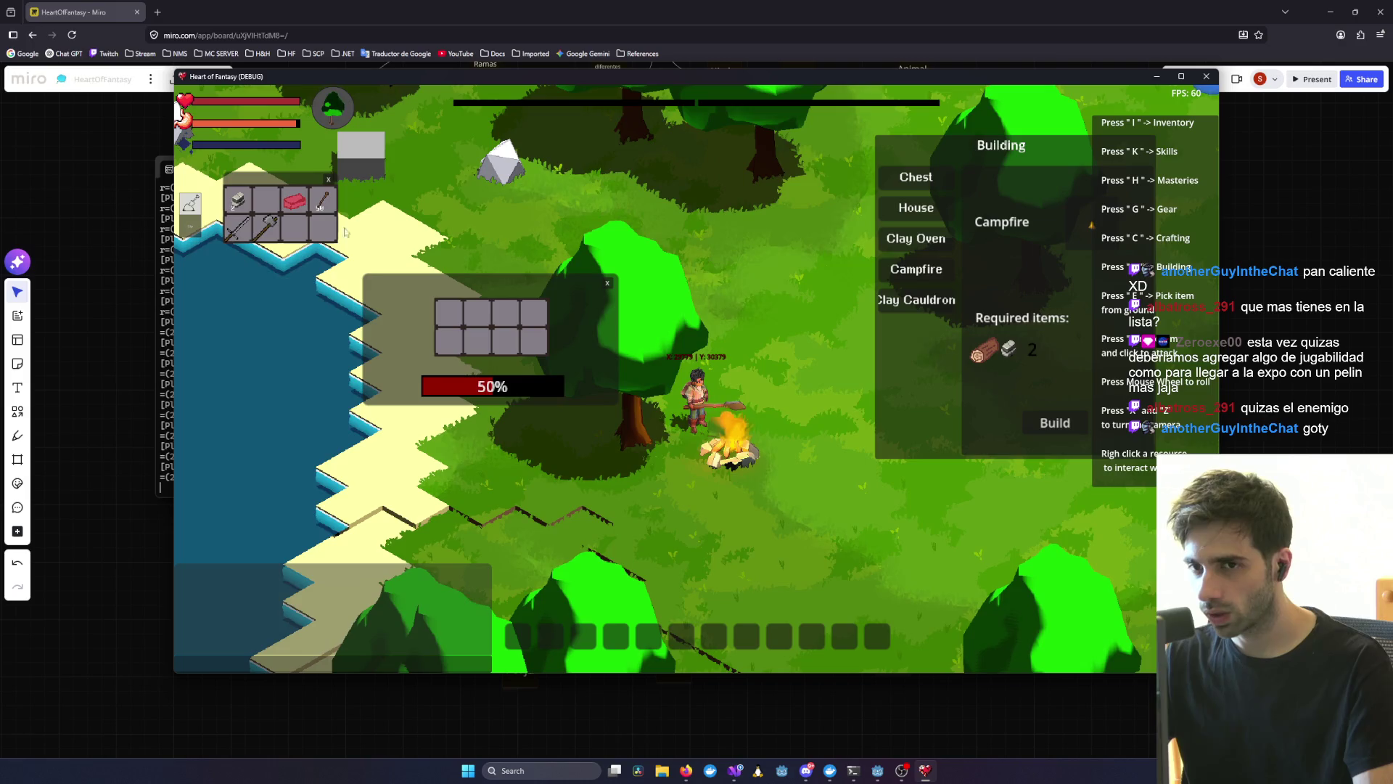
click(608, 283)
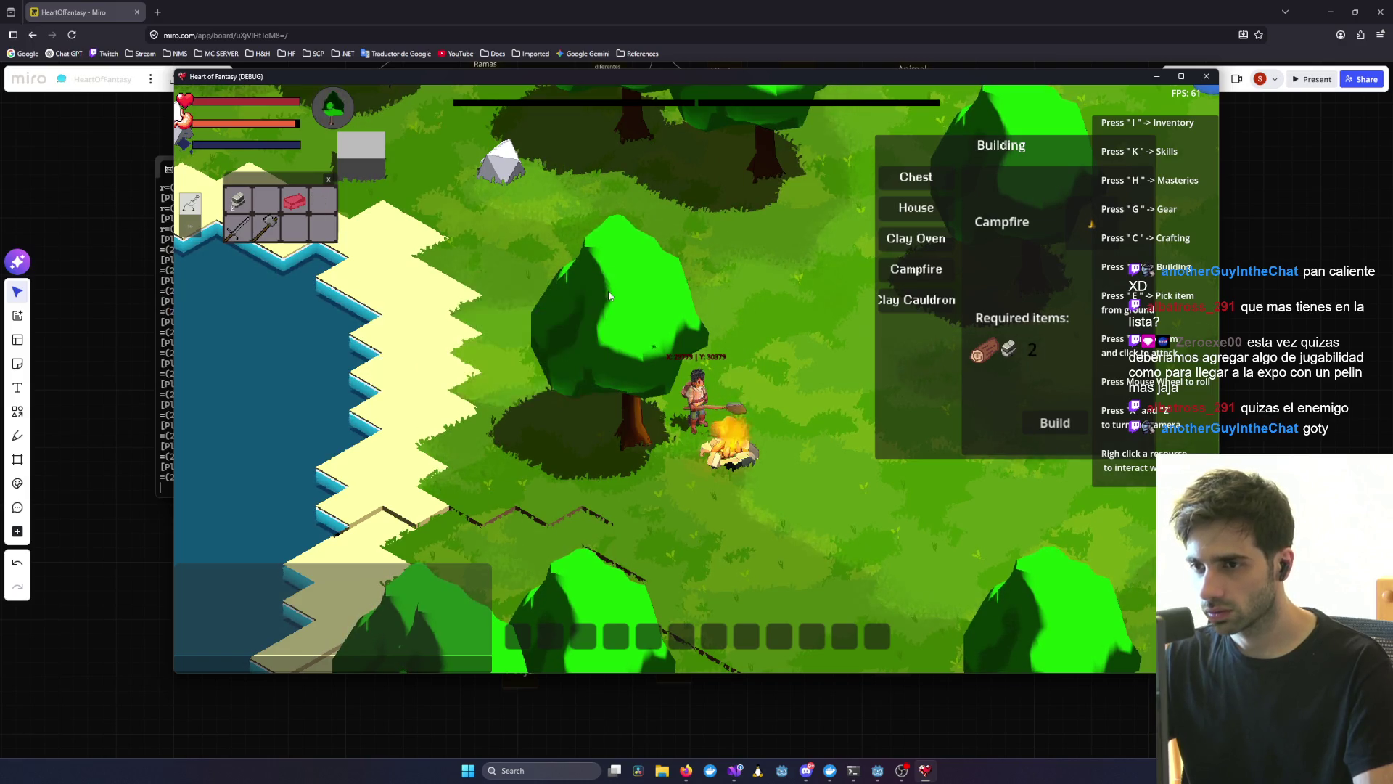
- Turn the campfire off and reopen its contents window
scroll(751, 484, up, 2)
scroll(751, 485, up, 1)
right_click(776, 559)
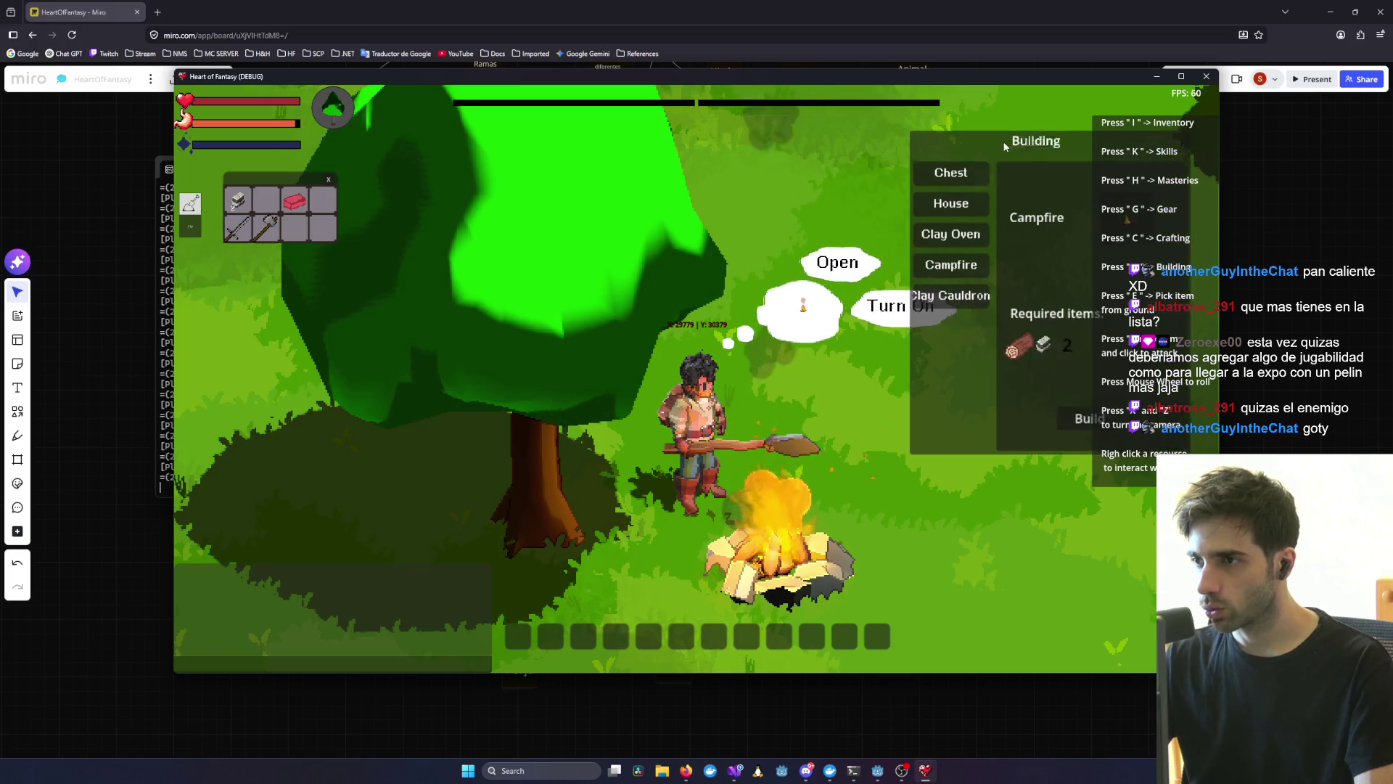
click(900, 305)
click(837, 262)
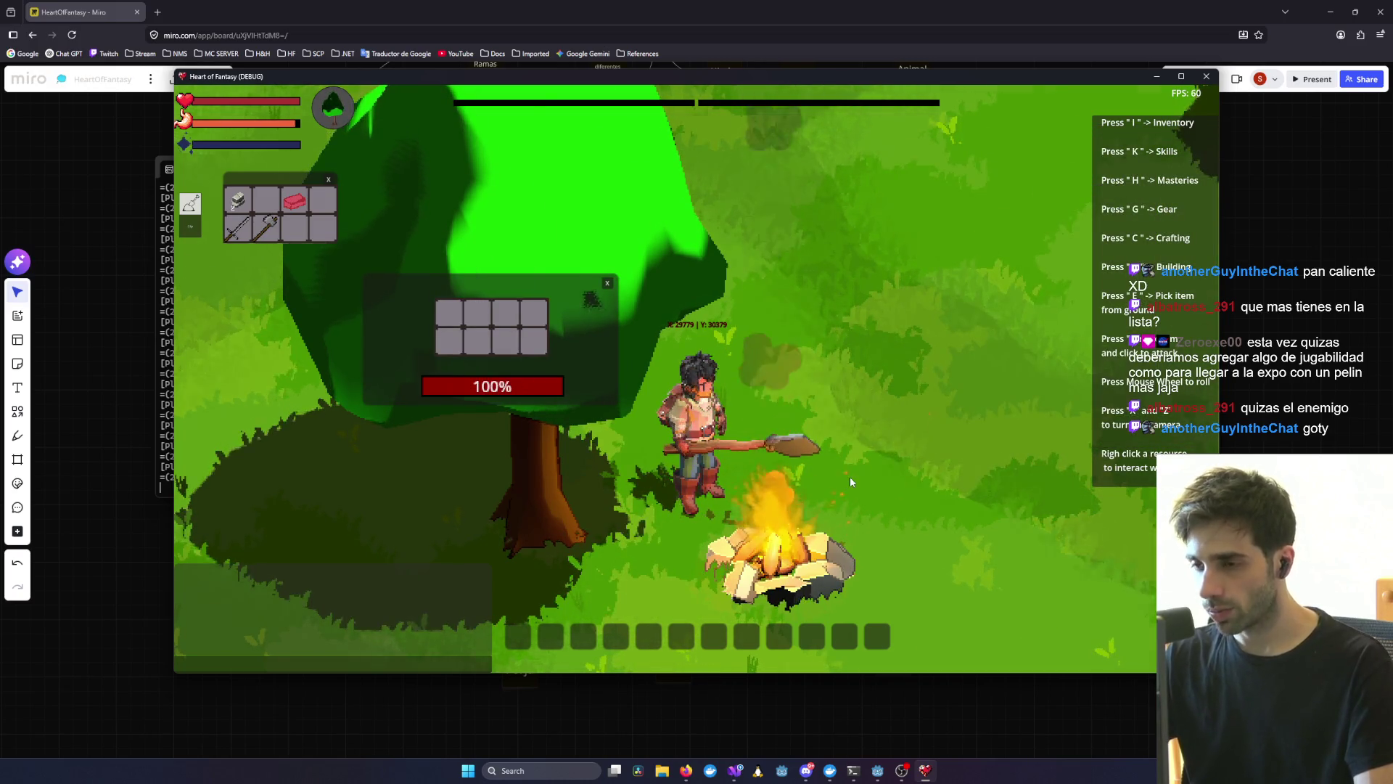
scroll(850, 476, down, 3)
scroll(822, 494, down, 1)
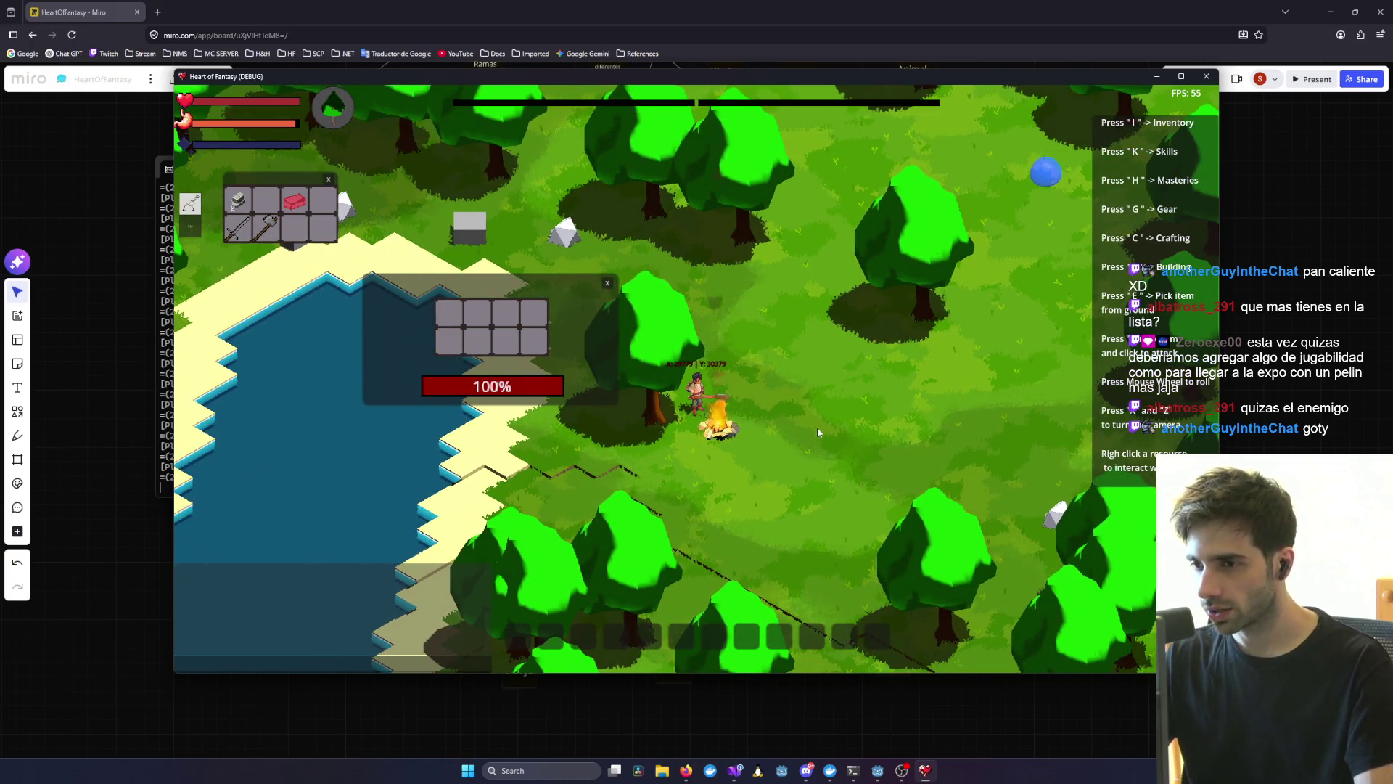
scroll(807, 424, up, 2)
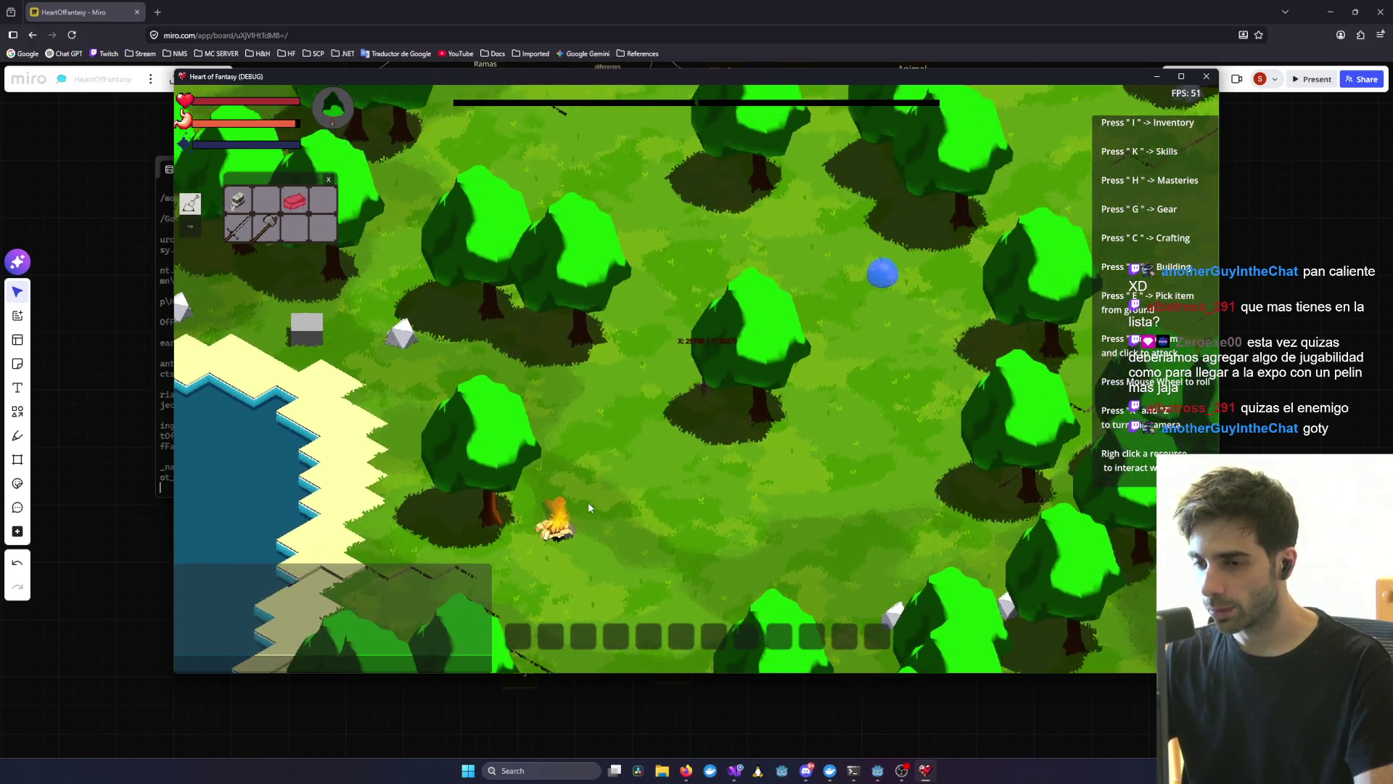
- Kill the blue slime and loot its blue drop into the inventory
scroll(689, 486, down, 2)
key(z)
scroll(713, 459, up, 3)
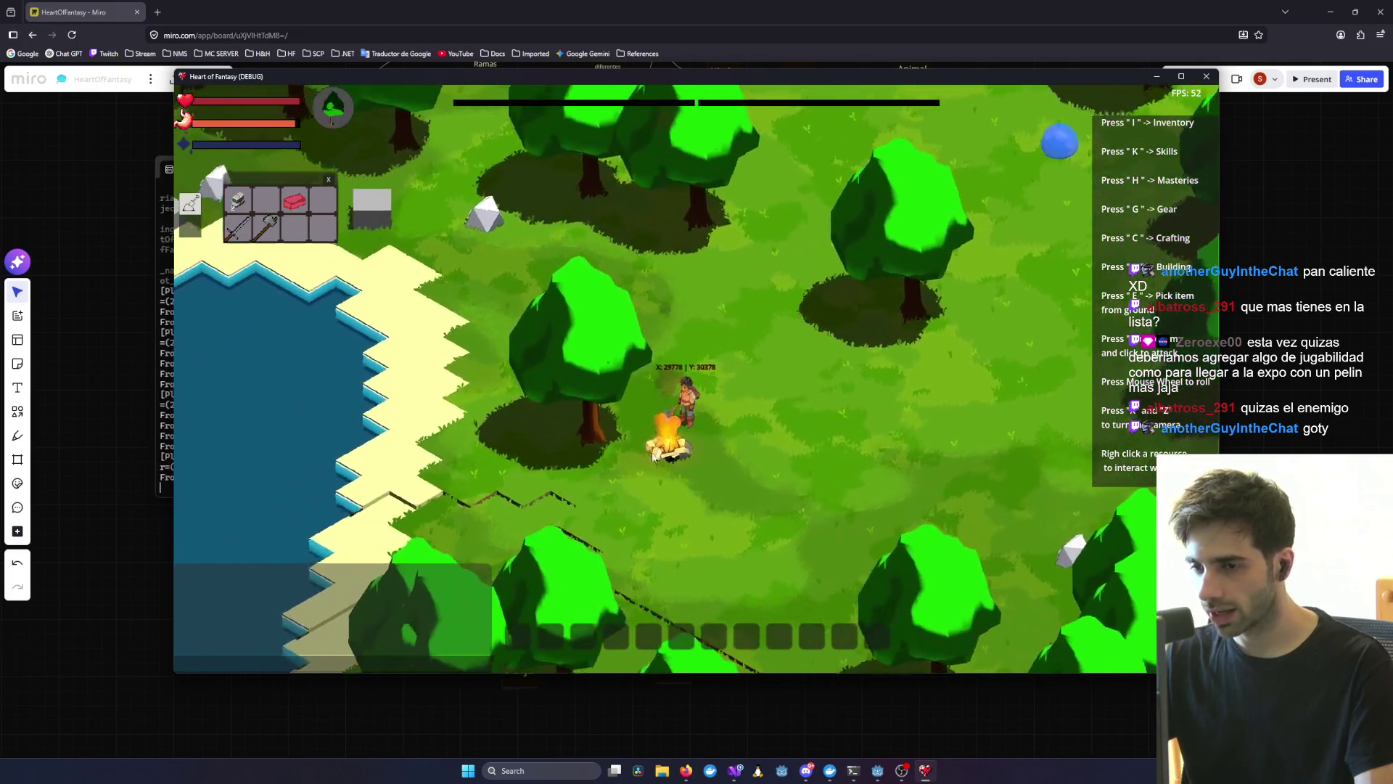
key(z)
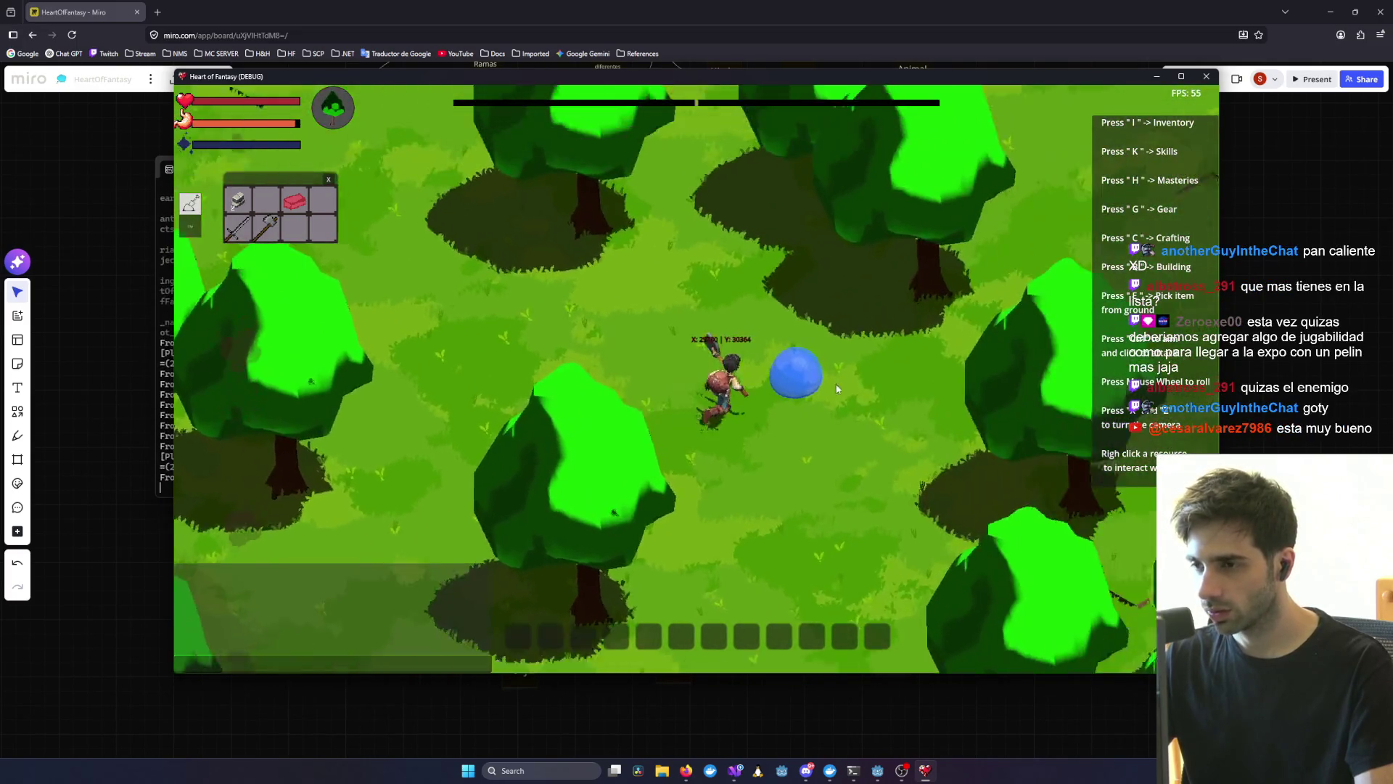
click(776, 410)
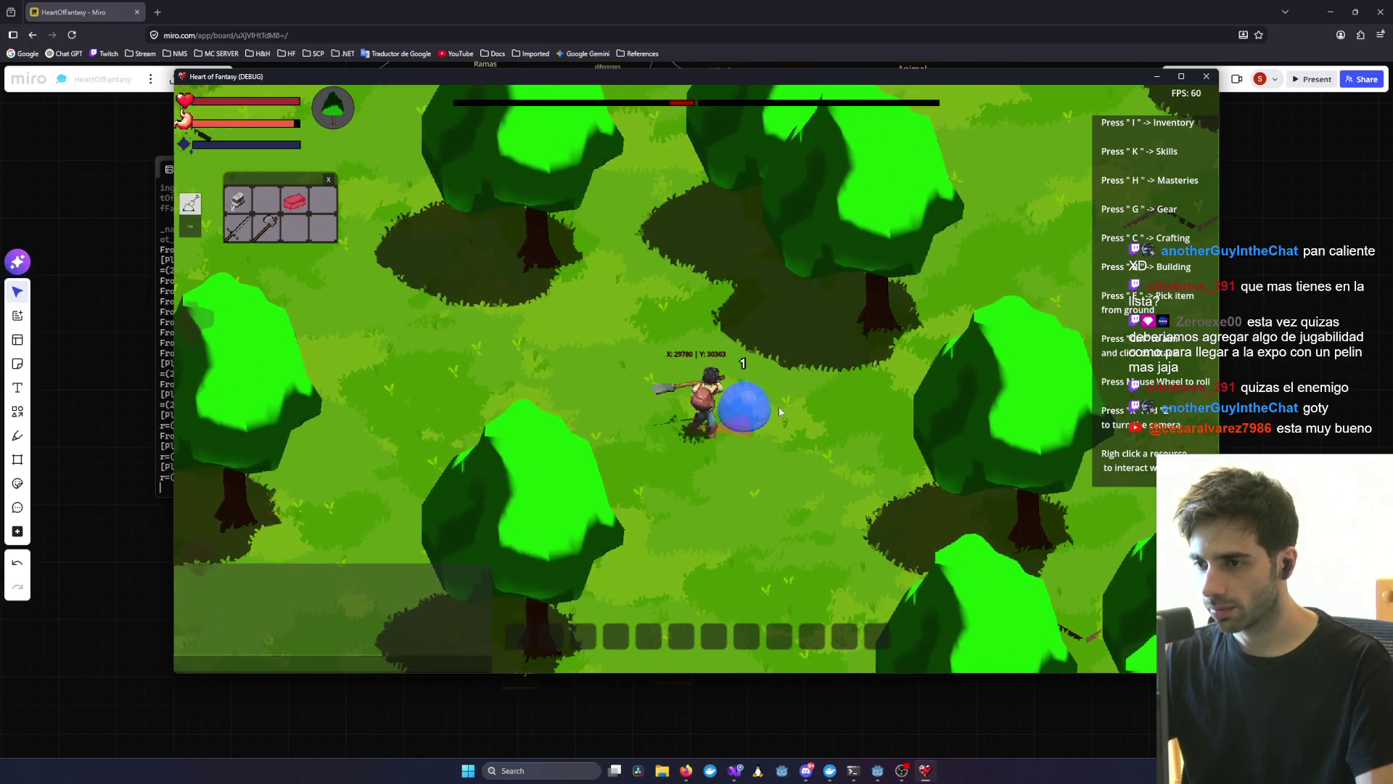
click(779, 397)
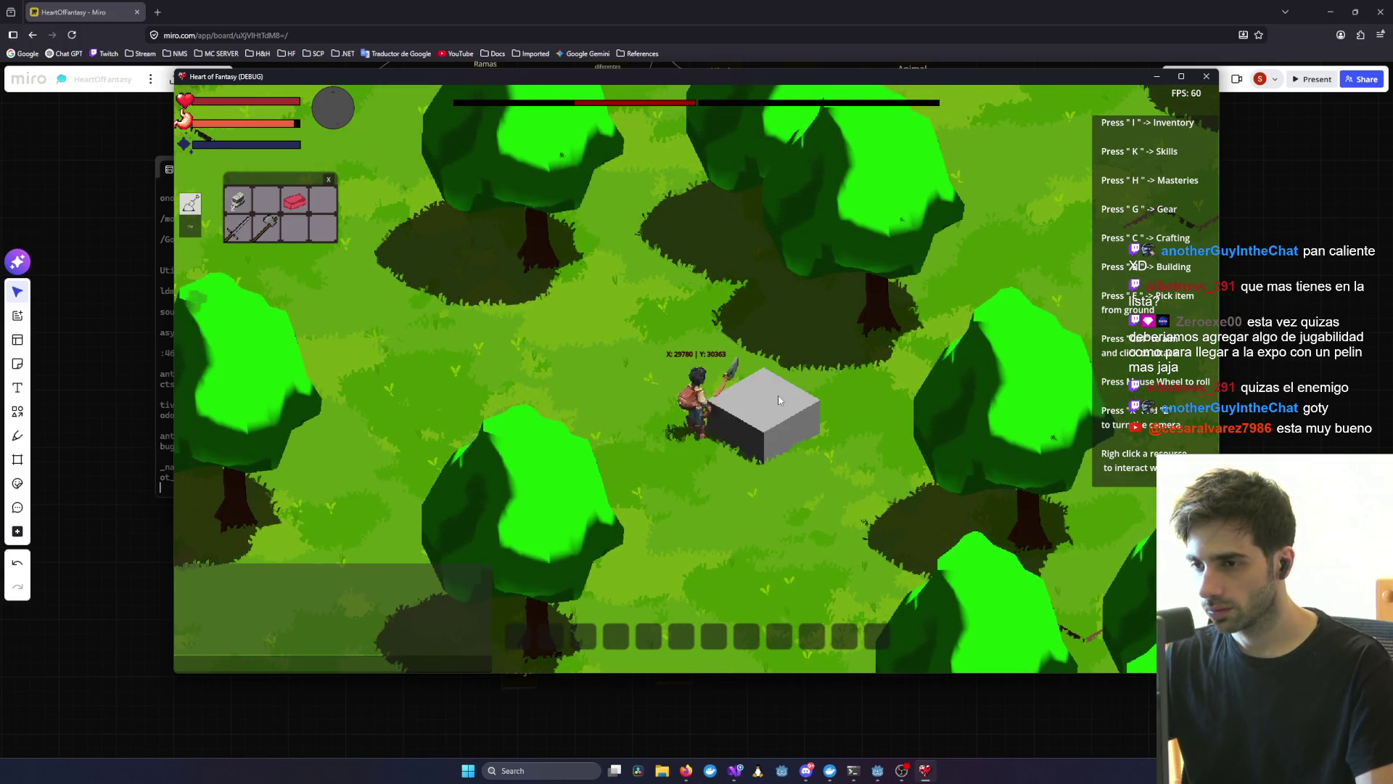
right_click(768, 424)
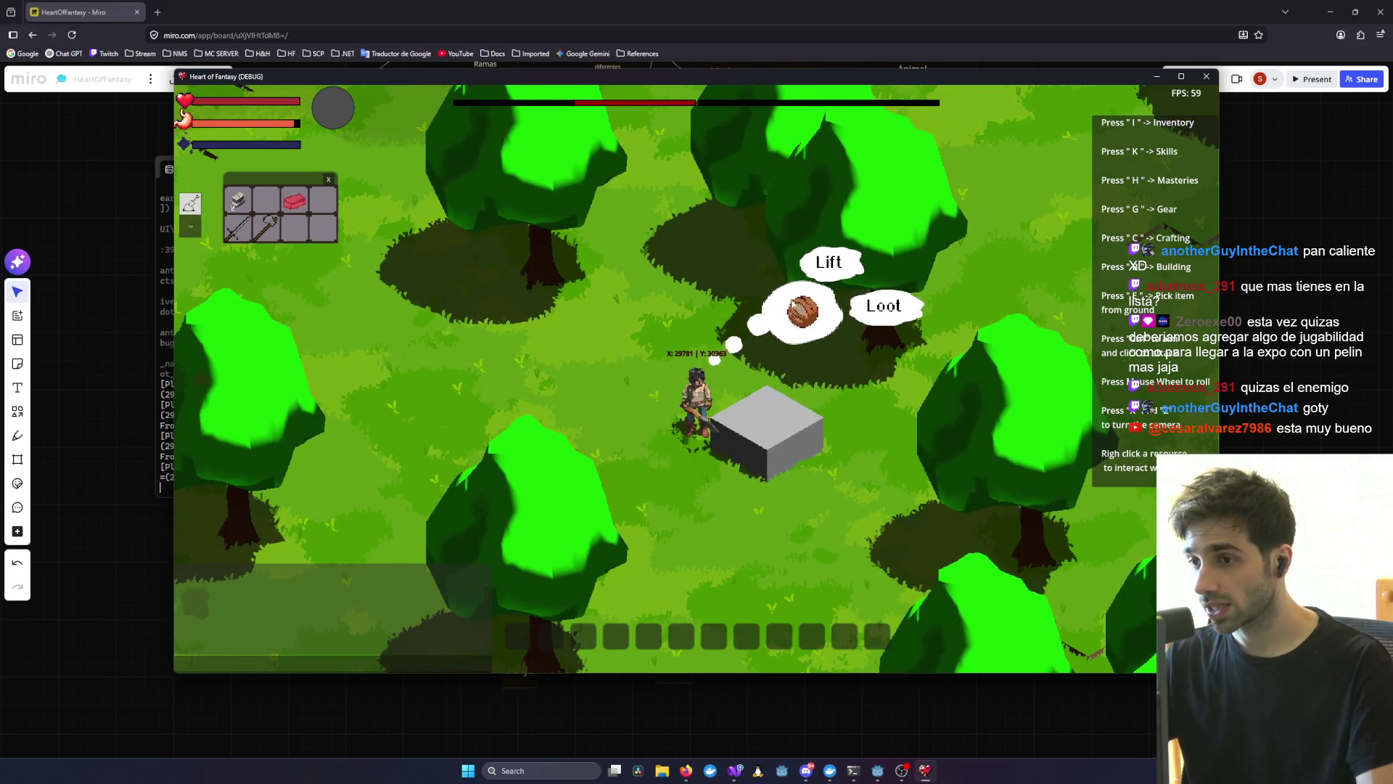
click(884, 315)
scroll(414, 363, up, 3)
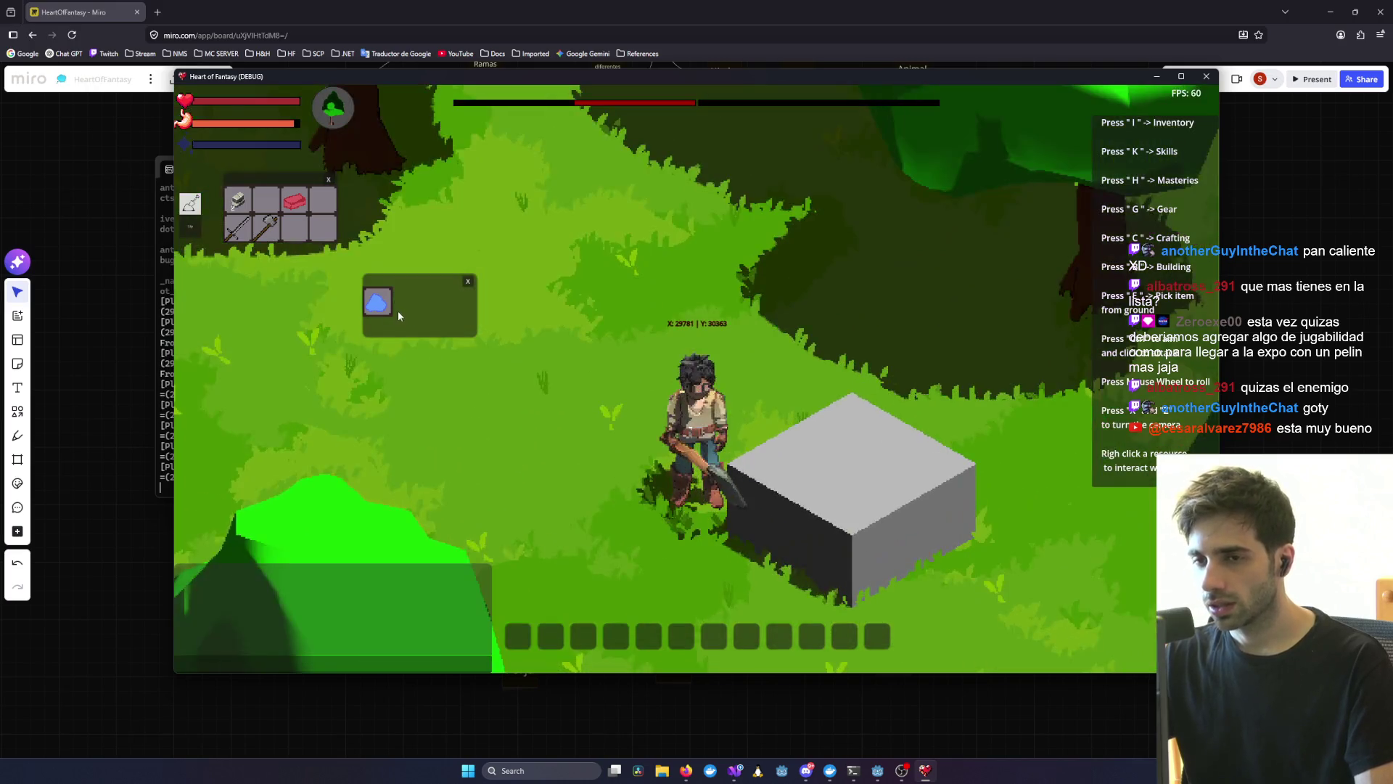
mouse_move(378, 301)
mouse_down()
mouse_move(396, 401)
mouse_move(293, 228)
mouse_up()
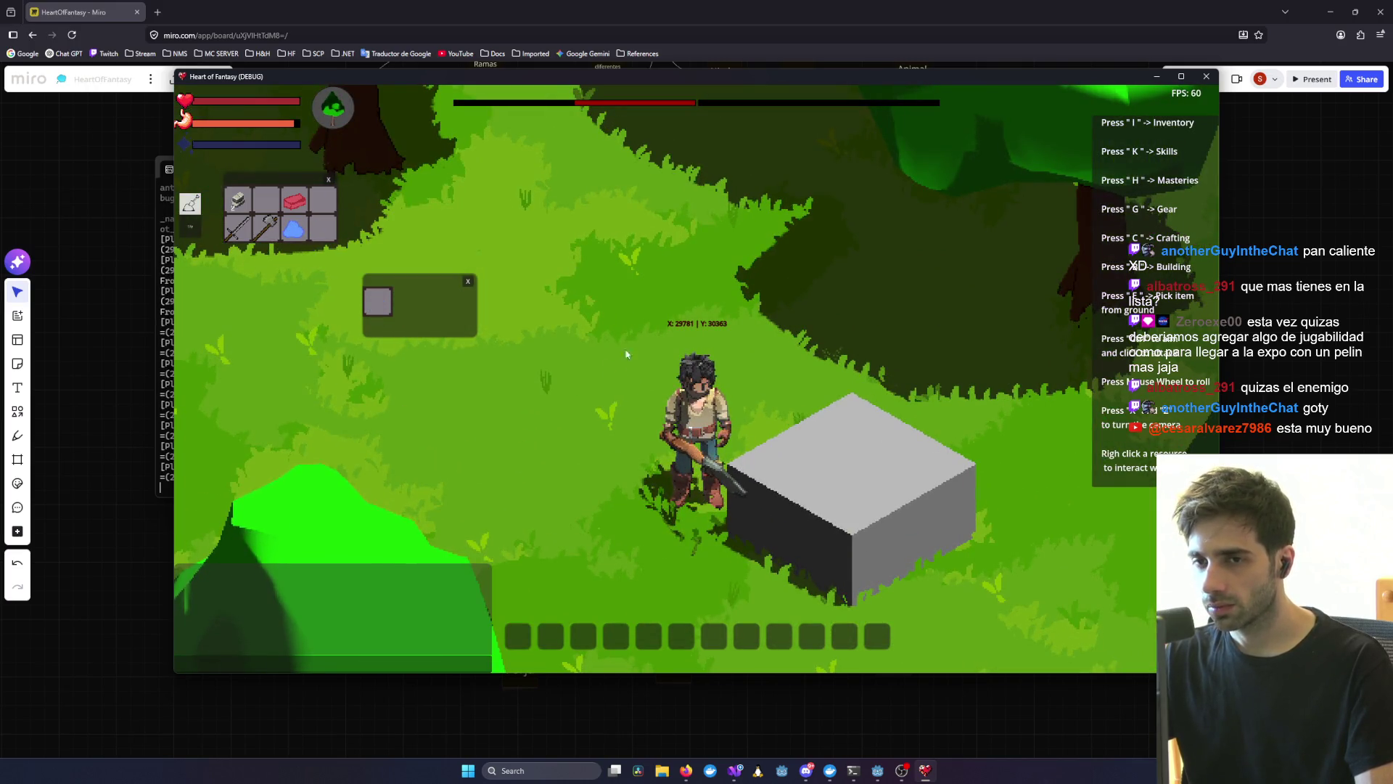
click(468, 281)
- Put the blue drop into the campfire, relight it, and move its window beside the player
key(q)
scroll(652, 415, down, 5)
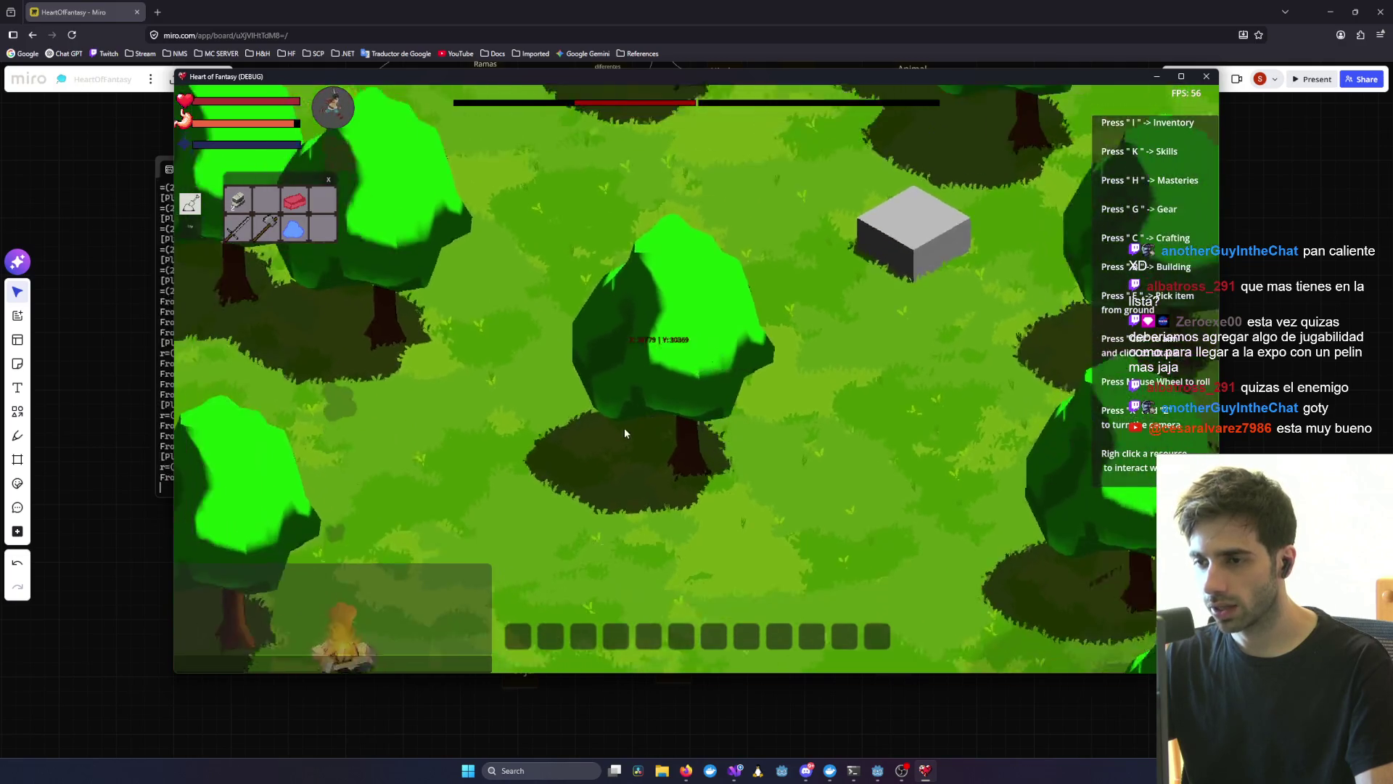
scroll(669, 437, up, 5)
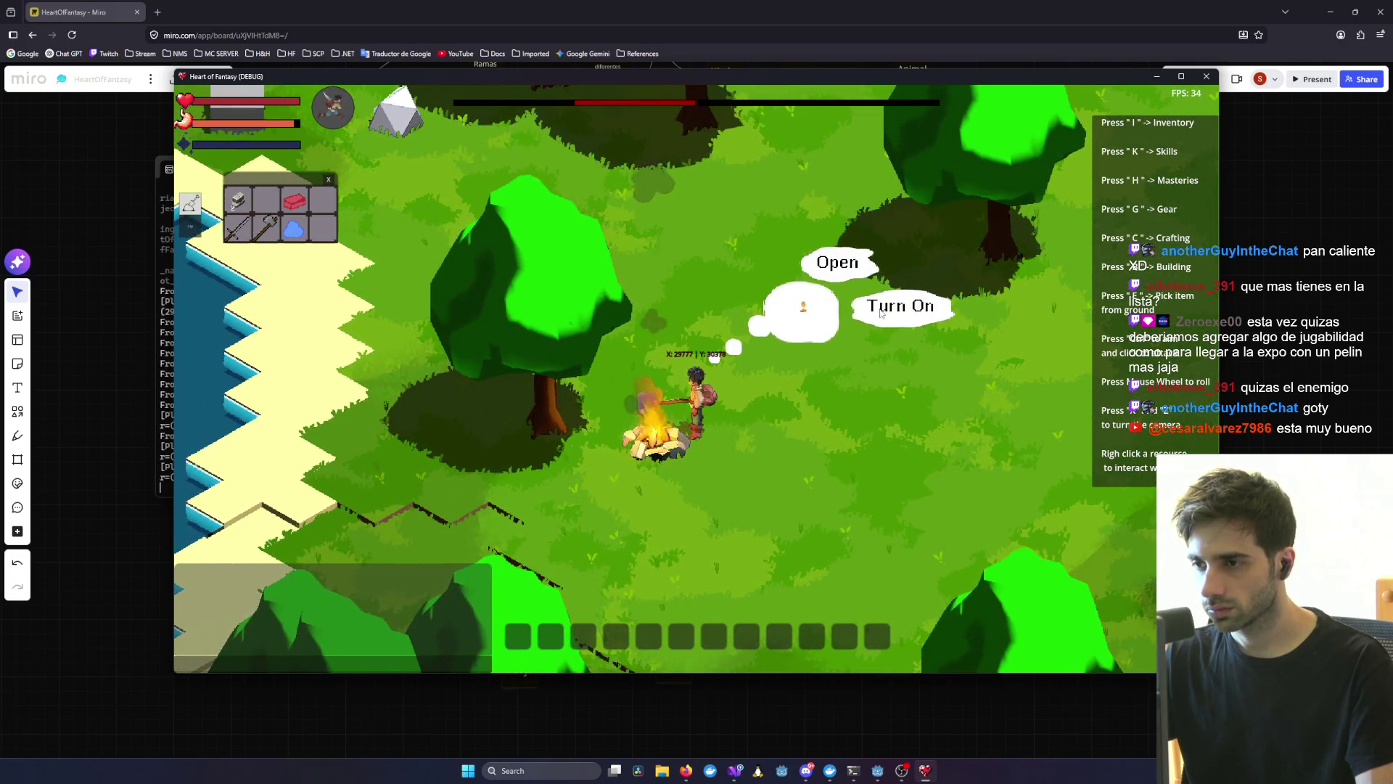
click(829, 267)
mouse_move(445, 283)
mouse_down()
mouse_move(504, 140)
mouse_move(469, 156)
mouse_up()
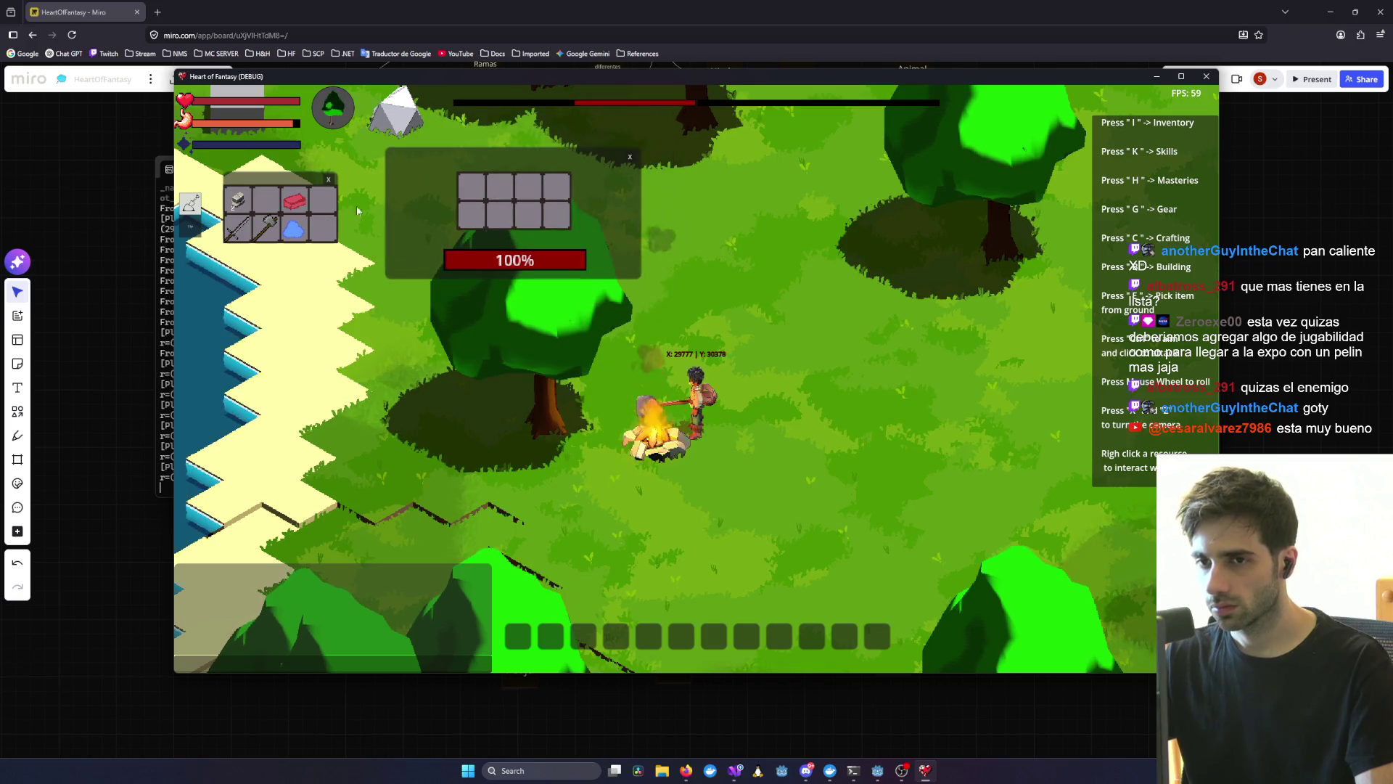
drag(293, 229, 528, 216)
right_click(656, 435)
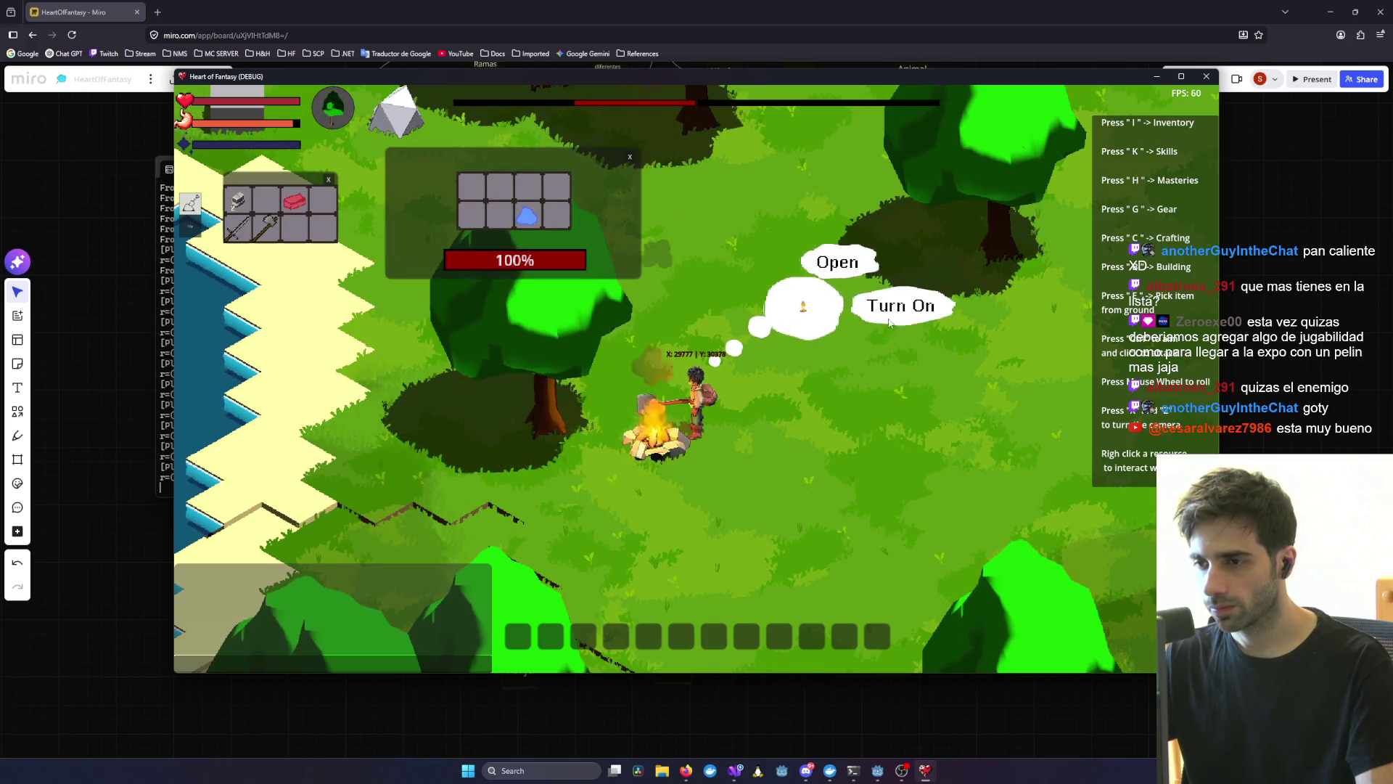
click(900, 307)
mouse_move(531, 183)
mouse_down()
mouse_move(778, 305)
mouse_move(846, 306)
mouse_up()
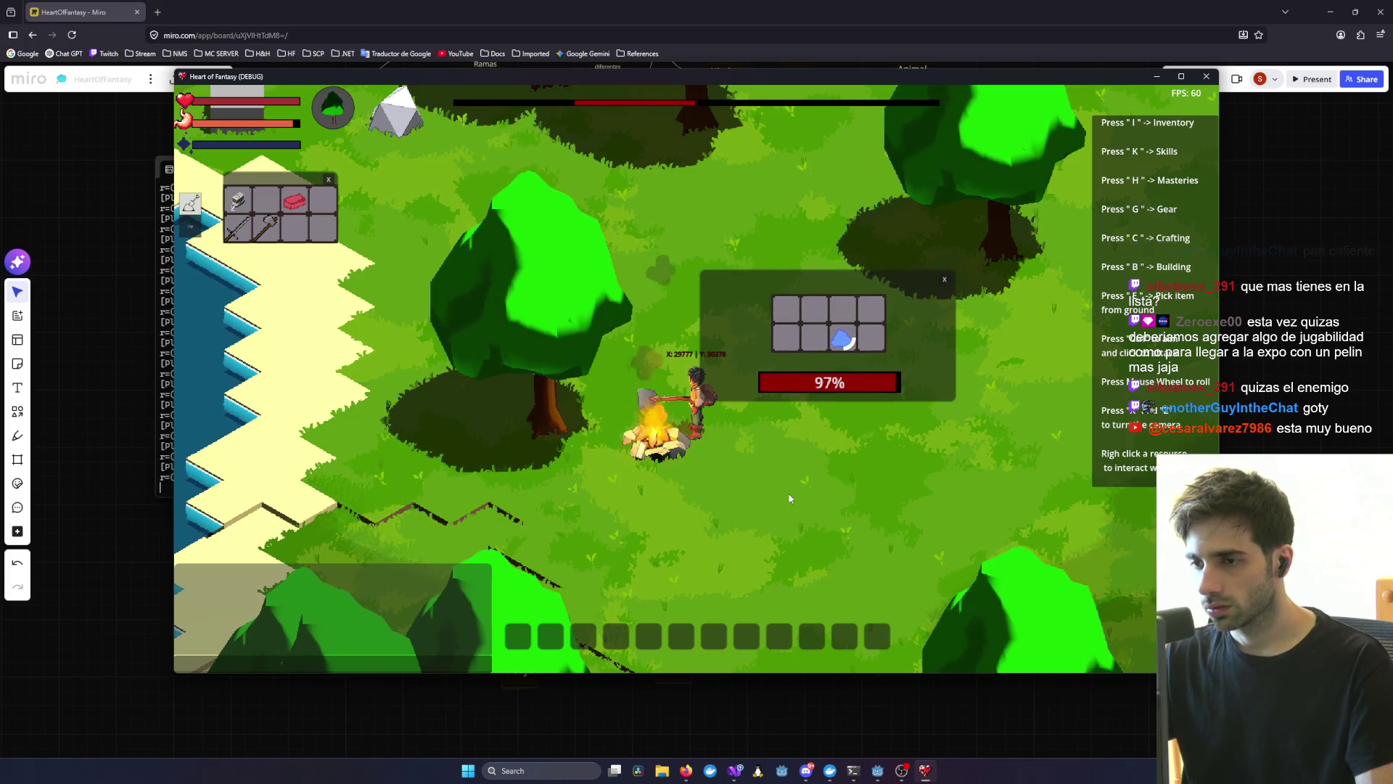
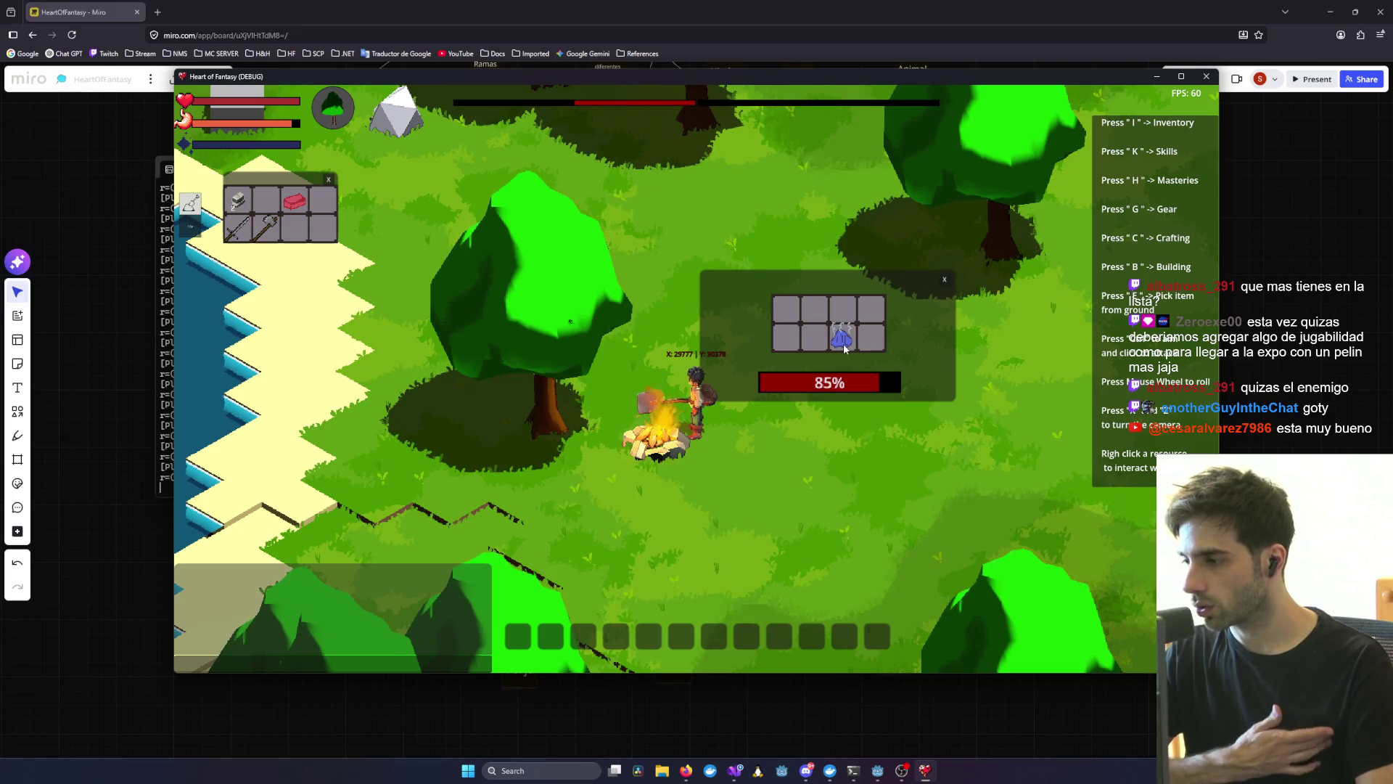
- Take the blue item into the inventory, close the campfire cooking panel, and move the inventory beside the character
click(763, 344)
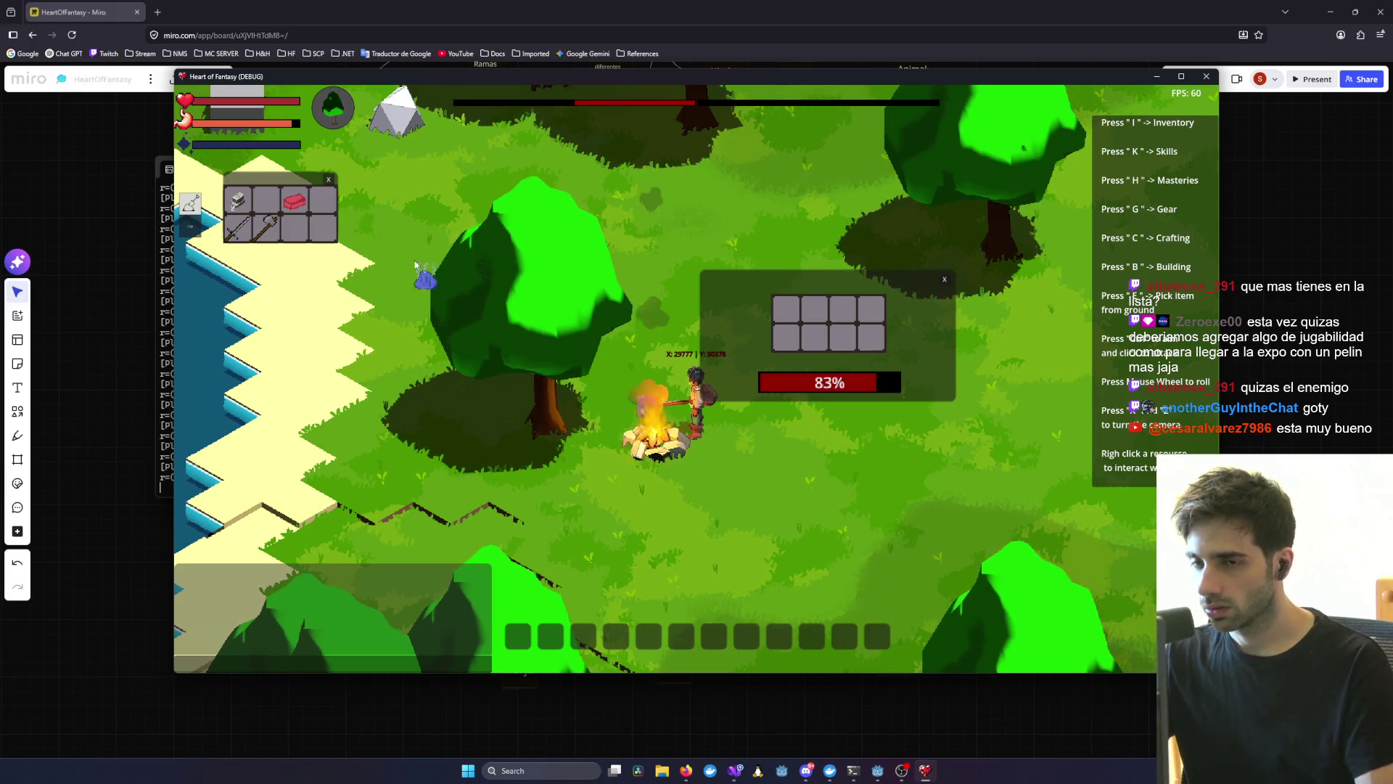
click(944, 281)
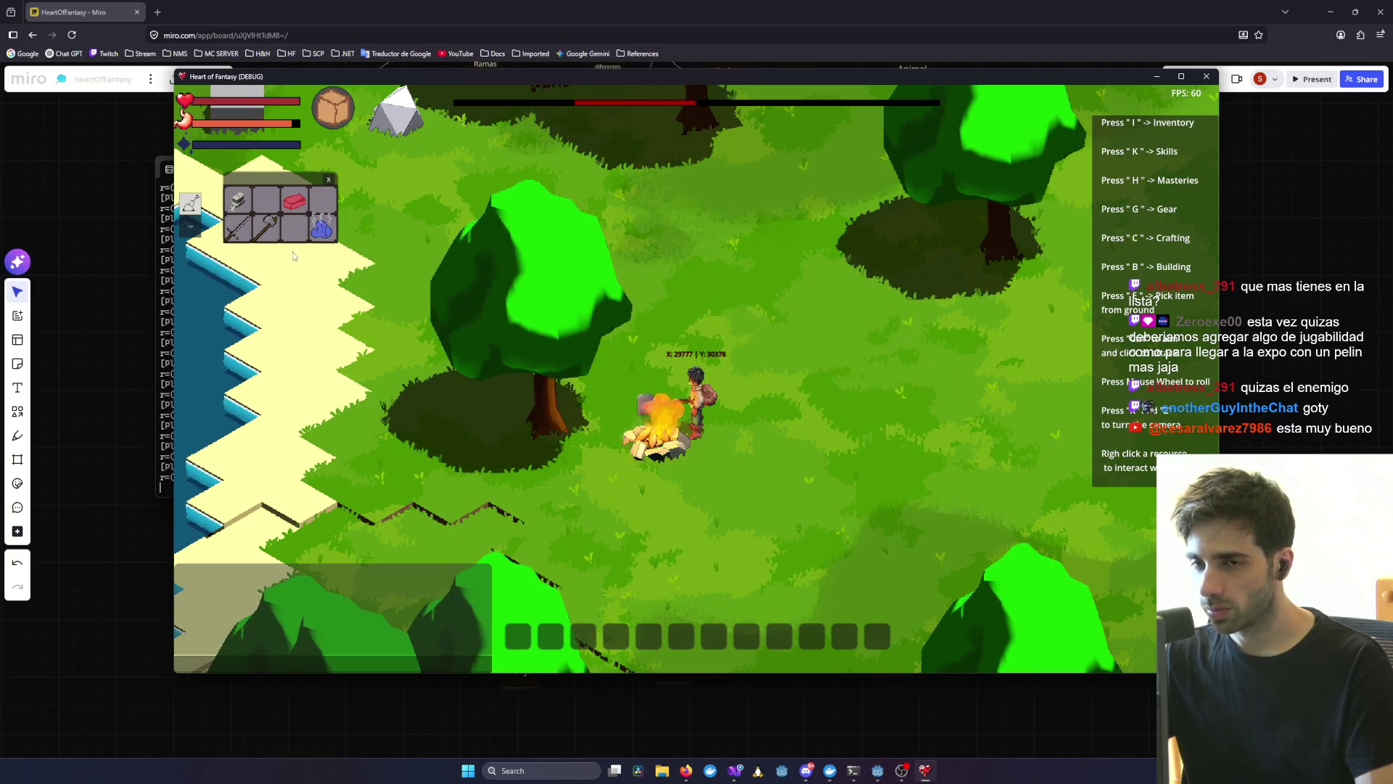
mouse_move(297, 177)
mouse_down()
mouse_move(645, 317)
mouse_move(717, 276)
mouse_up()
click(834, 270)
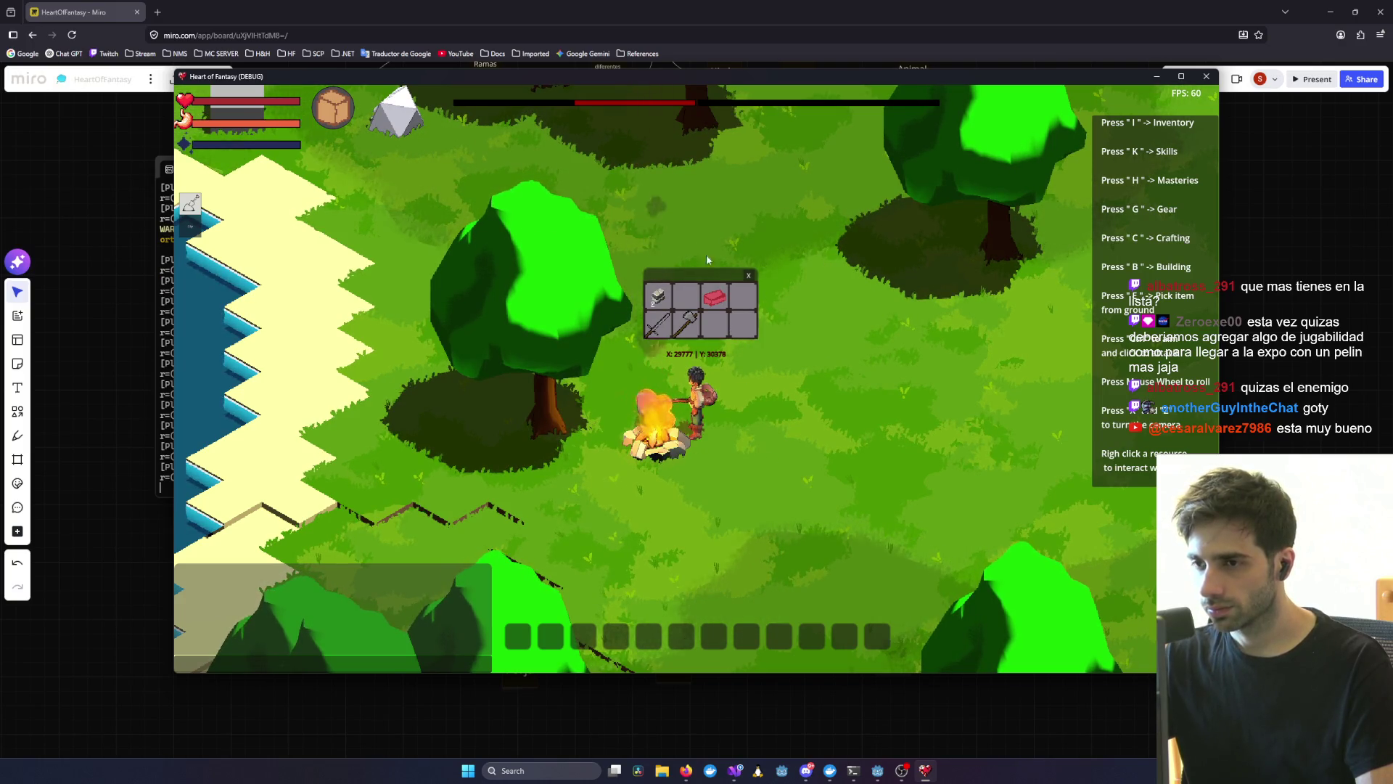
- Walk the character away from the campfire with D and Alt-Tab over to the Miro board
right_click(662, 456)
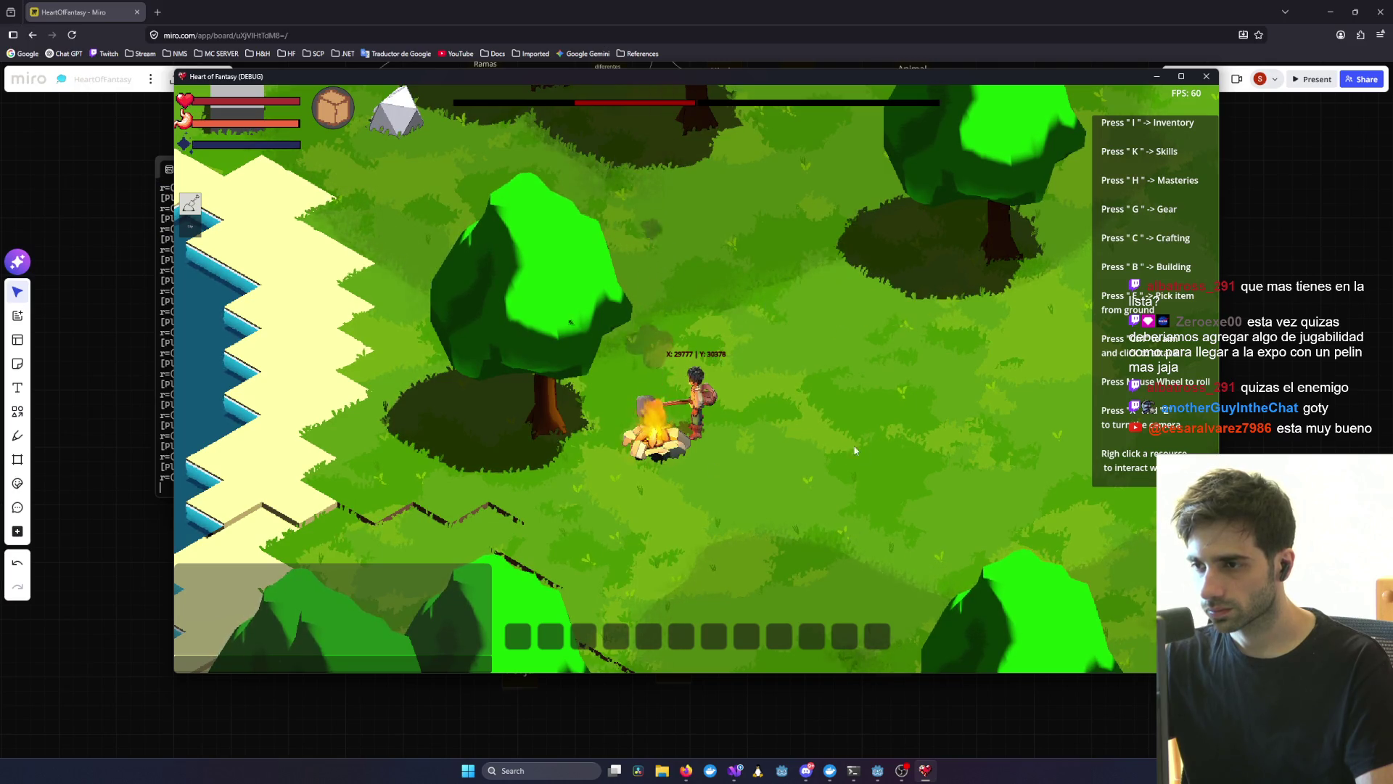
scroll(812, 437, down, 3)
key(d)
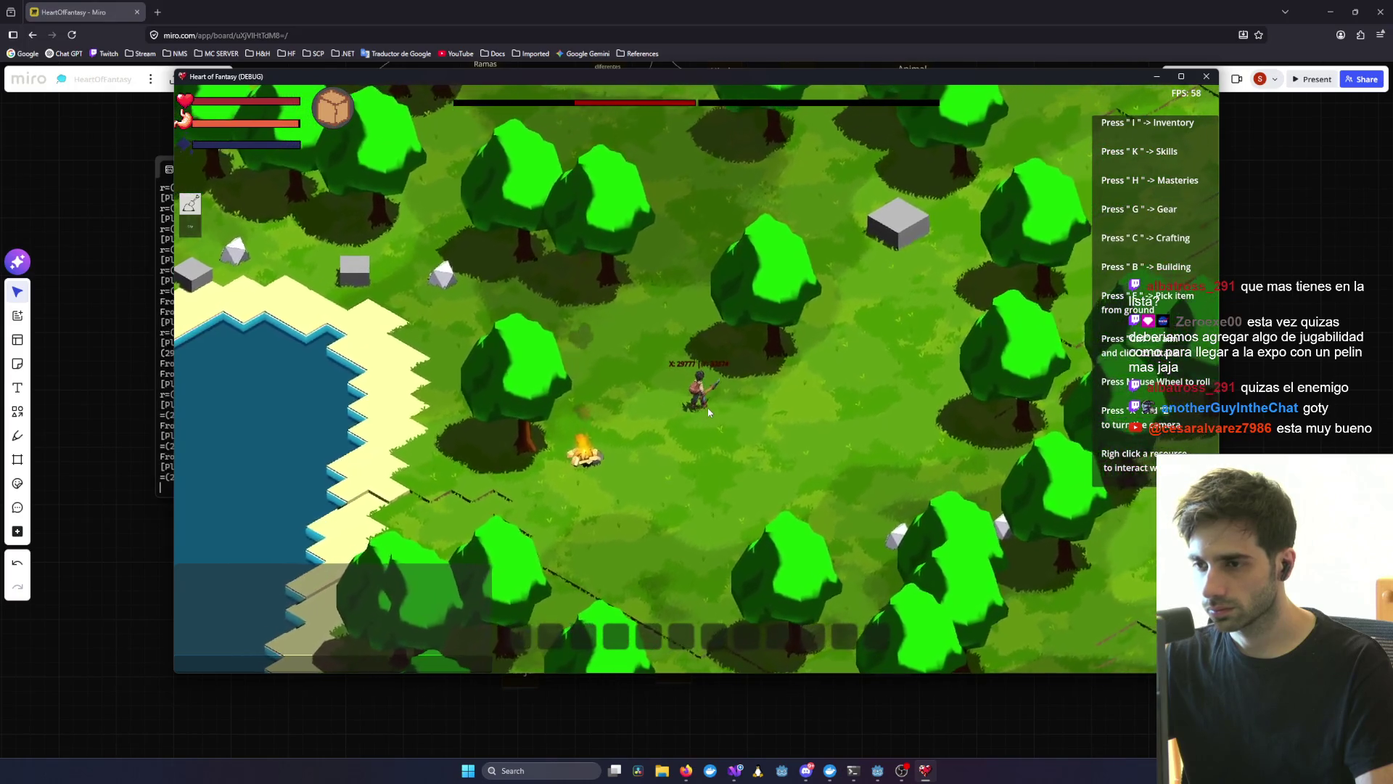
key(alt+Tab)
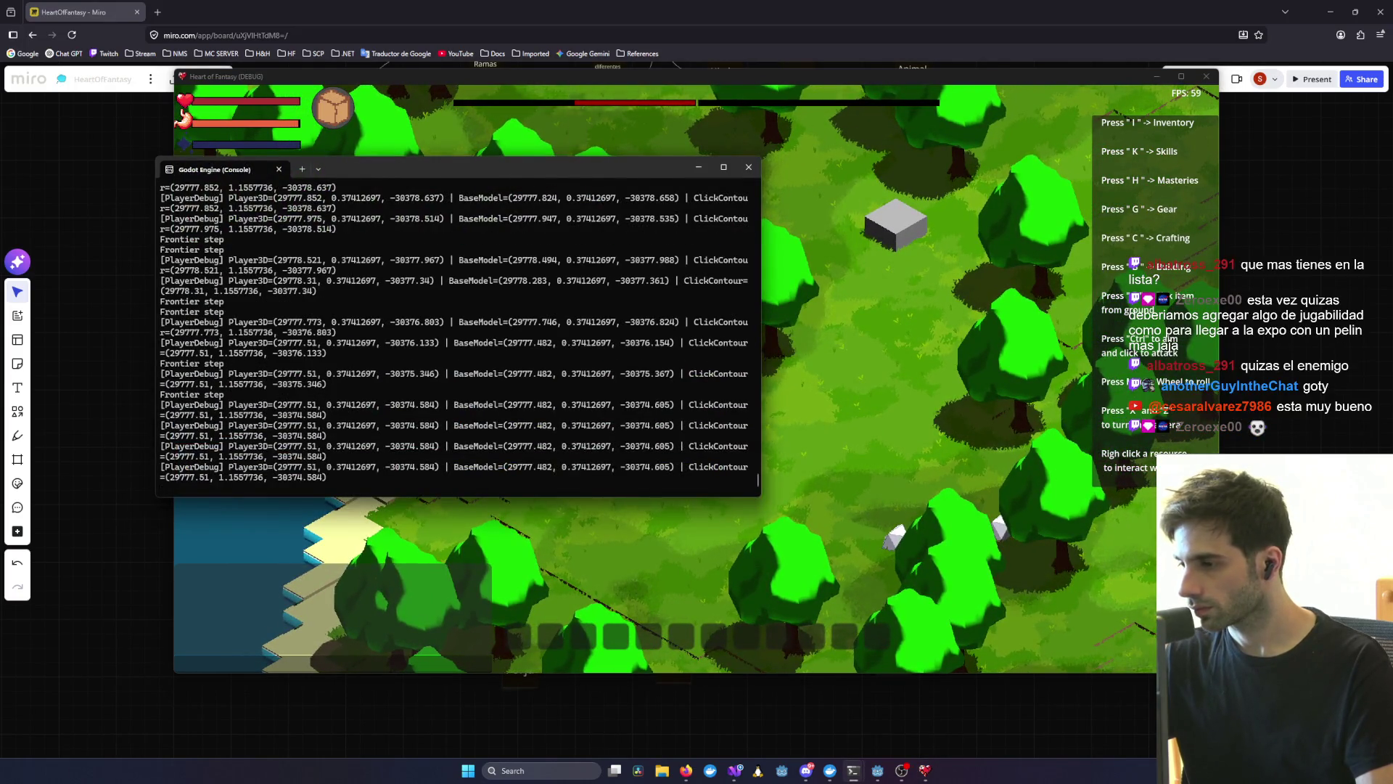
key(alt+Tab)
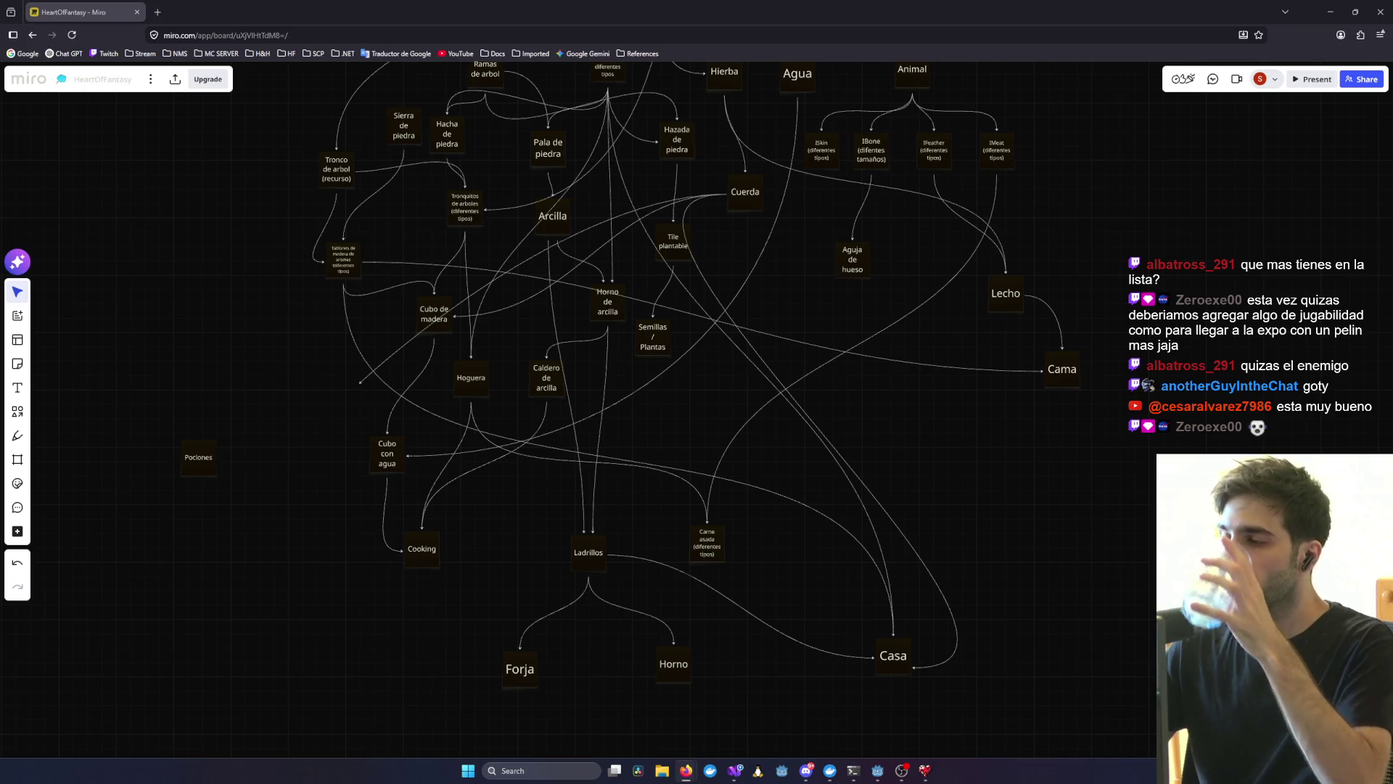
- Box-select ISkin, IBone, IFeather and IMeat, shift them right, then move the Animal node right
scroll(936, 534, down, 5)
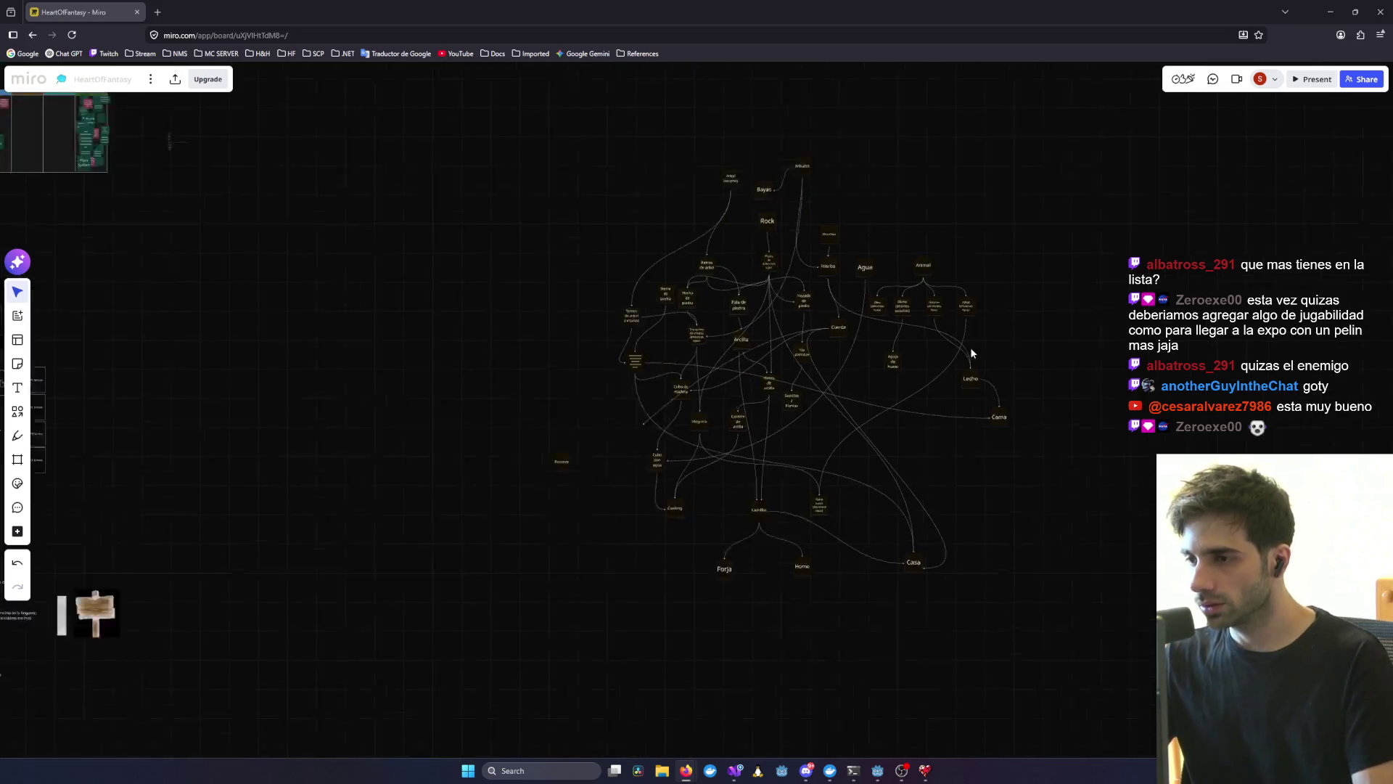
scroll(970, 347, up, 4)
scroll(1029, 386, up, 6)
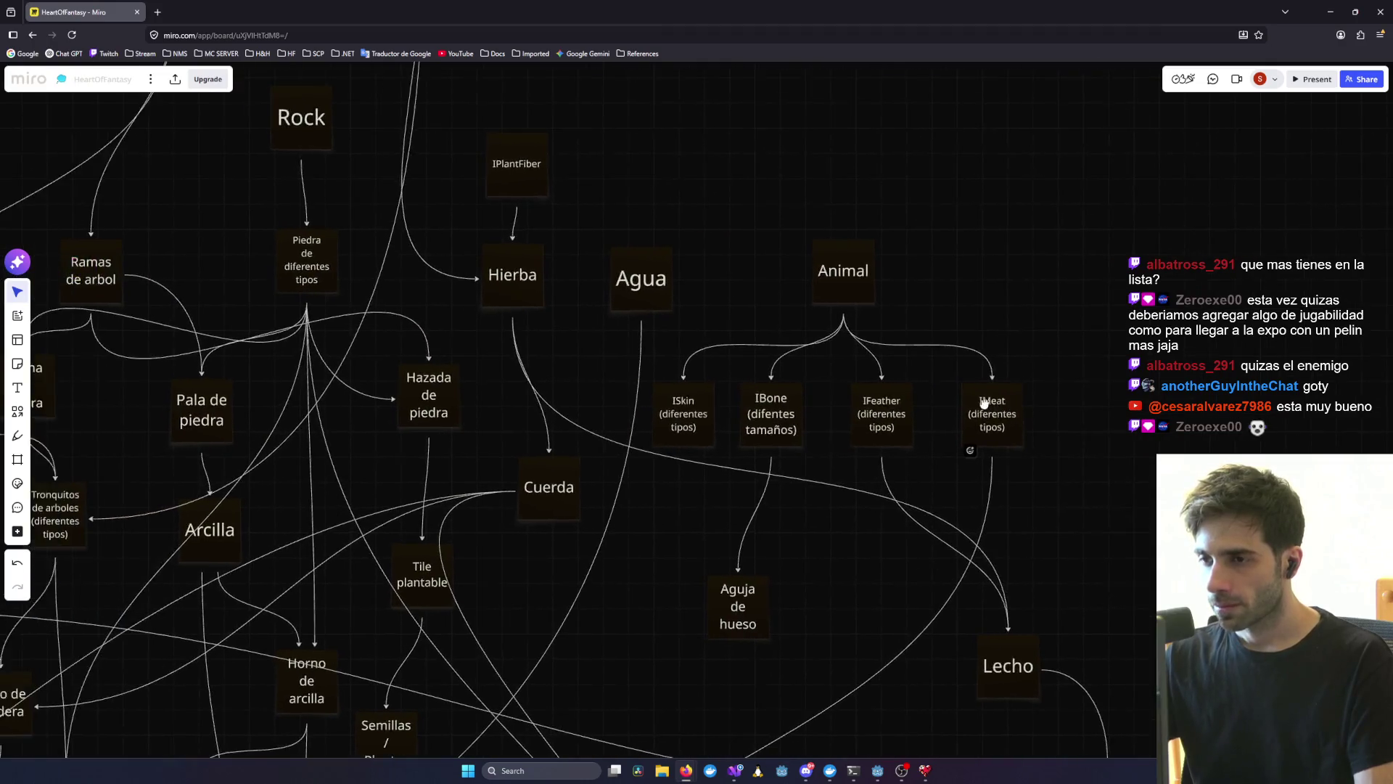
mouse_move(641, 259)
mouse_down()
mouse_move(980, 580)
mouse_move(1052, 549)
mouse_up()
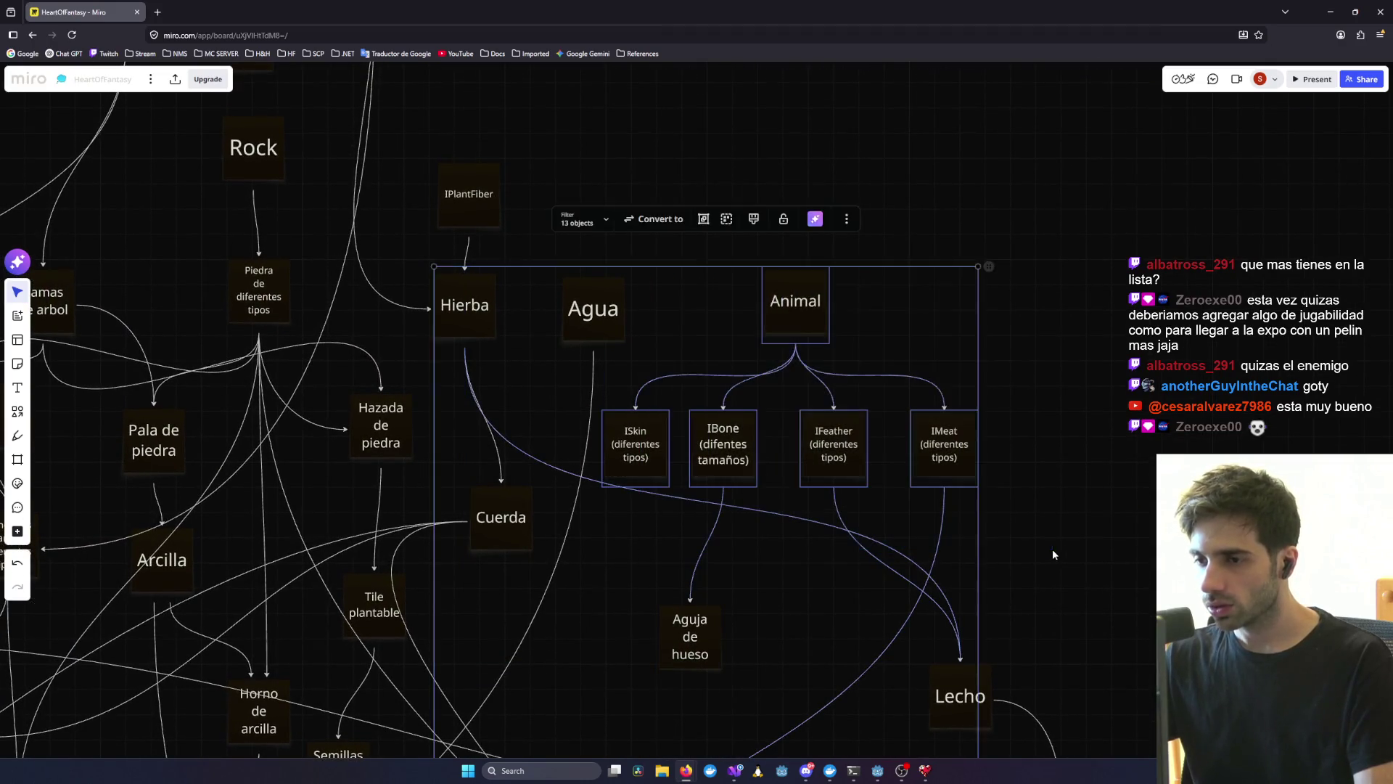
click(1052, 548)
drag(1008, 454, 806, 434)
mouse_move(647, 446)
mouse_down()
mouse_move(601, 443)
mouse_move(717, 447)
mouse_up()
mouse_move(807, 309)
mouse_down()
mouse_move(895, 293)
mouse_move(881, 293)
mouse_up()
- Pan the board to inspect the Hoguera, Caldero de arcilla, Animal, Lecho and Cama nodes
scroll(1045, 544, right, 3)
scroll(1044, 544, down, 2)
scroll(1045, 544, up, 1)
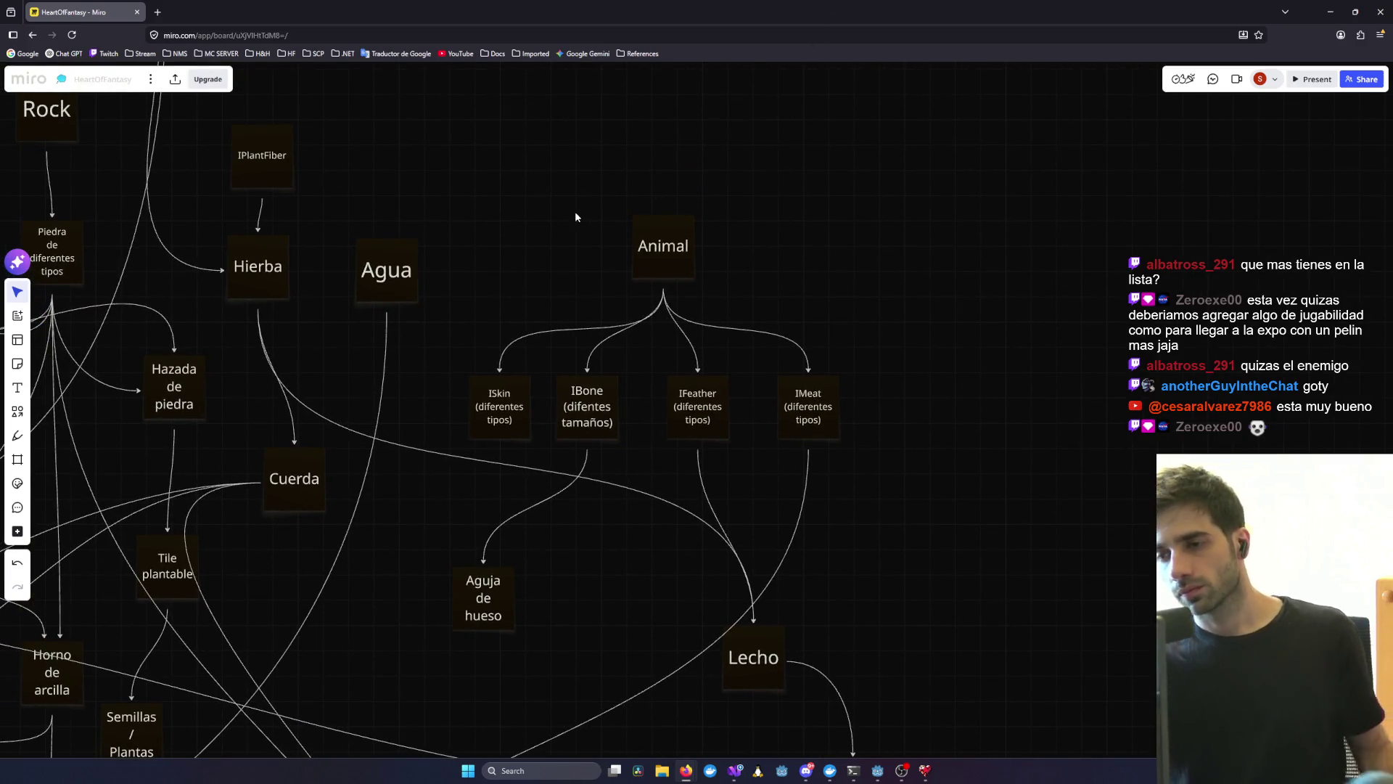
scroll(722, 539, down, 5)
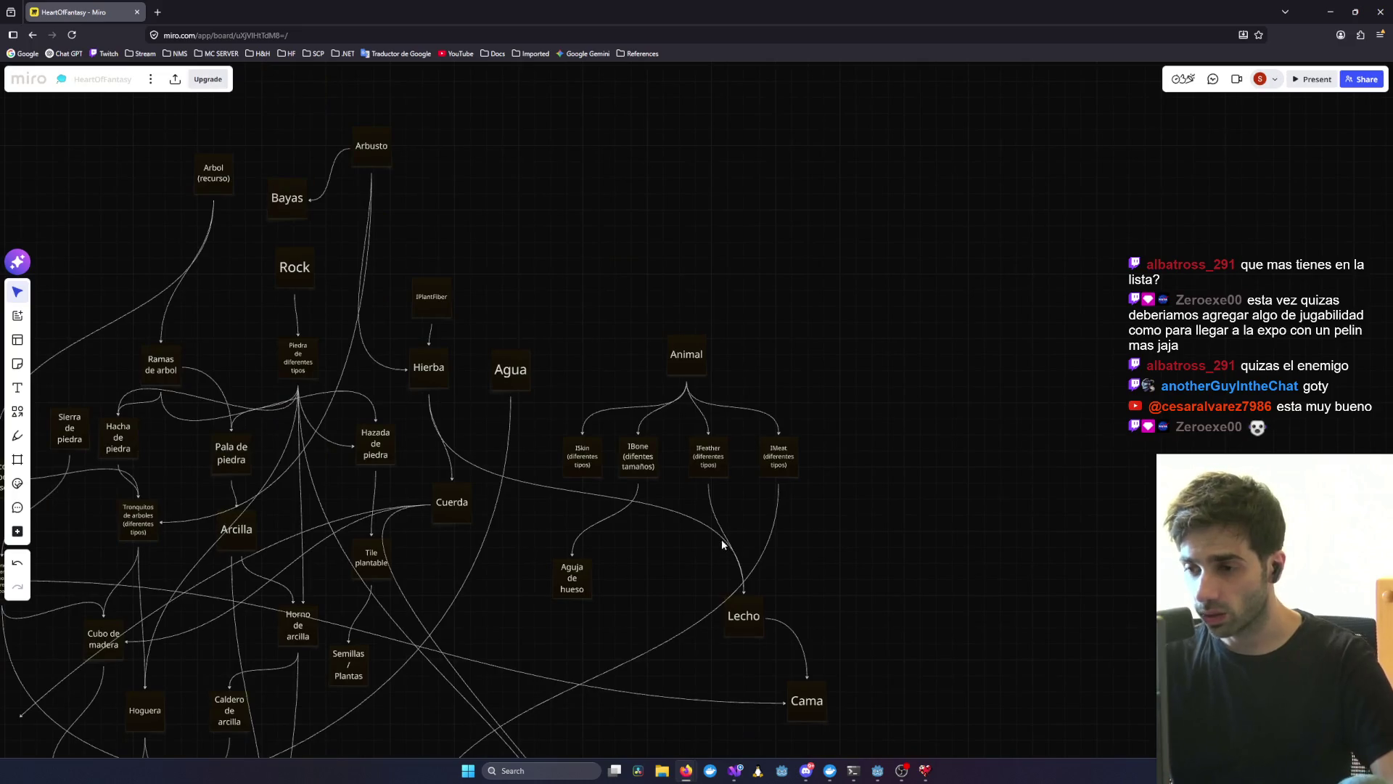
scroll(847, 379, up, 6)
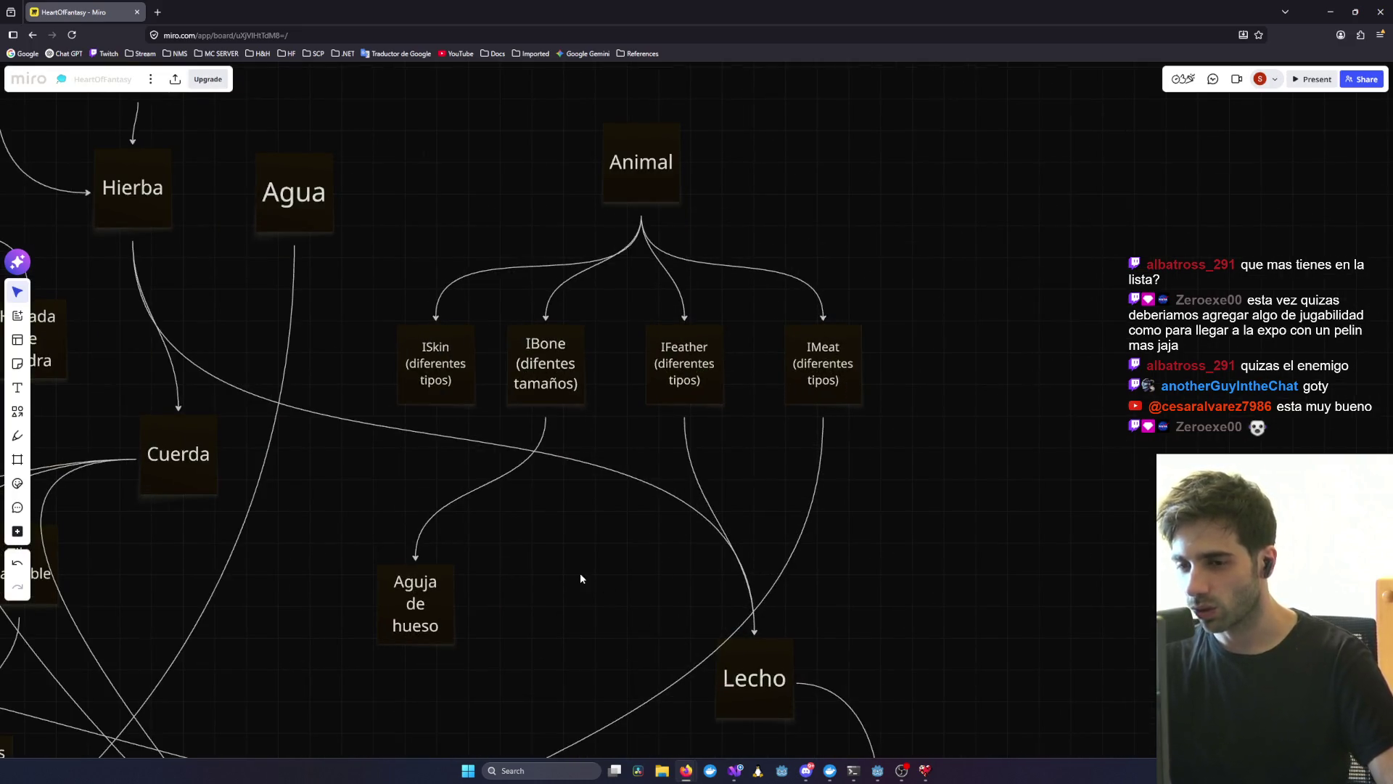
mouse_move(581, 573)
mouse_down()
mouse_move(790, 348)
mouse_move(680, 312)
mouse_up()
mouse_move(264, 625)
mouse_down()
mouse_move(508, 522)
mouse_move(746, 329)
mouse_up()
mouse_move(361, 557)
mouse_down()
mouse_move(697, 457)
mouse_move(264, 644)
mouse_up()
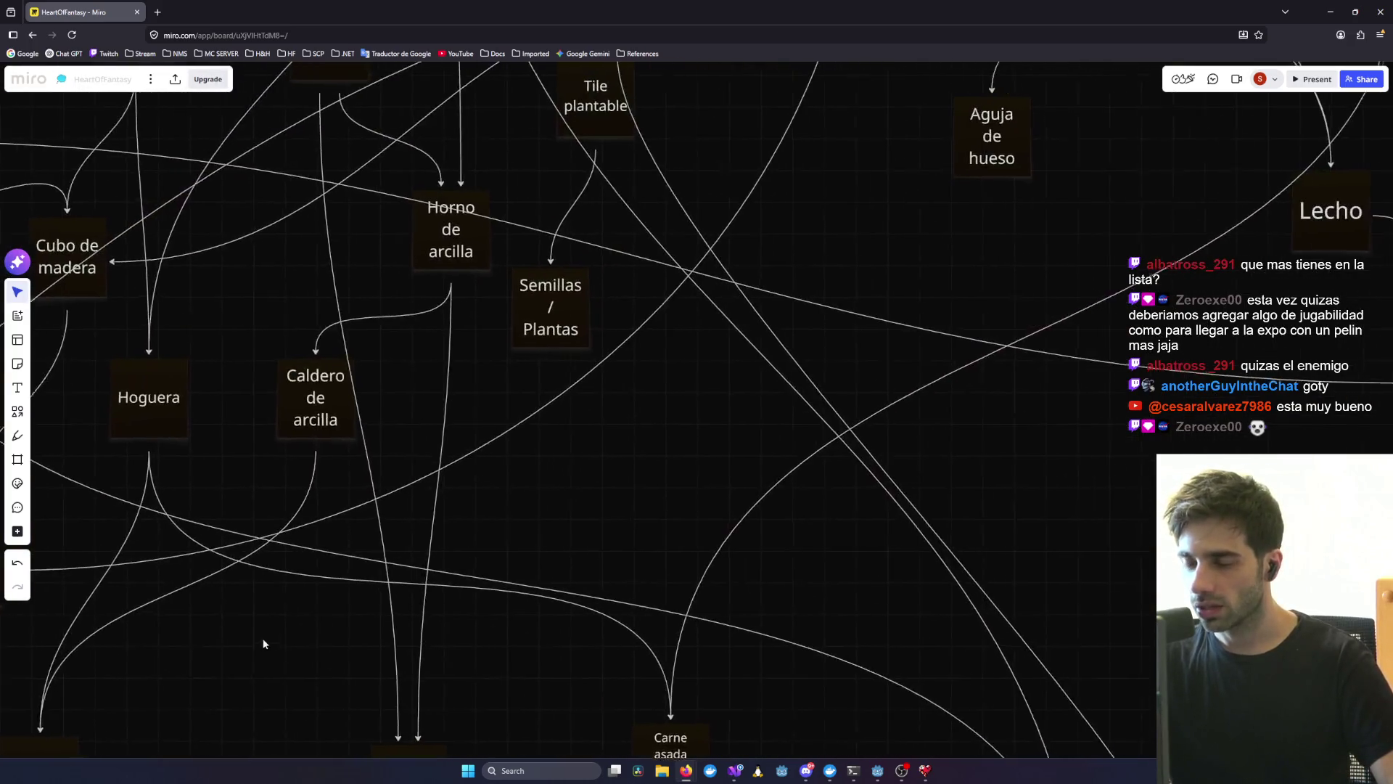
mouse_move(776, 486)
mouse_down()
mouse_move(522, 662)
mouse_move(686, 544)
mouse_up()
scroll(519, 668, down, 3)
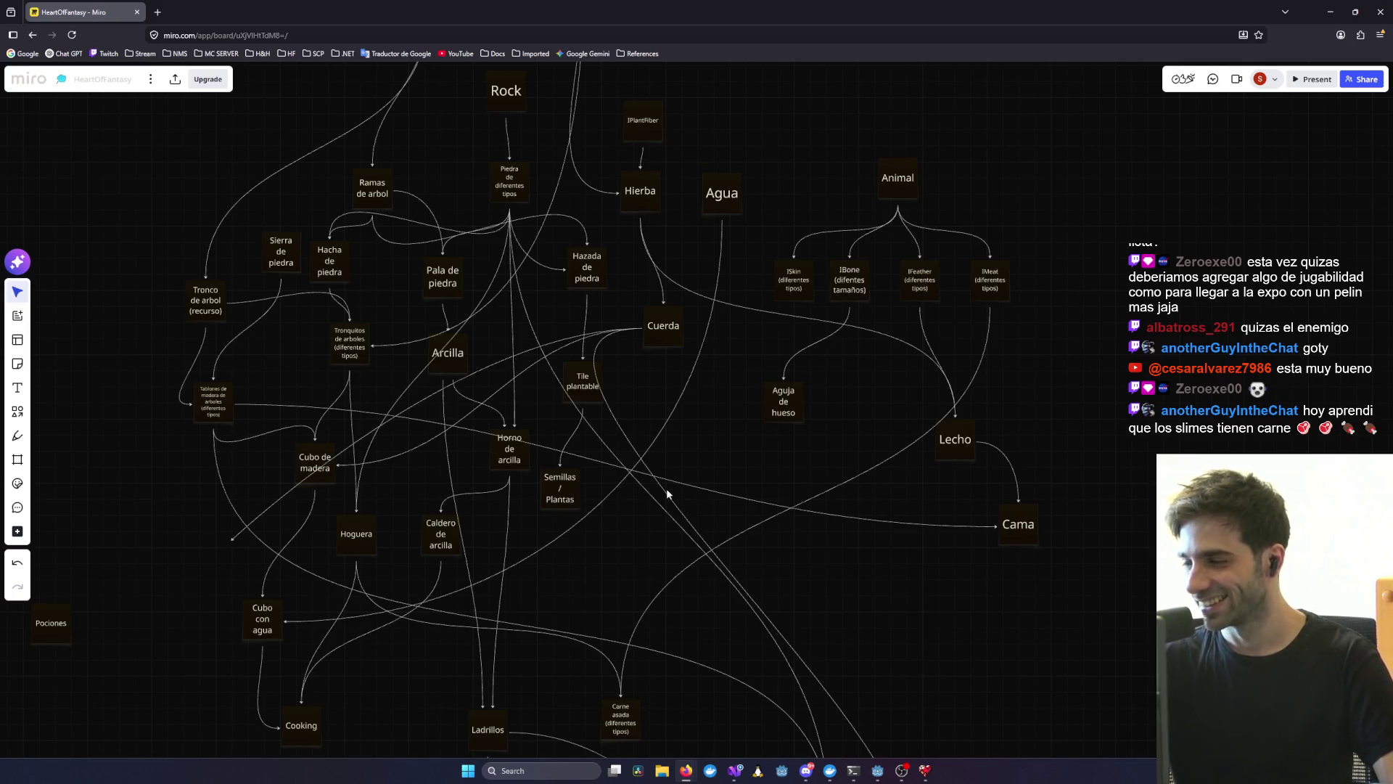
click(925, 771)
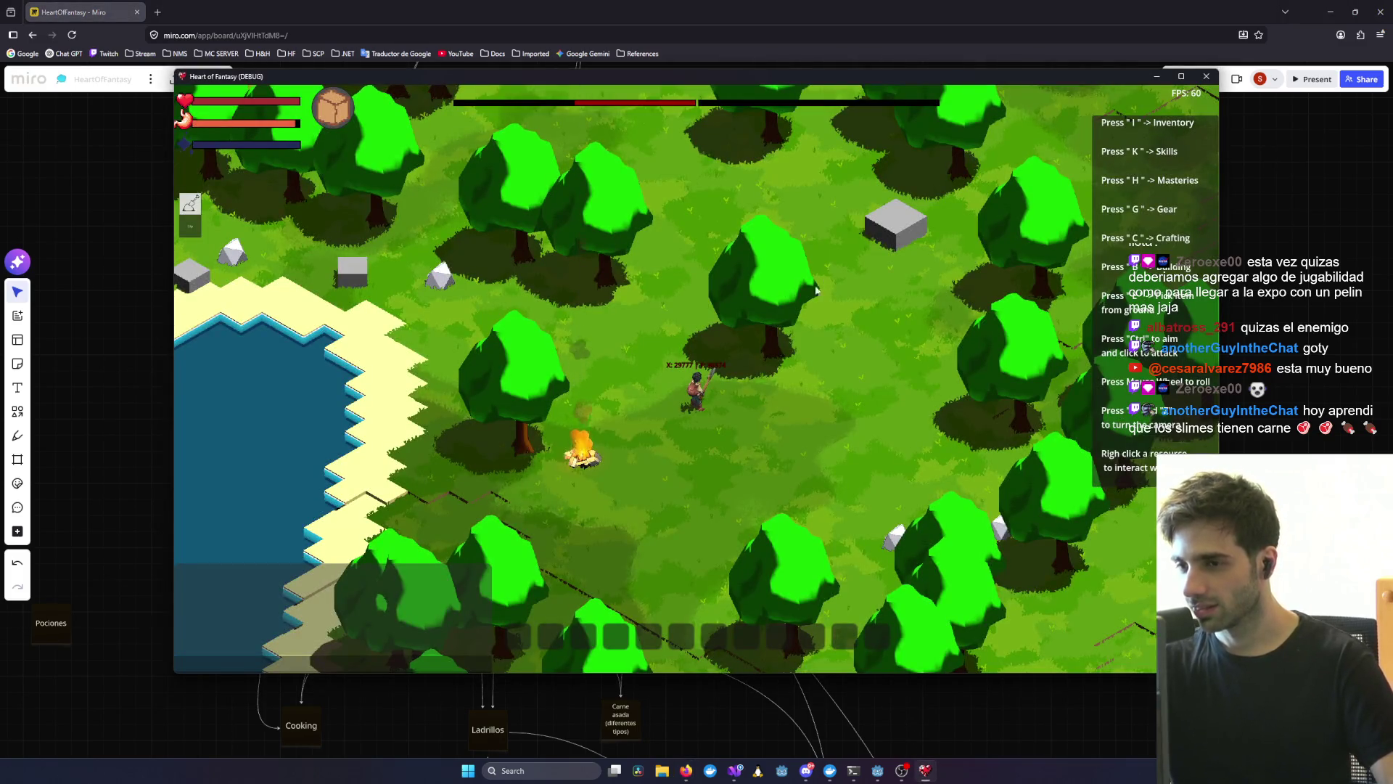
scroll(815, 290, down, 3)
scroll(749, 397, up, 4)
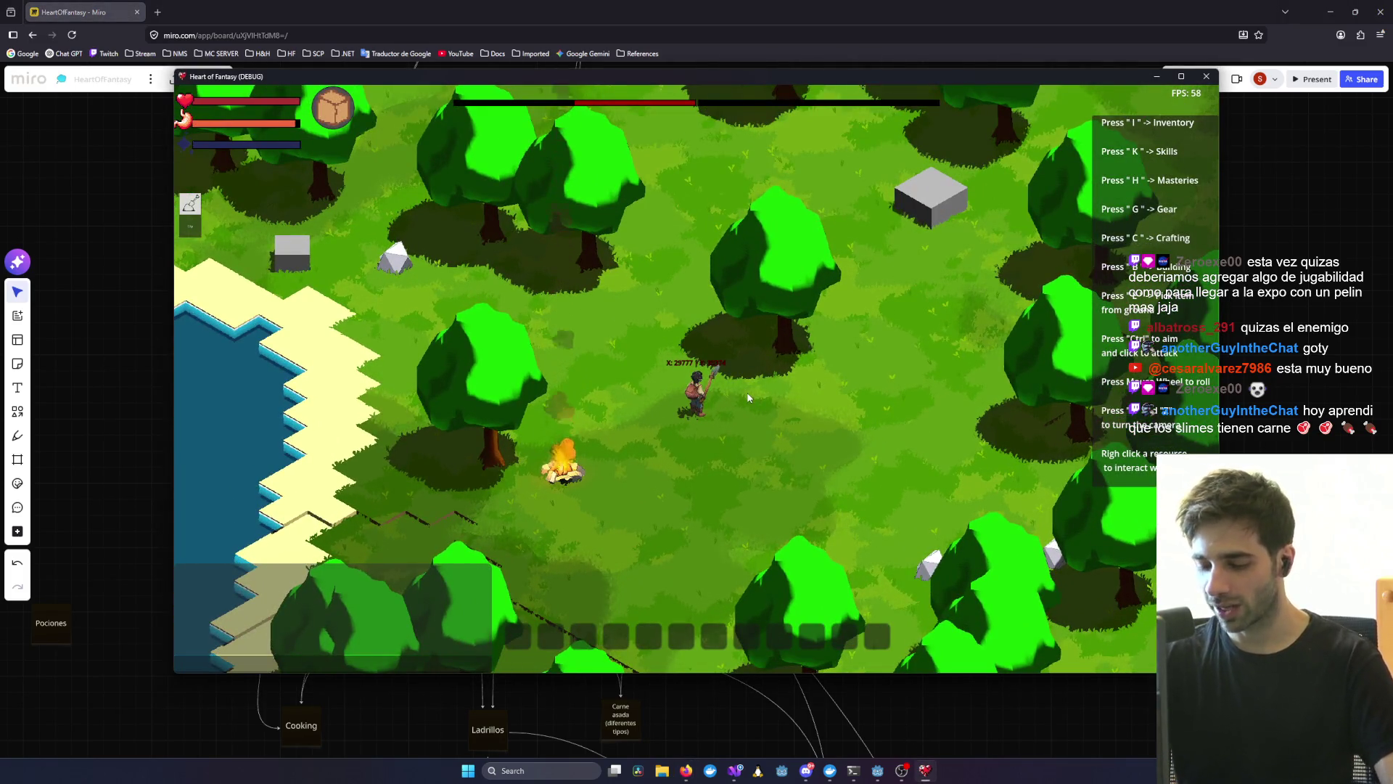
scroll(749, 396, down, 3)
scroll(749, 397, up, 3)
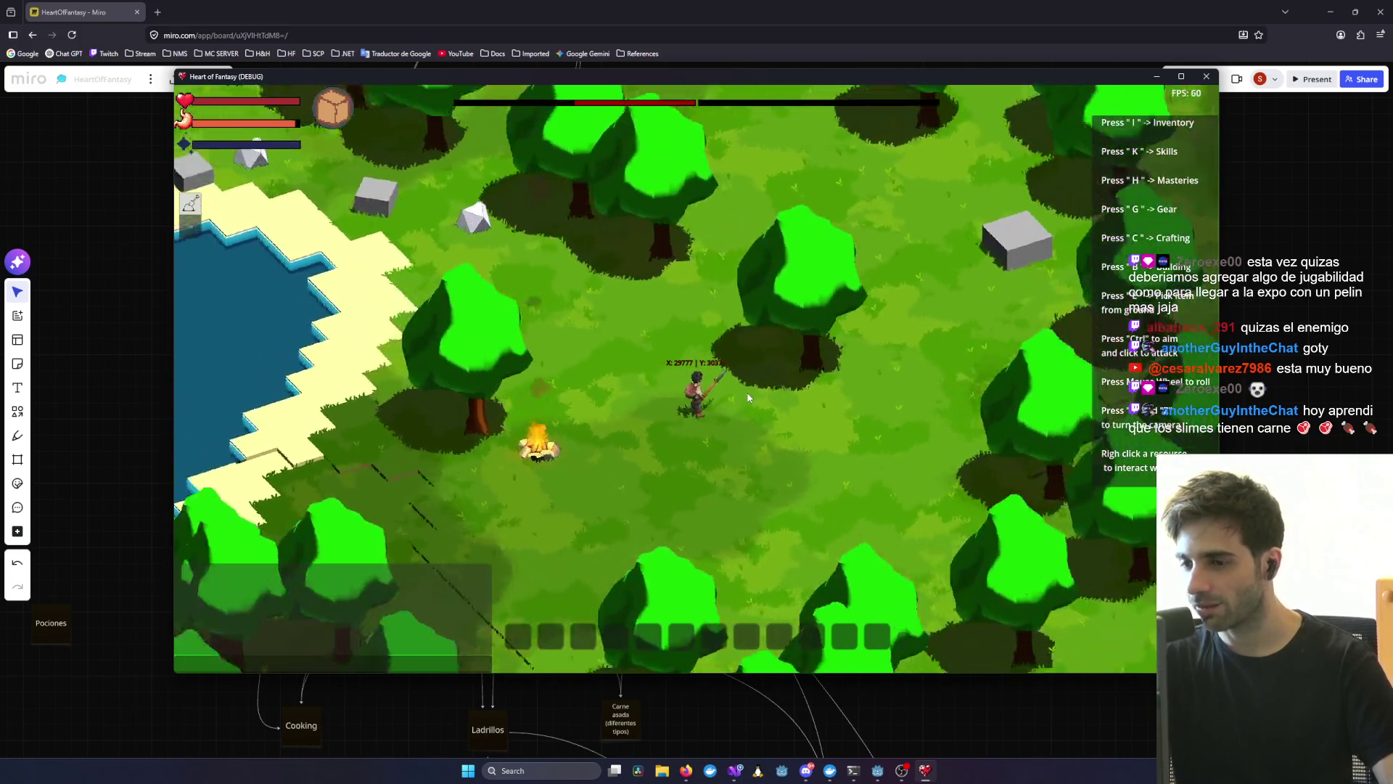
key(e)
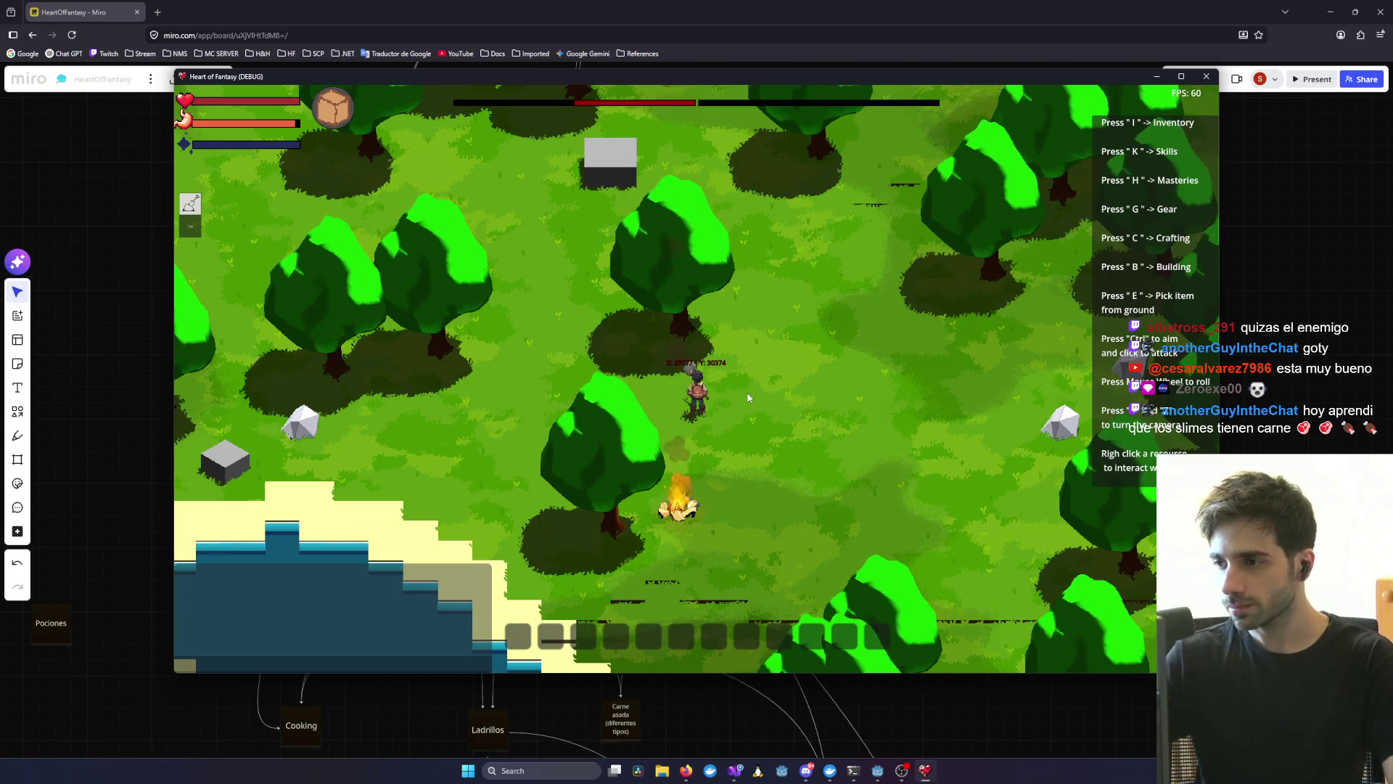
click(1157, 76)
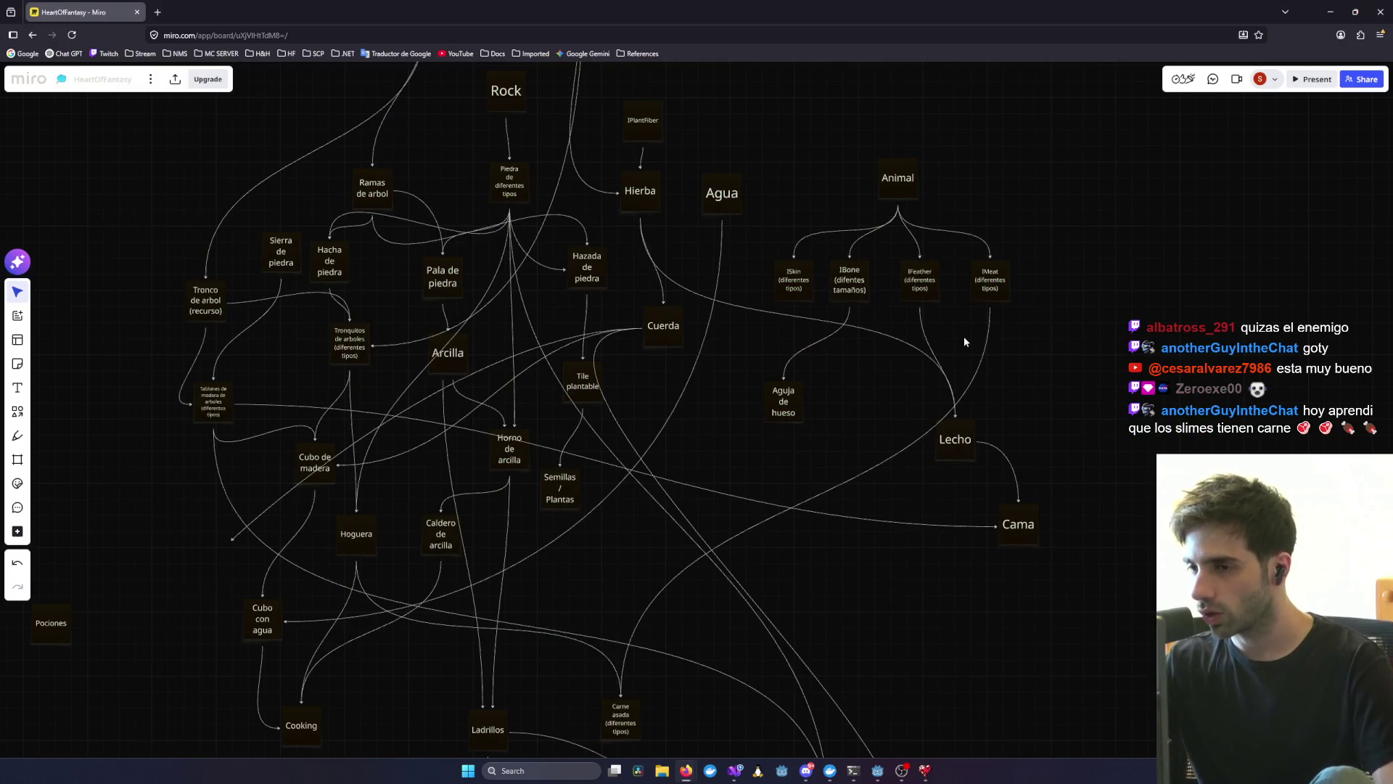
- Realign the Animal child cards: nudge IBone up, ISkin left, and IMeat into line
scroll(728, 242, up, 10)
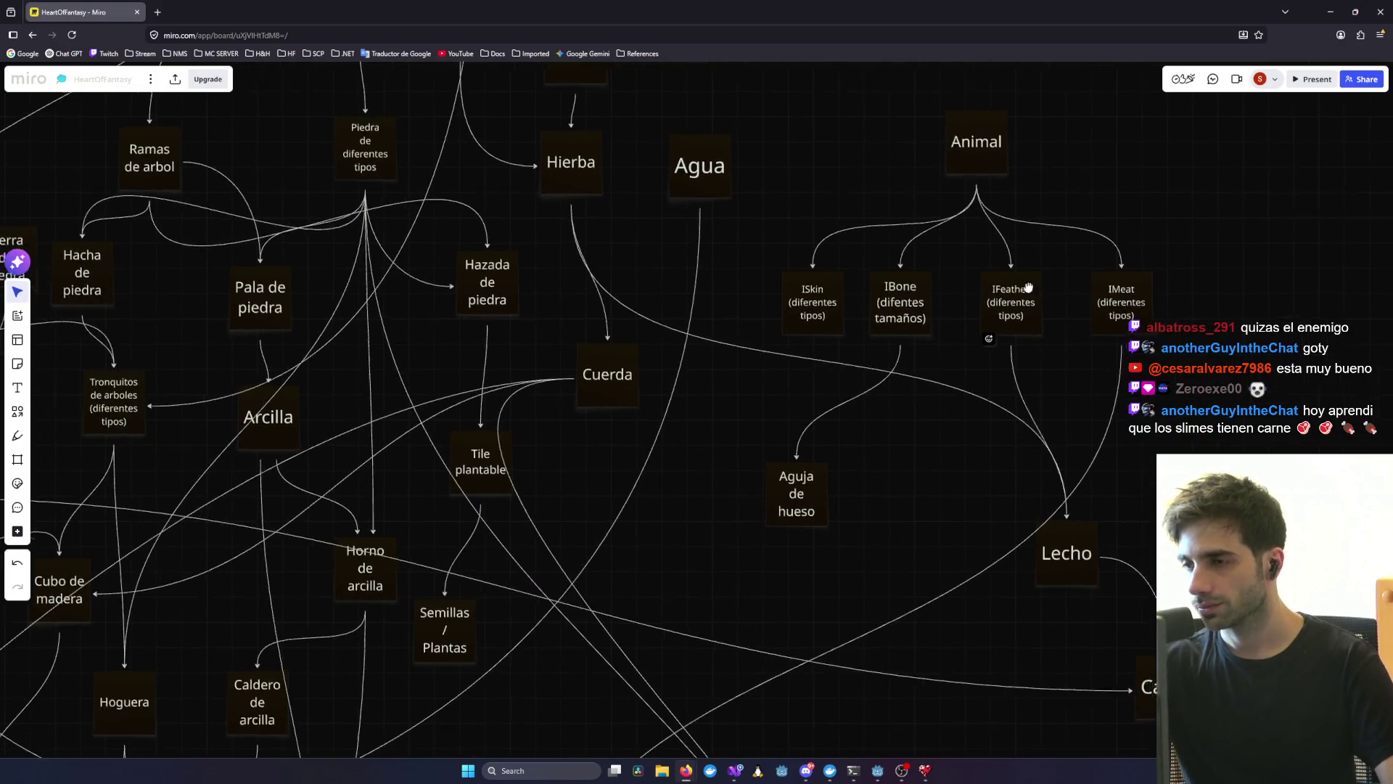
mouse_move(716, 316)
mouse_down()
mouse_move(742, 394)
mouse_move(762, 380)
mouse_move(755, 422)
mouse_move(727, 392)
mouse_up()
click(765, 398)
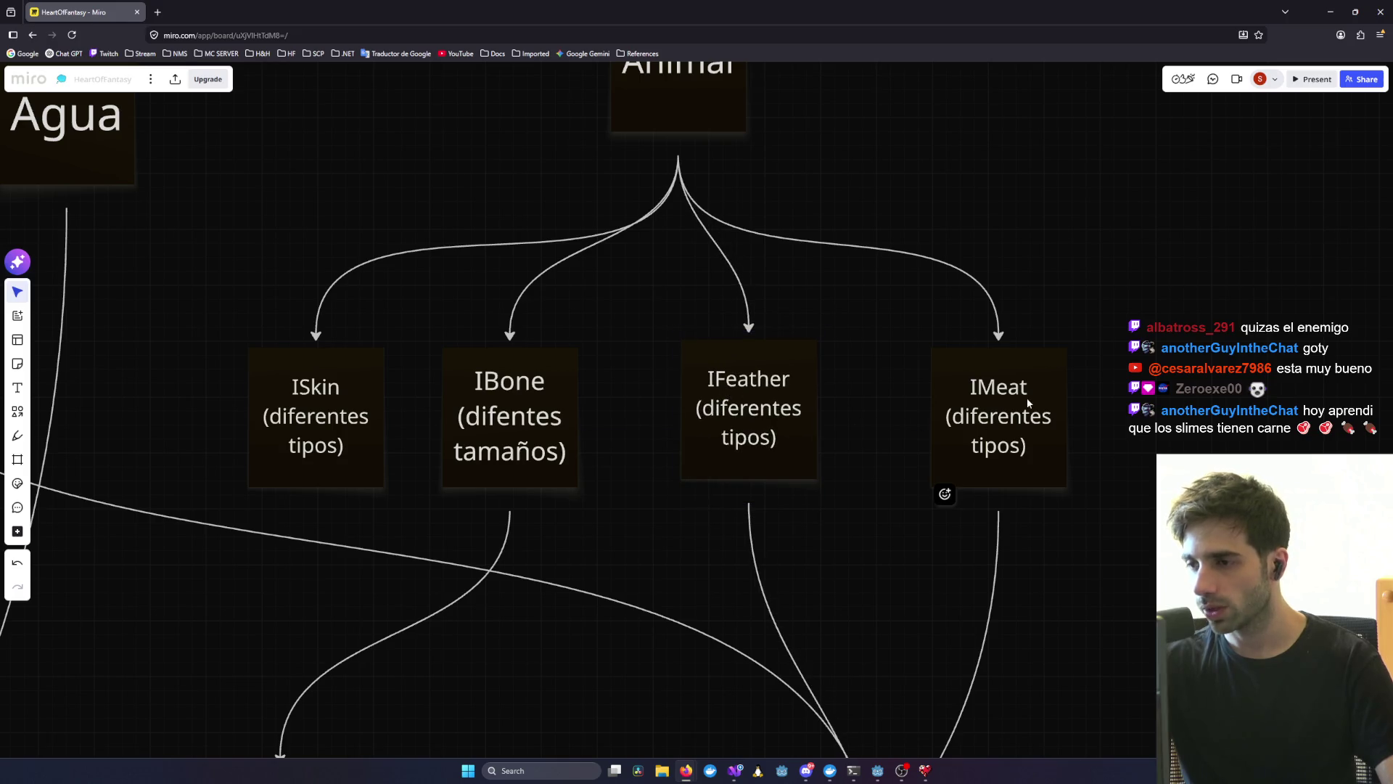
drag(449, 413, 461, 405)
click(328, 408)
drag(328, 408, 280, 404)
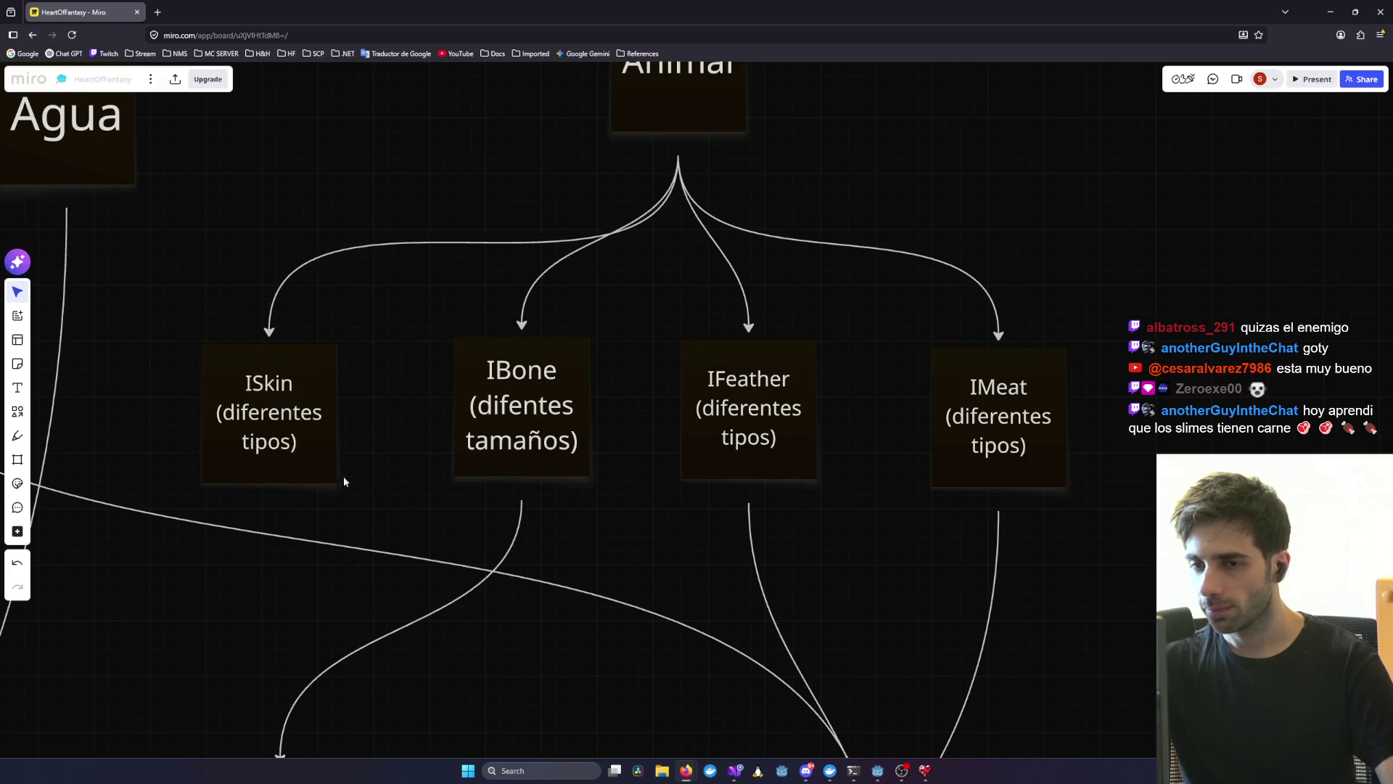
drag(1037, 395, 1008, 351)
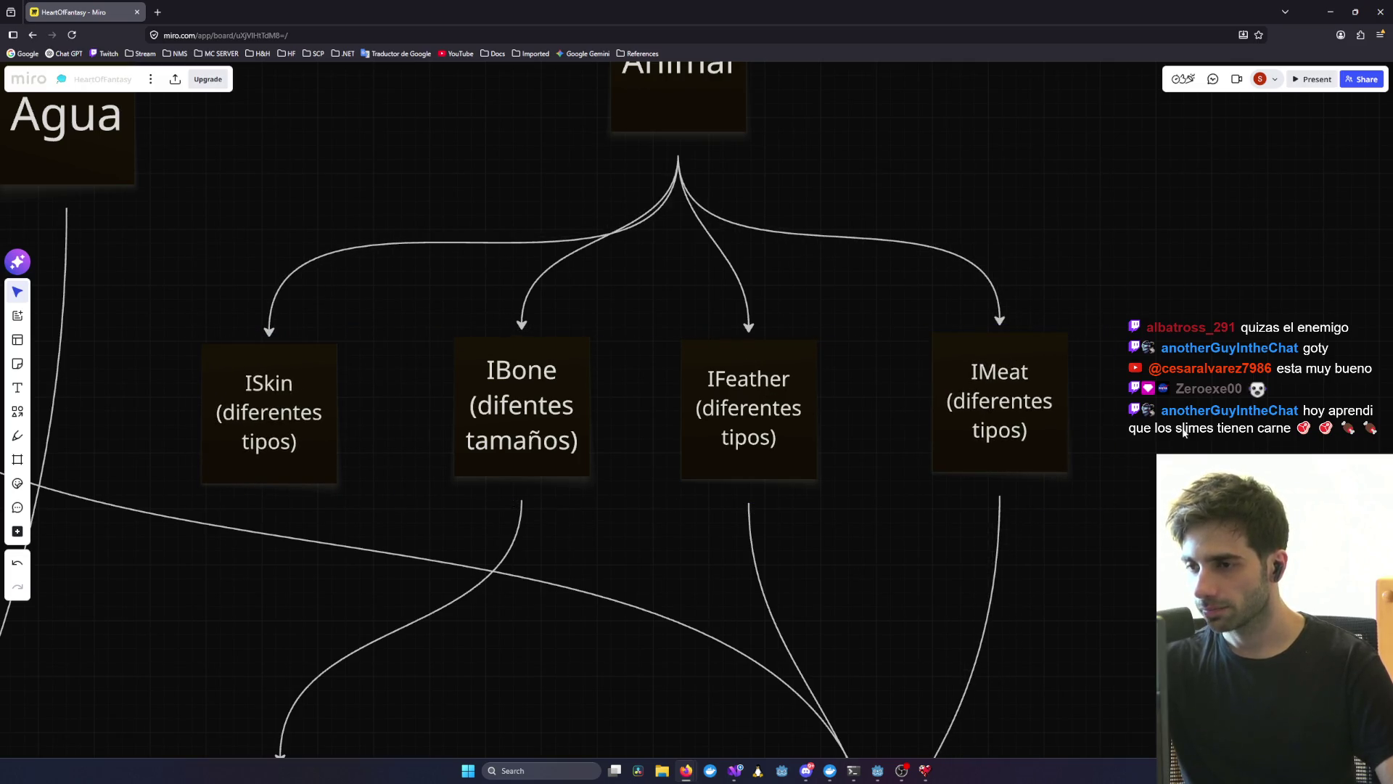
- Fine-tune the IBone and ISkin card positions beneath Animal
scroll(994, 459, down, 5)
scroll(994, 459, up, 6)
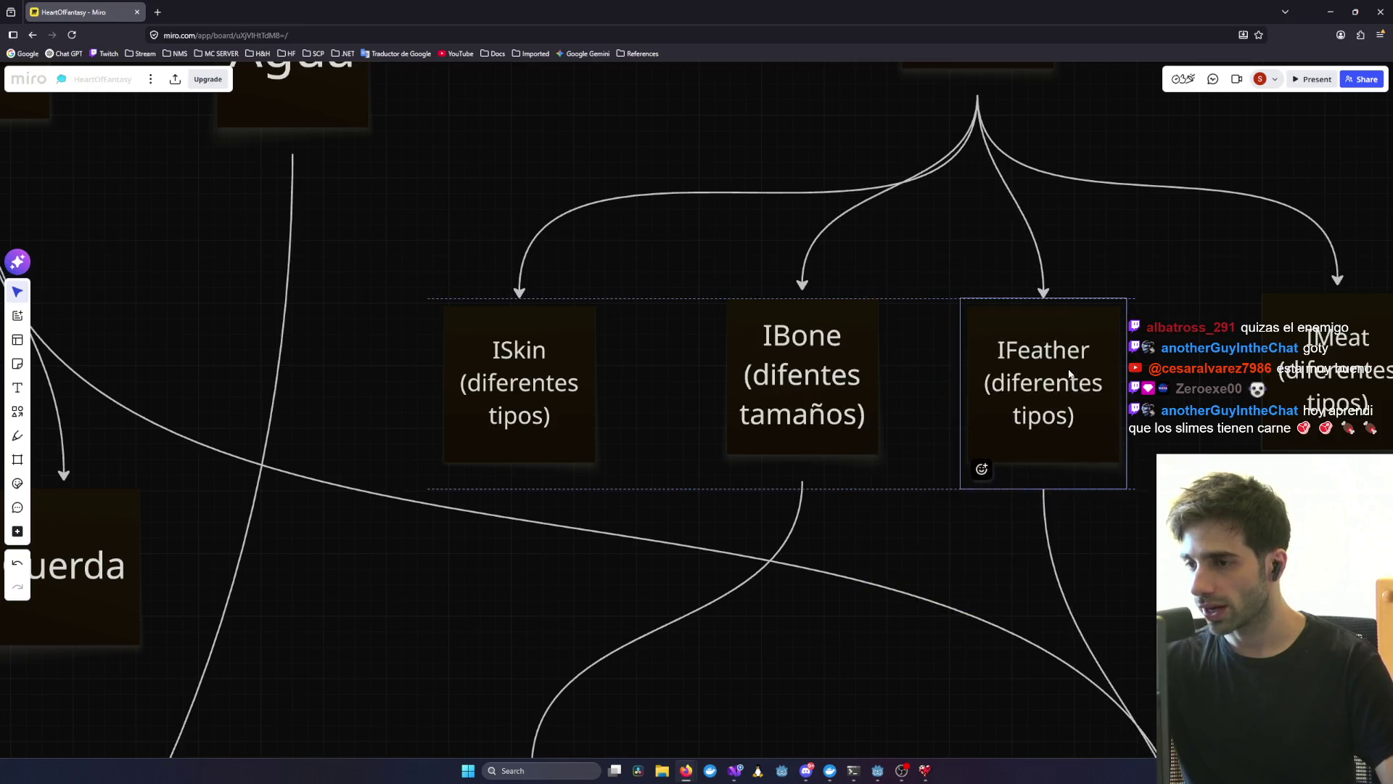
drag(1062, 412, 900, 403)
mouse_move(631, 406)
mouse_down()
mouse_move(591, 455)
mouse_move(588, 383)
mouse_up()
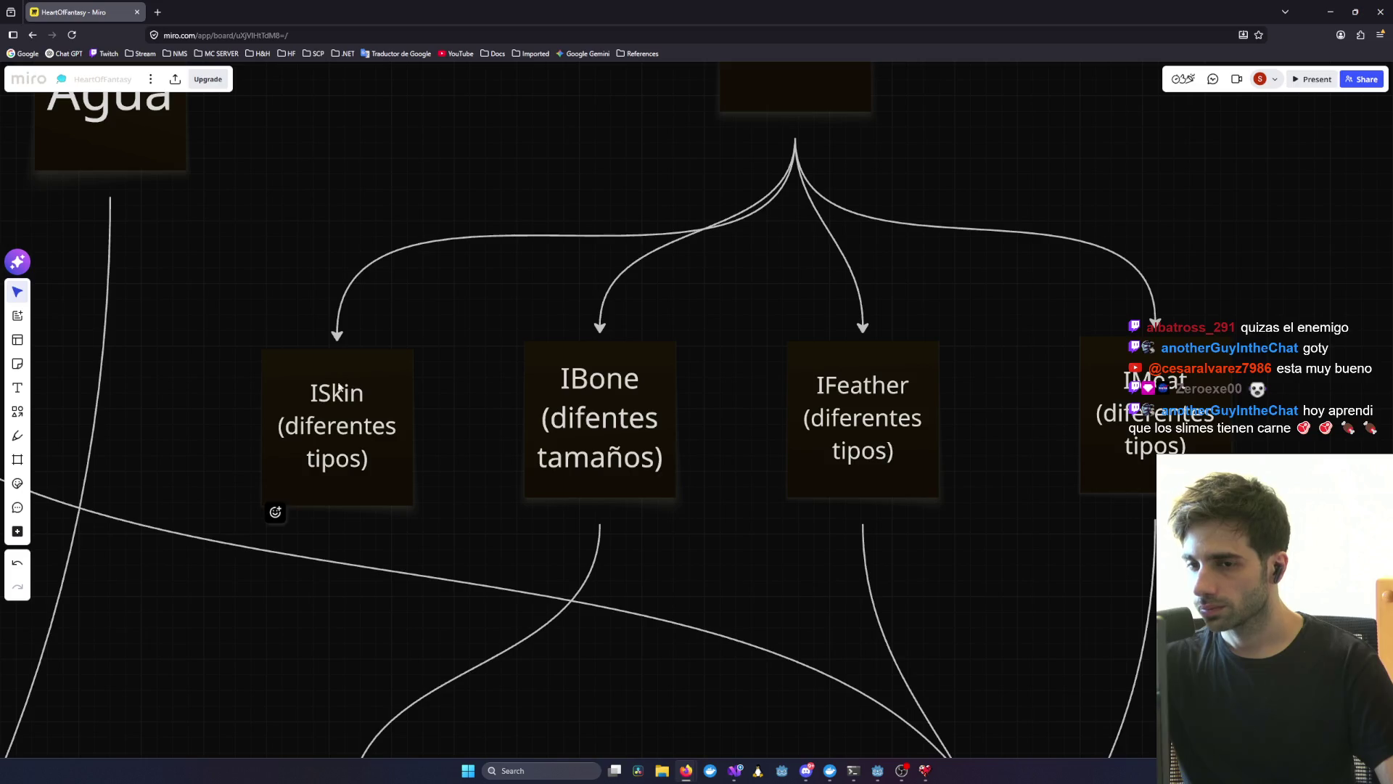
mouse_move(366, 408)
mouse_down()
mouse_move(321, 394)
mouse_move(343, 396)
mouse_up()
scroll(1134, 459, down, 3)
mouse_move(577, 485)
mouse_down()
mouse_move(532, 488)
mouse_move(578, 492)
mouse_move(567, 495)
mouse_up()
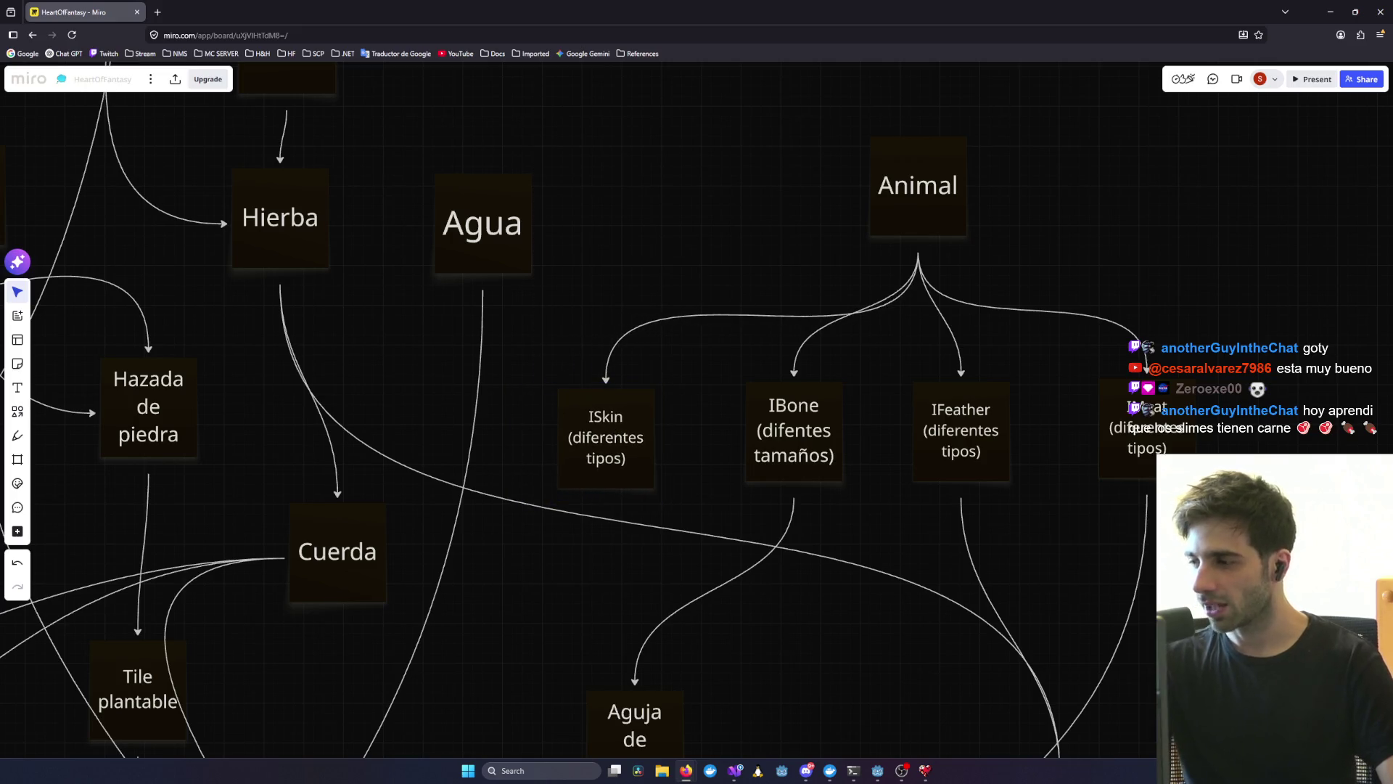
scroll(1161, 479, down, 3)
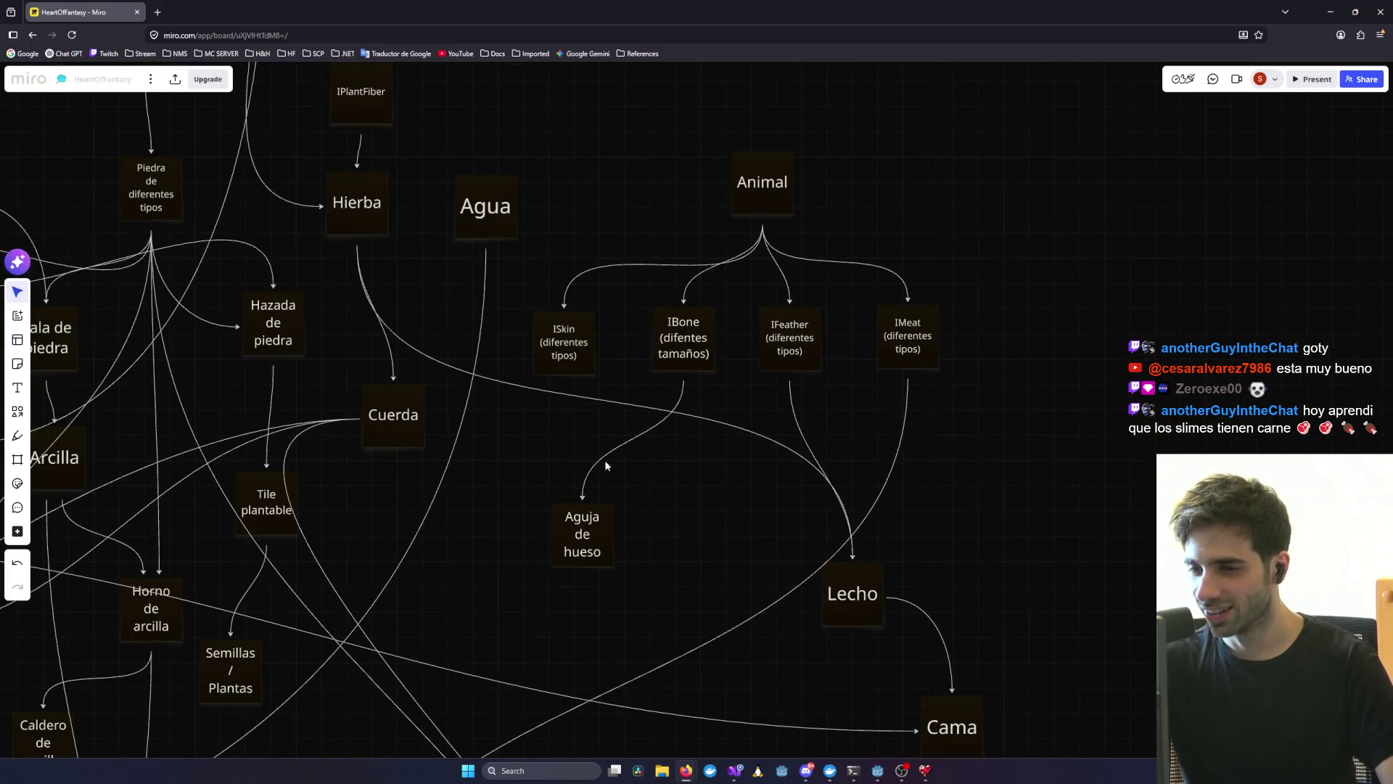
scroll(840, 570, up, 2)
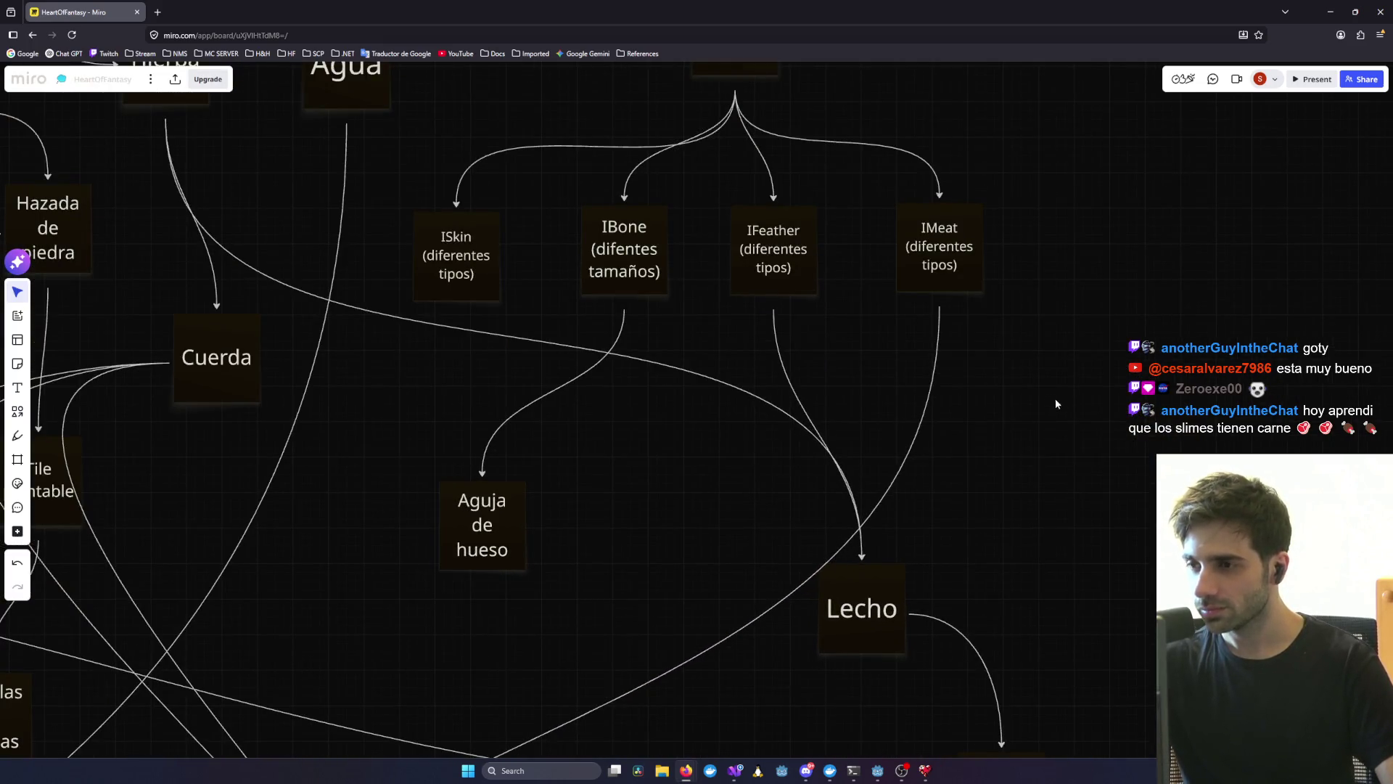
- Drag the Lecho card farther right, then pan toward the Hierba, Rock and Agua area
mouse_move(1056, 404)
mouse_down()
mouse_move(995, 445)
mouse_move(1098, 407)
mouse_up()
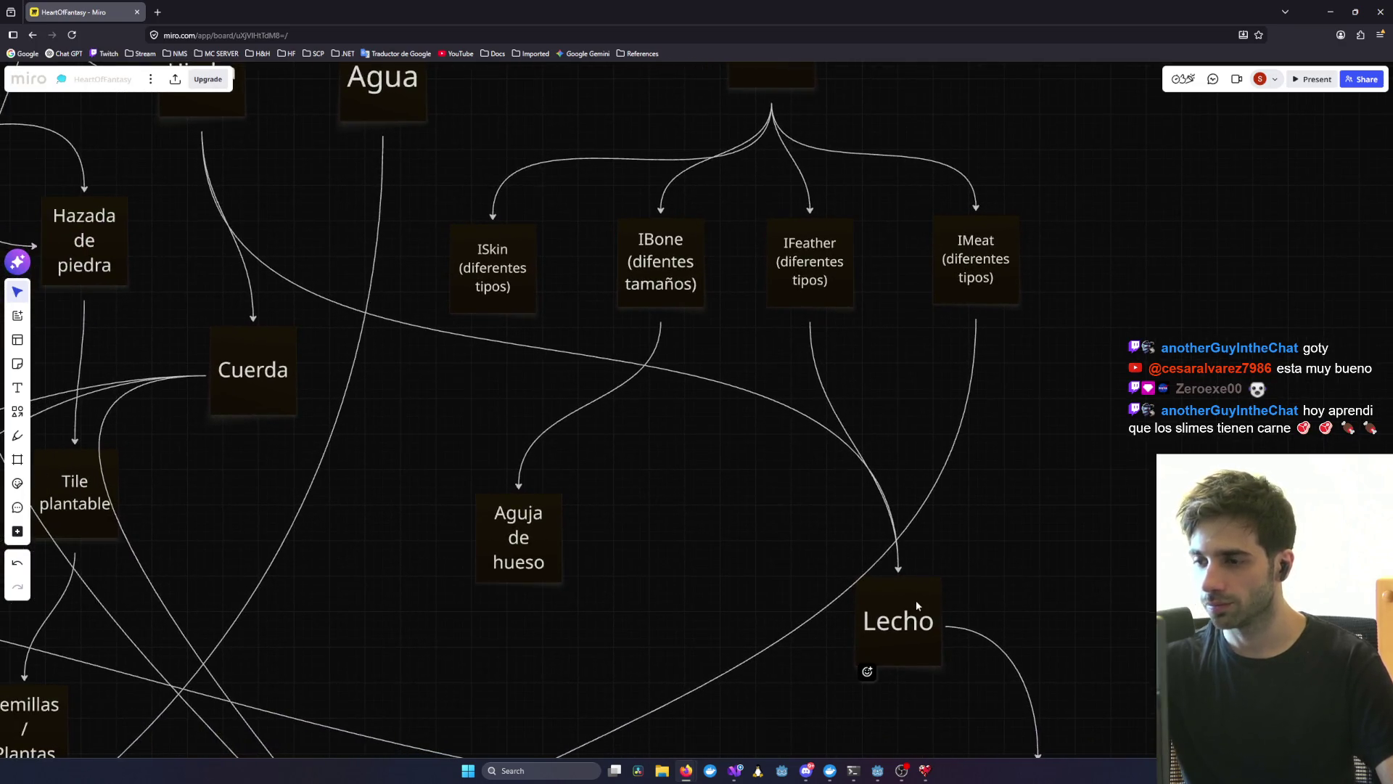
mouse_move(916, 599)
mouse_down()
mouse_move(966, 501)
mouse_move(1030, 563)
mouse_move(942, 608)
mouse_move(1060, 578)
mouse_move(869, 478)
mouse_move(1013, 529)
mouse_move(673, 307)
mouse_up()
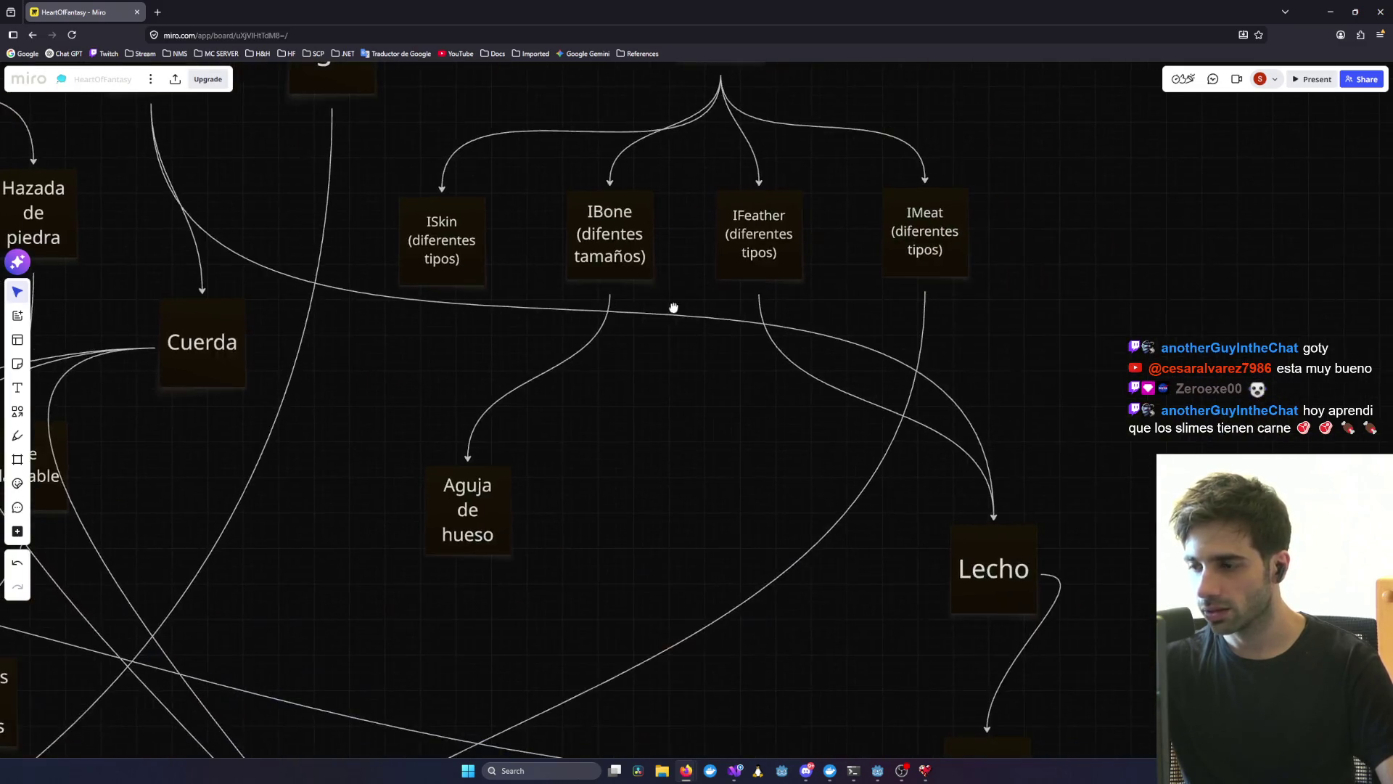
drag(620, 425, 740, 435)
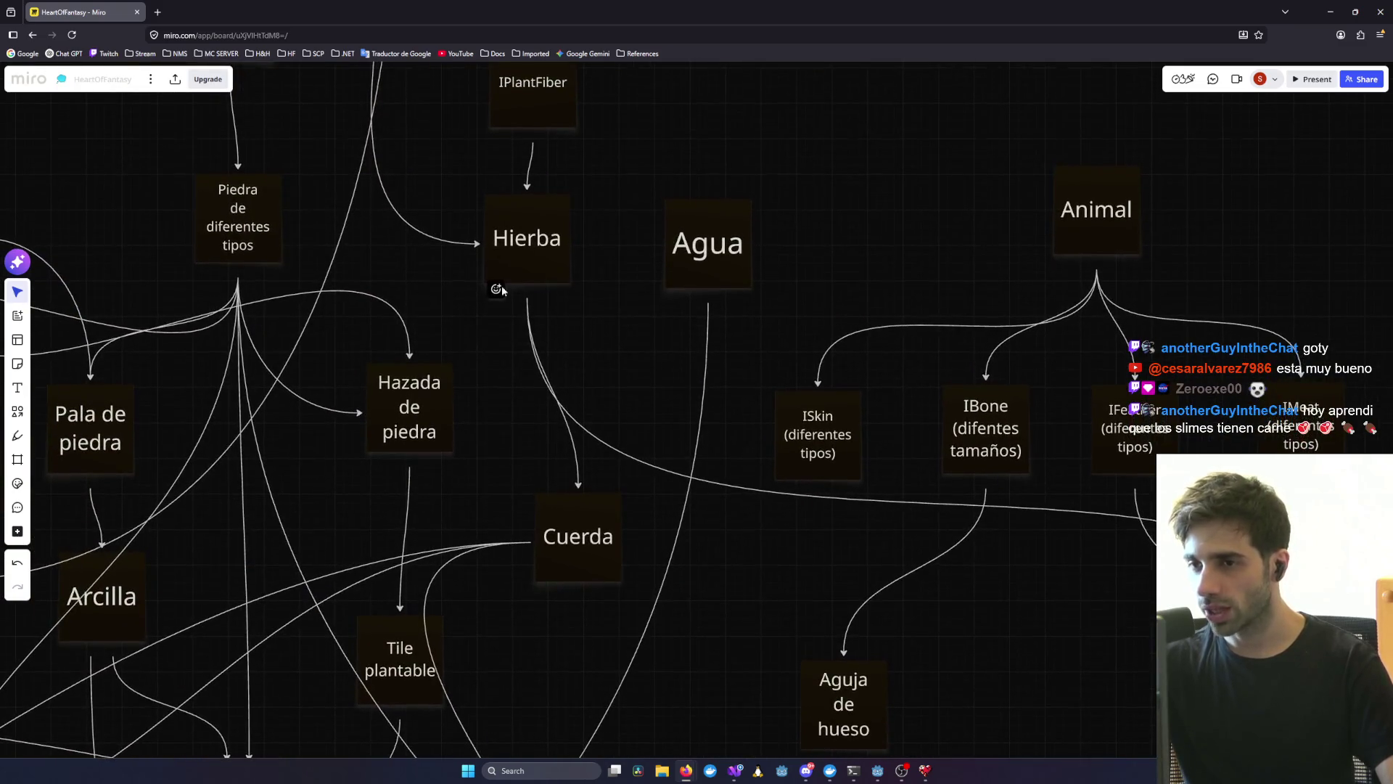
mouse_move(491, 287)
mouse_down()
mouse_move(766, 557)
mouse_move(927, 593)
mouse_up()
- Nudge the Bayas note up and right and shift the Hierba note slightly
scroll(894, 485, down, 2)
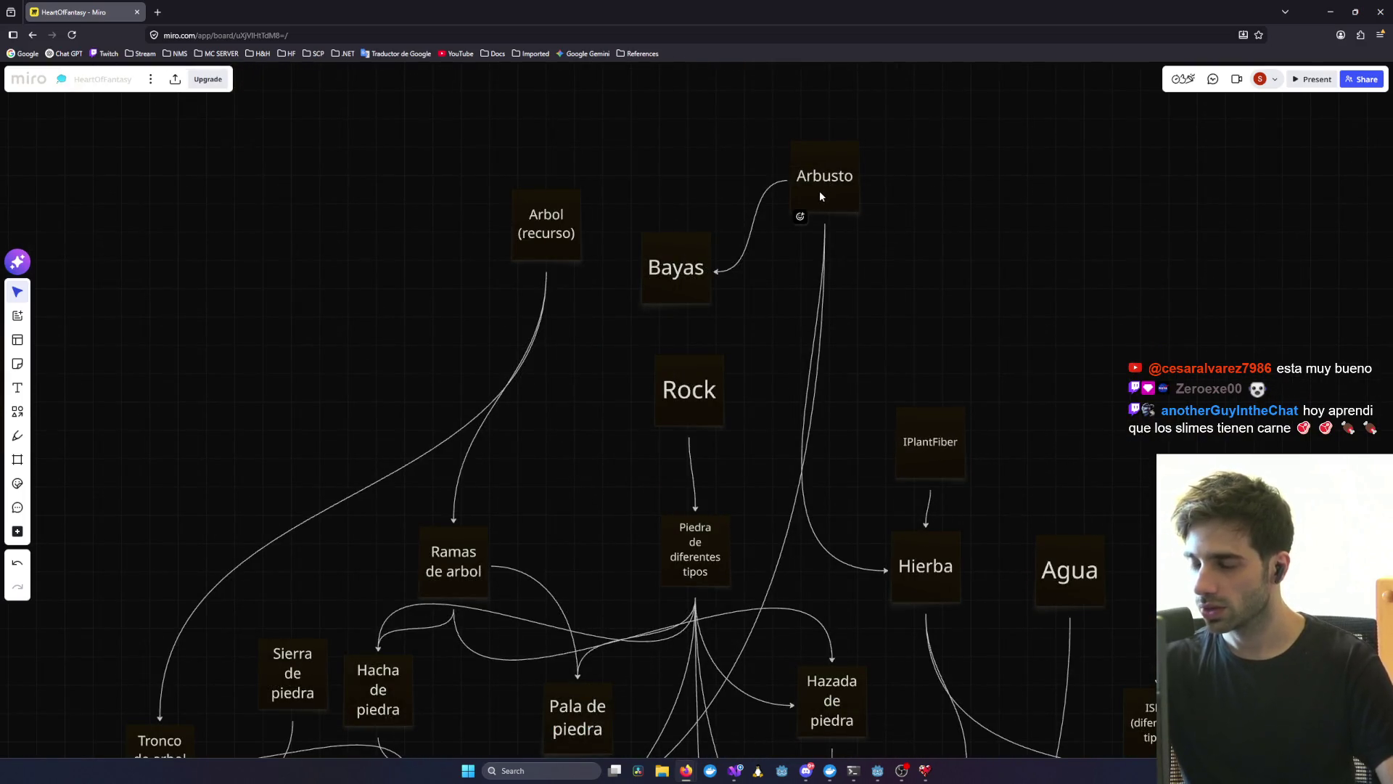
scroll(1014, 526, down, 2)
scroll(882, 251, up, 5)
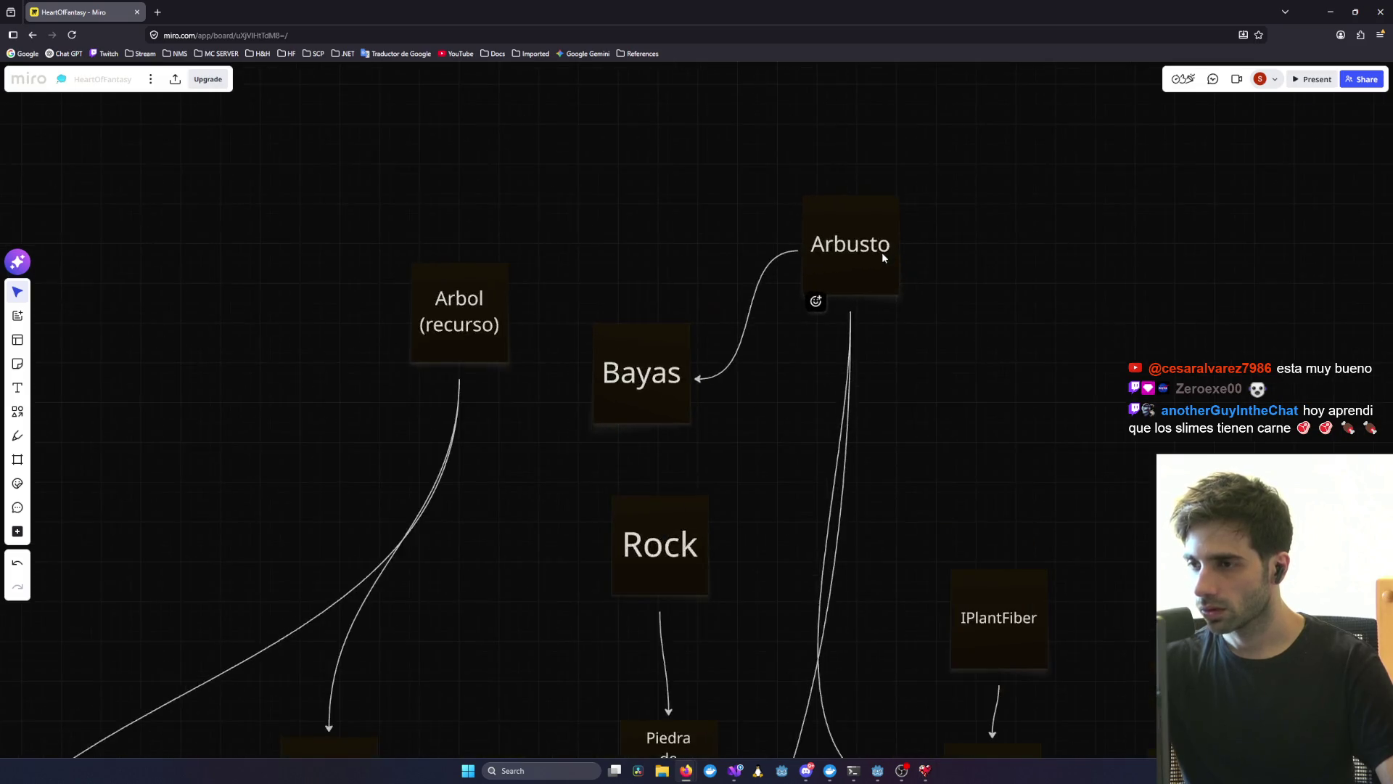
drag(492, 432, 535, 352)
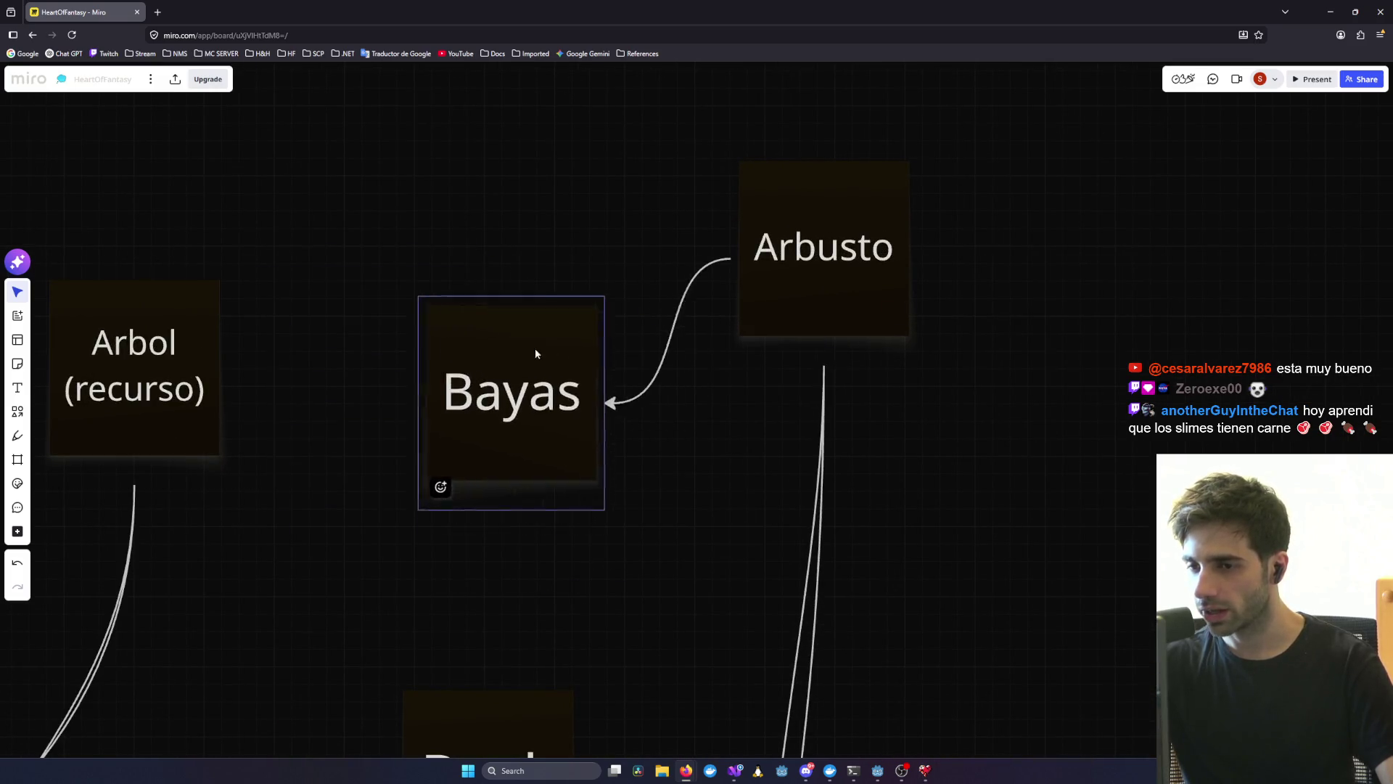
scroll(1033, 535, down, 5)
scroll(883, 261, down, 5)
scroll(629, 299, right, 3)
scroll(629, 299, up, 3)
scroll(629, 299, left, 2)
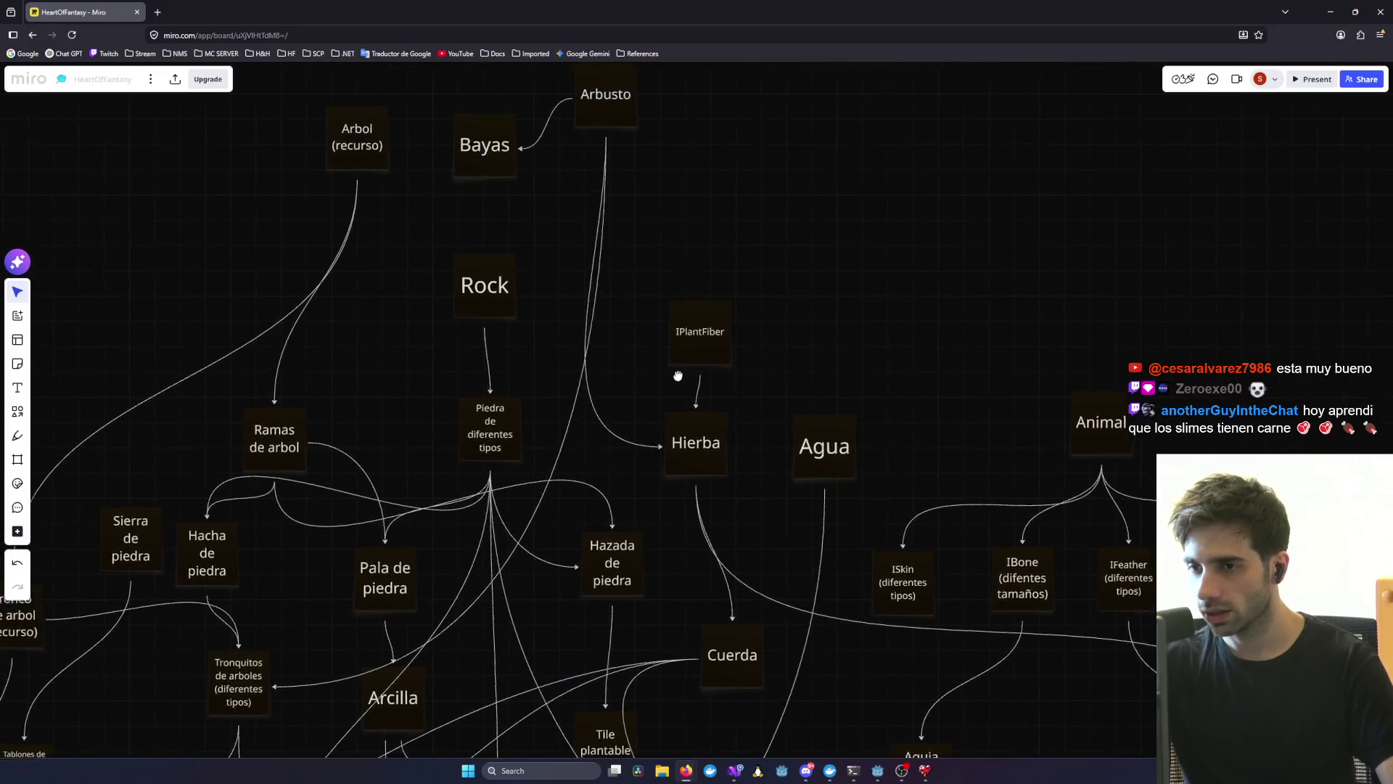
click(745, 460)
mouse_move(745, 460)
mouse_down()
mouse_move(769, 455)
mouse_move(734, 422)
mouse_up()
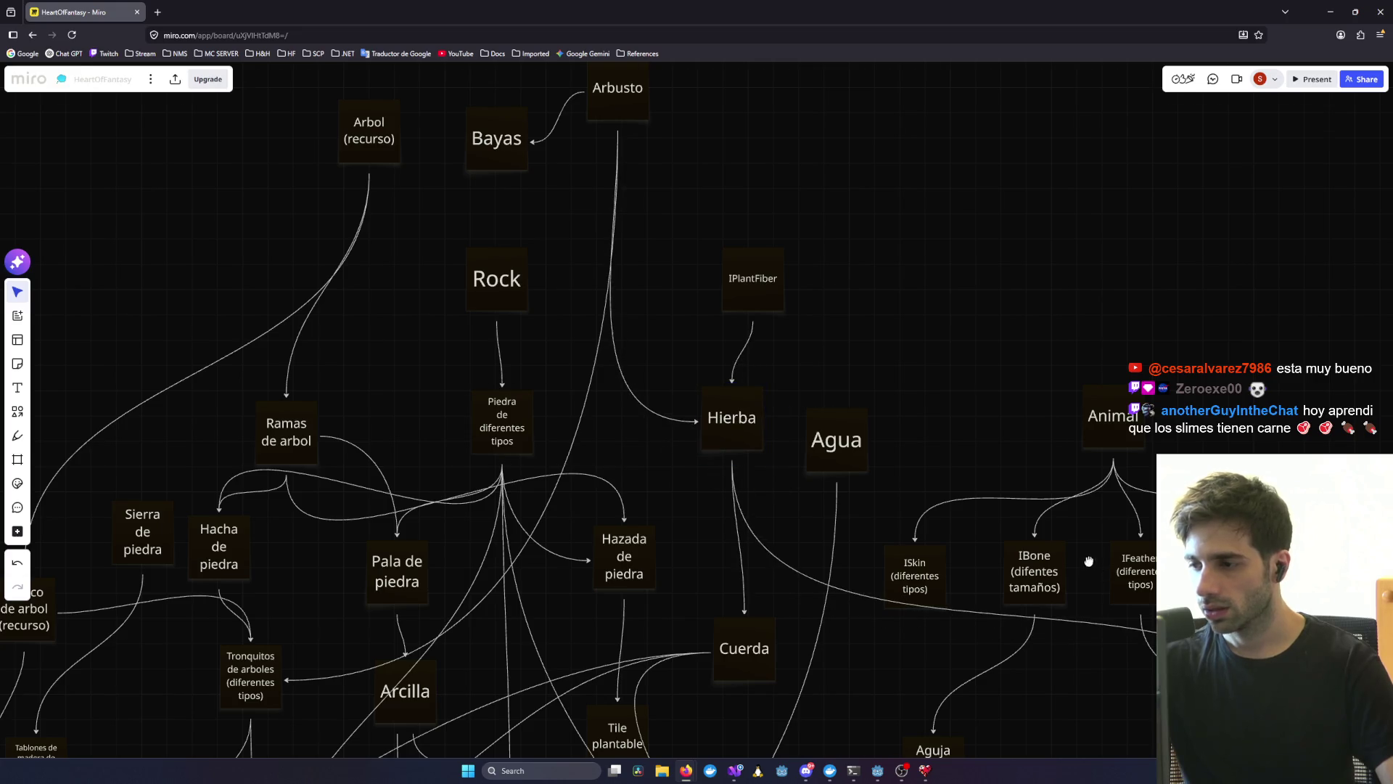
- Move Hierba up beside Arbusto and place IPlantFiber beneath it
mouse_move(1088, 561)
mouse_down()
mouse_move(868, 397)
mouse_move(971, 460)
mouse_up()
mouse_move(632, 324)
mouse_down()
mouse_move(657, 324)
mouse_move(619, 333)
mouse_move(621, 294)
mouse_move(621, 306)
mouse_up()
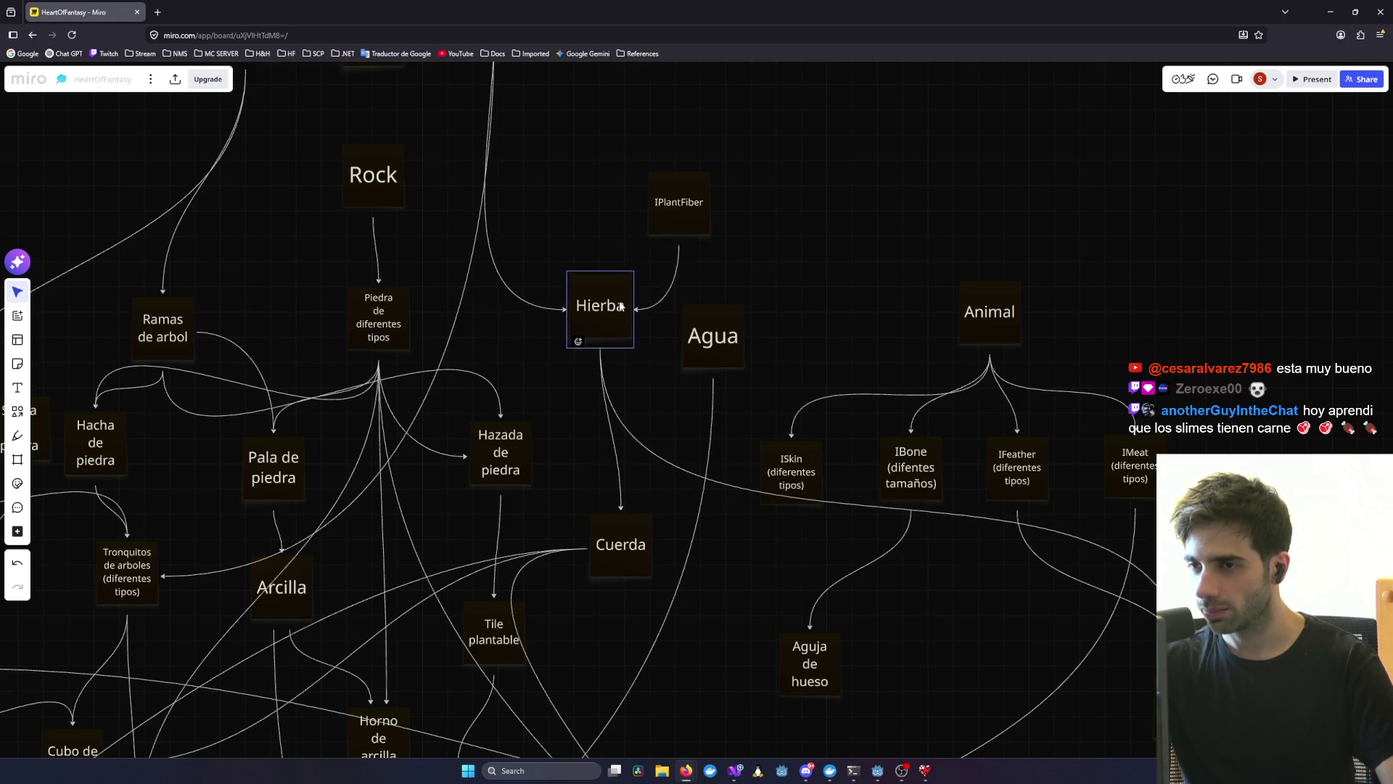
scroll(738, 209, up, 3)
scroll(612, 217, up, 4)
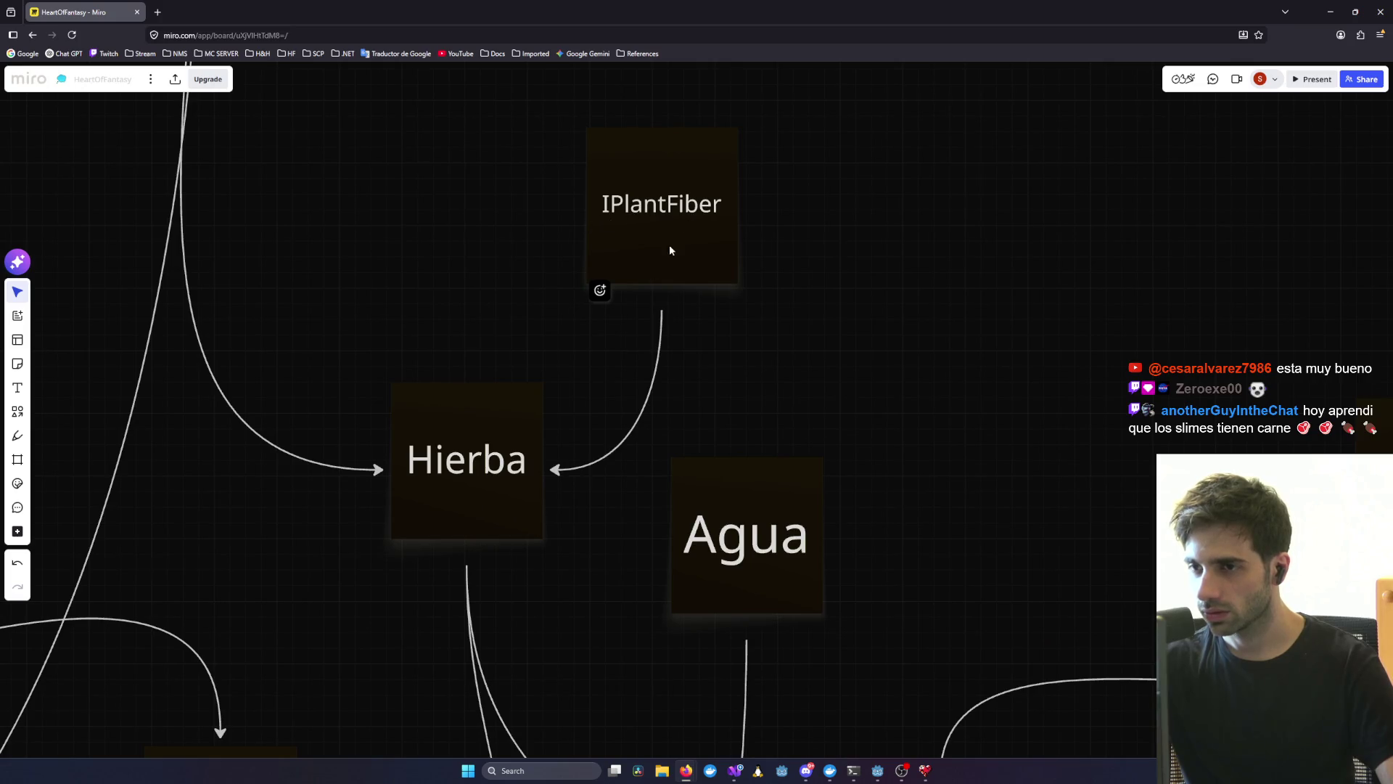
mouse_move(661, 234)
mouse_down()
mouse_move(653, 273)
mouse_move(617, 216)
mouse_up()
scroll(675, 412, down, 5)
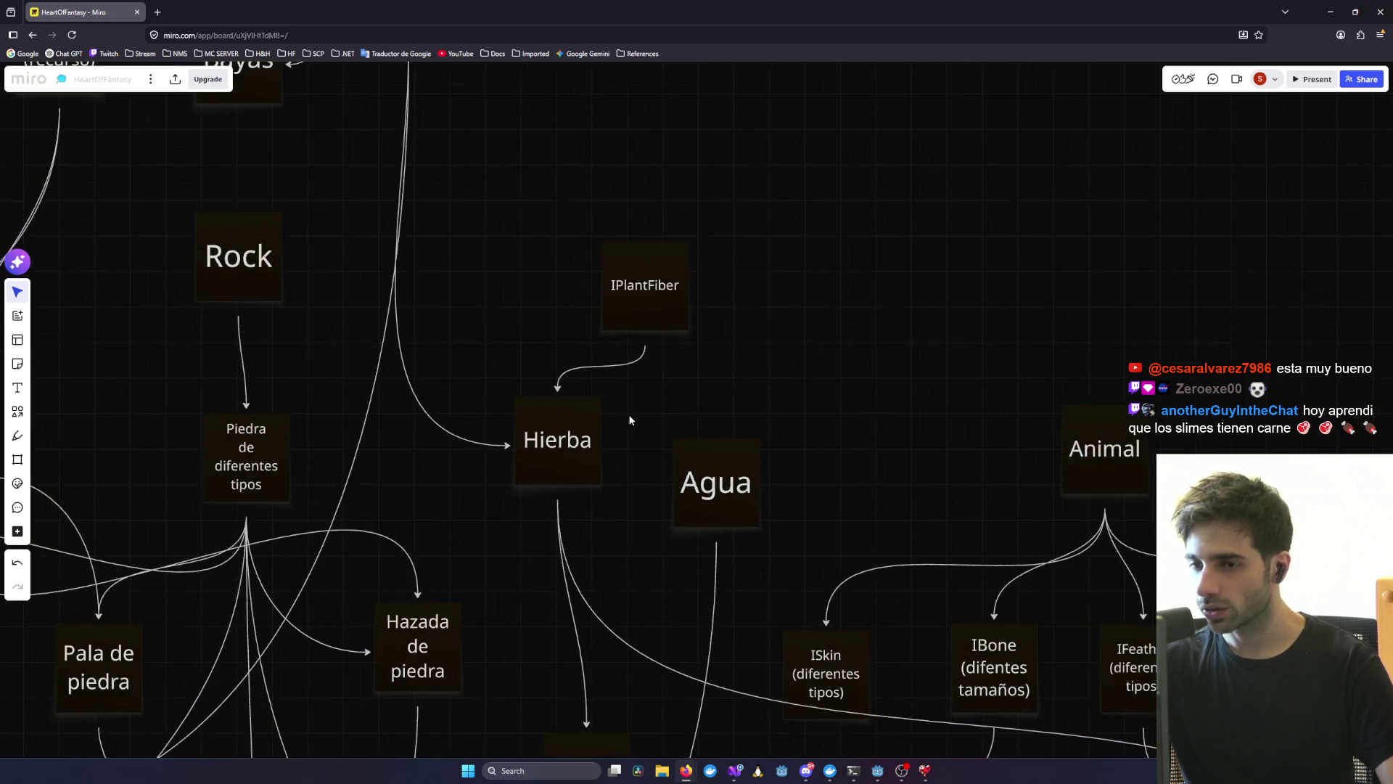
mouse_move(605, 442)
mouse_down()
mouse_move(591, 416)
mouse_move(694, 267)
mouse_up()
scroll(678, 424, down, 5)
drag(676, 390, 646, 420)
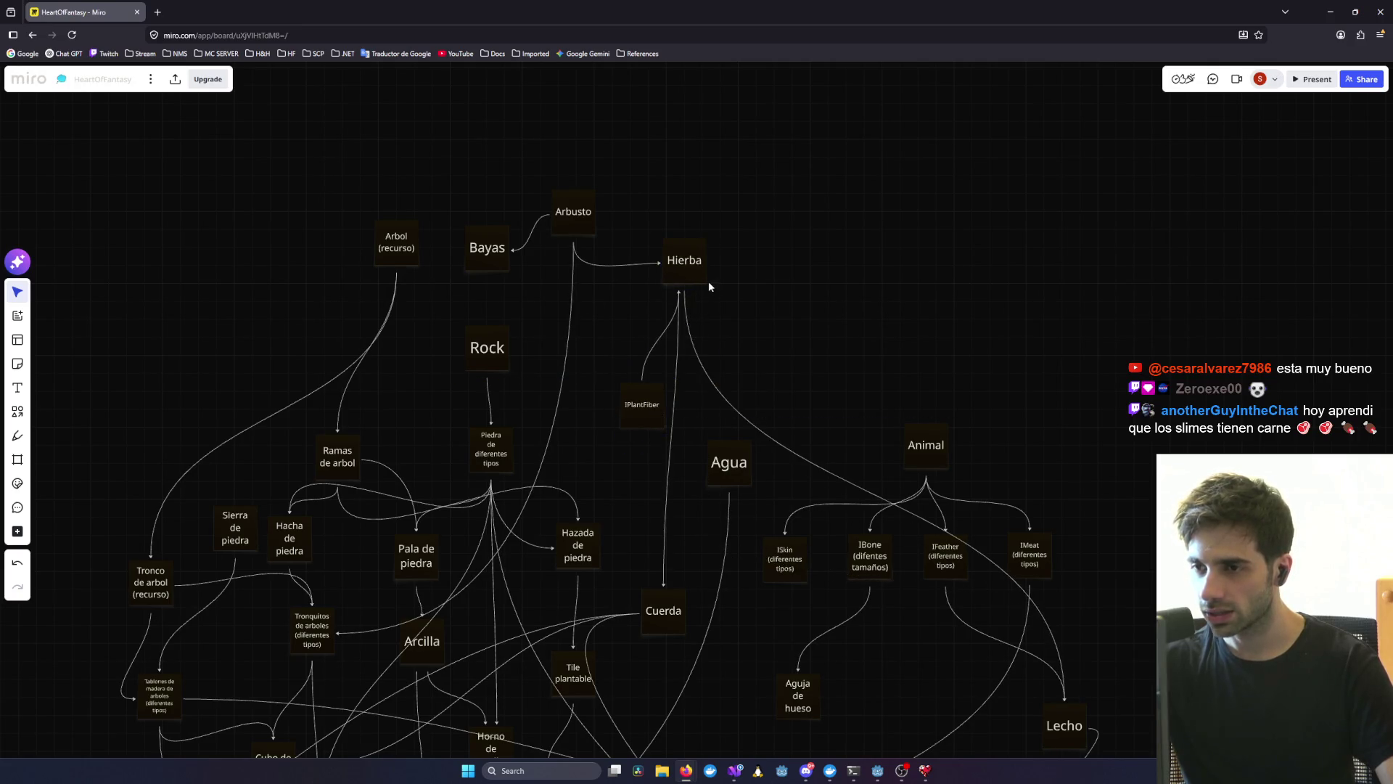
mouse_move(683, 262)
mouse_down()
mouse_move(769, 261)
mouse_move(753, 260)
mouse_up()
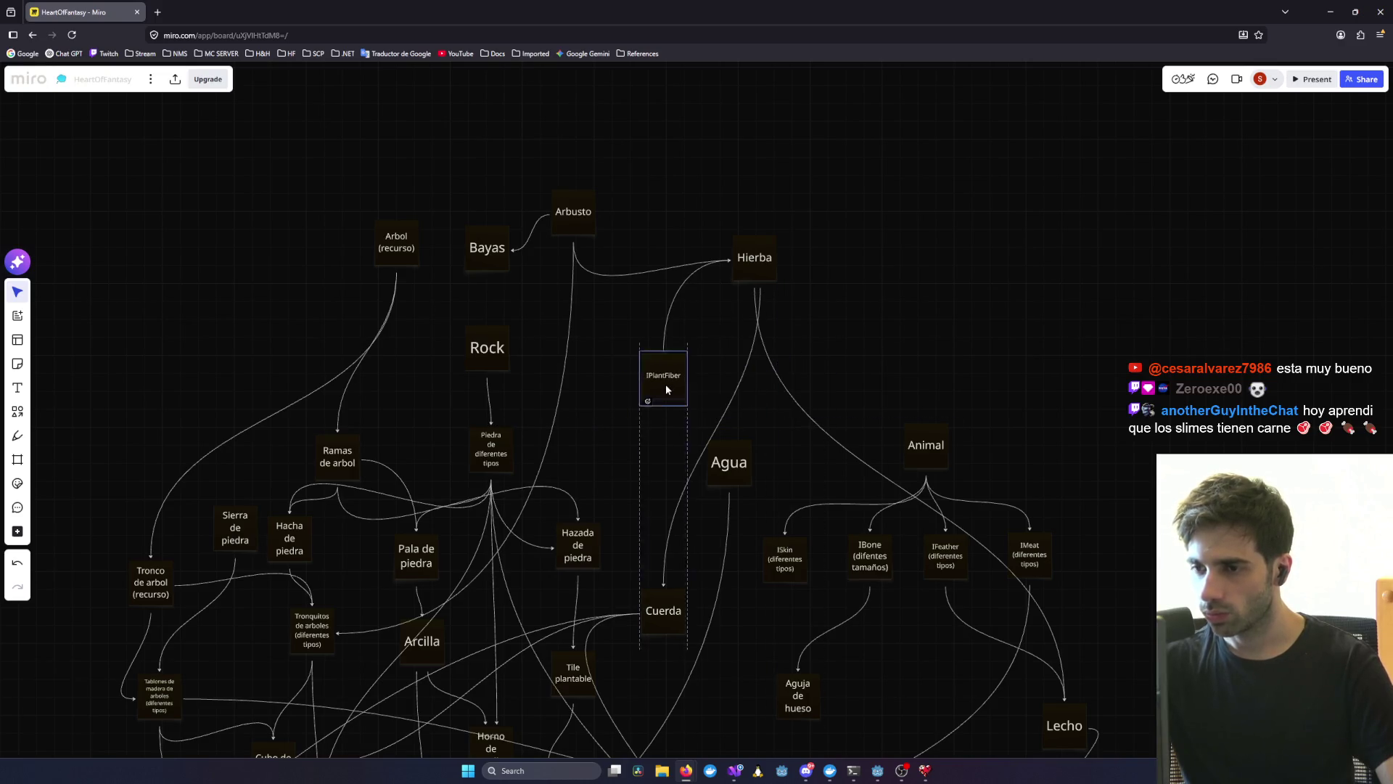
- Connect IPlantFiber to Lecho, place IPlantFiber right of Hierba, and add a Hierba-to-IPlantFiber arrow
click(675, 387)
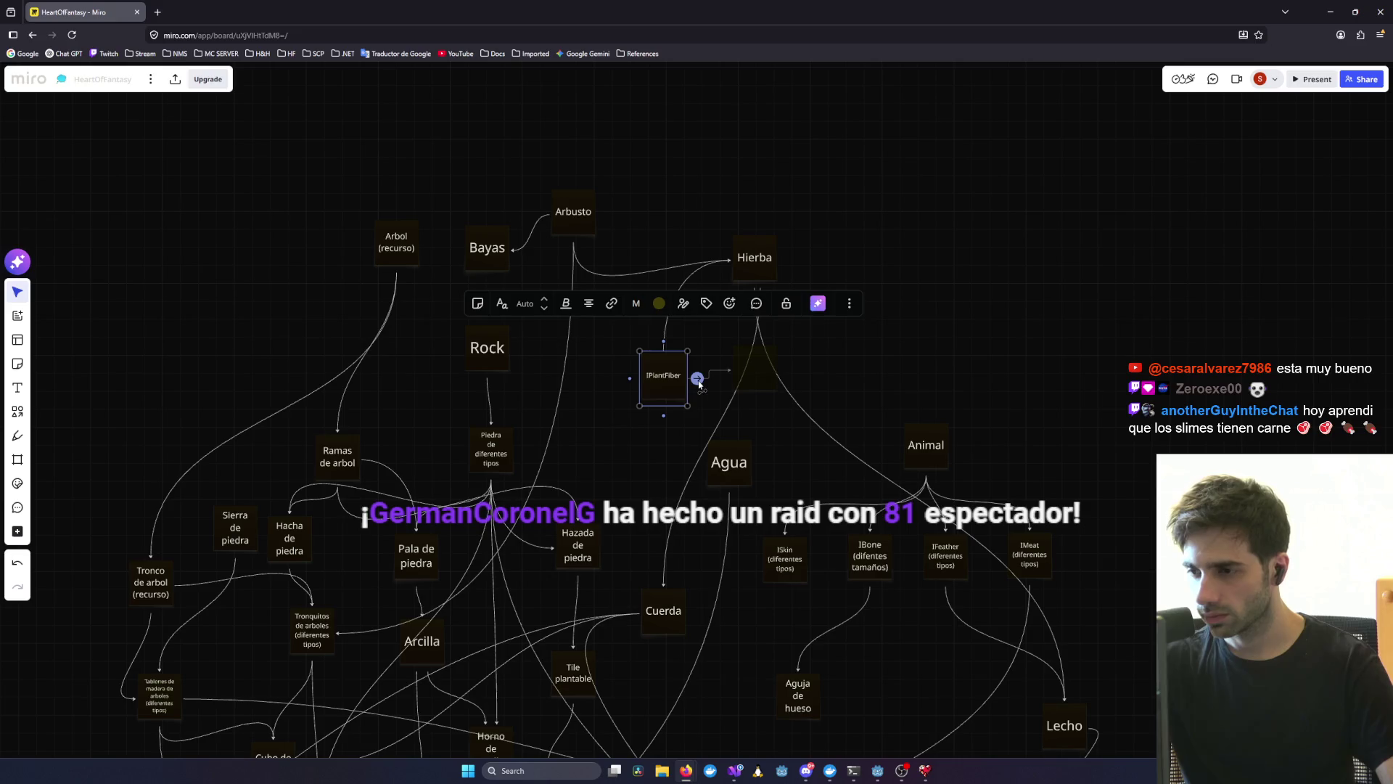
drag(697, 379, 1120, 638)
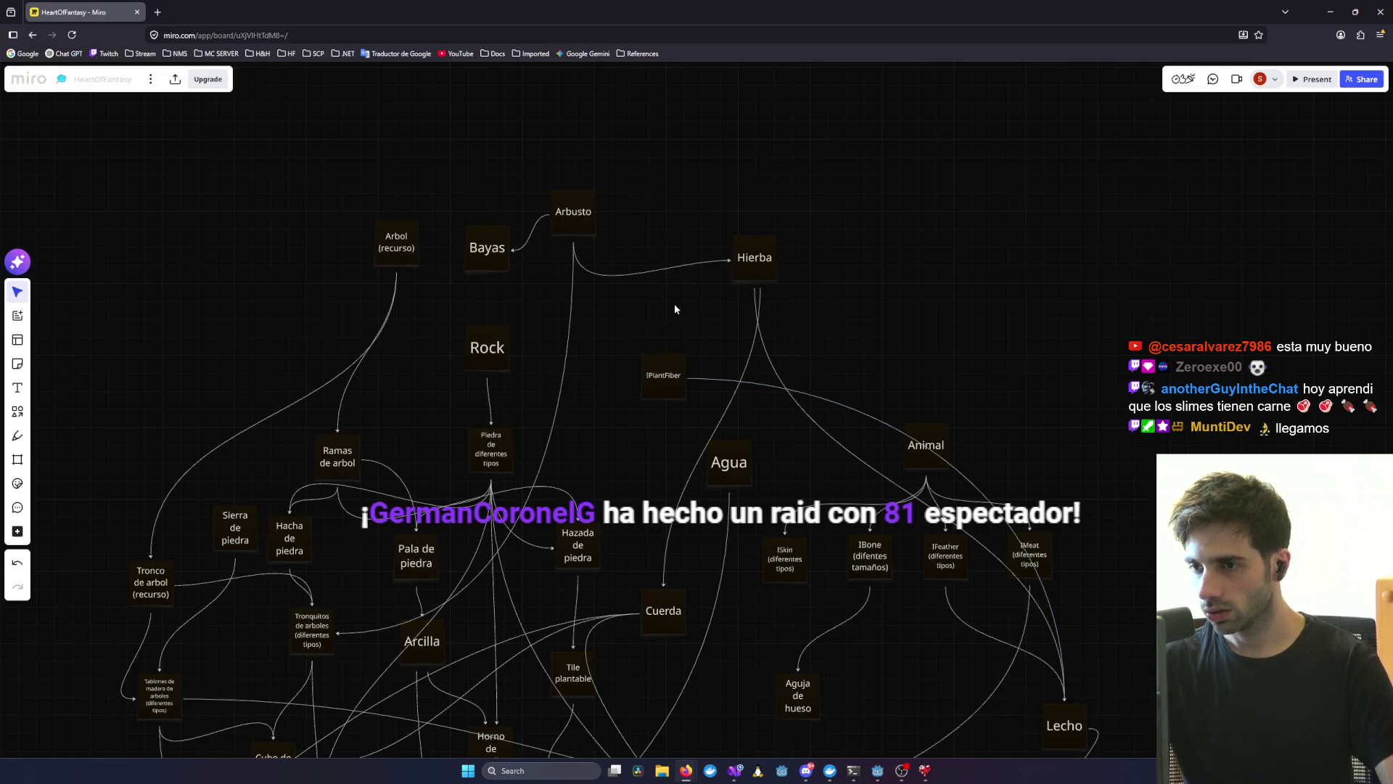
click(759, 255)
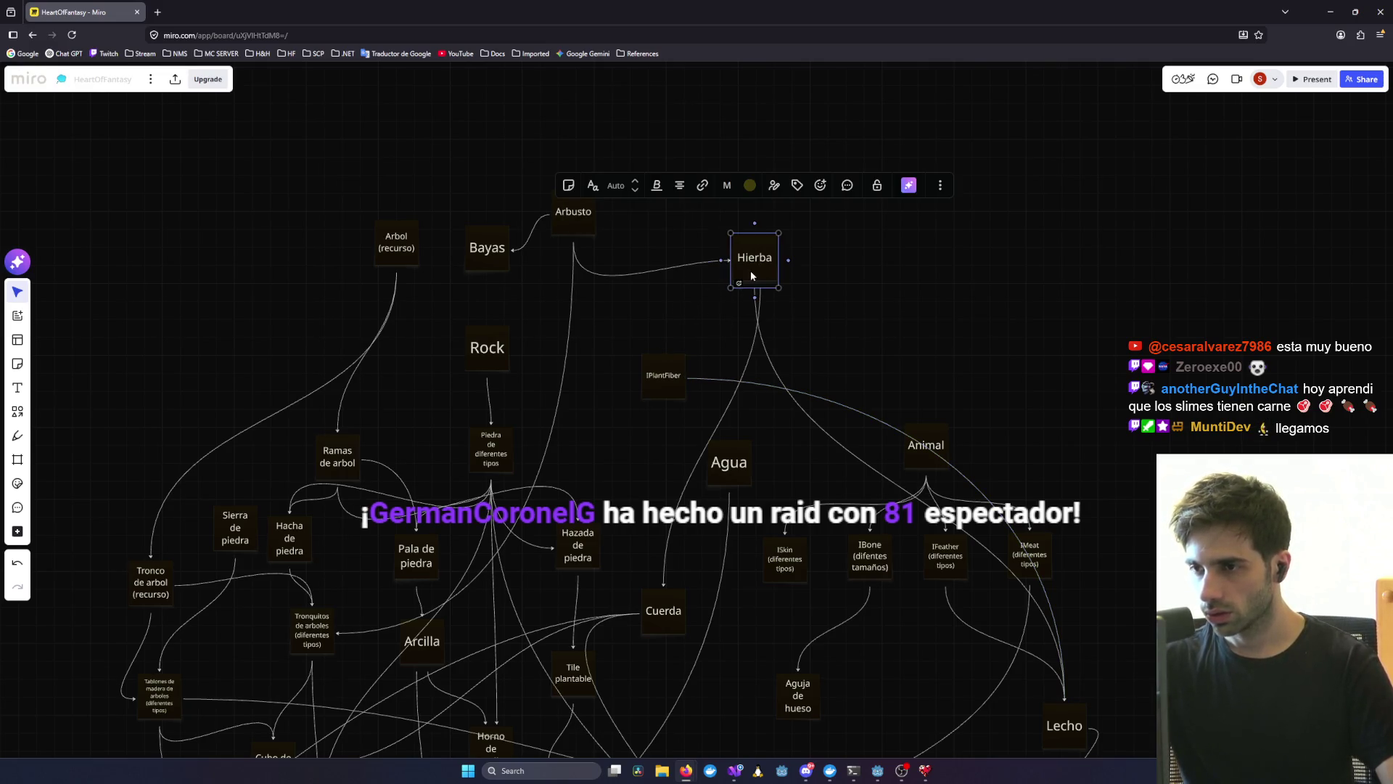
mouse_move(751, 274)
mouse_down()
mouse_move(713, 411)
mouse_move(720, 224)
mouse_move(731, 268)
mouse_up()
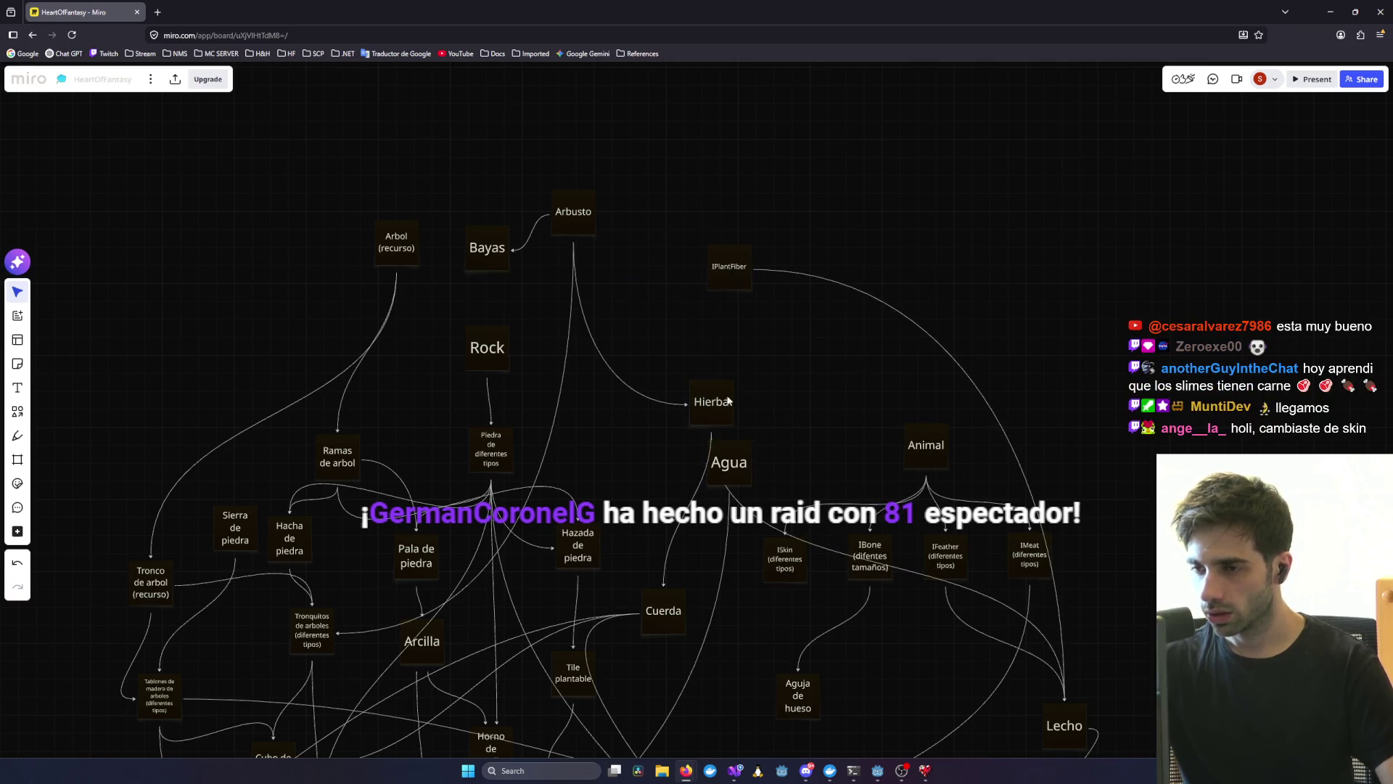
mouse_move(711, 406)
mouse_down()
mouse_move(672, 360)
mouse_move(665, 309)
mouse_move(731, 319)
mouse_up()
click(668, 299)
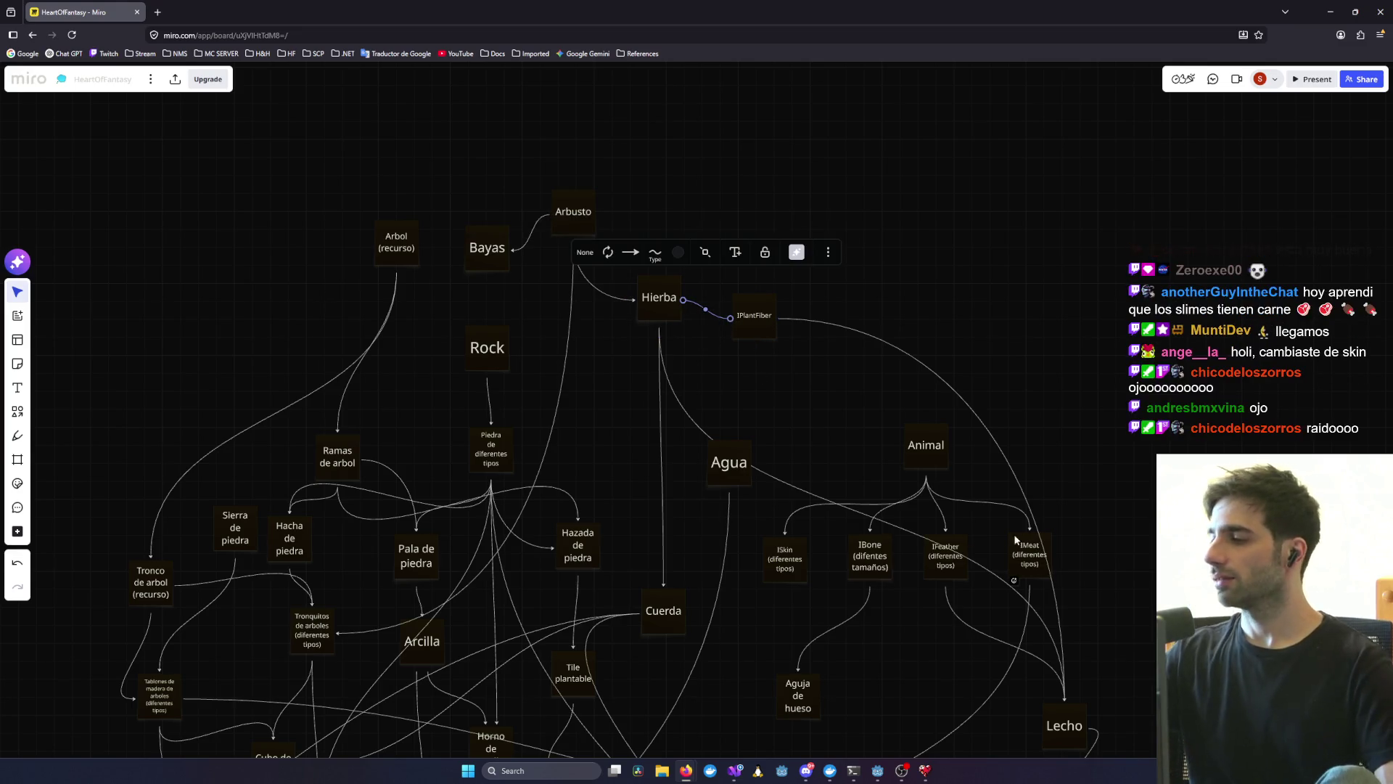
click(1051, 282)
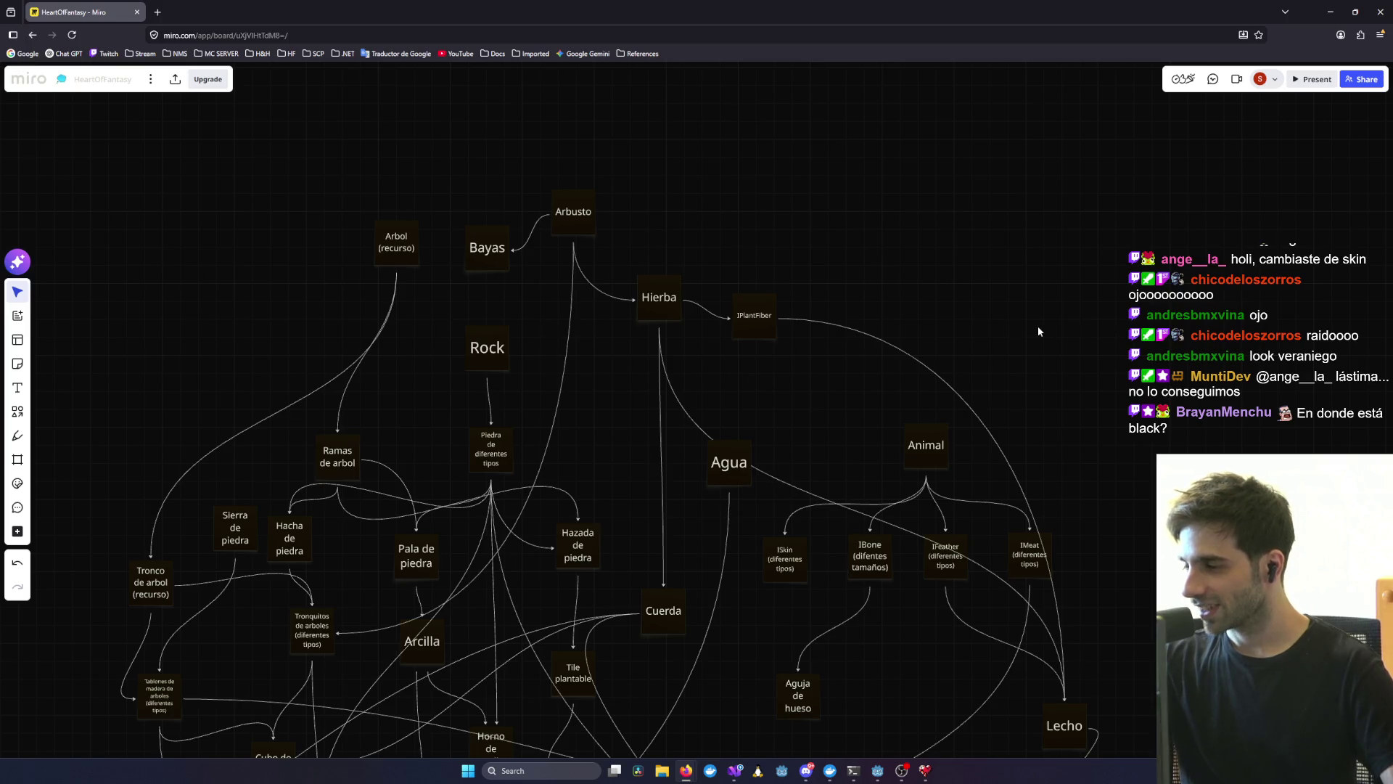
- Minimize Miro and switch between the Godot editor and the Heart of Fantasy game window
click(1330, 14)
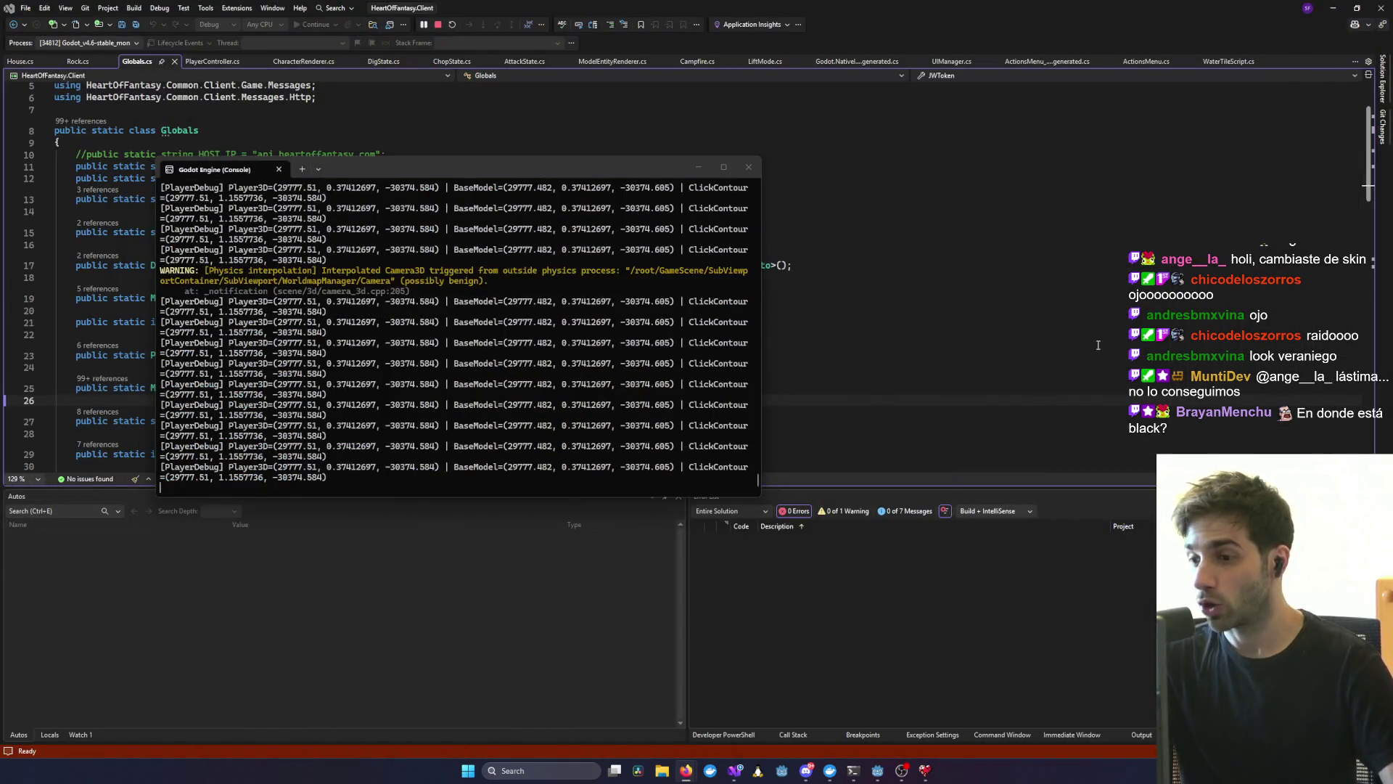
click(925, 770)
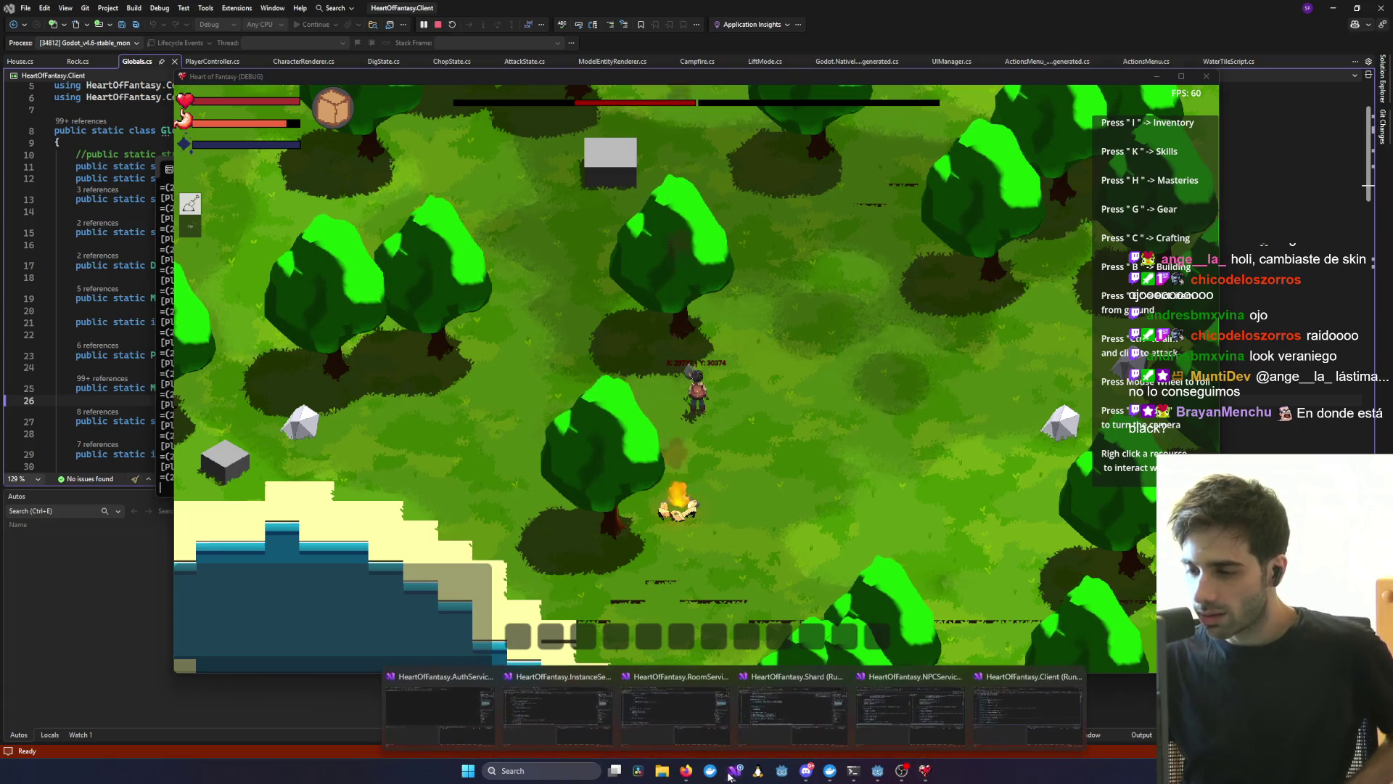
click(879, 772)
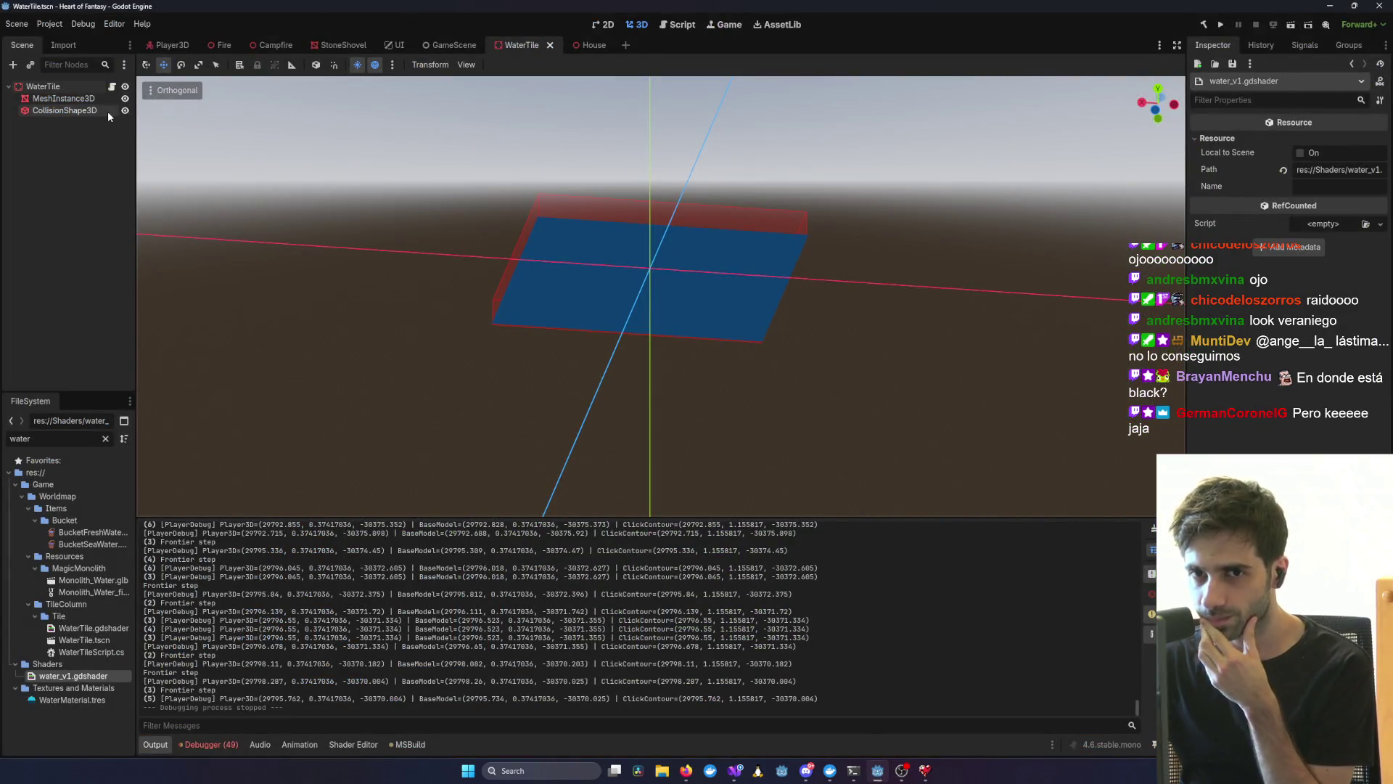
click(883, 773)
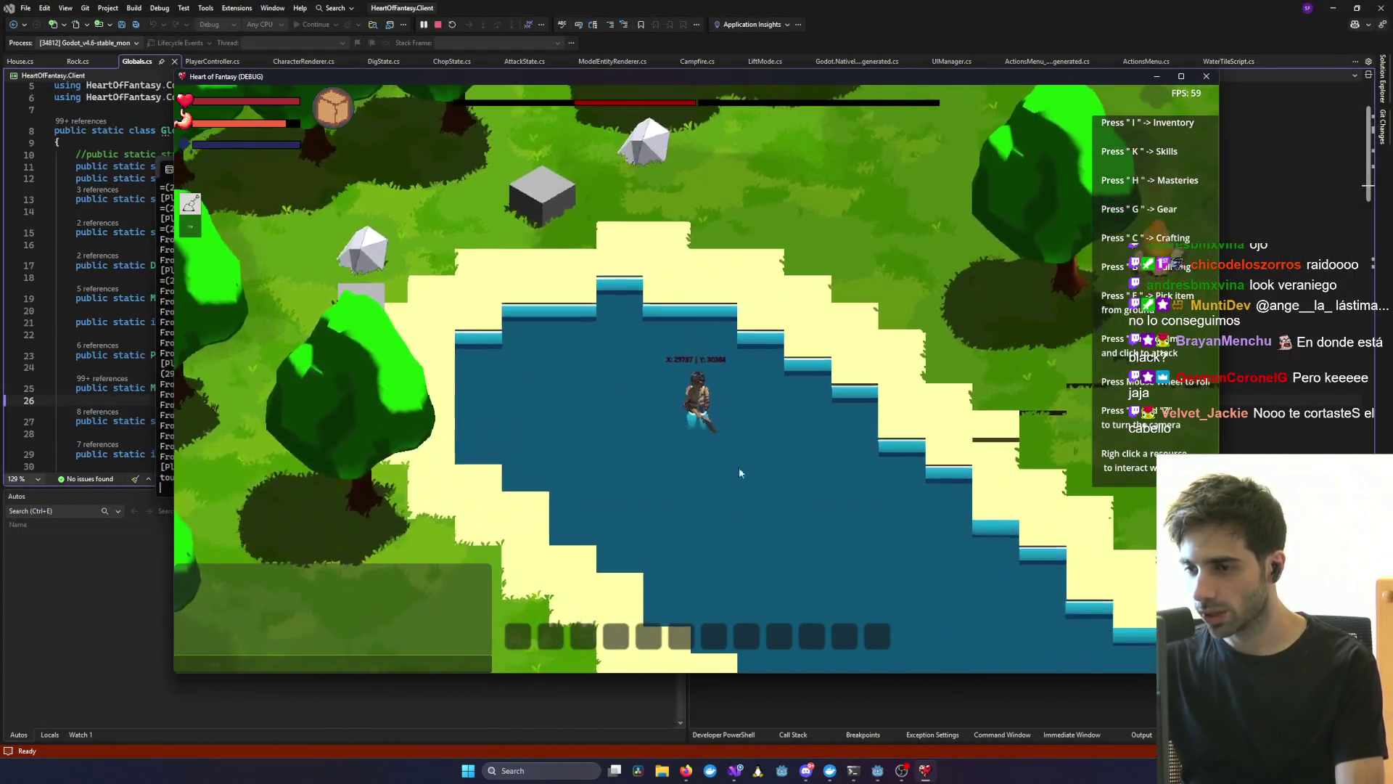
- Rotate the camera with Q, adjust the zoom, and walk the character out of the pond with W
scroll(754, 506, up, 5)
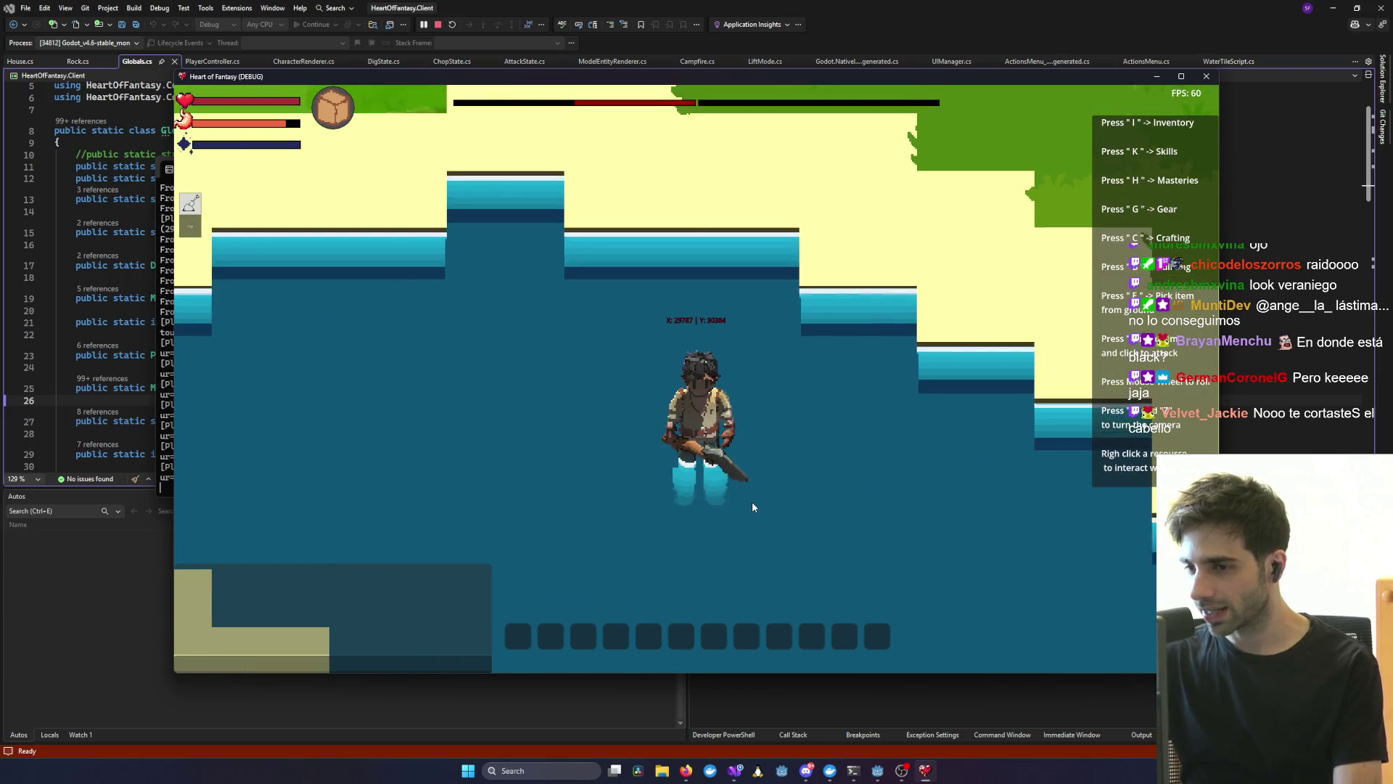
key(q)
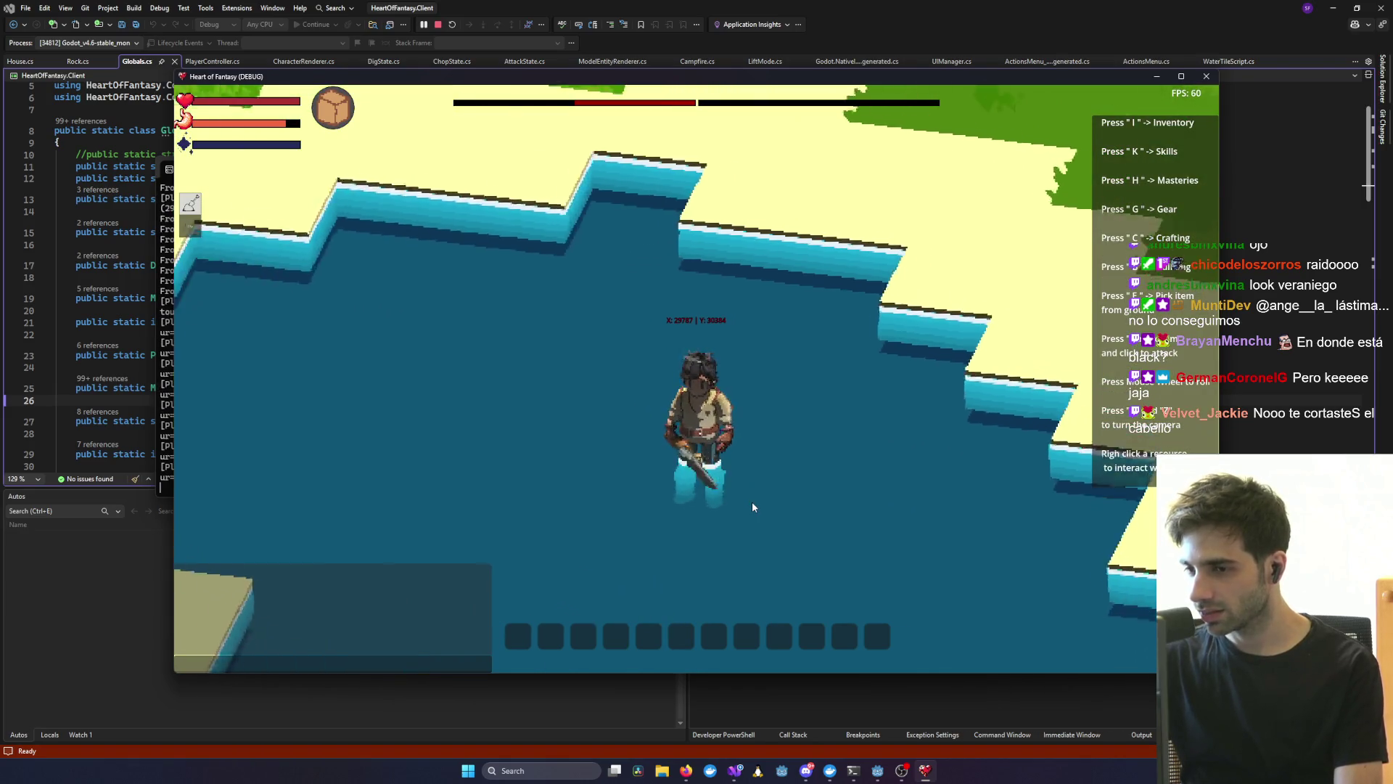
key(q)
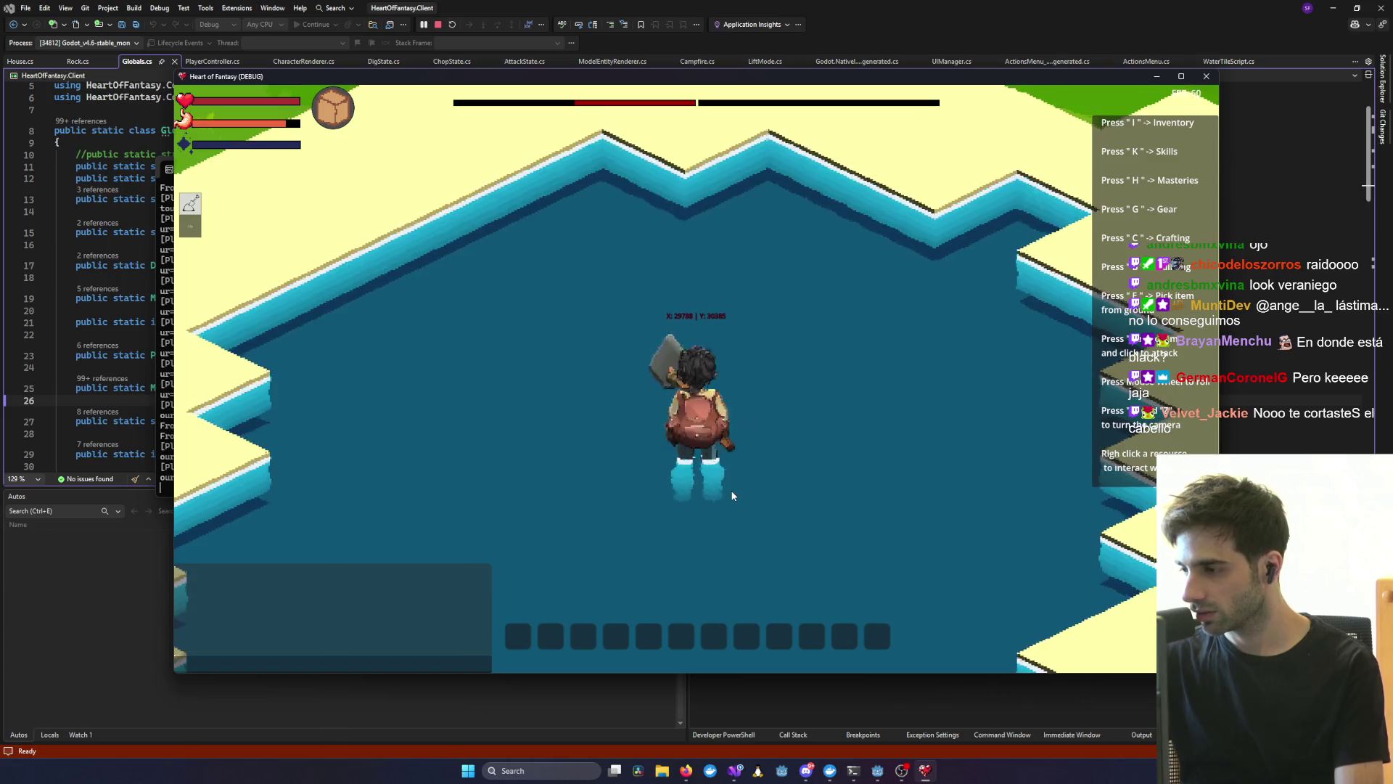
key(q)
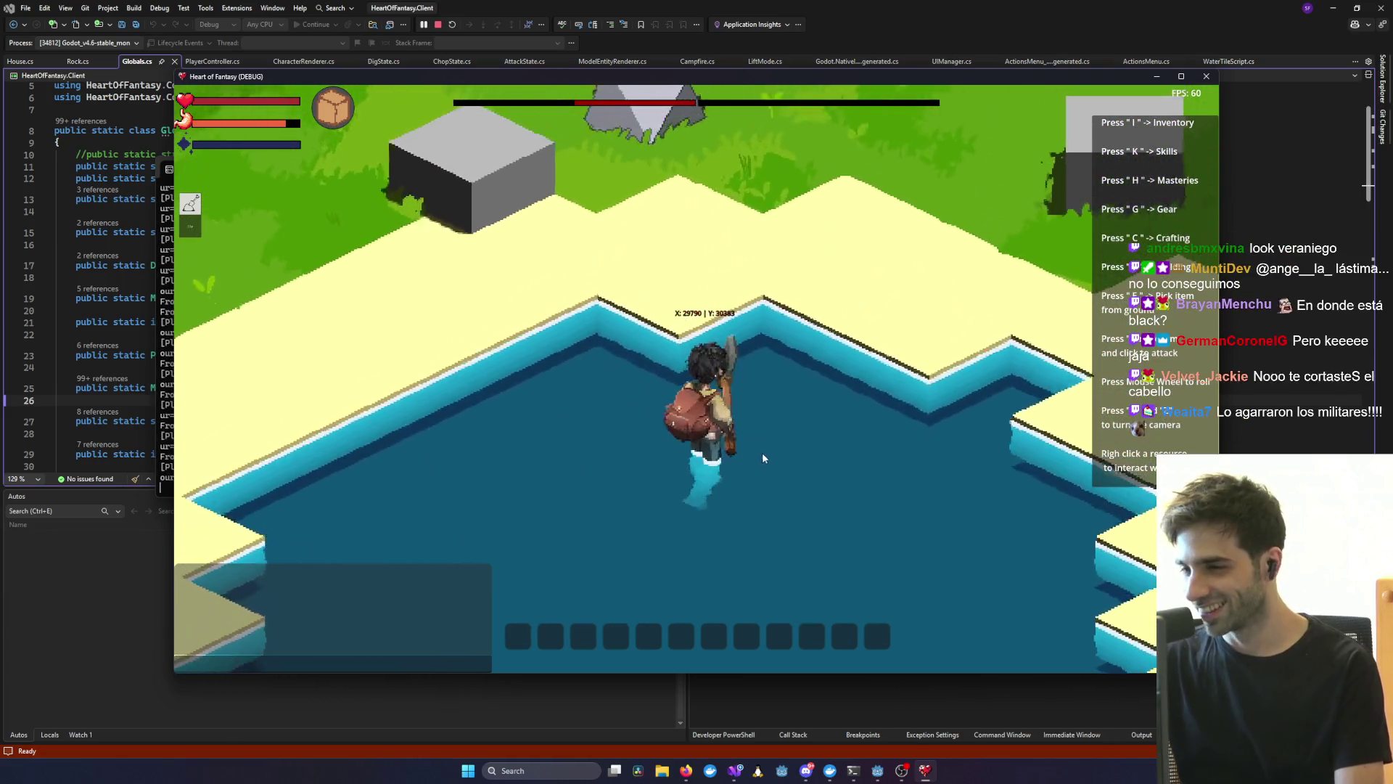
scroll(729, 488, up, 3)
key(q)
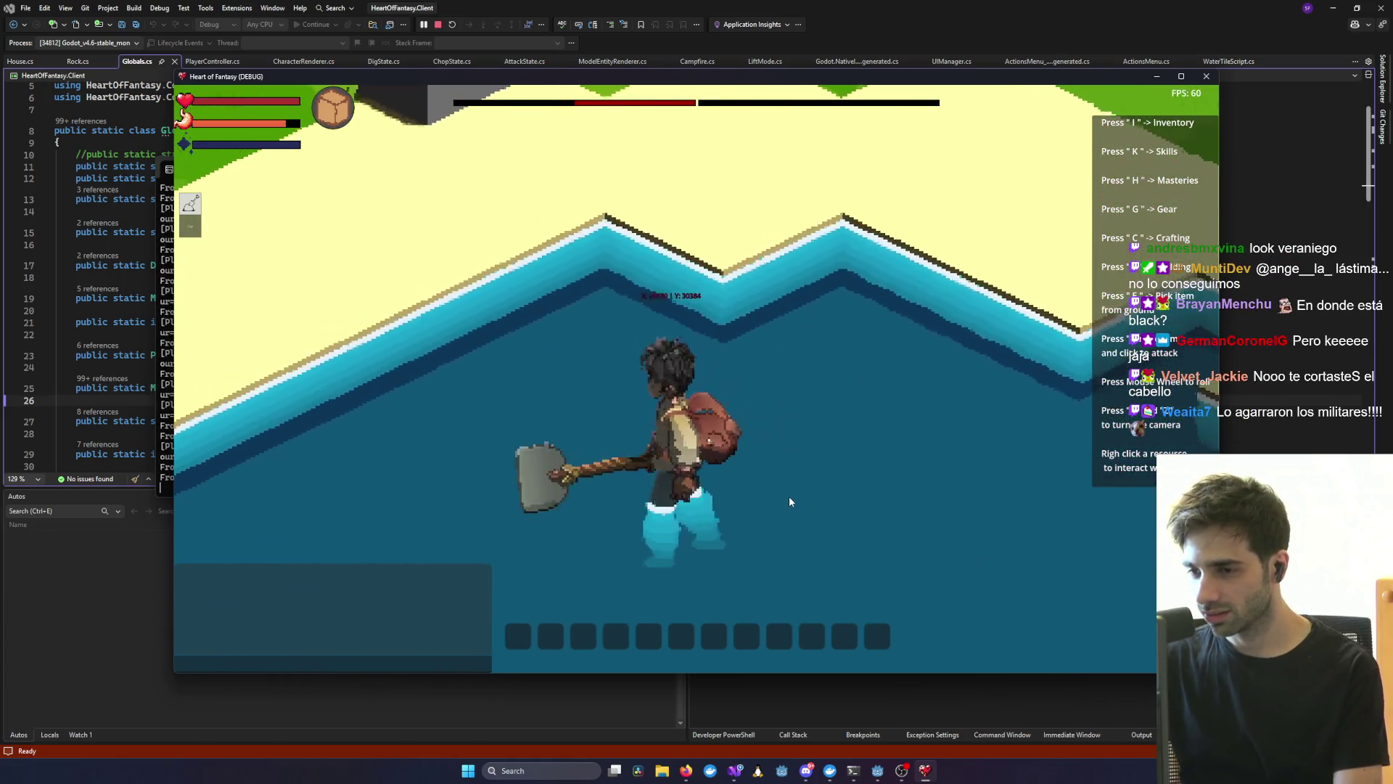
key(q)
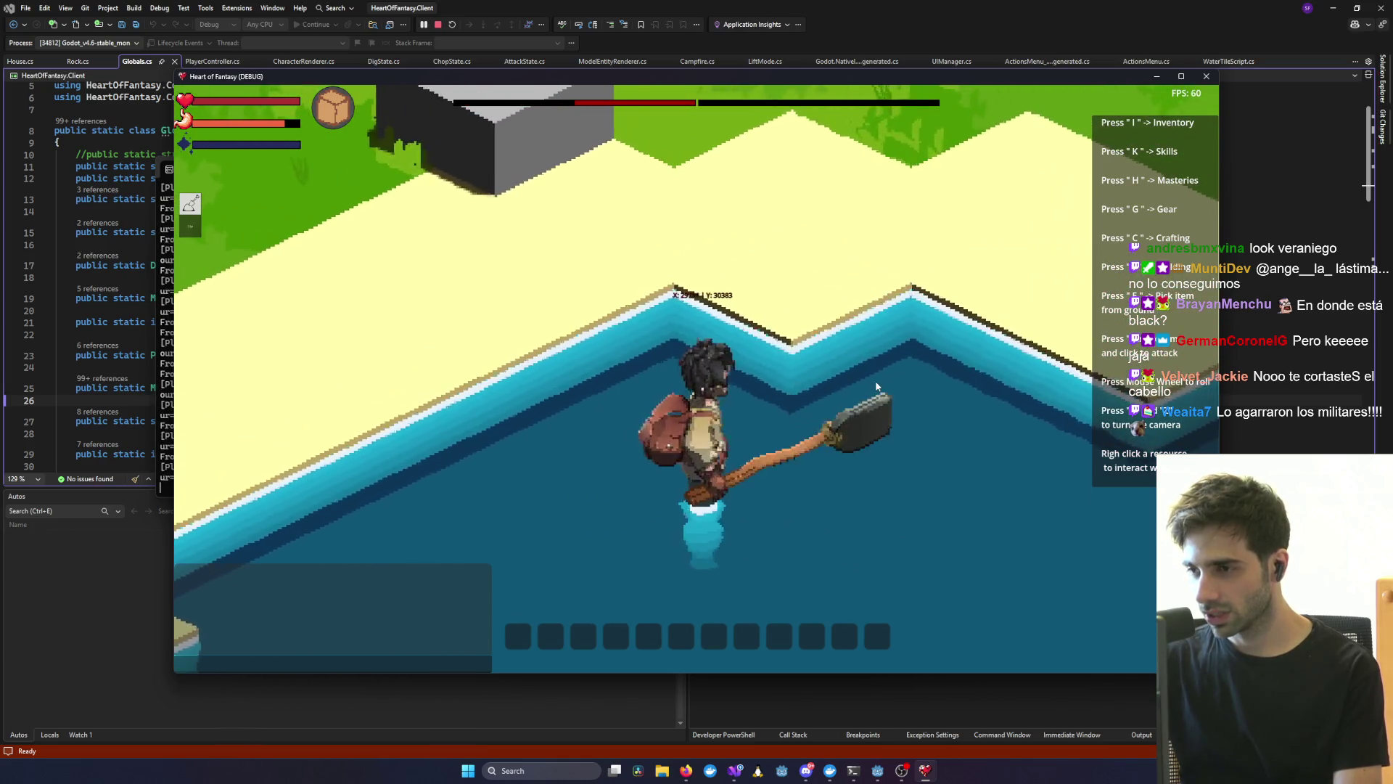
scroll(920, 377, down, 3)
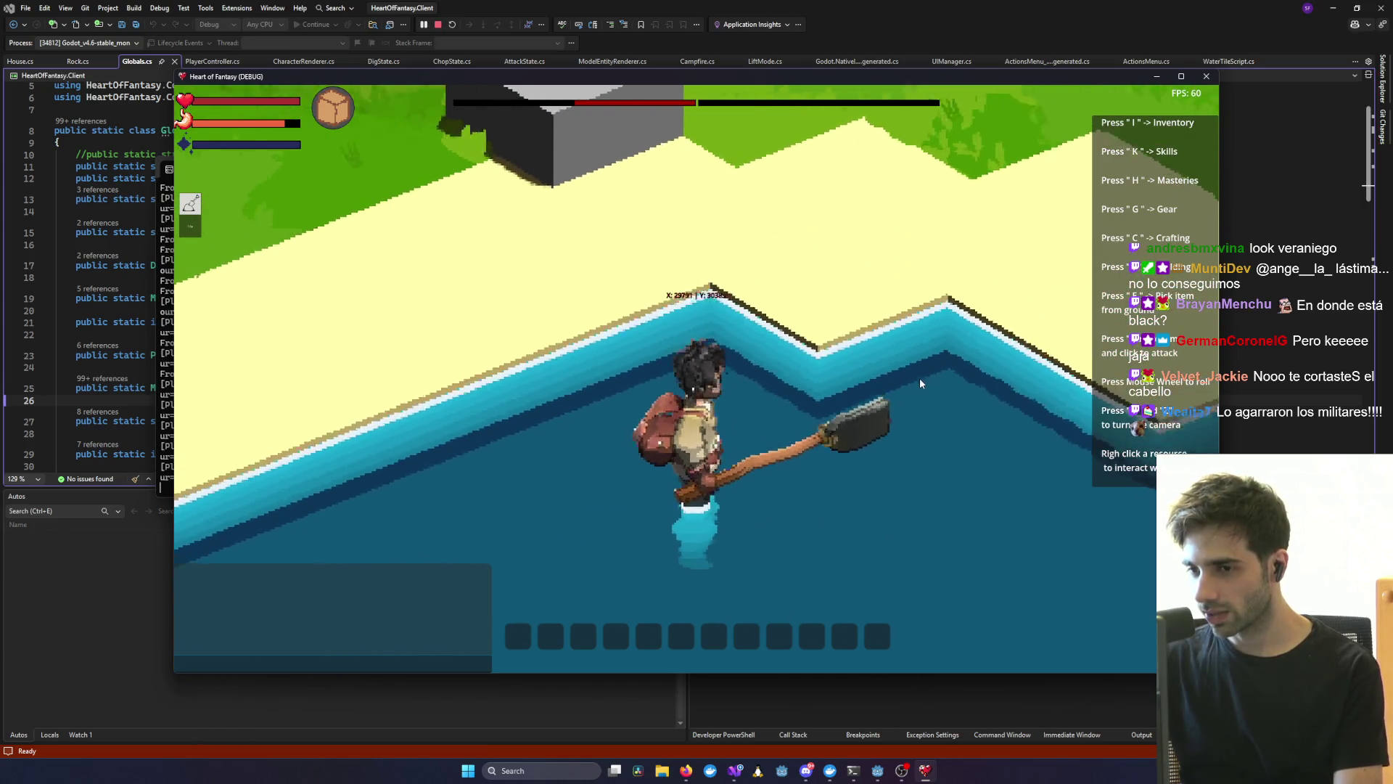
scroll(795, 502, up, 3)
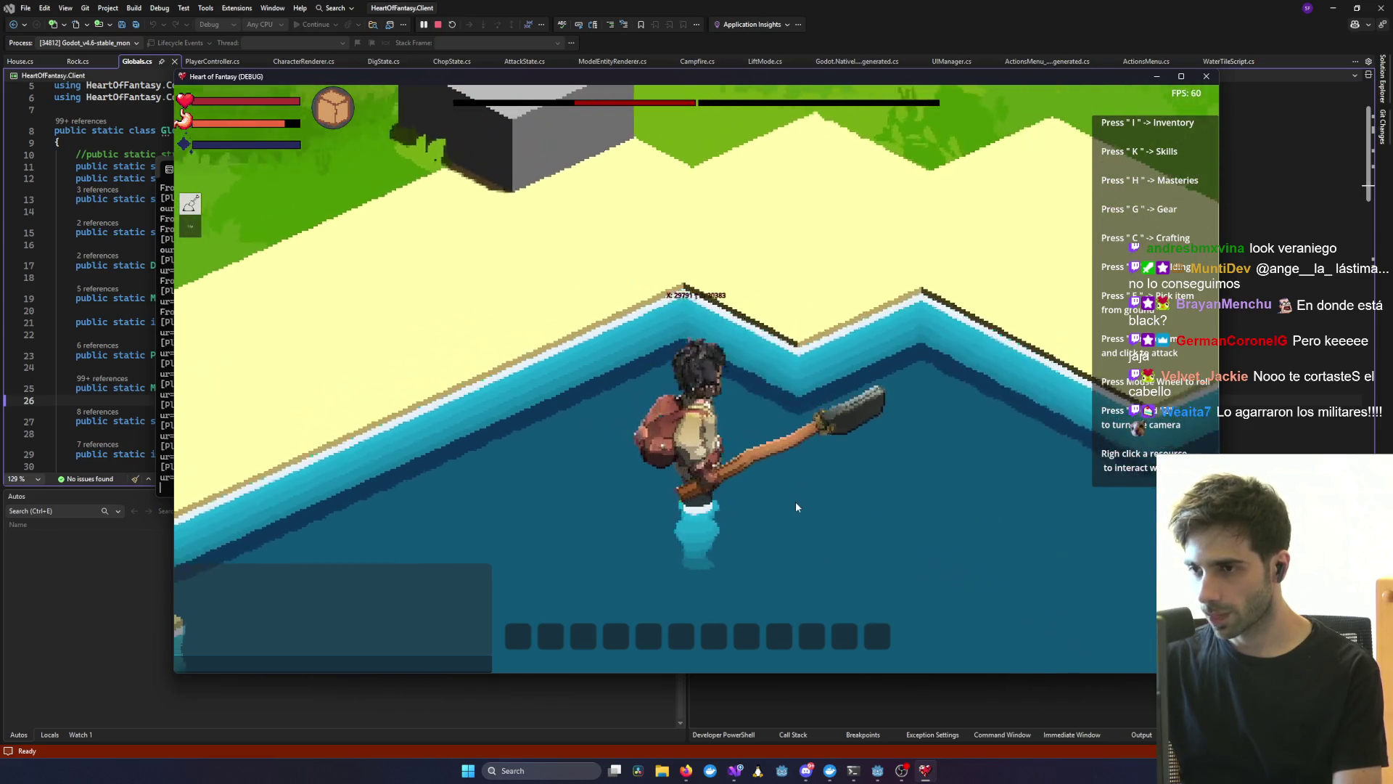
scroll(795, 502, down, 5)
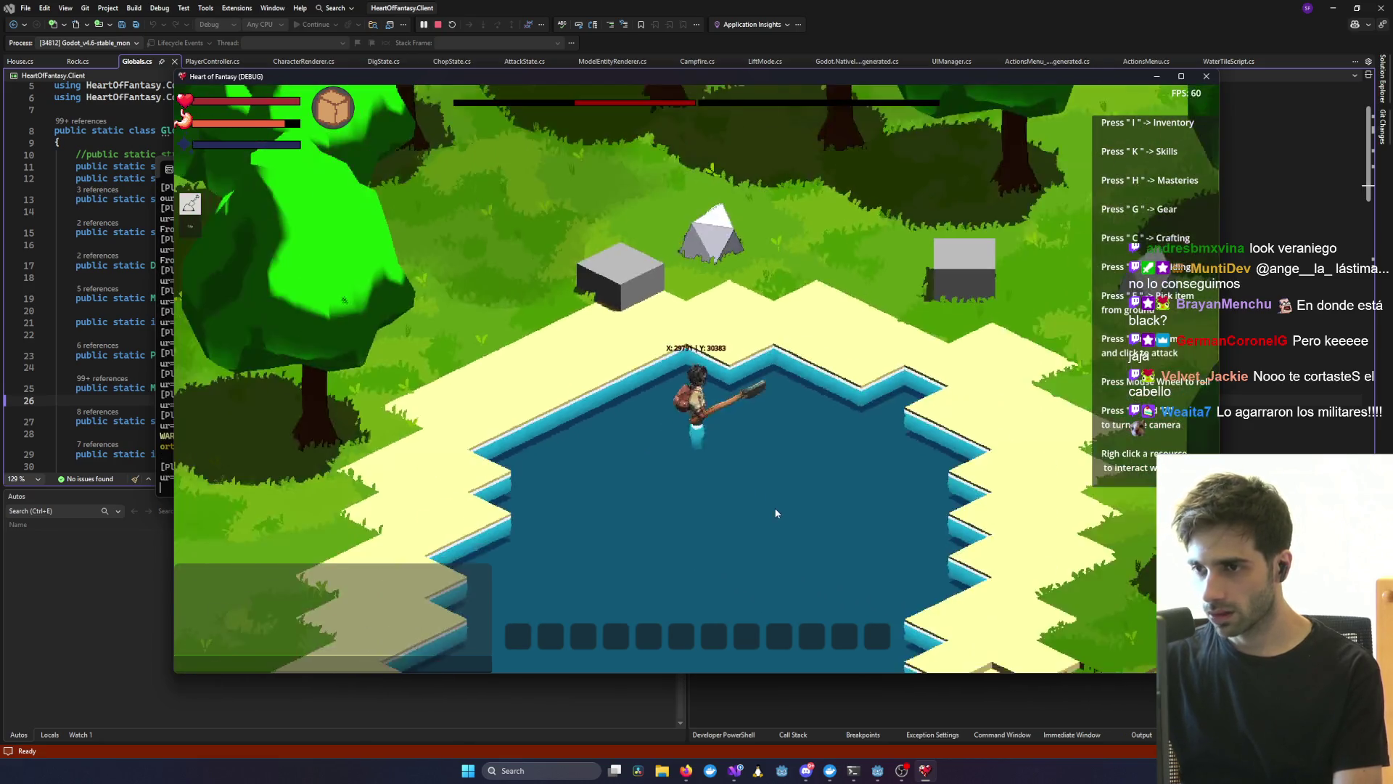
key(w)
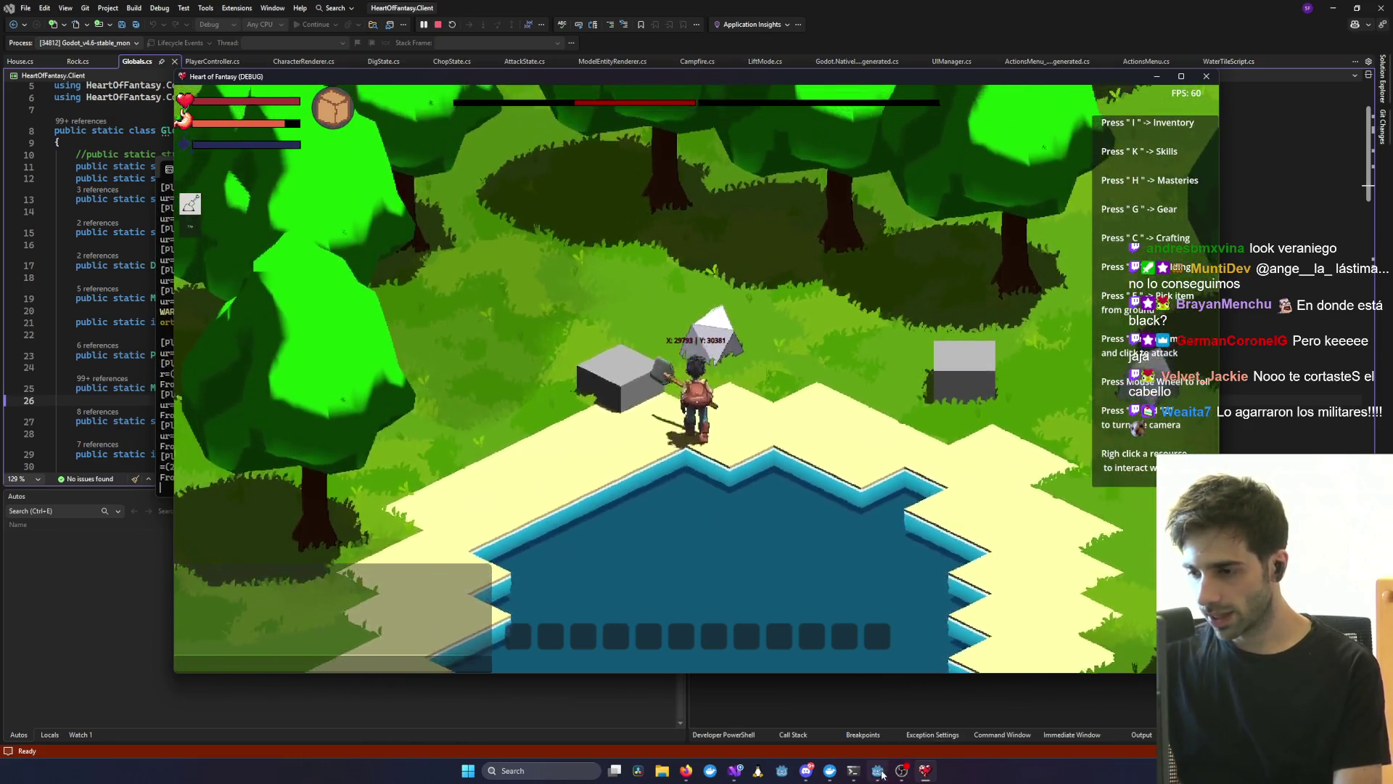
click(878, 768)
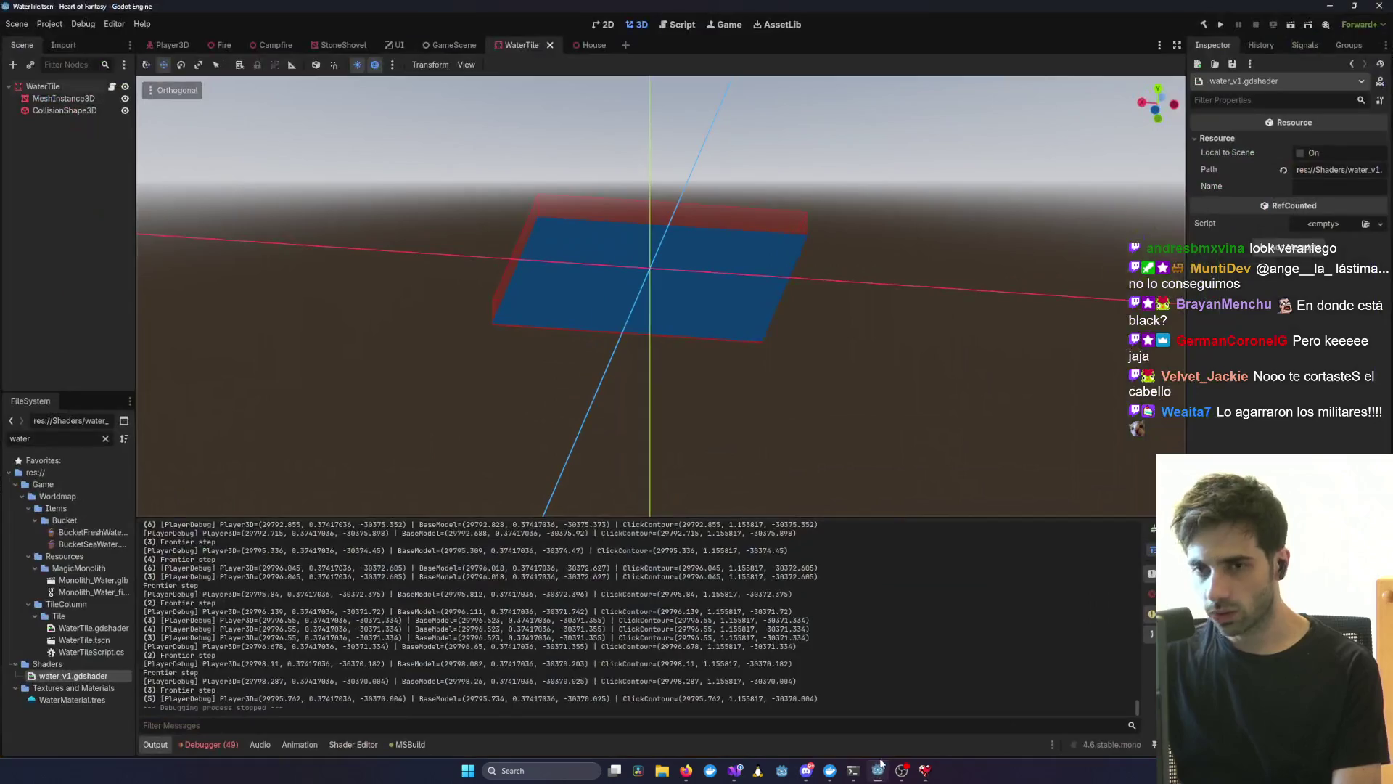
- View the Player3D MeshInstance3D water shader, stop the game with F8, and return to Visual Studio
click(172, 45)
click(77, 123)
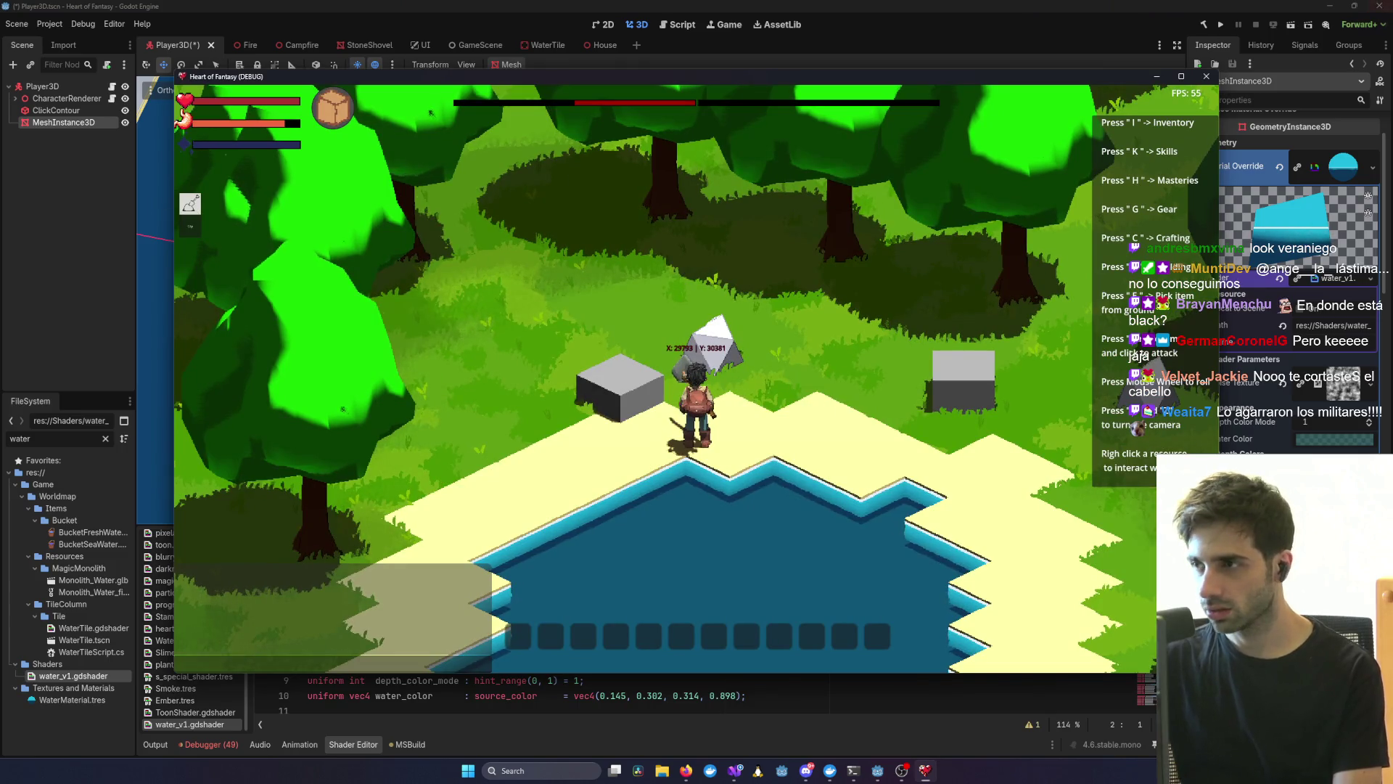
key(F8)
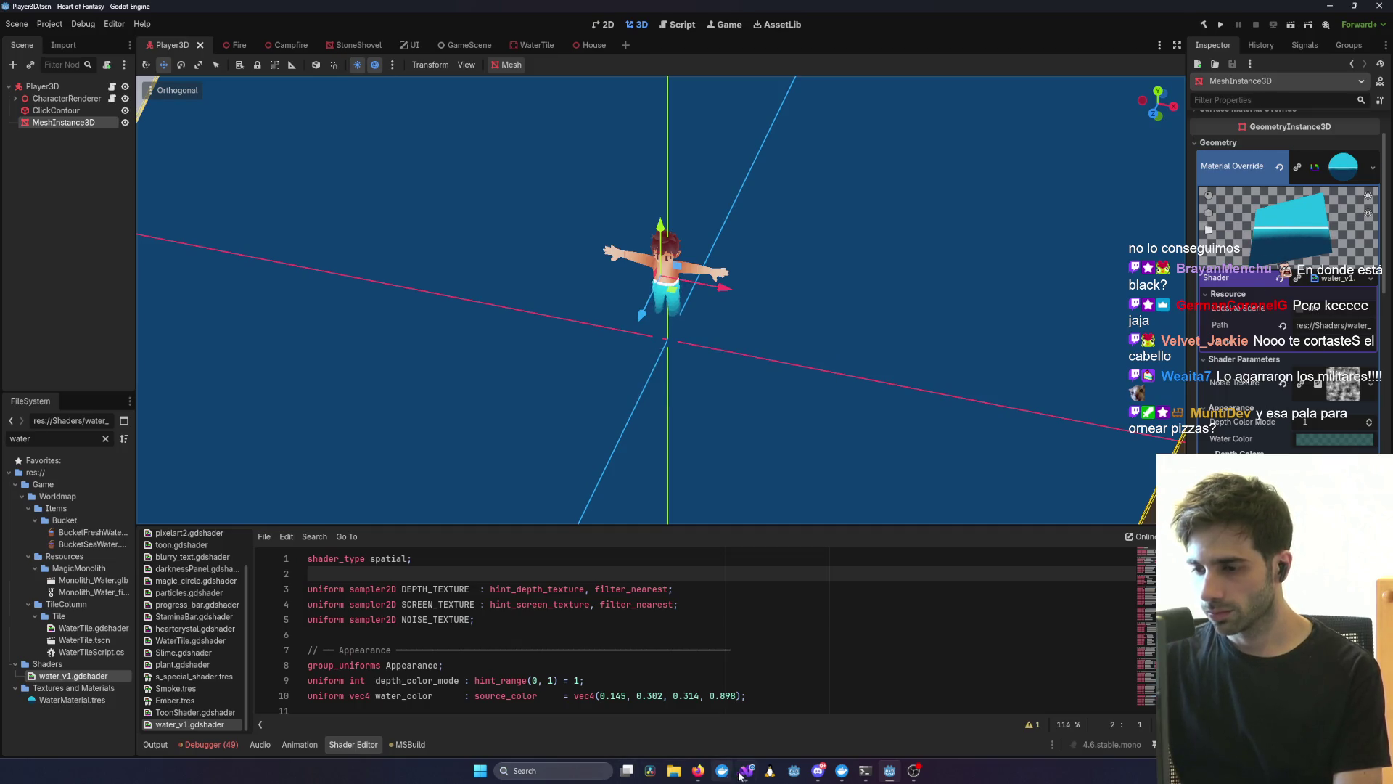
mouse_move(740, 775)
click(734, 708)
- Start a debug run with F5, log in with the test account, Connect, and PLAY
key(F5)
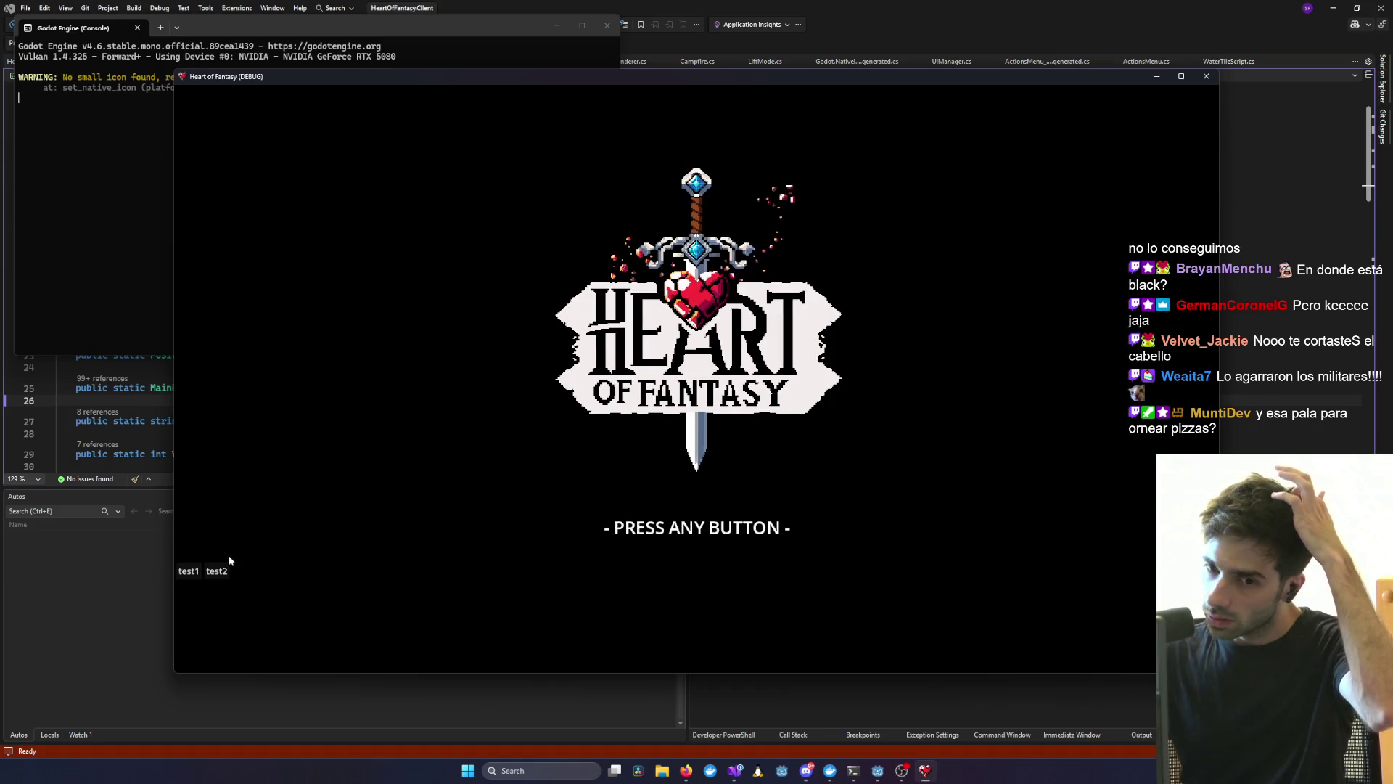
click(189, 572)
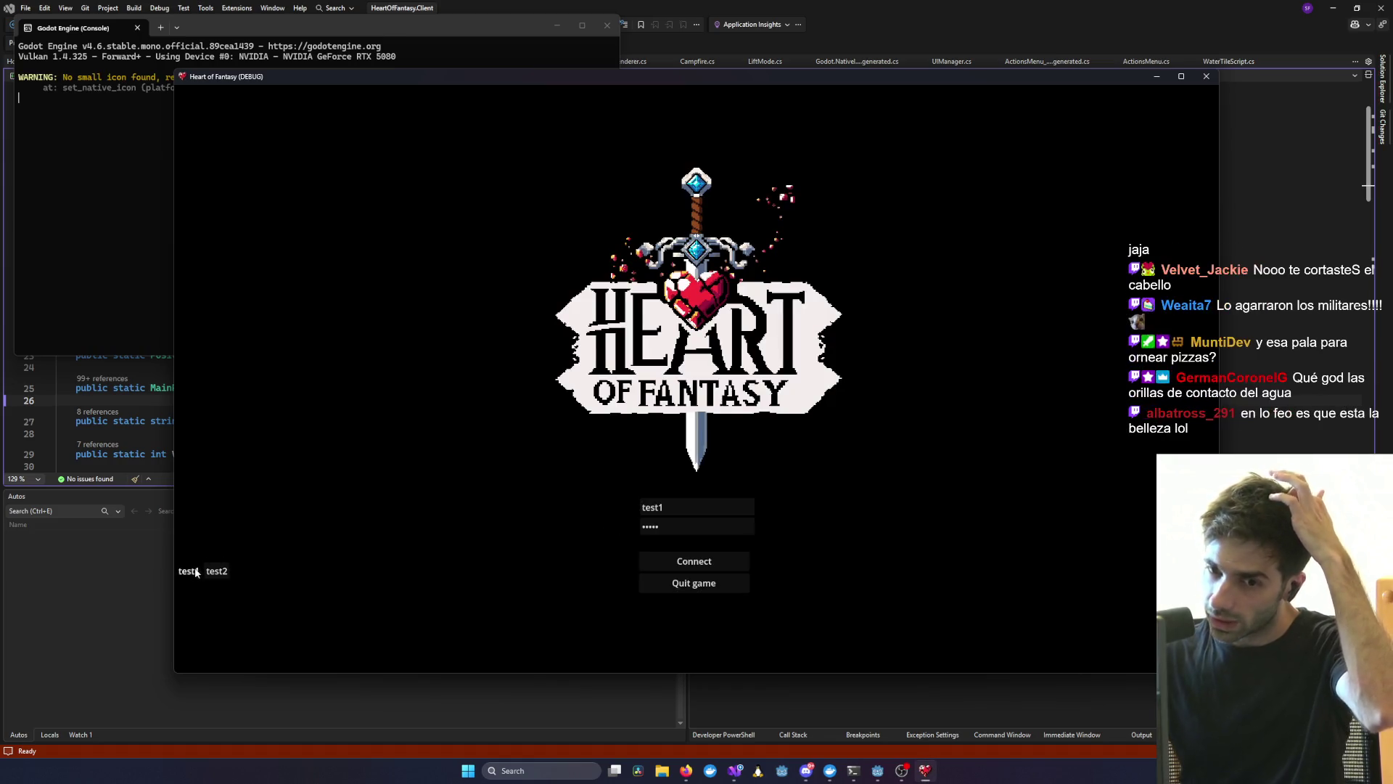
click(669, 557)
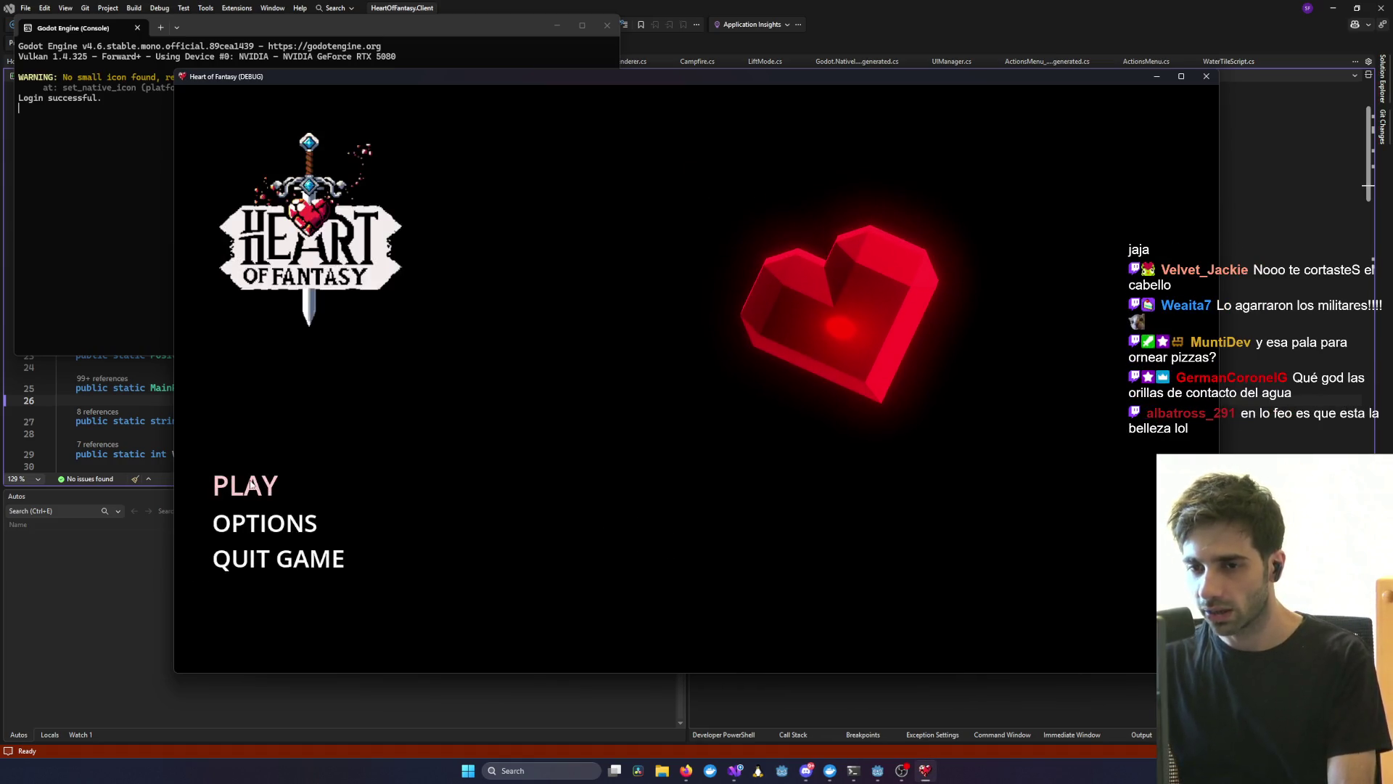
click(699, 593)
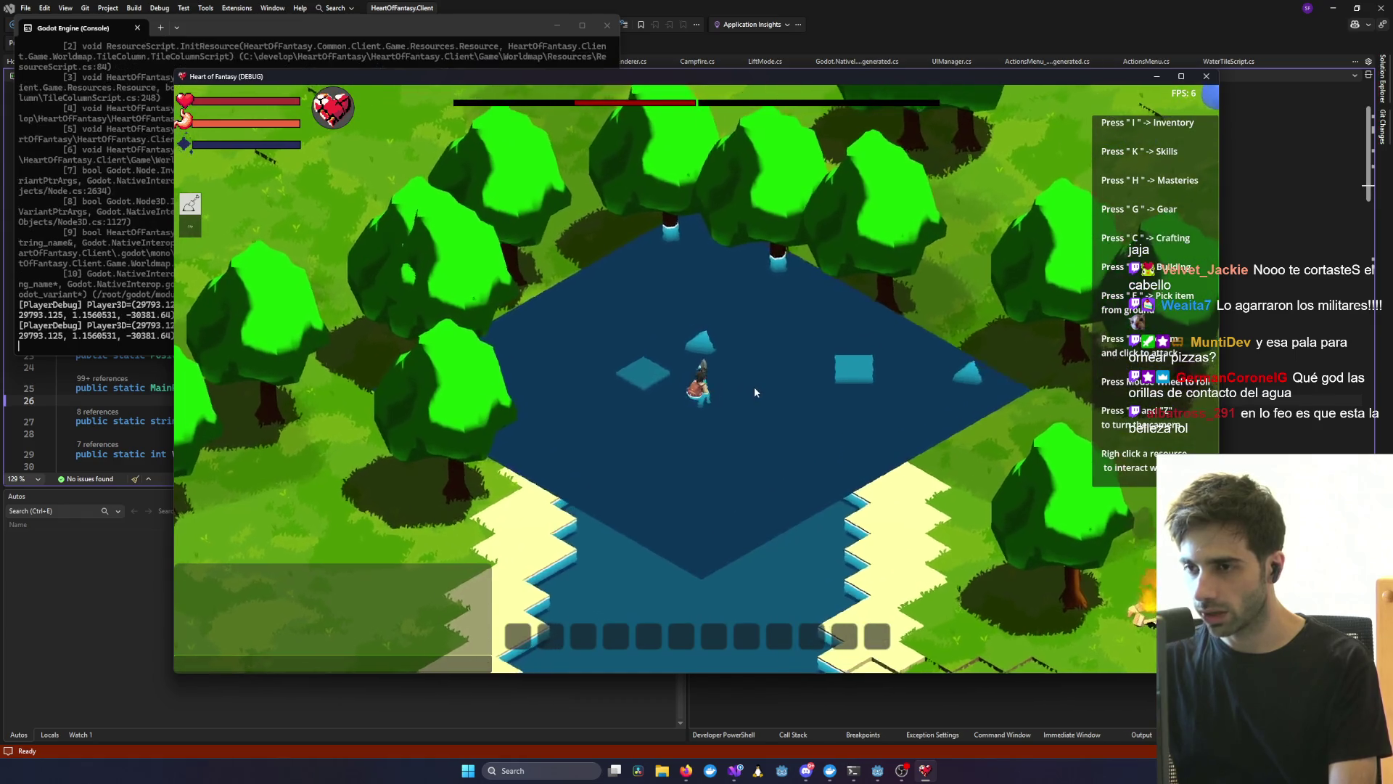
- Zoom the camera and swim the character up-right across the pond
scroll(800, 286, up, 5)
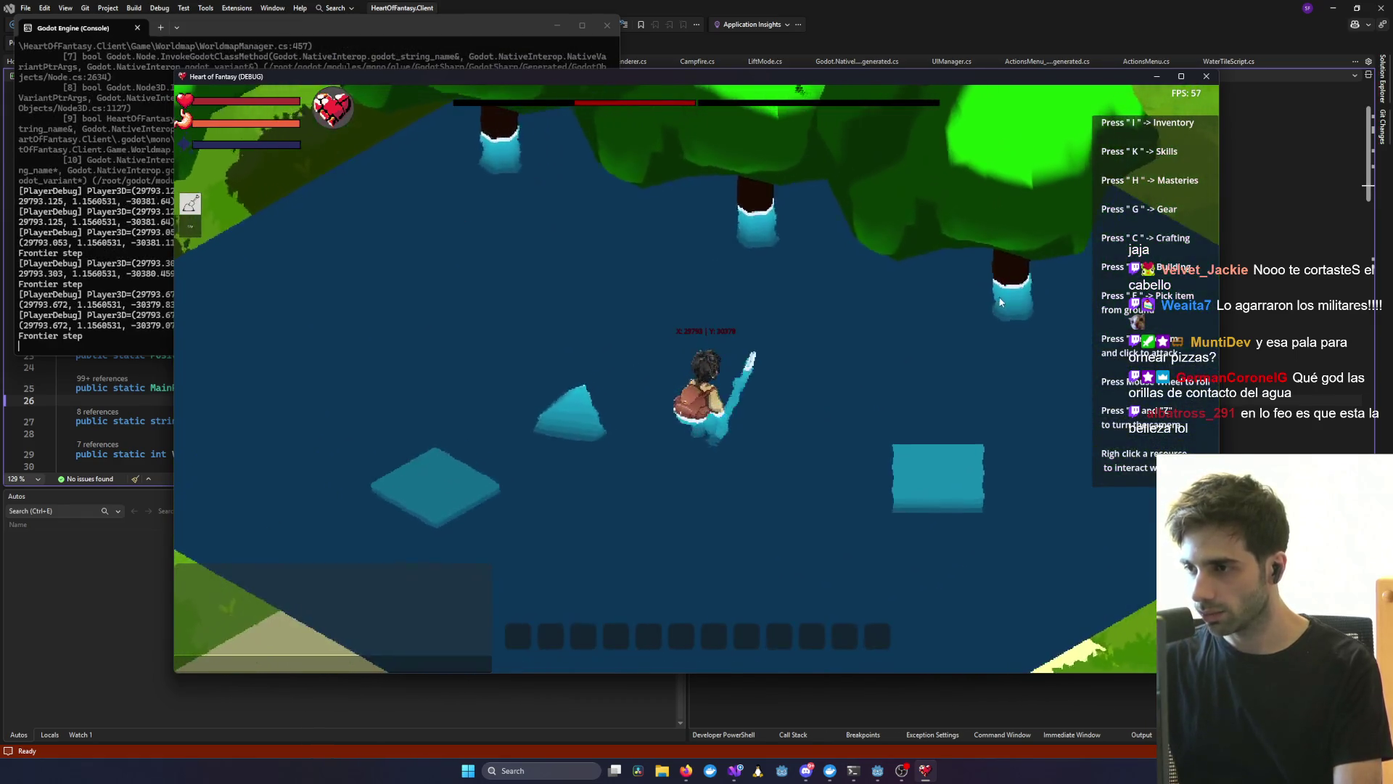
scroll(999, 306, up, 3)
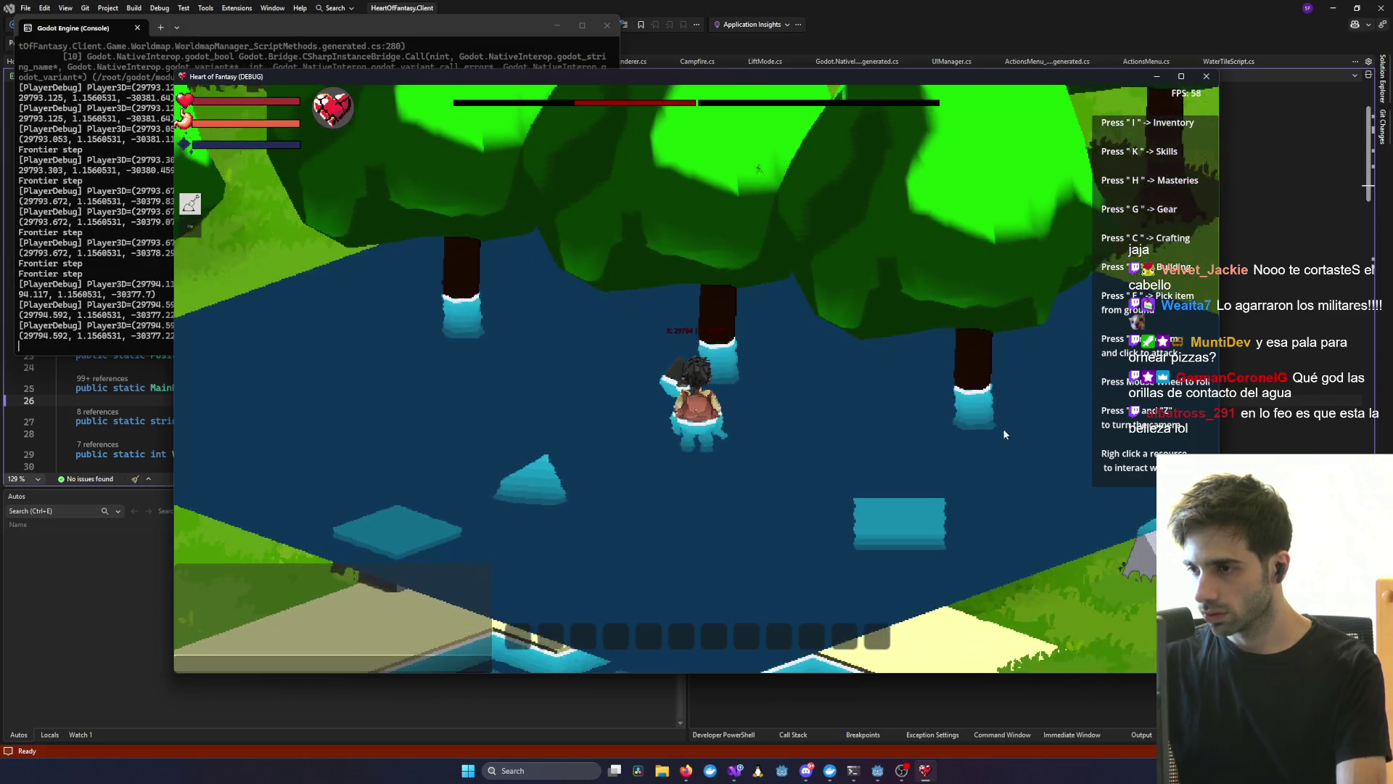
scroll(1004, 434, down, 5)
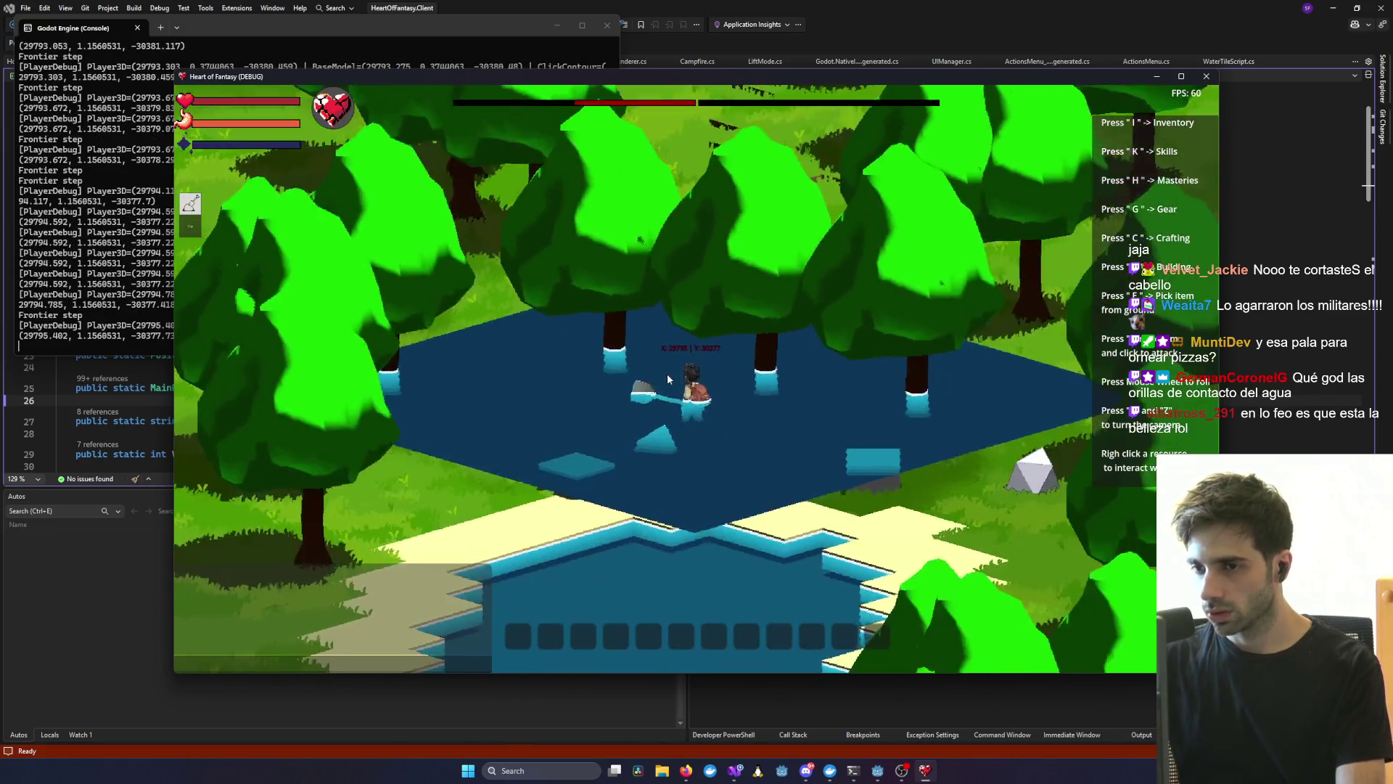
scroll(668, 378, down, 8)
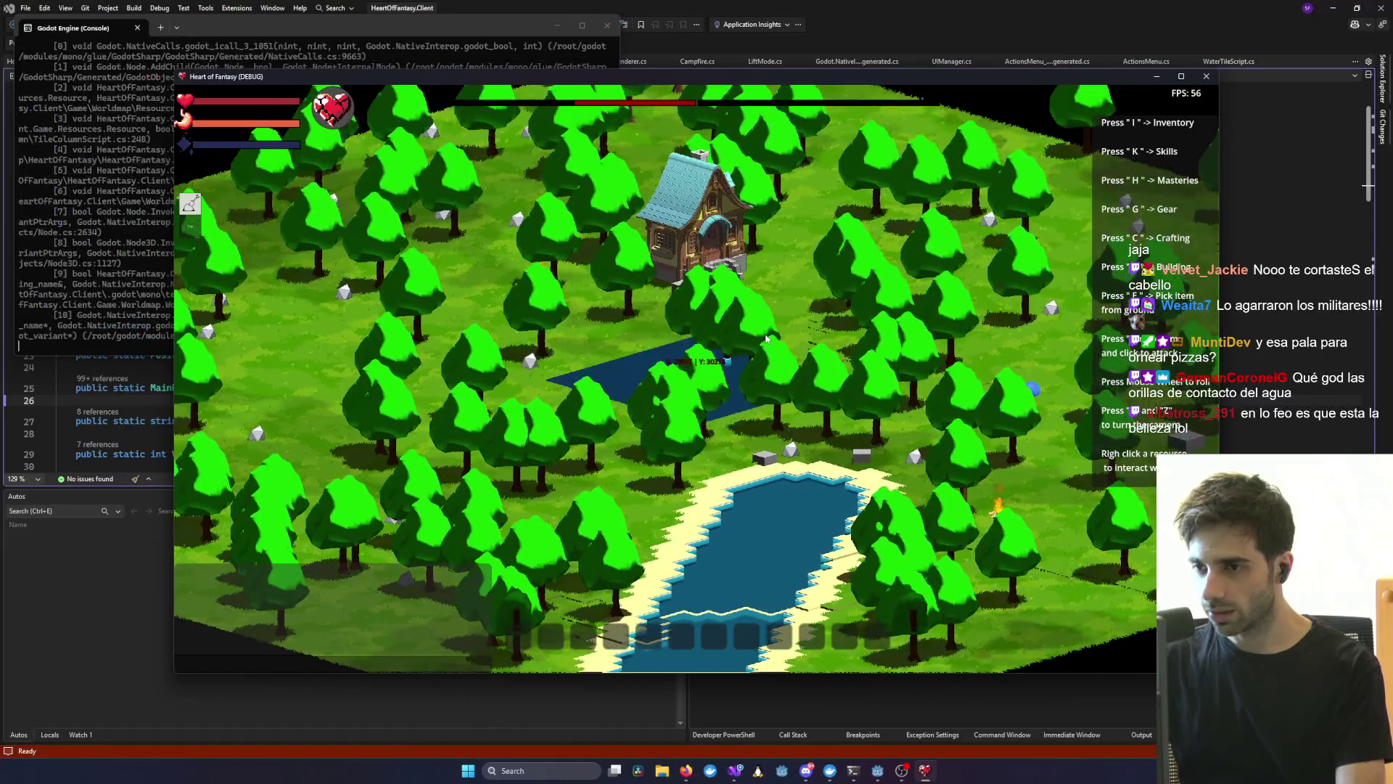
click(767, 337)
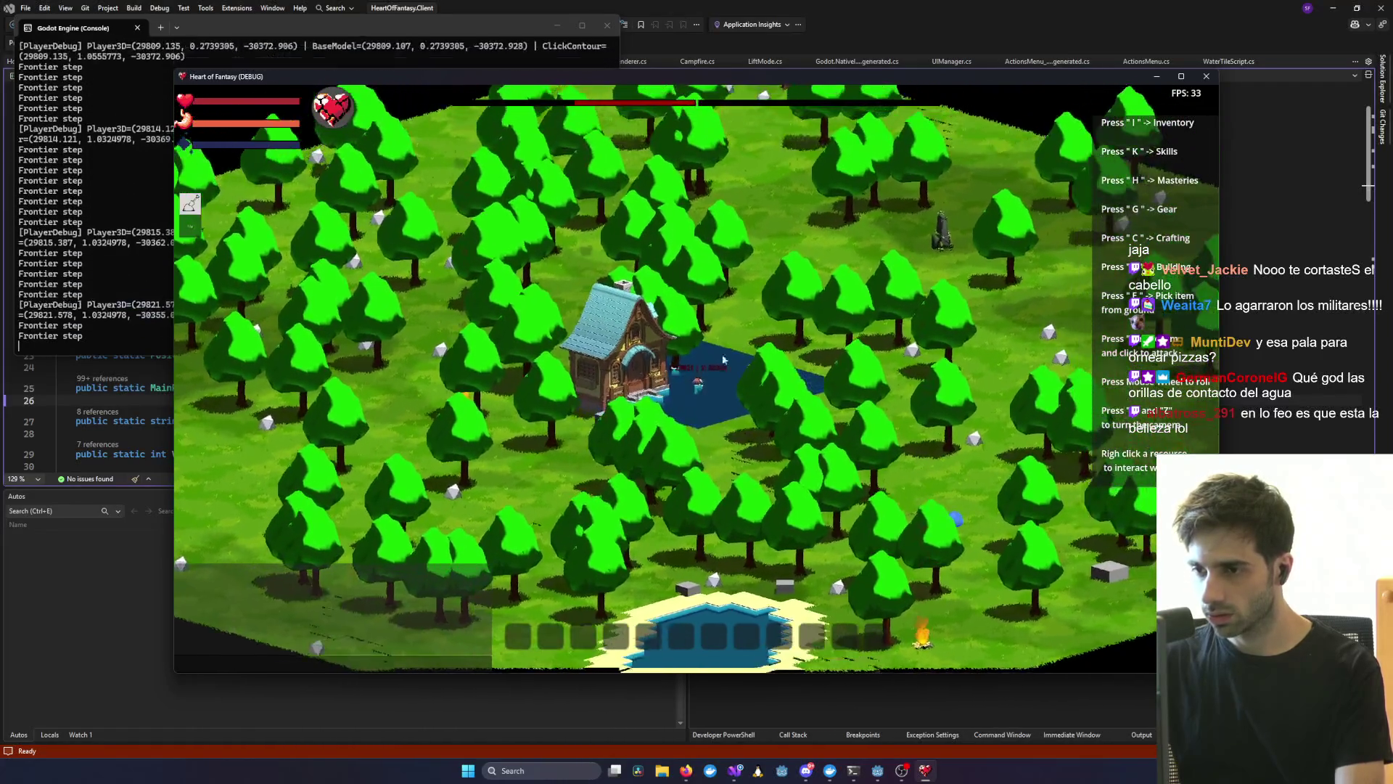
scroll(697, 403, up, 8)
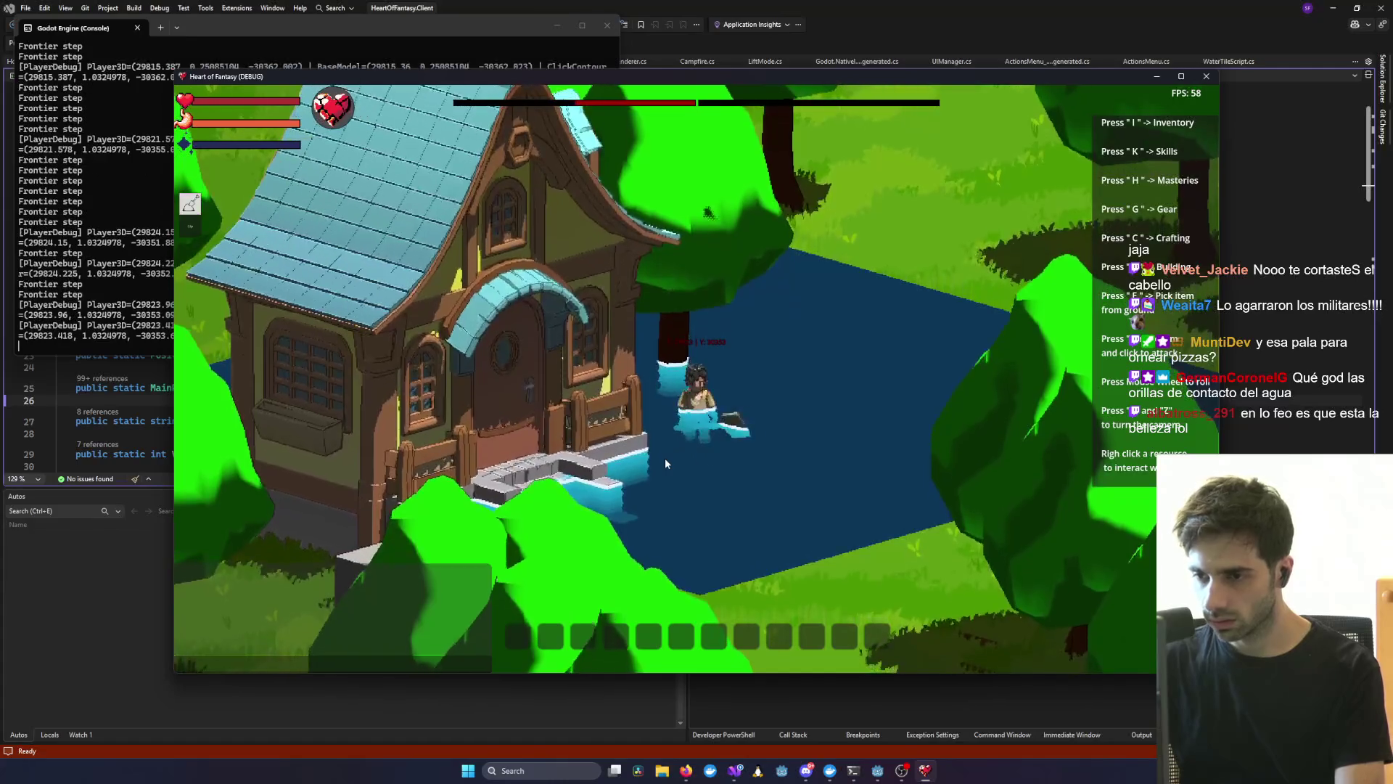
- Swing the camera with Q toward the house front, zooming in and out around the character
key(q)
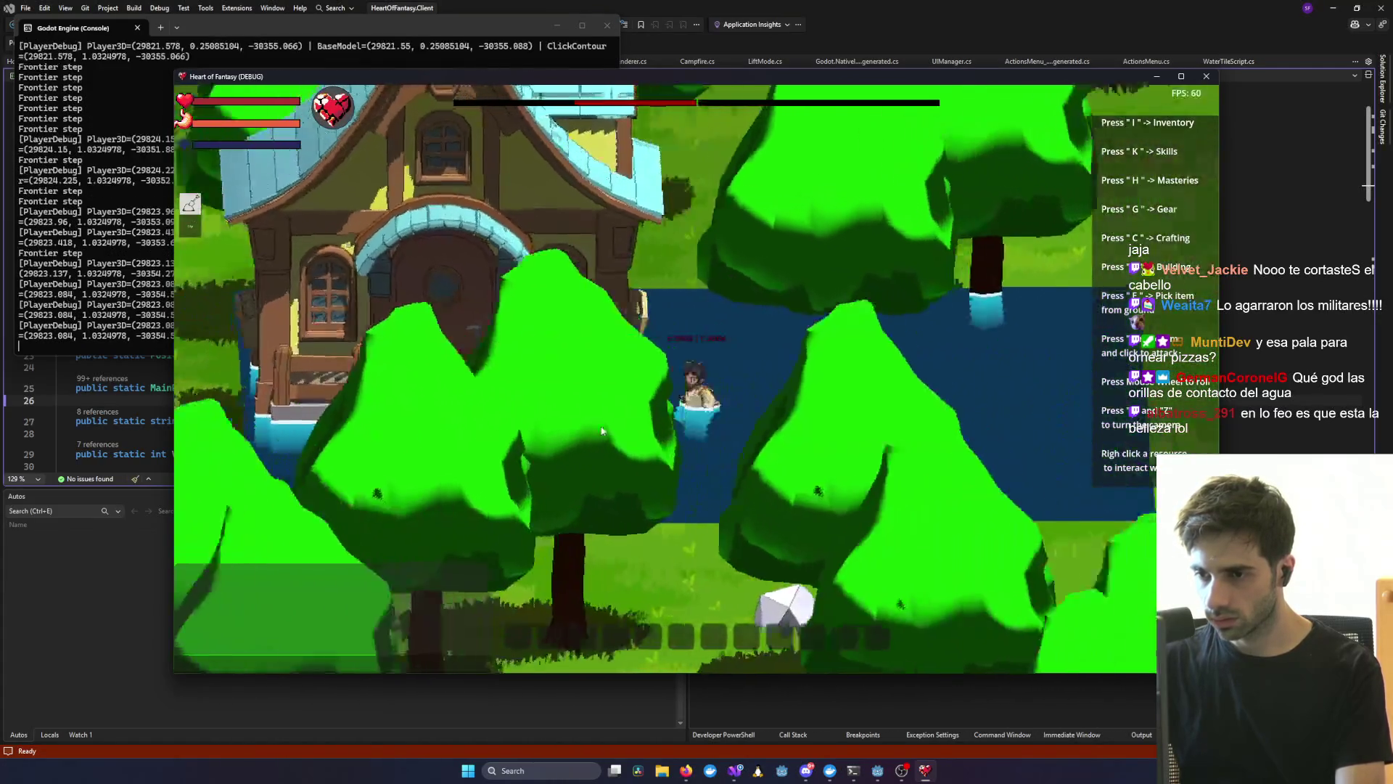
key(q)
scroll(568, 399, up, 2)
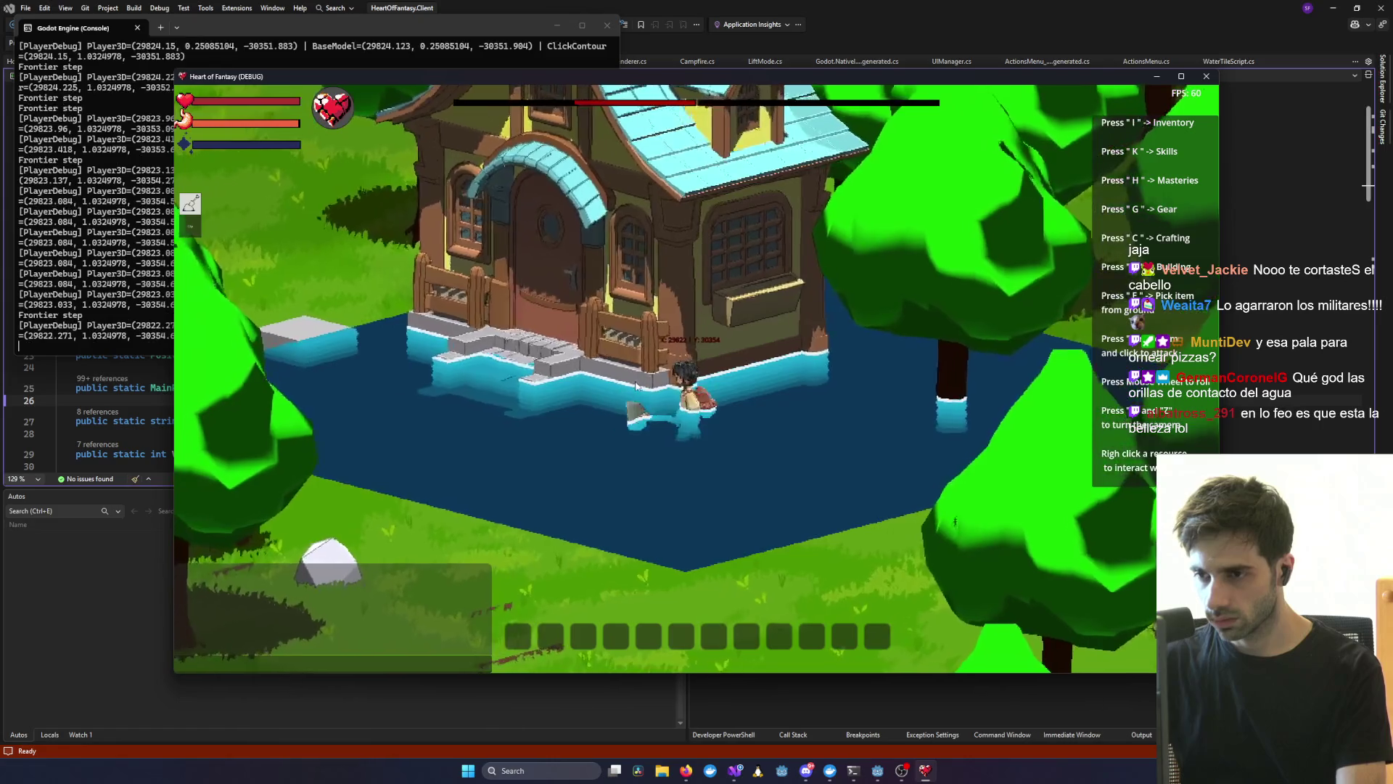
scroll(636, 386, up, 3)
scroll(760, 440, up, 2)
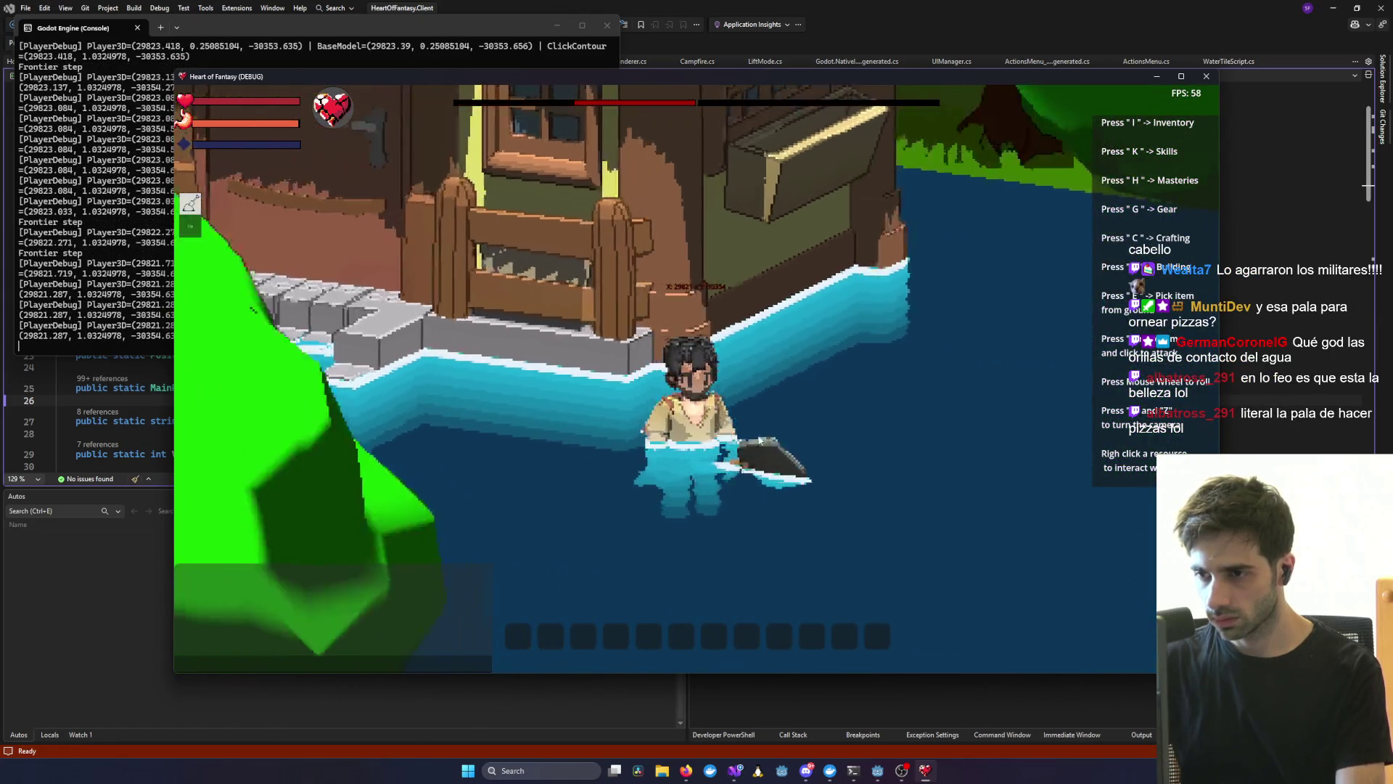
key(q)
scroll(760, 441, down, 2)
scroll(641, 404, up, 3)
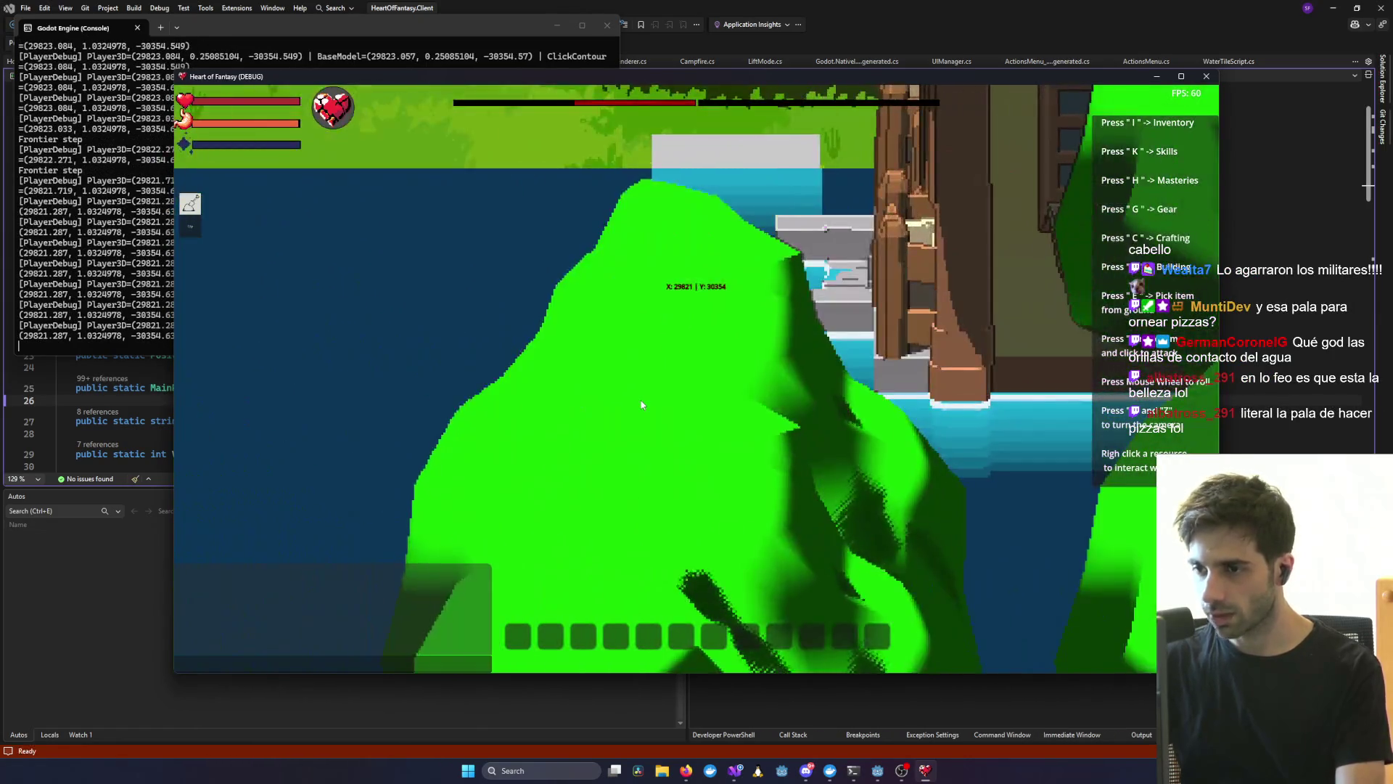
scroll(642, 404, down, 3)
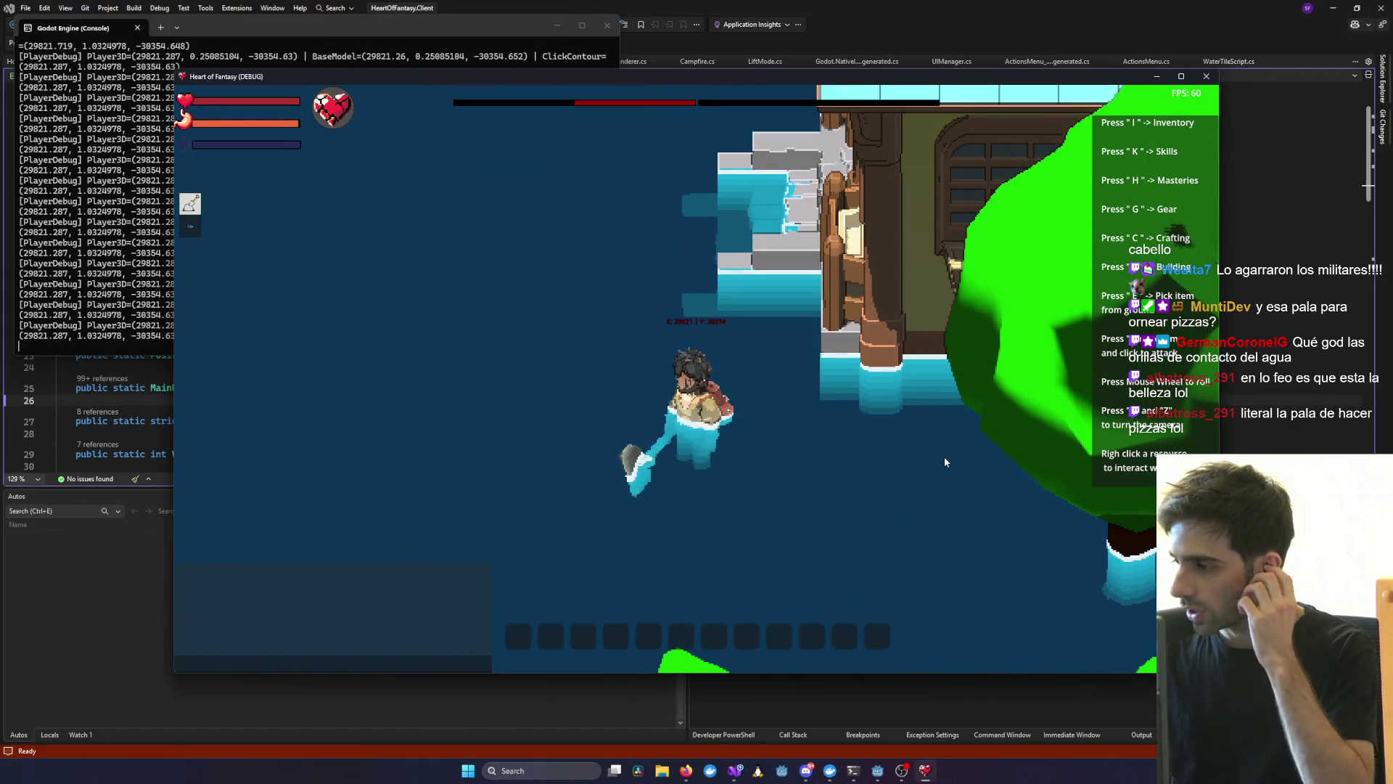
scroll(739, 443, down, 3)
scroll(699, 460, up, 5)
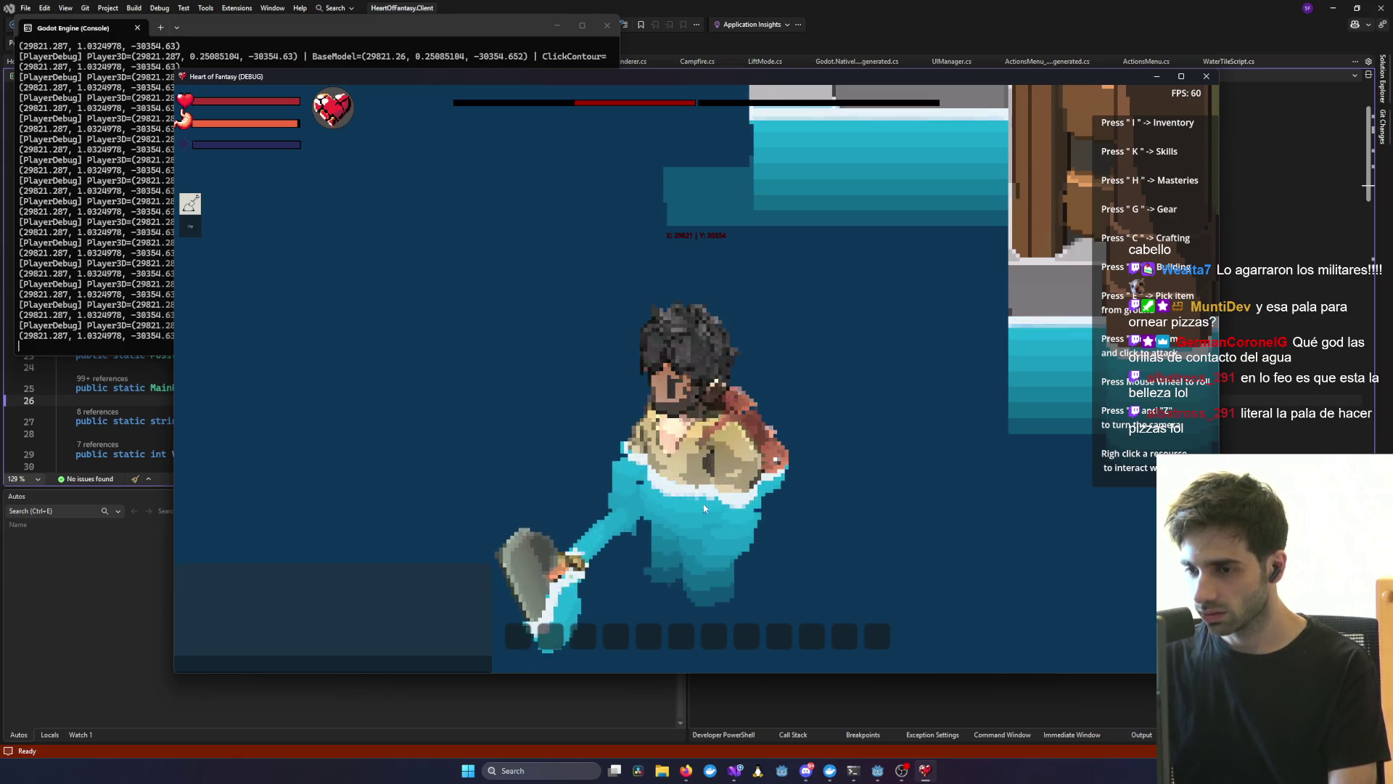
scroll(670, 444, down, 5)
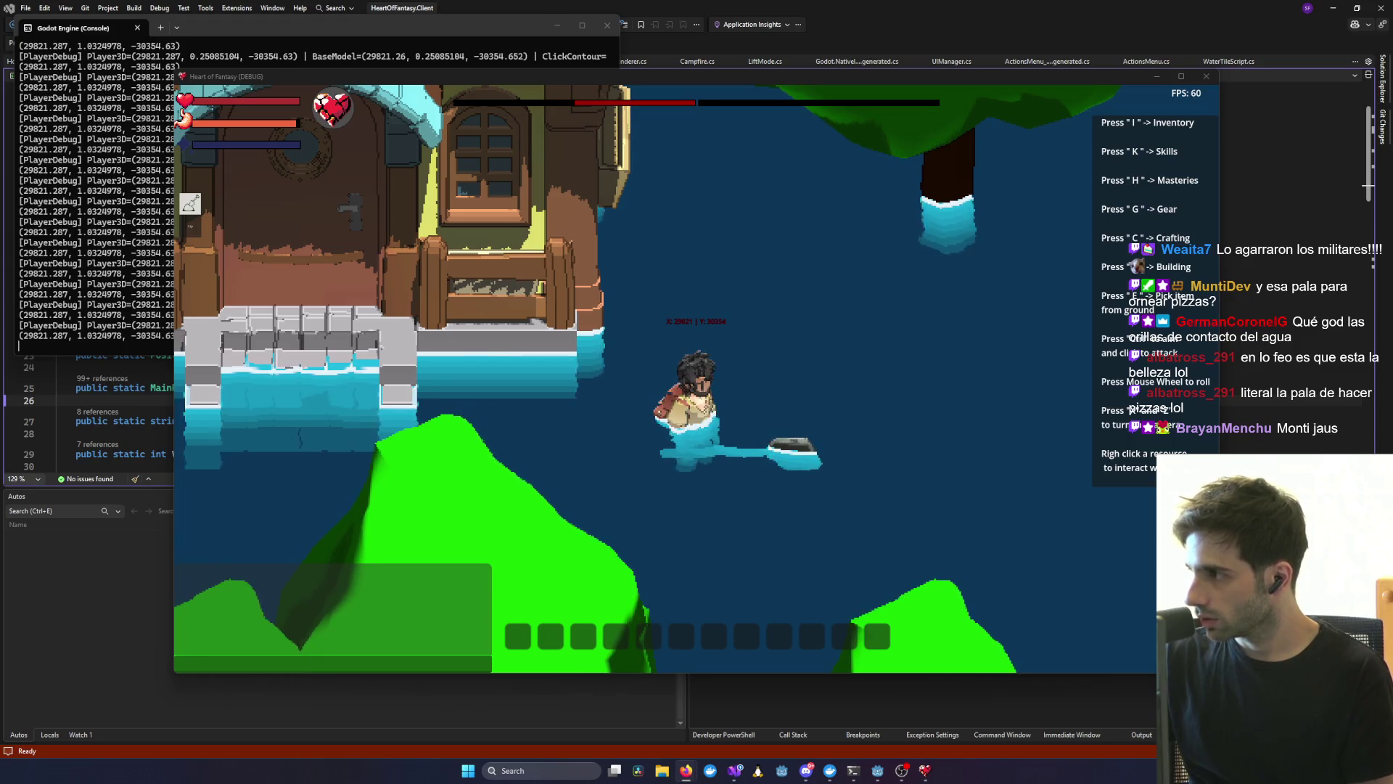
key(alt+Tab)
- Read through the Godot 3D Pixelart Starter Kit's What's Inside list, then Alt-Tab back to the game
scroll(881, 388, down, 5)
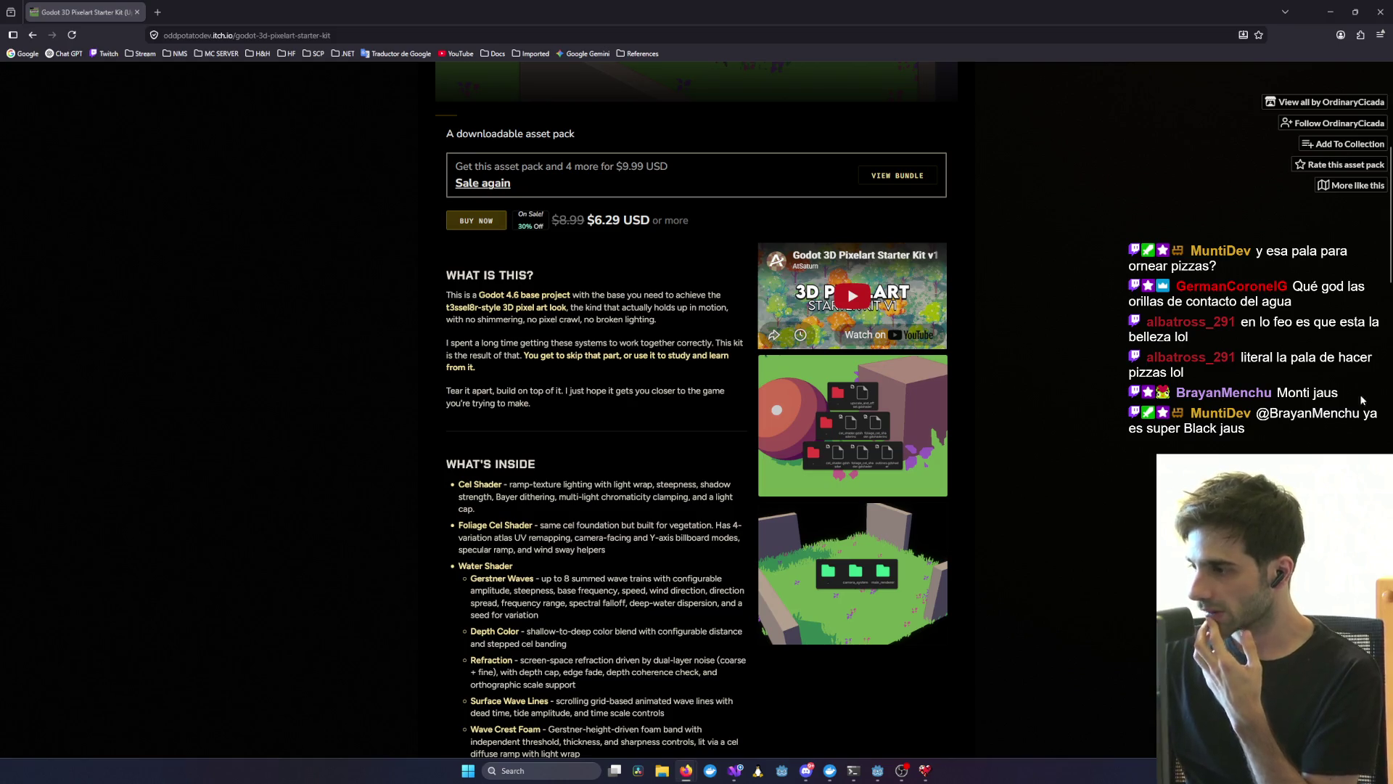
scroll(855, 461, down, 7)
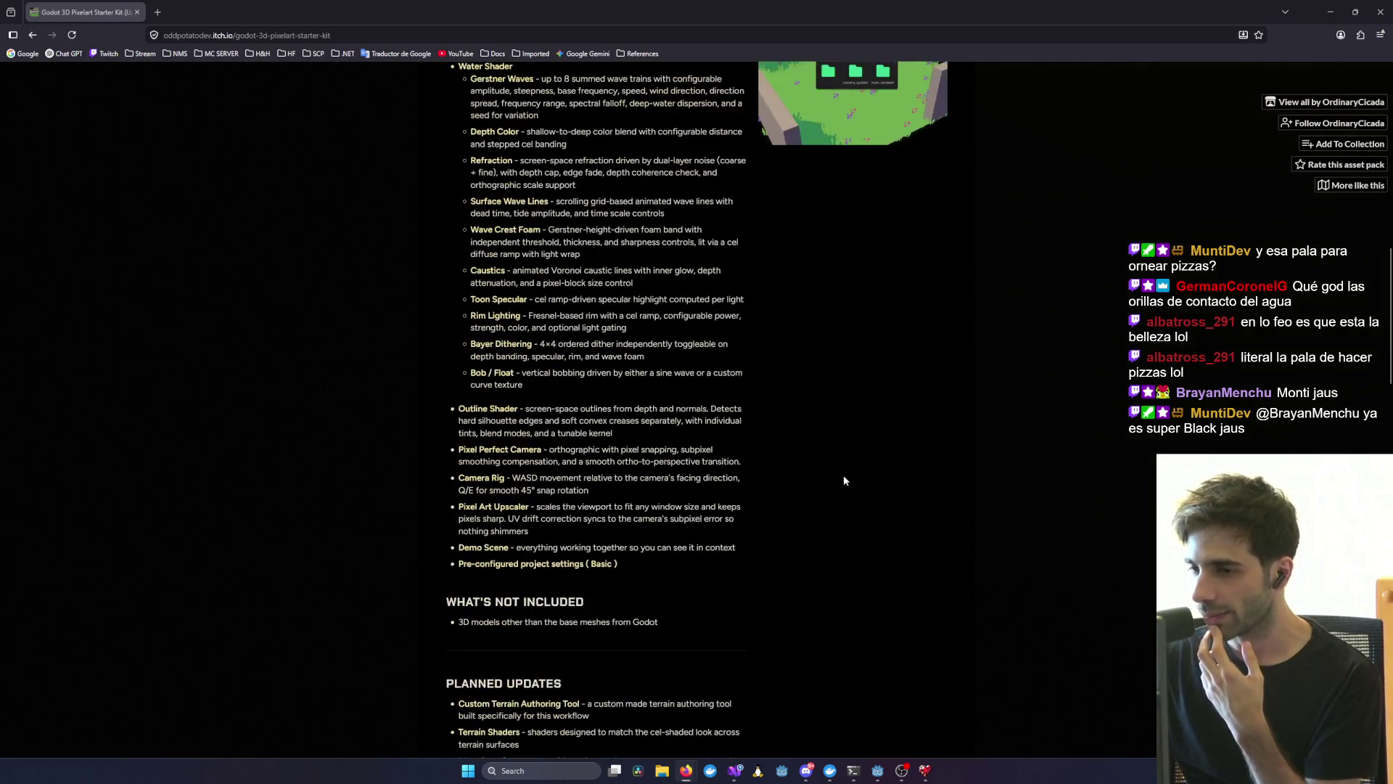
scroll(827, 478, up, 2)
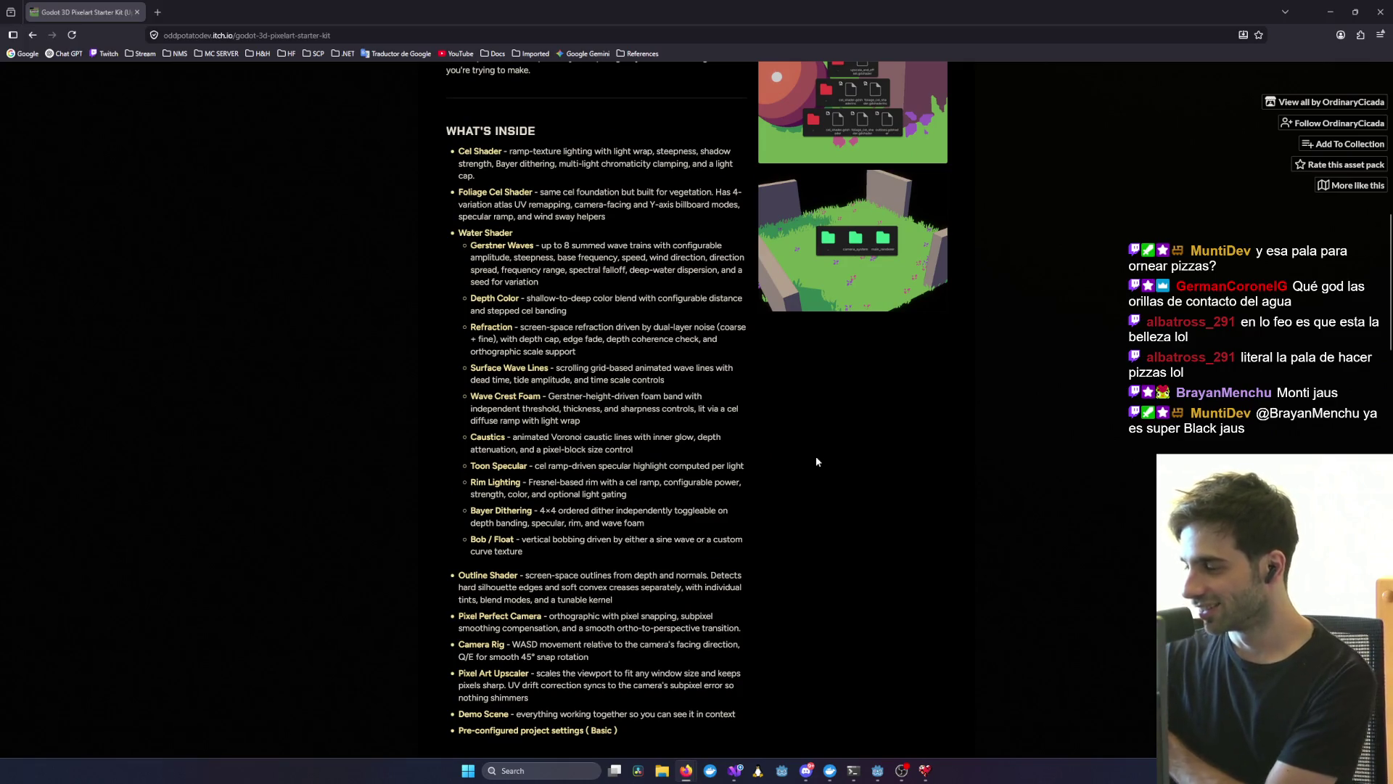
scroll(774, 365, up, 2)
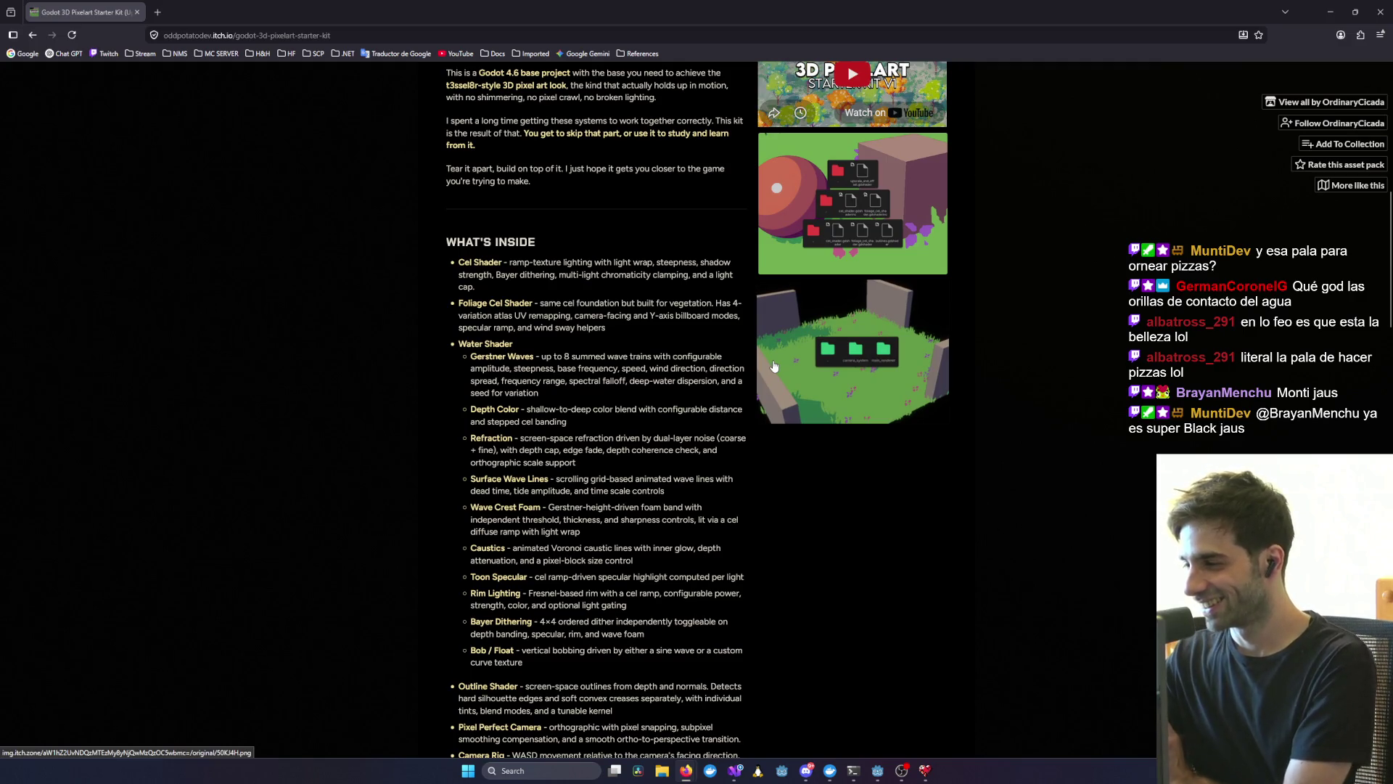
scroll(787, 370, up, 2)
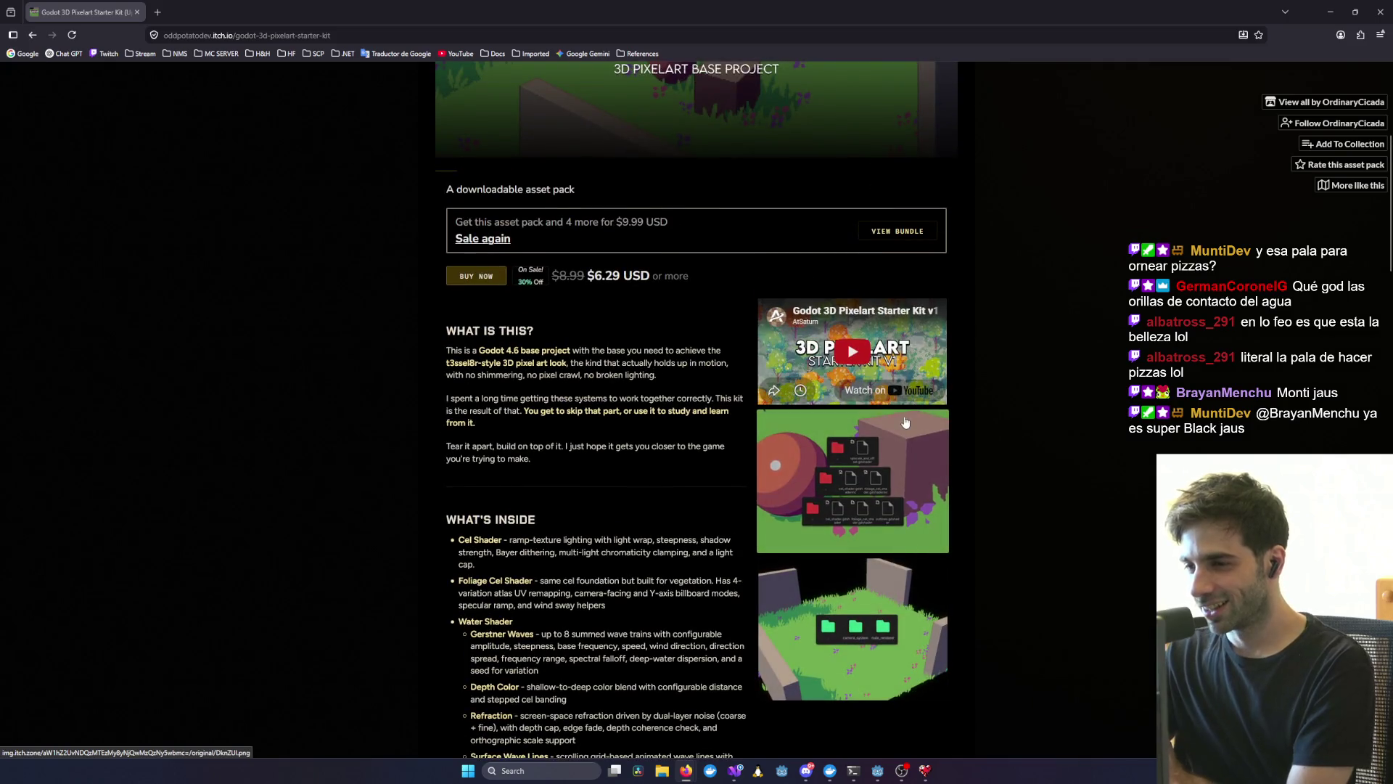
scroll(925, 471, down, 3)
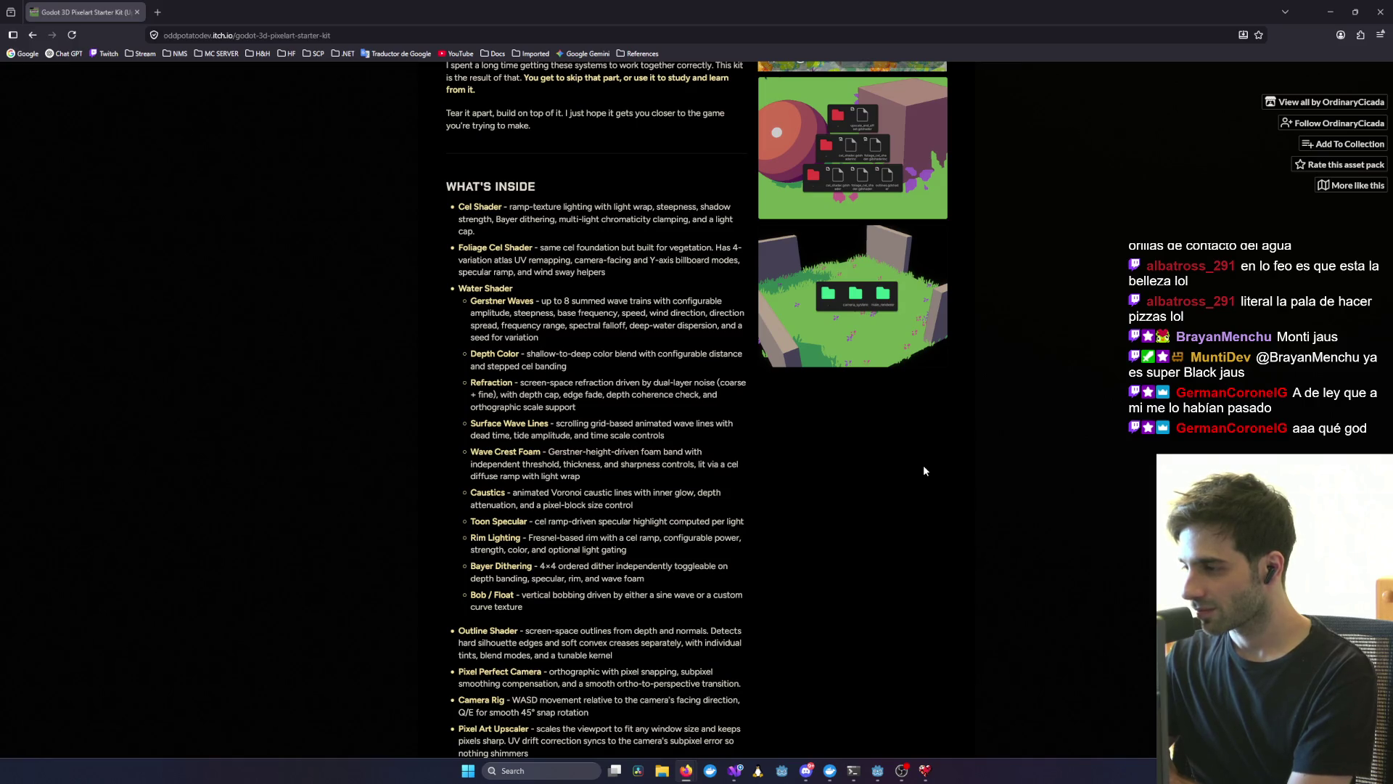
scroll(924, 470, down, 1)
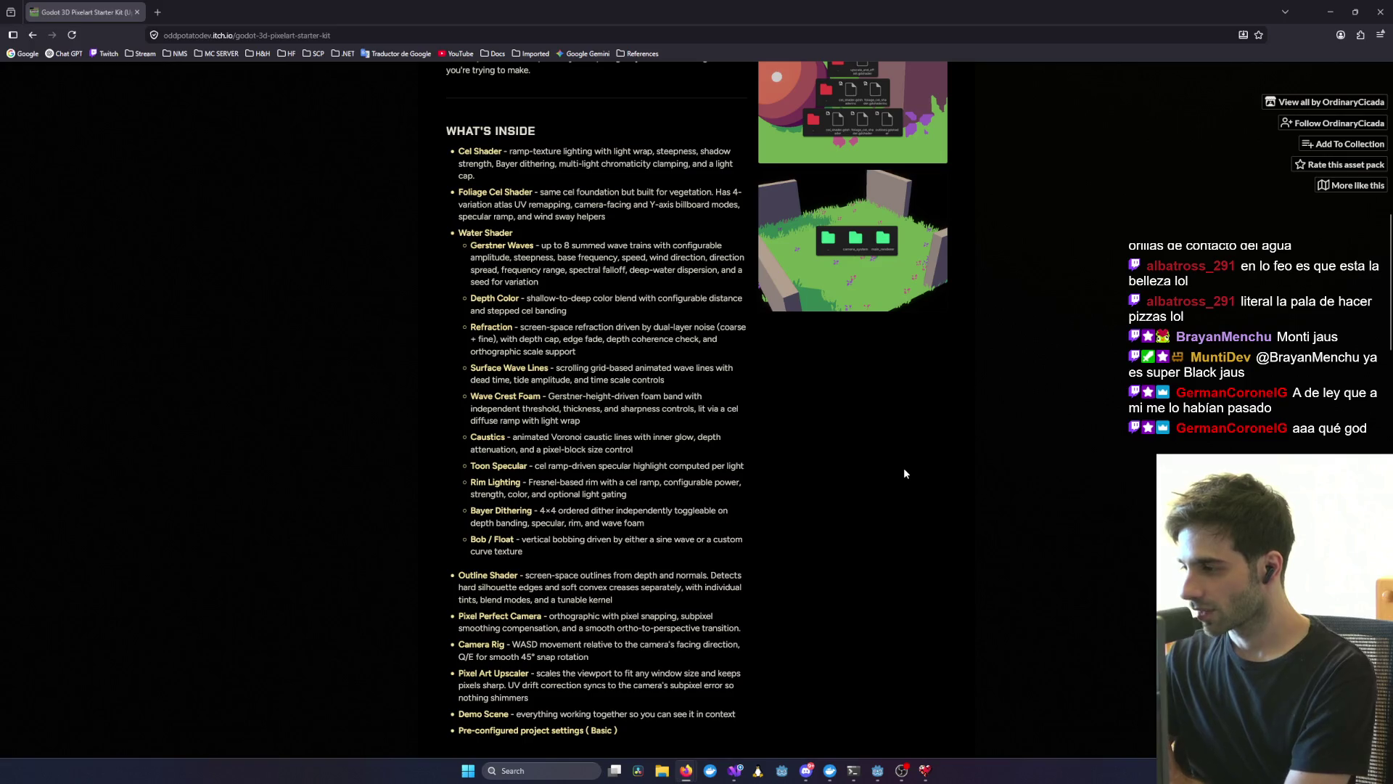
scroll(904, 473, down, 2)
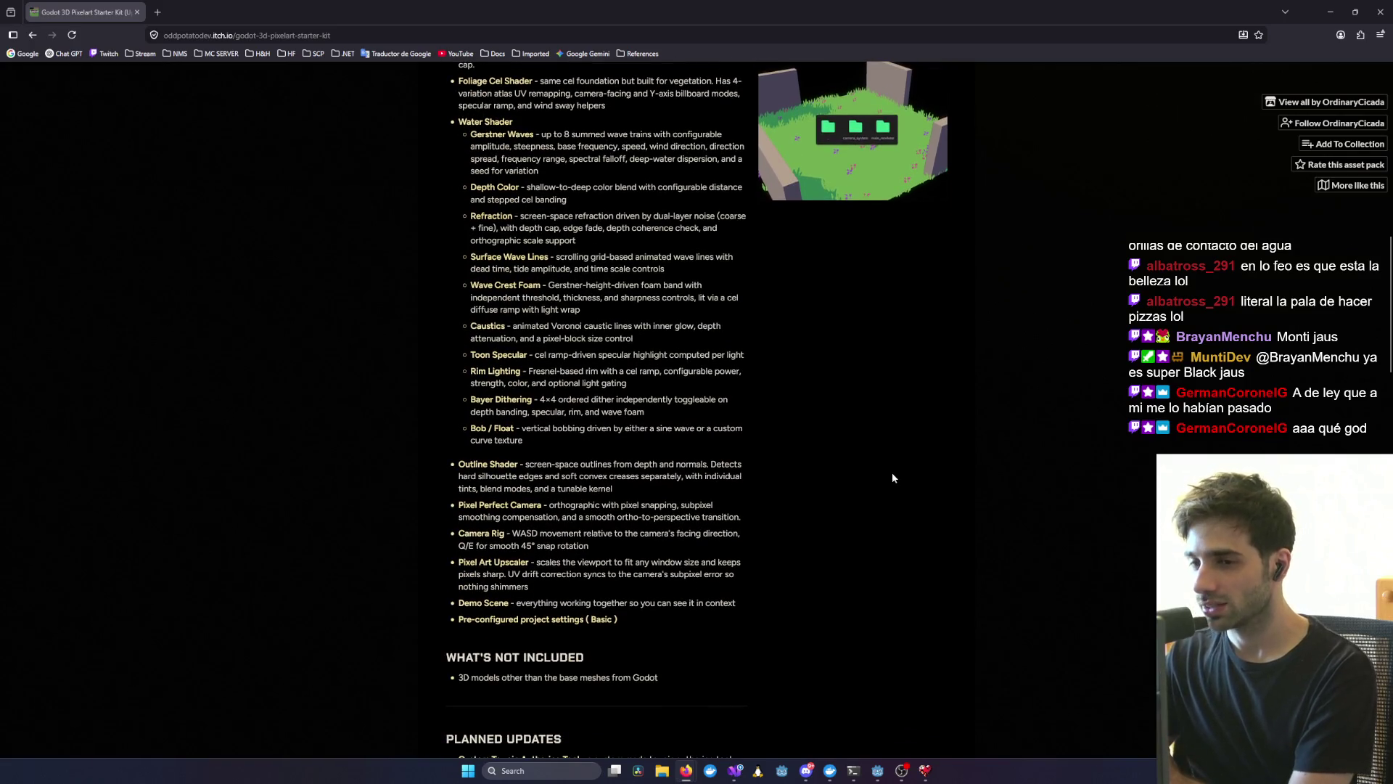
scroll(891, 475, up, 4)
scroll(867, 478, up, 1)
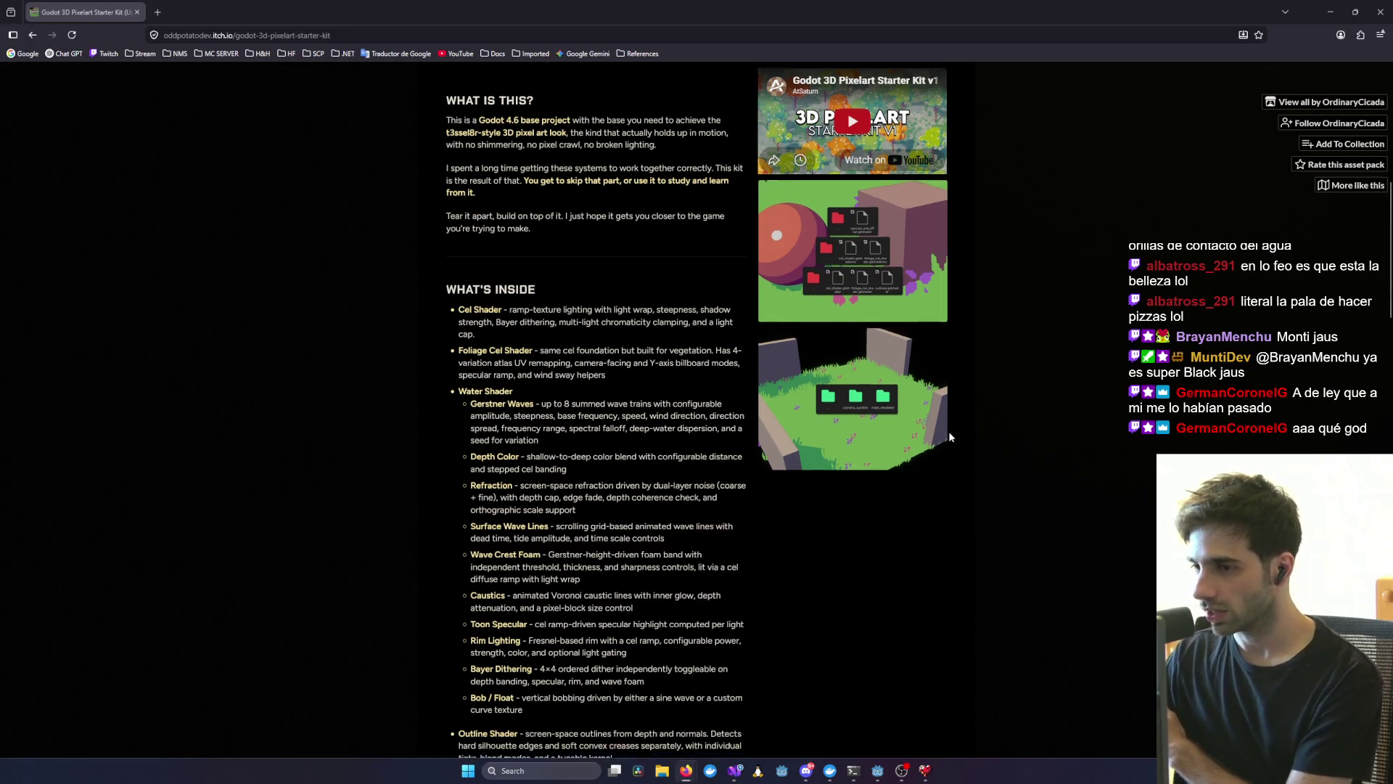
scroll(719, 457, down, 3)
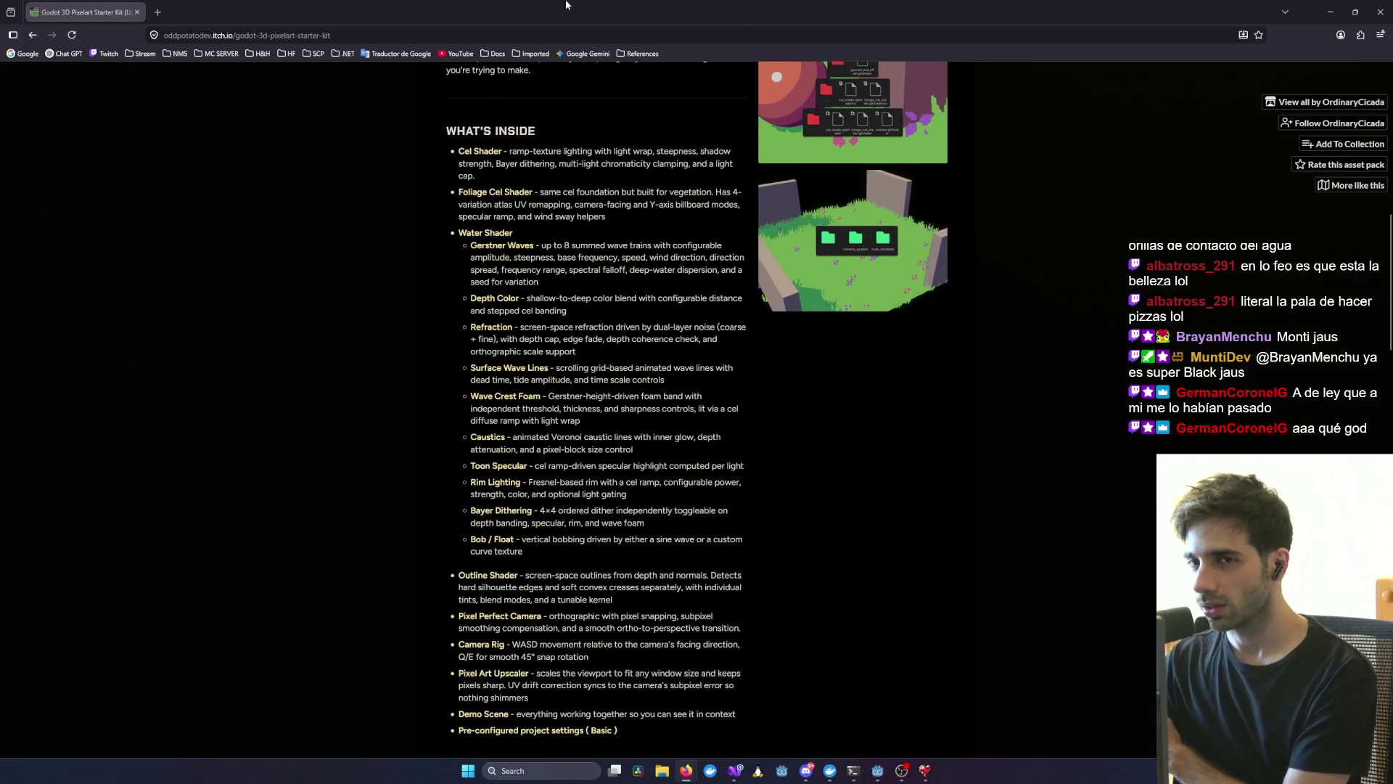
key(alt+Tab)
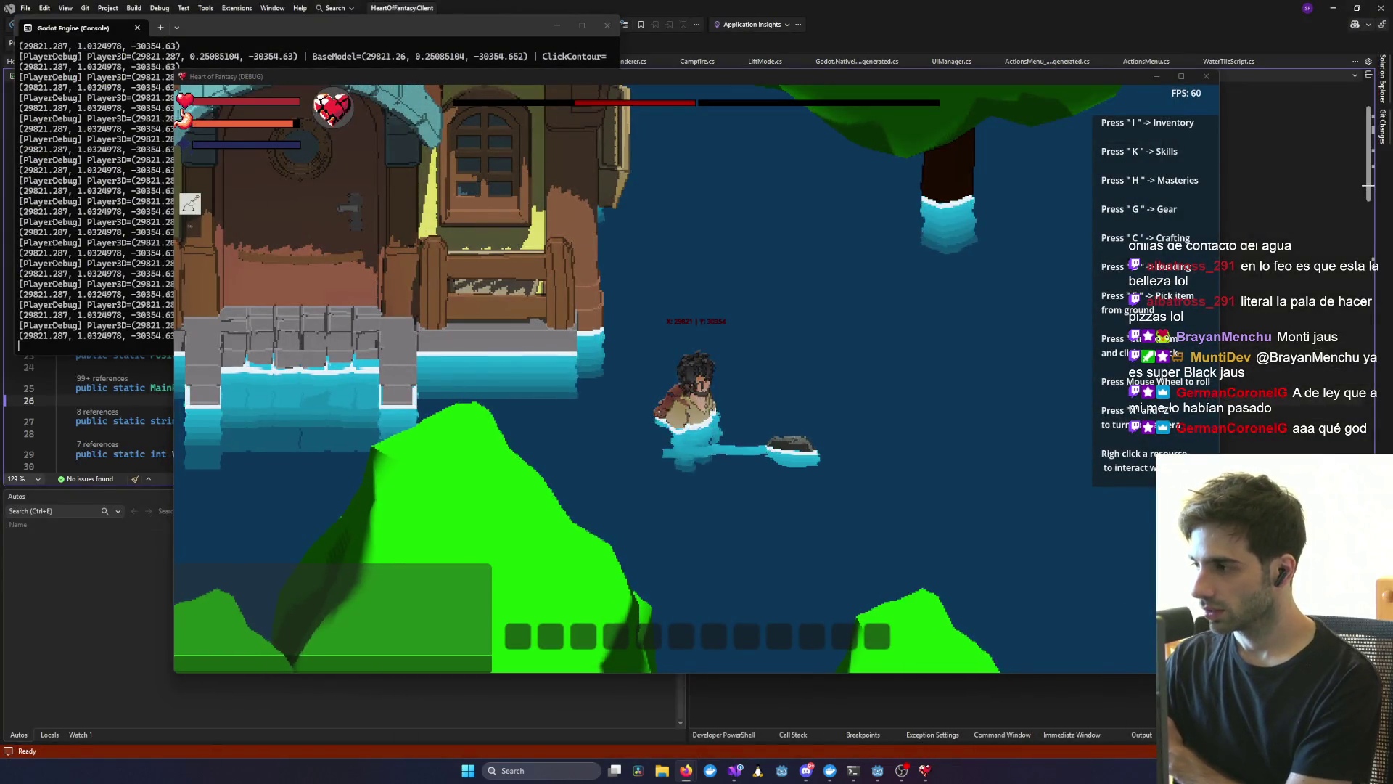
- Swim the character north toward the house and swing the held tool to the right
scroll(960, 409, up, 5)
scroll(870, 421, down, 3)
scroll(812, 433, up, 1)
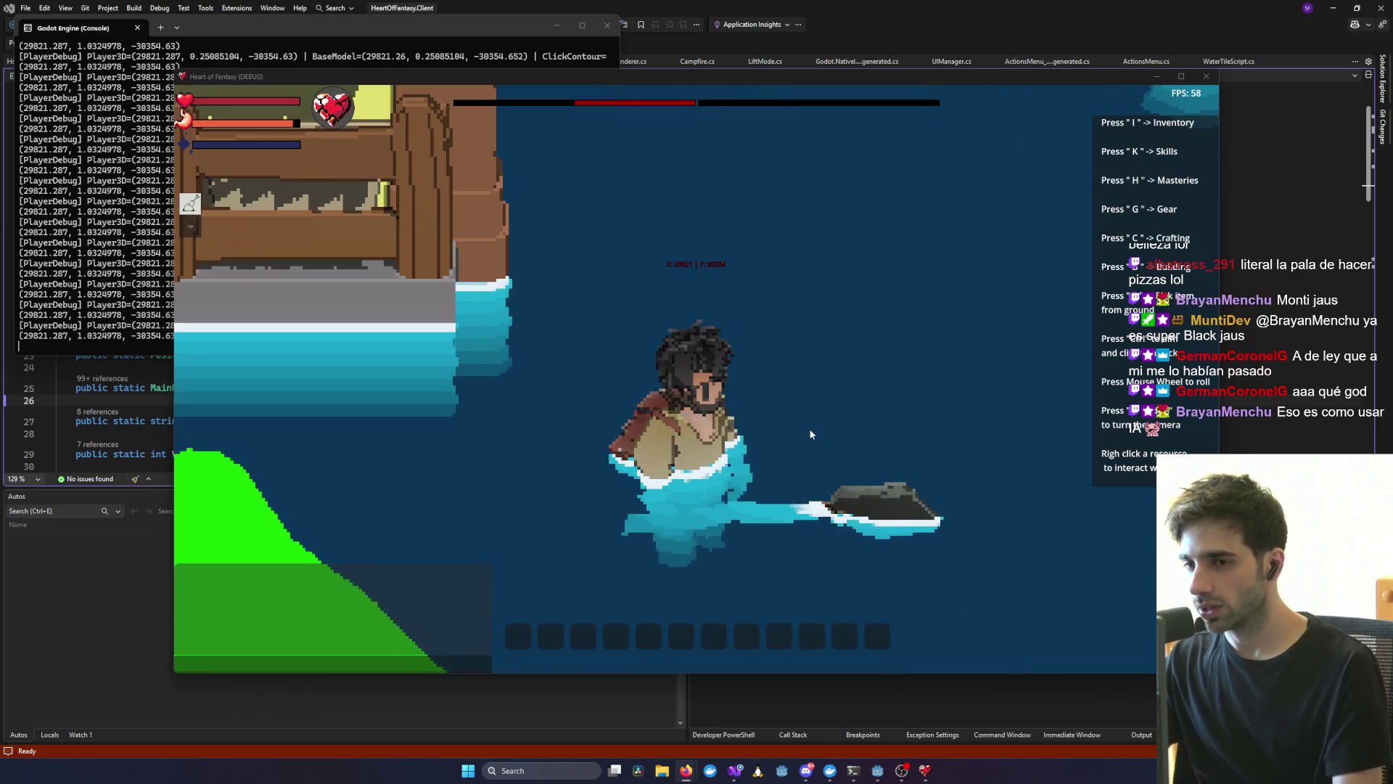
scroll(810, 433, down, 4)
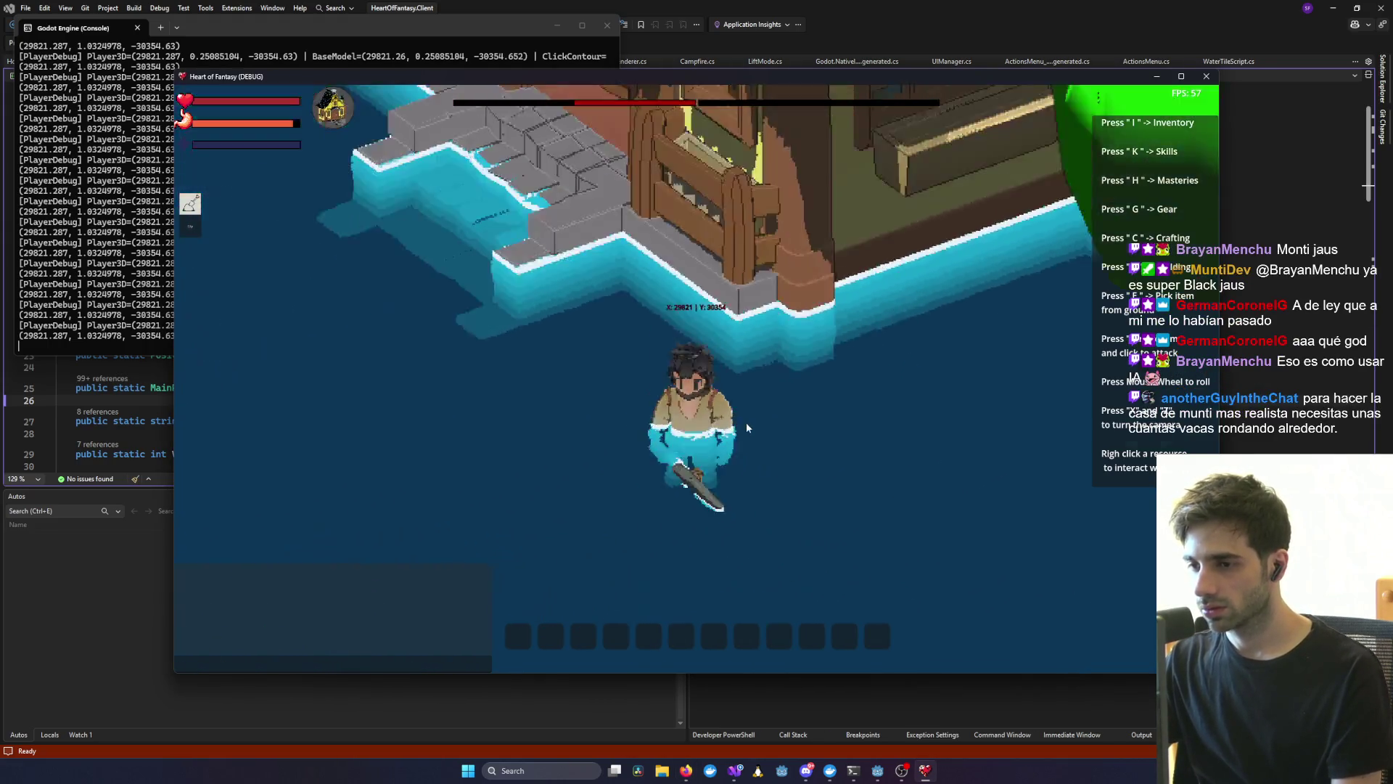
scroll(746, 422, down, 3)
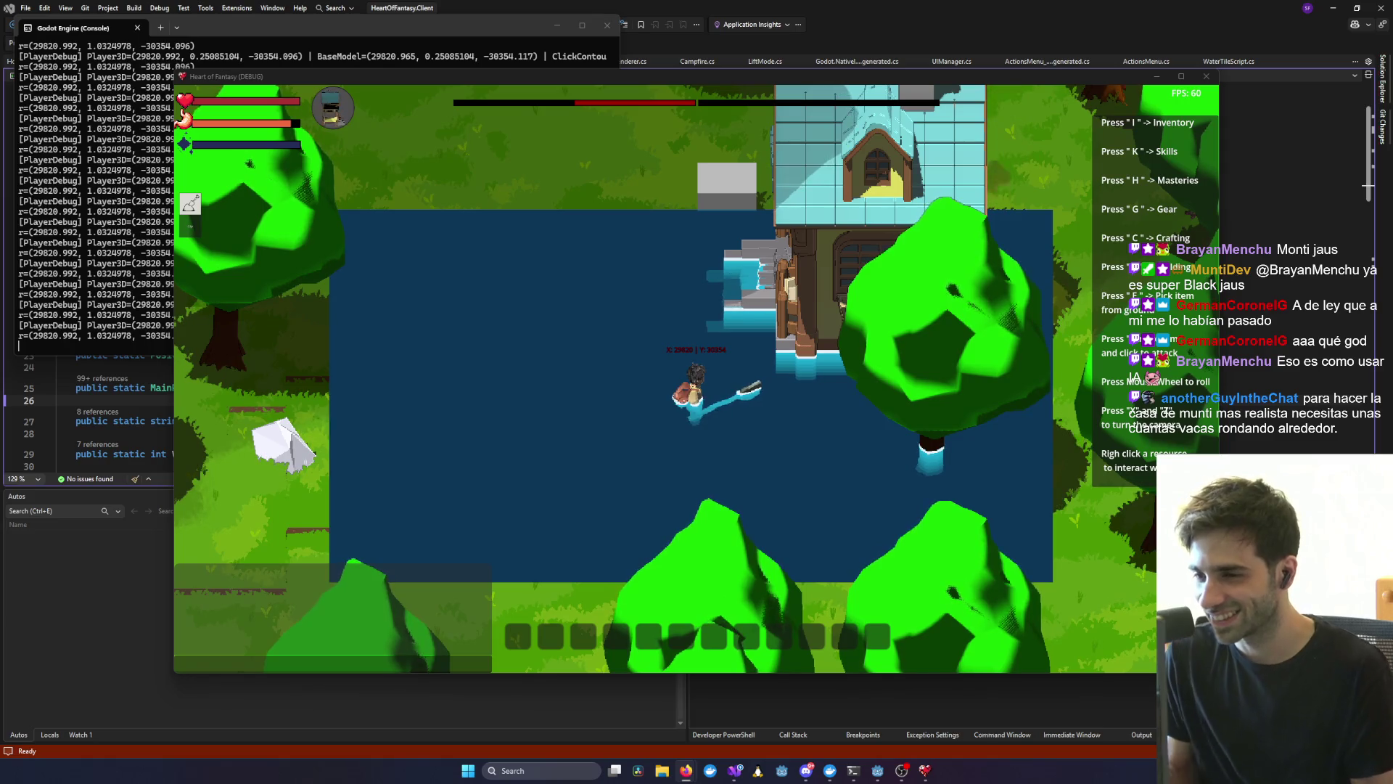
scroll(768, 417, up, 3)
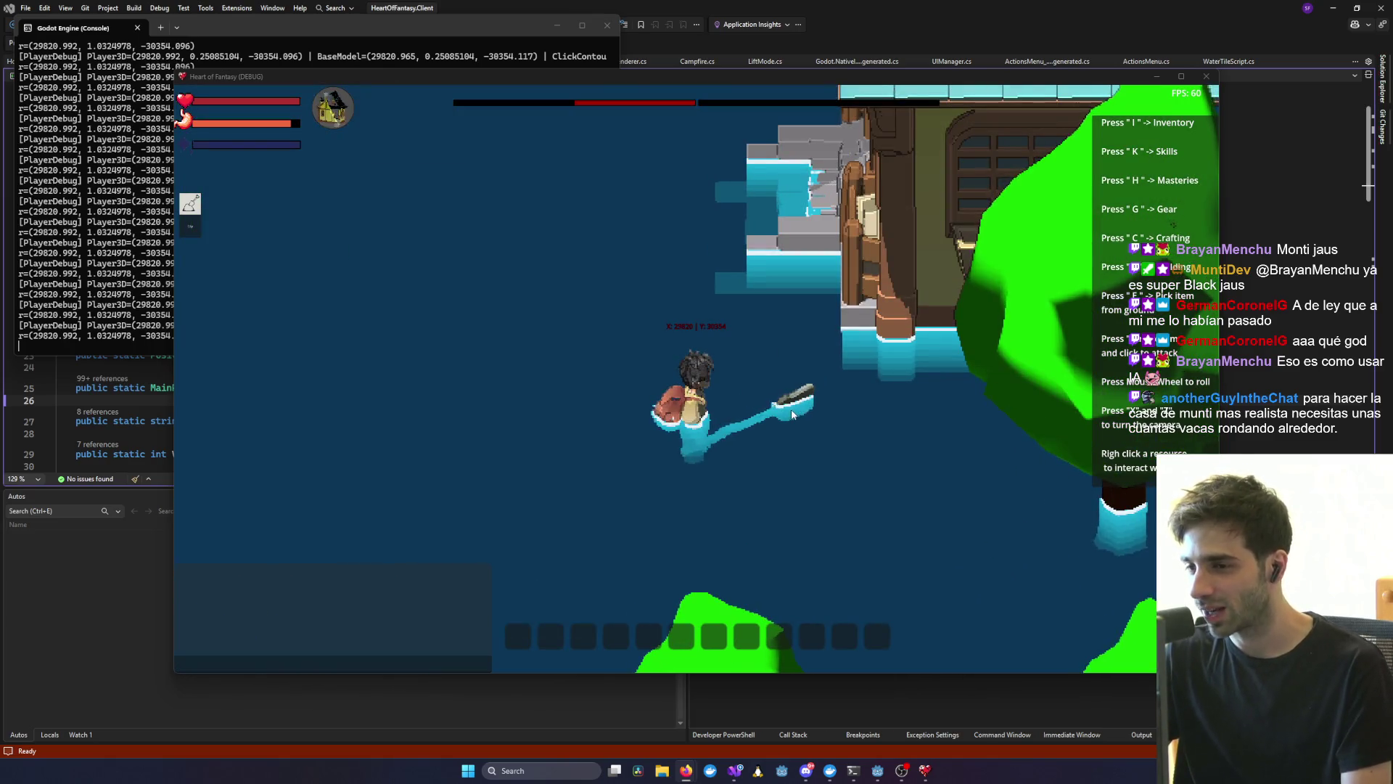
key(w)
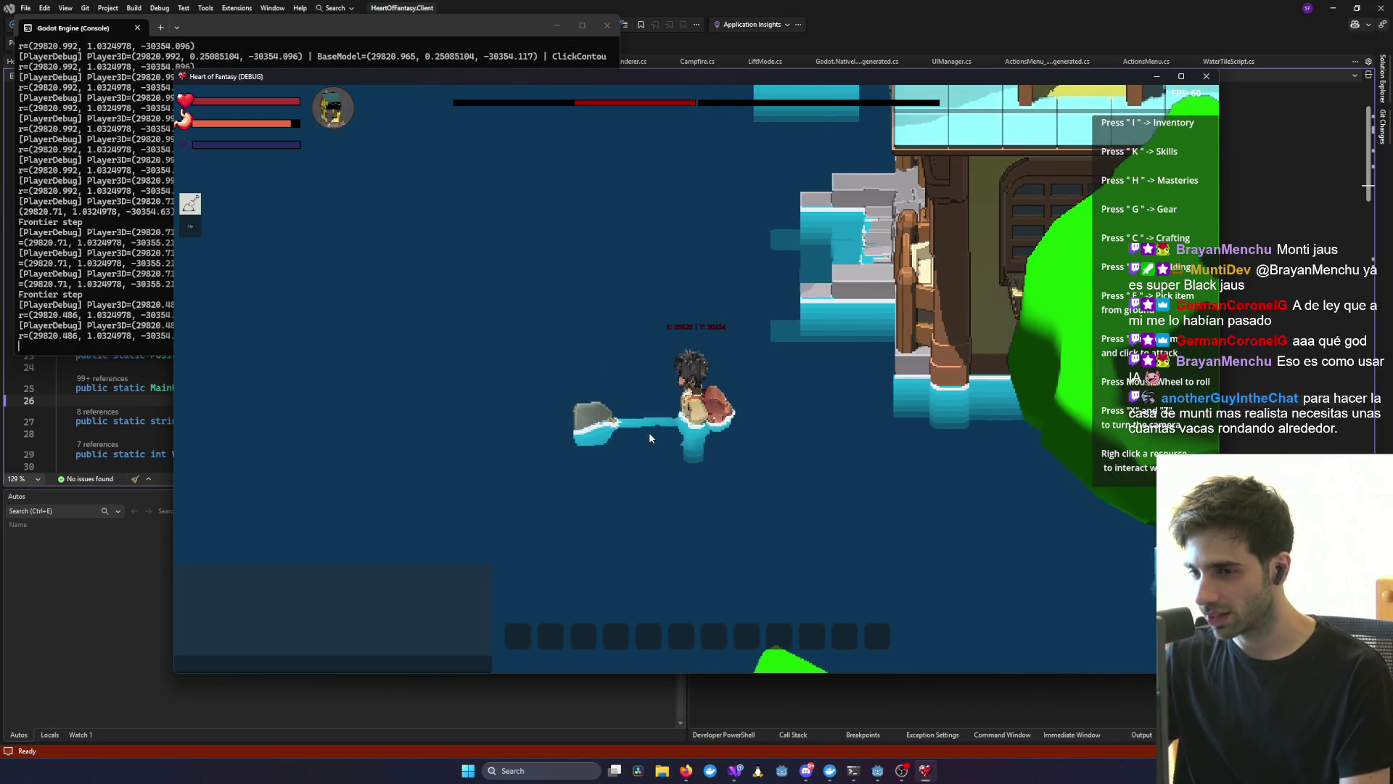
click(645, 433)
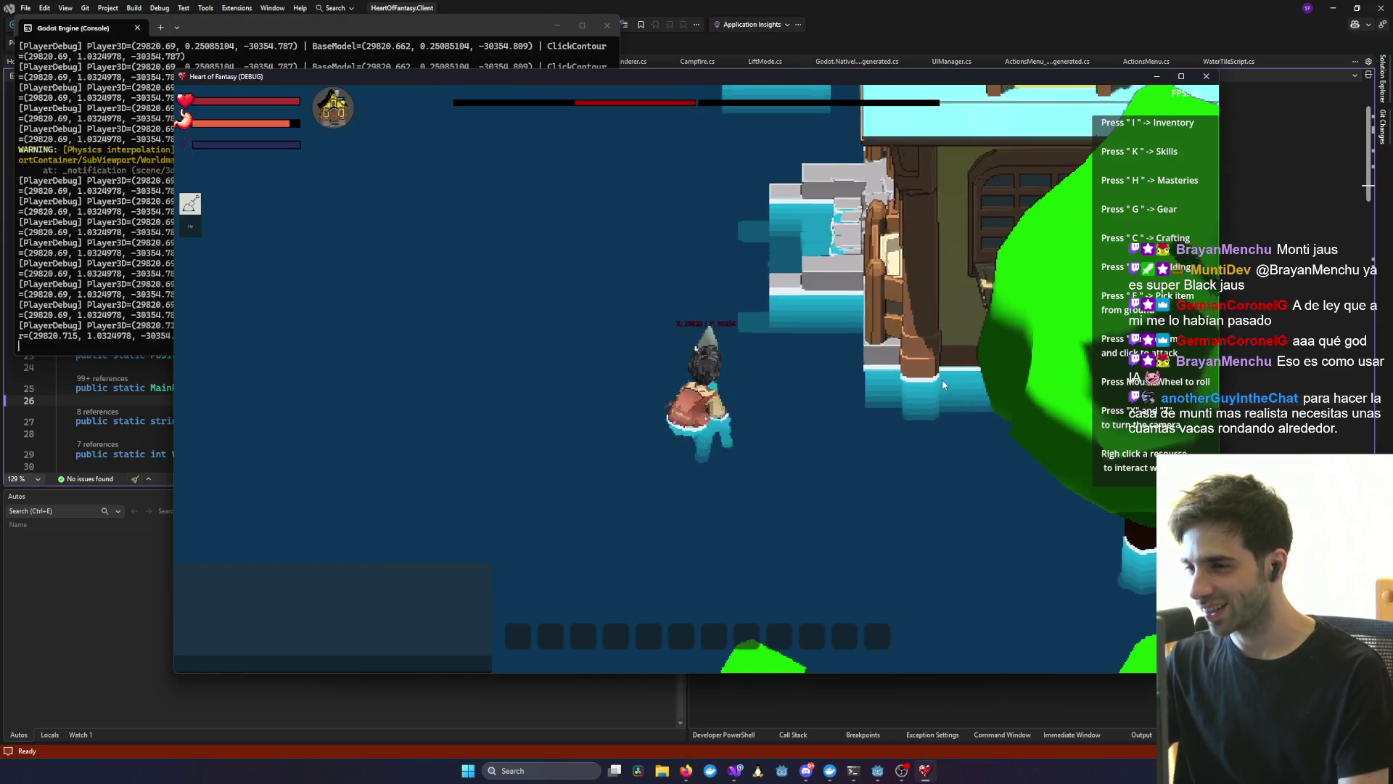
- Rotate the camera around the character to a near top-down view
key(x)
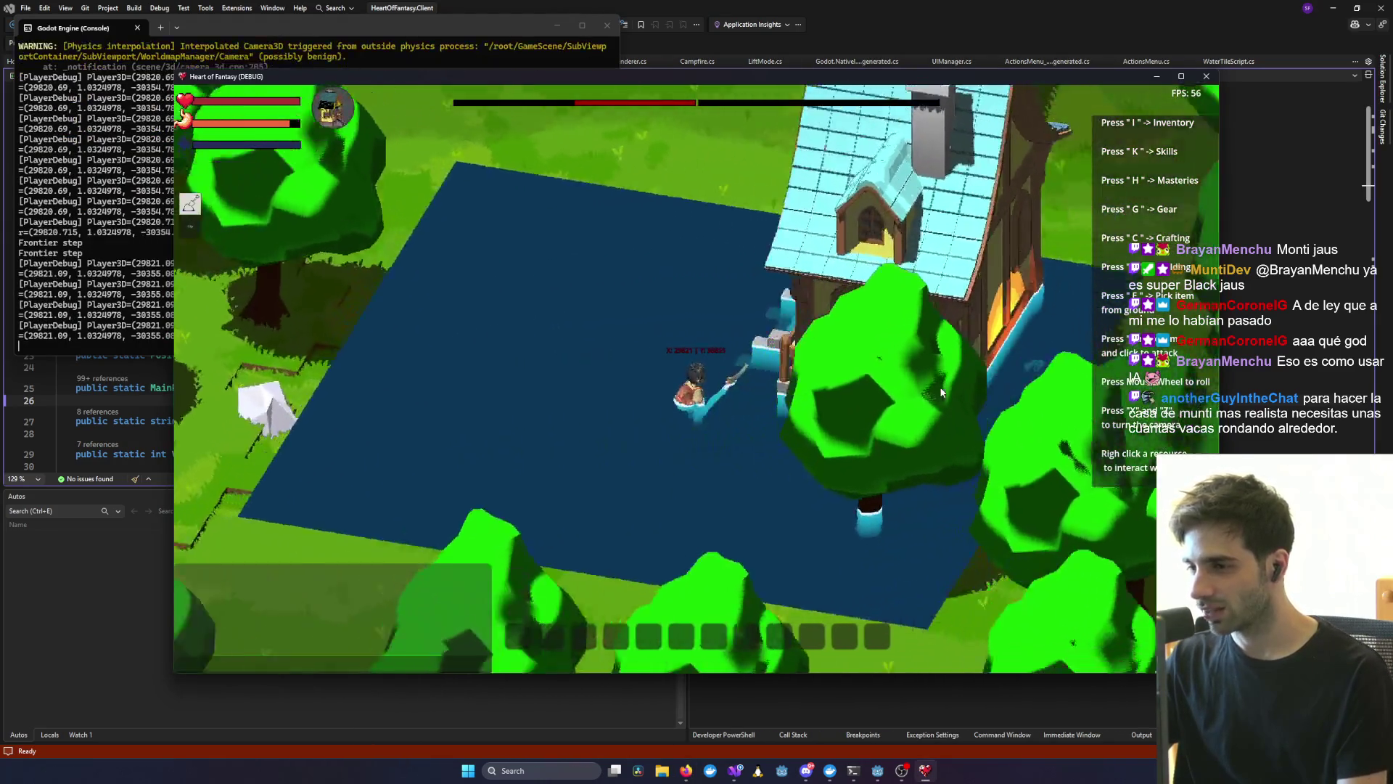
key(x)
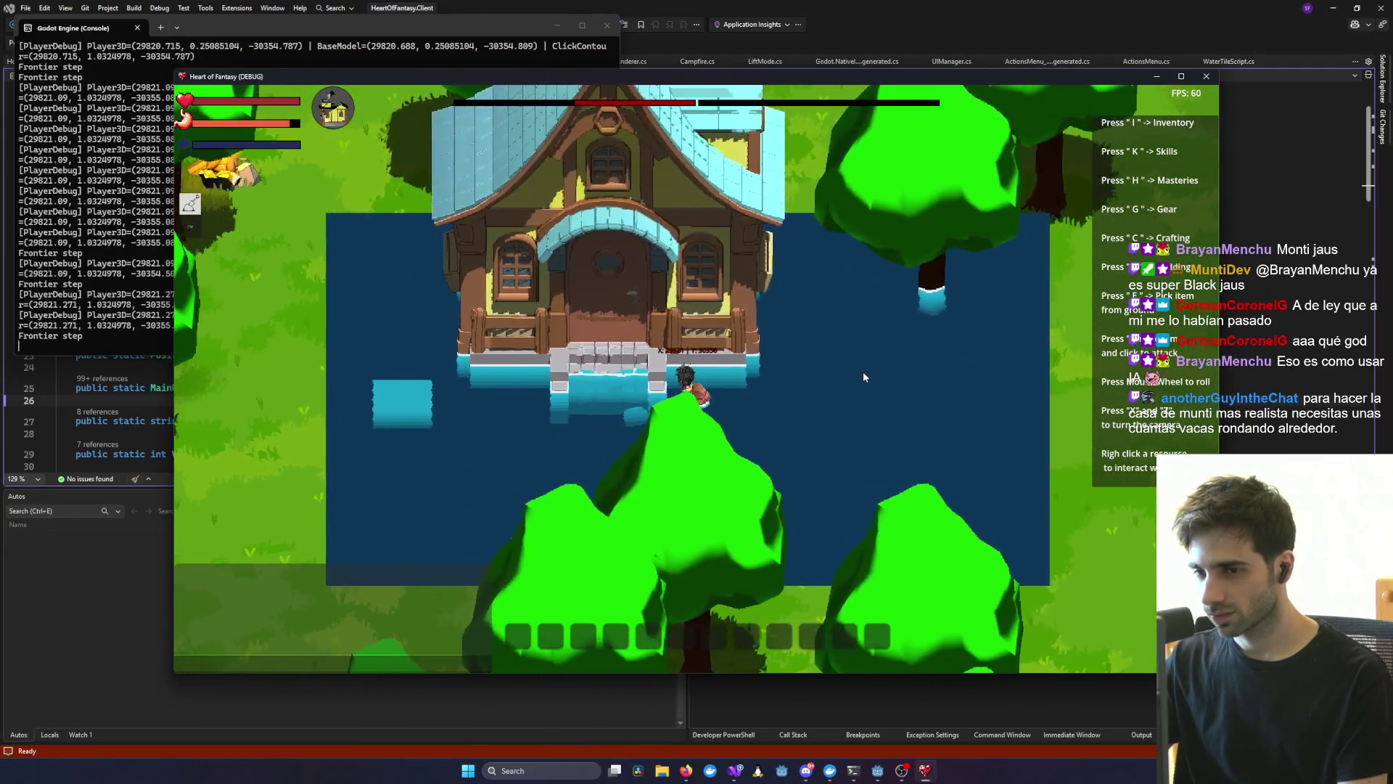
scroll(798, 364, down, 3)
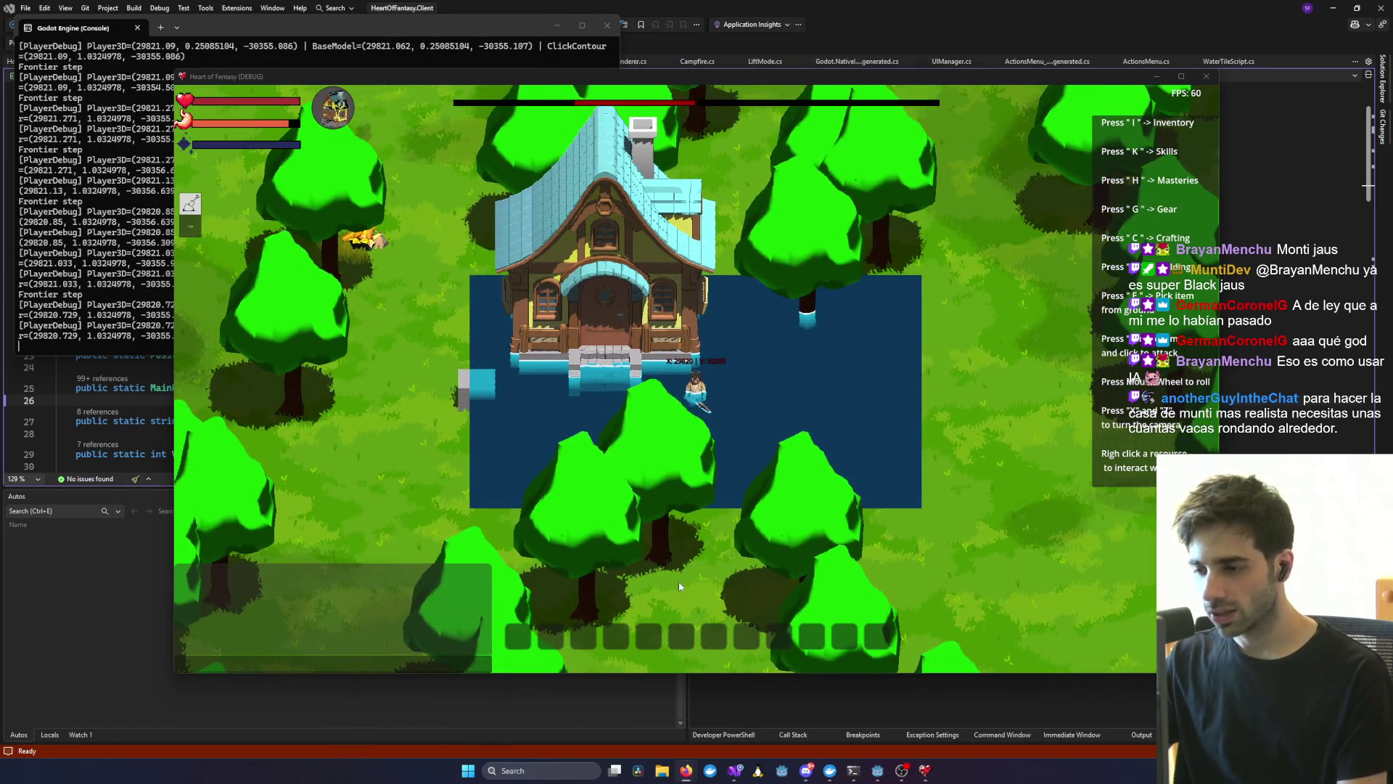
- Close the running game, delete the MeshInstance3D node from Player3D, and minimize Godot
key(alt+F4)
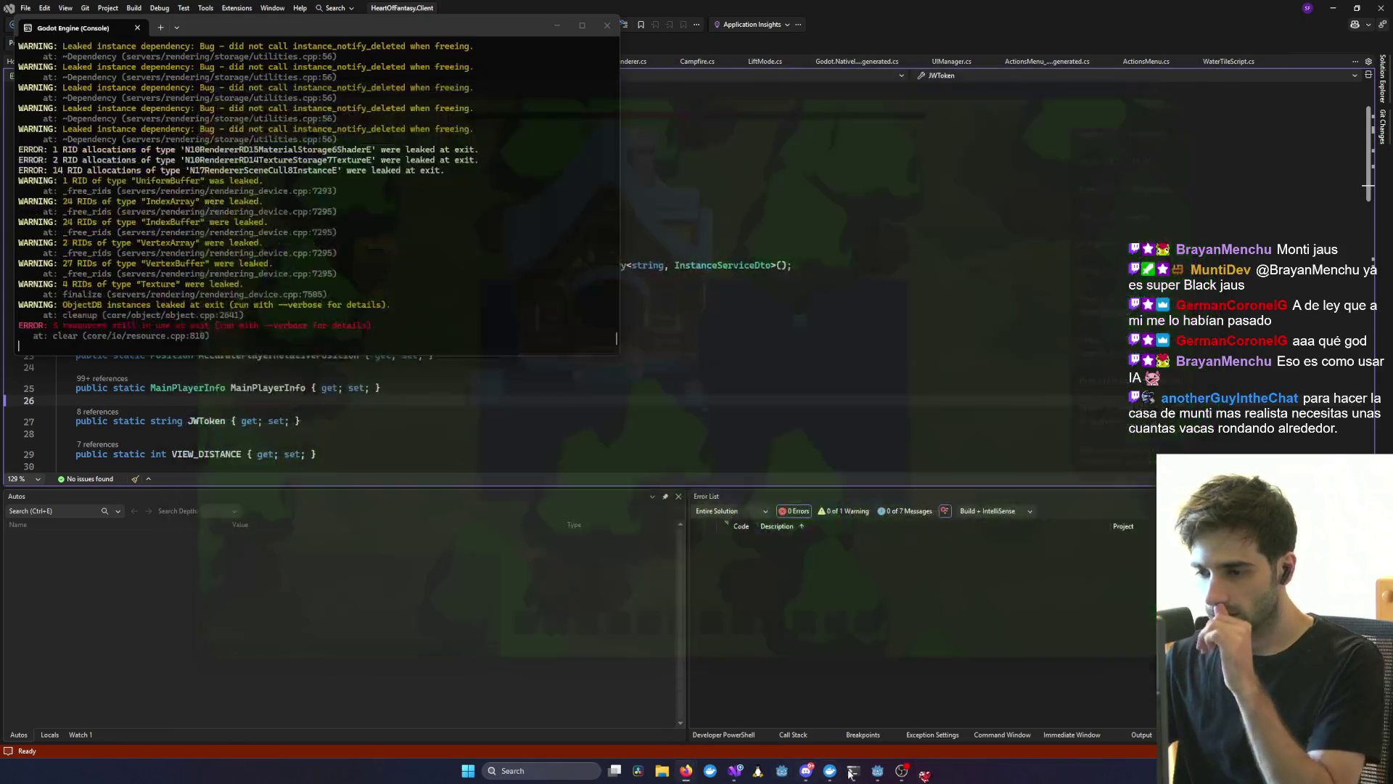
key(alt+Tab)
click(122, 124)
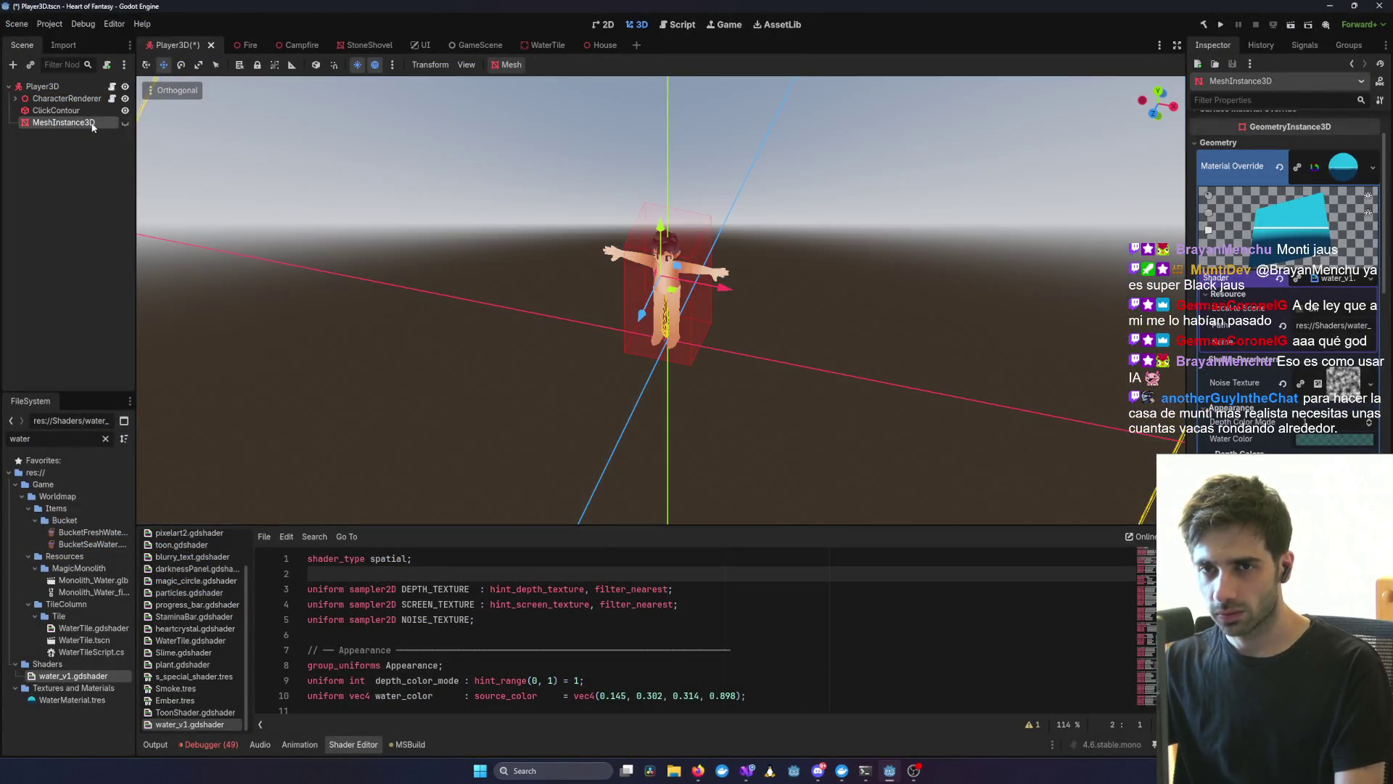
click(58, 125)
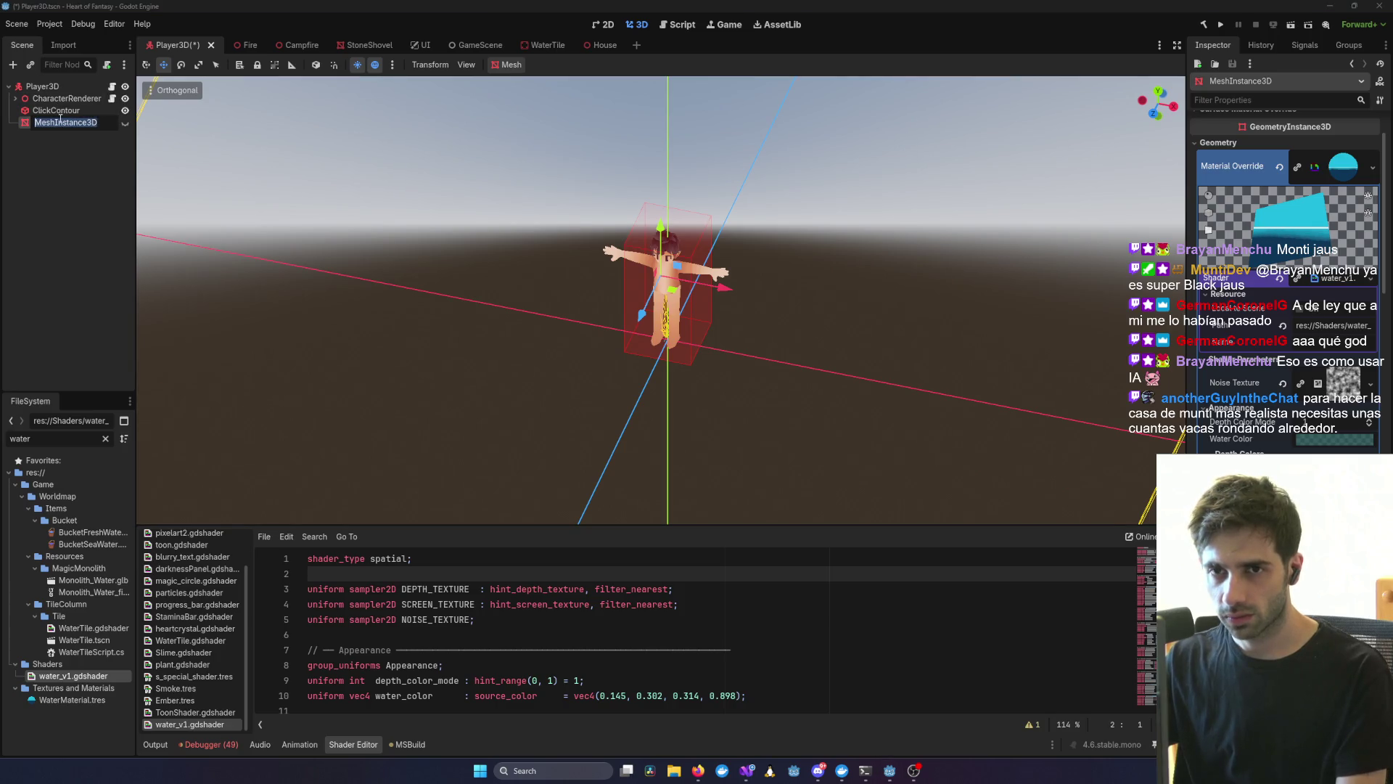
key(Delete)
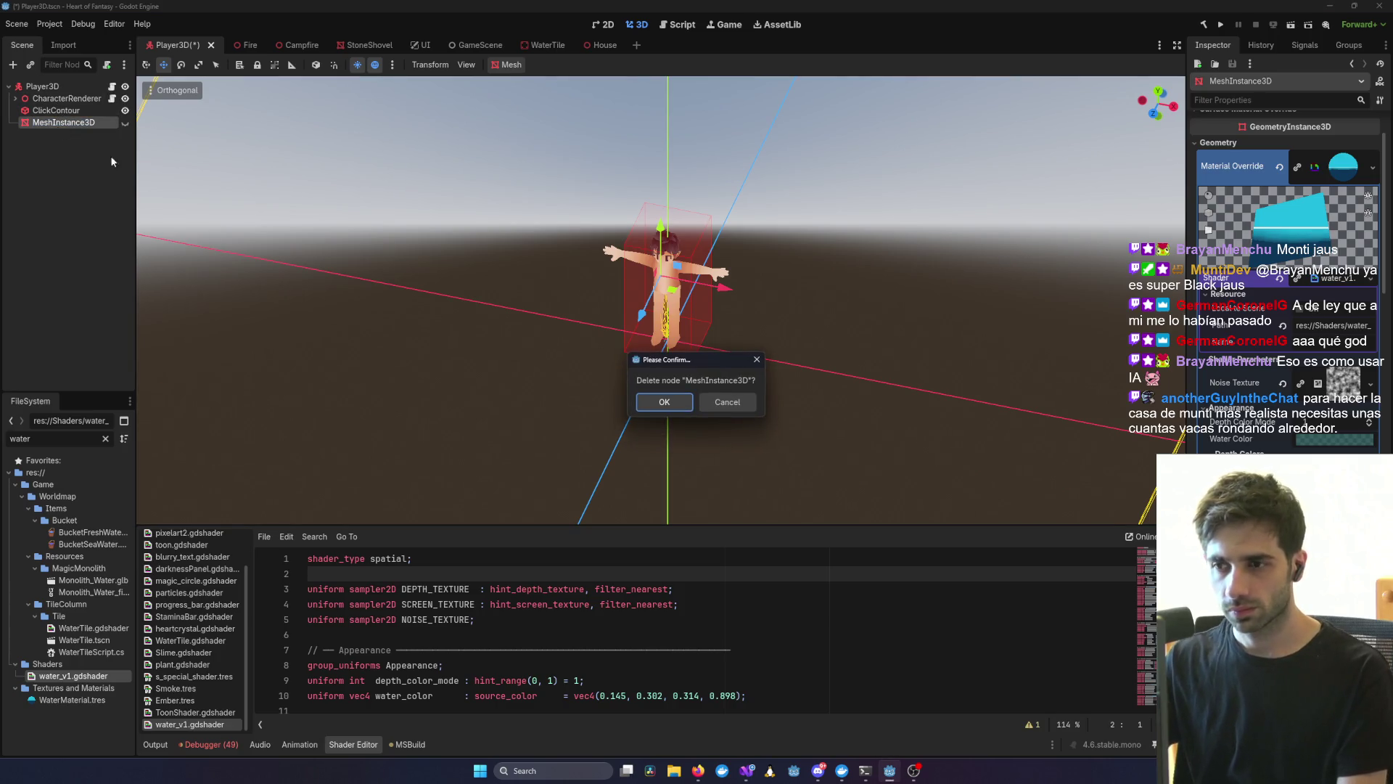
click(663, 403)
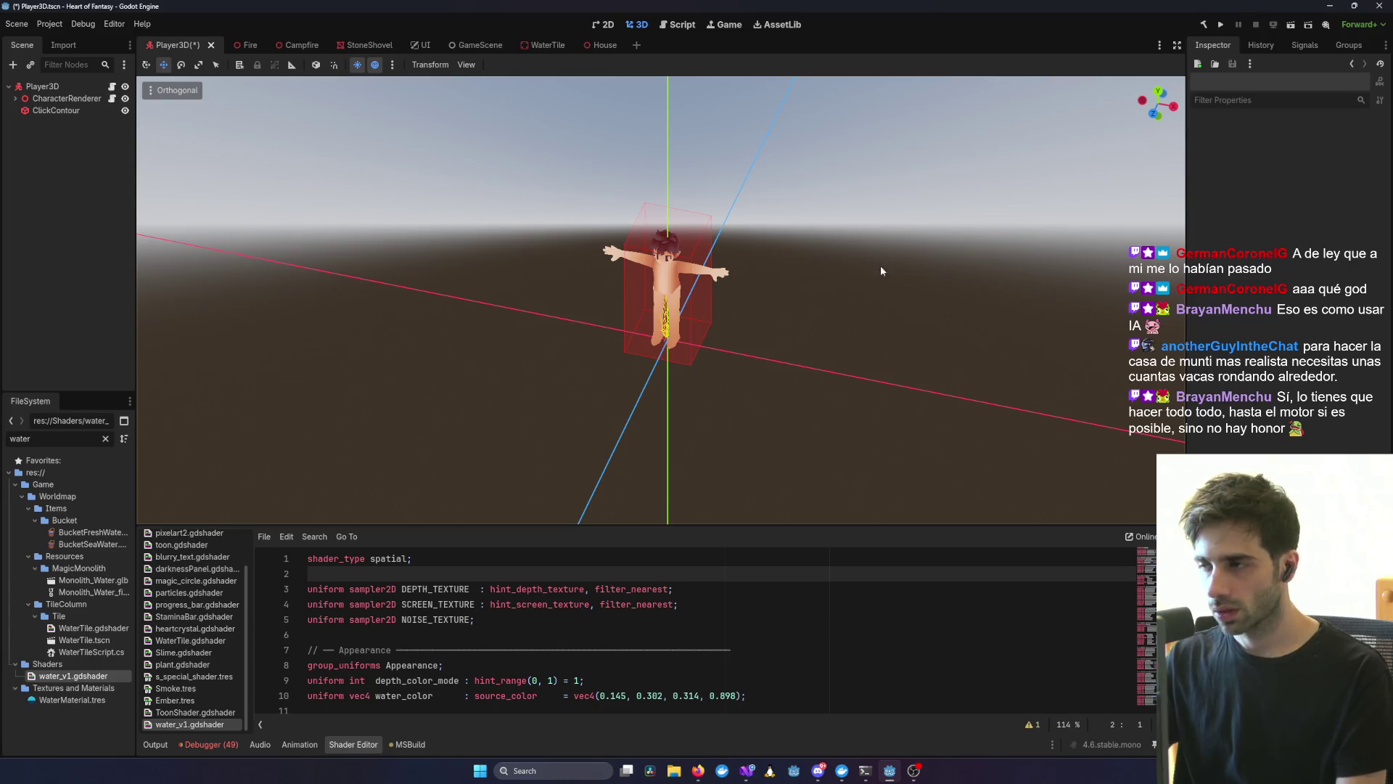
click(1327, 9)
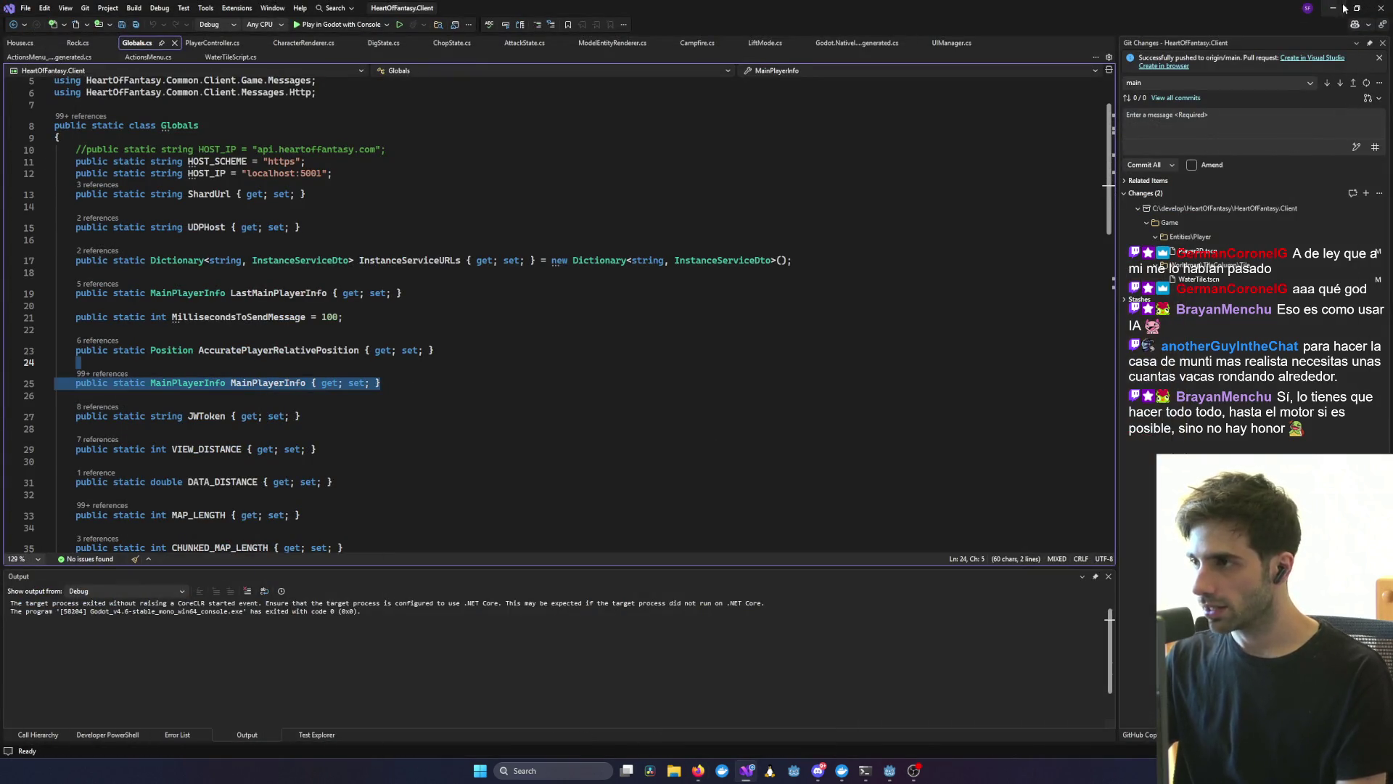
- Bring the Miro board forward and pan it to show the Lecho and Cama cards
mouse_move(693, 767)
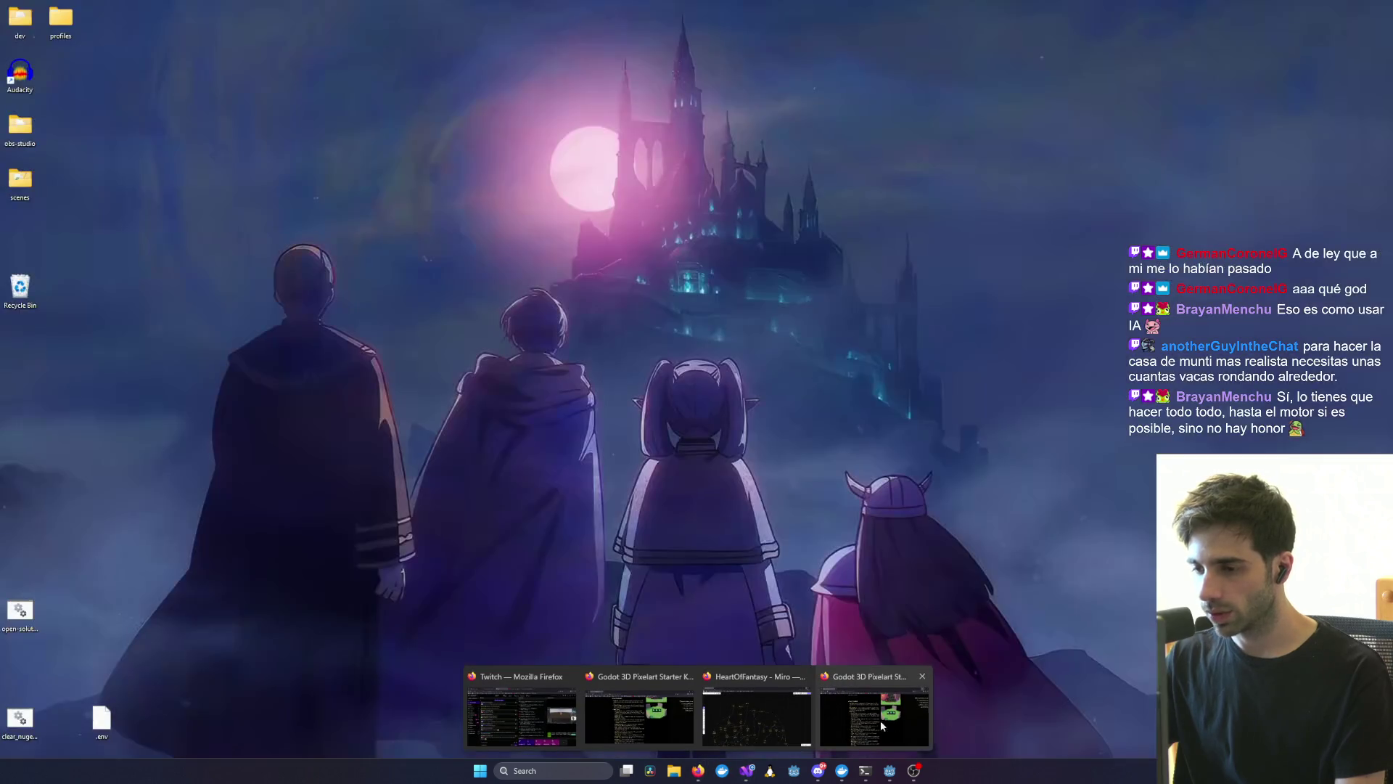
click(881, 720)
scroll(960, 485, down, 3)
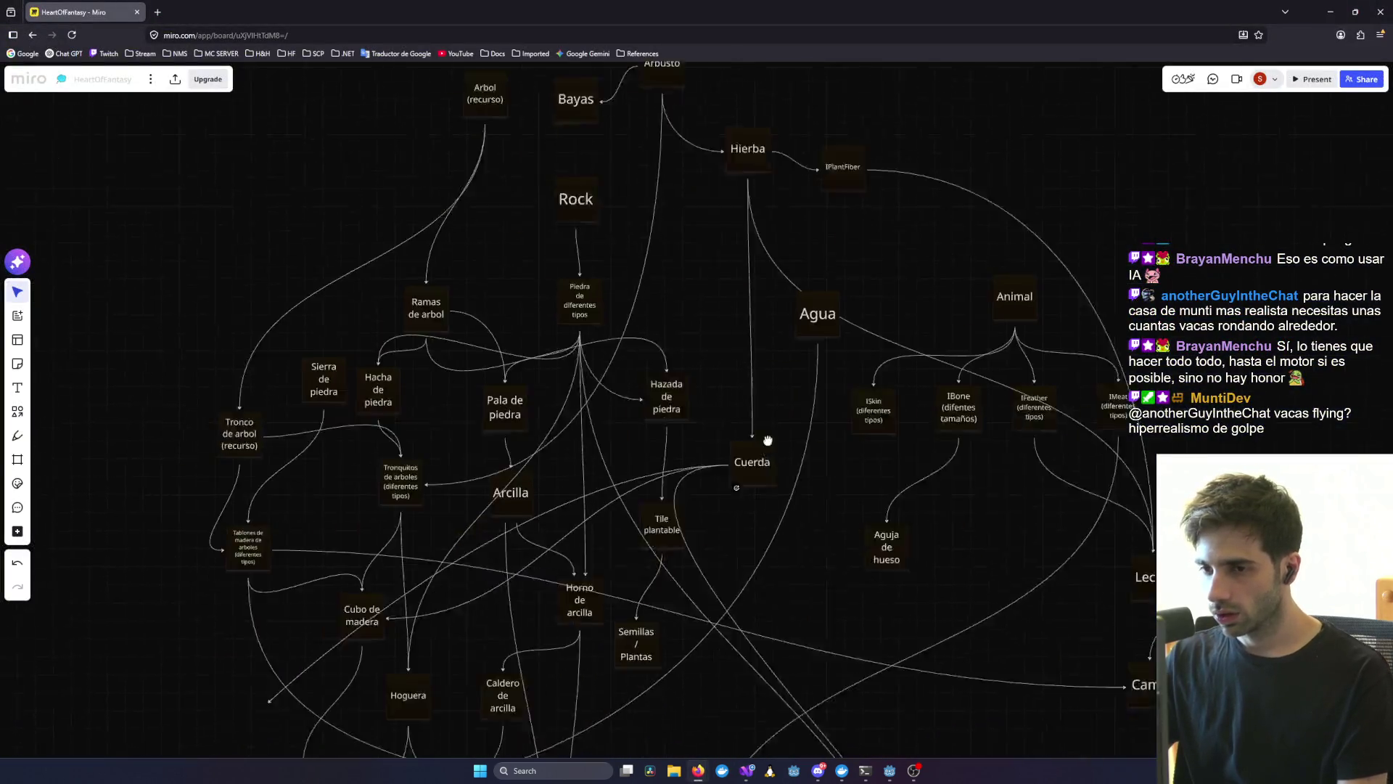
scroll(1138, 494, down, 2)
scroll(1139, 493, down, 3)
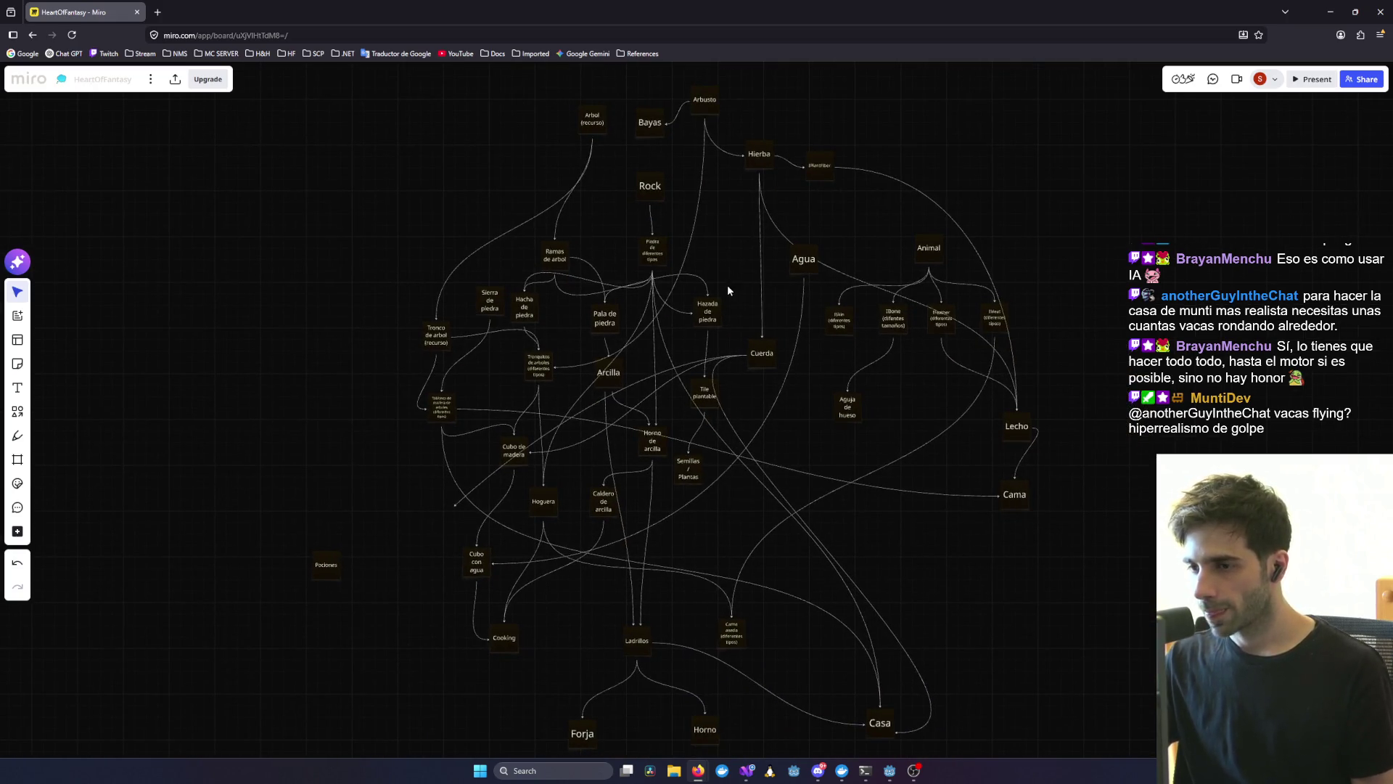
scroll(728, 290, up, 3)
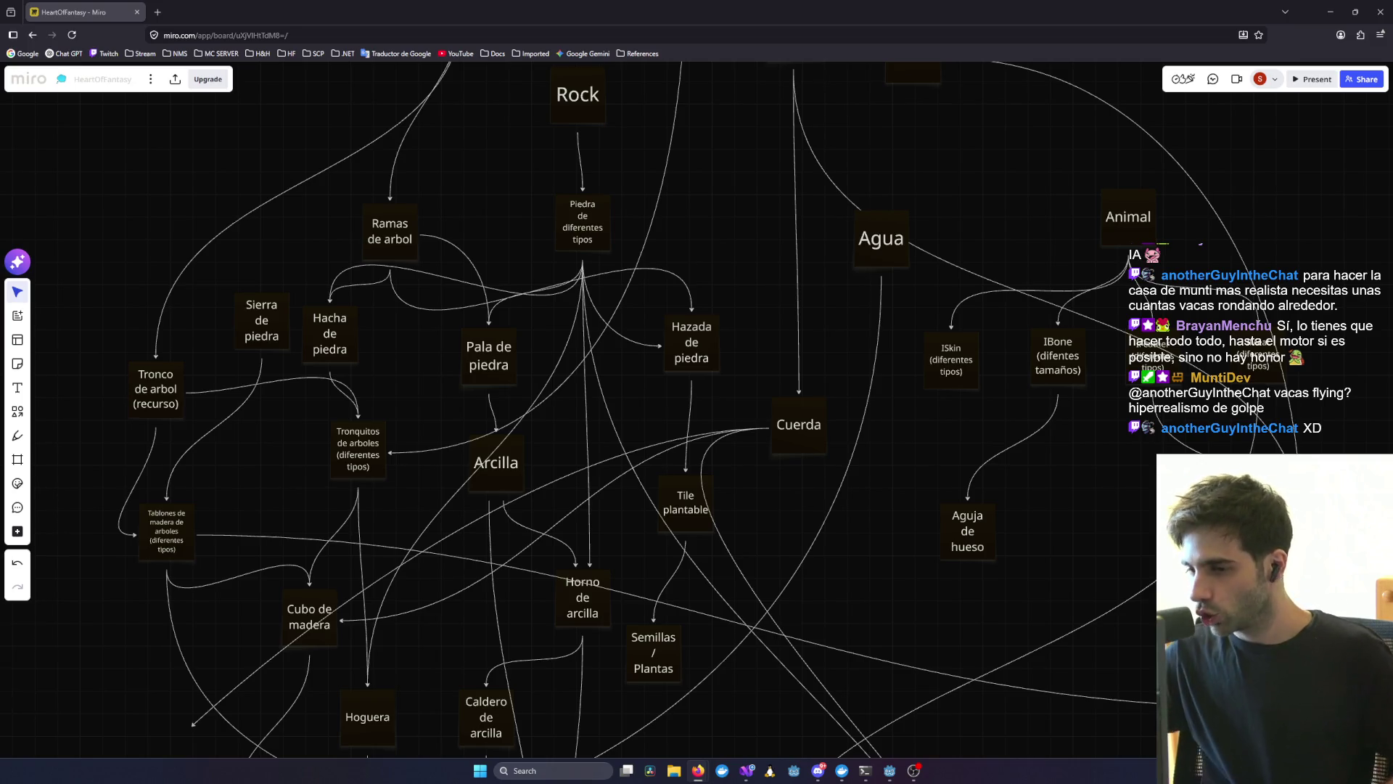
scroll(1094, 398, down, 5)
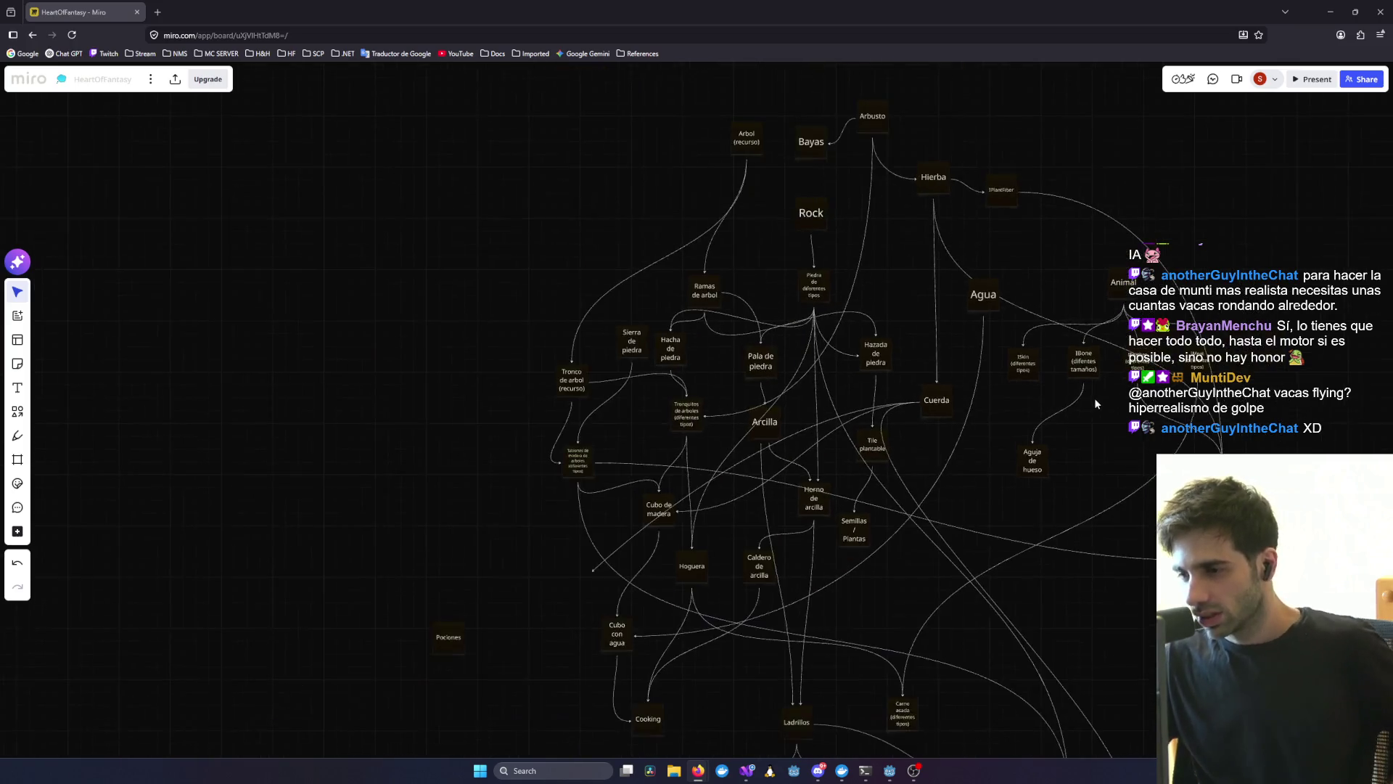
scroll(1094, 398, down, 10)
scroll(1117, 422, up, 8)
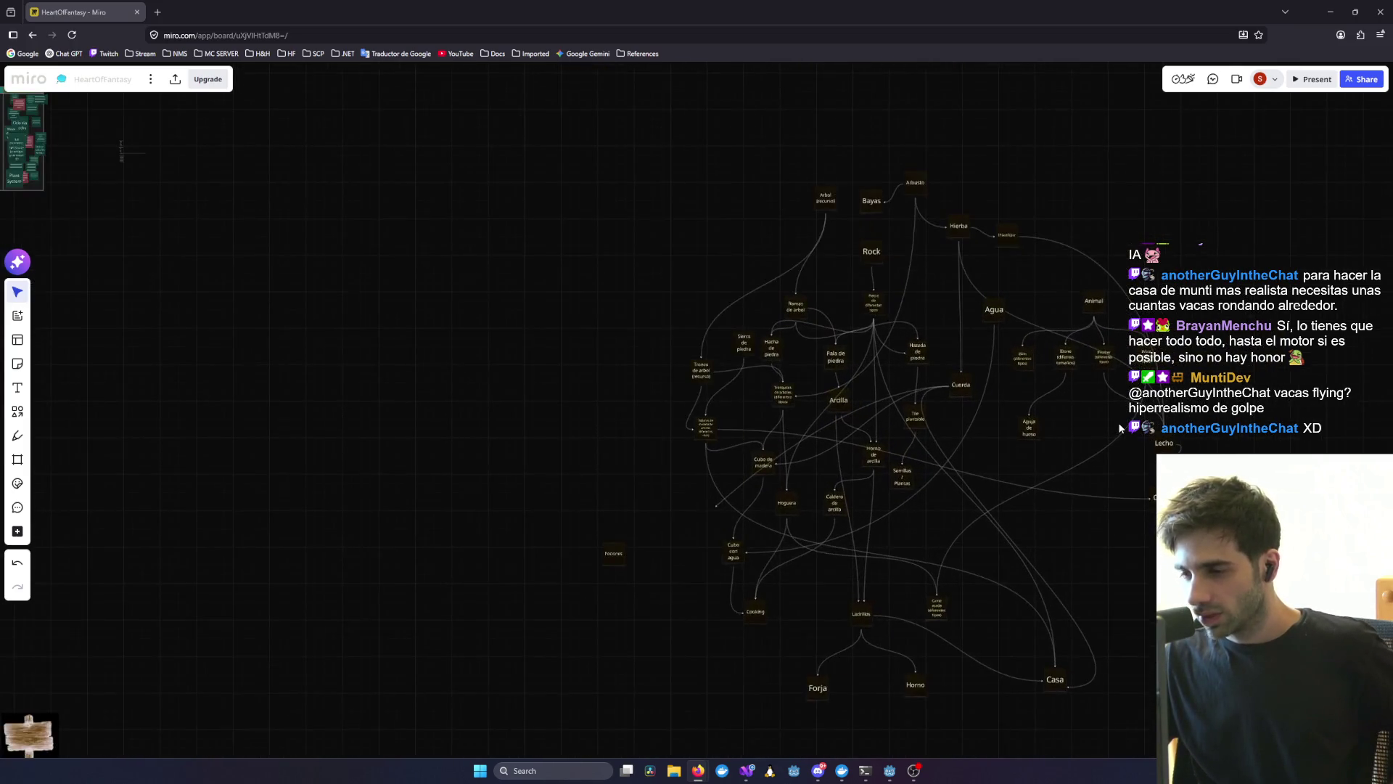
scroll(1118, 422, up, 1)
mouse_move(1207, 432)
mouse_down()
mouse_move(1110, 401)
mouse_move(923, 399)
mouse_move(1054, 413)
mouse_up()
- Nudge the Horno de arcilla card slightly down-left, then bring Cooking and Pociones into view
scroll(1058, 425, up, 2)
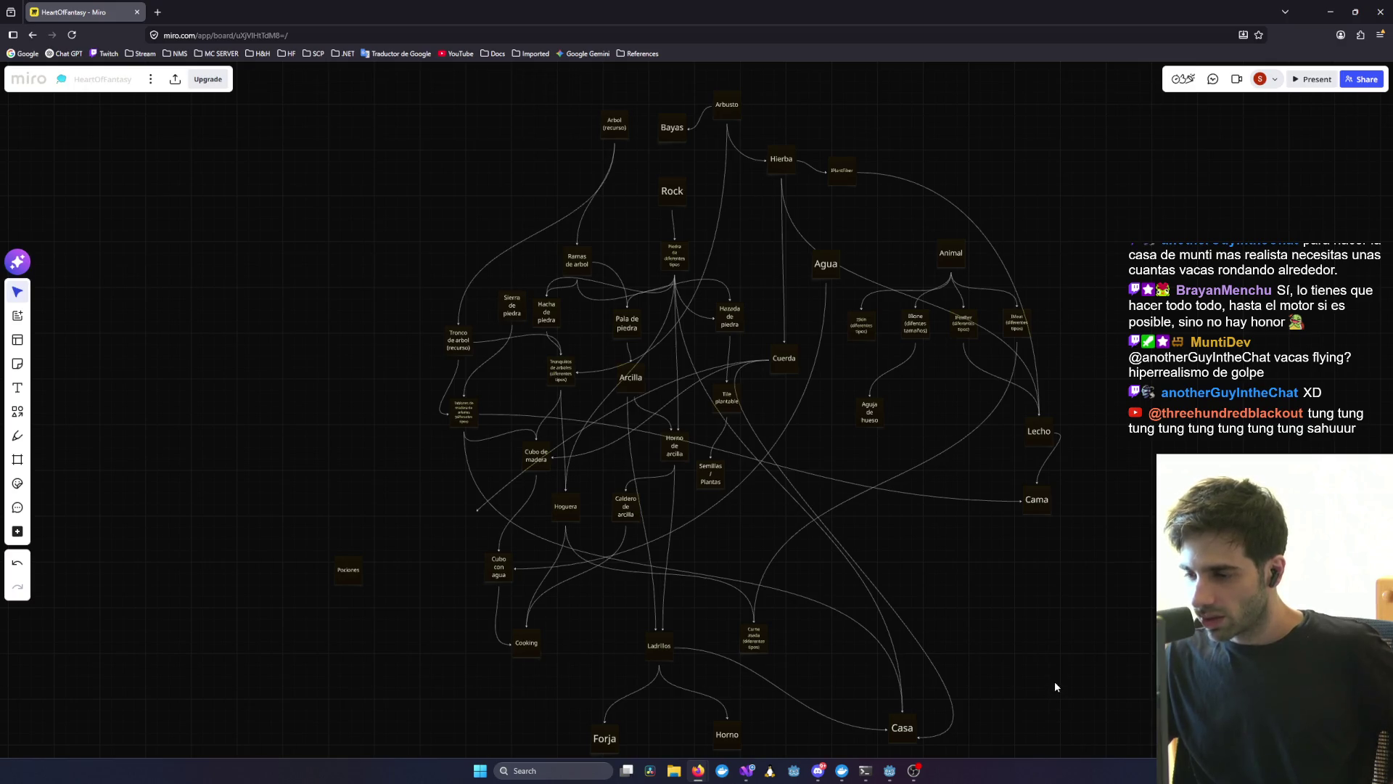
scroll(1055, 680, up, 2)
scroll(926, 542, down, 2)
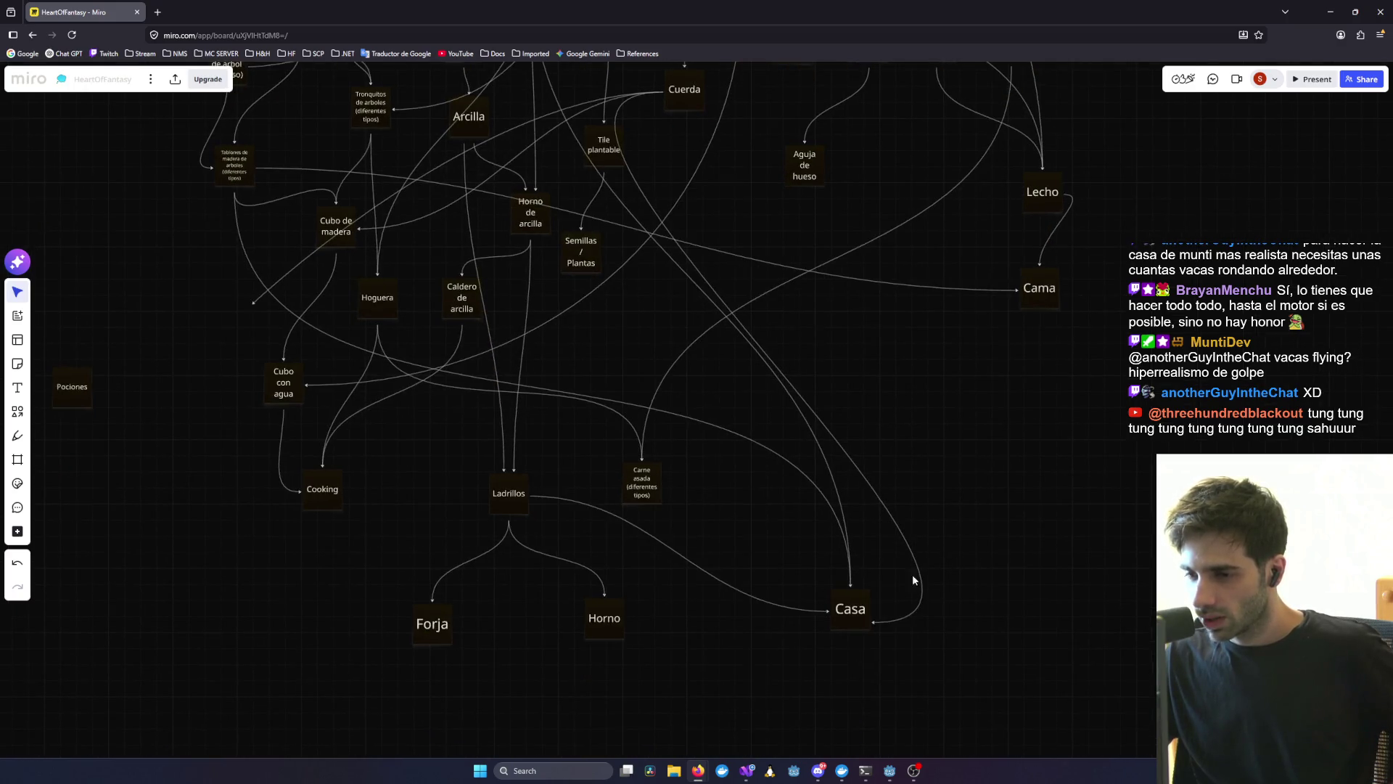
mouse_move(846, 237)
mouse_down()
mouse_move(964, 569)
mouse_move(1028, 538)
mouse_move(872, 560)
mouse_up()
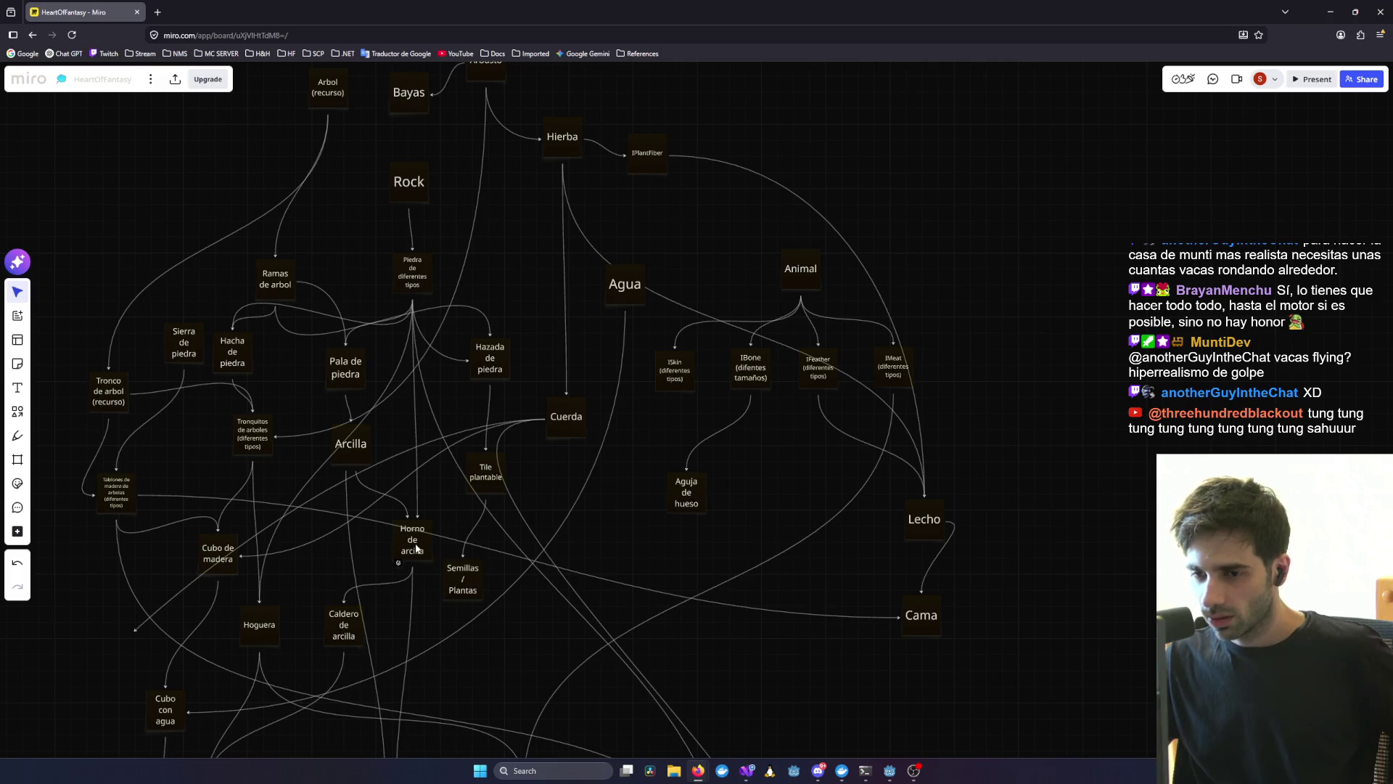
drag(416, 547, 409, 571)
drag(267, 609, 492, 532)
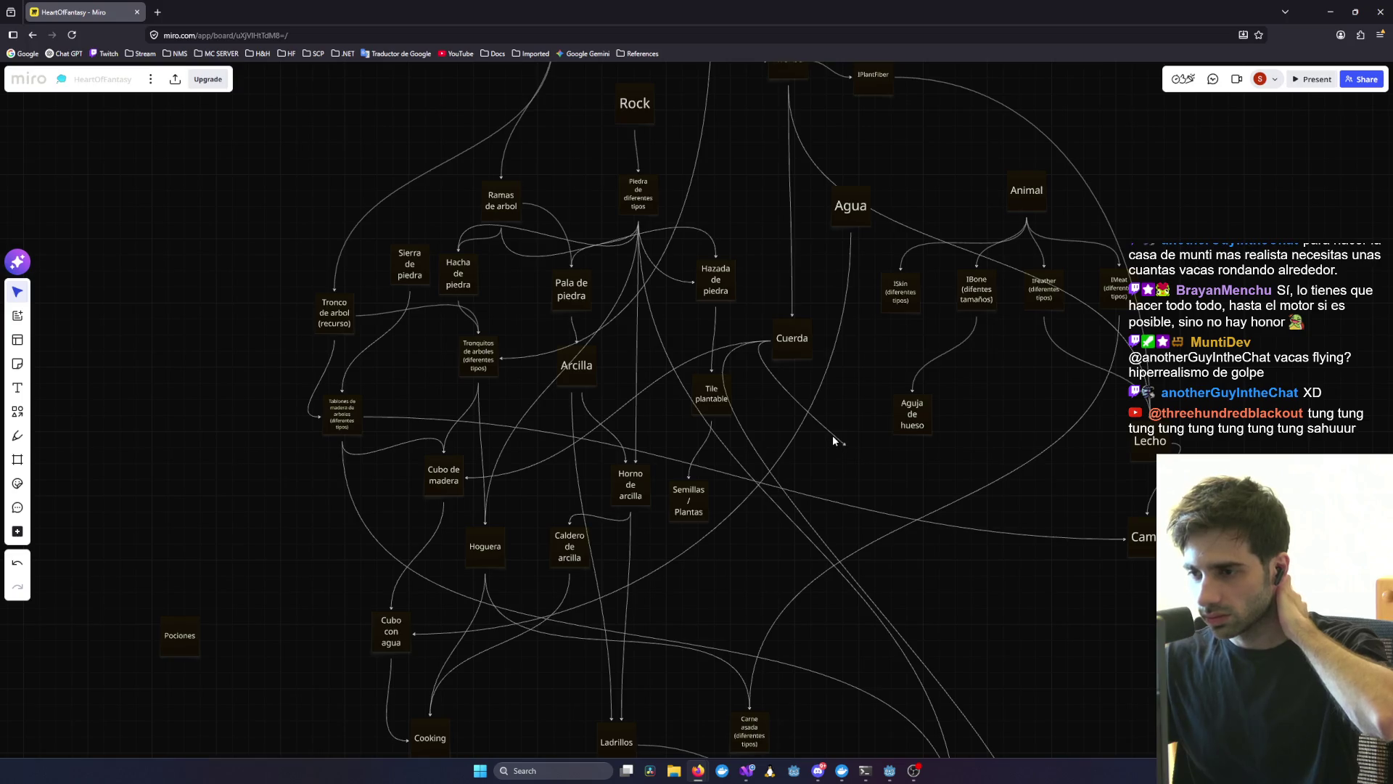
- Connect IPlantFiber to Cuerda and delete the stray, Hierba-to-Cuerda and Hierba-to-Lecho connectors
key(Delete)
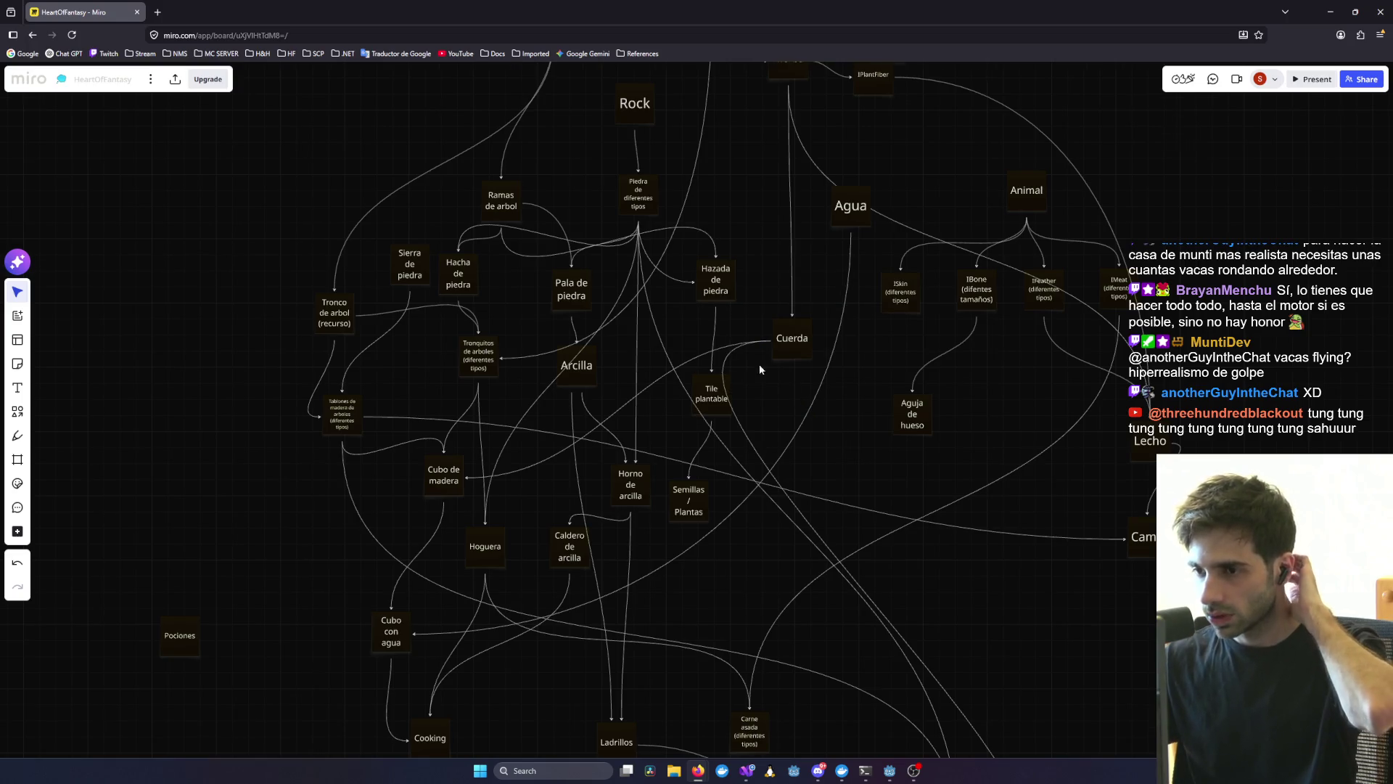
scroll(759, 364, up, 3)
mouse_move(721, 495)
mouse_down()
mouse_move(781, 515)
mouse_move(693, 480)
mouse_up()
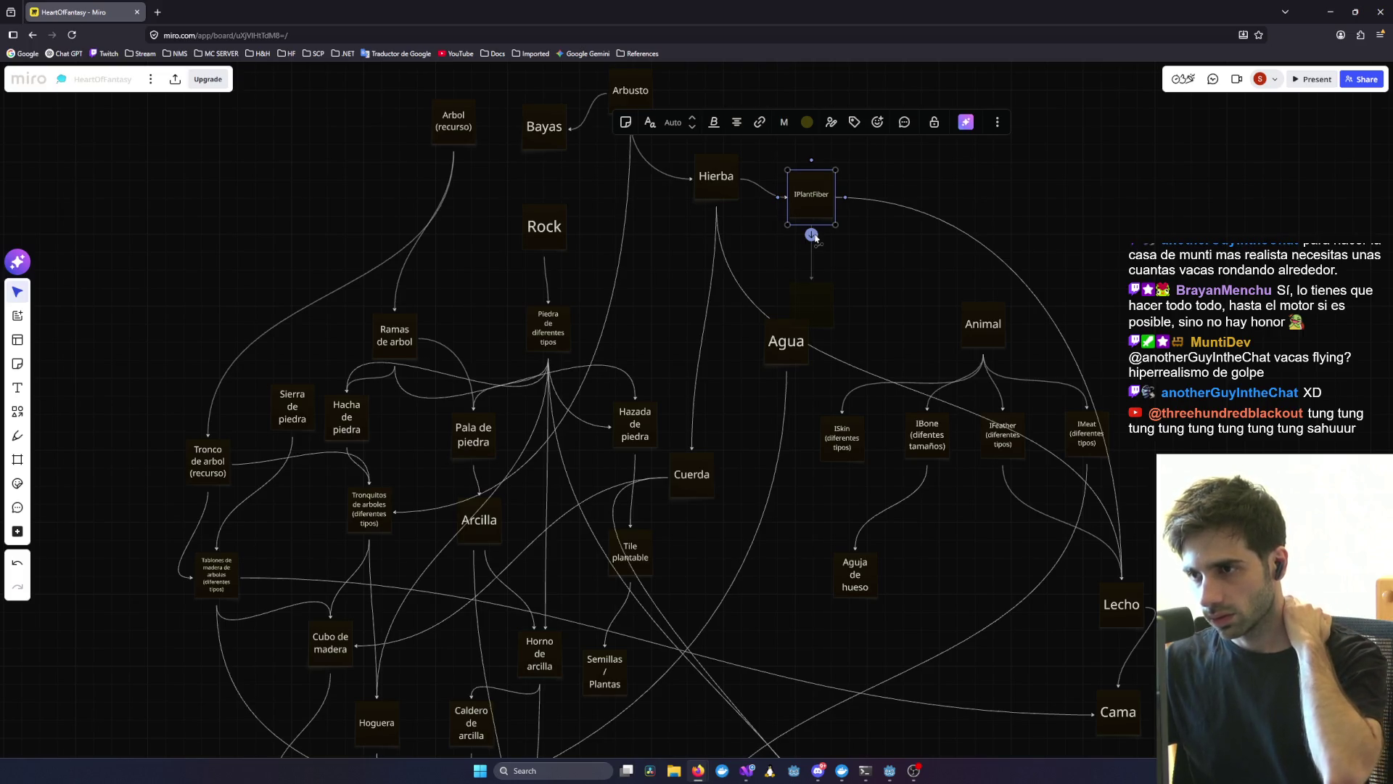
drag(811, 236, 690, 472)
click(710, 297)
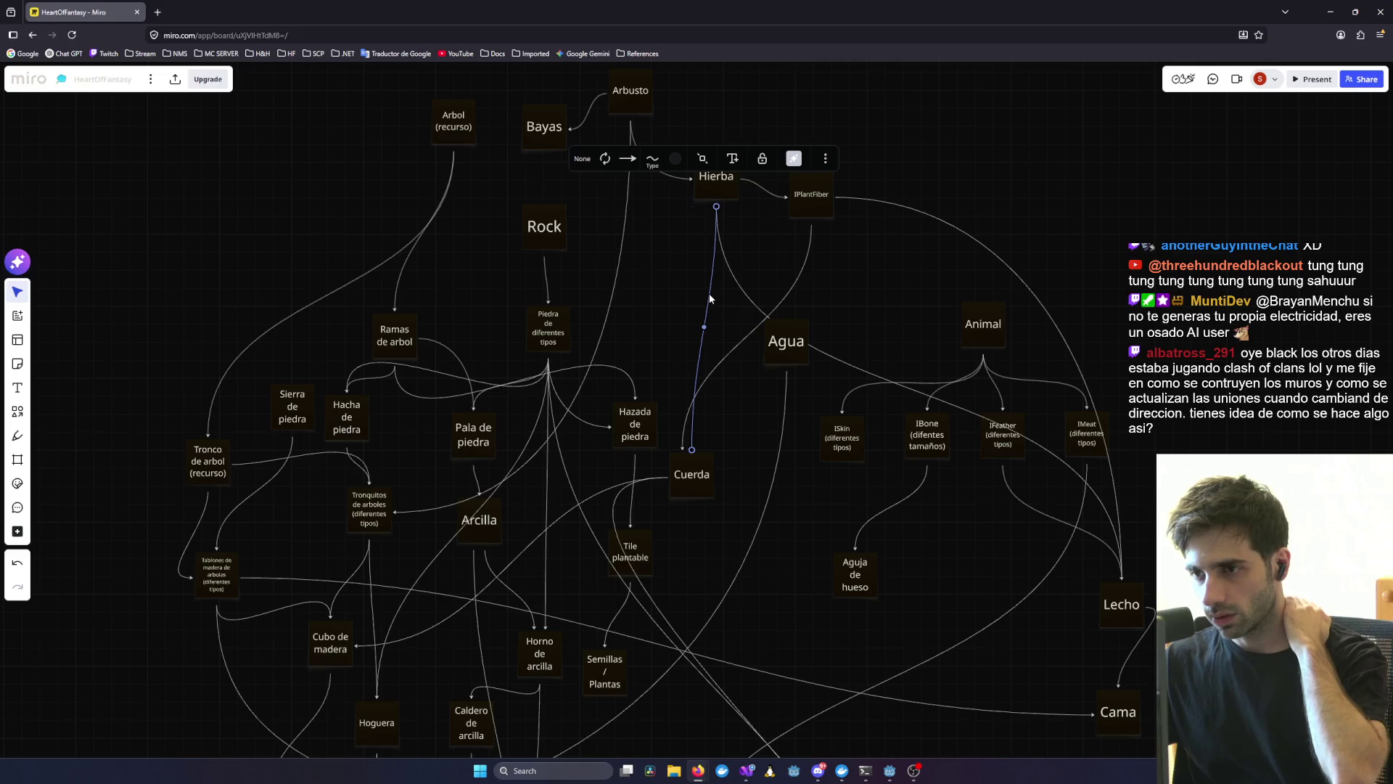
key(Delete)
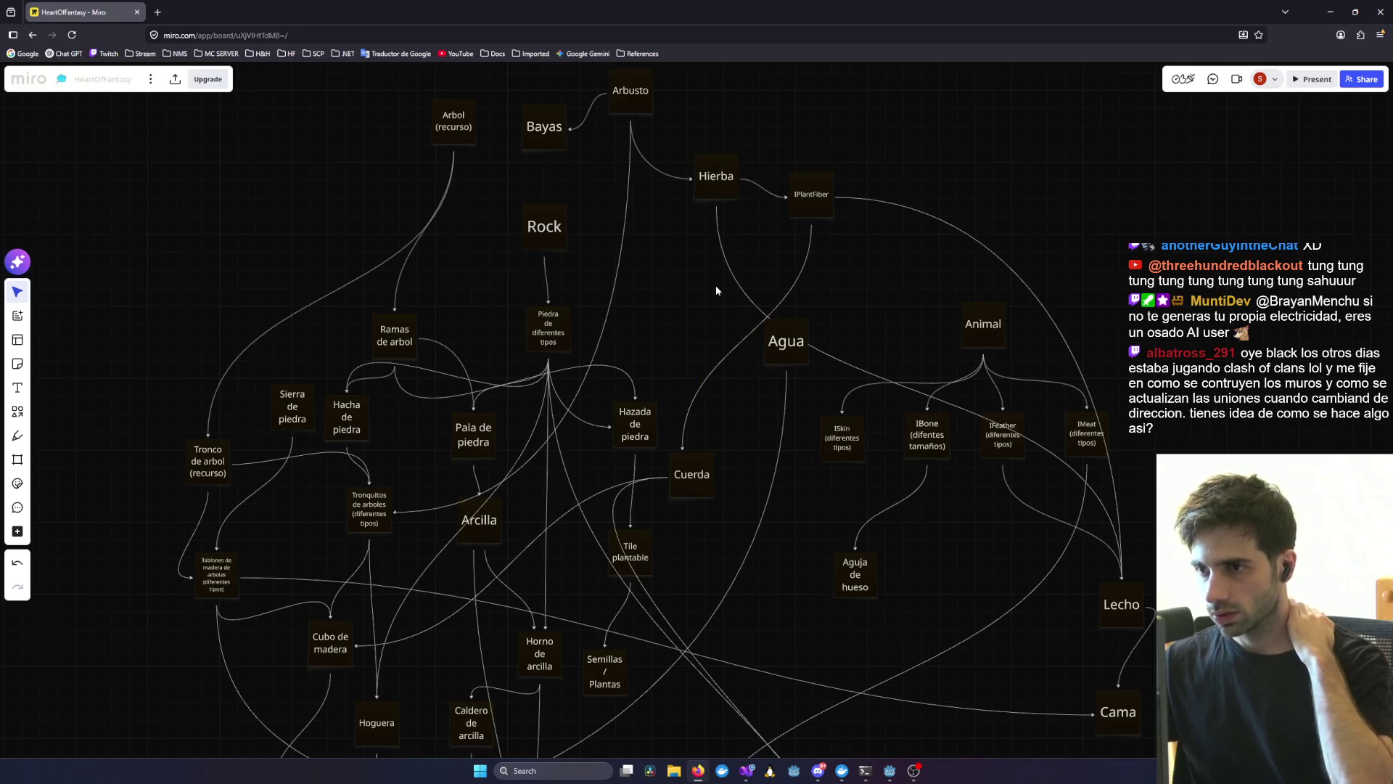
key(Delete)
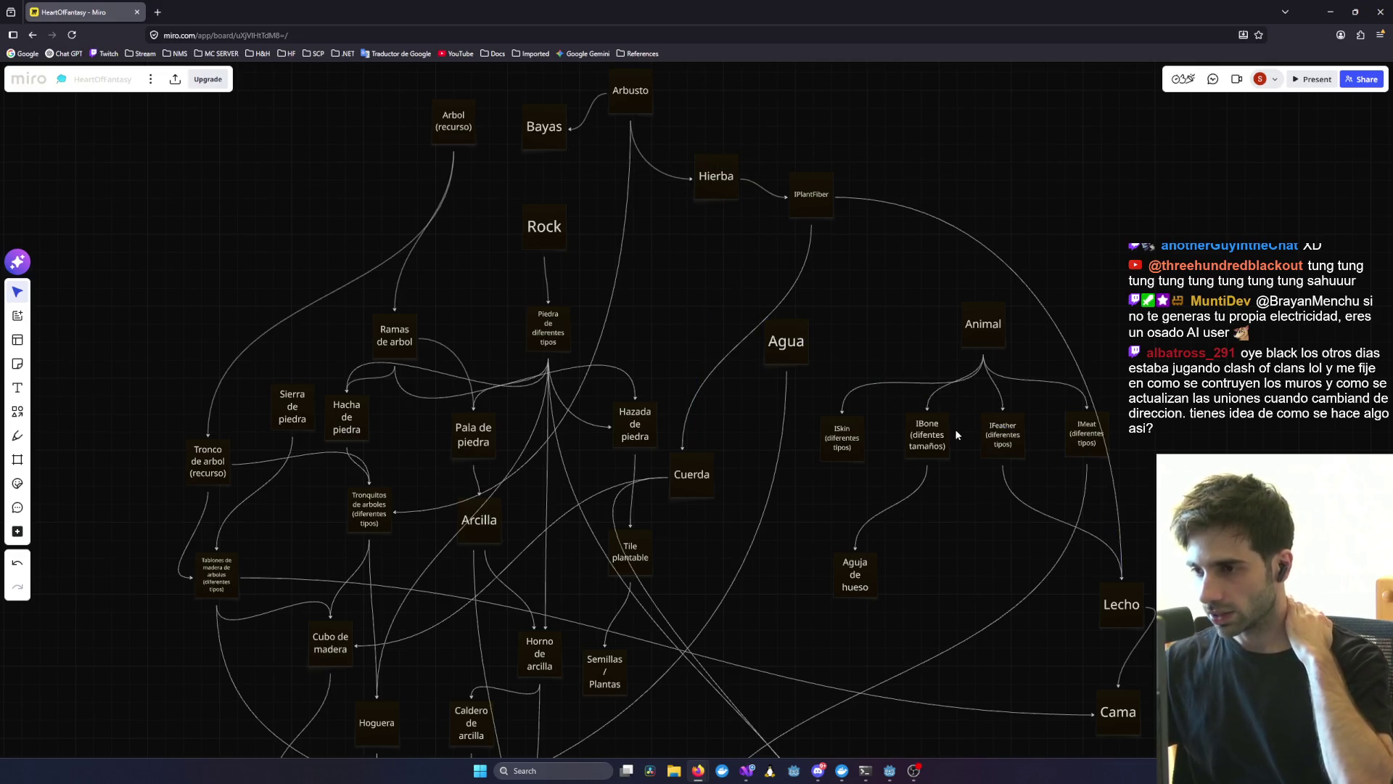
- Line IPlantFiber up under Hierba and move Agua up level with Animal
drag(818, 225, 793, 263)
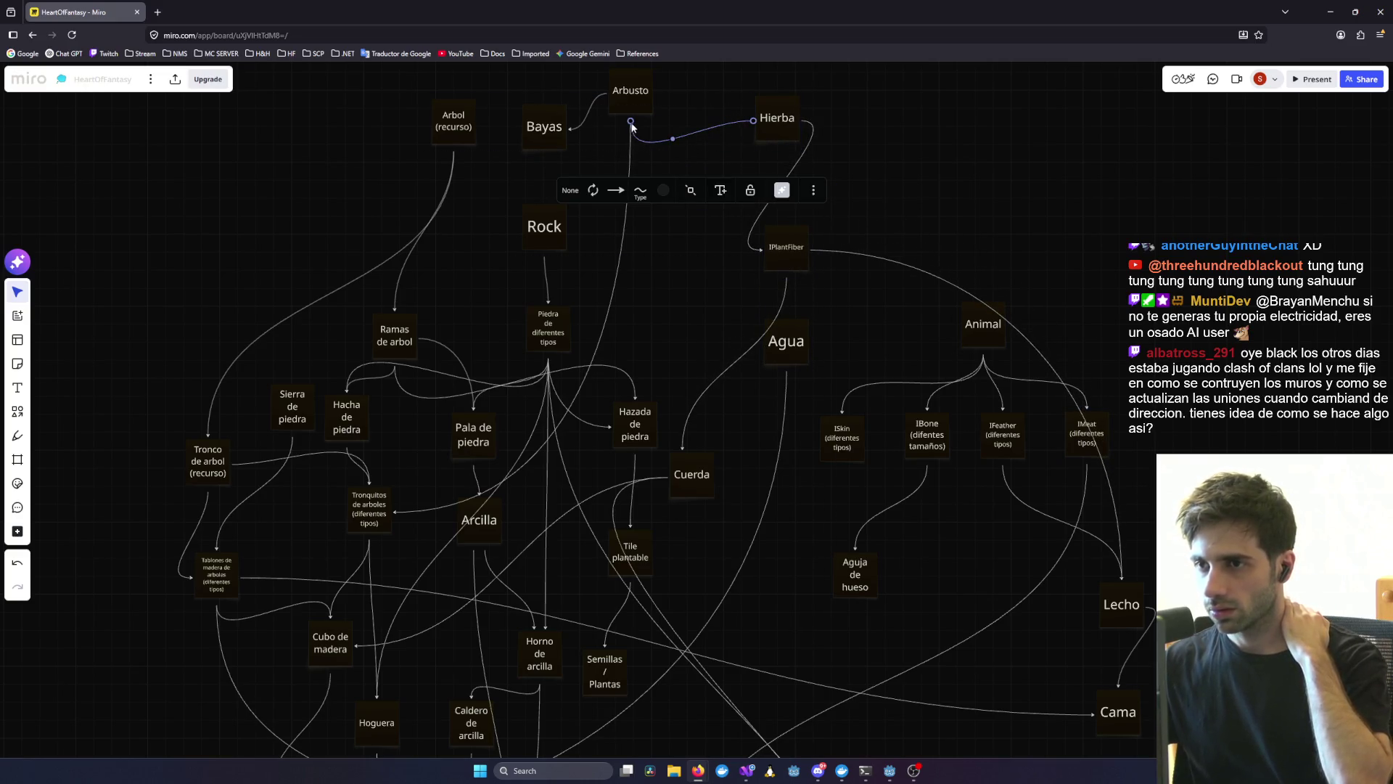
mouse_move(785, 247)
mouse_down()
mouse_move(928, 180)
mouse_move(922, 283)
mouse_move(592, 412)
mouse_up()
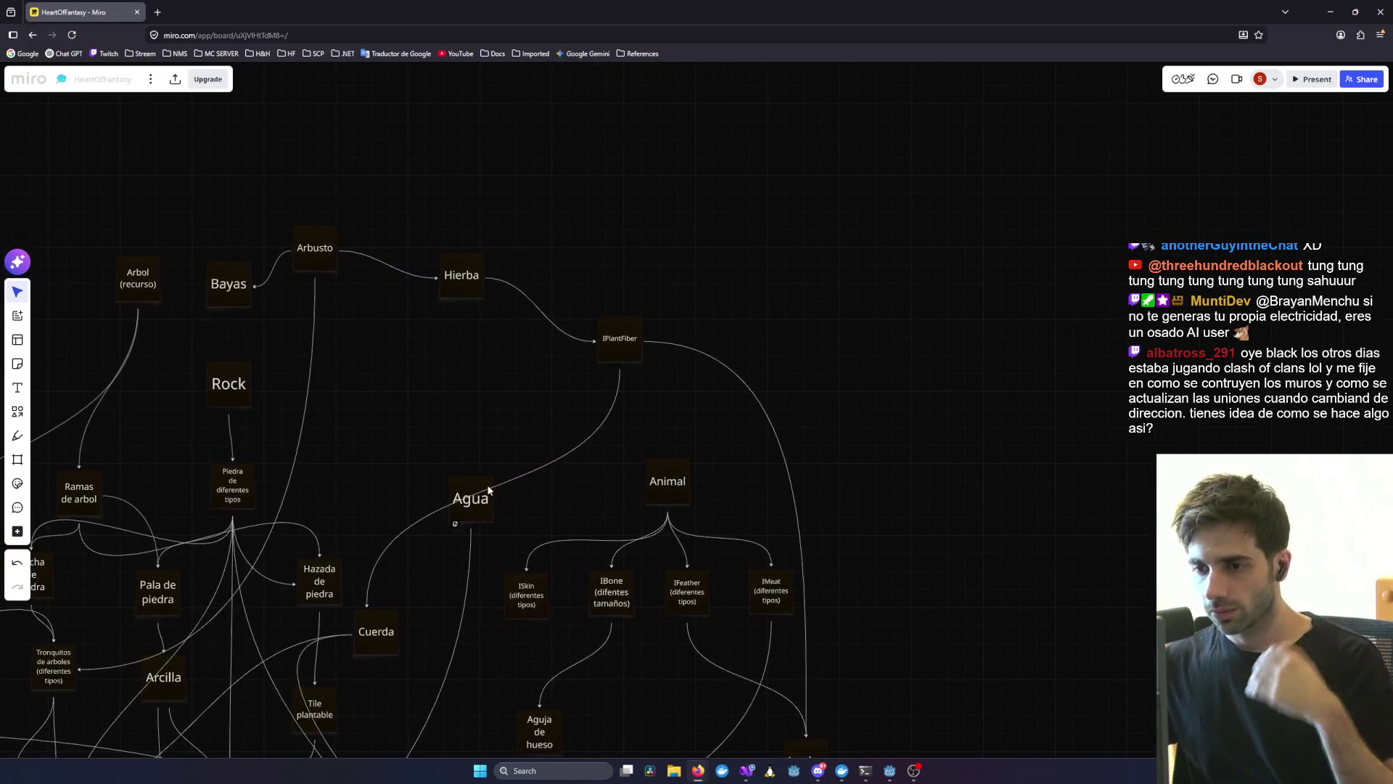
drag(617, 348, 493, 357)
mouse_move(481, 492)
mouse_down()
mouse_move(543, 476)
mouse_move(505, 486)
mouse_move(471, 557)
mouse_move(593, 404)
mouse_move(606, 294)
mouse_up()
scroll(516, 542, down, 2)
- Briefly bring up the Godot editor and hide it again
mouse_move(908, 778)
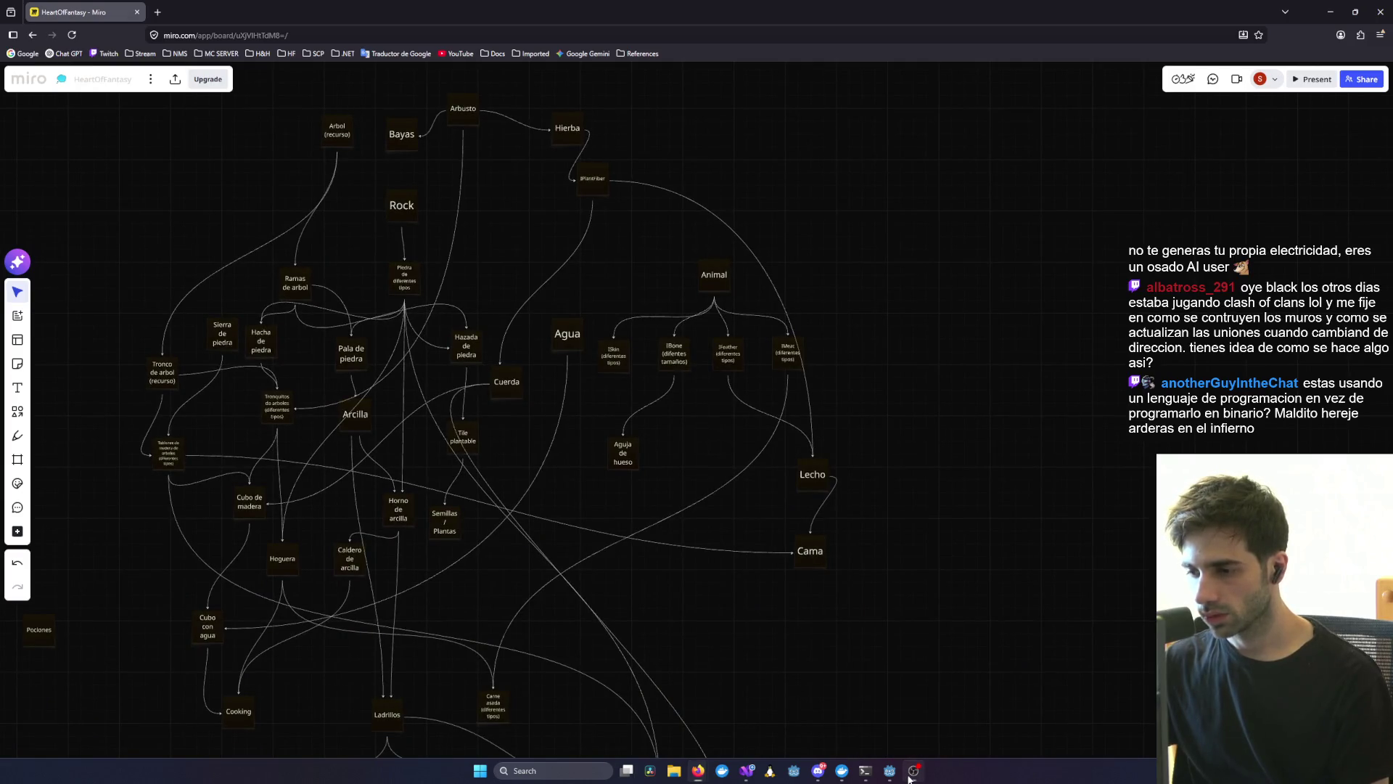
click(912, 774)
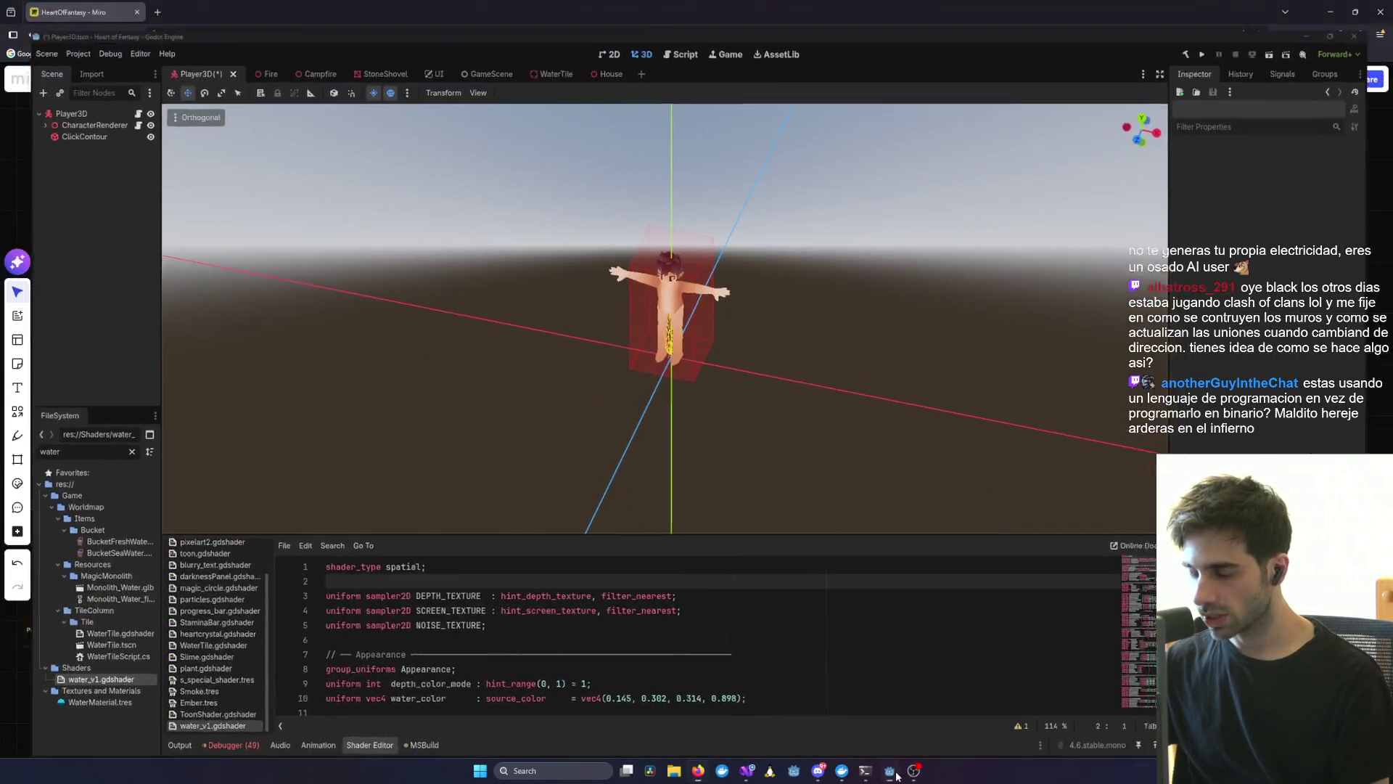
click(912, 773)
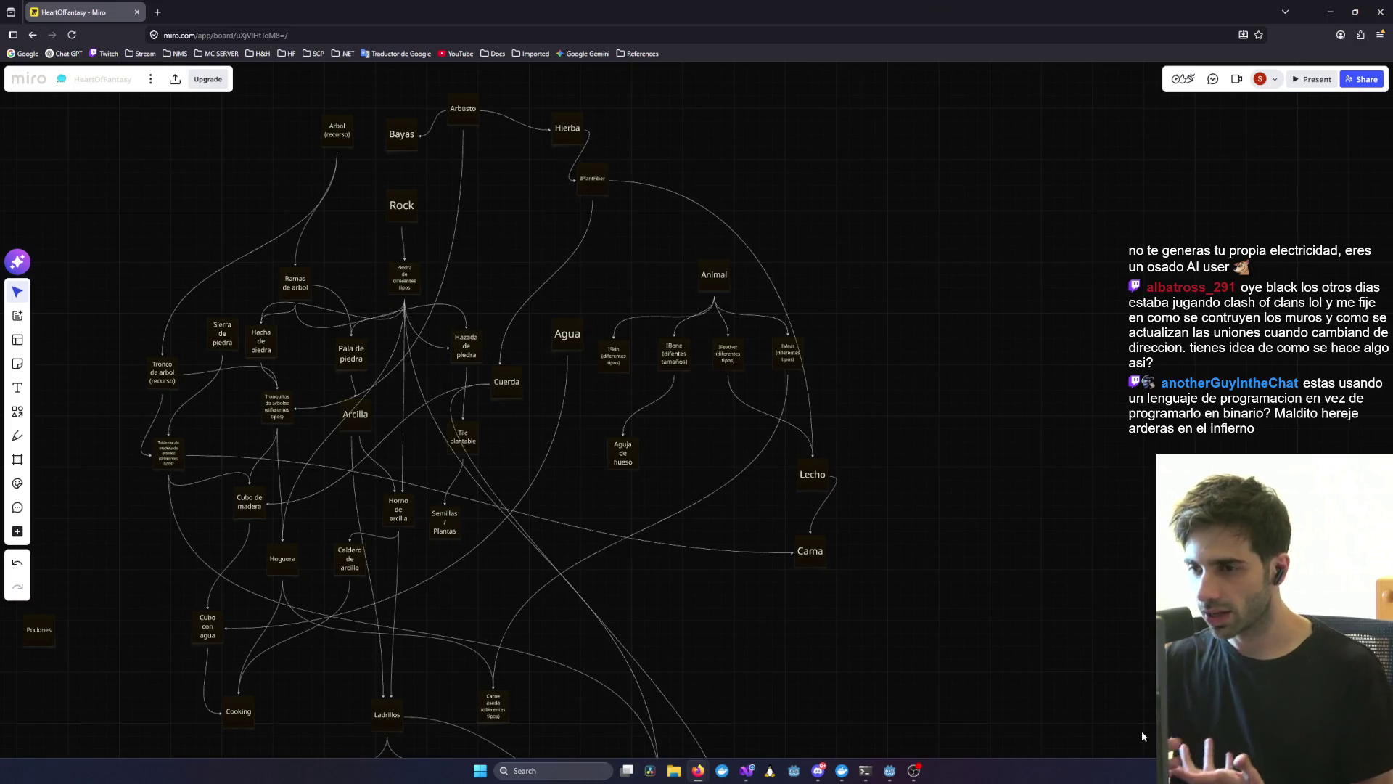
scroll(490, 589, down, 3)
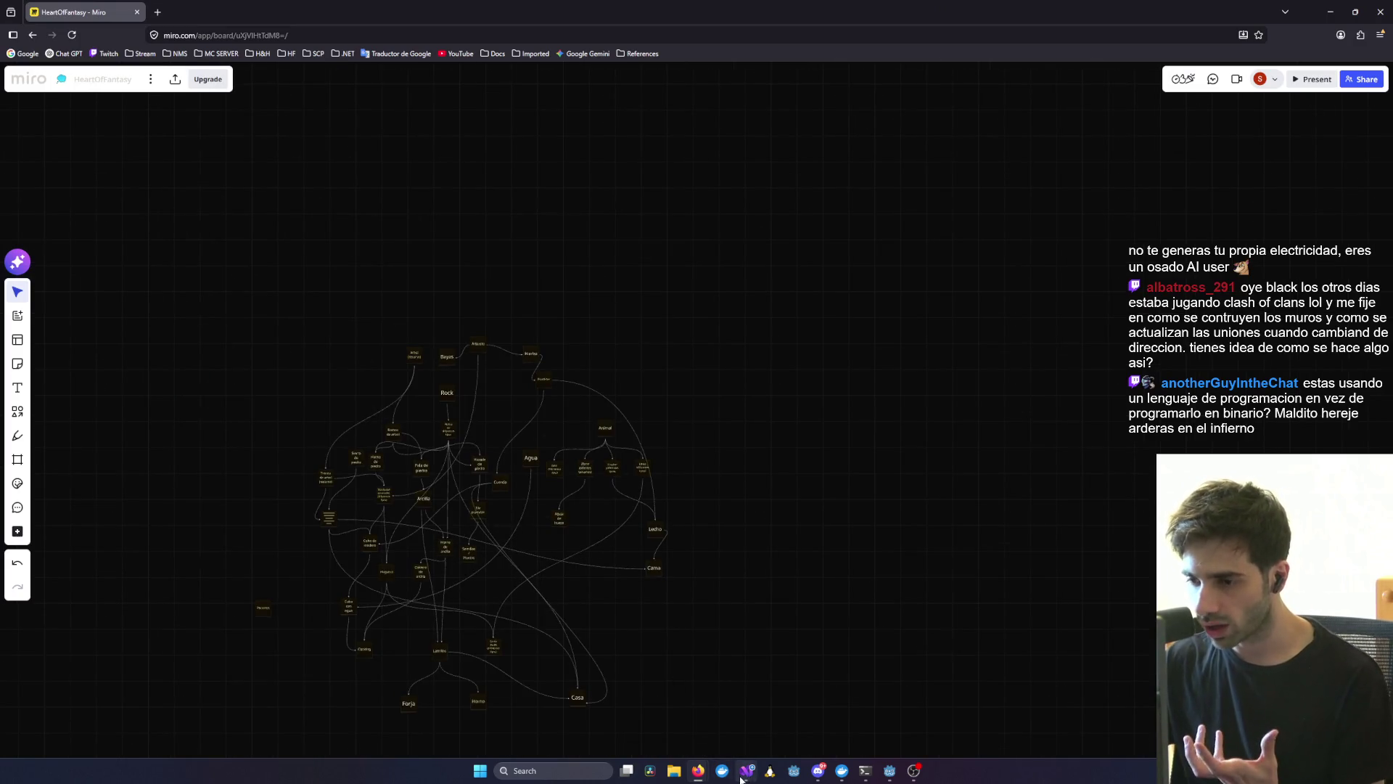
- Start a debug run from Visual Studio, log in with the test account, and enter with the existing character
mouse_move(747, 771)
click(1056, 708)
click(321, 24)
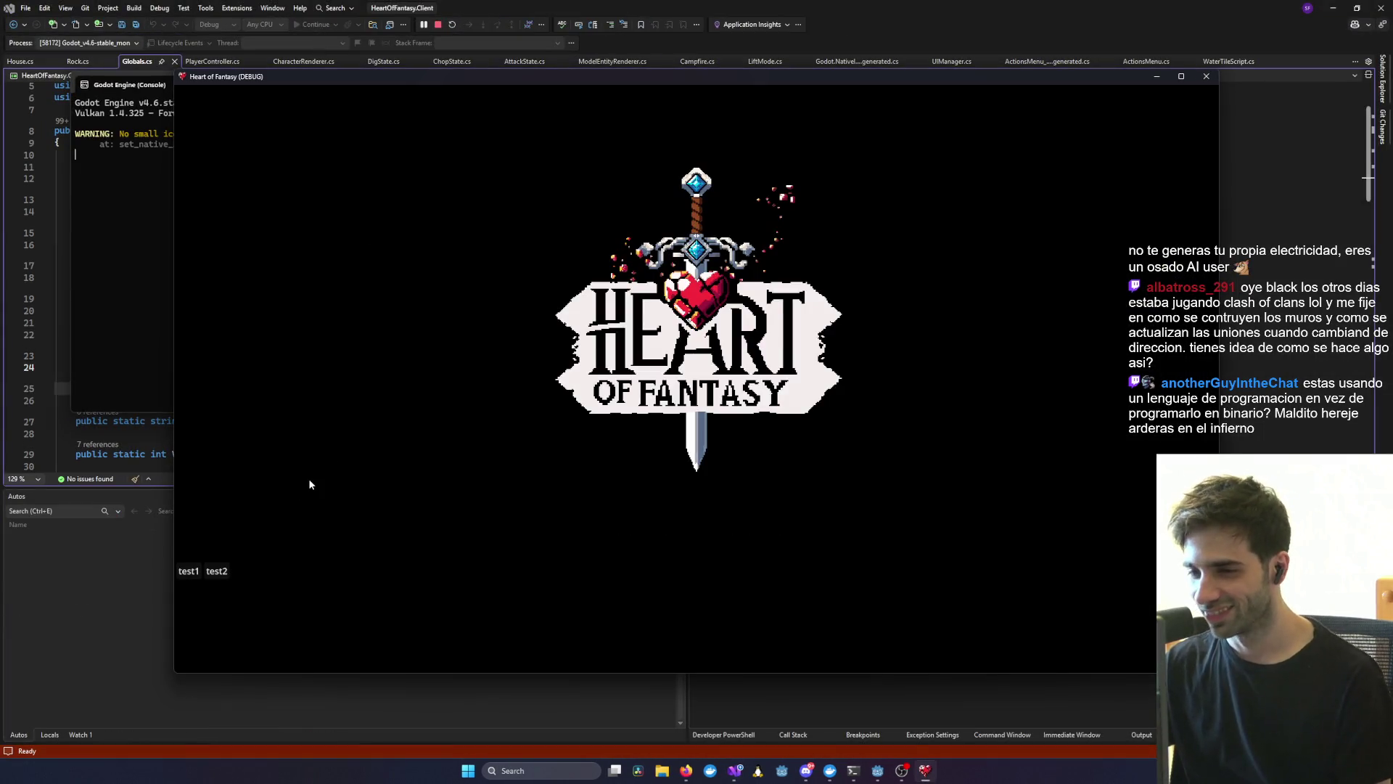
click(185, 573)
click(687, 564)
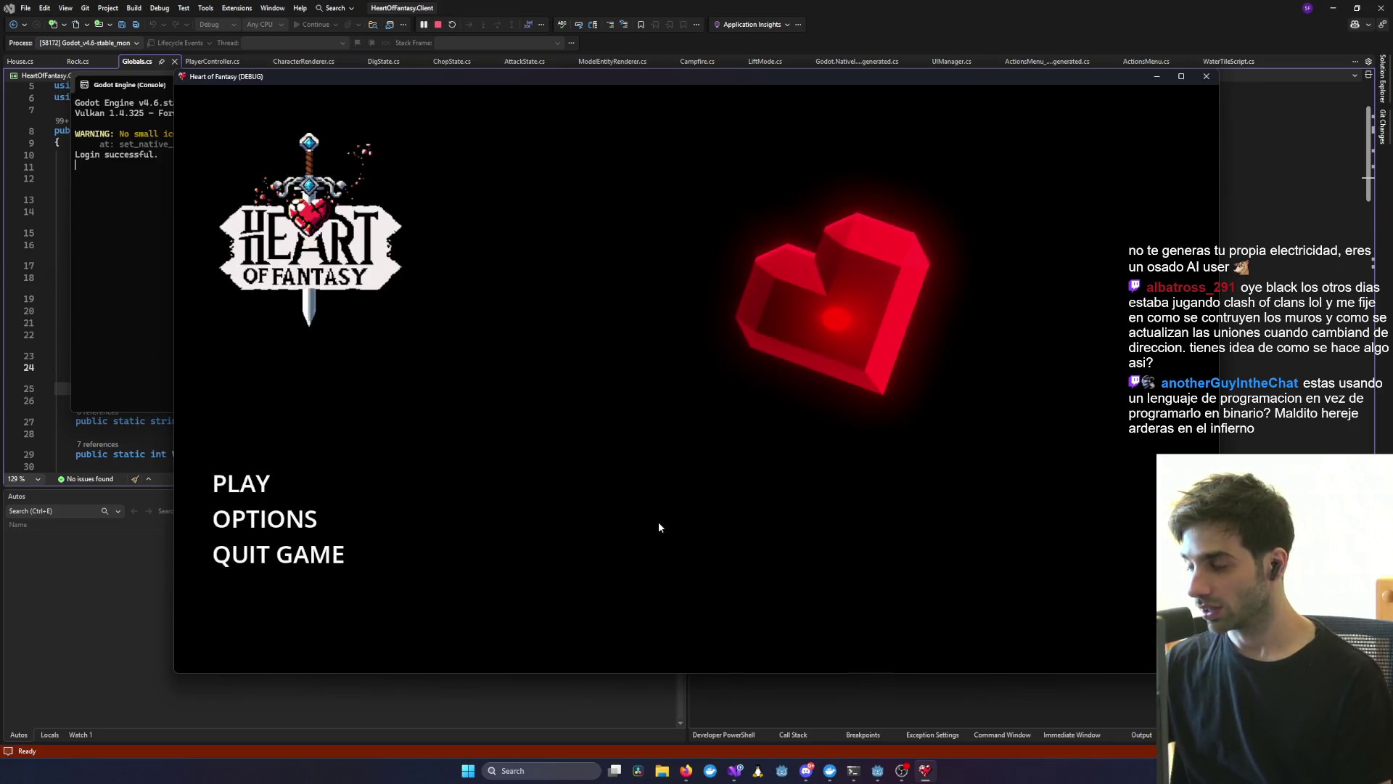
click(199, 480)
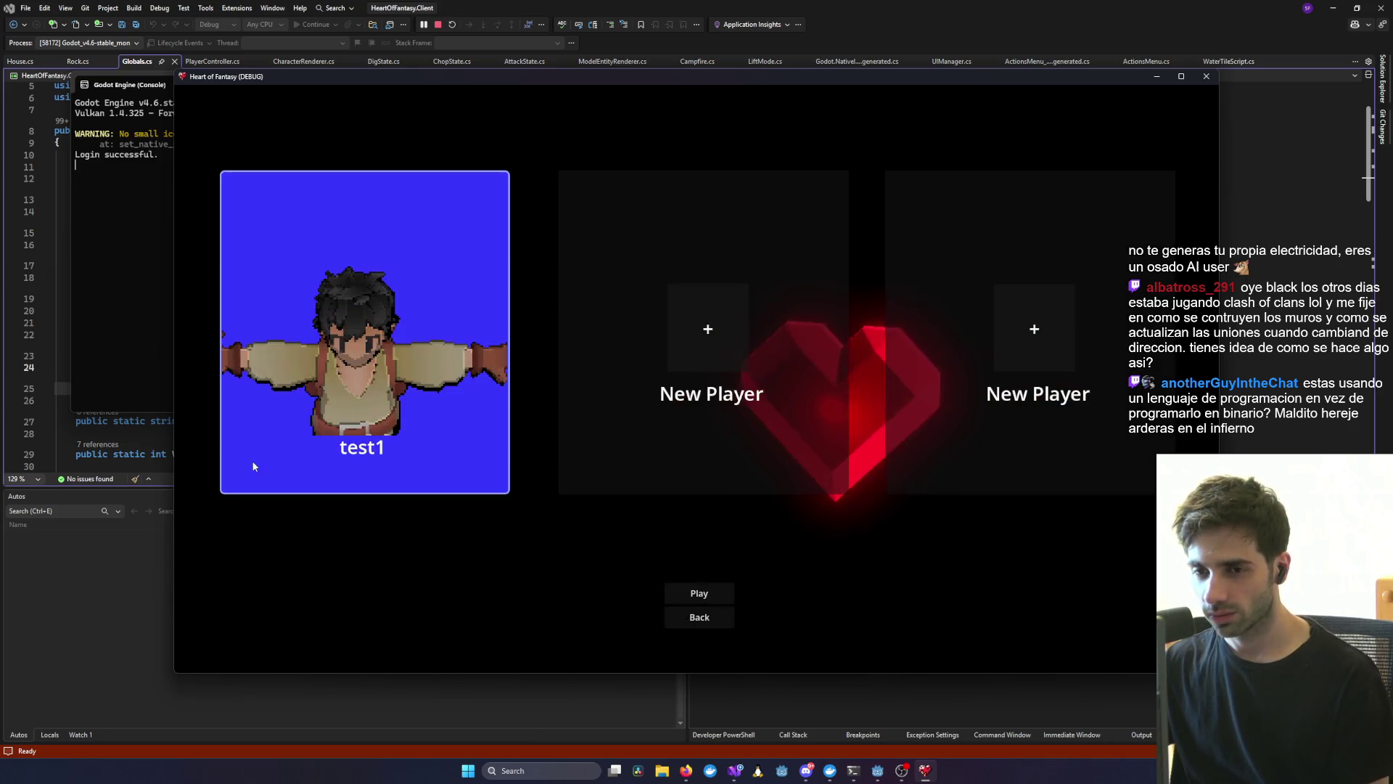
click(710, 592)
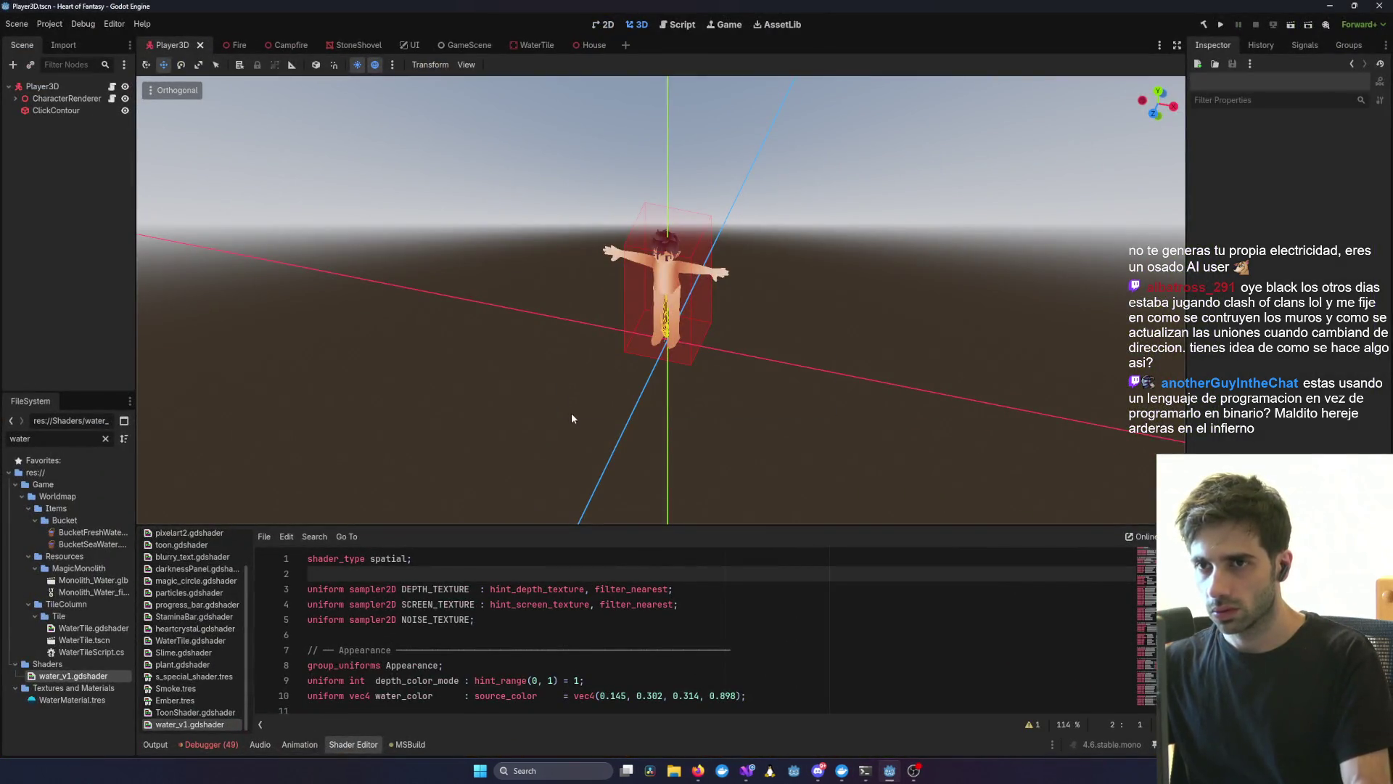
- Relaunch the game with its console and log back in to play the existing character
mouse_move(747, 773)
click(452, 708)
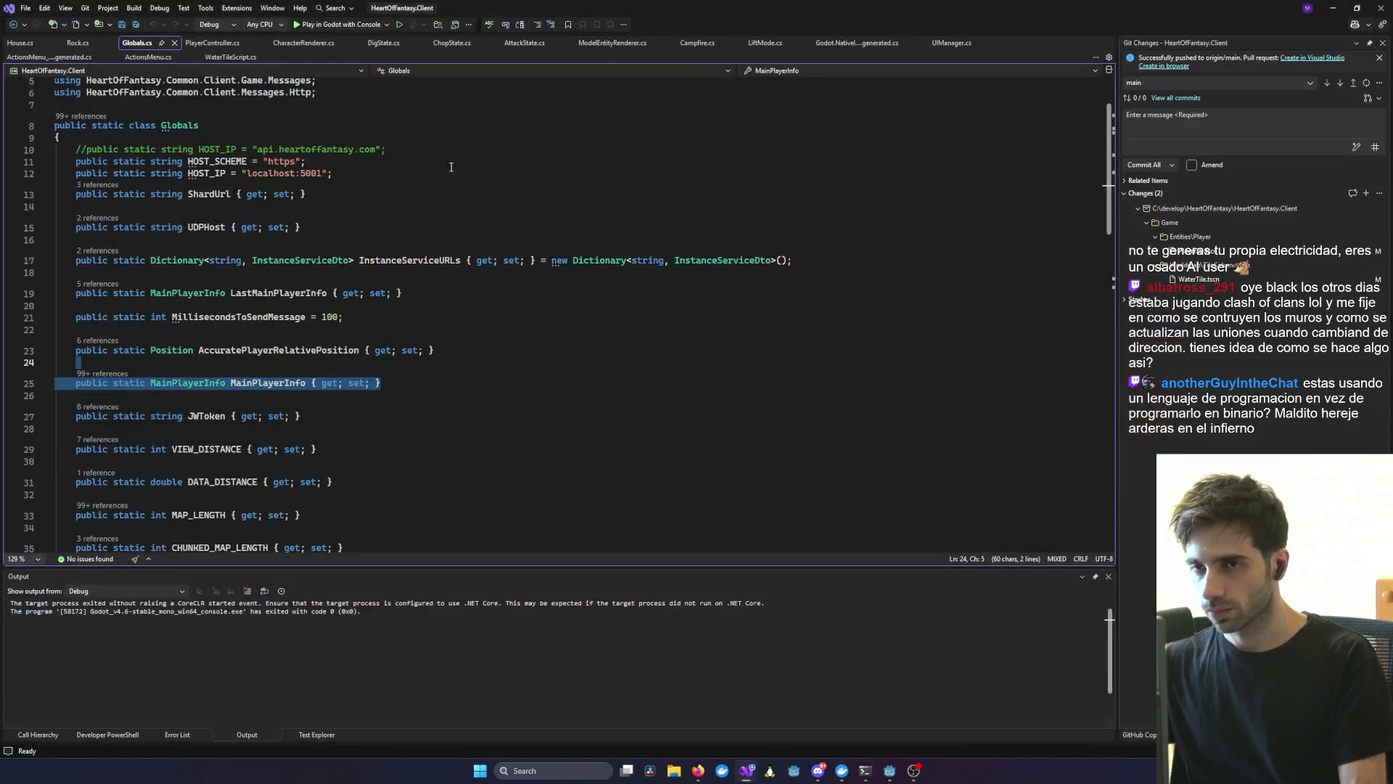
click(346, 28)
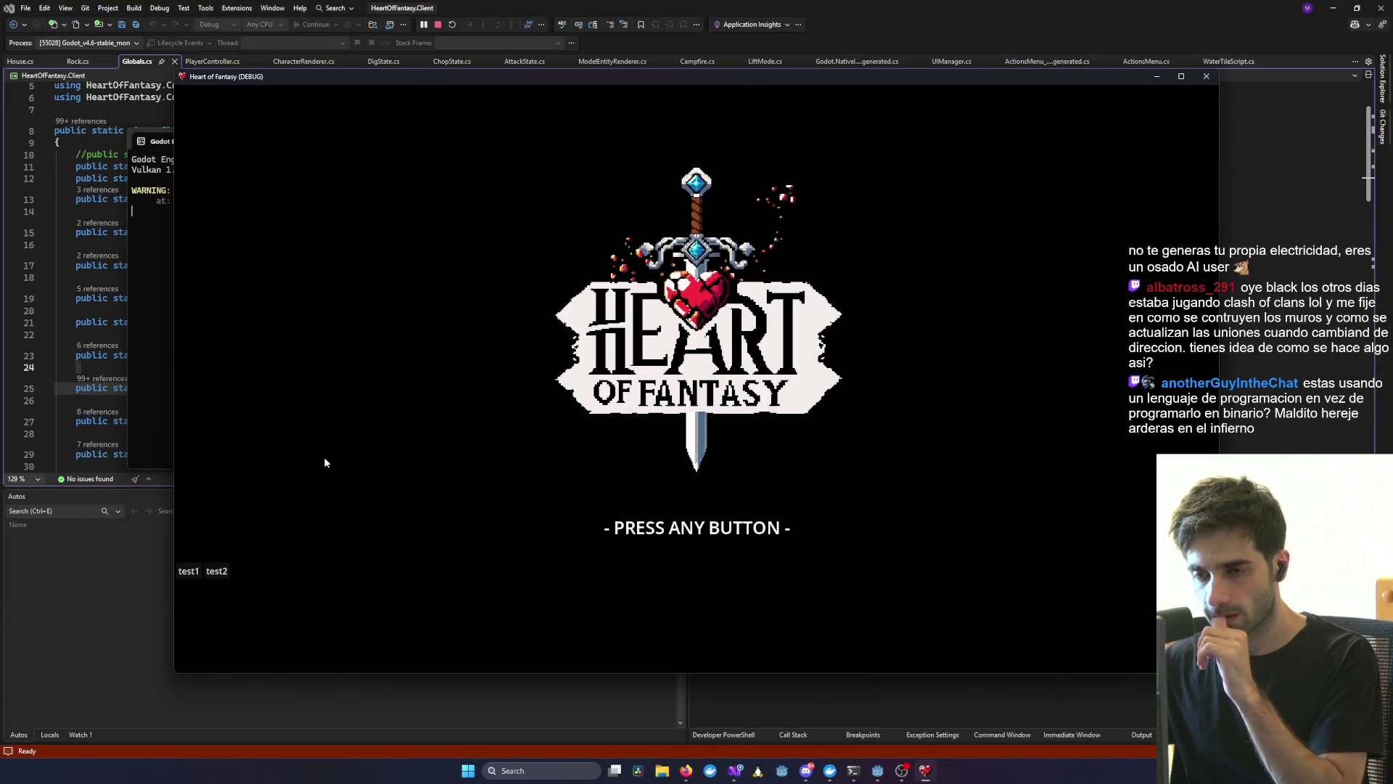
click(188, 575)
click(651, 561)
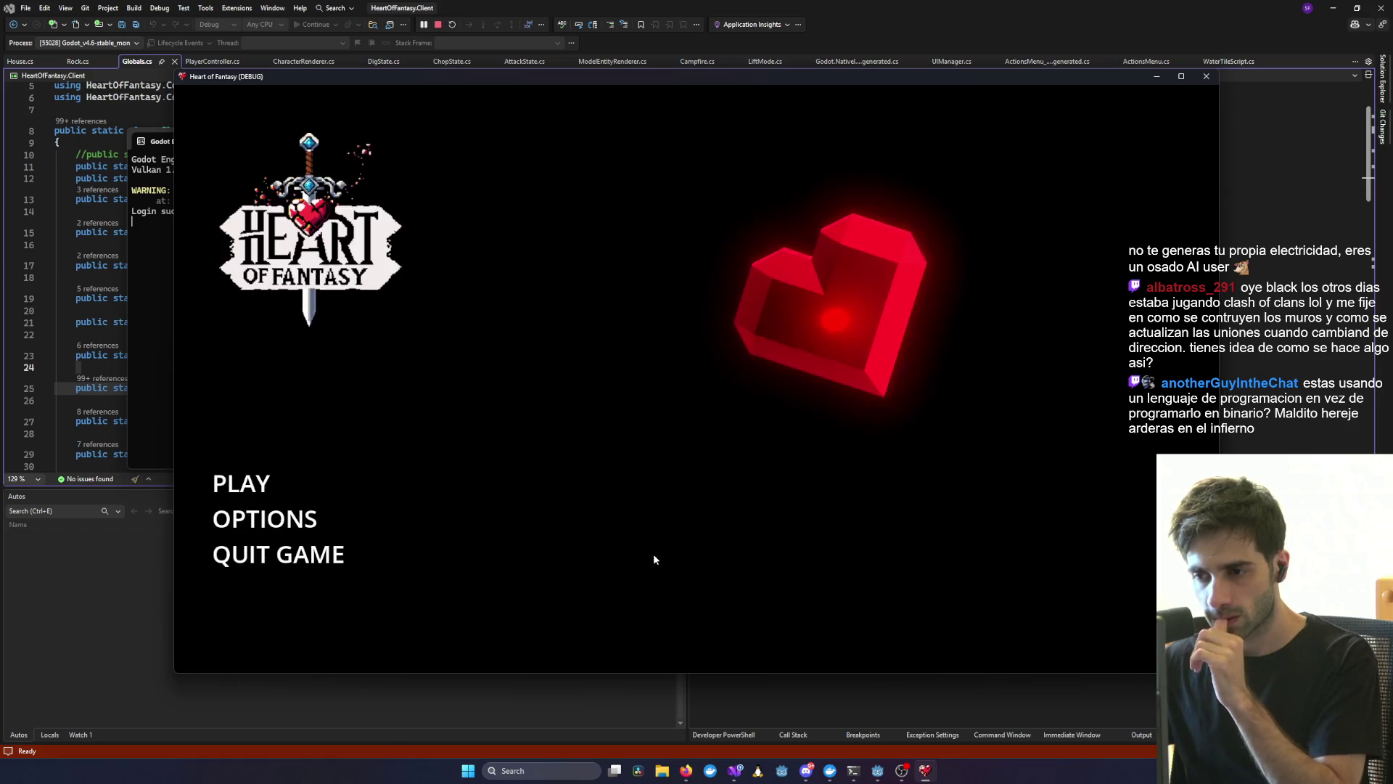
click(701, 595)
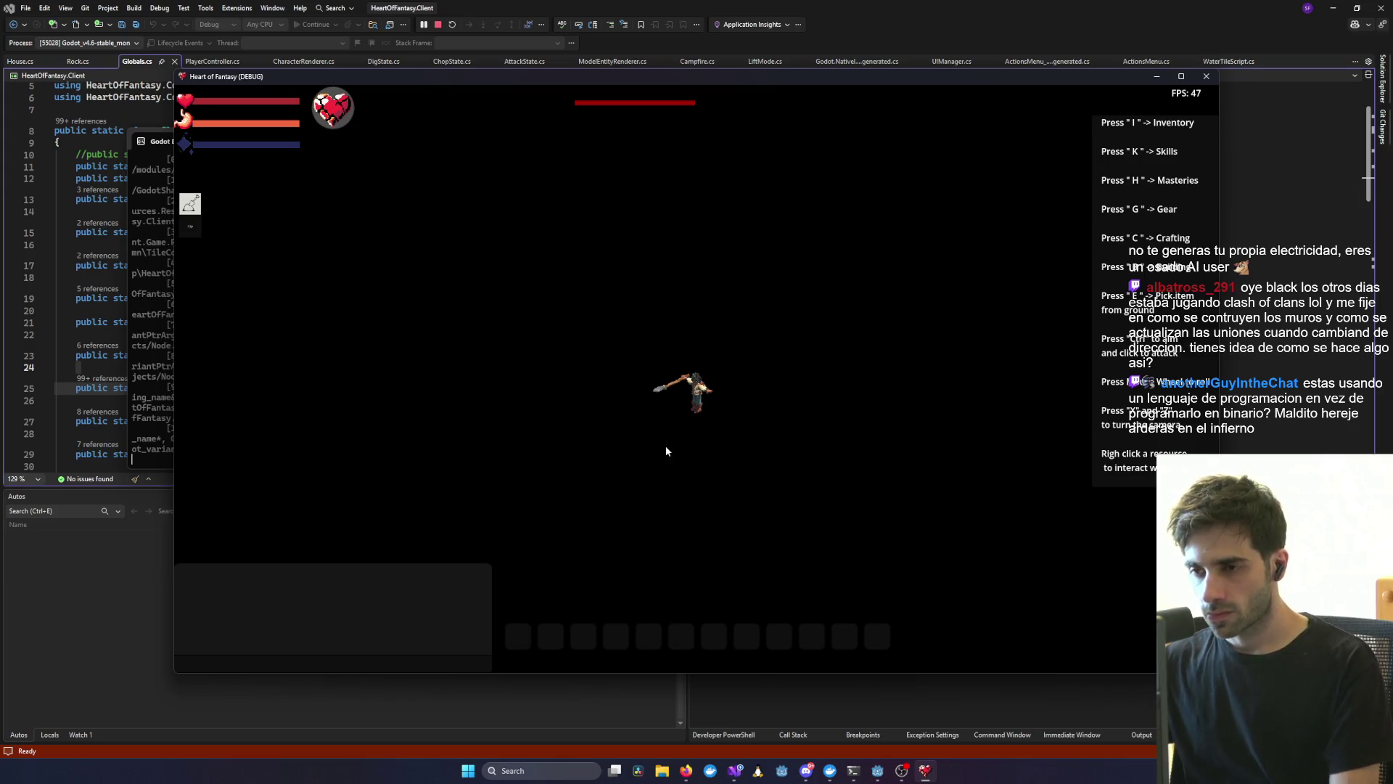
- Walk the character south to the lake and along its shore
key(s)
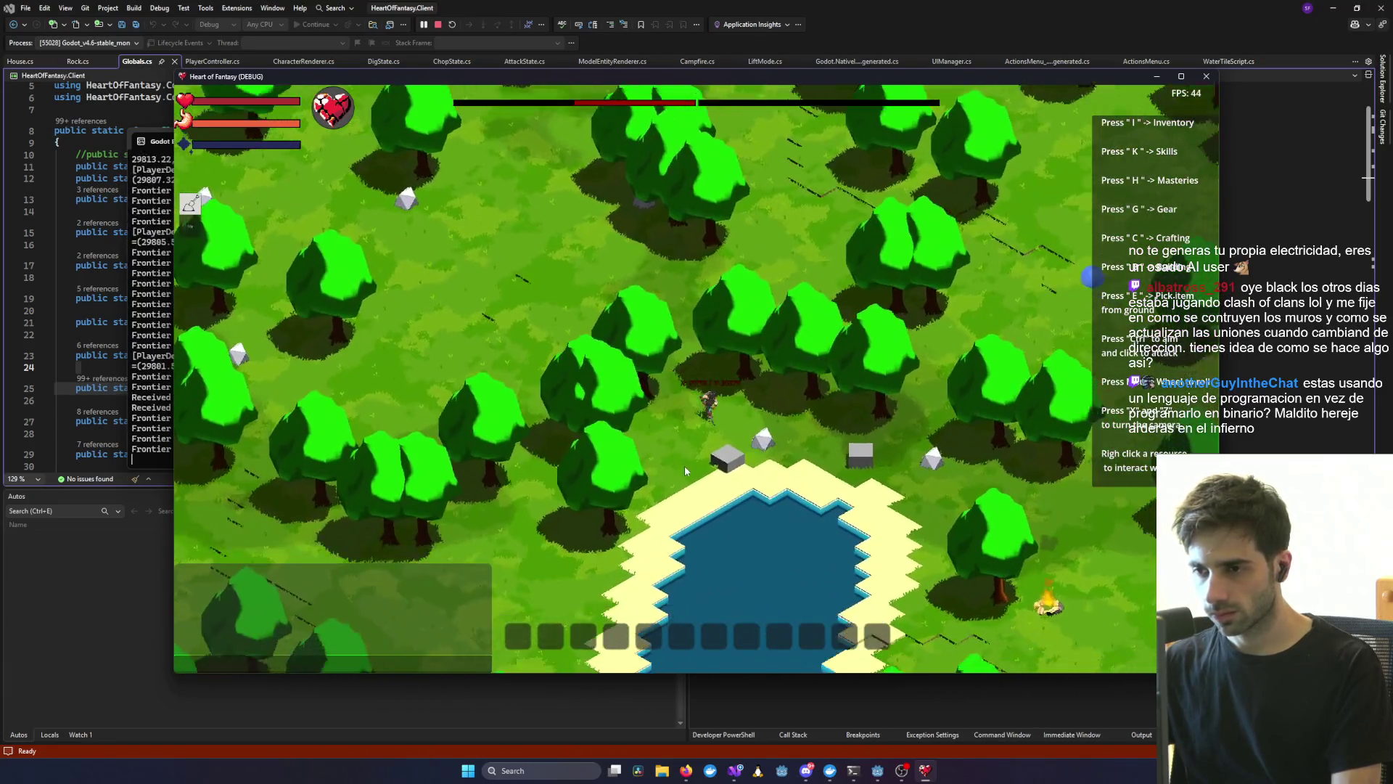
scroll(685, 470, up, 5)
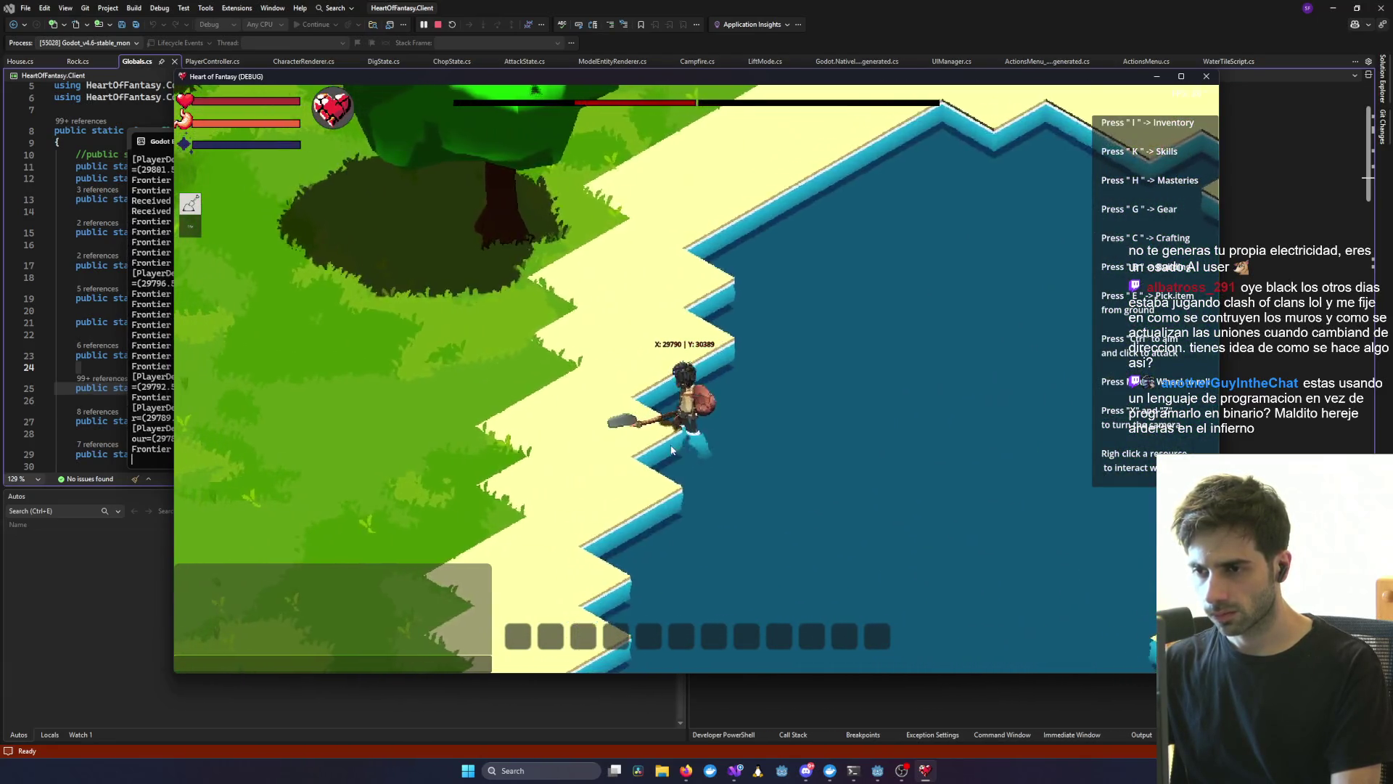
scroll(668, 445, up, 5)
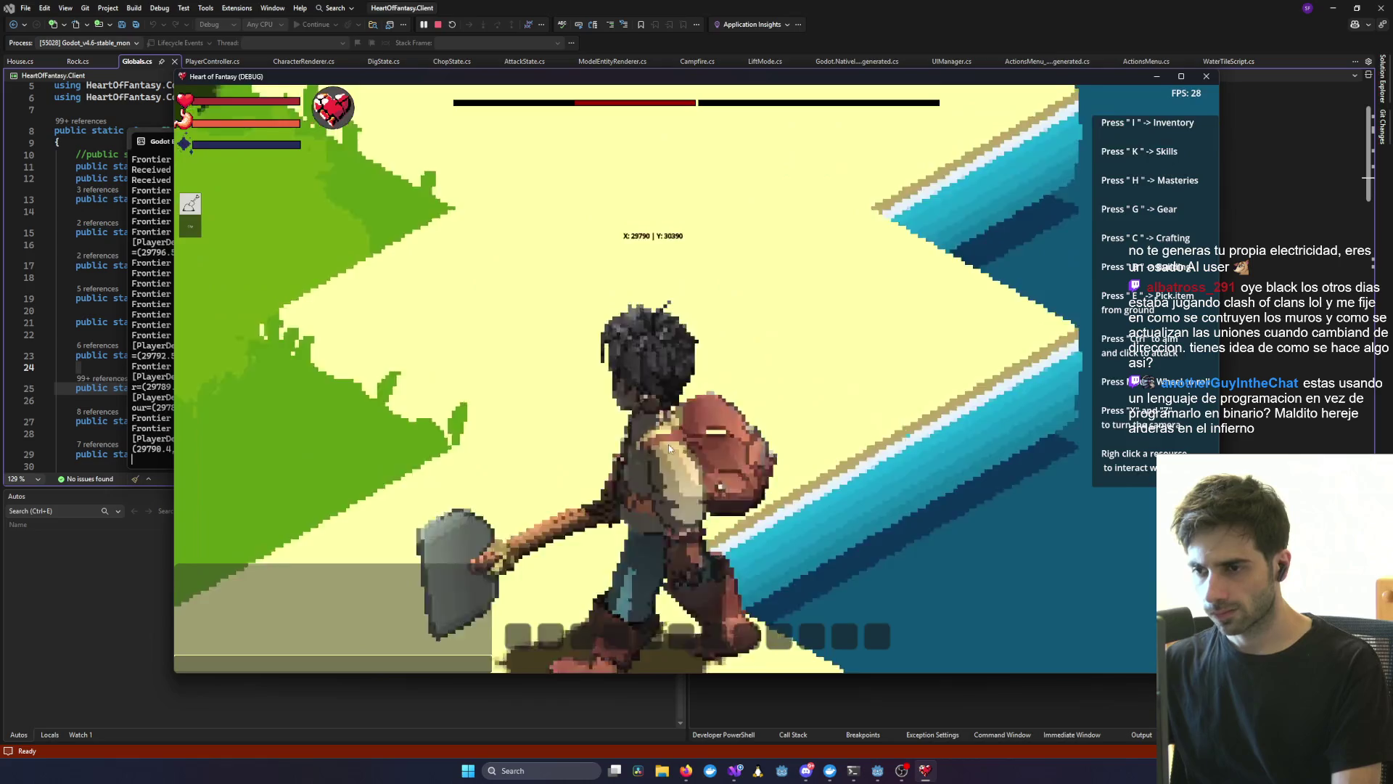
scroll(668, 444, down, 4)
key(d)
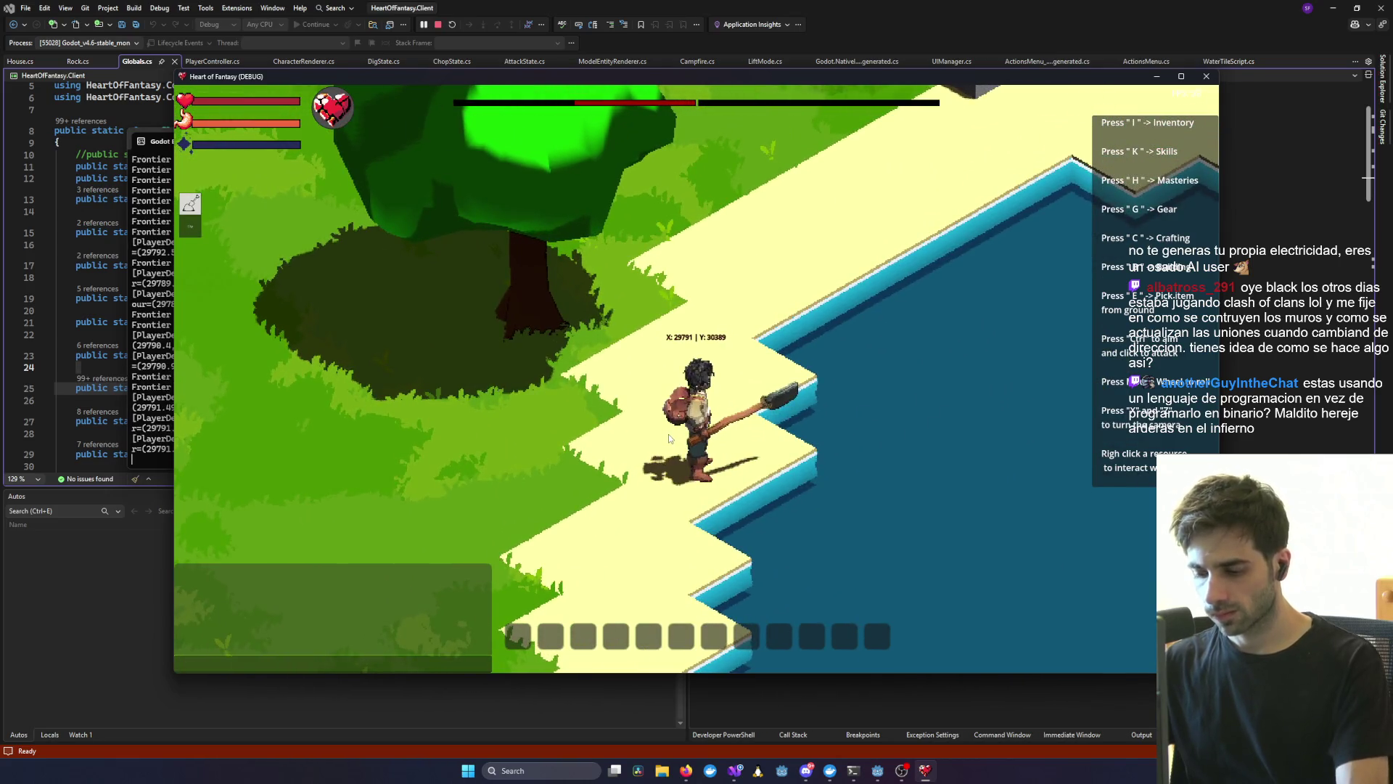
- Get a Bucket with the chat command '/give test1' and equip it in the right hand
key(i)
click(355, 661)
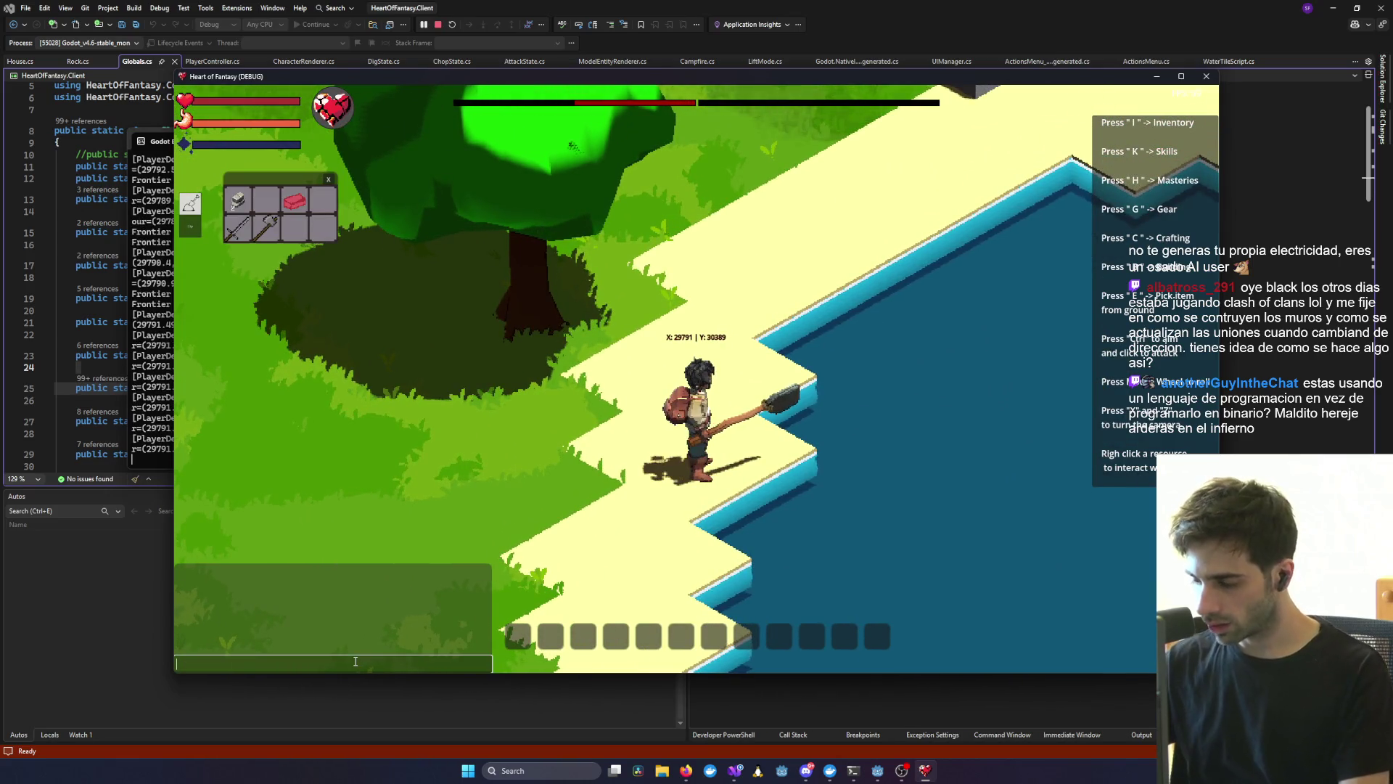
text(/give test1 Bucket)
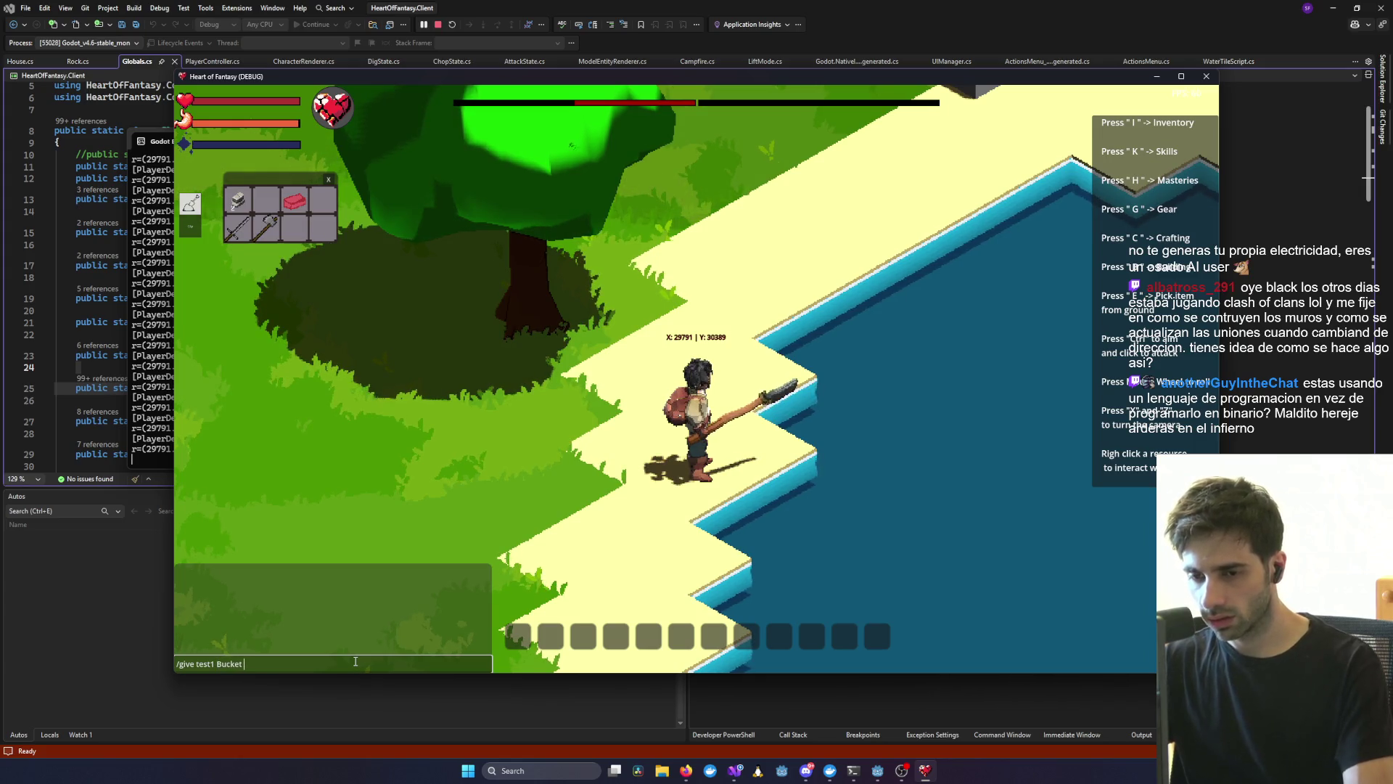
key(Return)
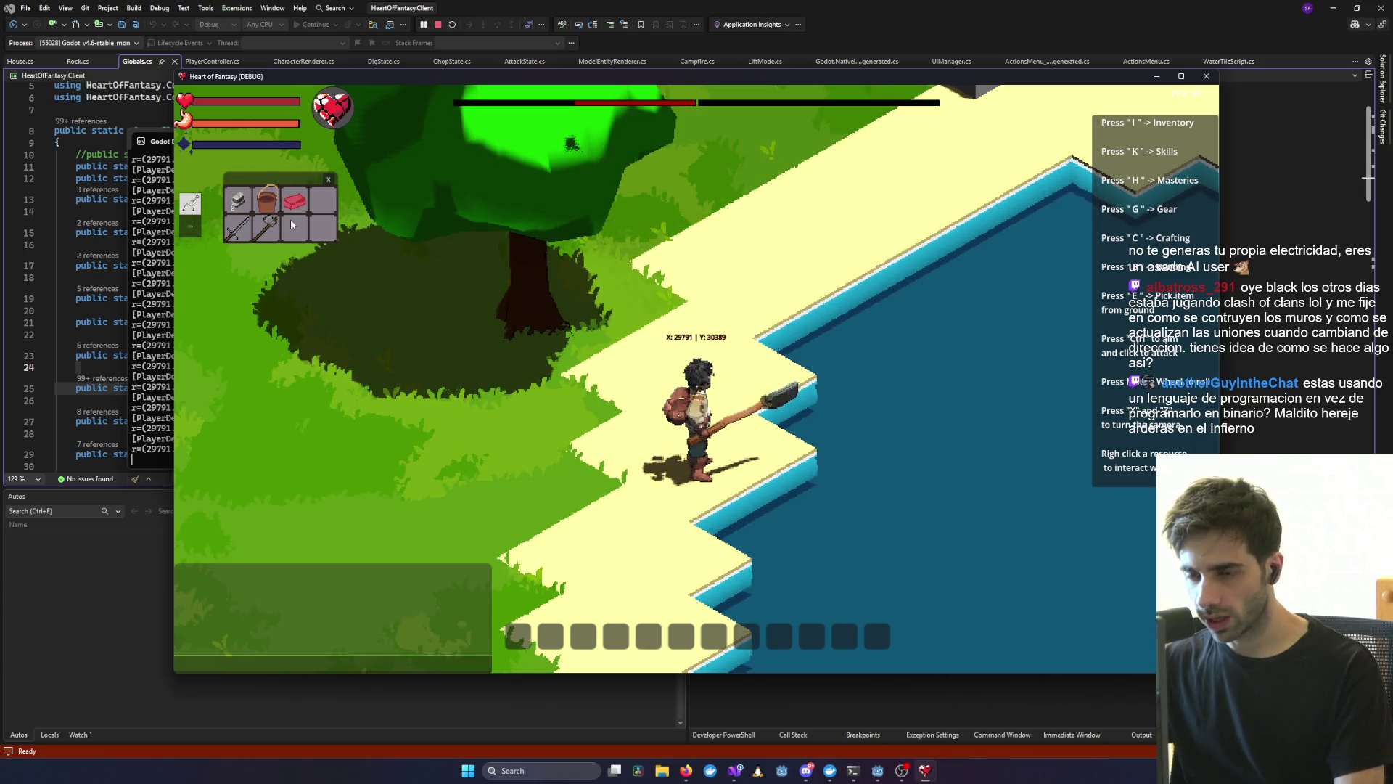
key(g)
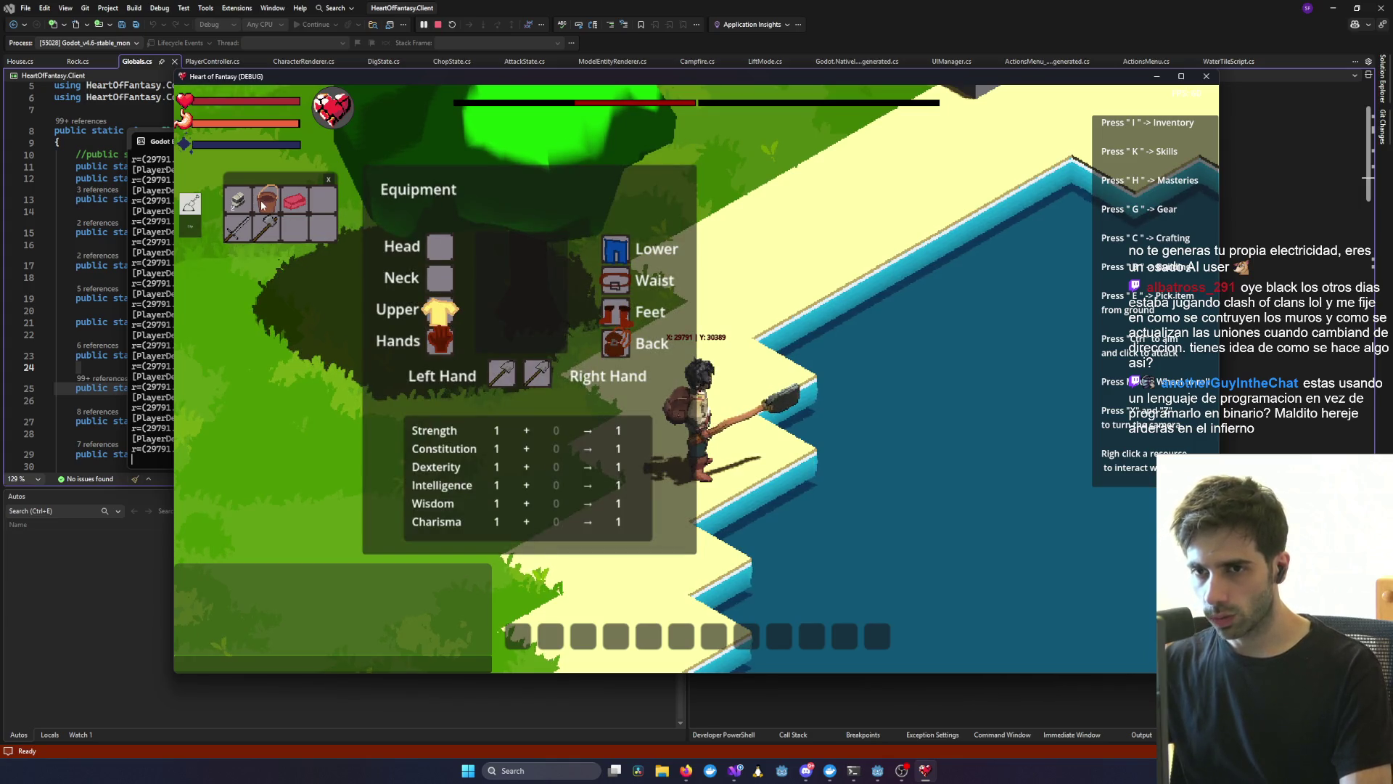
mouse_move(266, 202)
mouse_down()
mouse_move(435, 348)
mouse_move(533, 382)
mouse_up()
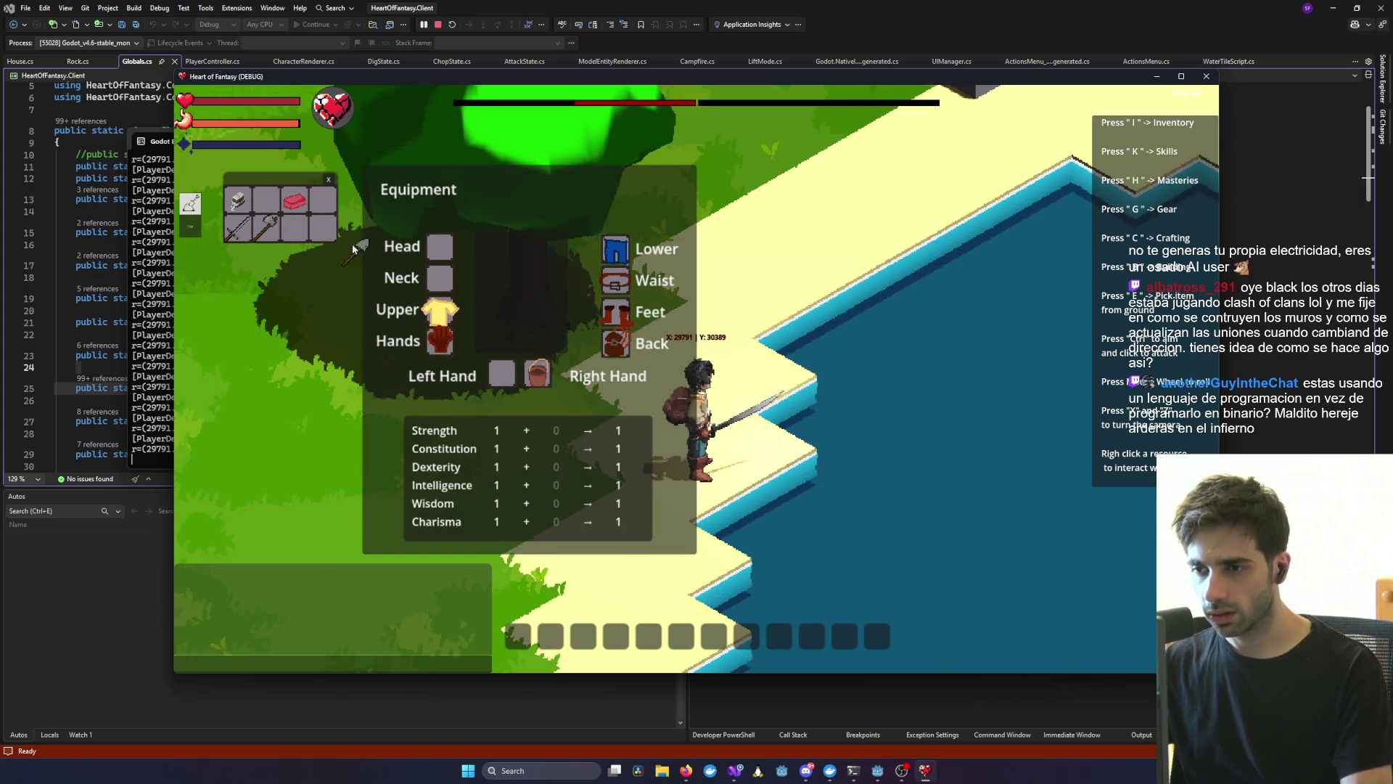
- Step along the shore, move the Equipment panel up-left, and show the shoreline's Gather Clay action
key(d)
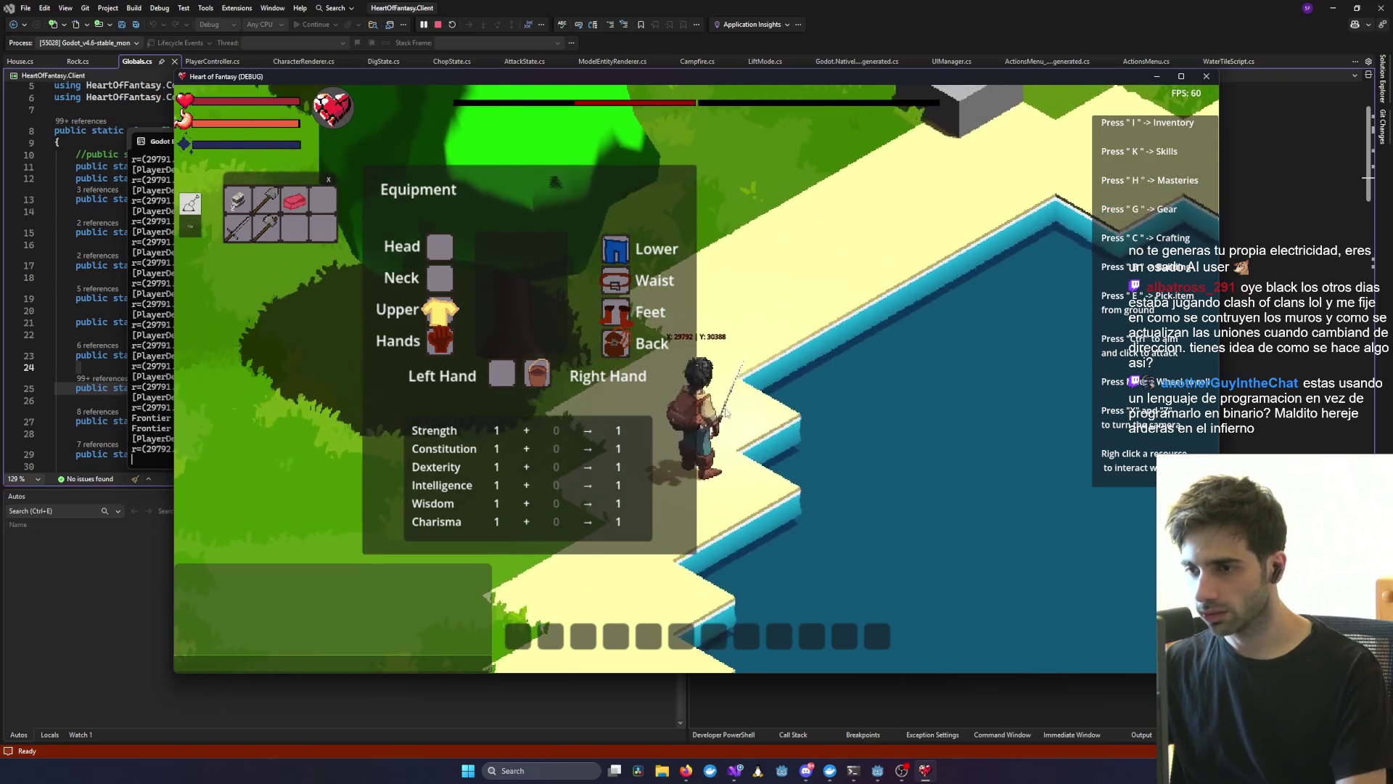
key(g)
key(g)
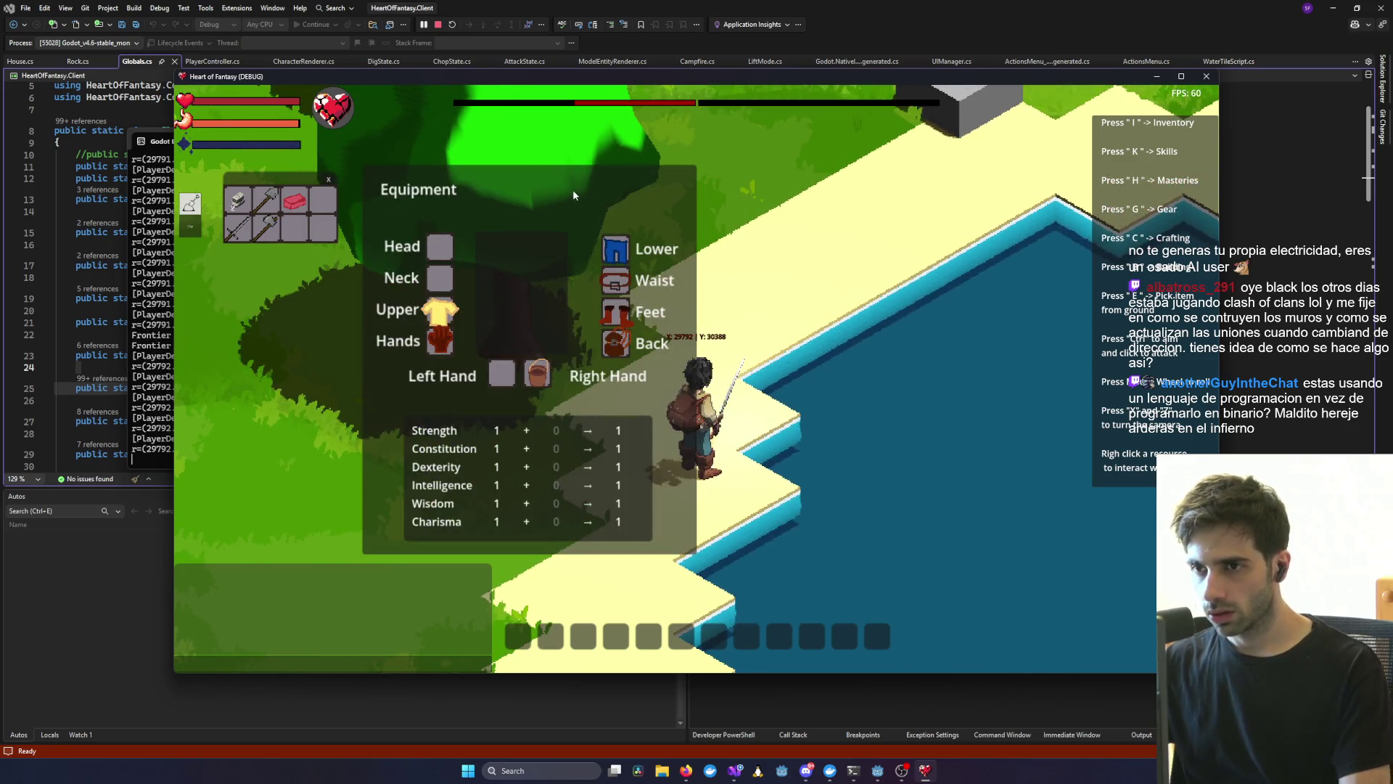
drag(572, 189, 547, 167)
right_click(811, 456)
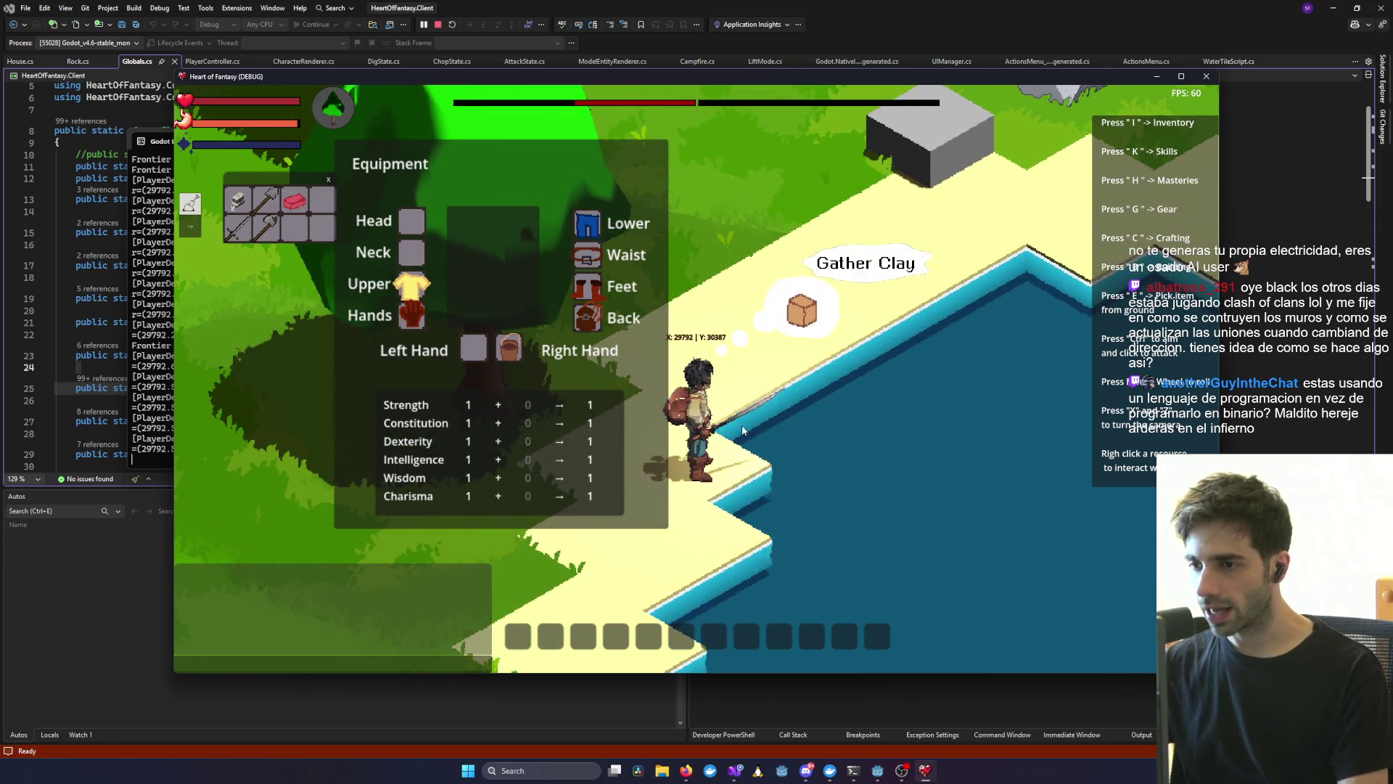
- After checking Gather Clay at the shore, move the bucket from the right hand into the inventory
right_click(817, 463)
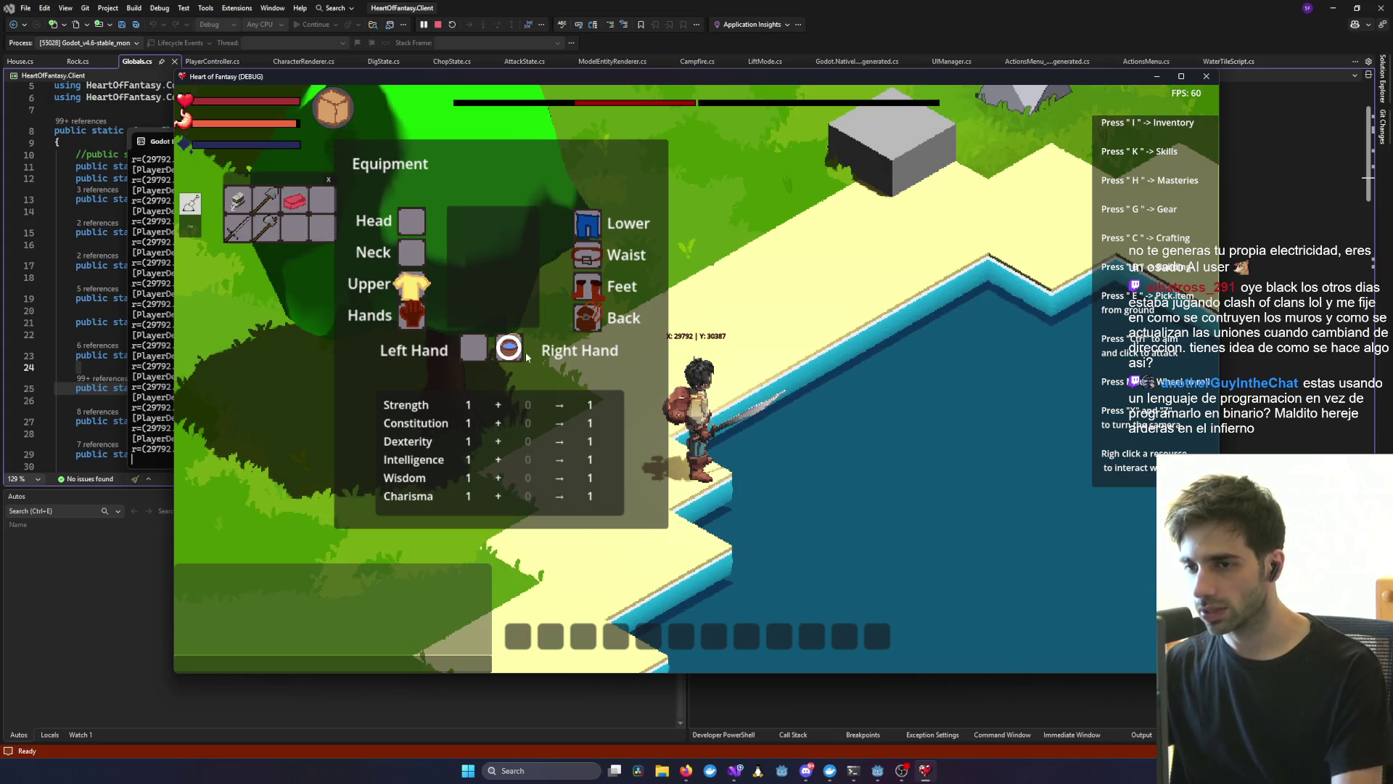
key(w)
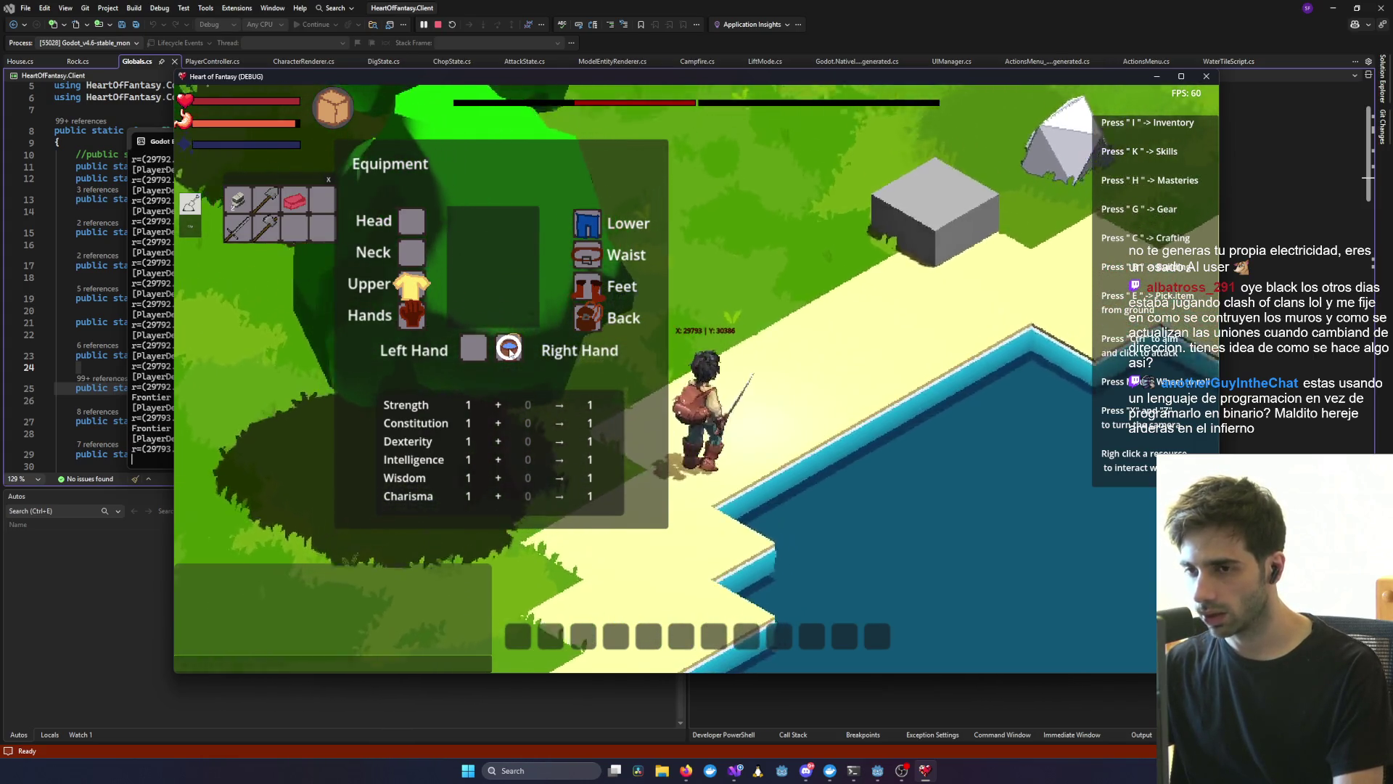
drag(511, 351, 294, 227)
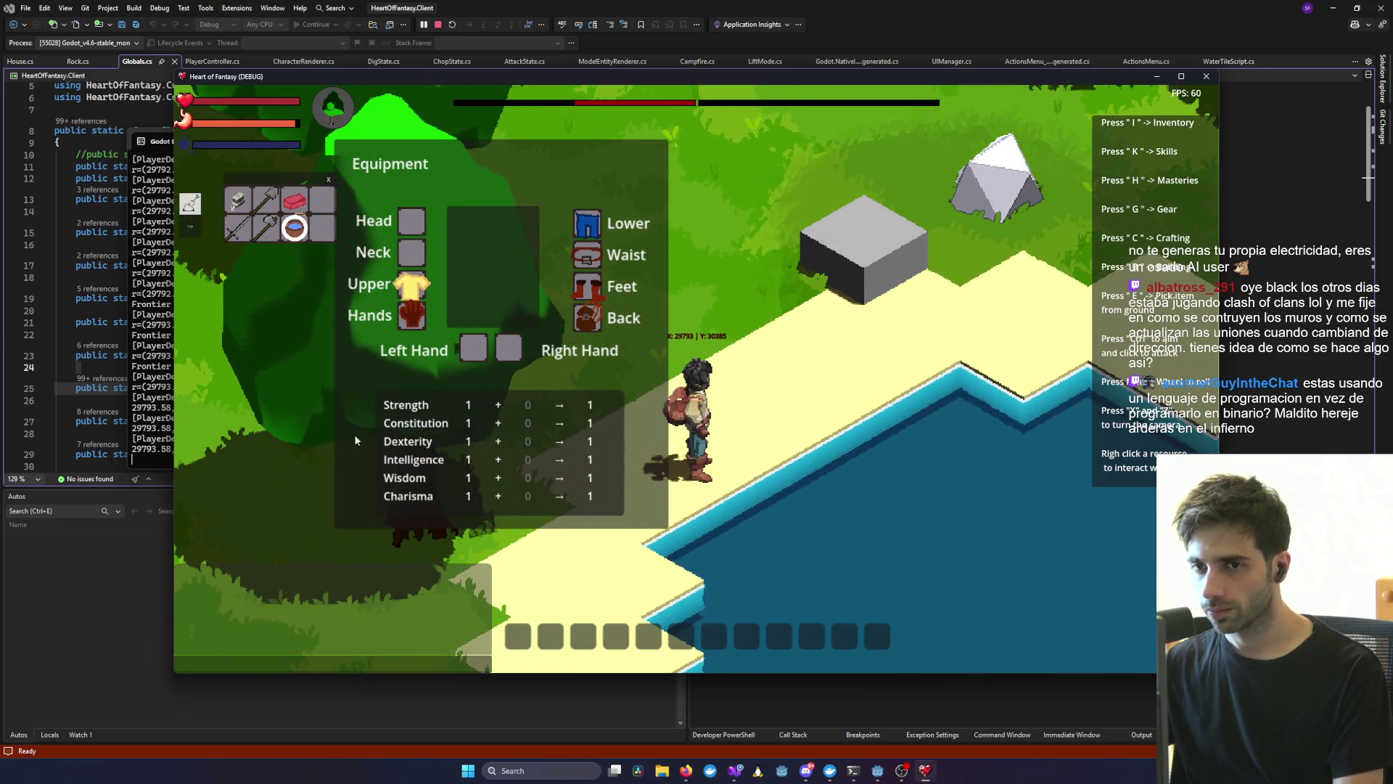
drag(375, 193, 483, 188)
drag(294, 227, 323, 199)
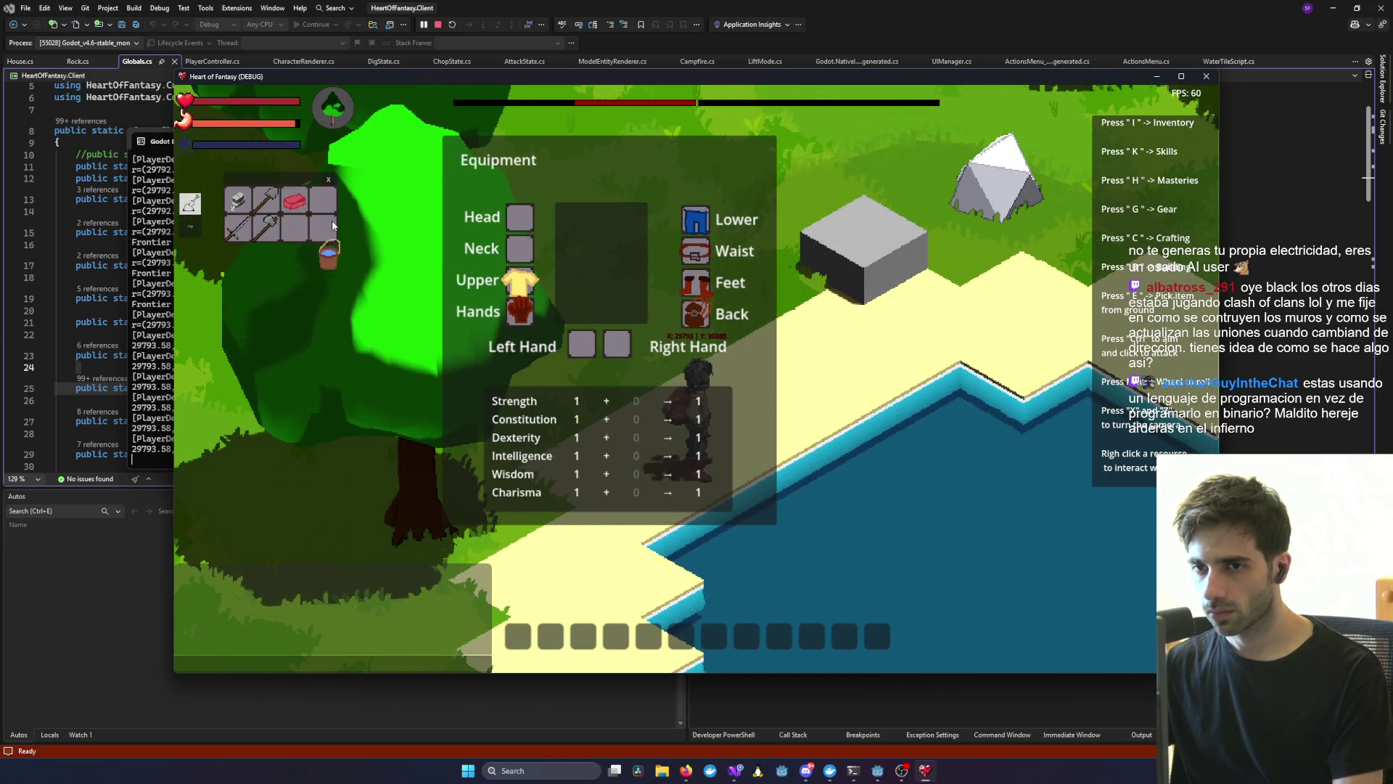
scroll(654, 386, down, 3)
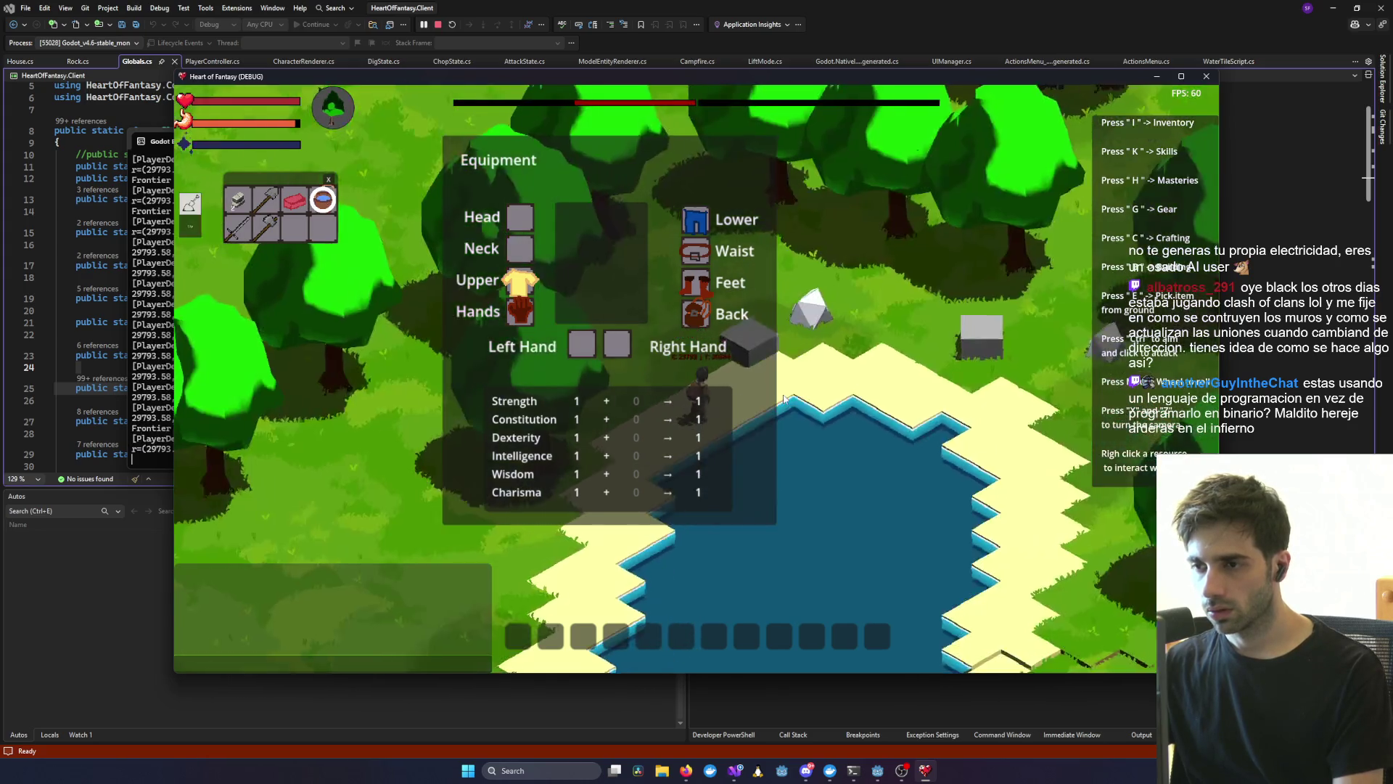
right_click(356, 124)
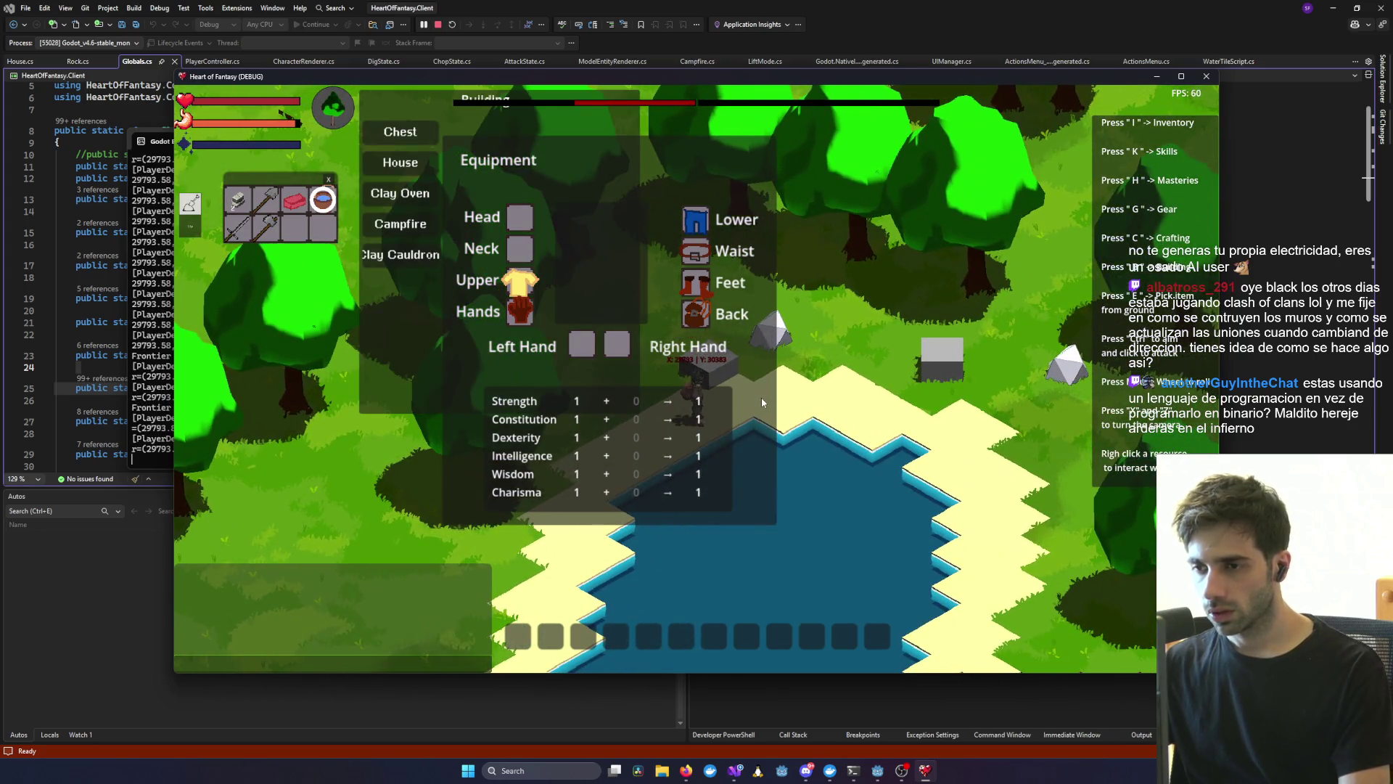
click(323, 202)
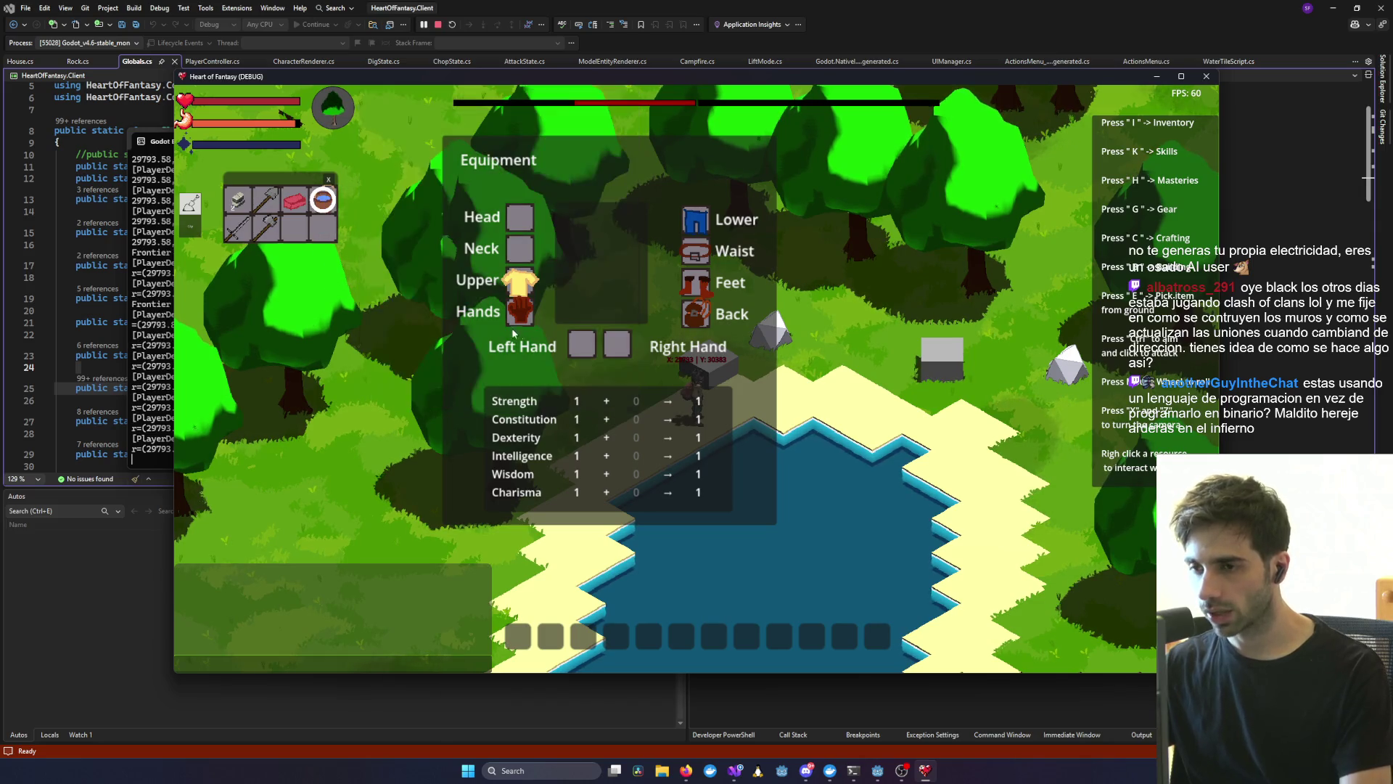
- Build a Clay Cauldron from the buildings list, placed on the shore beside the character
key(c)
key(c)
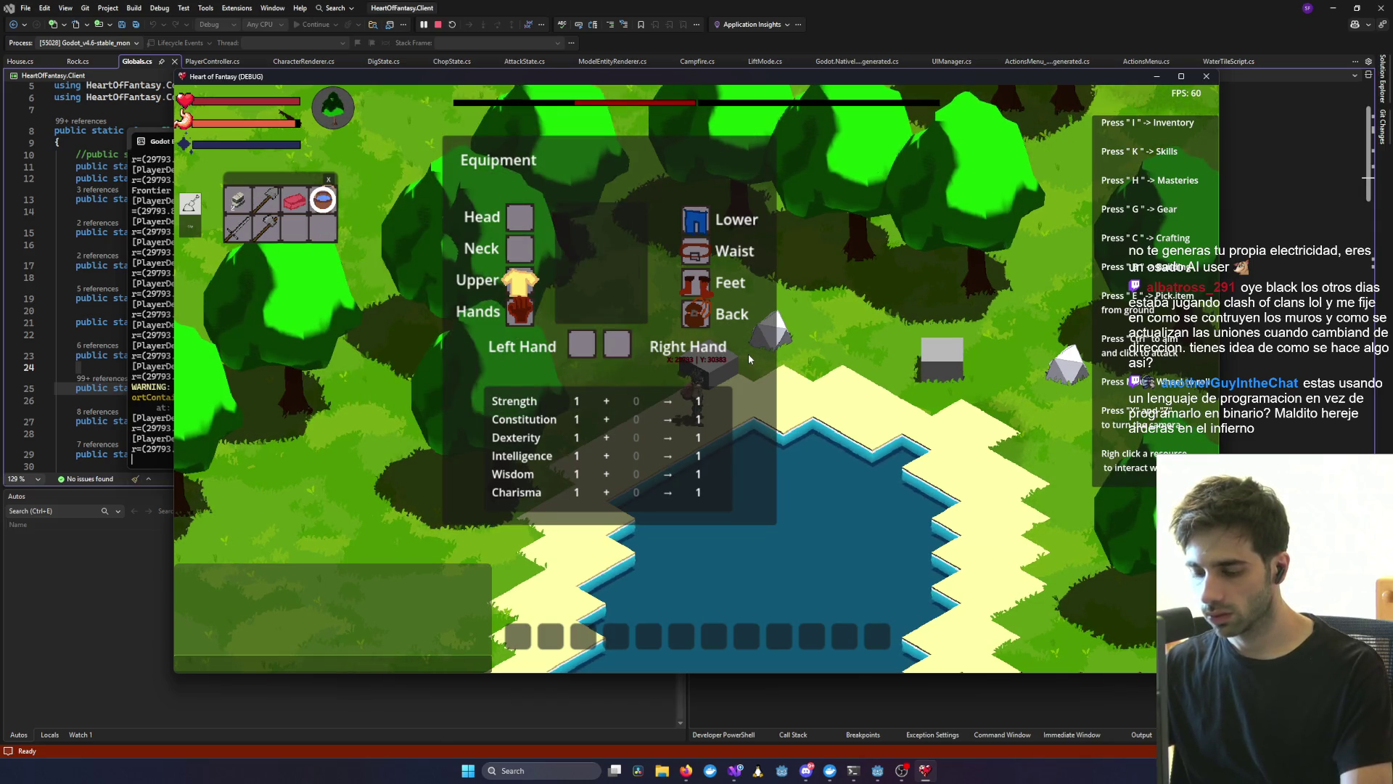
key(b)
click(388, 256)
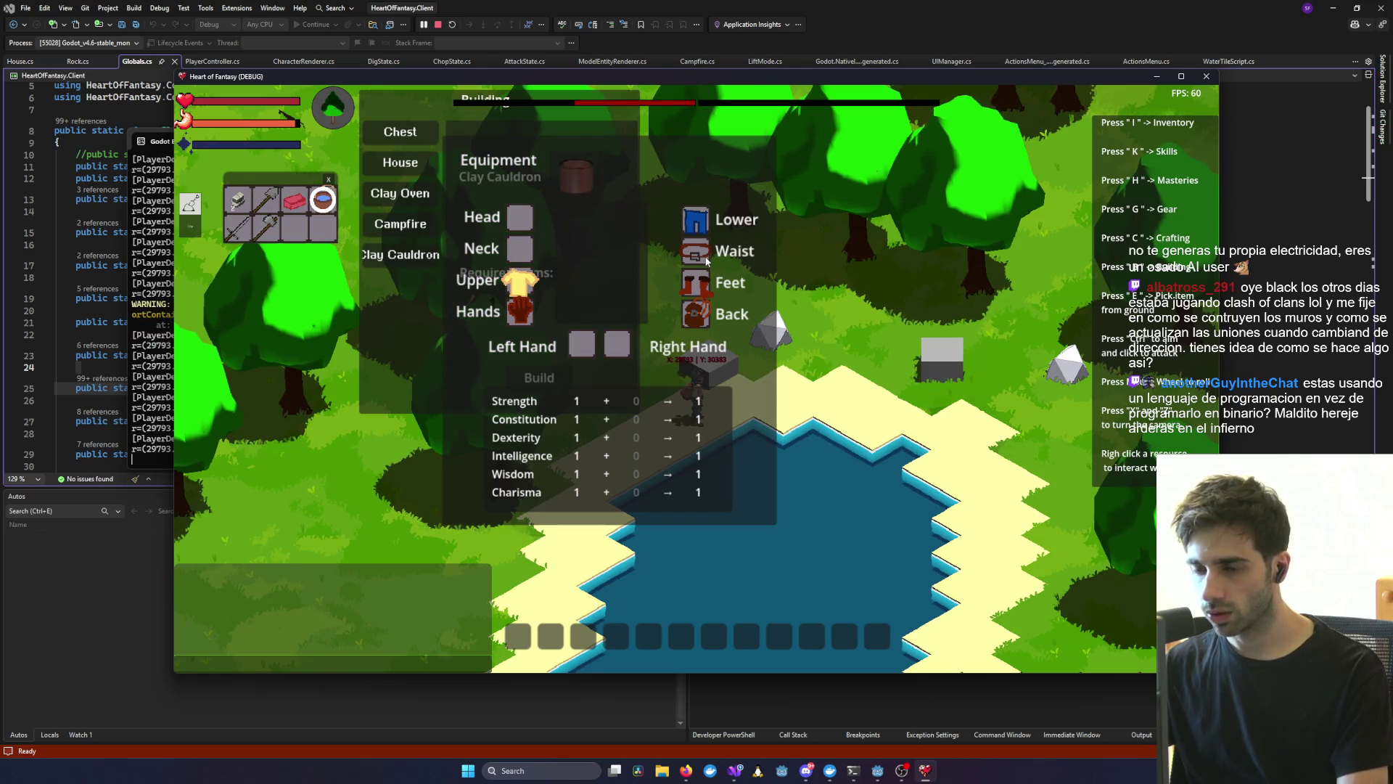
key(g)
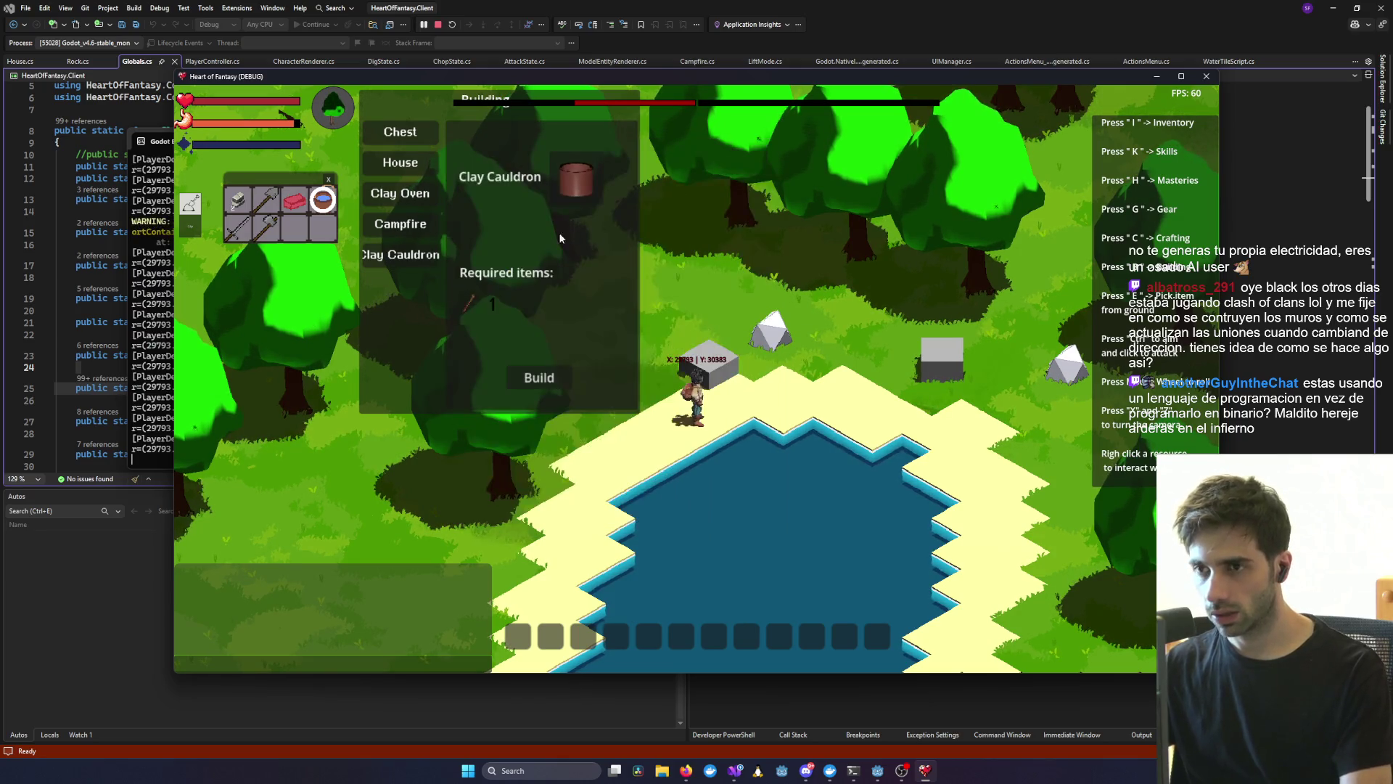
click(720, 392)
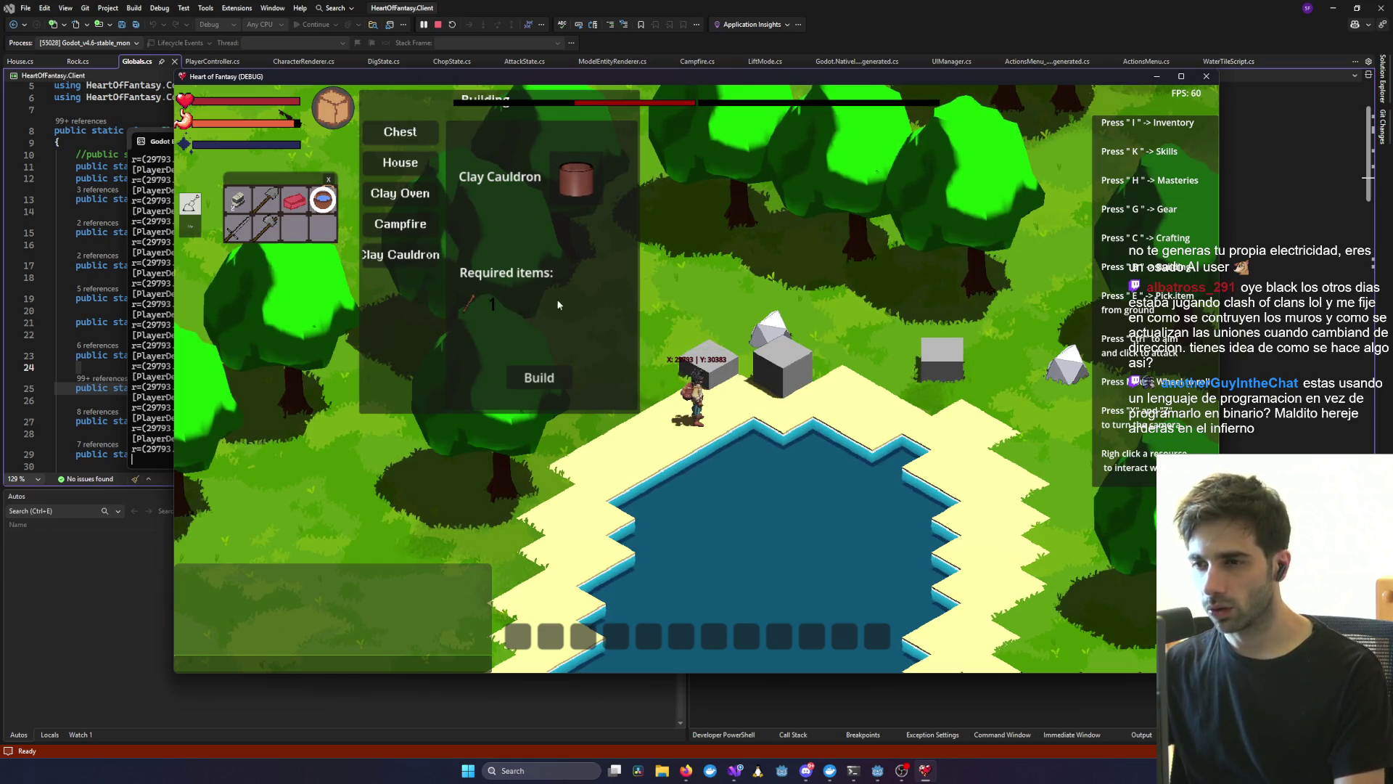
click(887, 319)
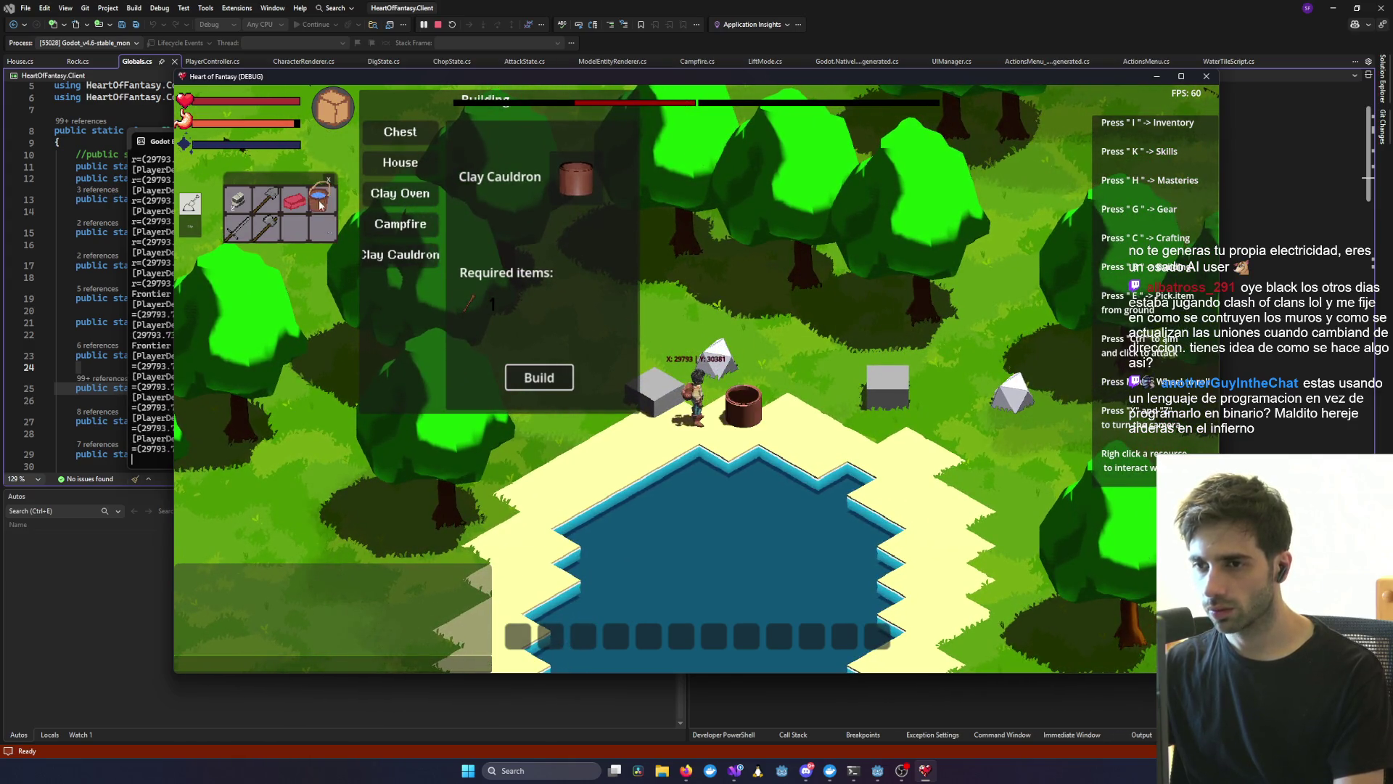
key(g)
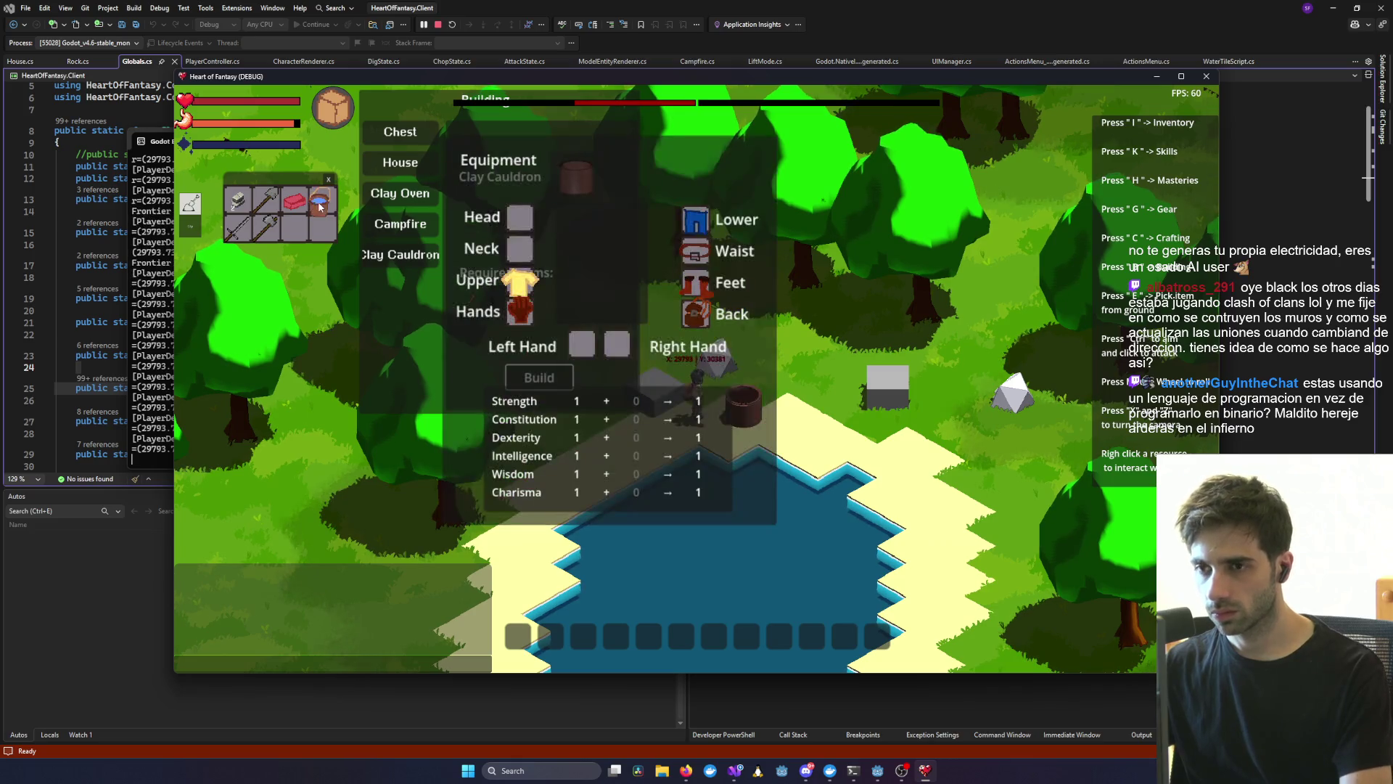
key(g)
right_click(745, 418)
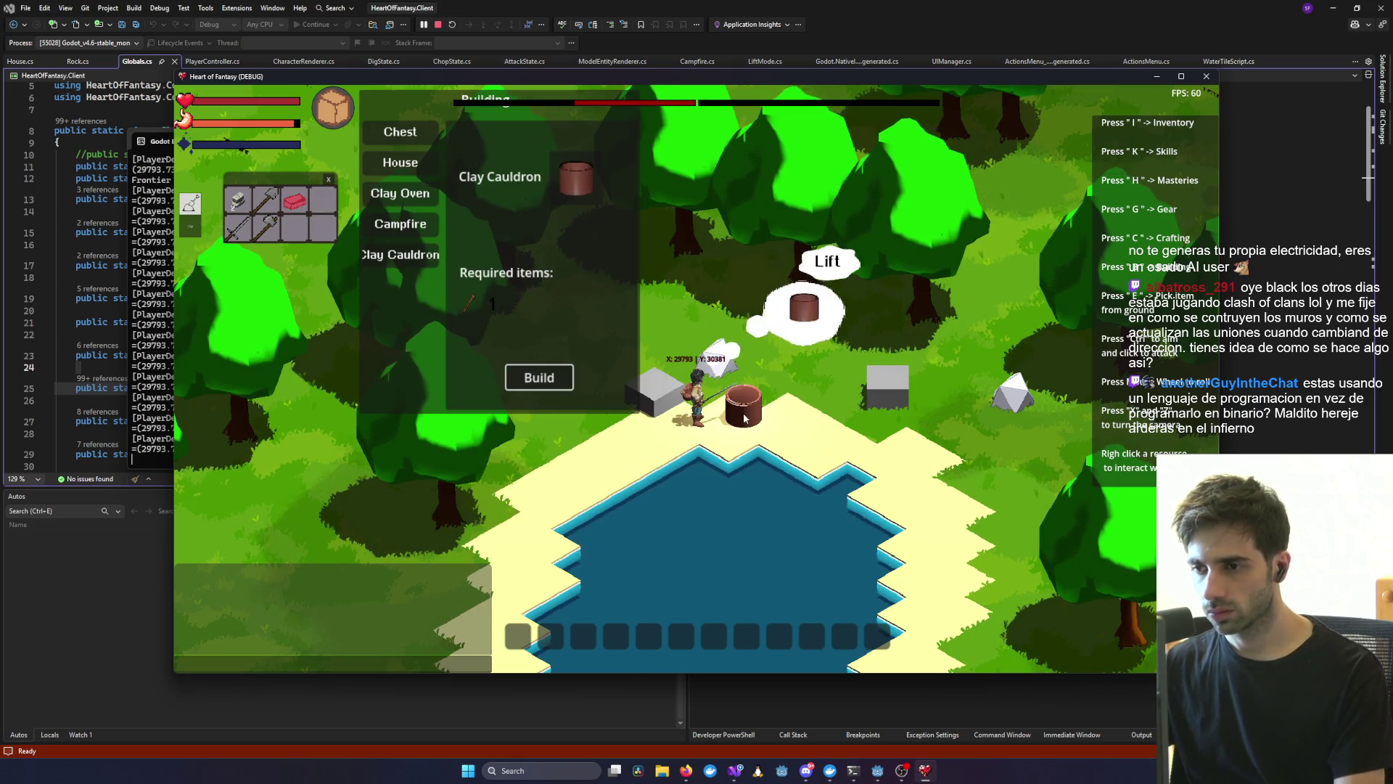
scroll(744, 418, up, 3)
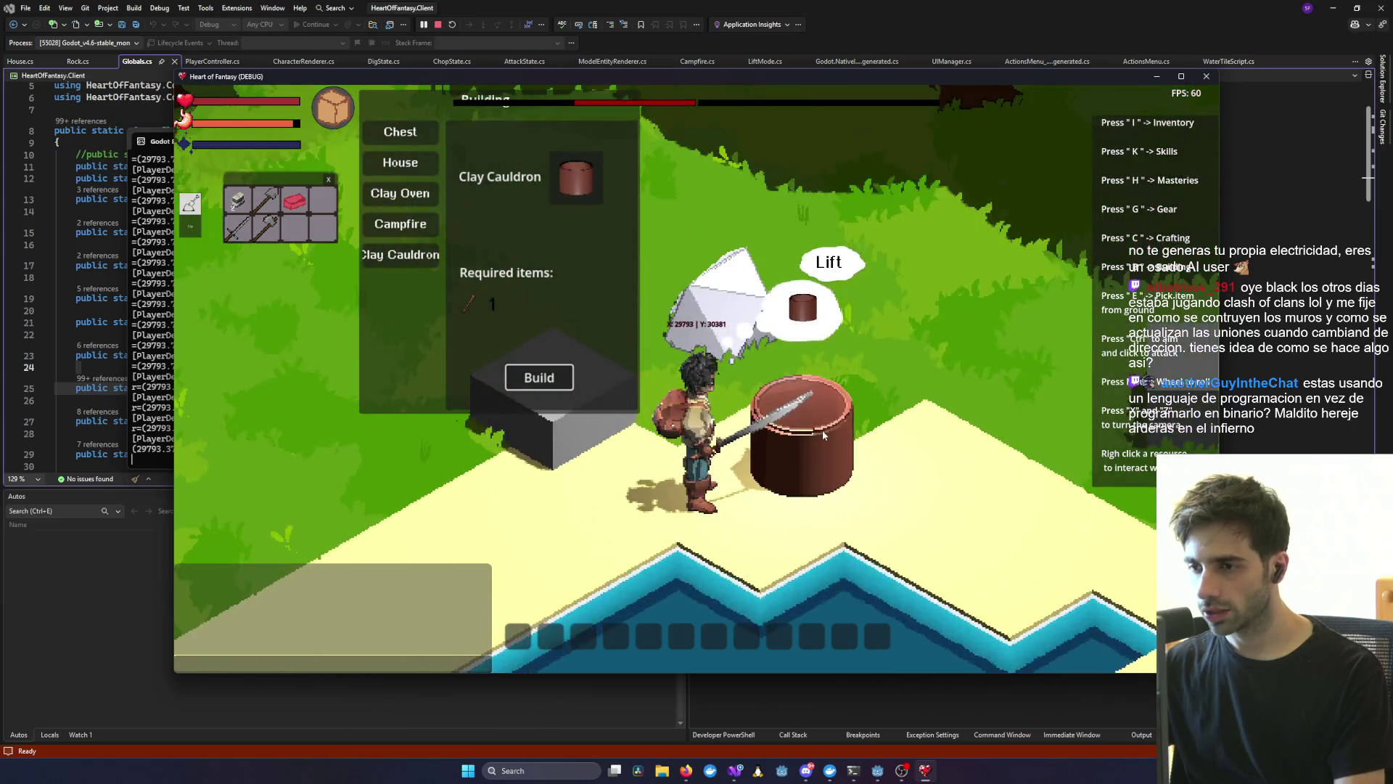
key(z)
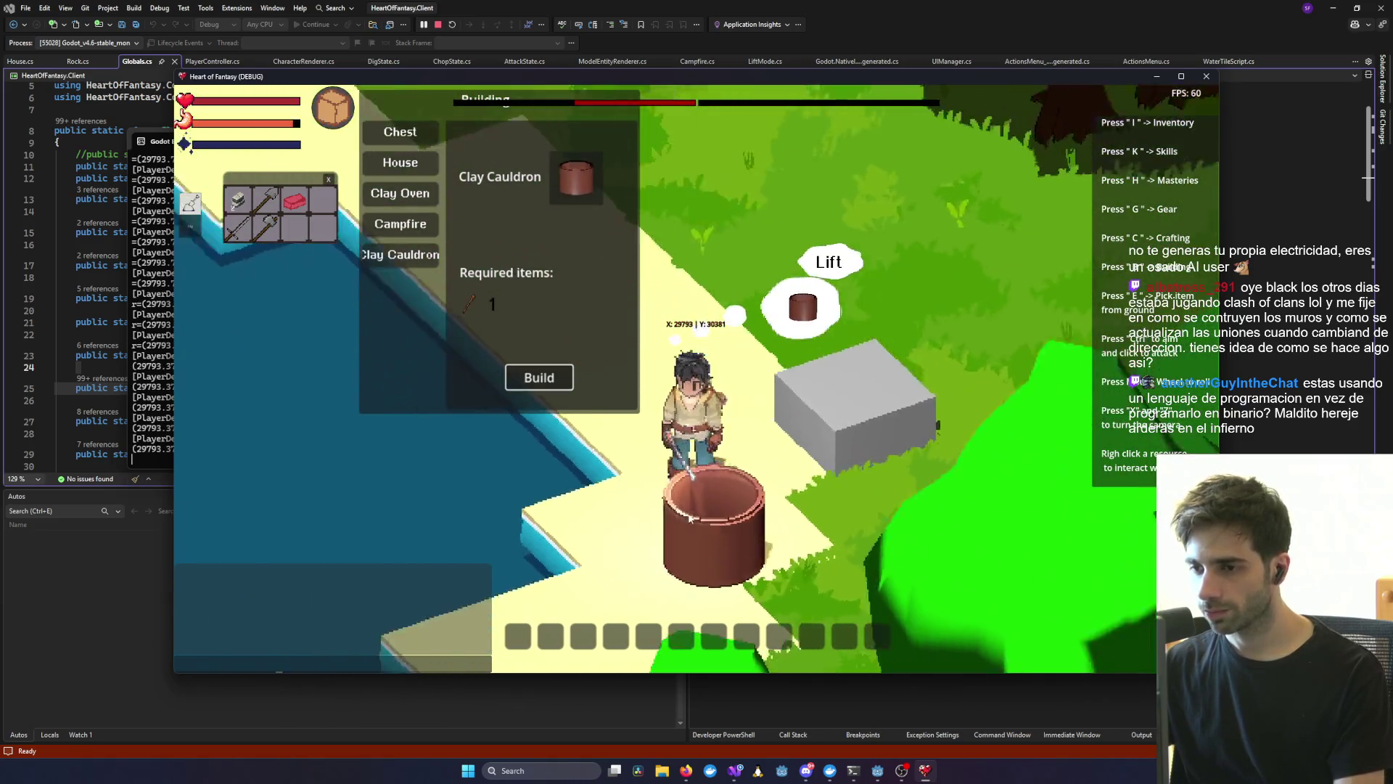
key(z)
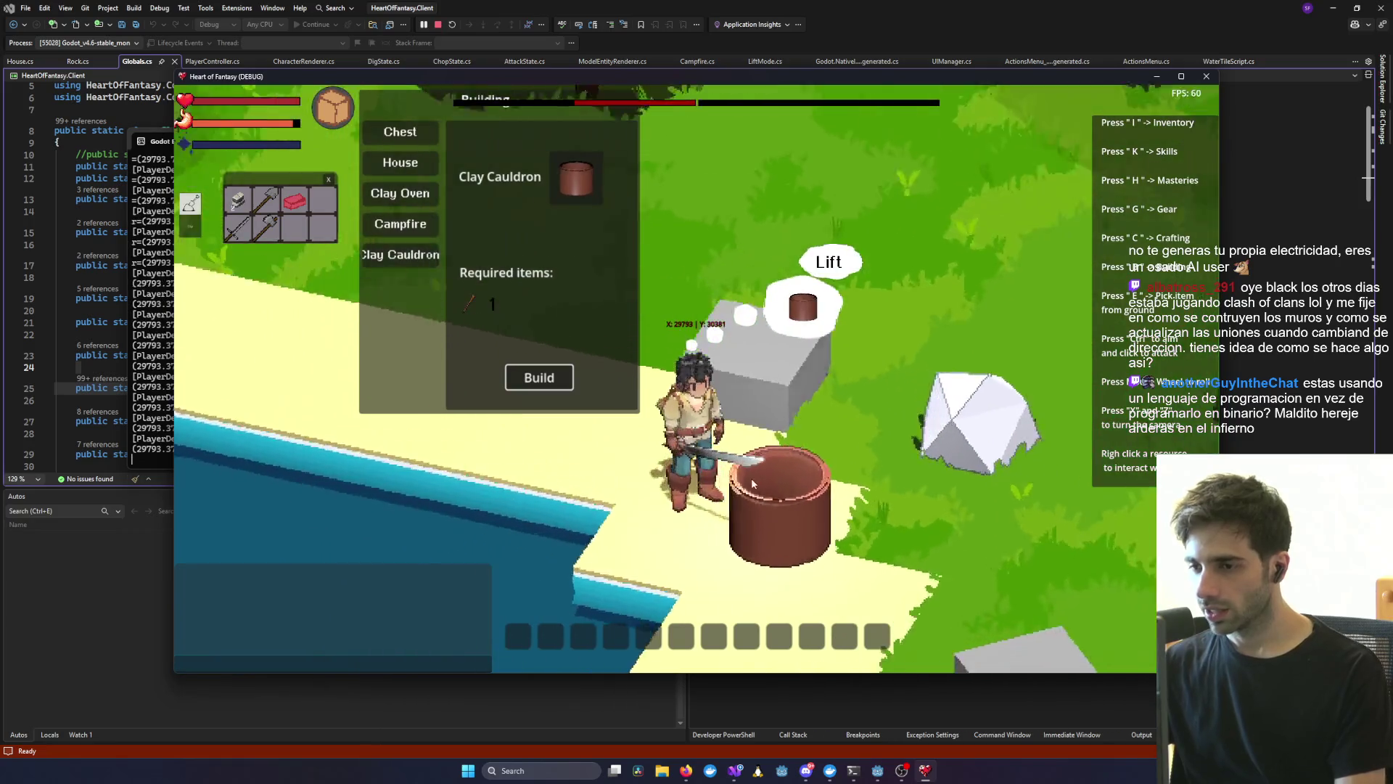
scroll(625, 516, down, 3)
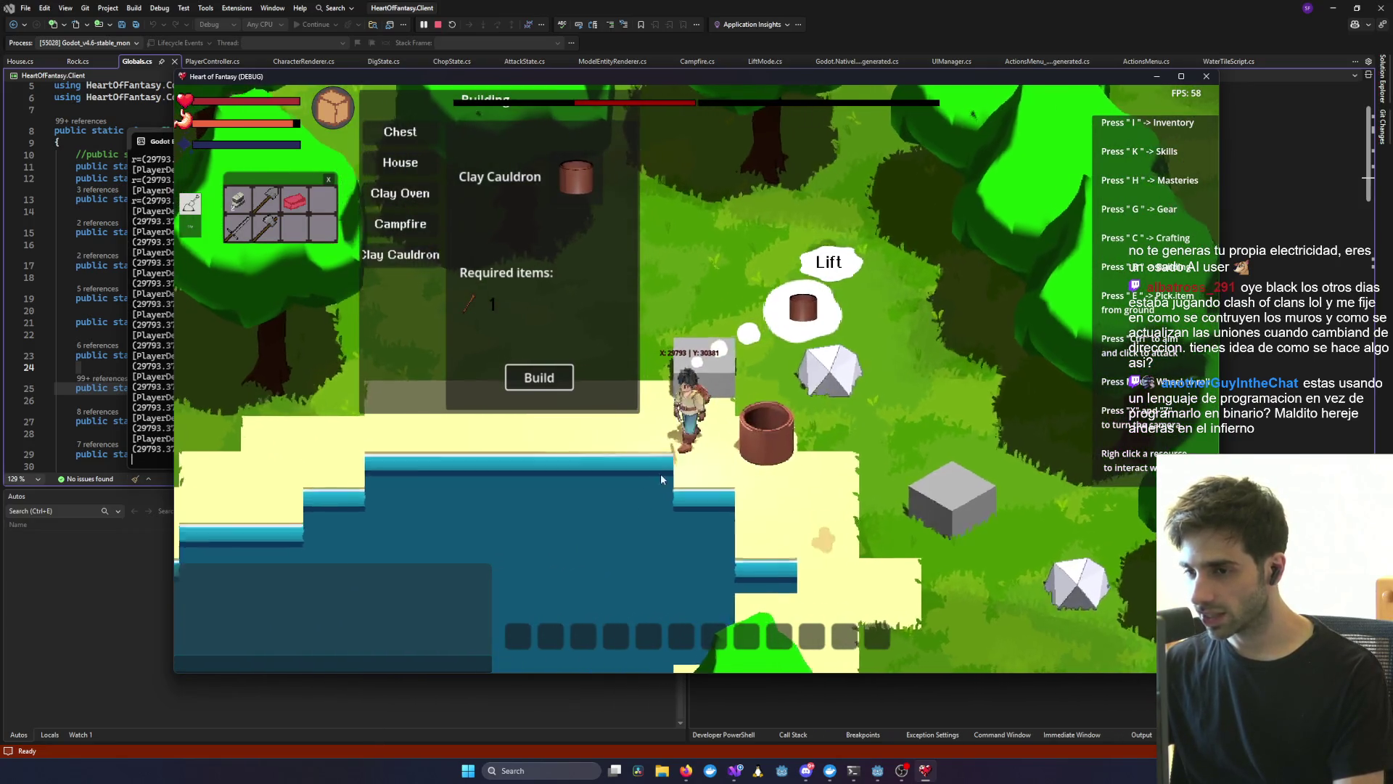
click(726, 428)
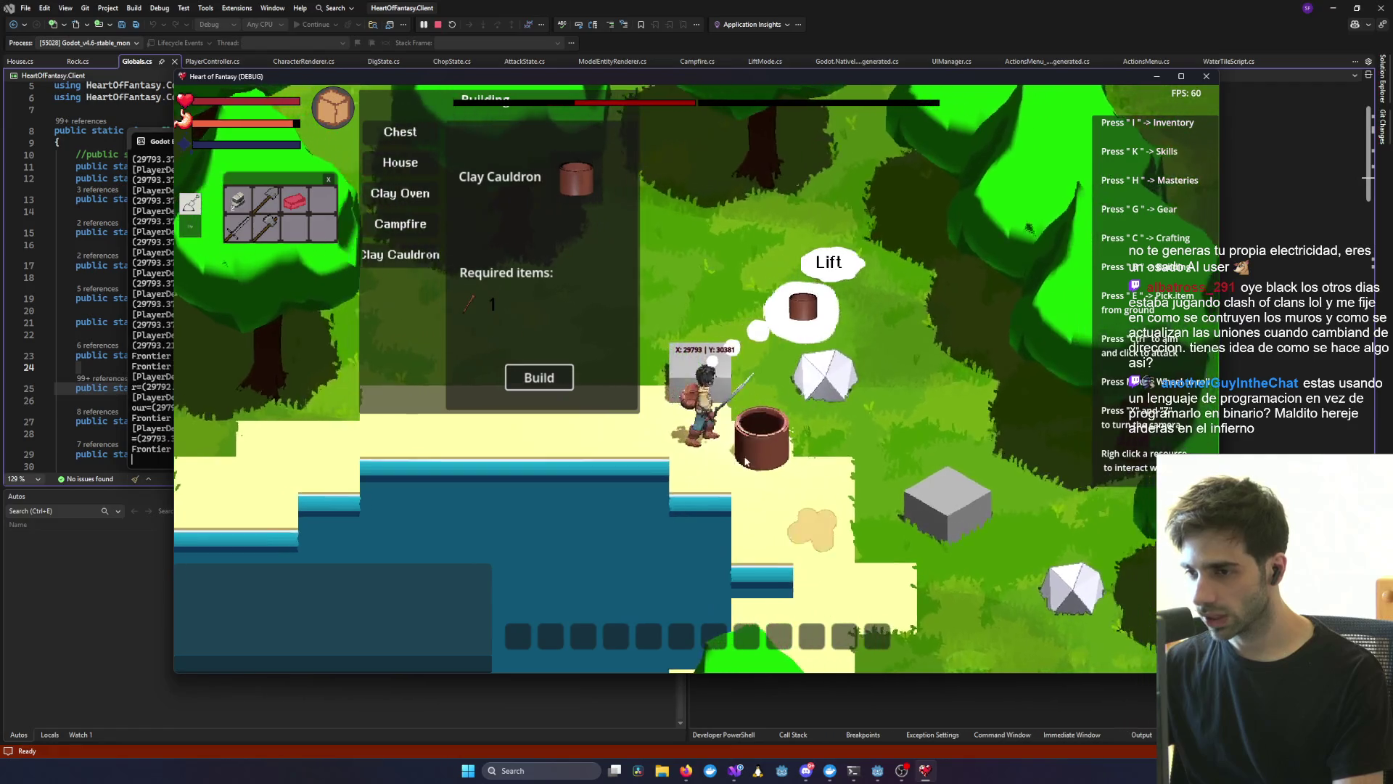
scroll(745, 460, up, 2)
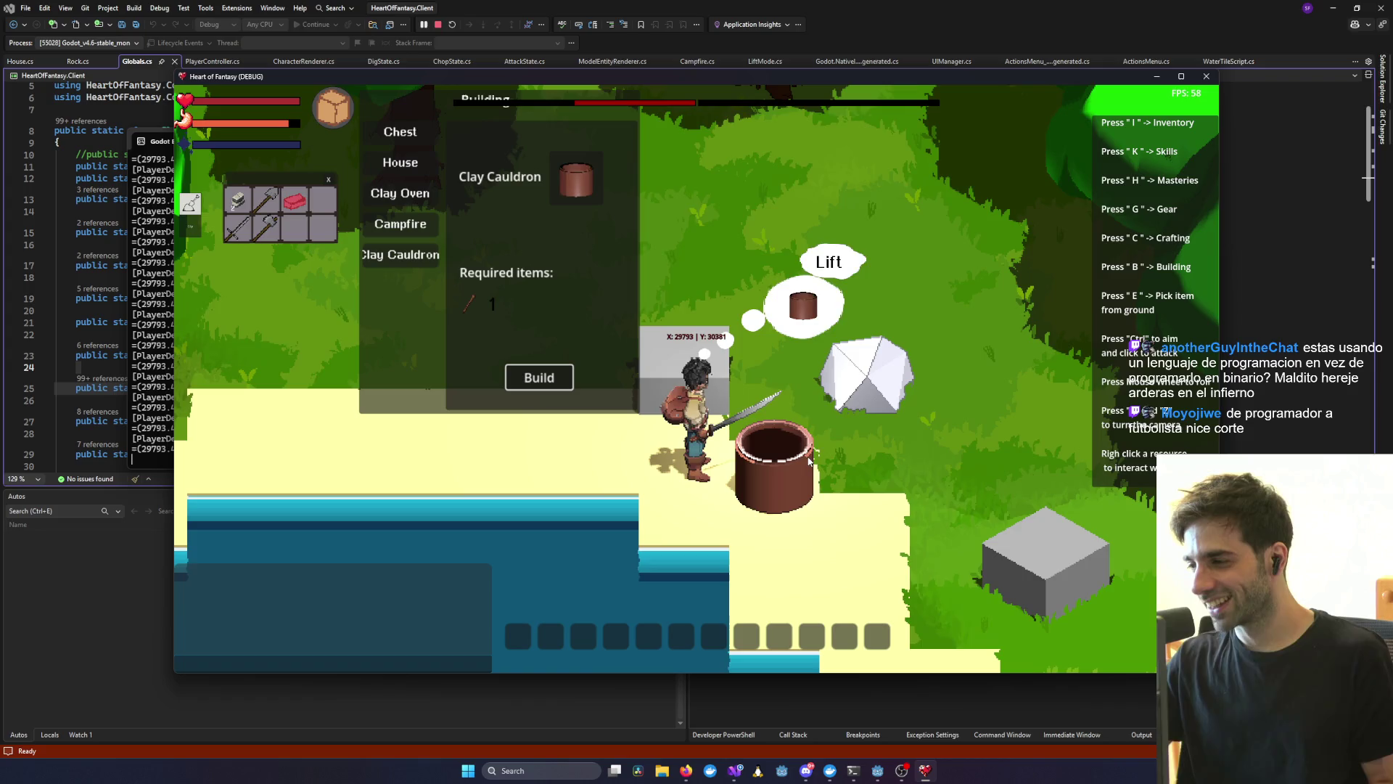
- Lift the clay cauldron, set it down by the shore, and swing the camera top-down
click(759, 441)
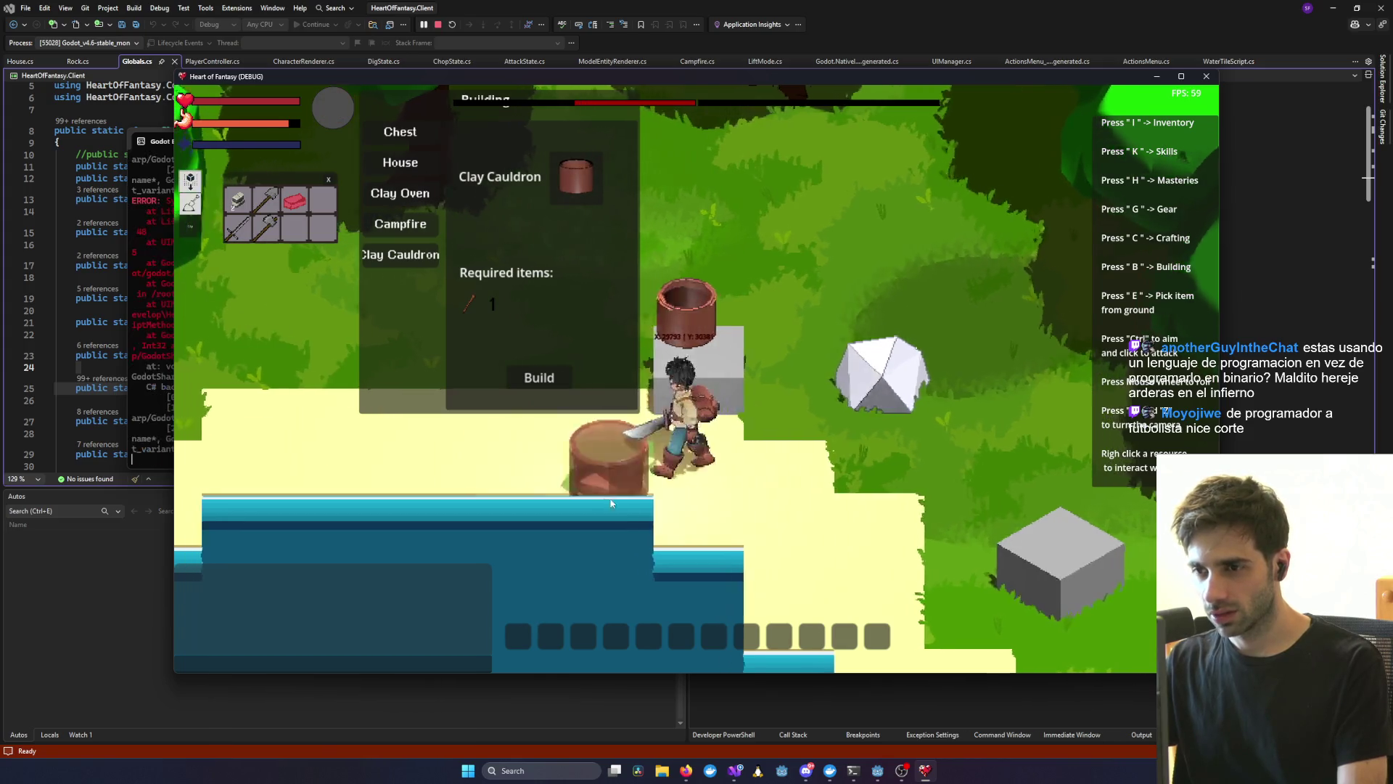
key(a)
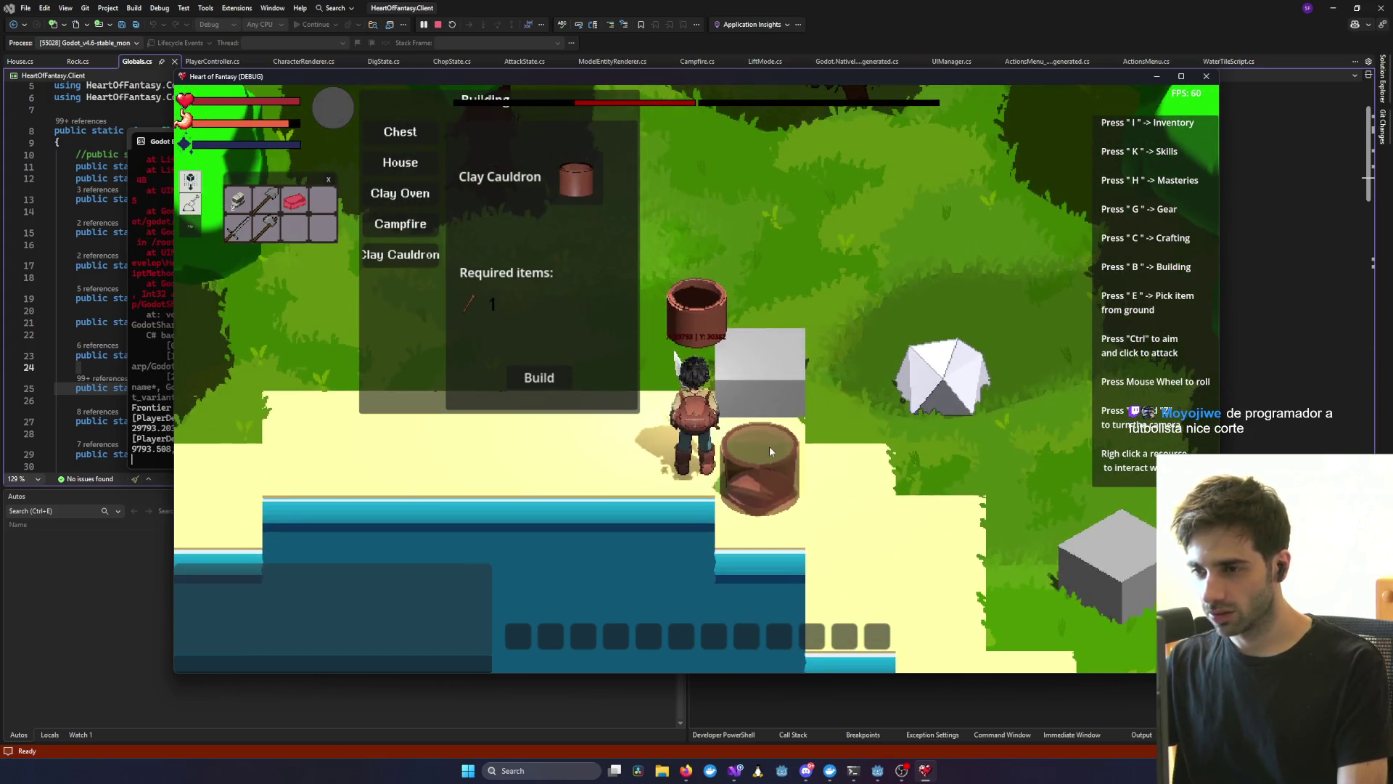
key(a)
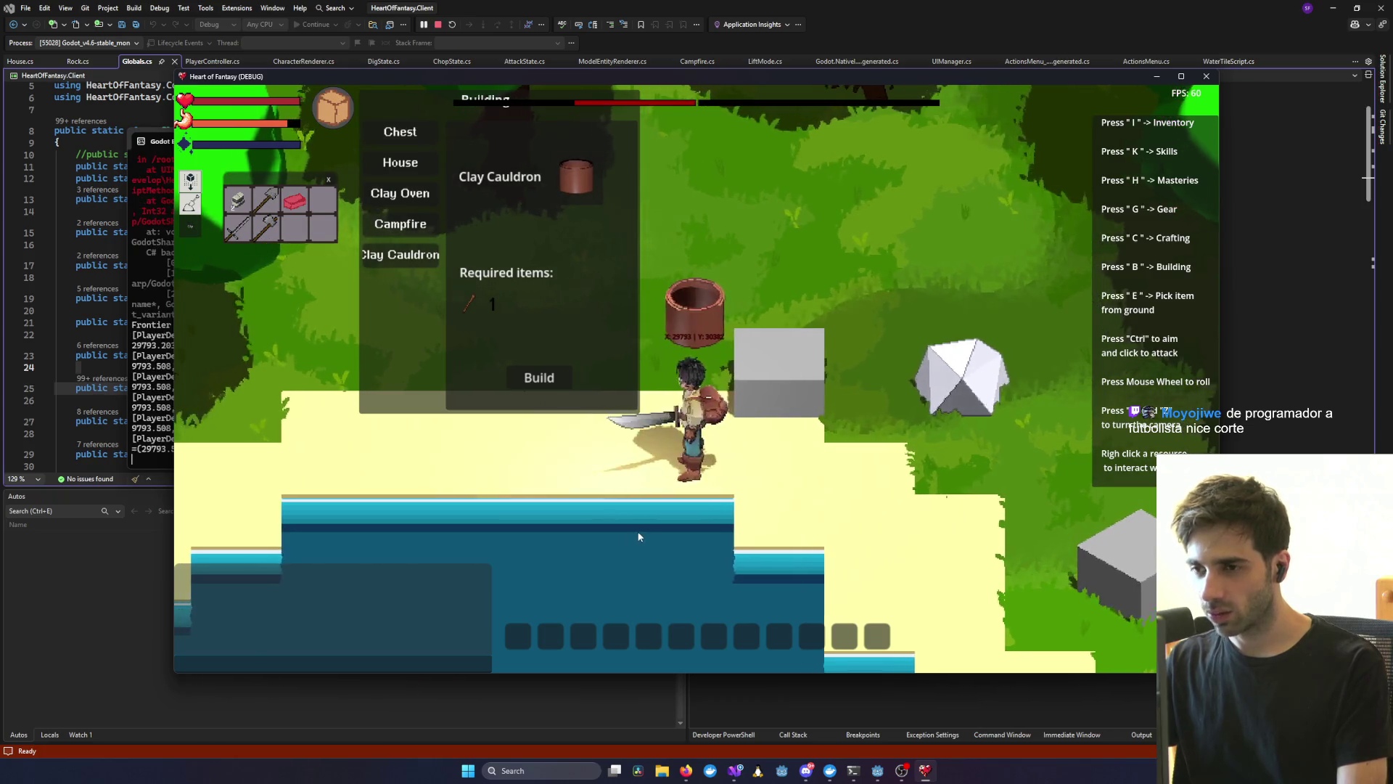
right_click(659, 558)
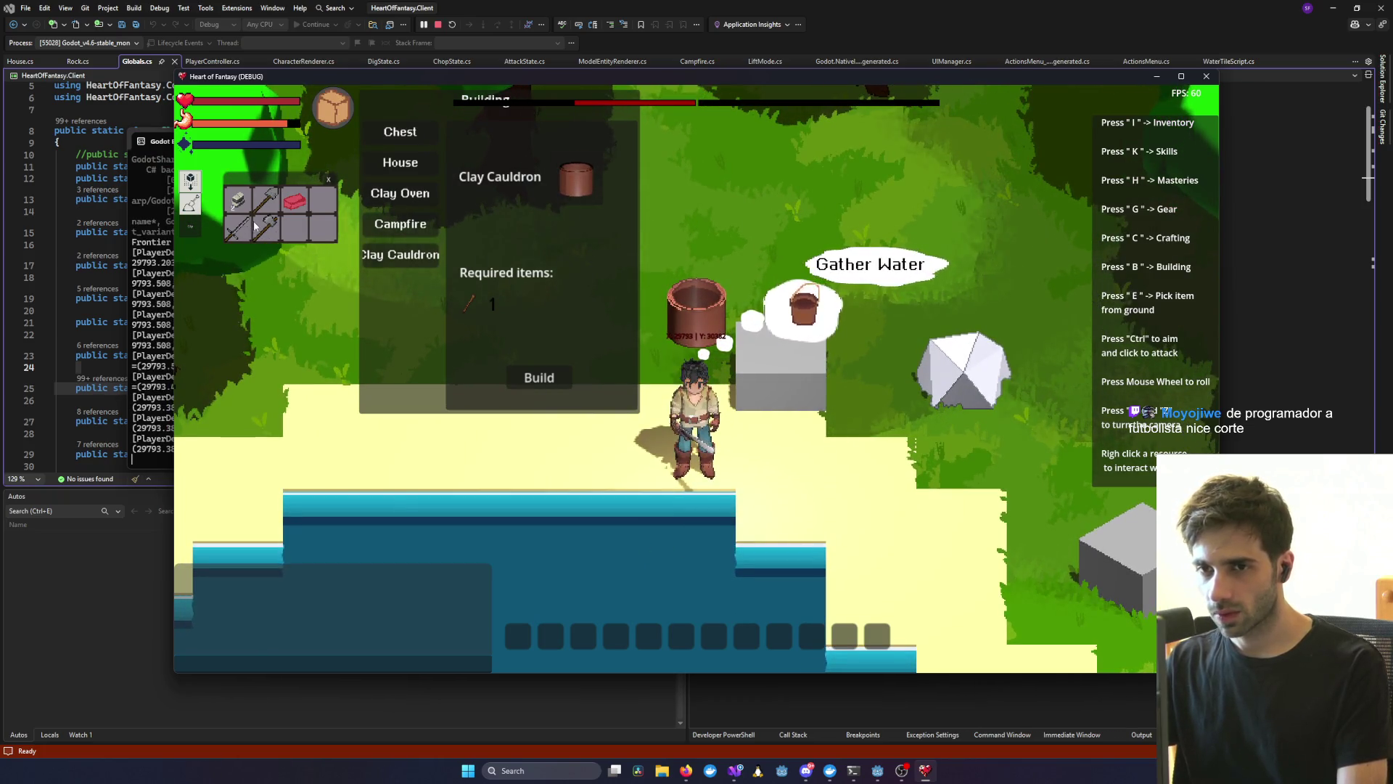
click(541, 377)
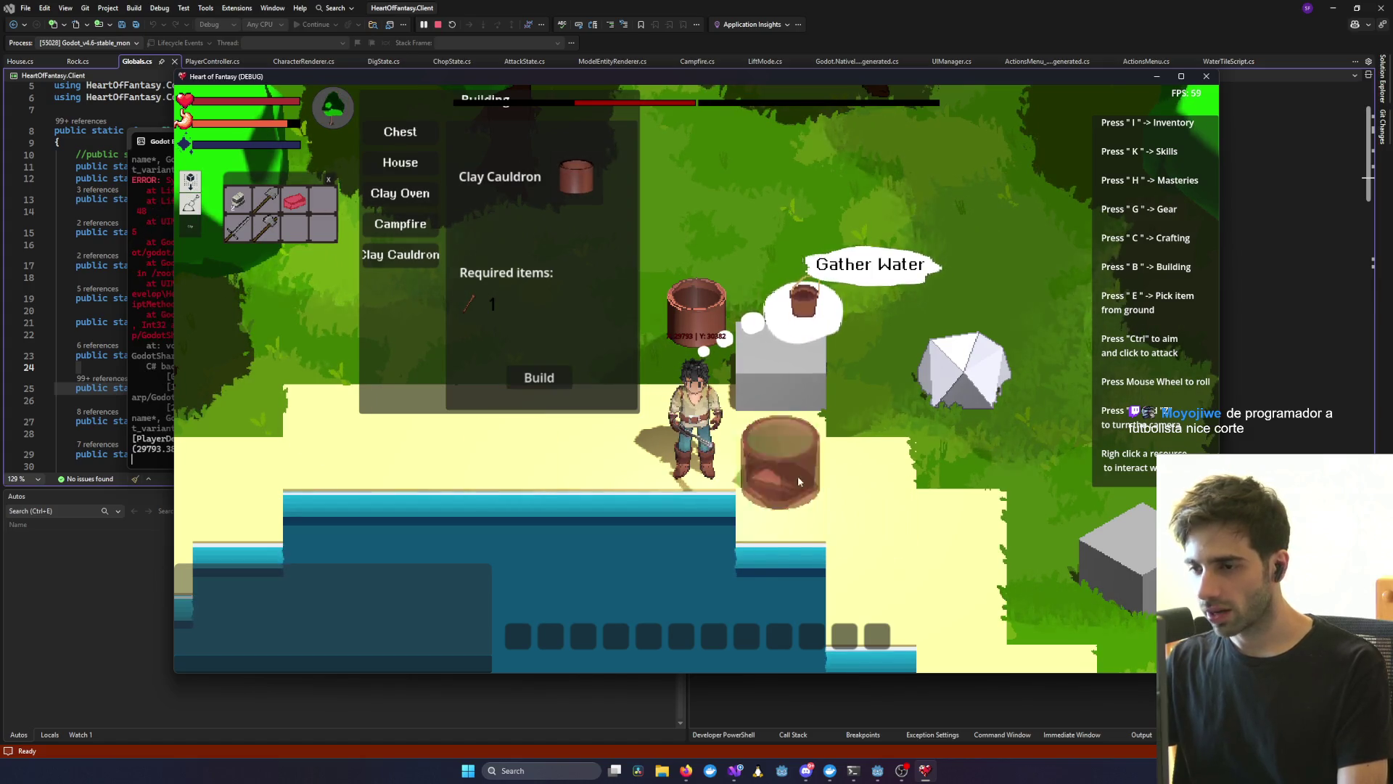
click(798, 480)
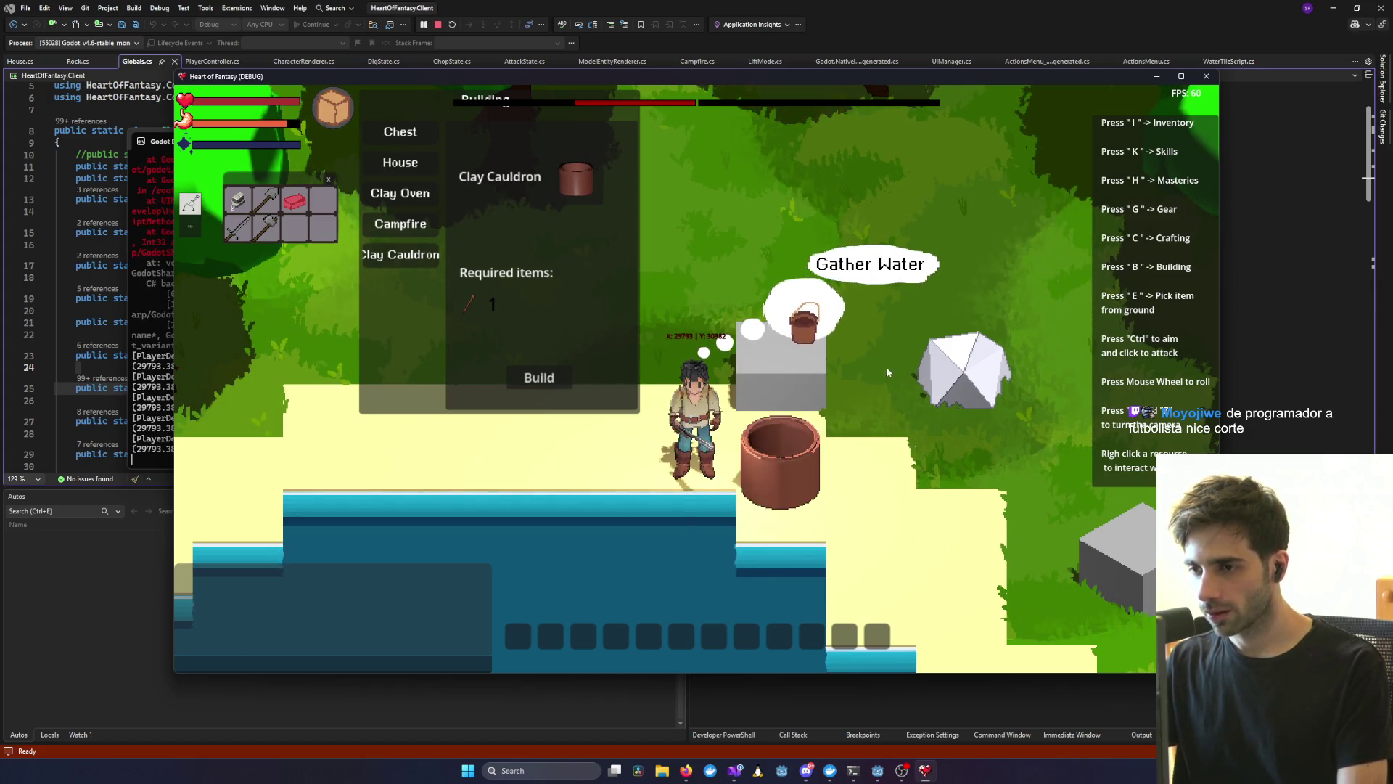
key(q)
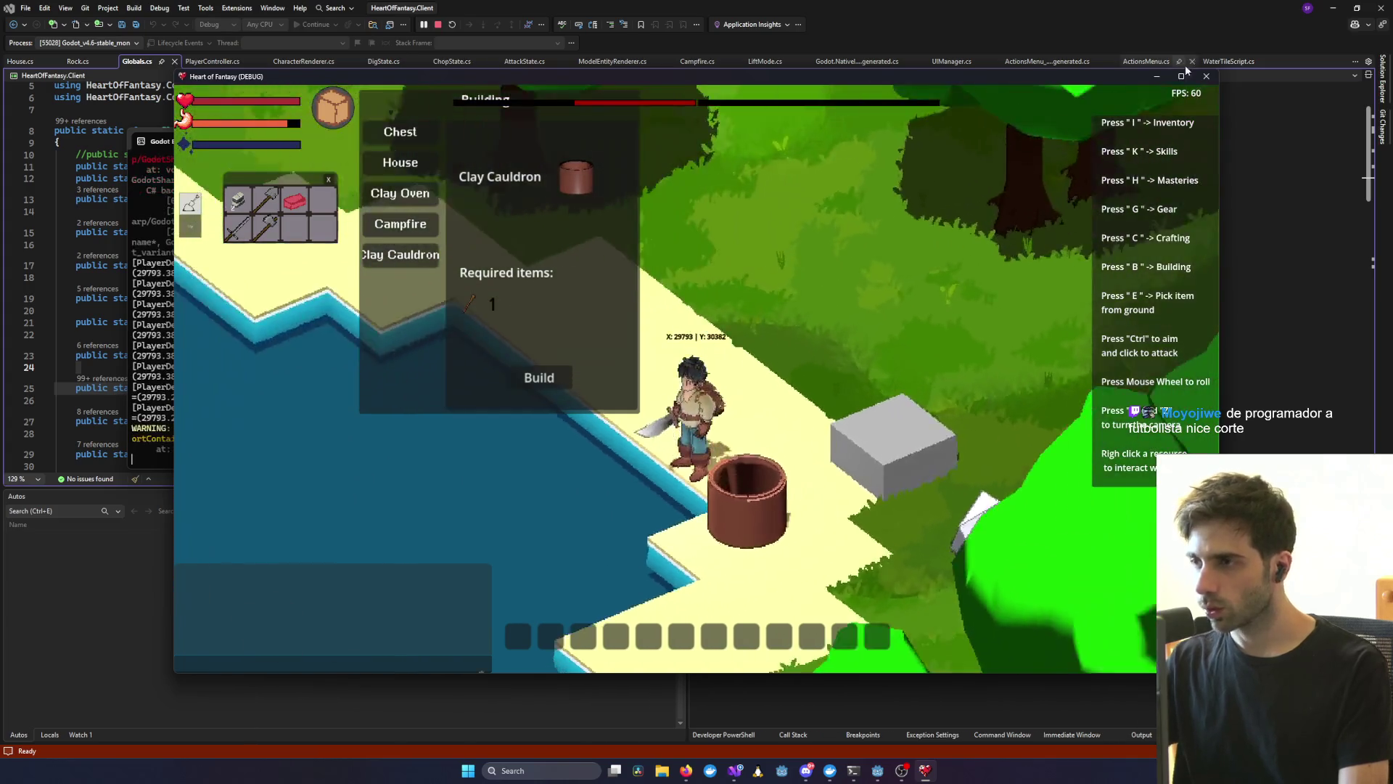
key(q)
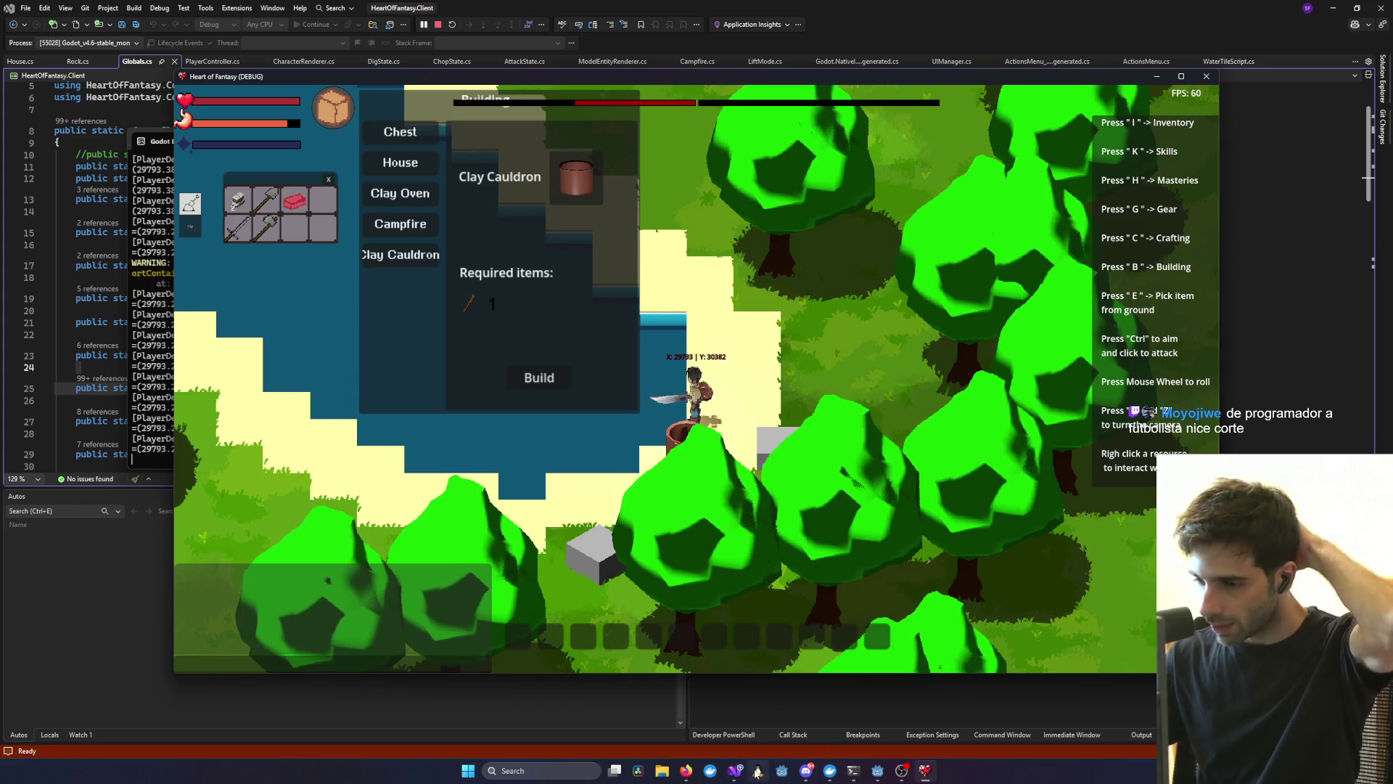
- Bring the HeartOfFantasy Miro board forward and zoom in on the Cooking and Ladrillos nodes
mouse_move(688, 772)
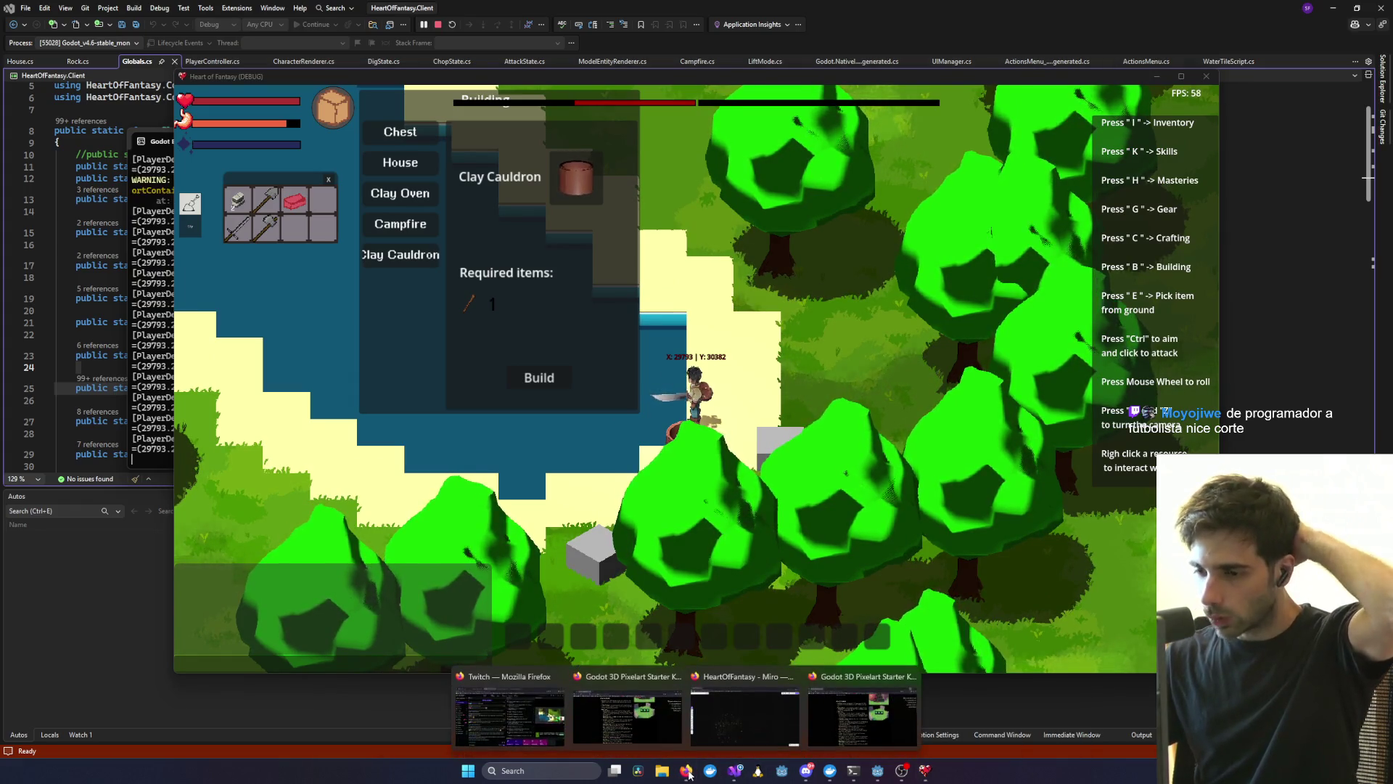
click(748, 718)
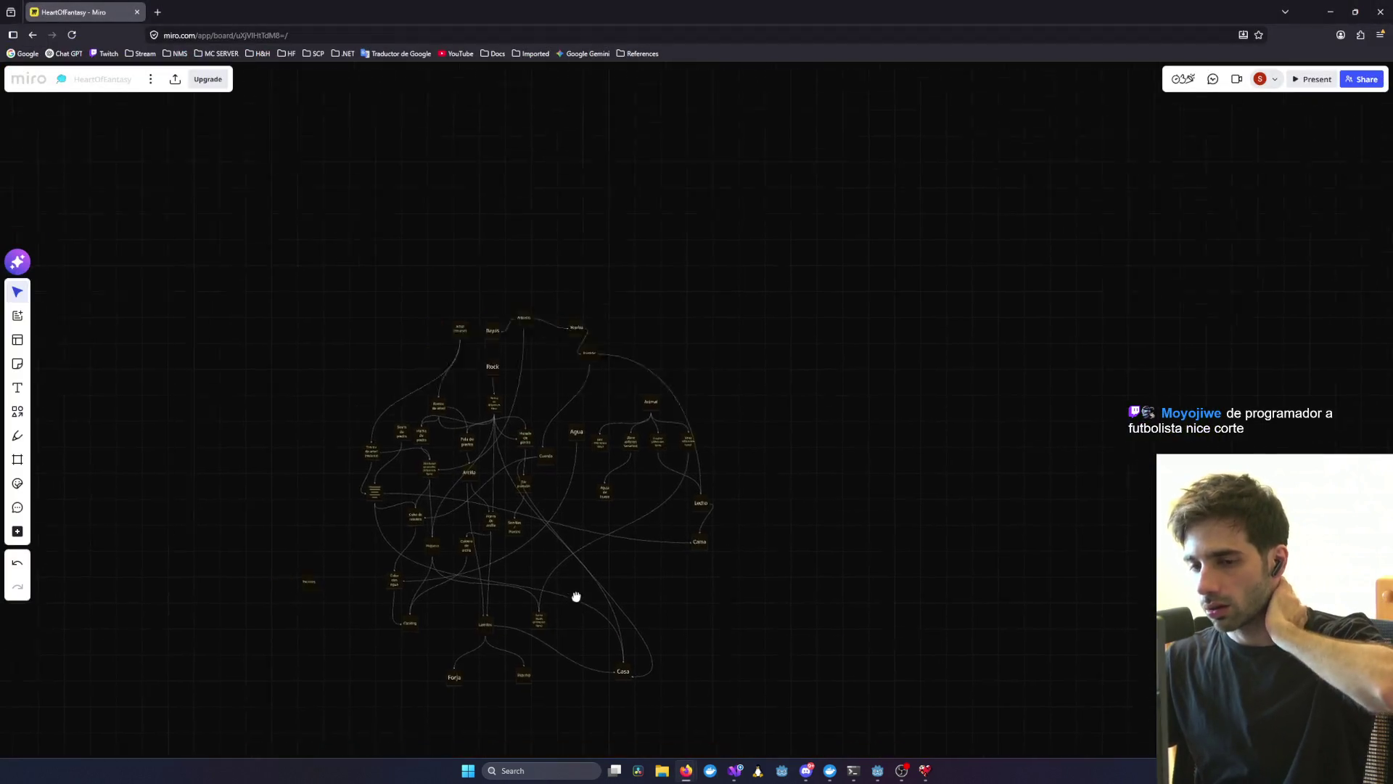
scroll(576, 597, up, 10)
scroll(574, 350, up, 3)
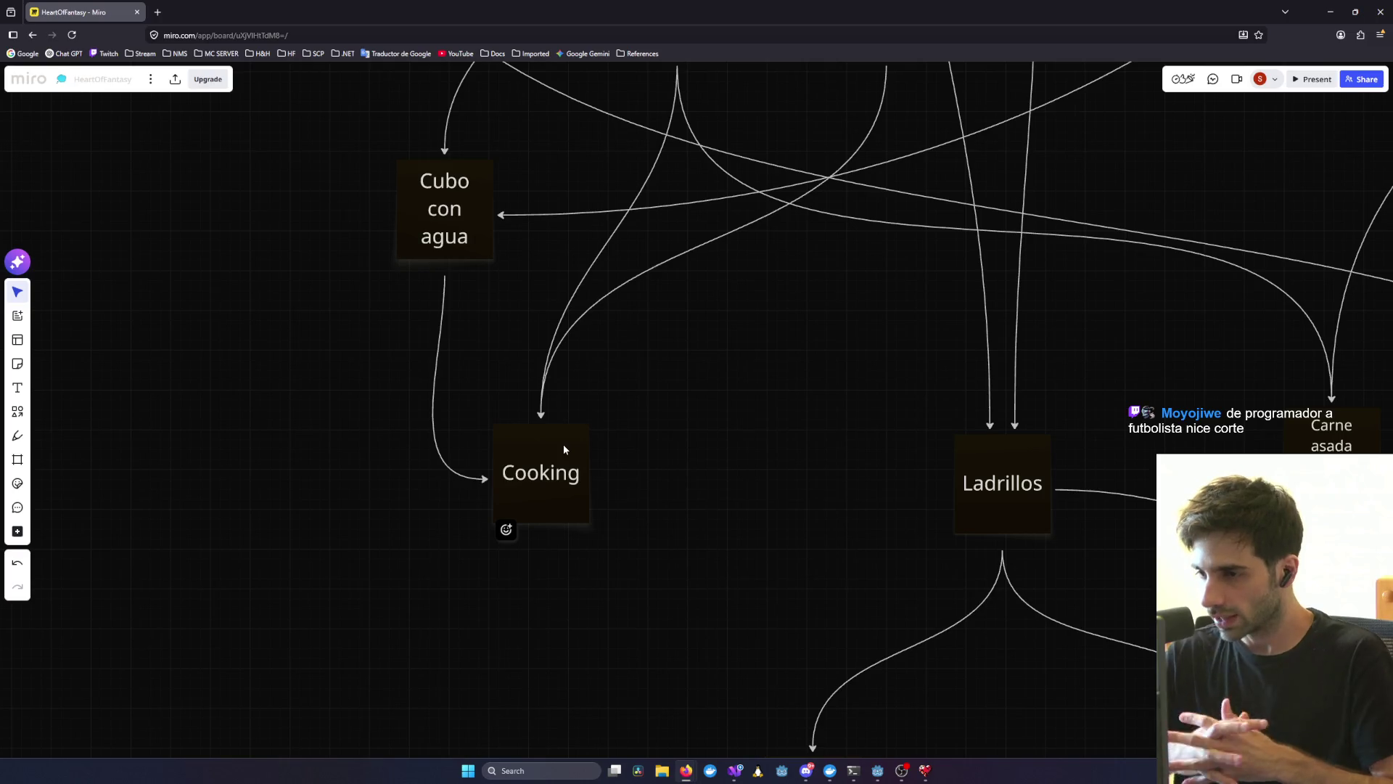
- Bring the game to the front, move the inventory panel centre-right, and rotate the camera until the pond lies below
click(926, 764)
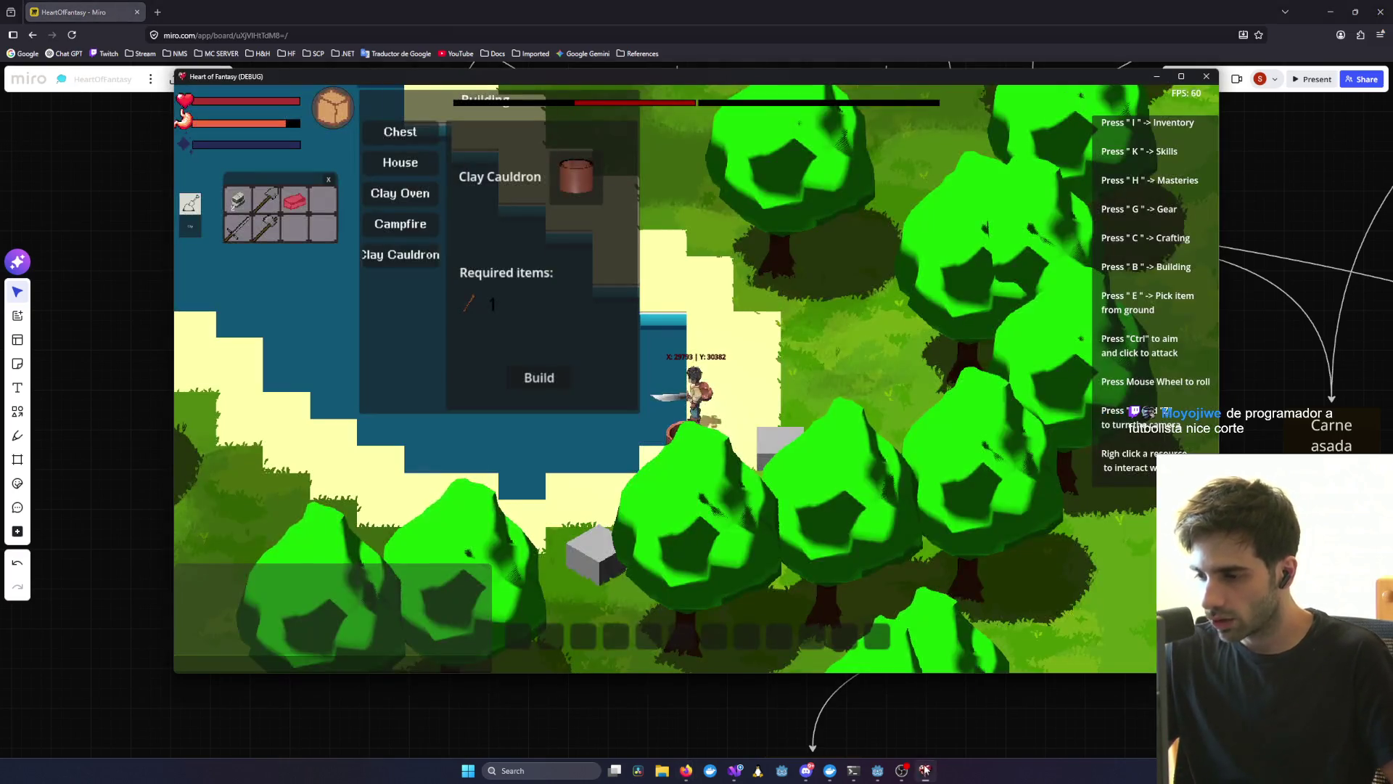
drag(330, 217, 1006, 215)
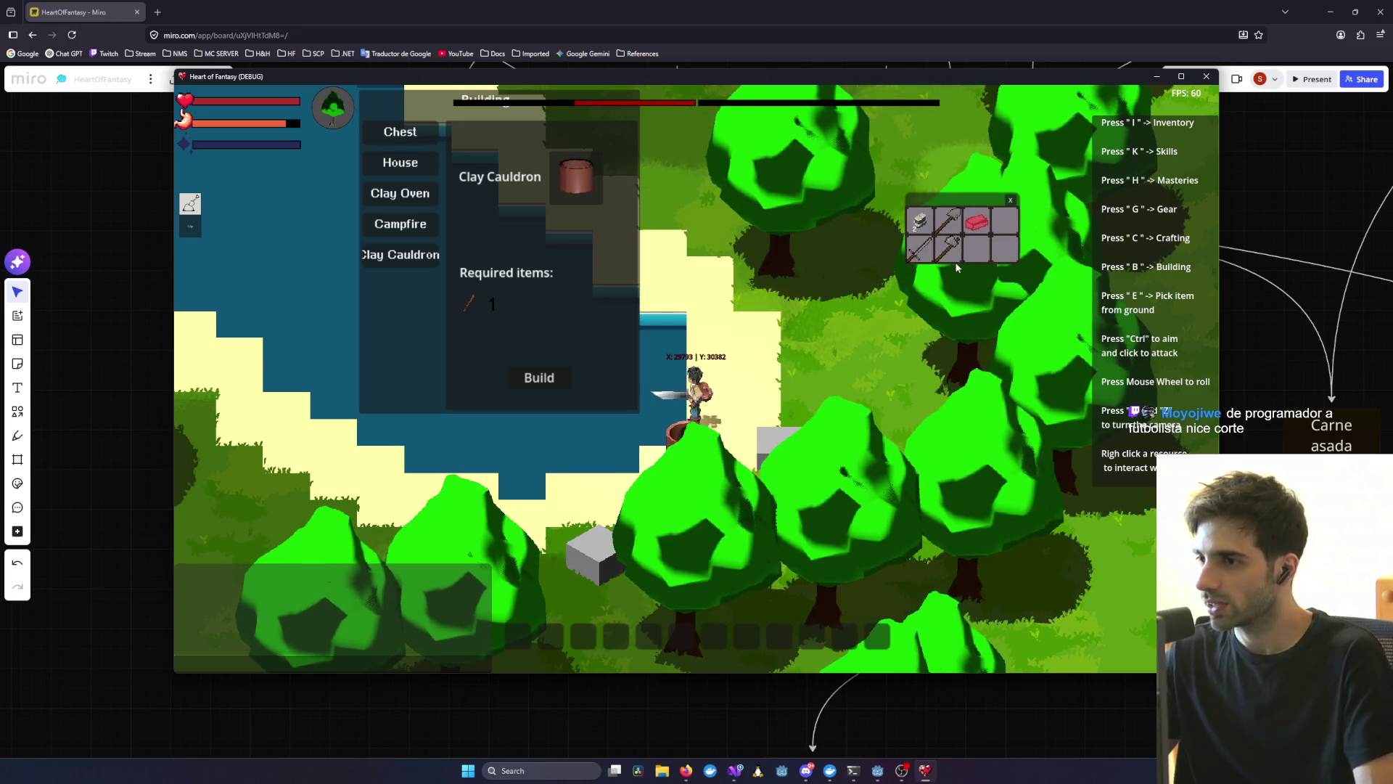
key(q)
key(q)
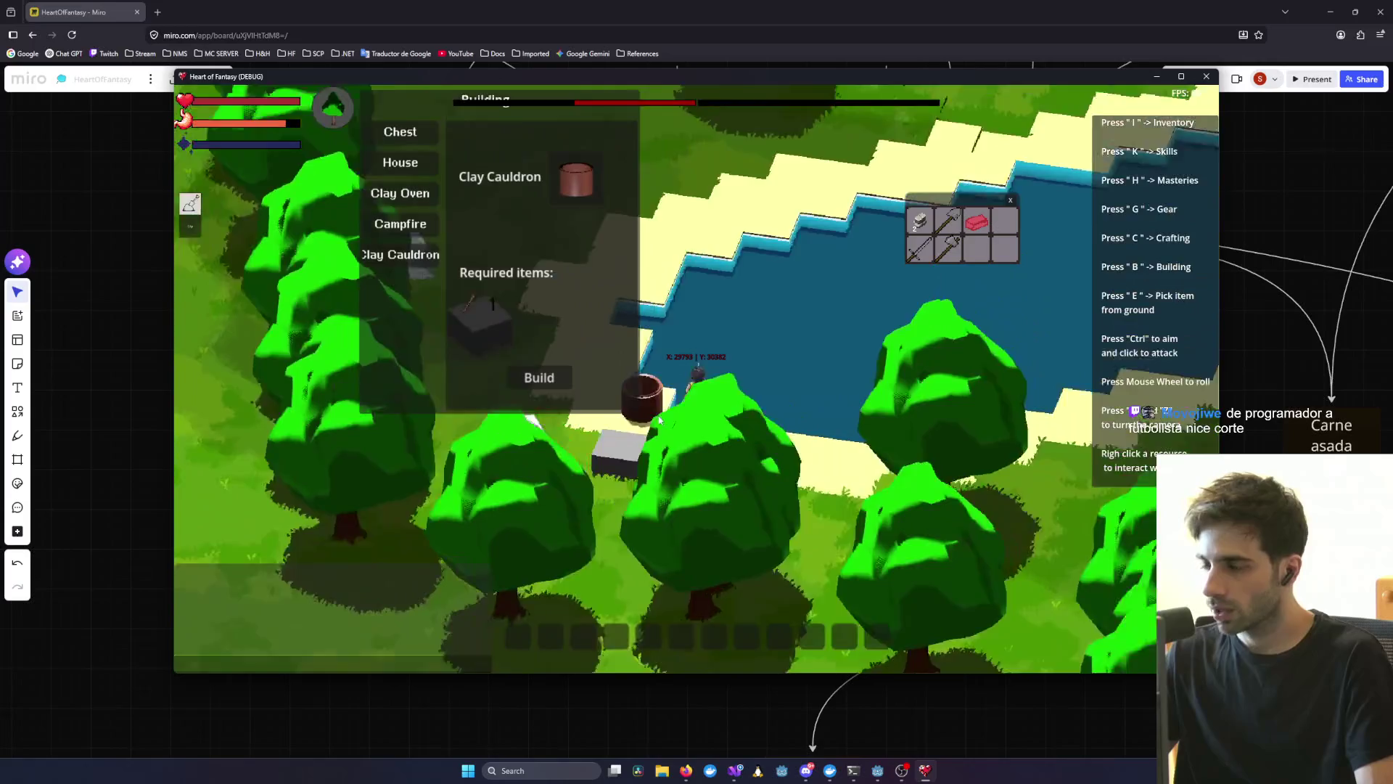
key(q)
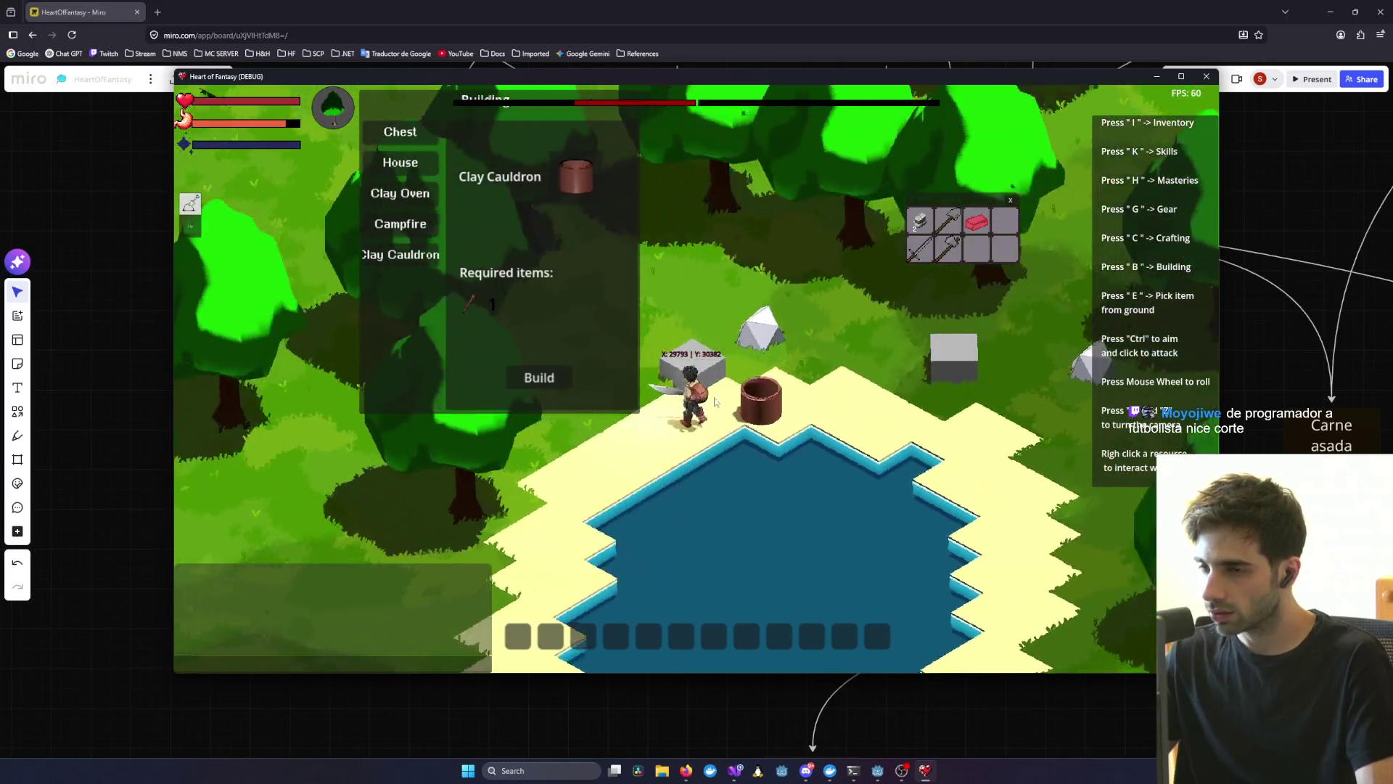
key(q)
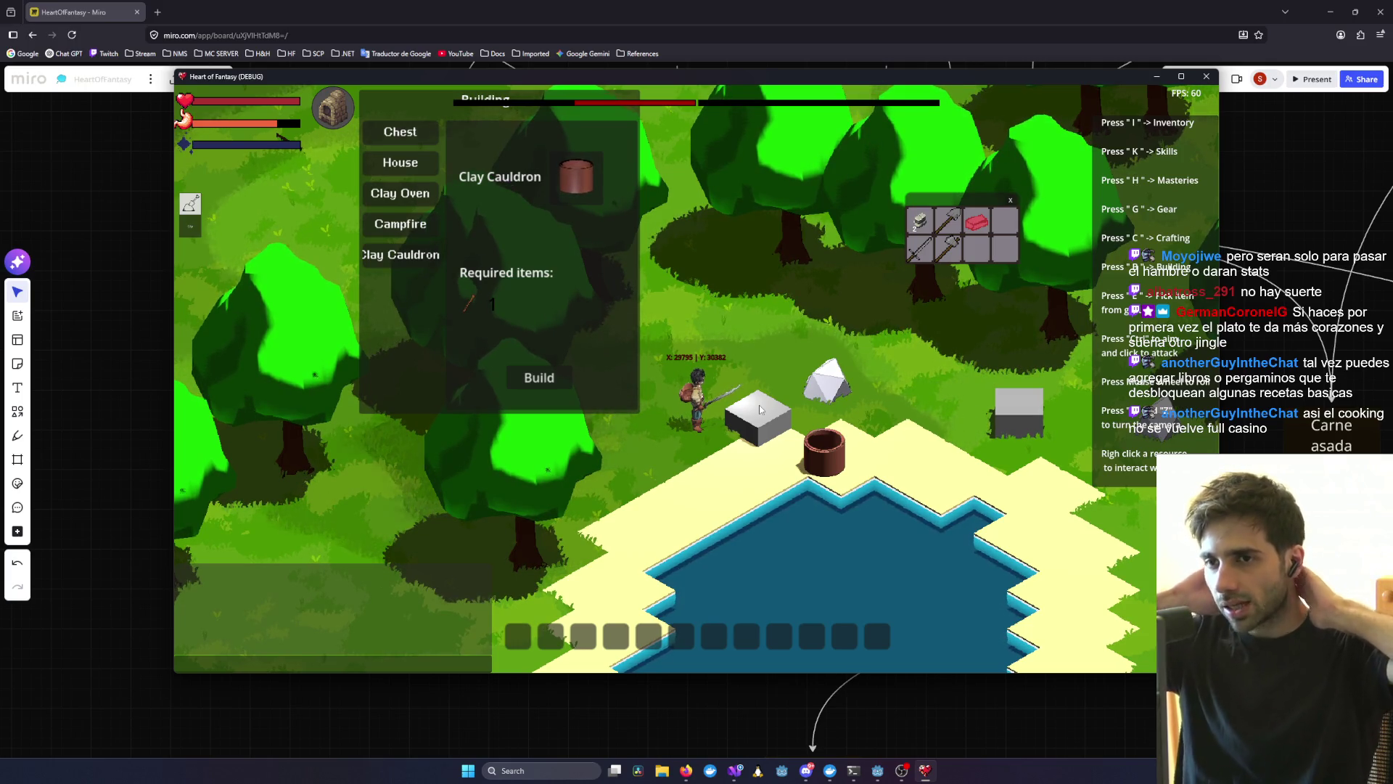
- Open Crafting and view the Stone Axe, then the Stone Shovel recipe
key(c)
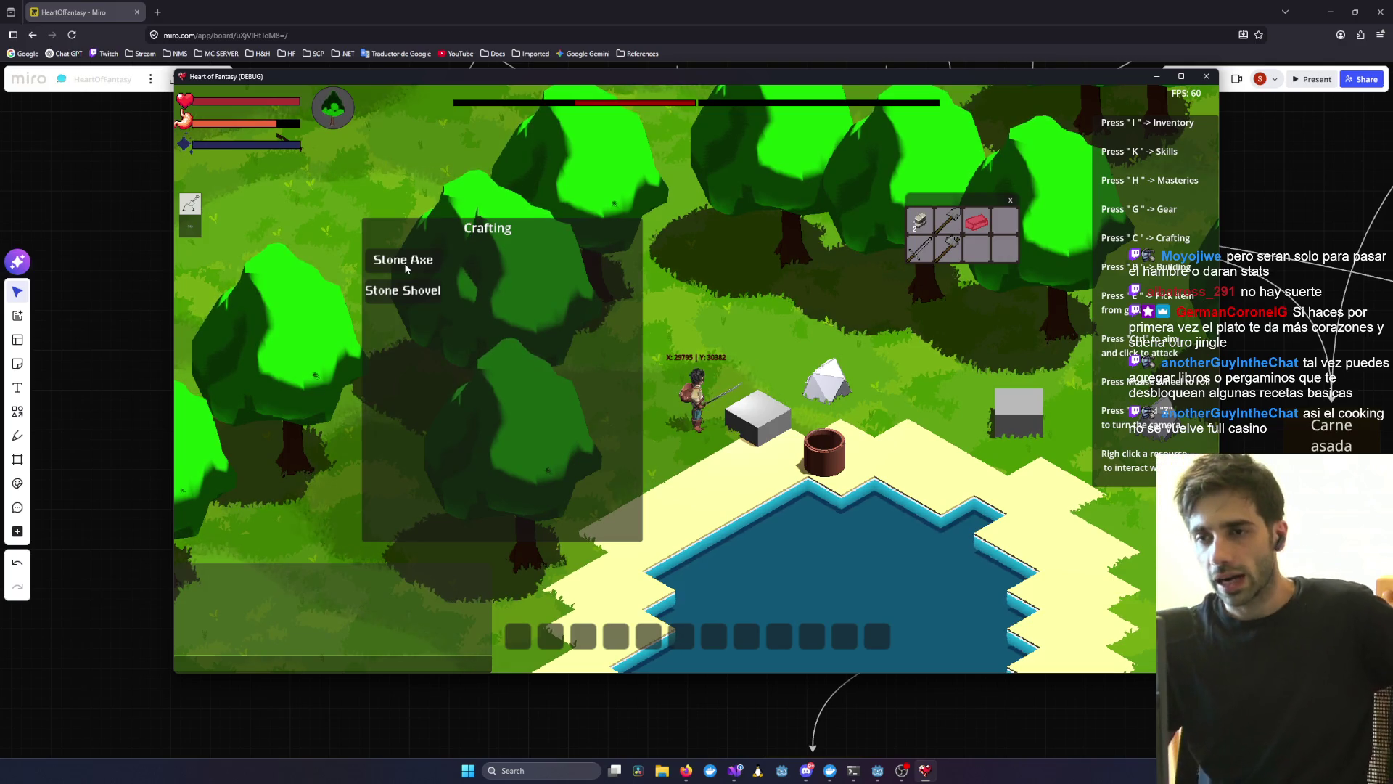
click(407, 267)
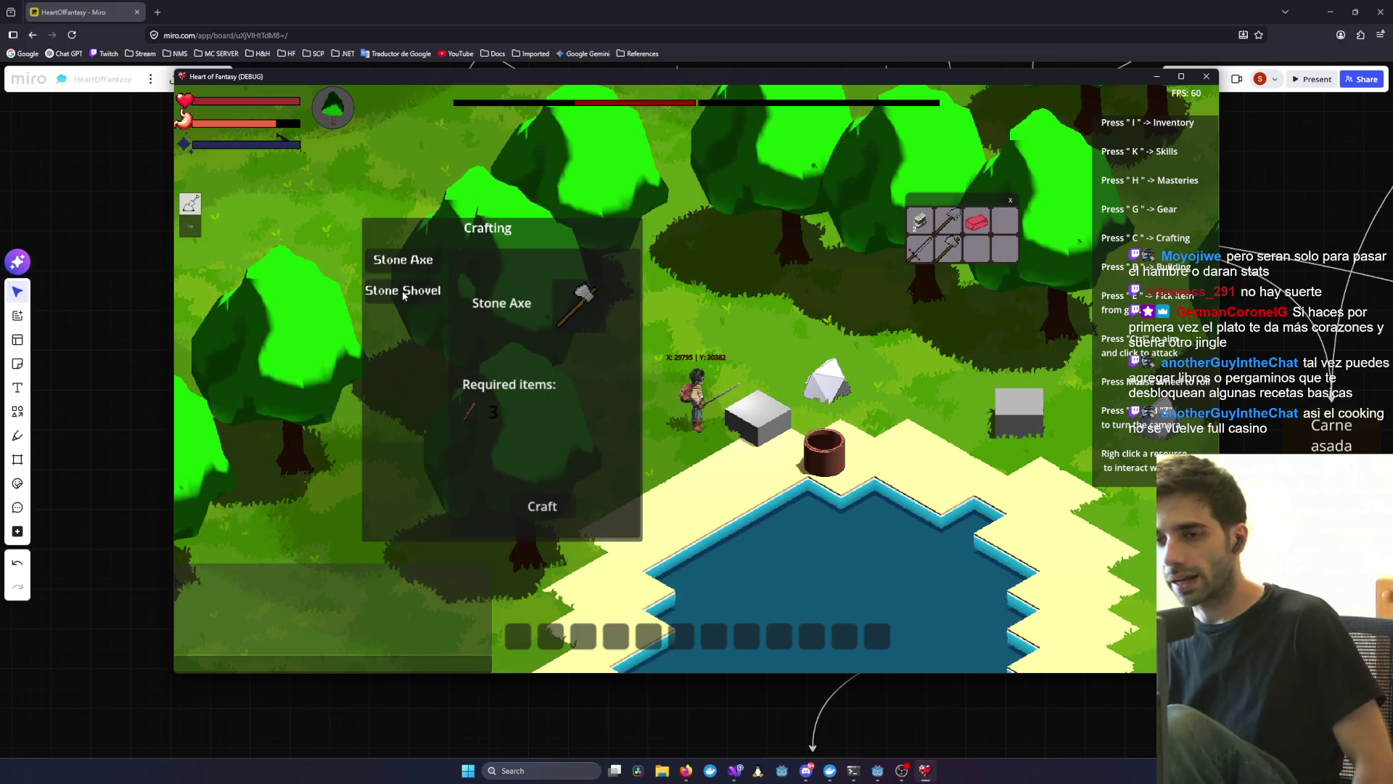
click(403, 290)
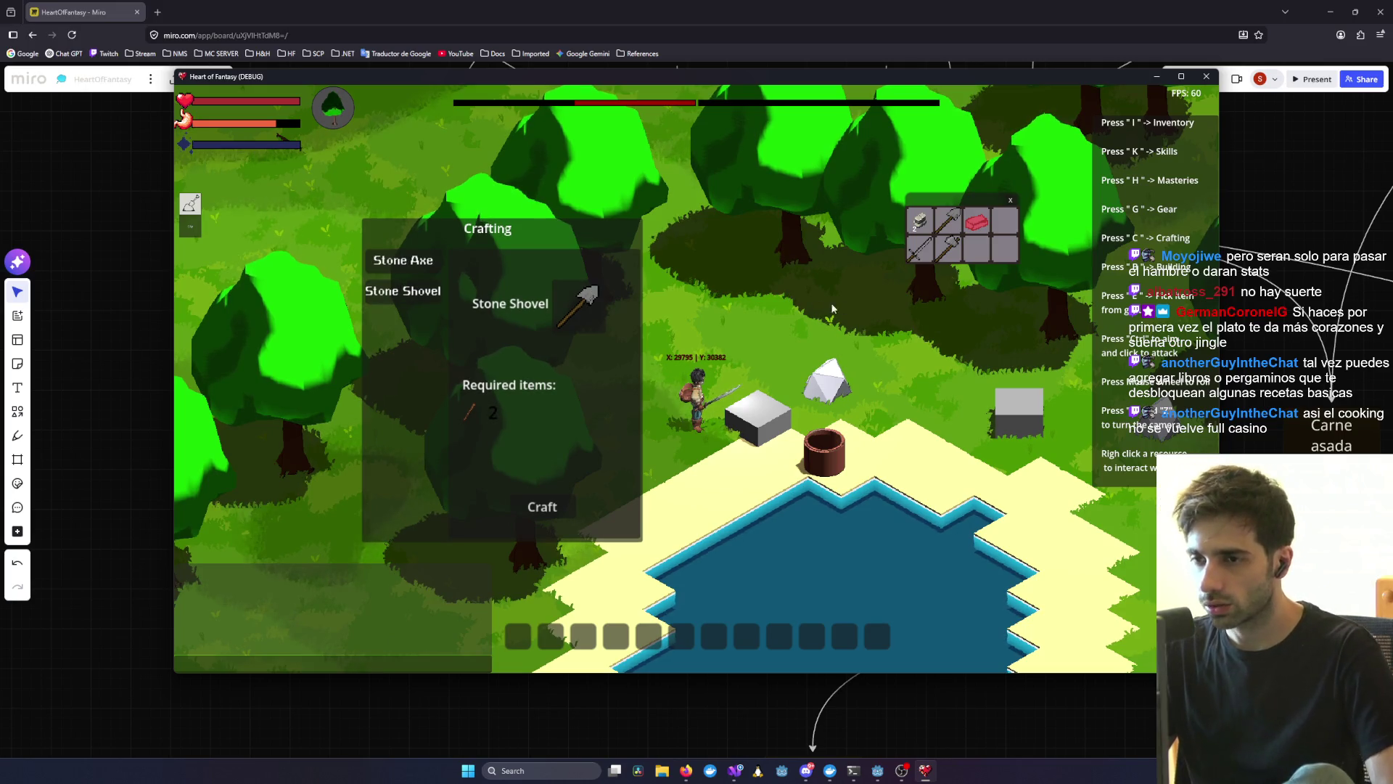
- Show the nearby tree's actions and the clay's Gather Clay prompt, then return focus to the game
right_click(791, 203)
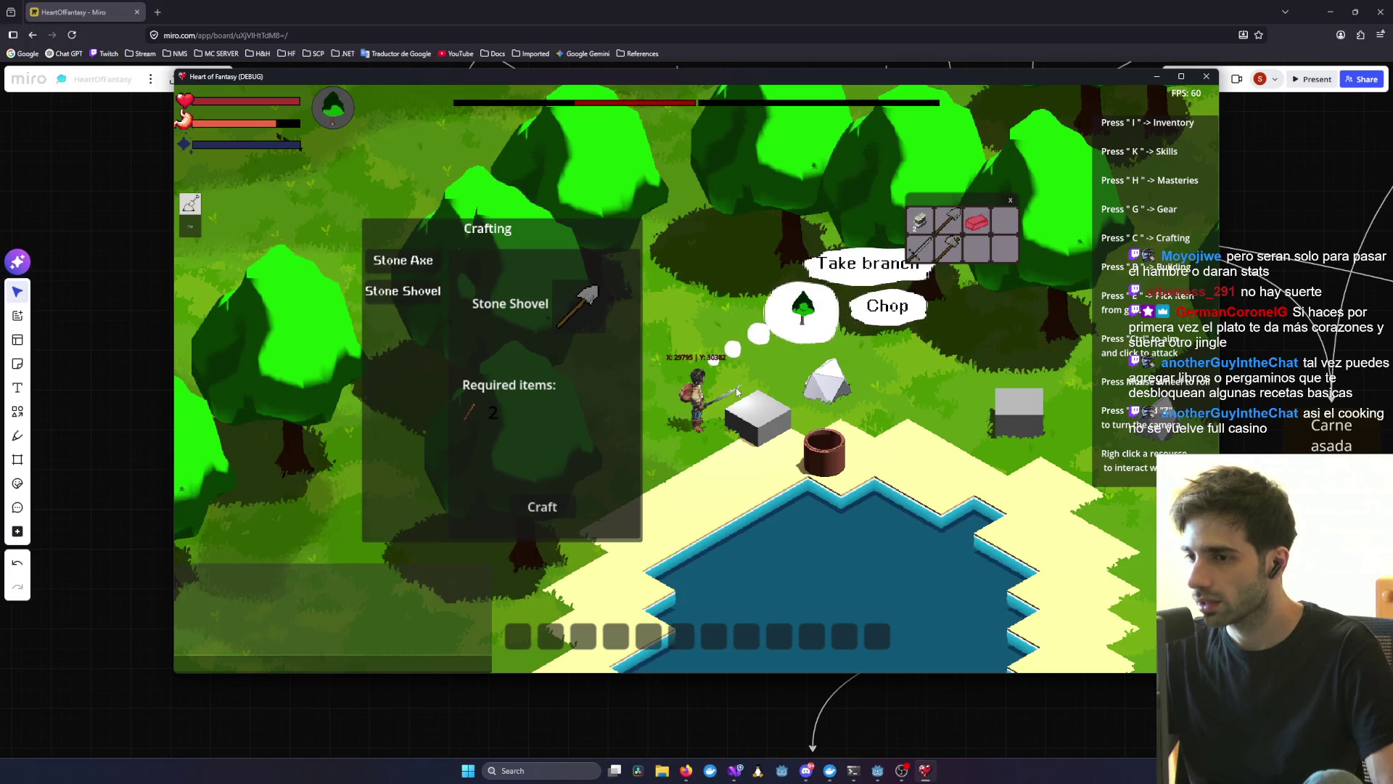
right_click(933, 443)
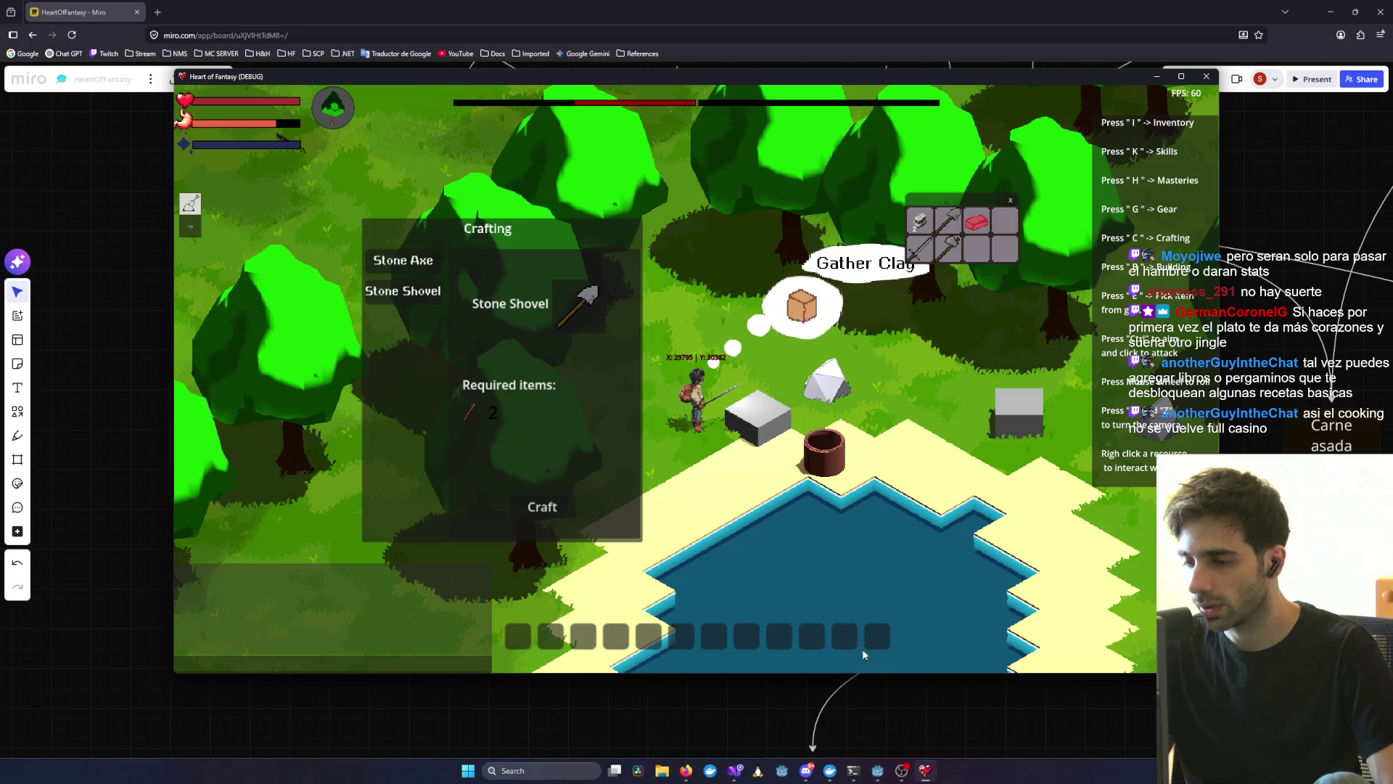
click(736, 774)
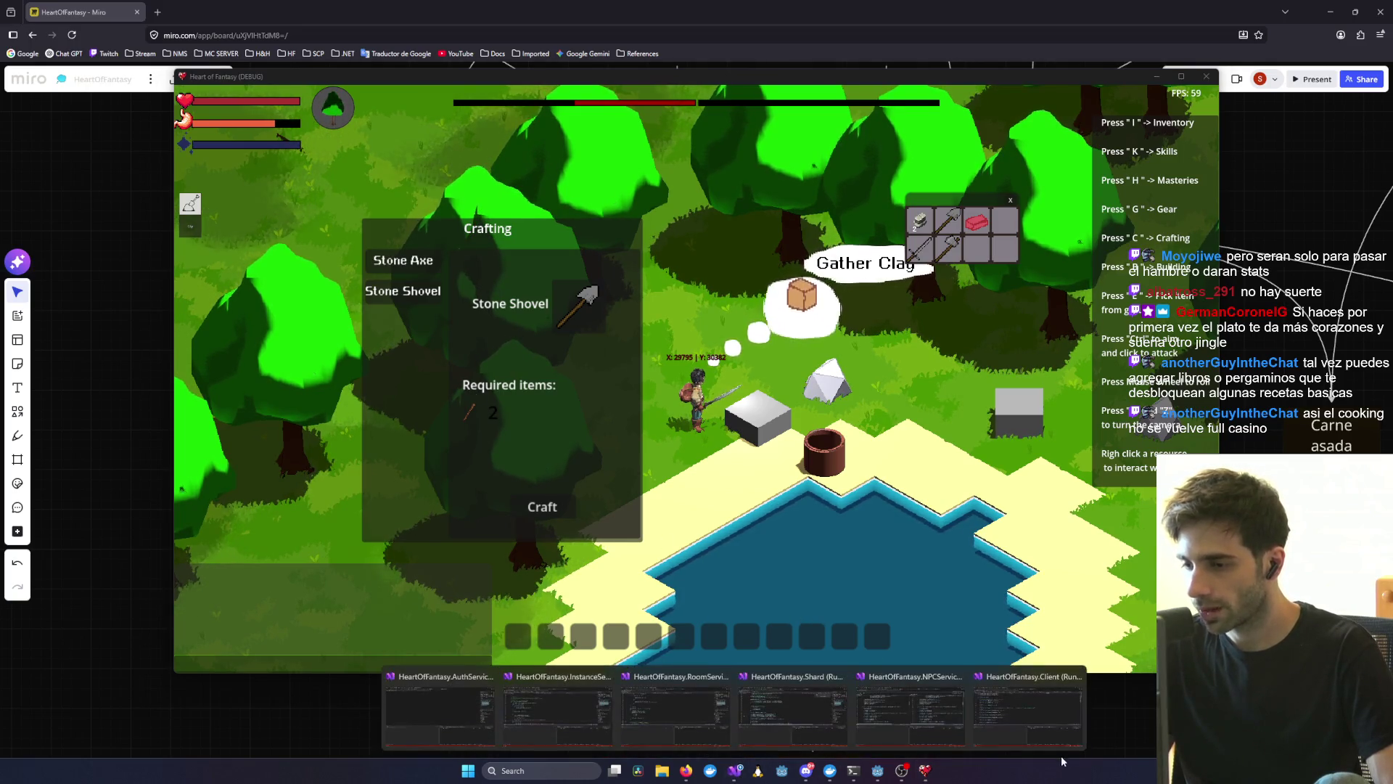
click(426, 386)
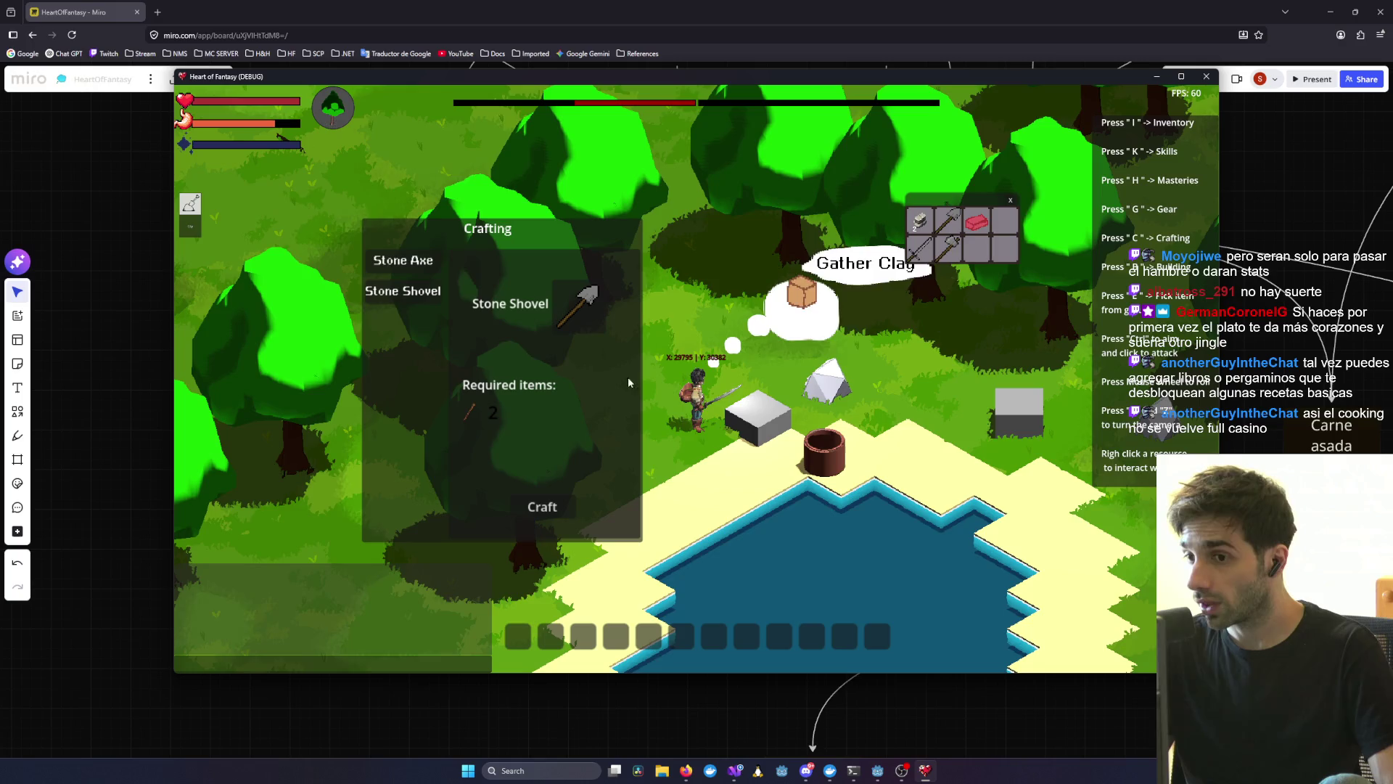
- Move the Crafting panel higher and slightly right, and nudge the inventory window up-left
drag(390, 294, 627, 203)
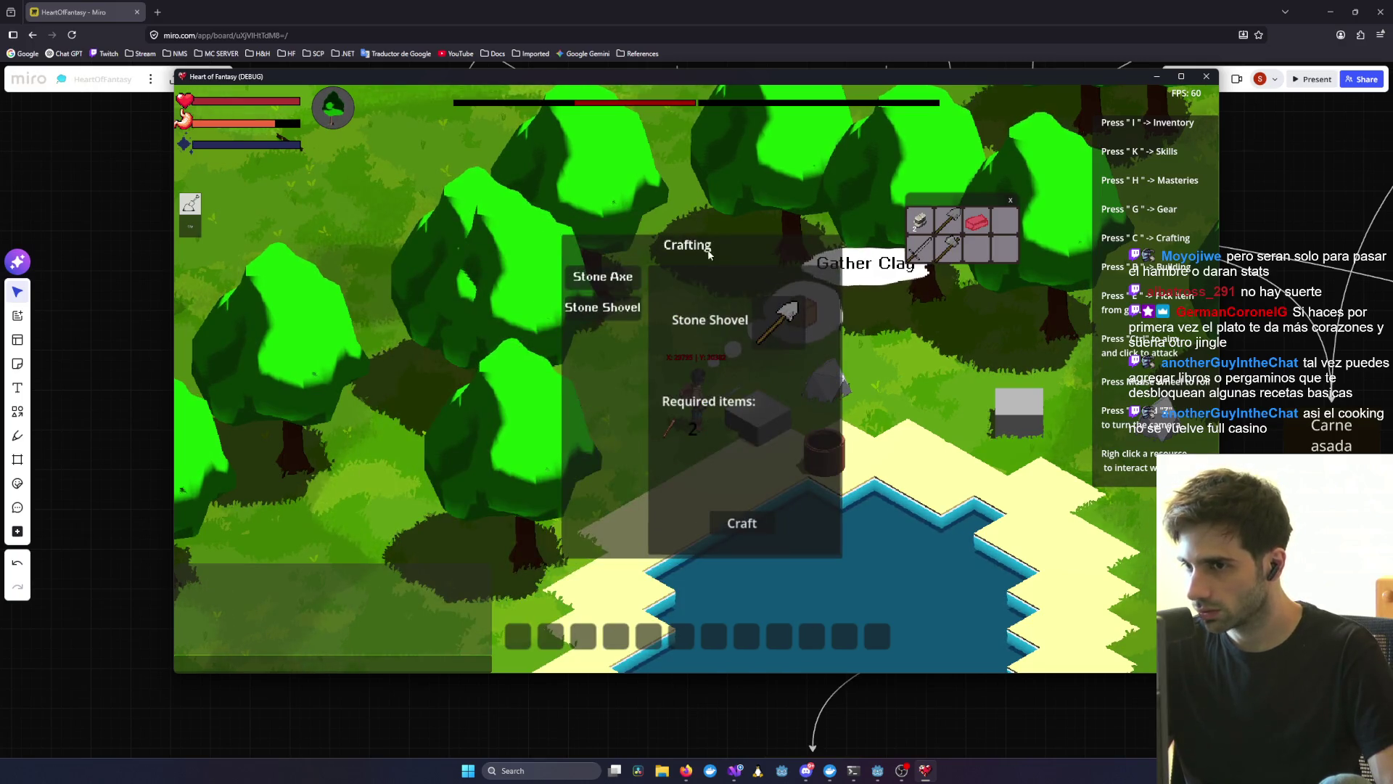
mouse_move(709, 254)
mouse_down()
mouse_move(618, 251)
mouse_move(784, 241)
mouse_move(719, 220)
mouse_move(481, 206)
mouse_up()
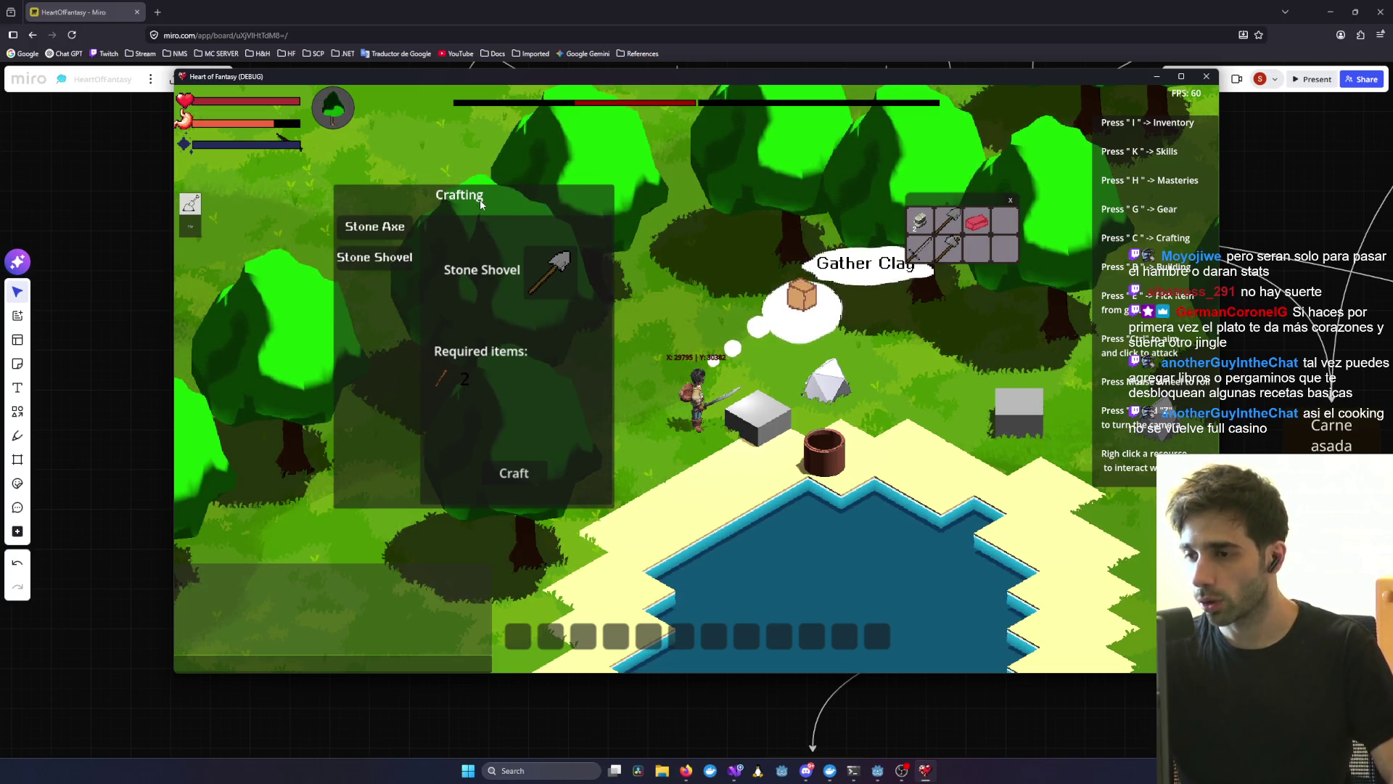
mouse_move(481, 204)
mouse_down()
mouse_move(447, 193)
mouse_move(573, 240)
mouse_move(473, 188)
mouse_up()
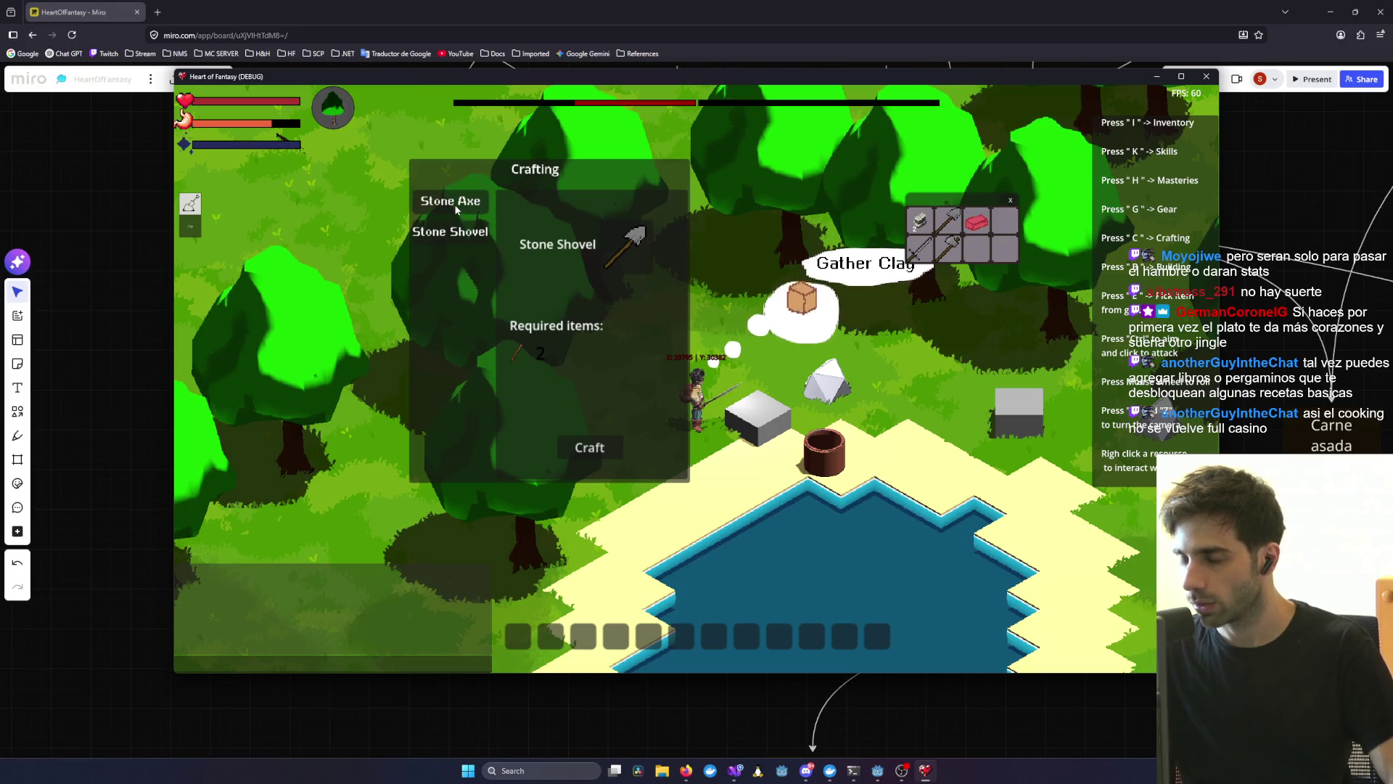
drag(456, 210, 408, 206)
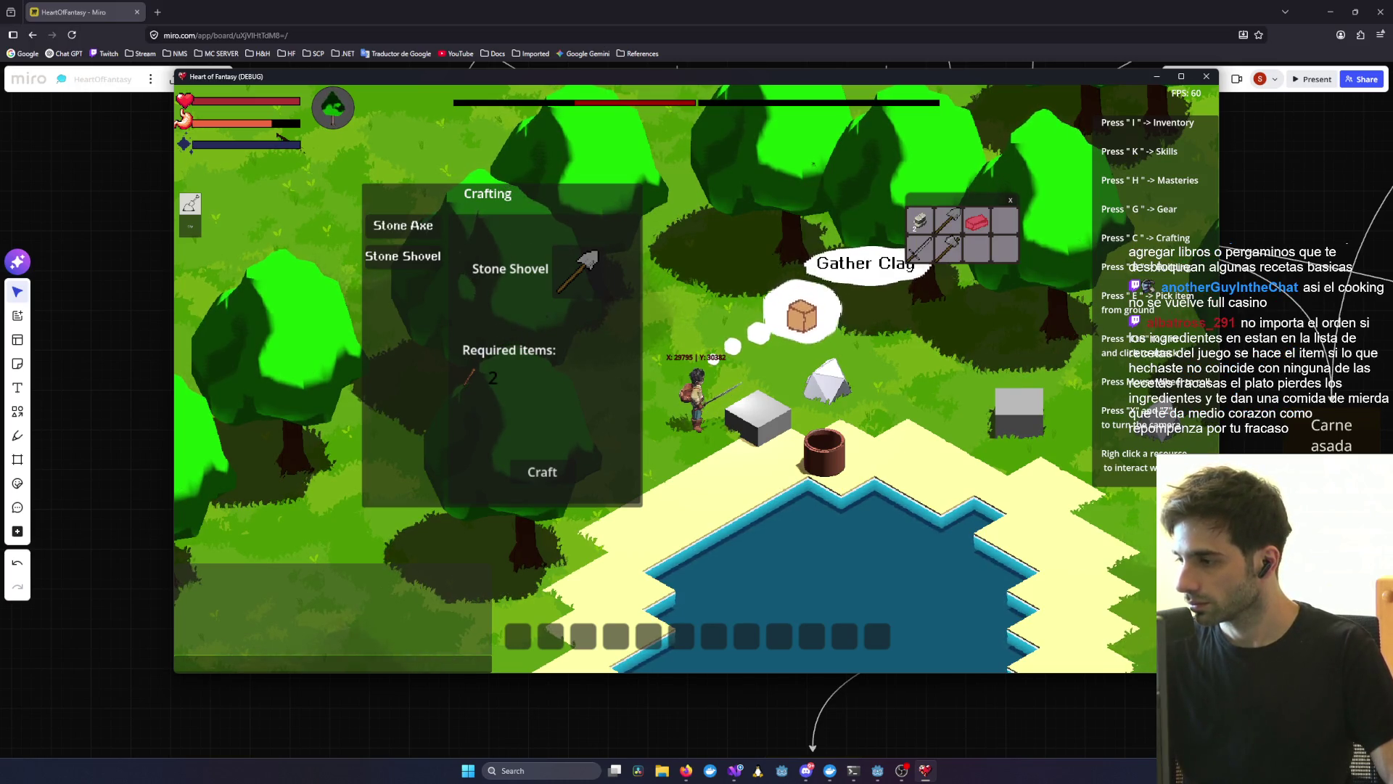
key(alt+Tab)
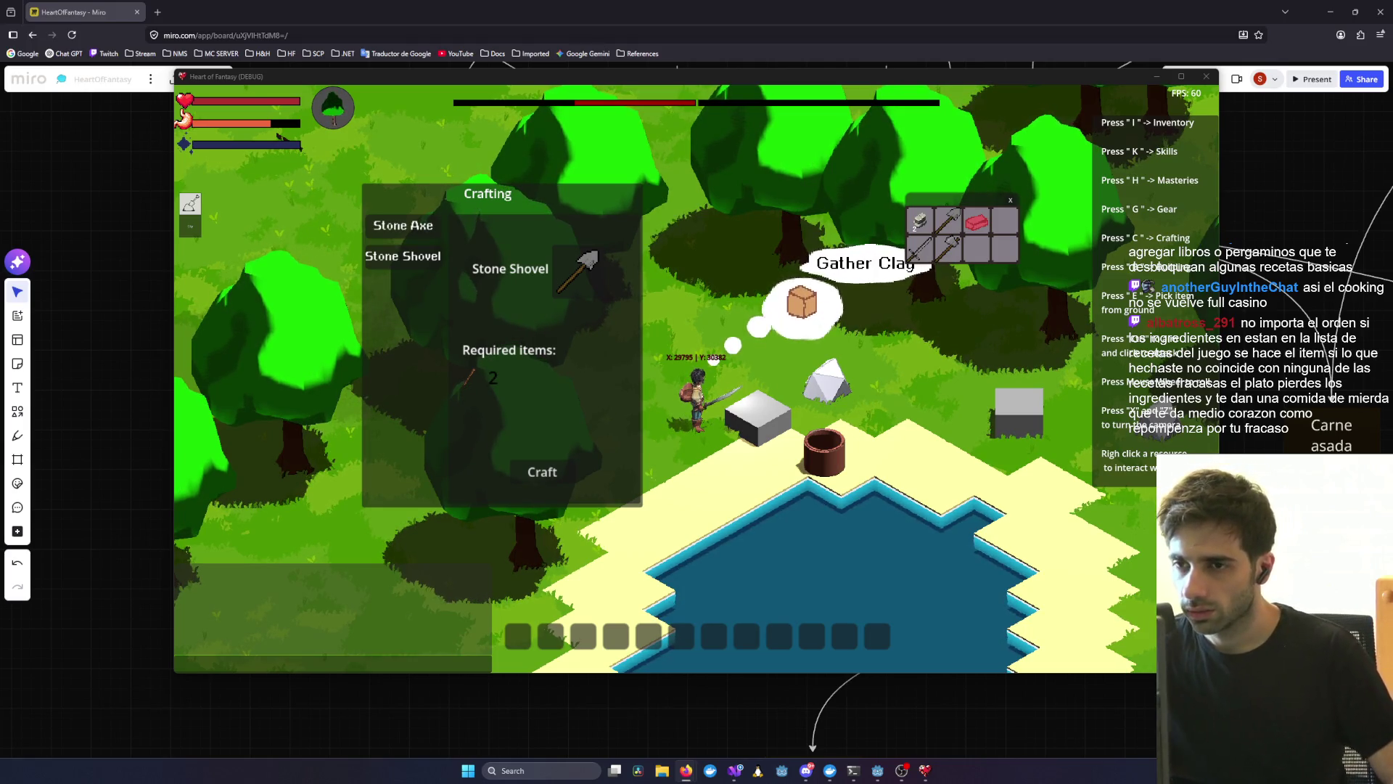
mouse_move(615, 203)
mouse_down()
mouse_move(730, 193)
mouse_move(645, 171)
mouse_up()
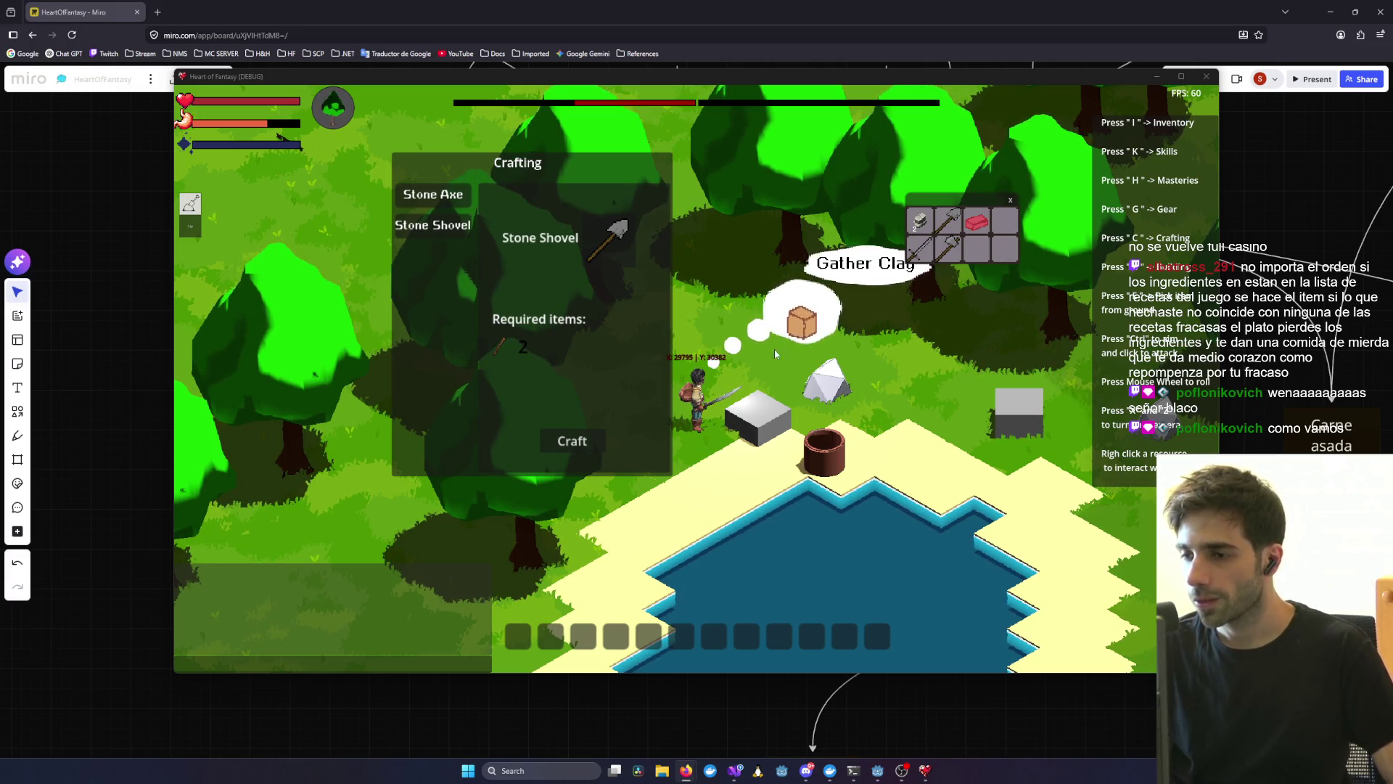
mouse_move(962, 198)
mouse_down()
mouse_move(920, 376)
mouse_move(1008, 337)
mouse_move(851, 149)
mouse_move(917, 156)
mouse_up()
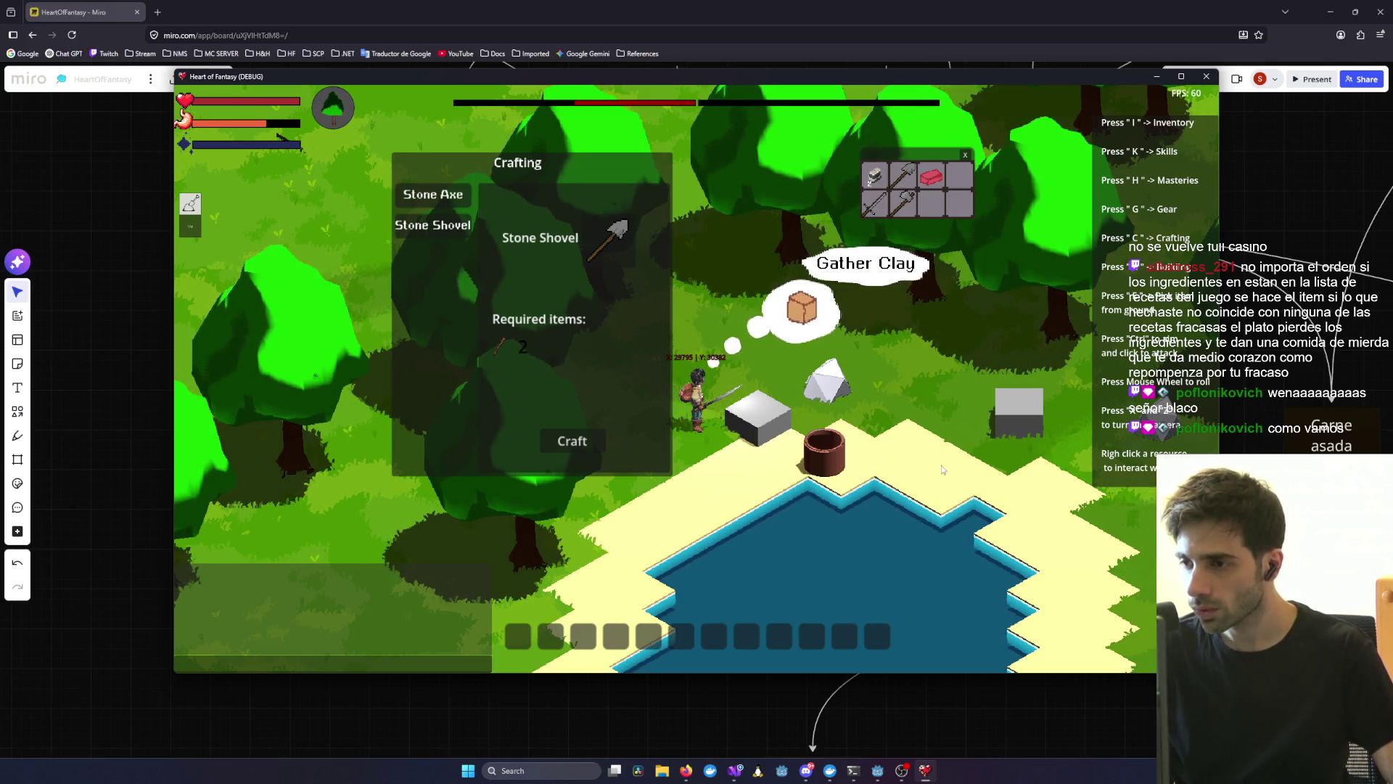
scroll(778, 490, down, 2)
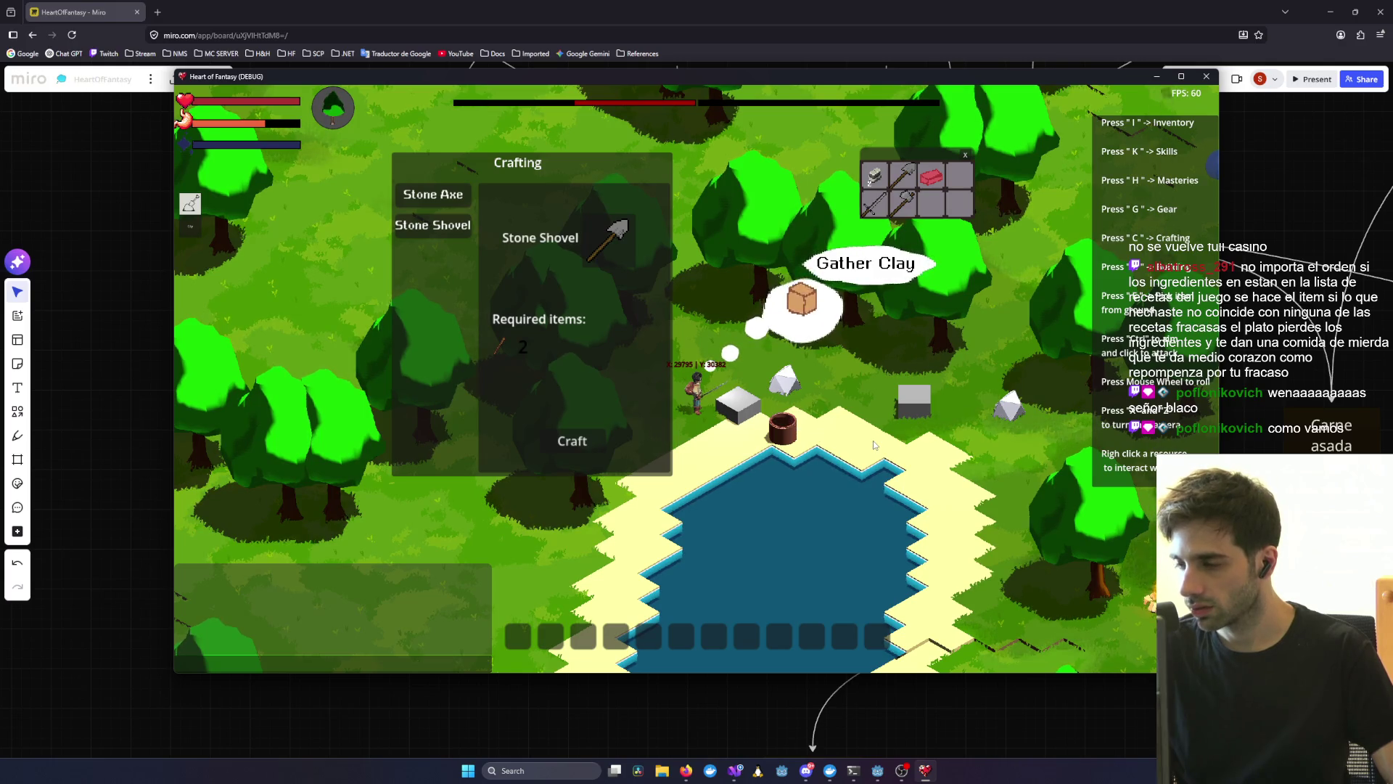
scroll(792, 421, up, 2)
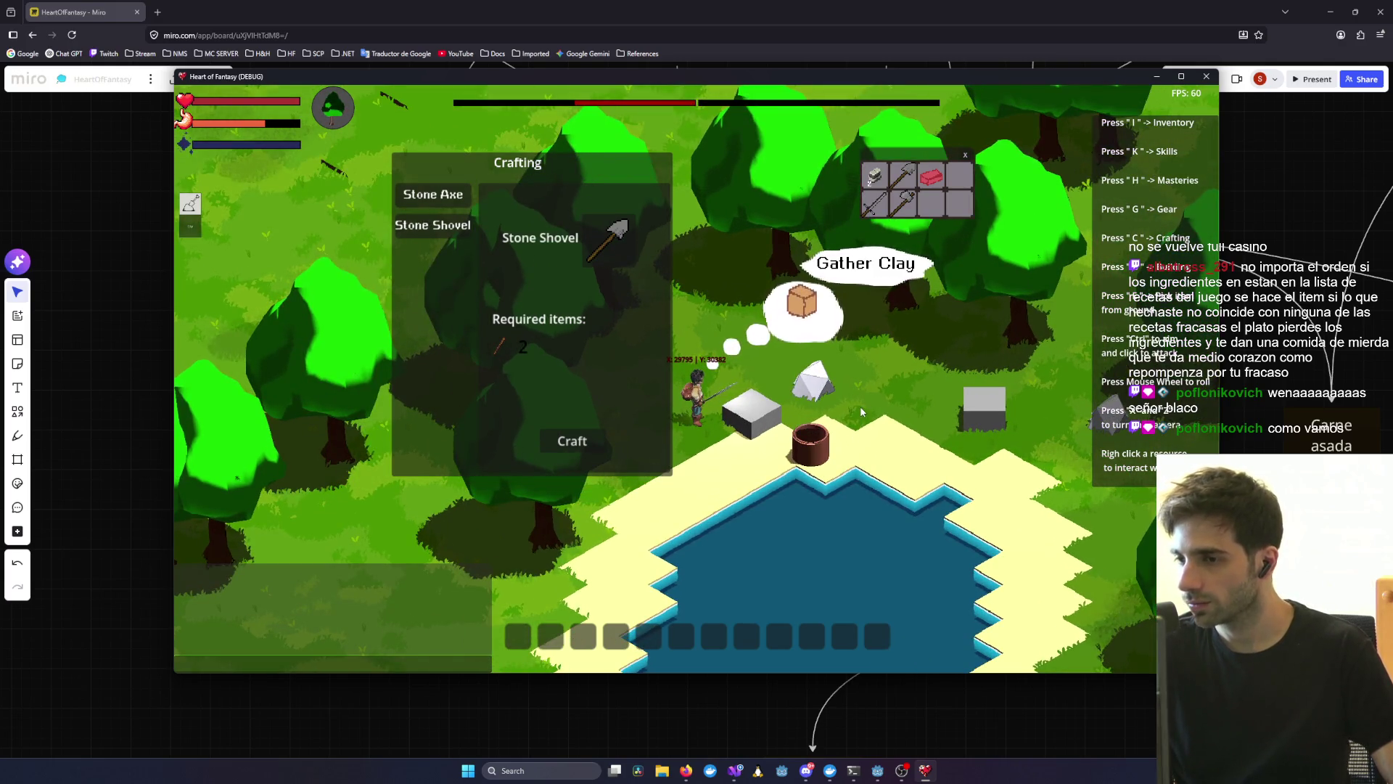
scroll(740, 413, down, 2)
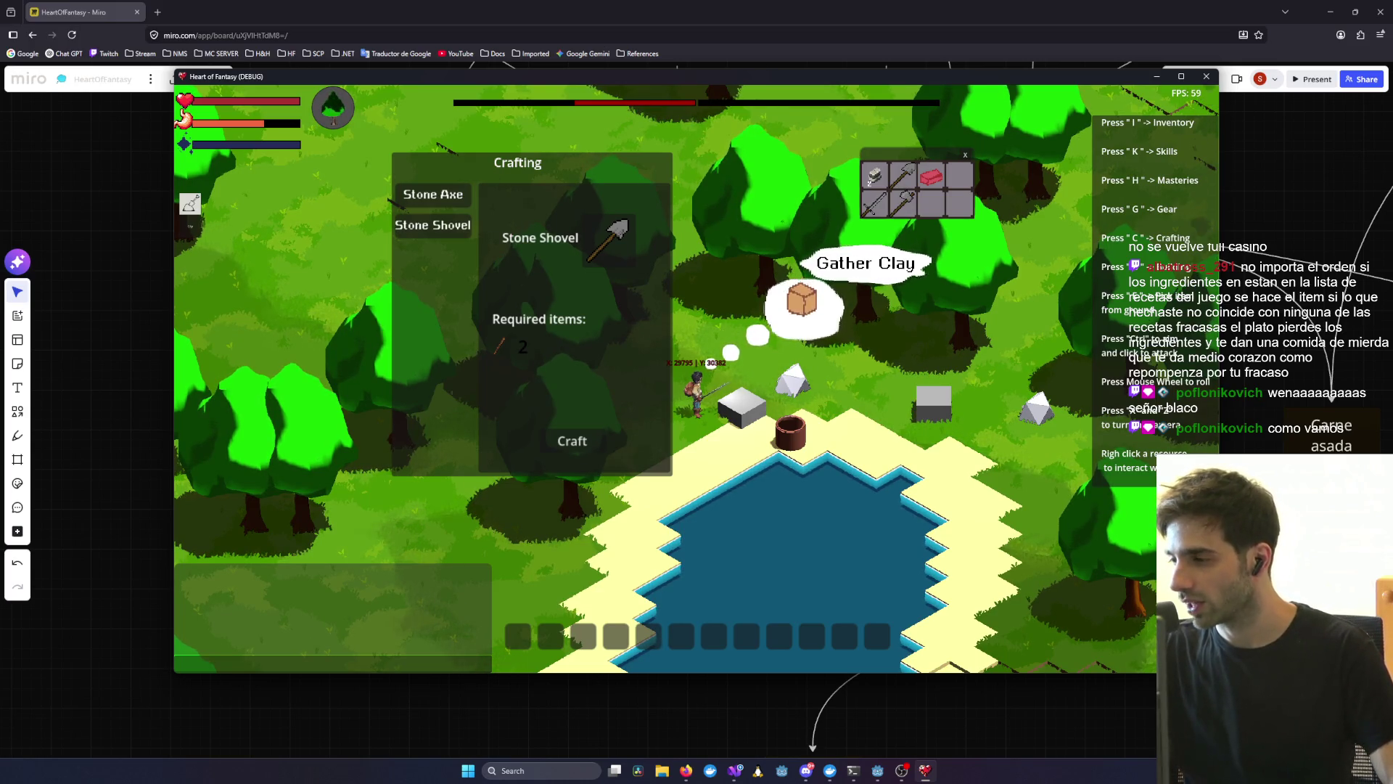
key(alt+Tab)
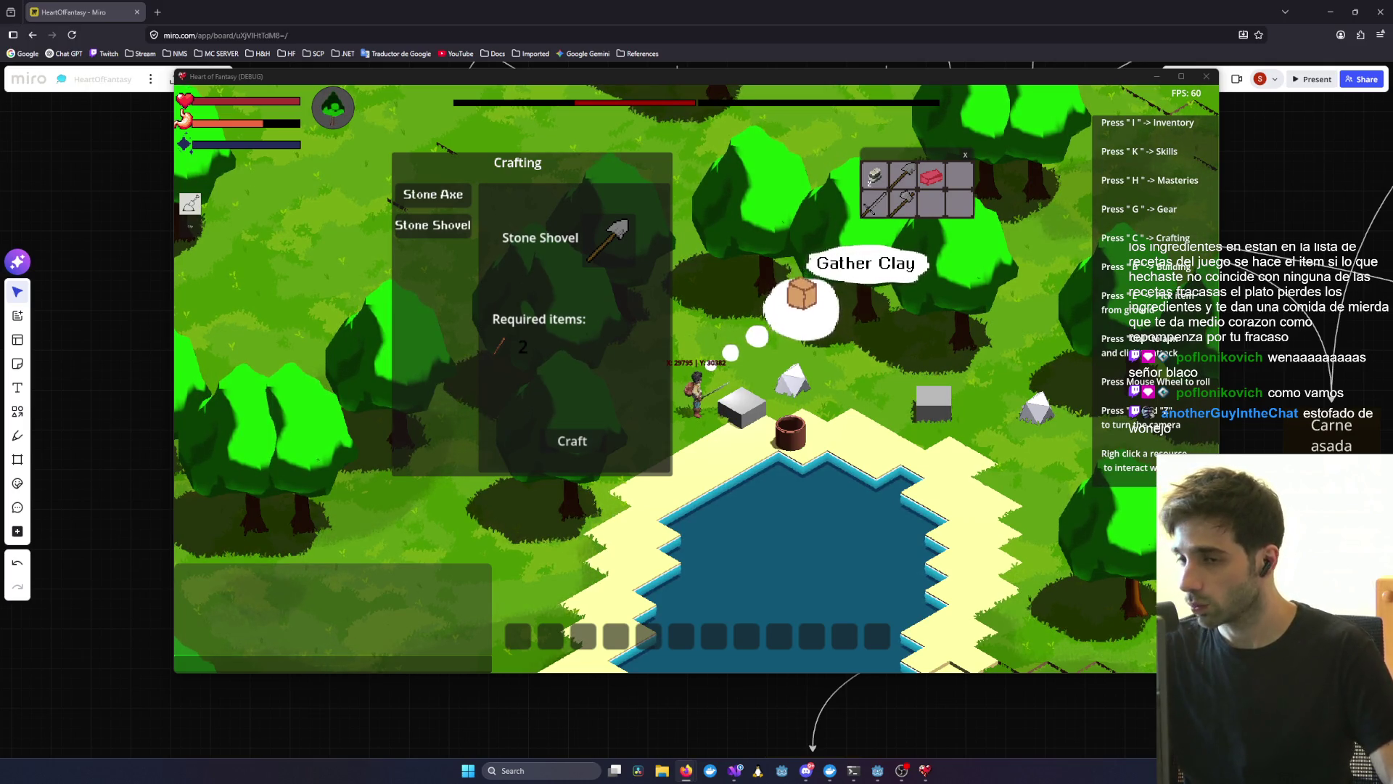
right_click(773, 397)
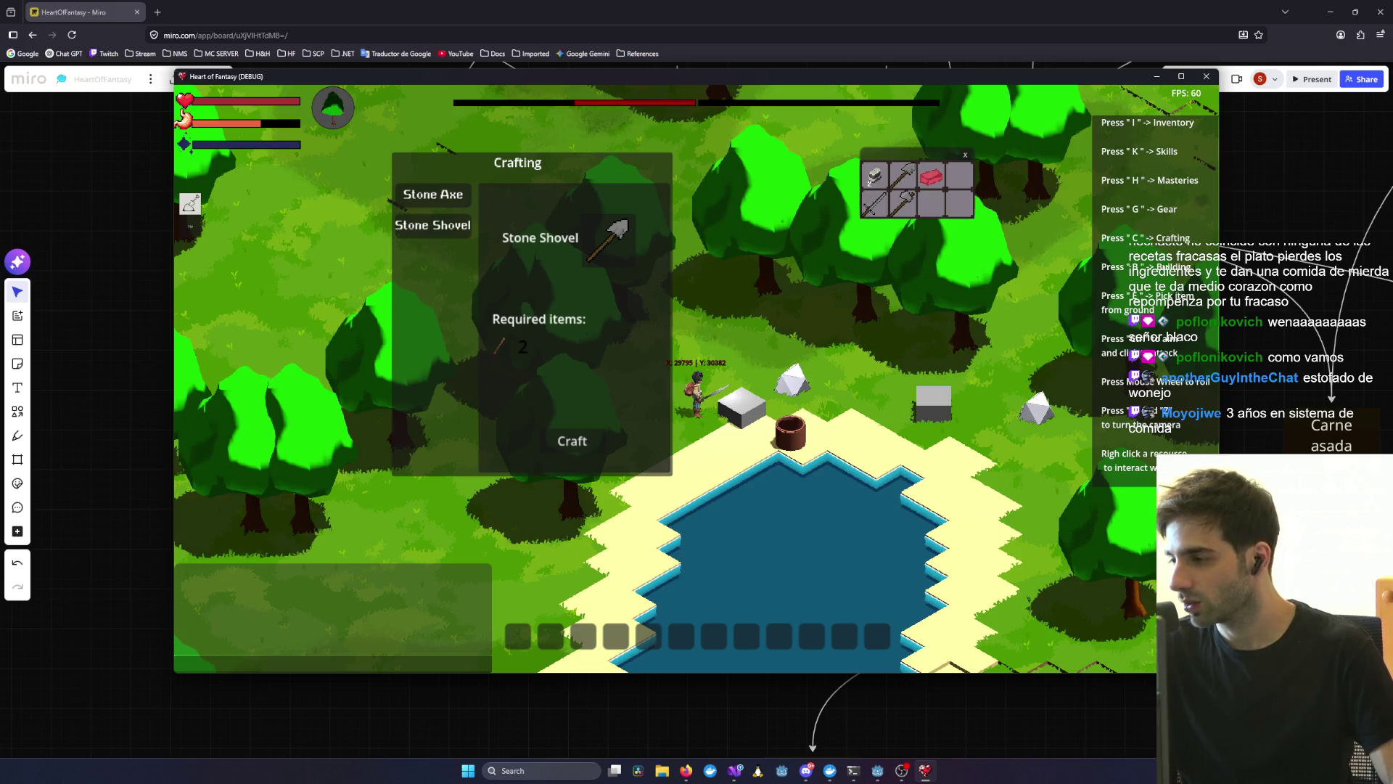
key(alt+Tab)
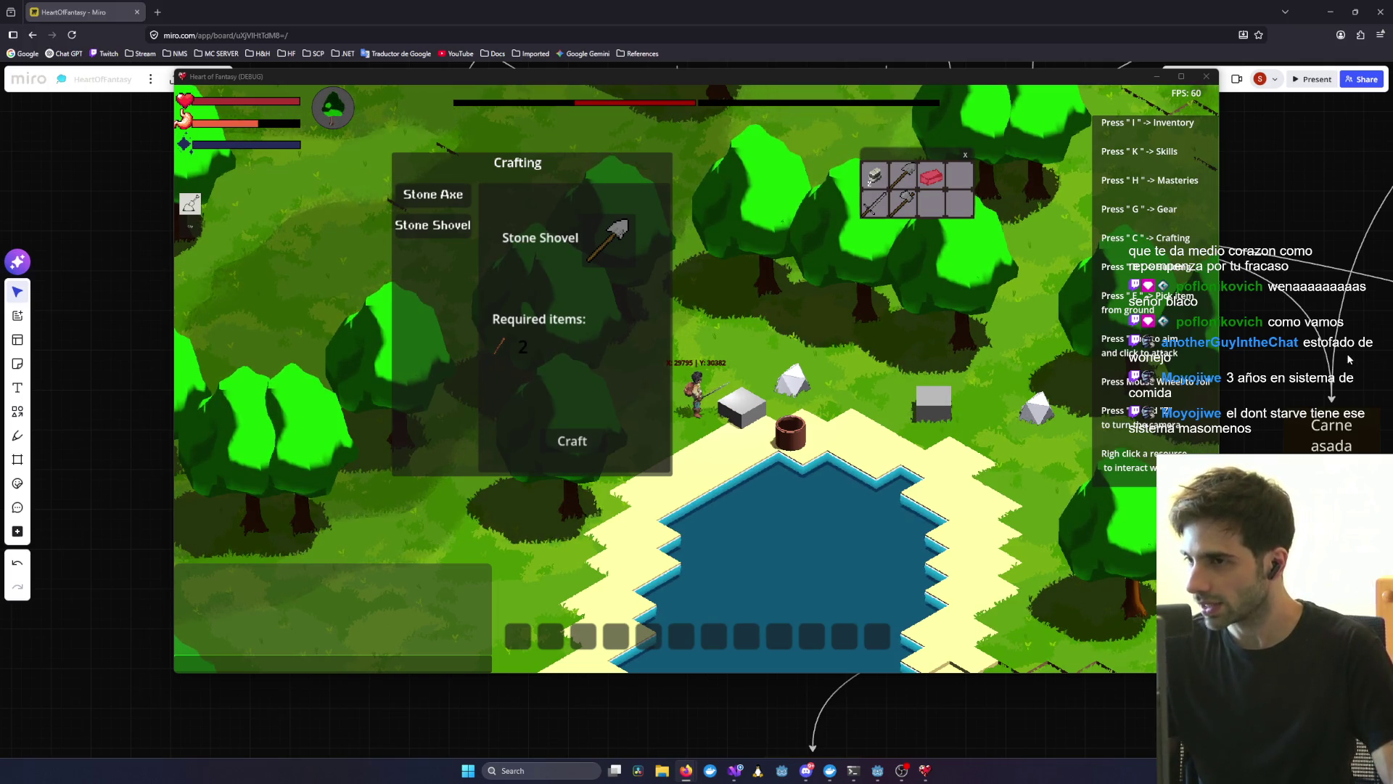
scroll(823, 416, down, 2)
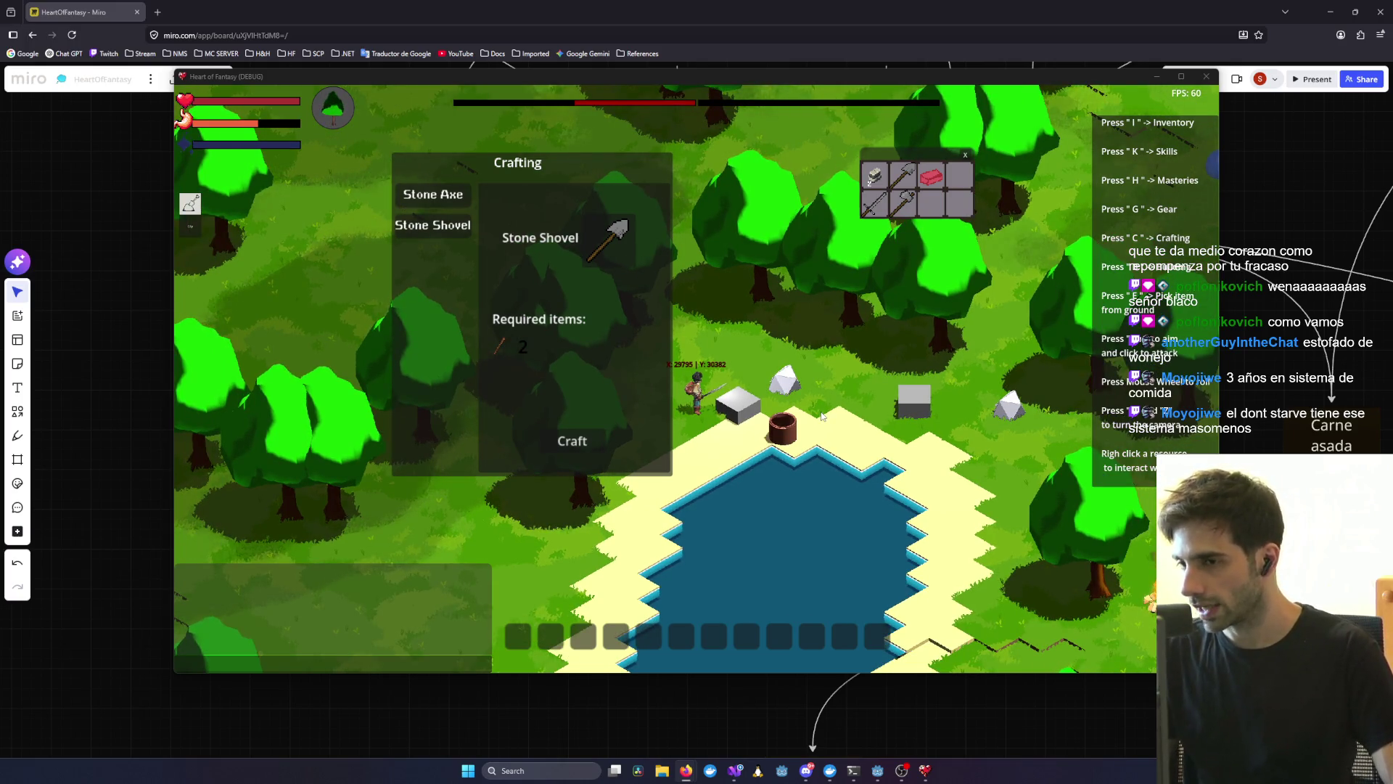
scroll(823, 416, up, 3)
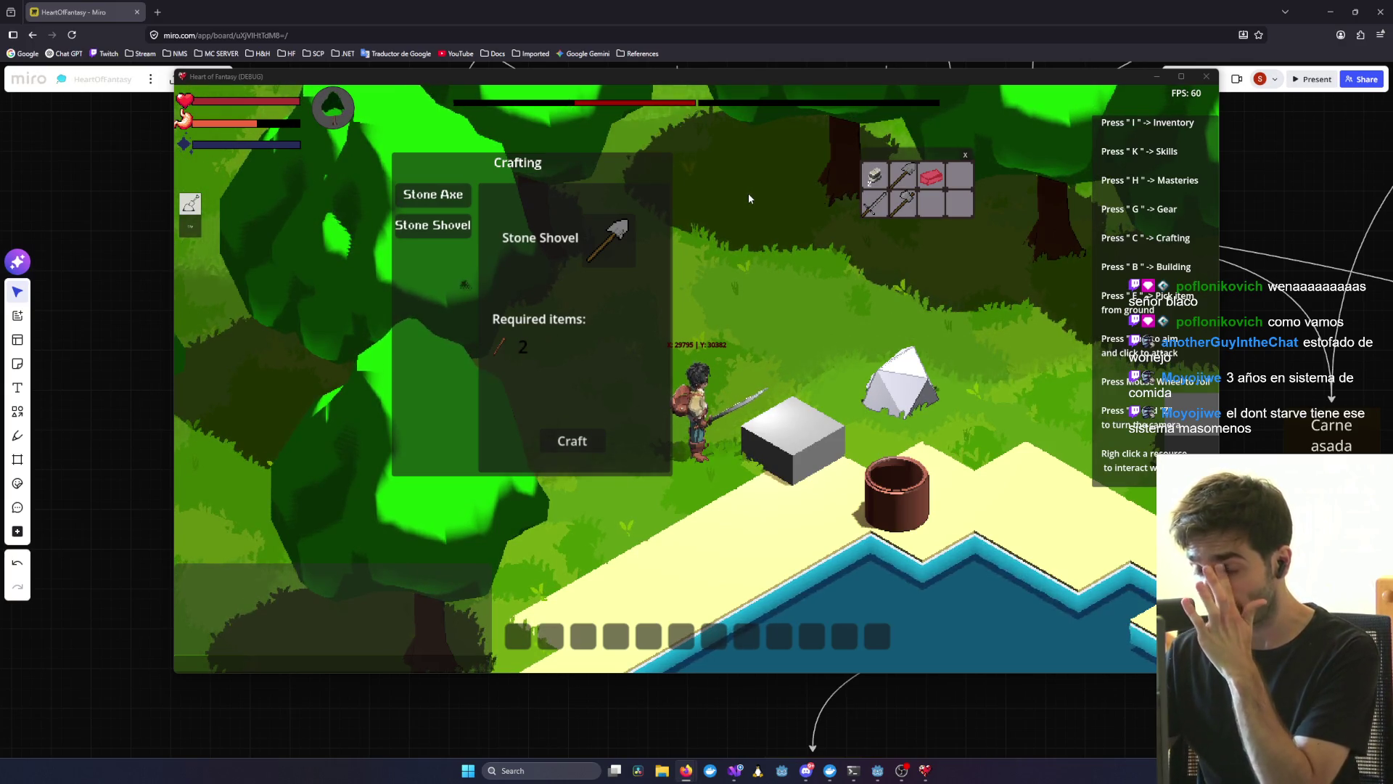
- Right-click the clay cauldron beside the player to show its Lift option
right_click(896, 486)
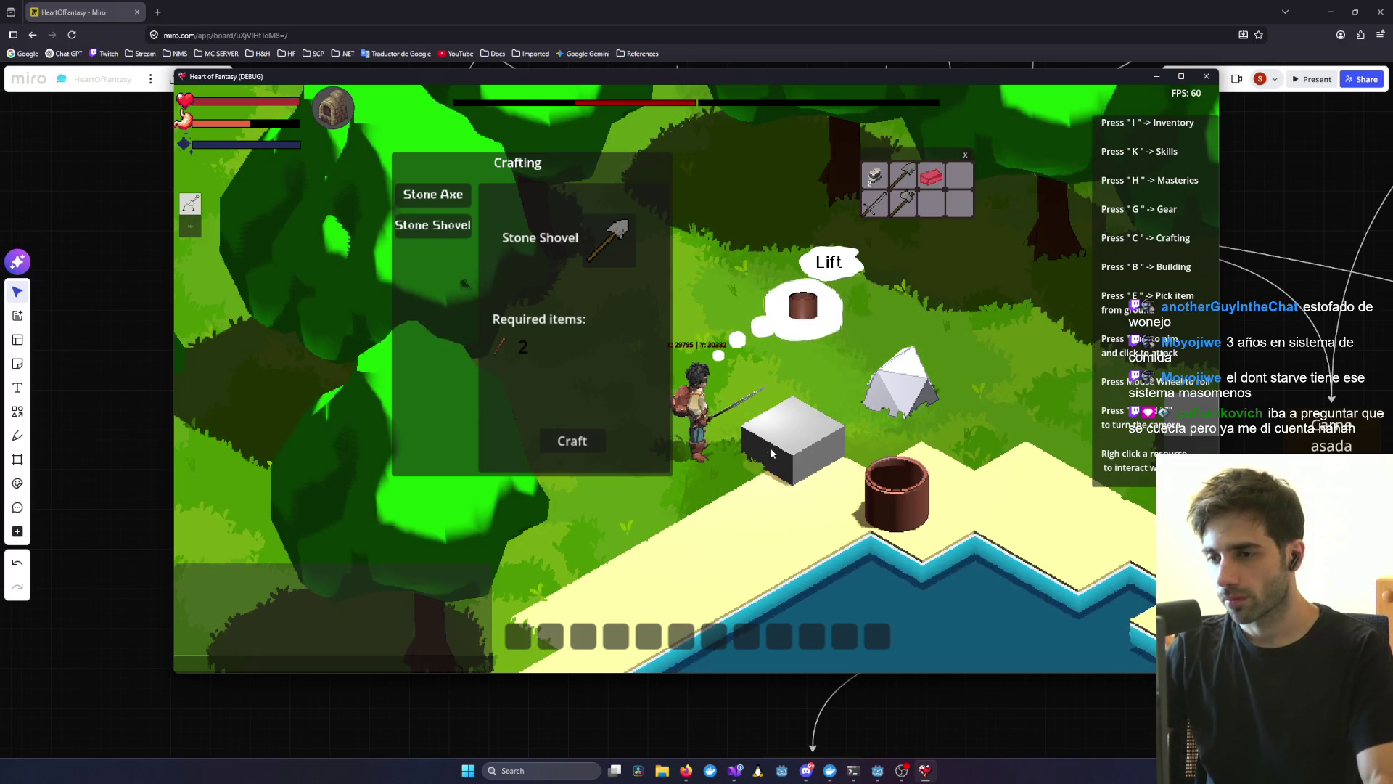
- Walk the character from the pond along the shore to the burning campfire and open the chat line
key(d)
key(a)
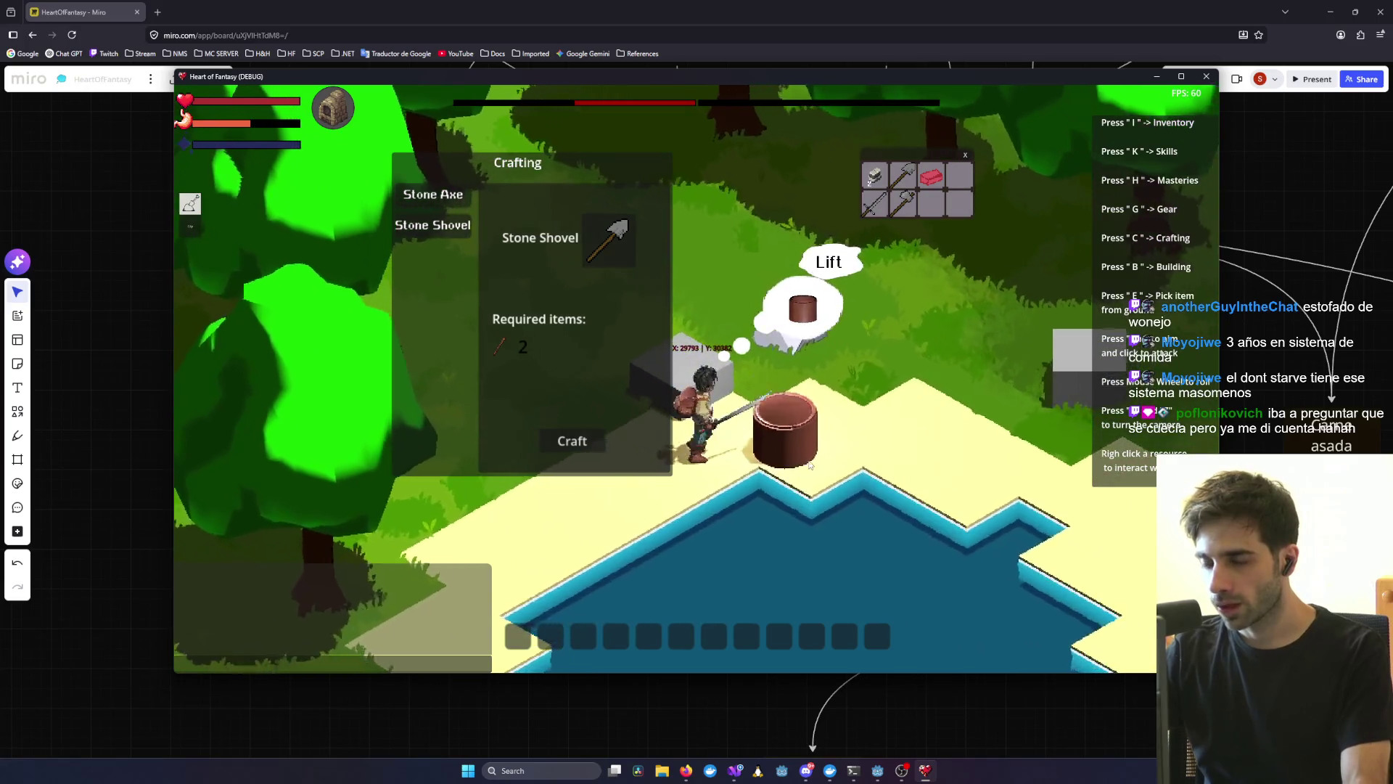
key(s)
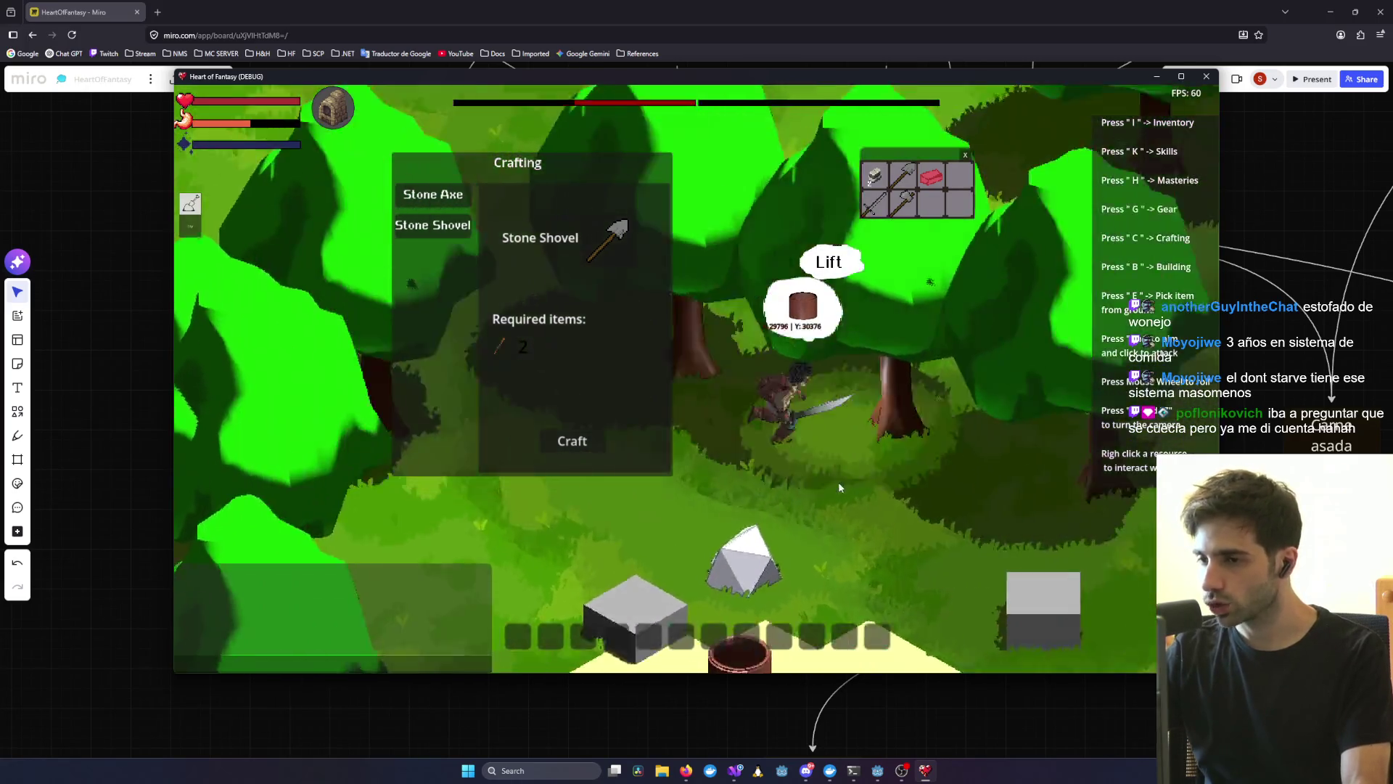
key(w)
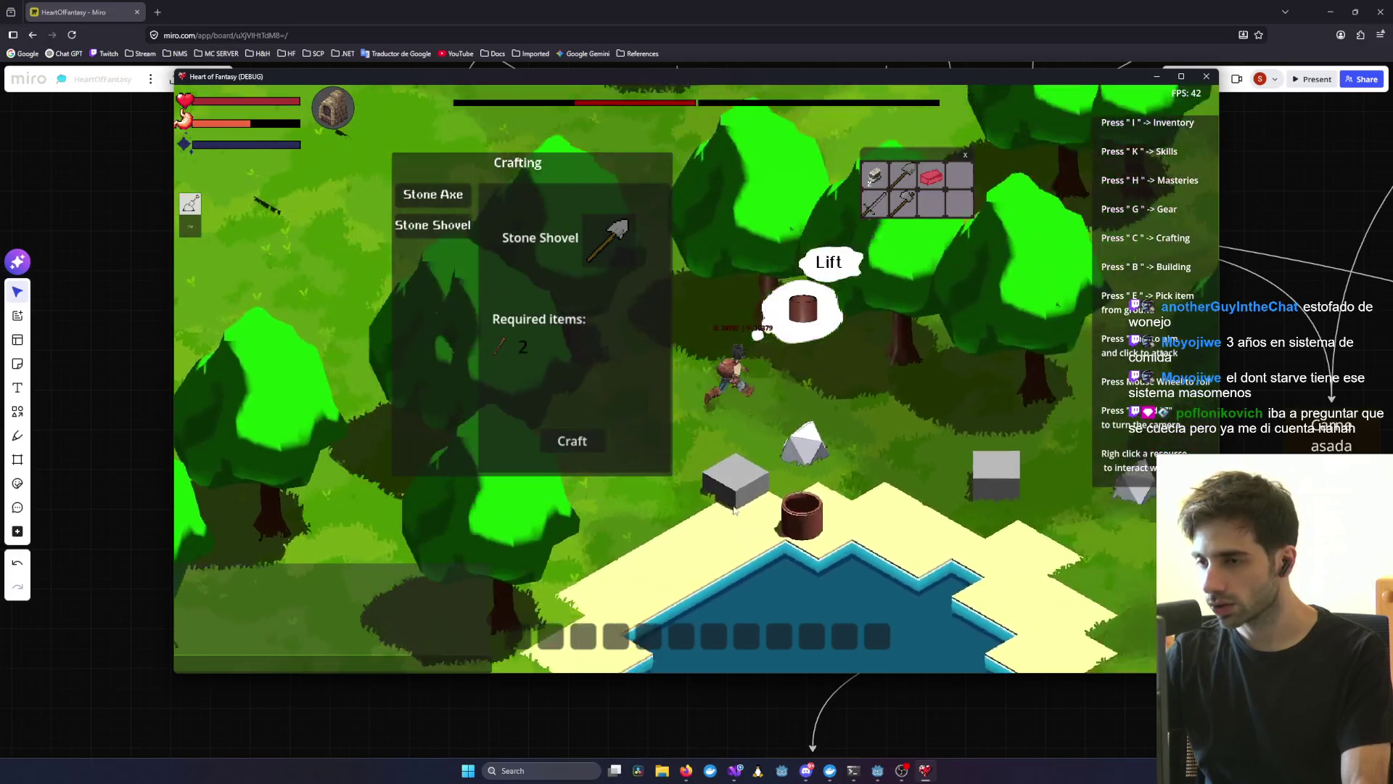
key(s)
key(a)
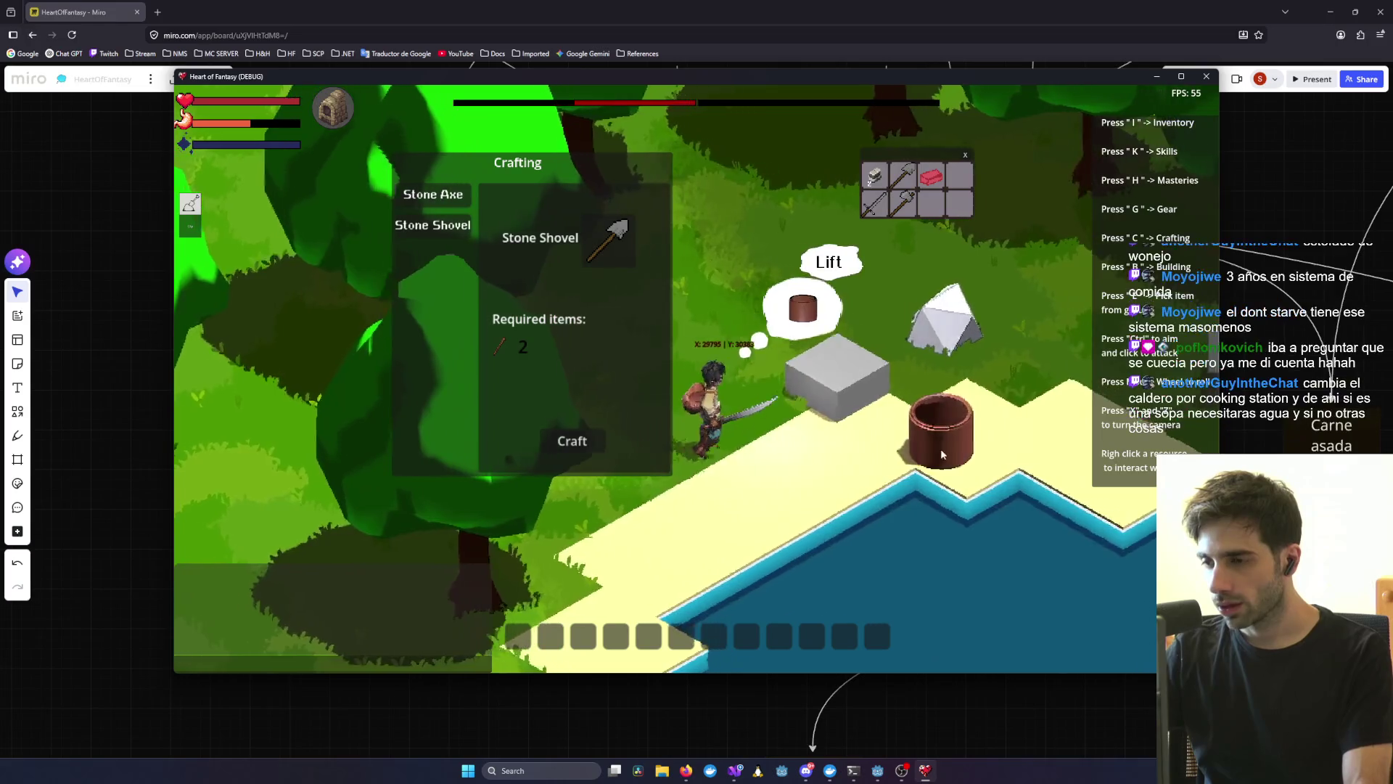
key(z)
key(d)
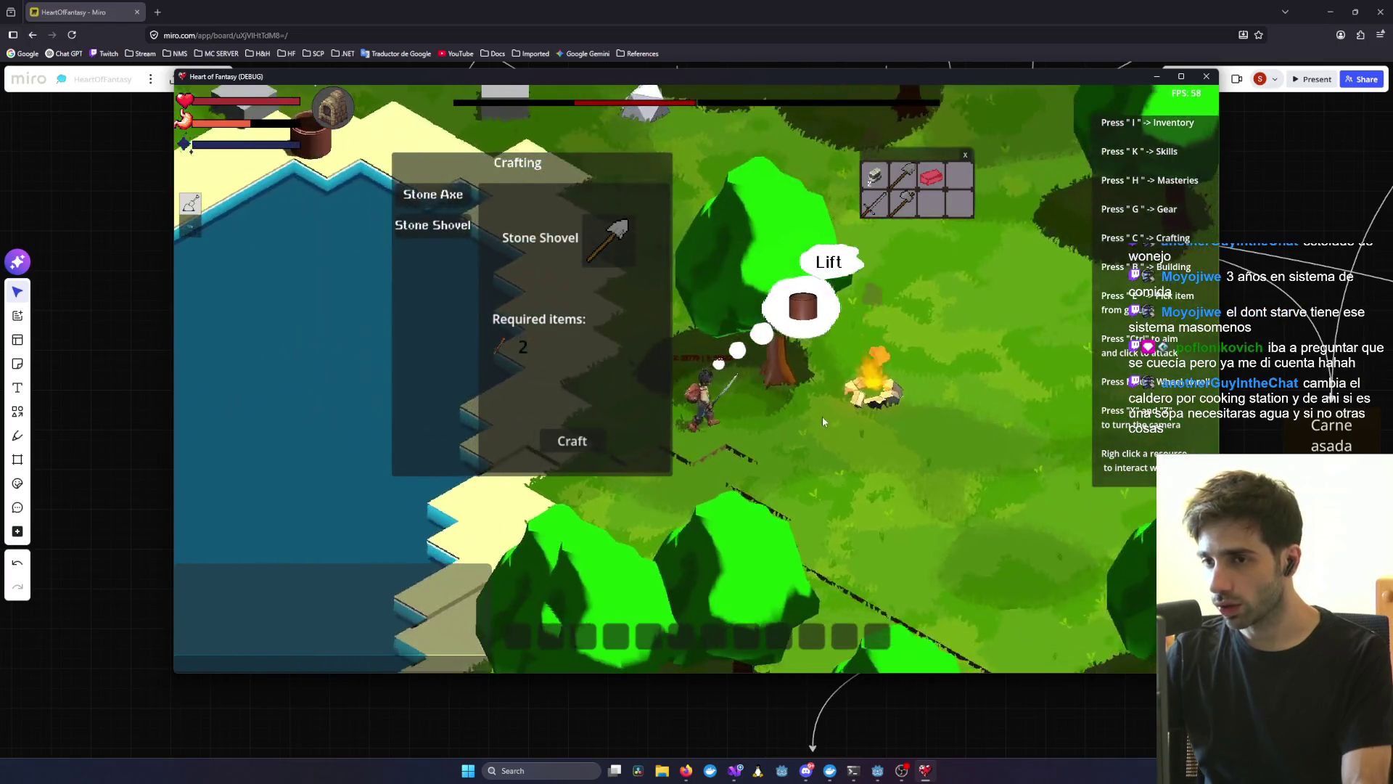
click(421, 664)
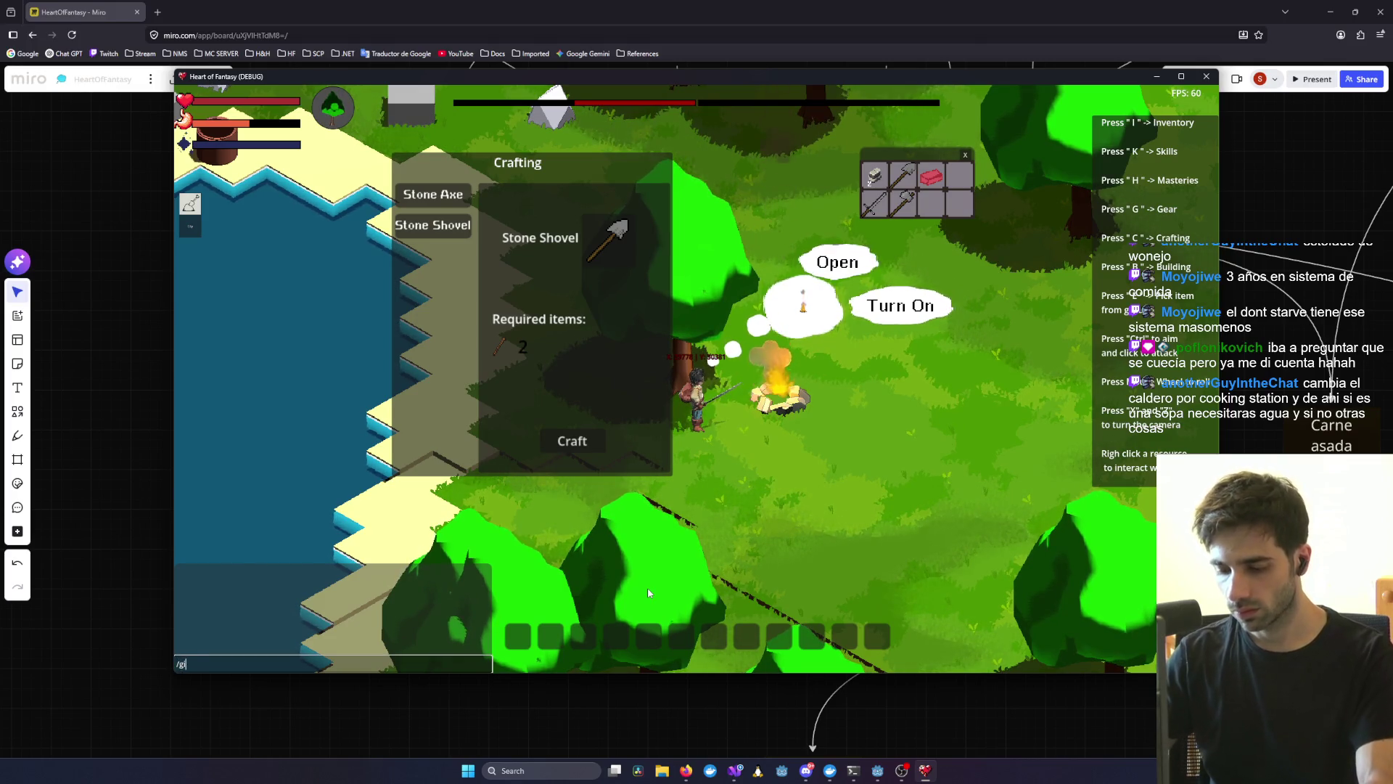
- Give the test player 10 Sticks with /give and open the campfire's cooking panel
text(/give test1 Stick 10)
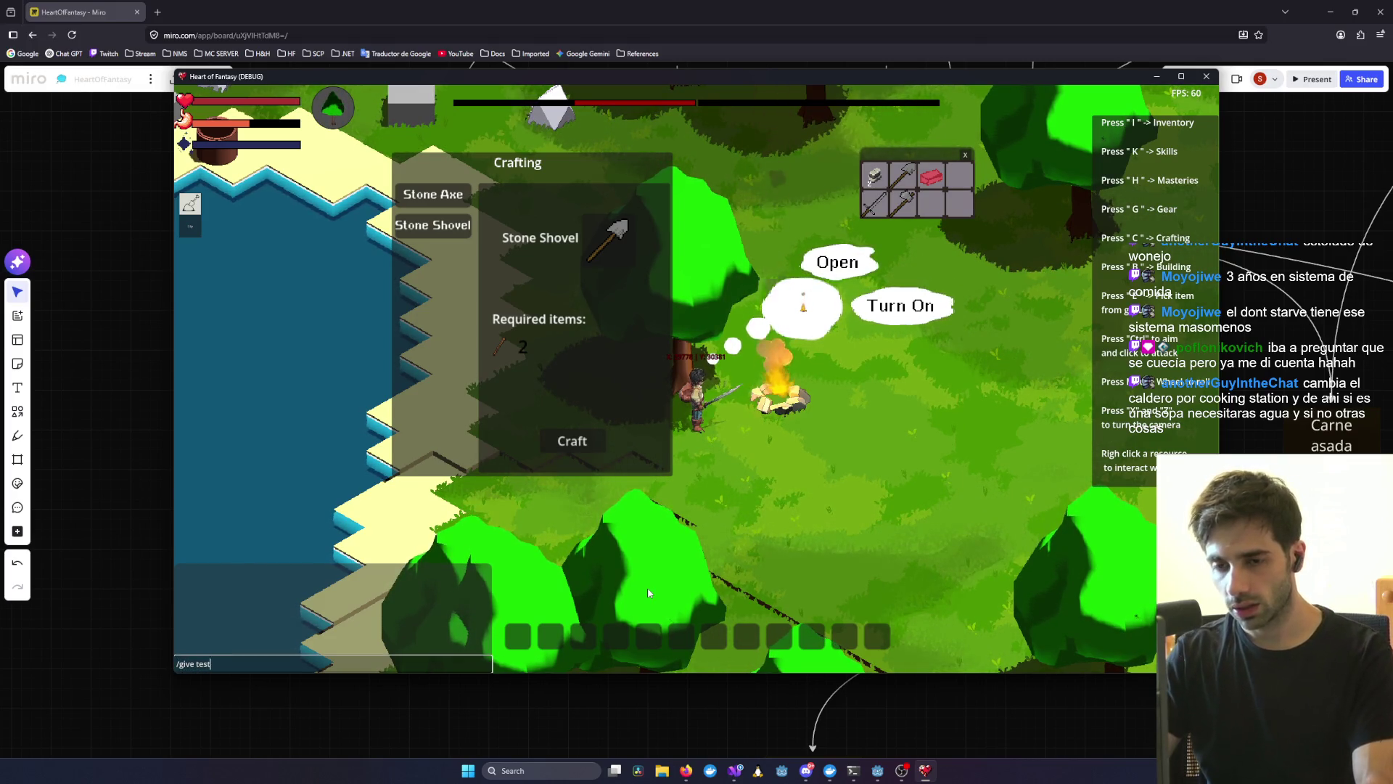
key(Return)
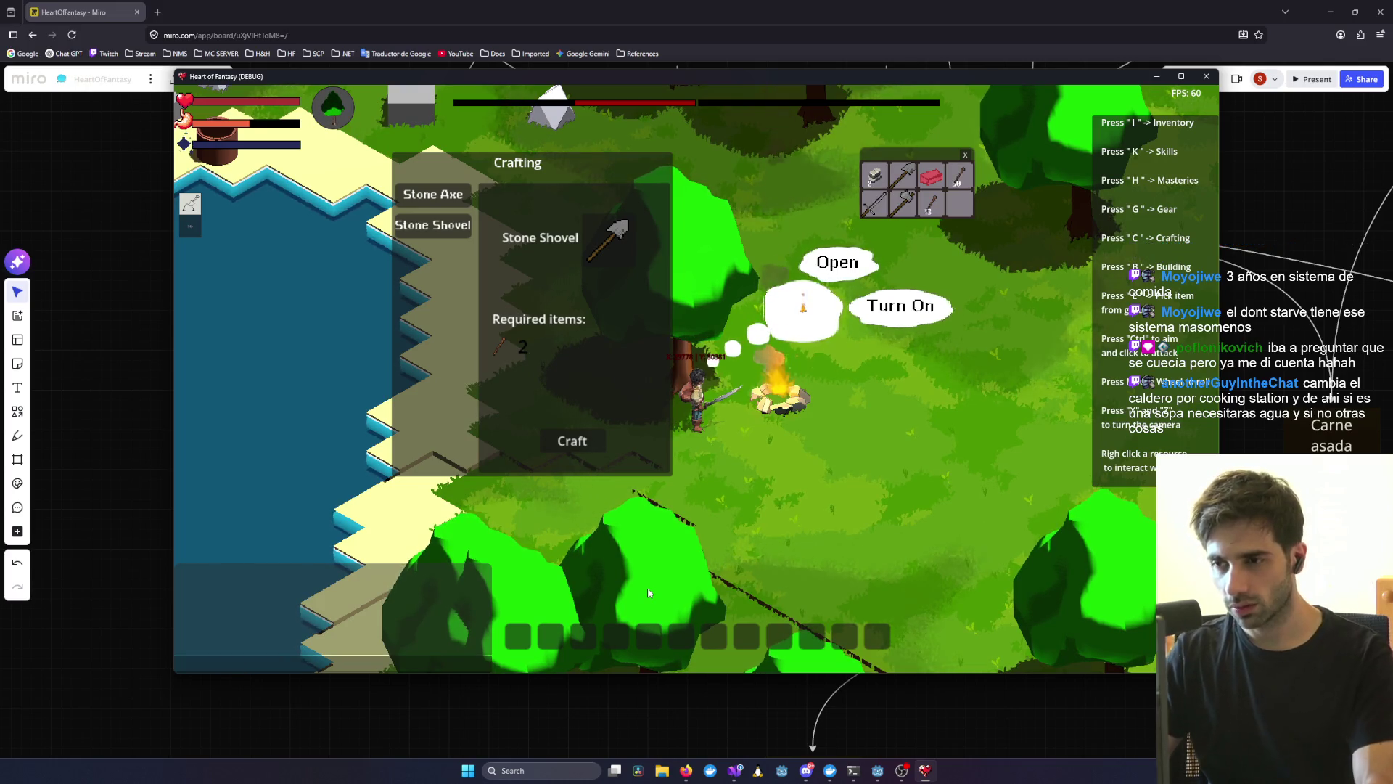
click(880, 307)
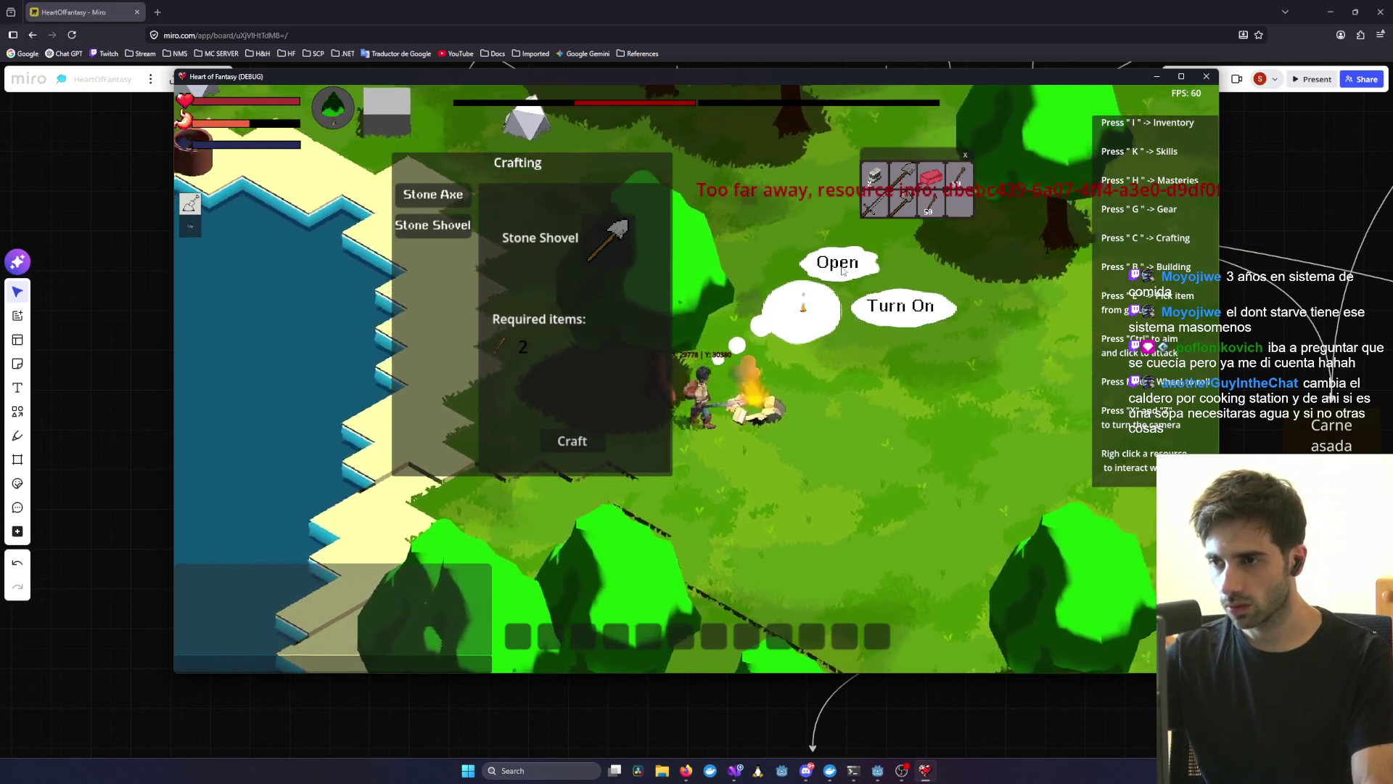
- Close the Crafting and cooking panels, toggle the inventory, and bring up the clay pot's Lift option
key(c)
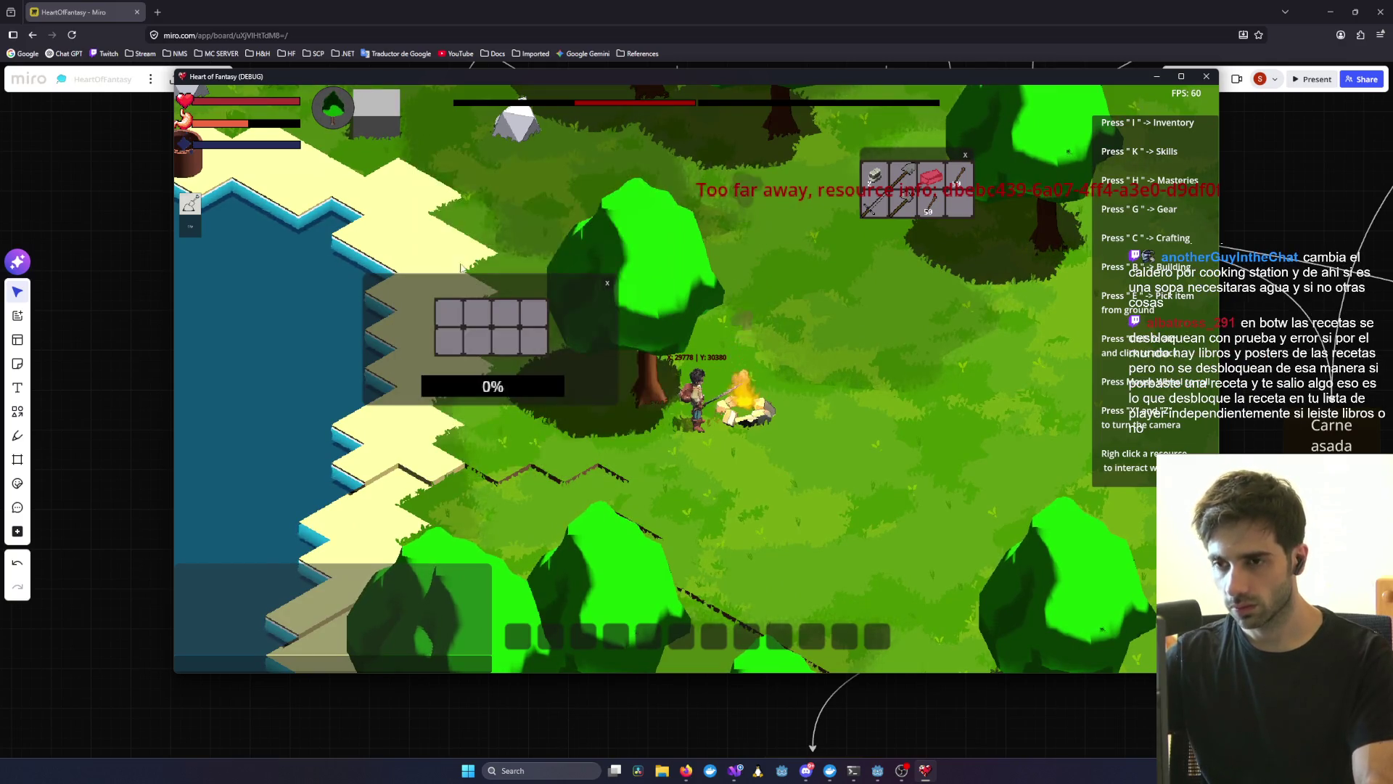
key(i)
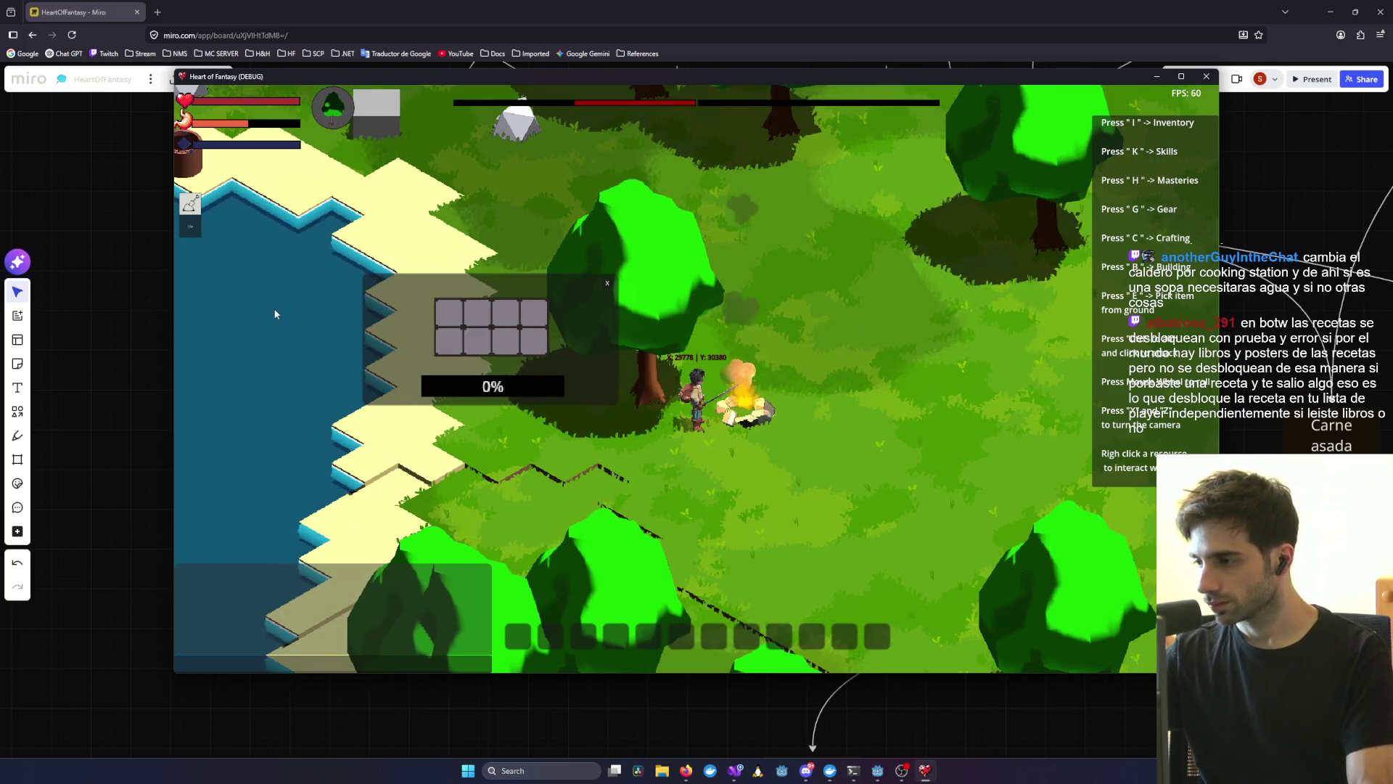
key(i)
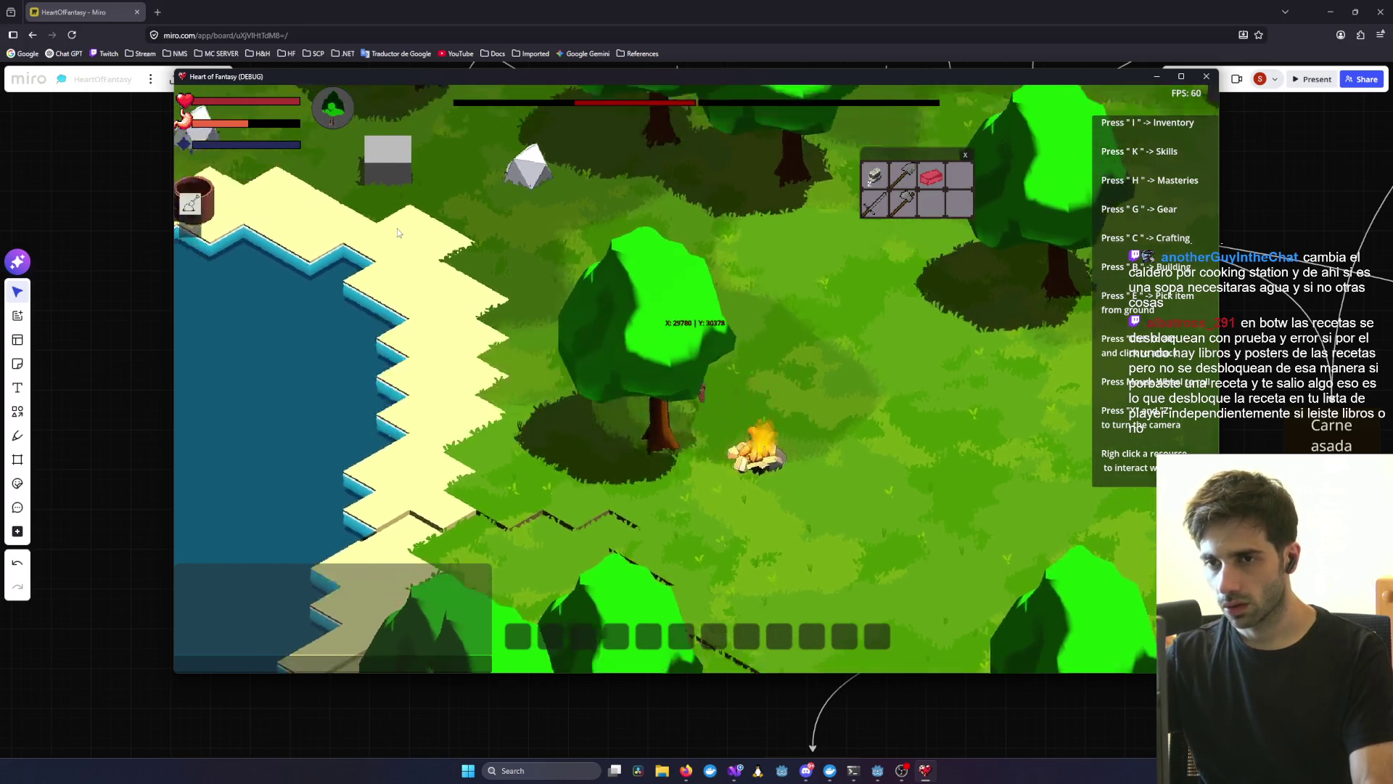
key(z)
right_click(674, 421)
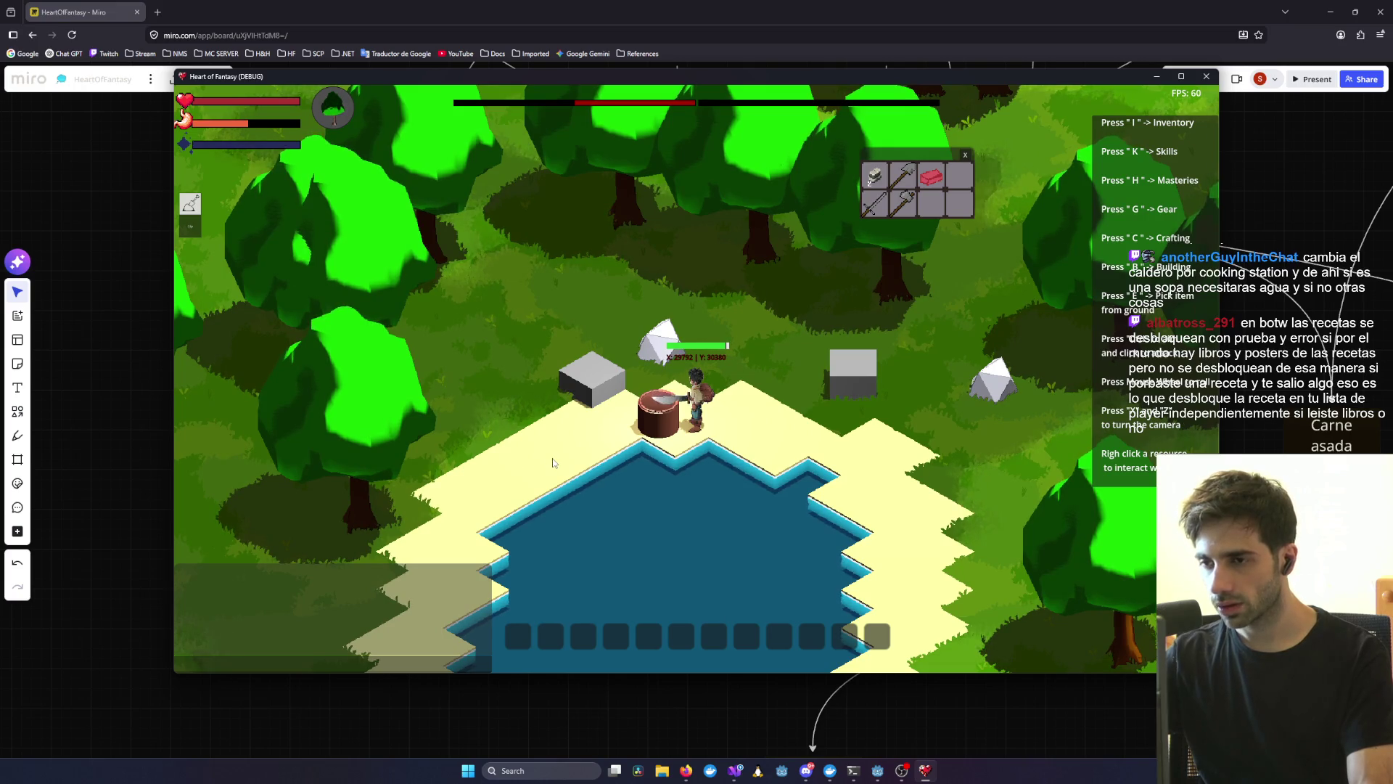
- Lift the clay pot, carry it to the campfire and set it on the fire
key(z)
key(w)
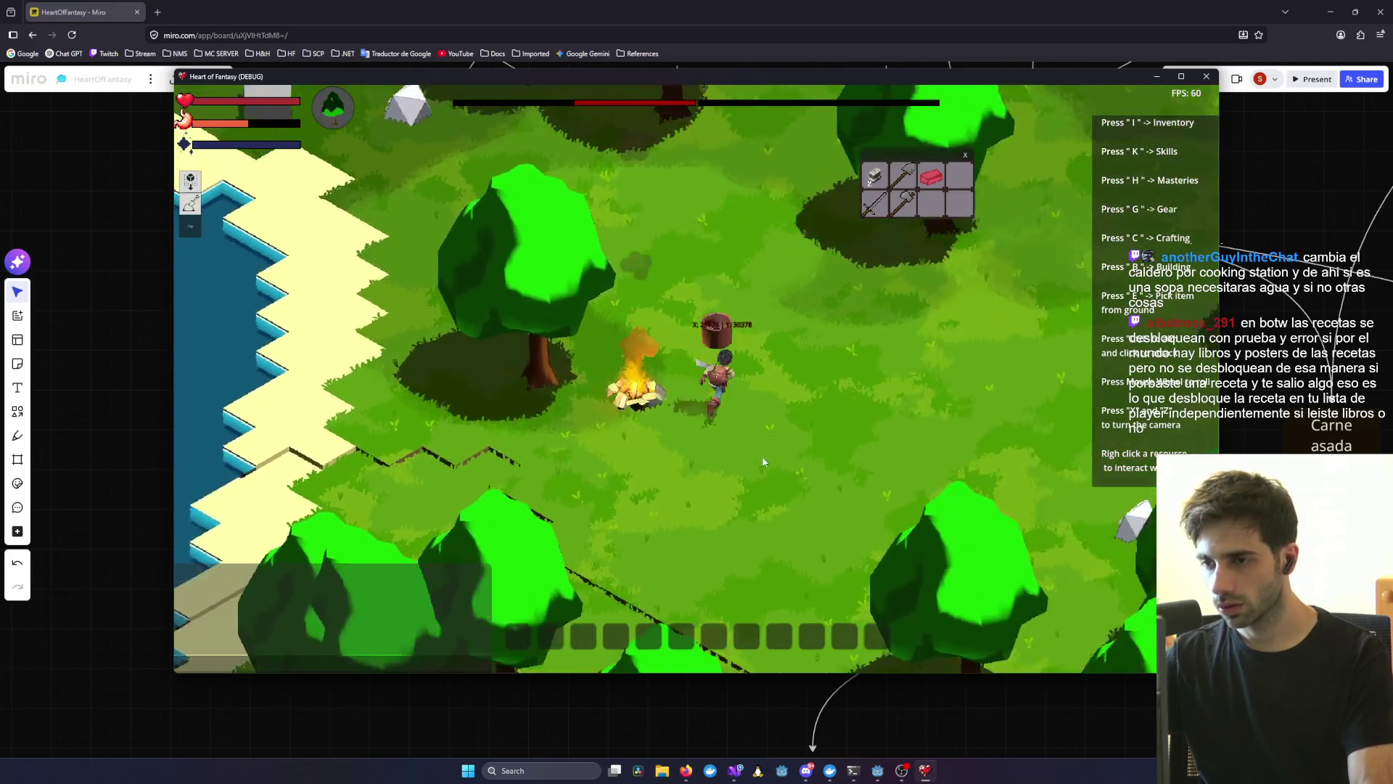
scroll(763, 462, up, 5)
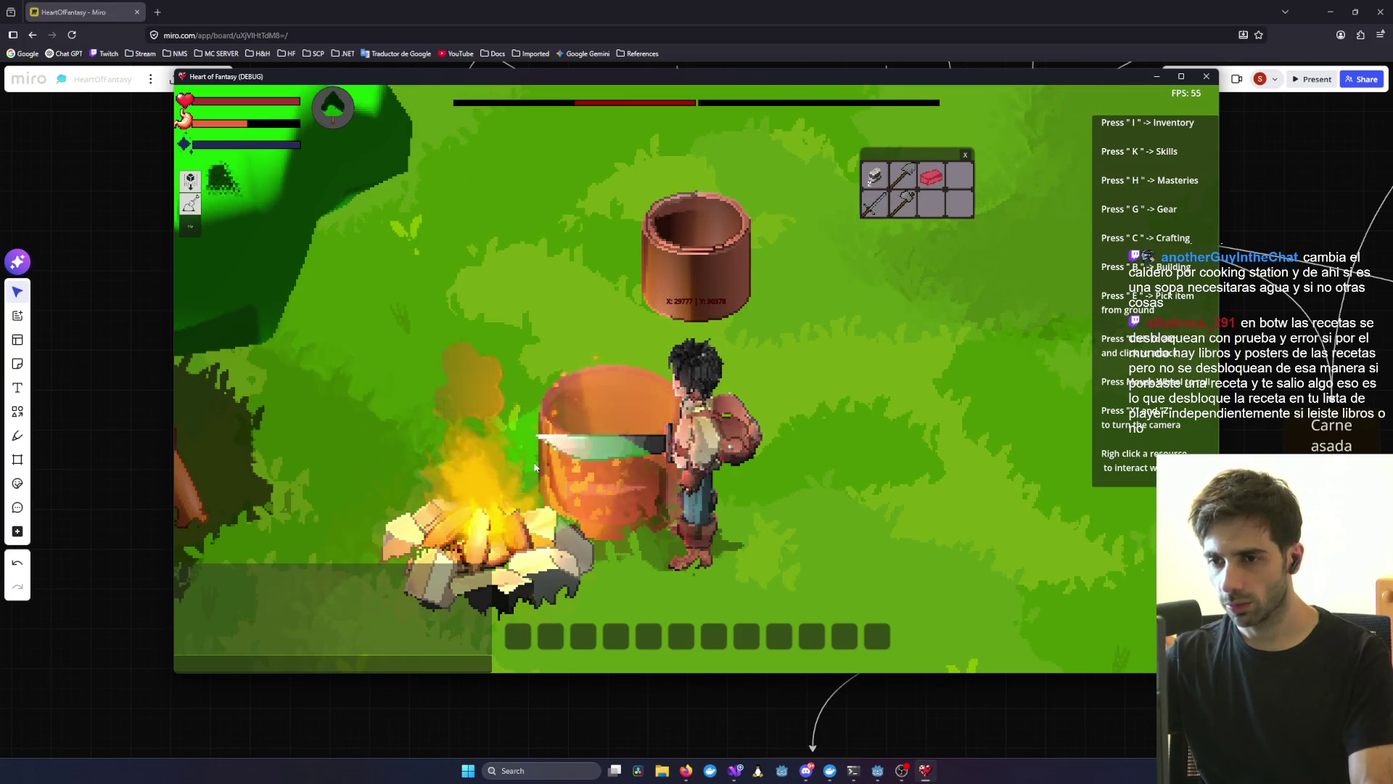
scroll(703, 460, down, 5)
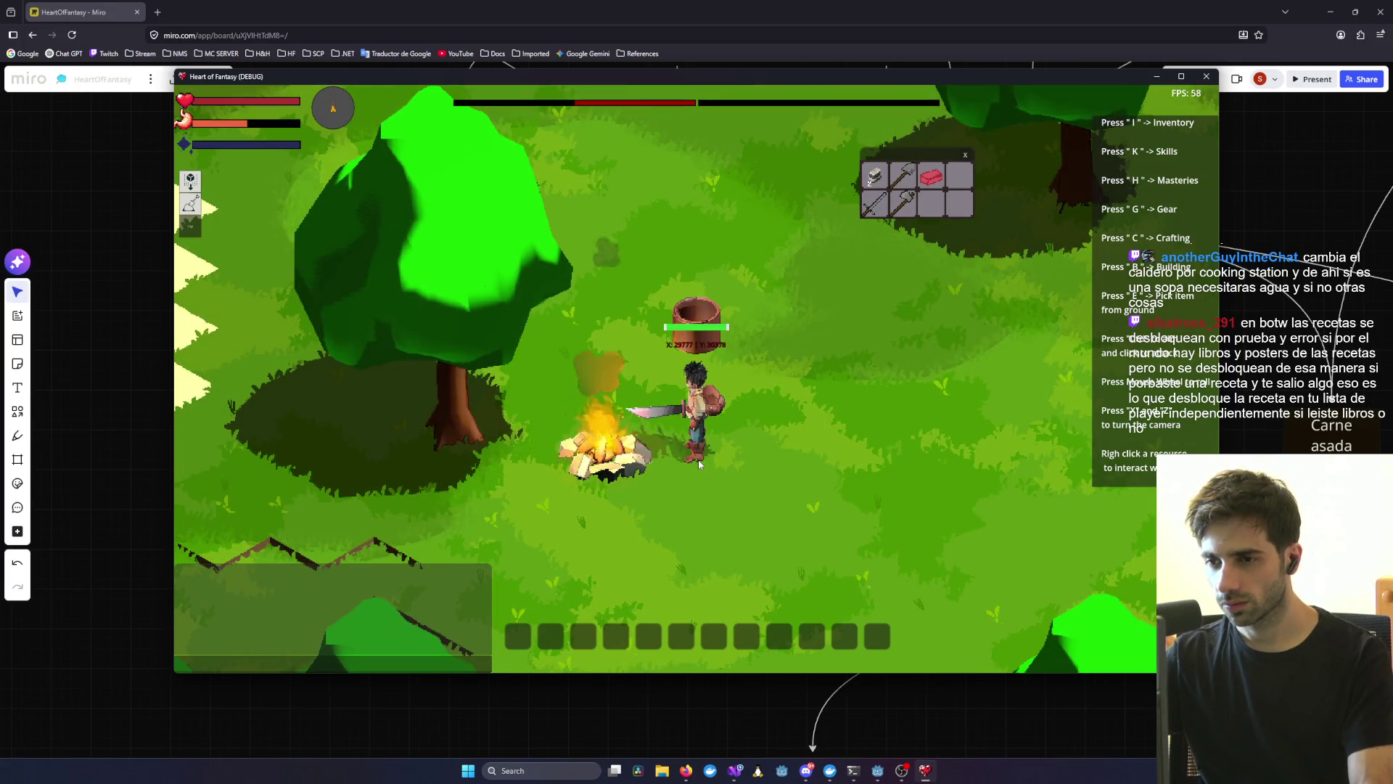
click(698, 460)
- Open the pot's cooking panel at 100% and shift it slightly right
key(z)
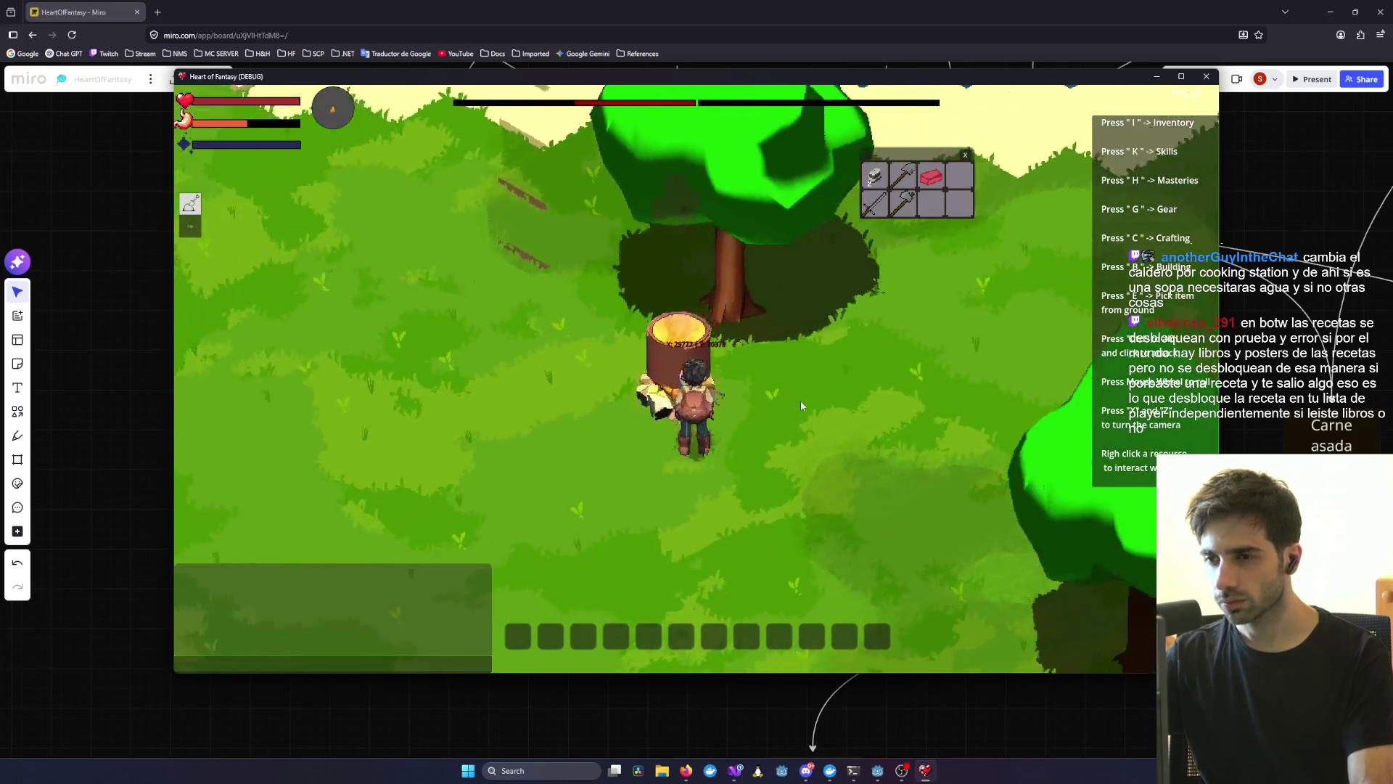
key(z)
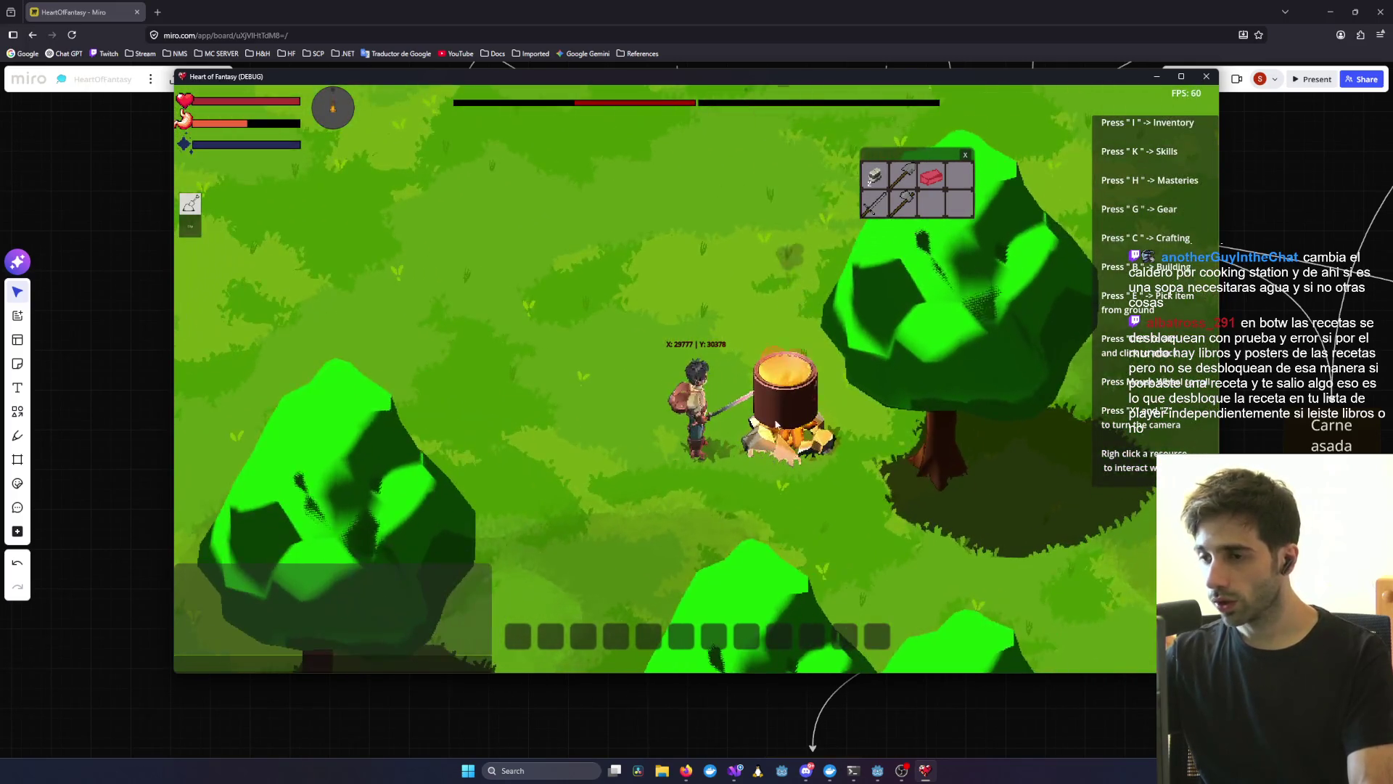
right_click(784, 412)
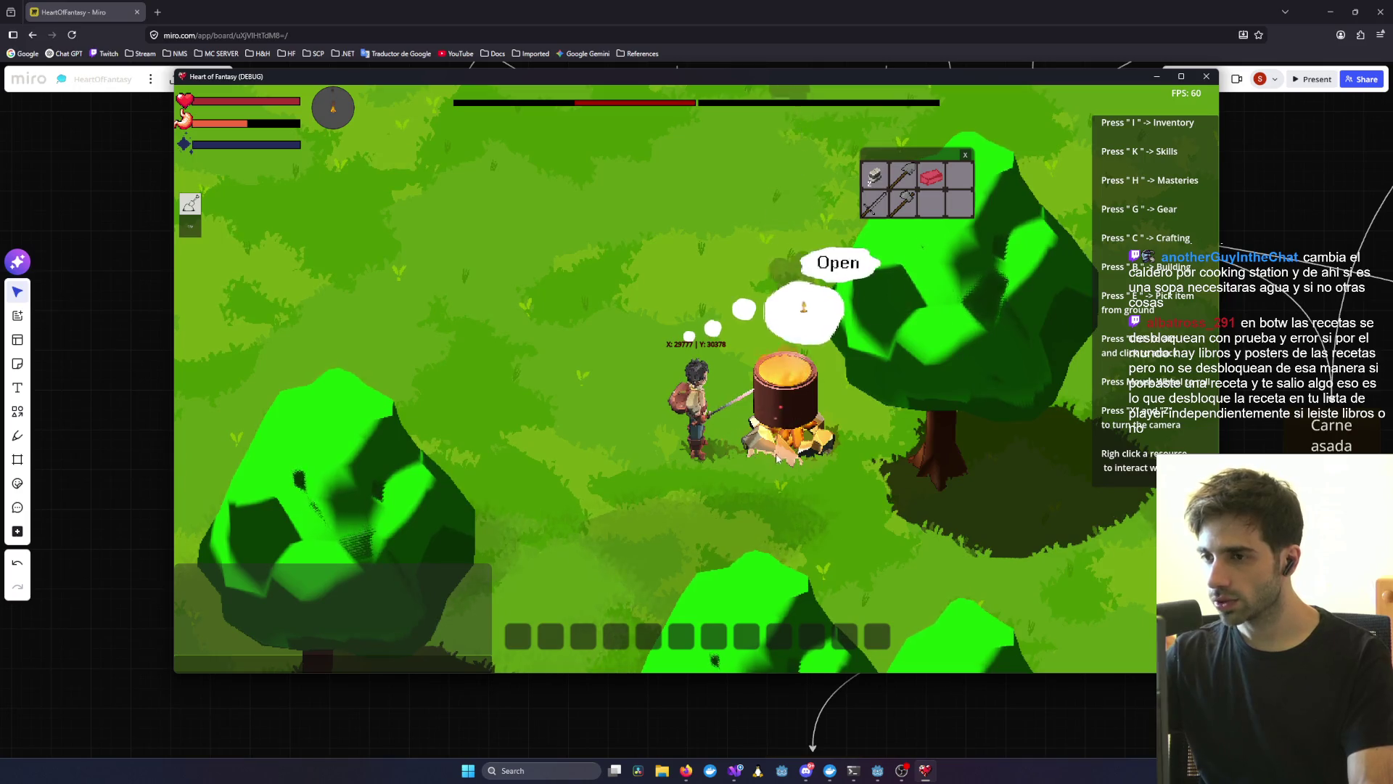
click(836, 263)
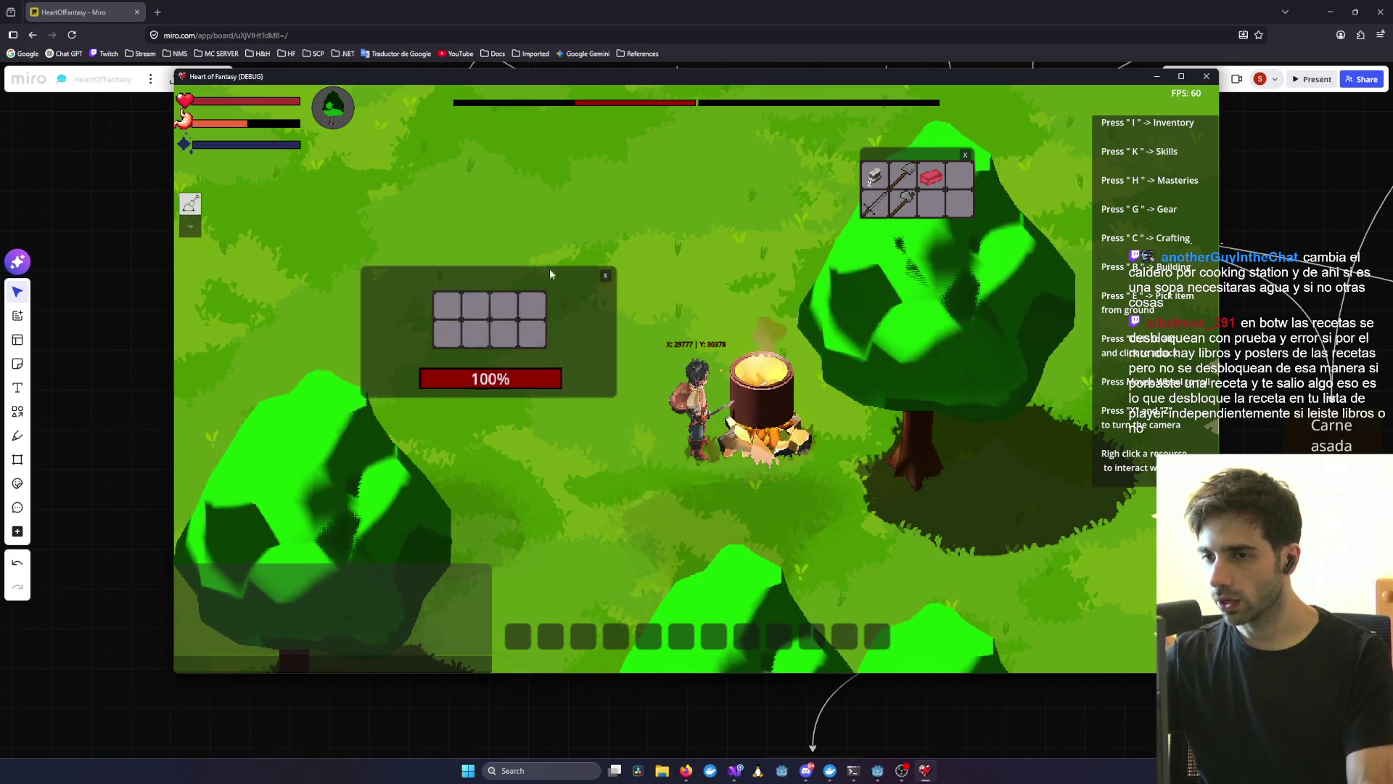
mouse_move(550, 274)
mouse_down()
mouse_move(620, 115)
mouse_move(671, 307)
mouse_move(623, 298)
mouse_up()
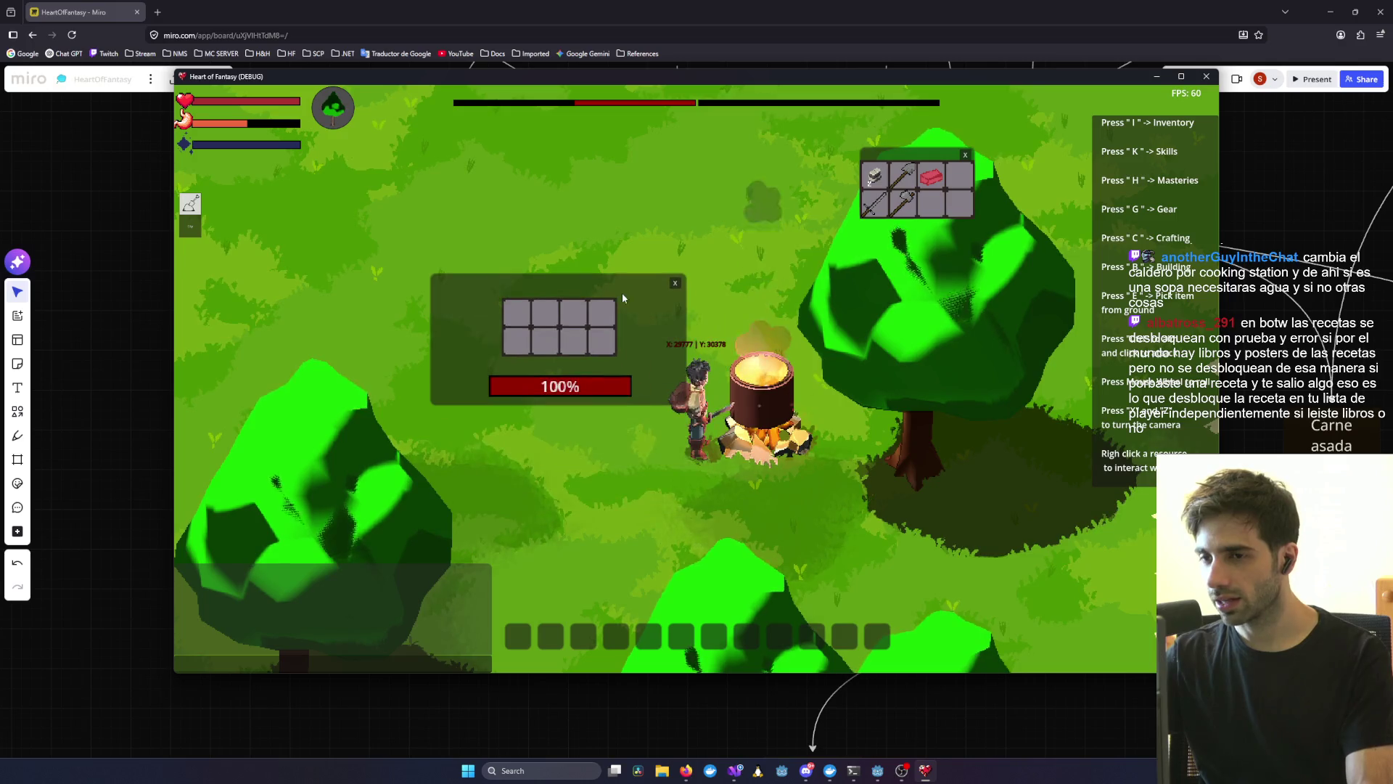